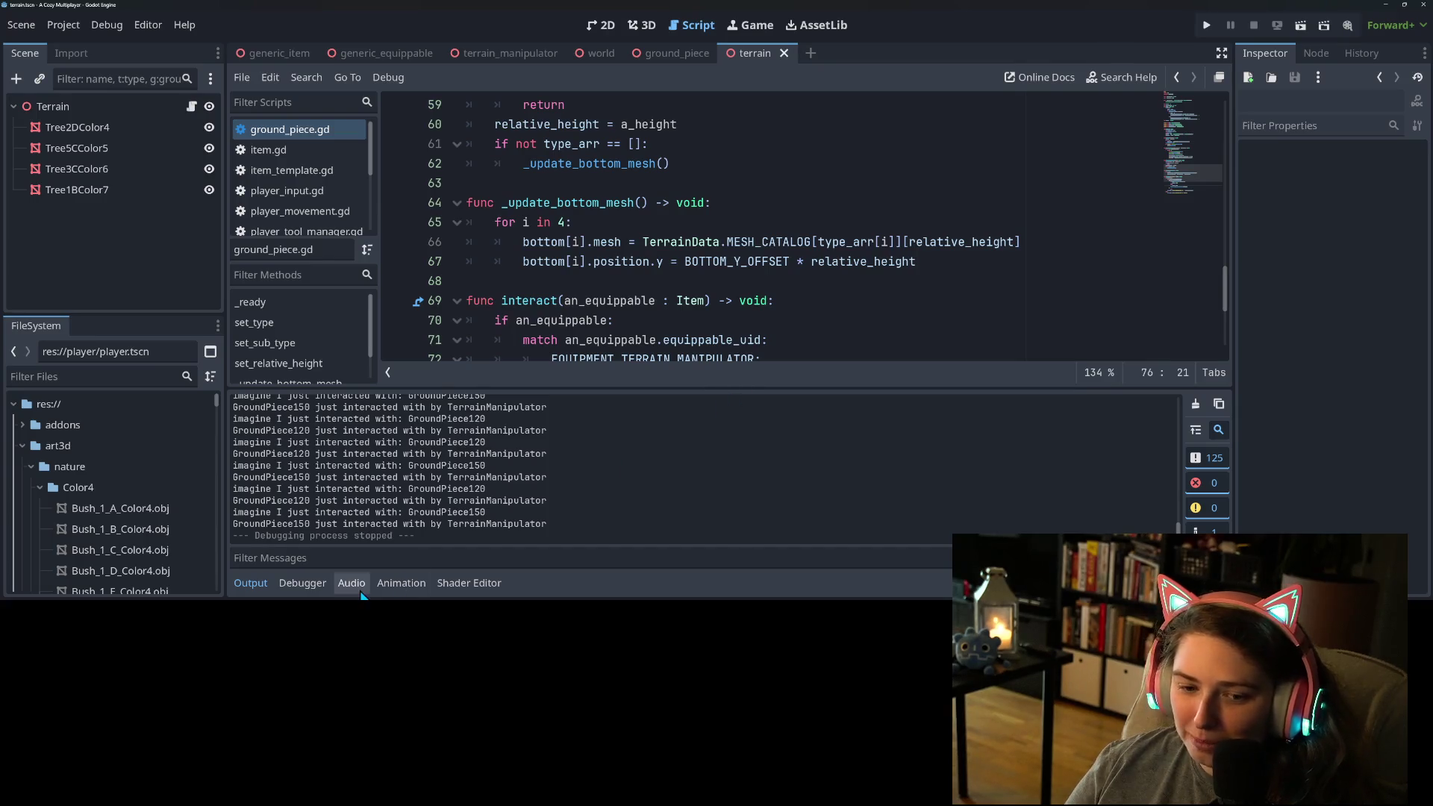
# Step: Collapse the Output panel and move the caret to lines 74–77 of the interact function
pyautogui.click(250, 583)
pyautogui.click(905, 418)
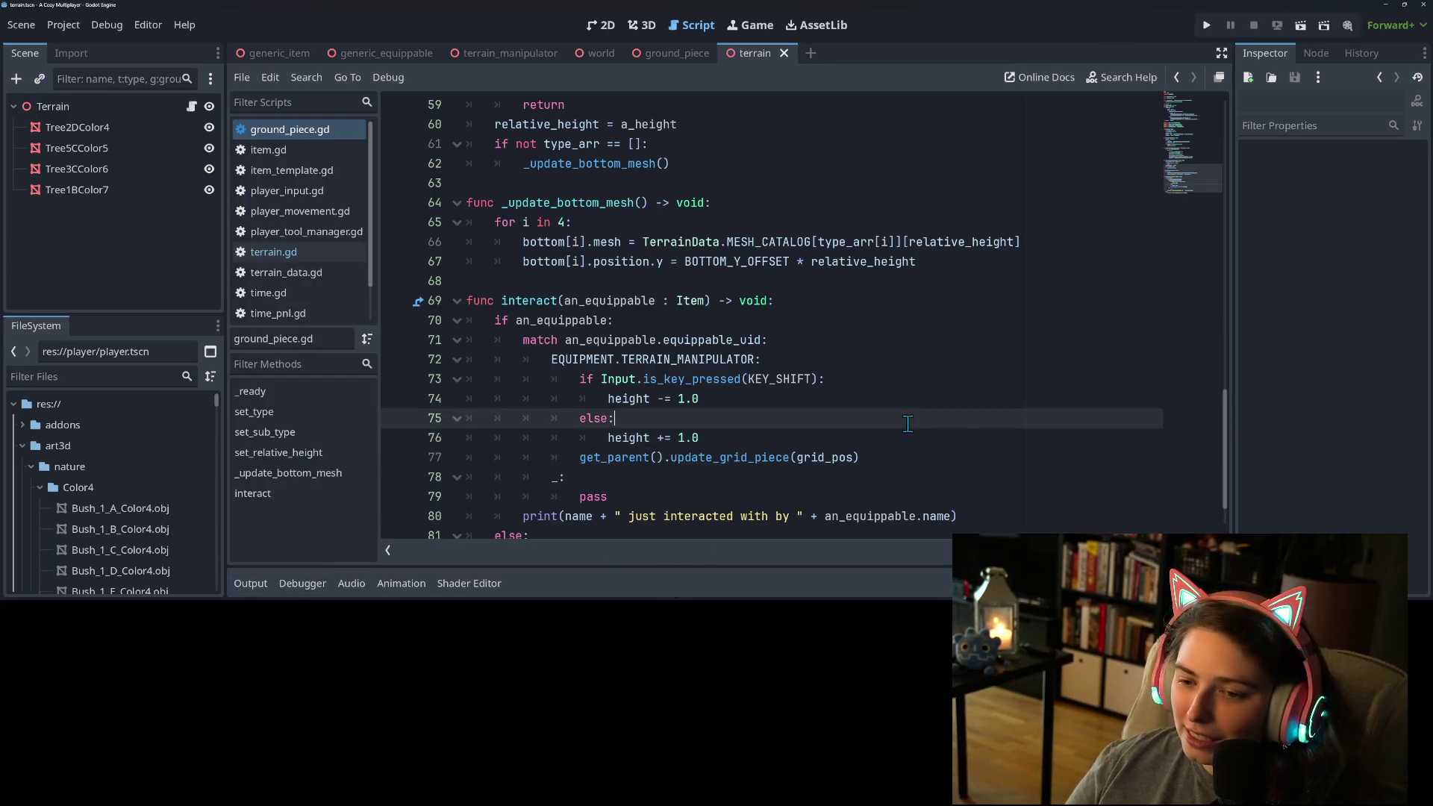
pyautogui.click(852, 457)
pyautogui.press('Up')
pyautogui.press('Up')
pyautogui.press('Up')
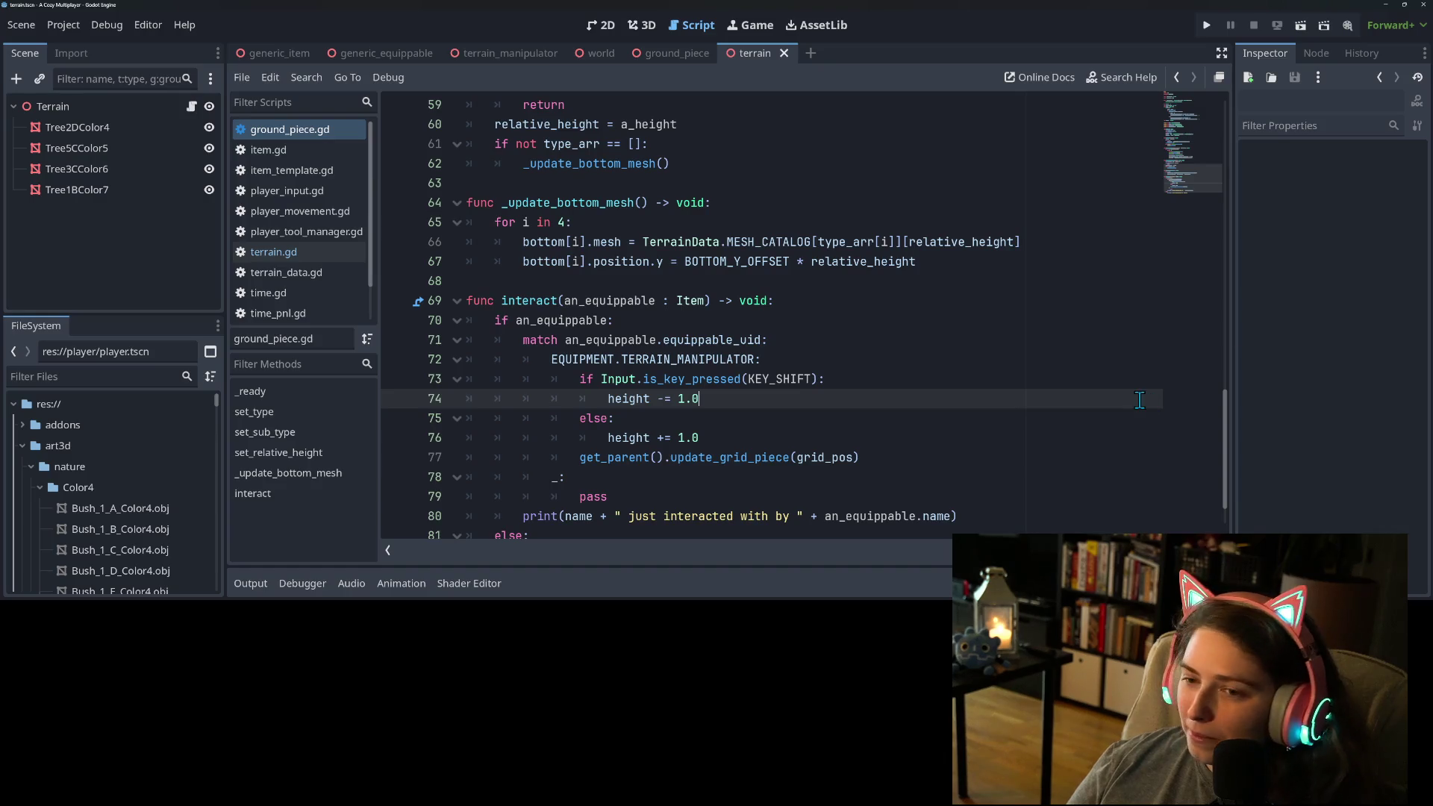
# Step: Check the Debug menu without changes, then run the project in a debug window
pyautogui.click(107, 25)
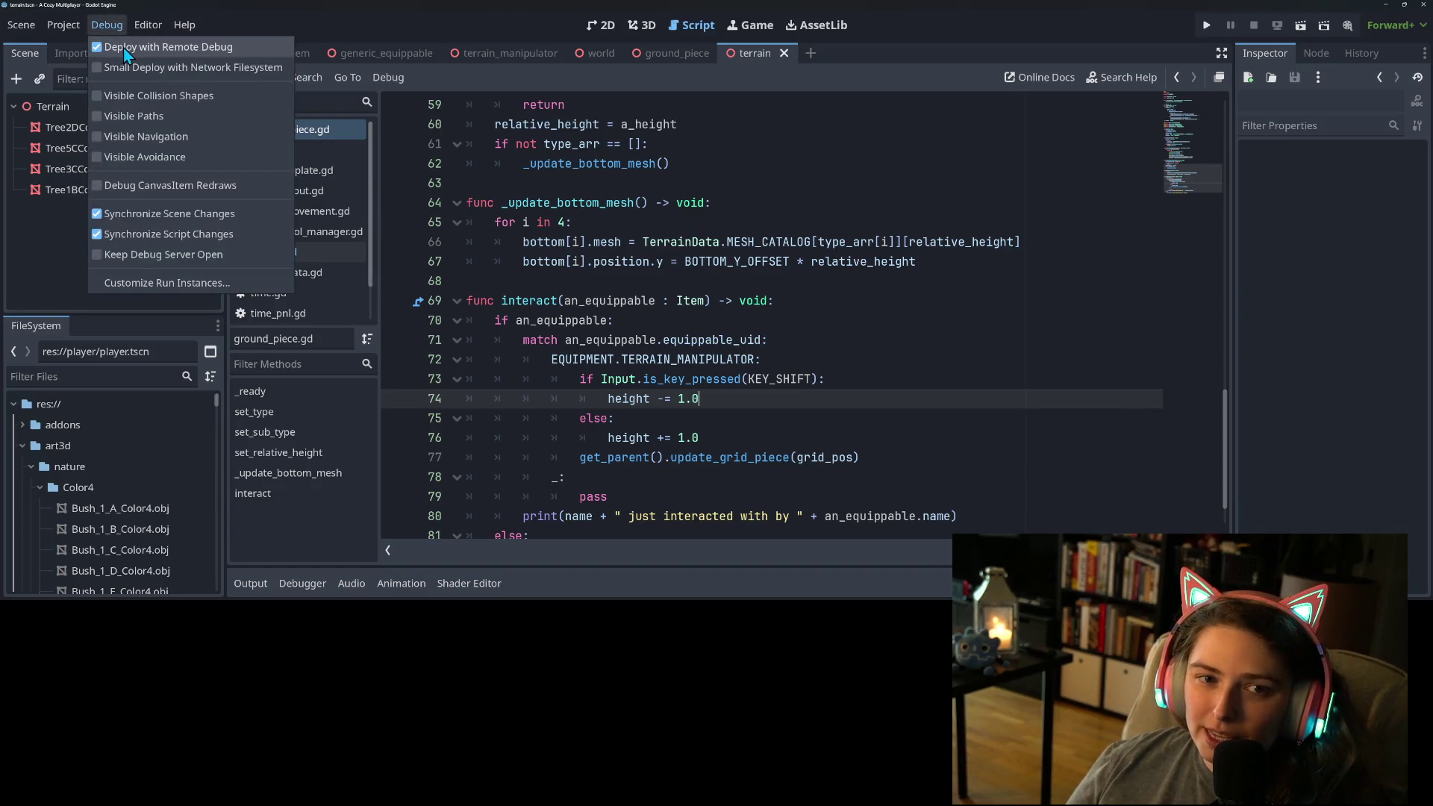
pyautogui.click(1210, 38)
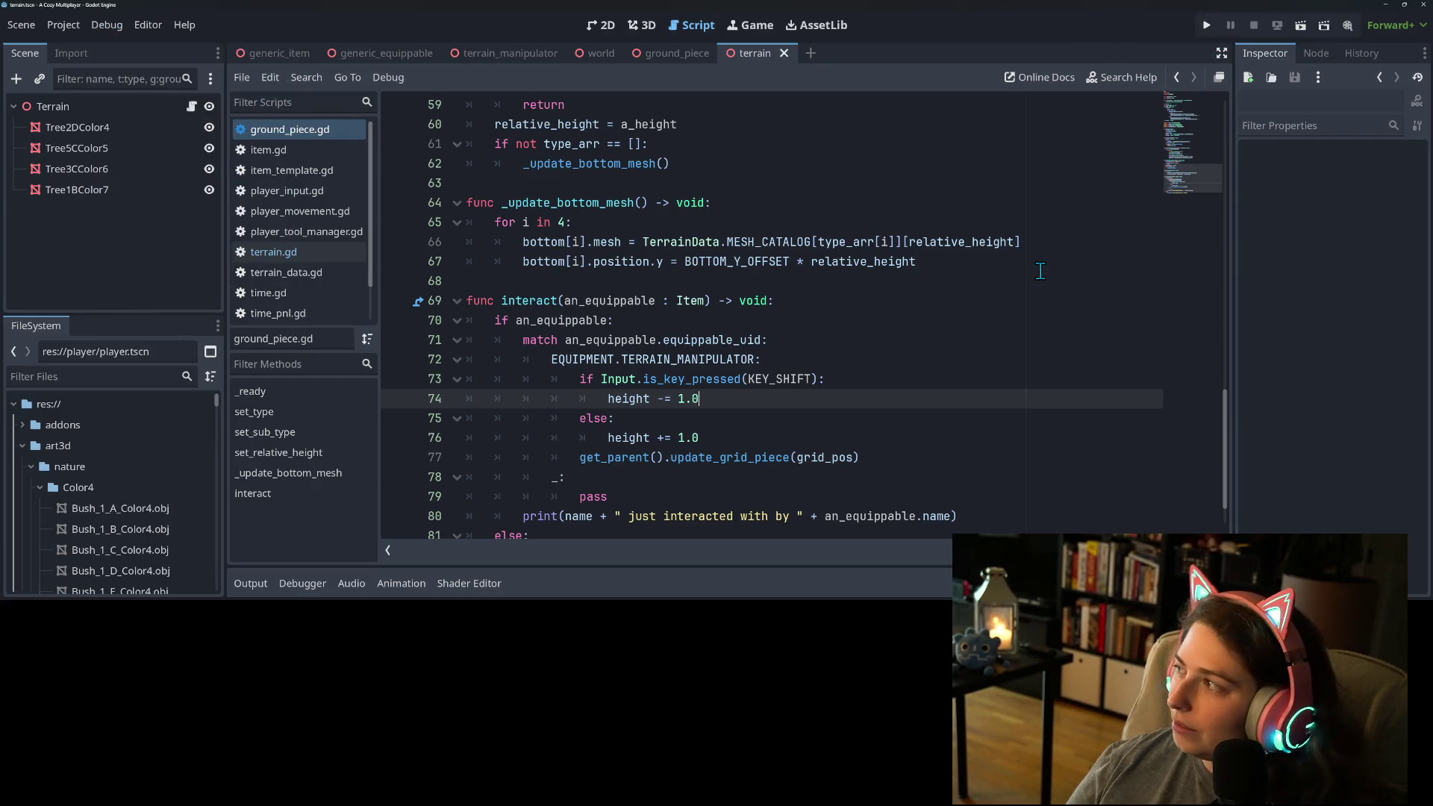
pyautogui.click(1206, 24)
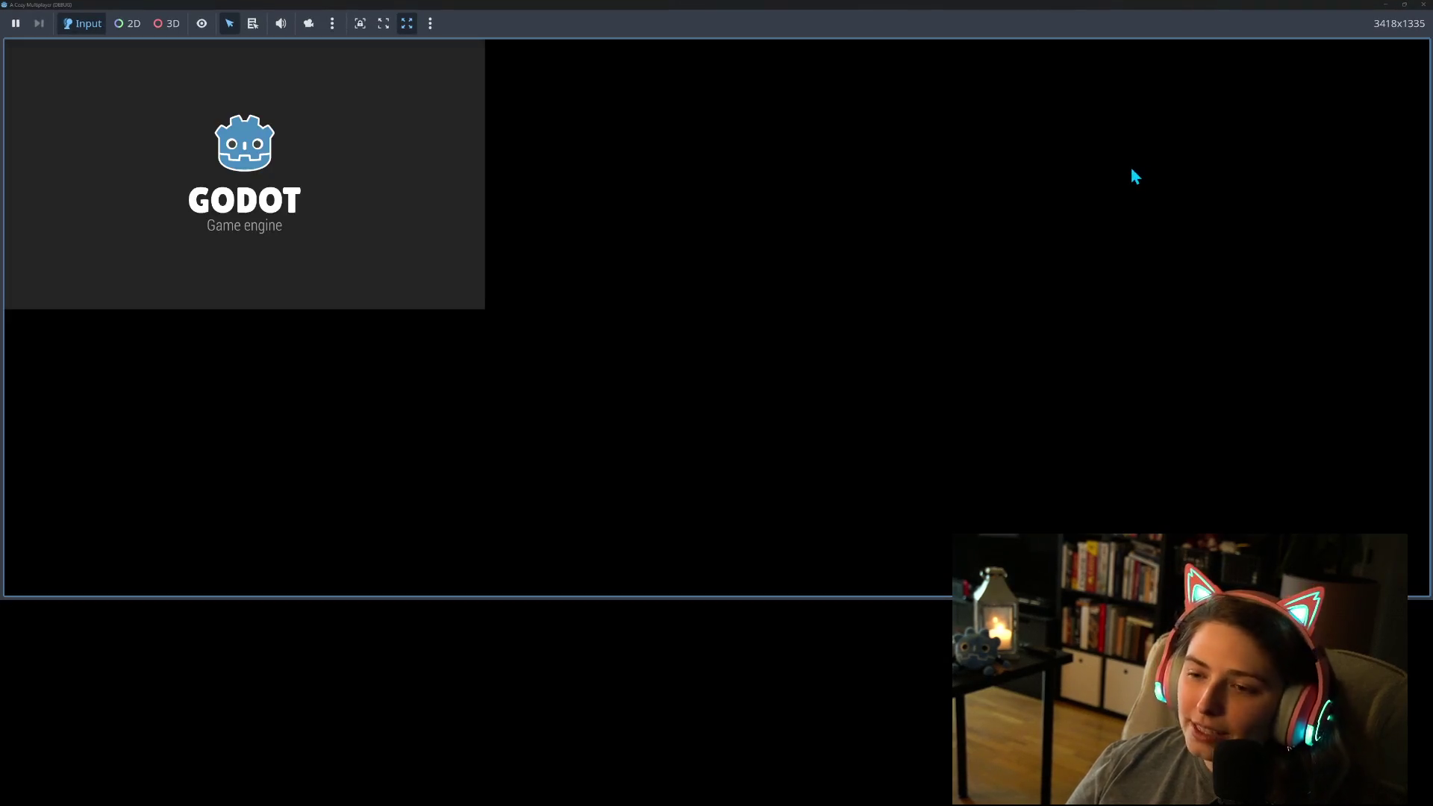
# Step: Walk the witch forward past the trees, back toward the camera, then into the clearing
pyautogui.press('w')
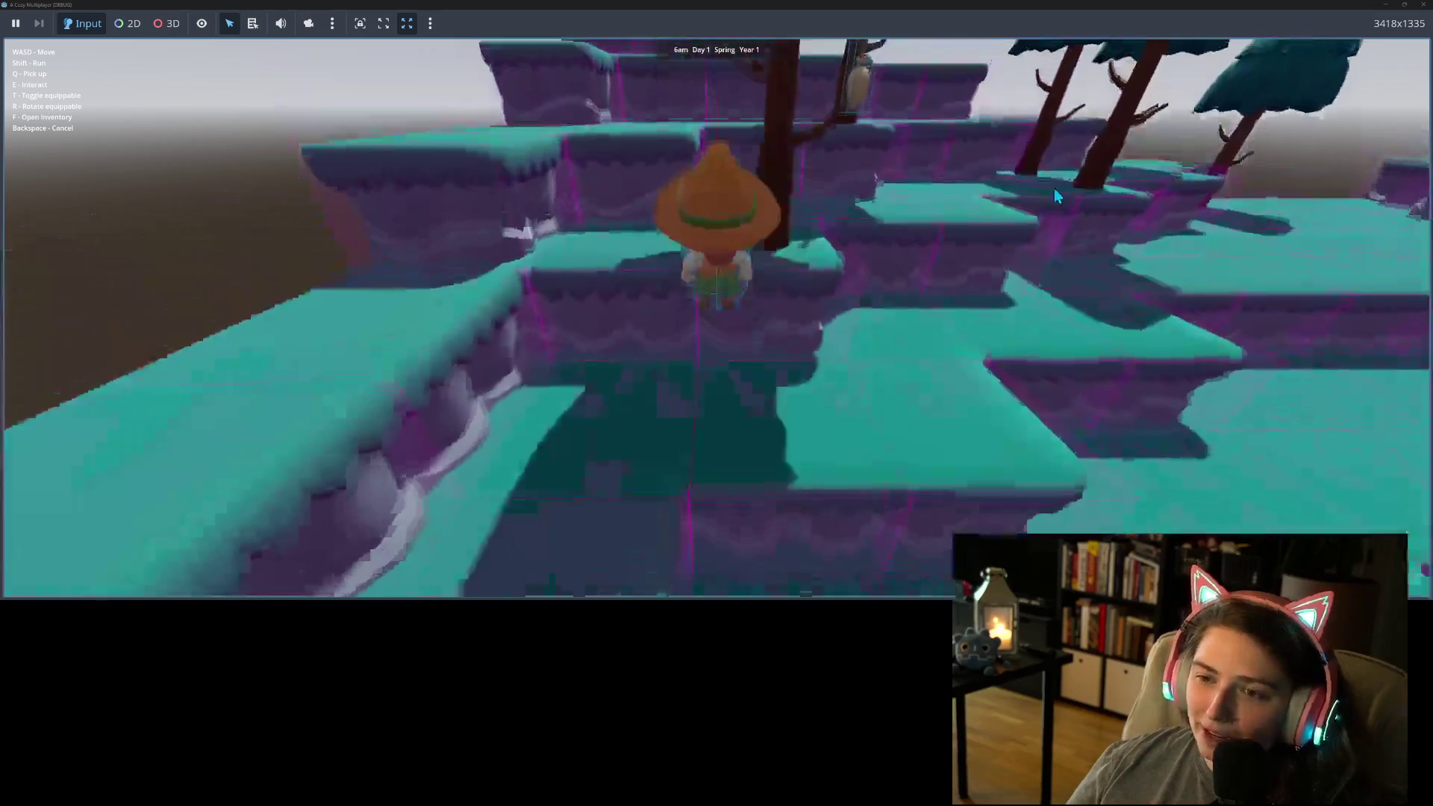
pyautogui.press('w')
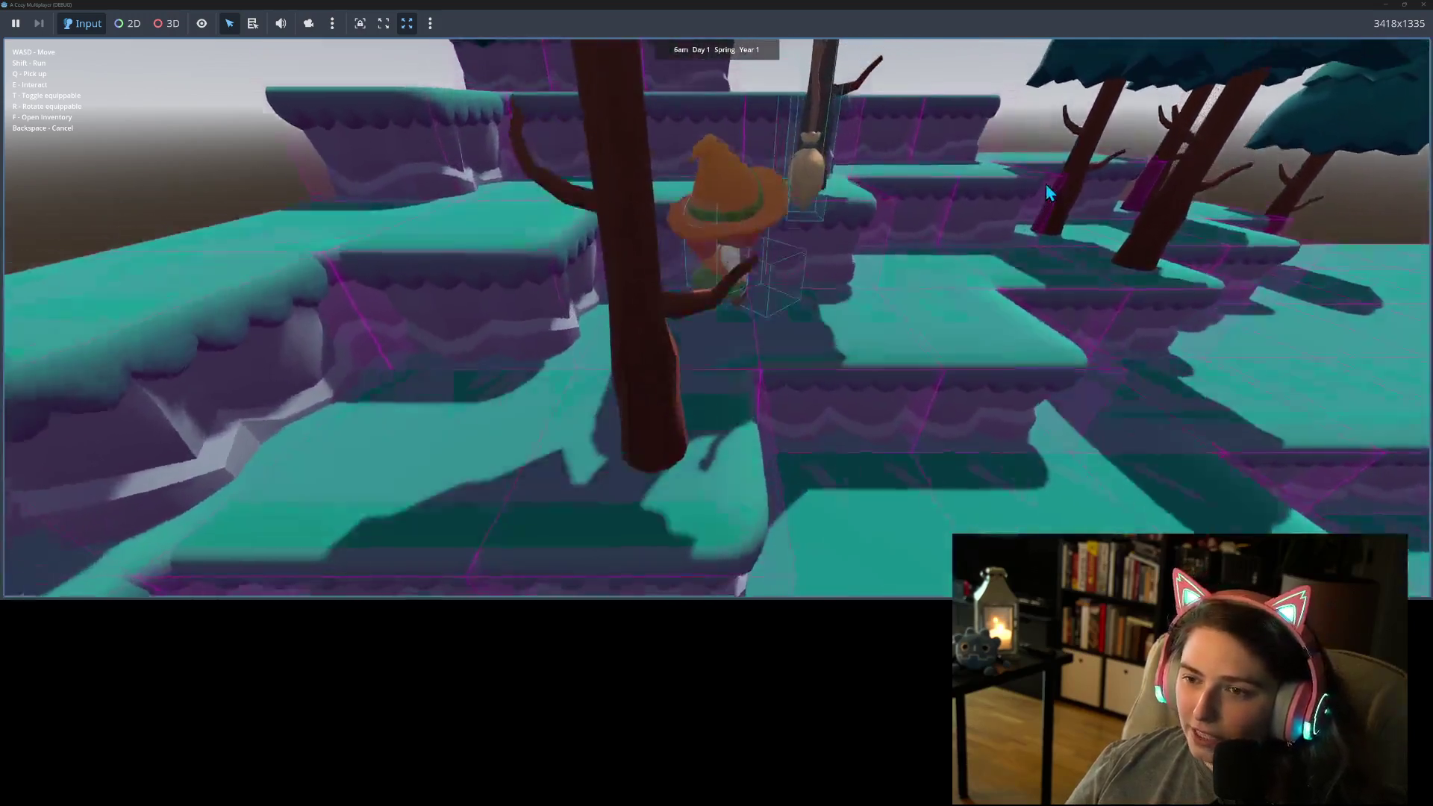
pyautogui.press('w')
pyautogui.press('s')
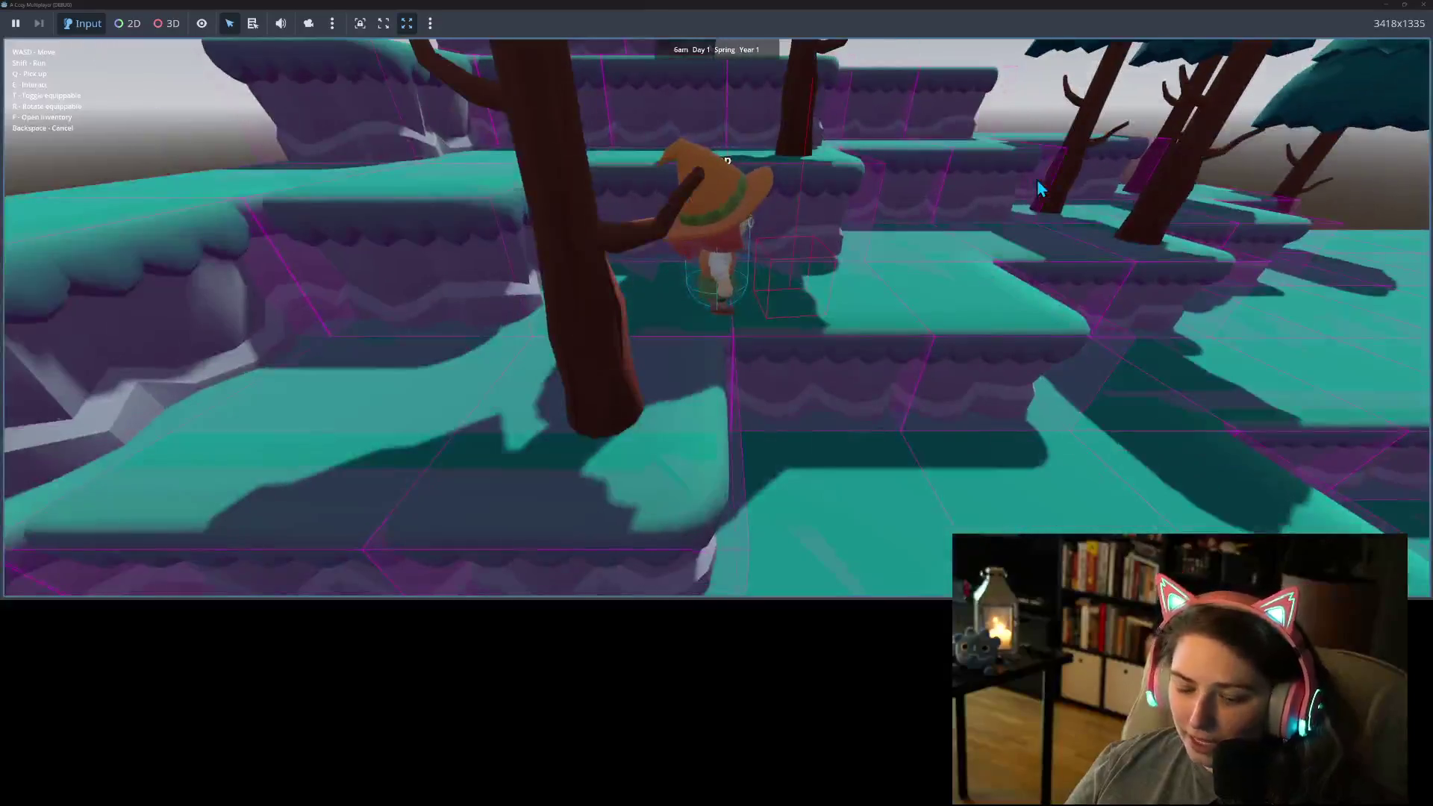
pyautogui.press('s')
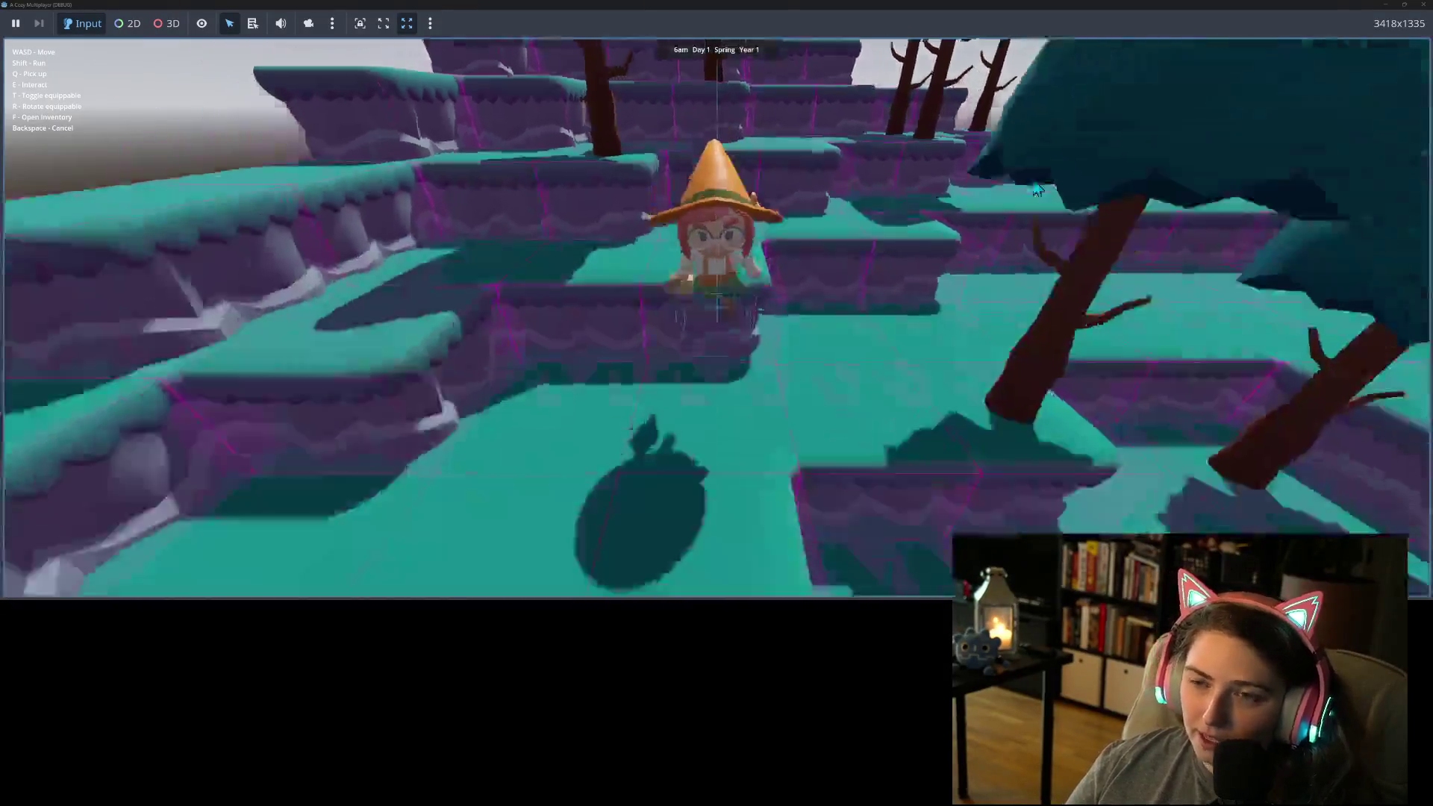
pyautogui.press('w')
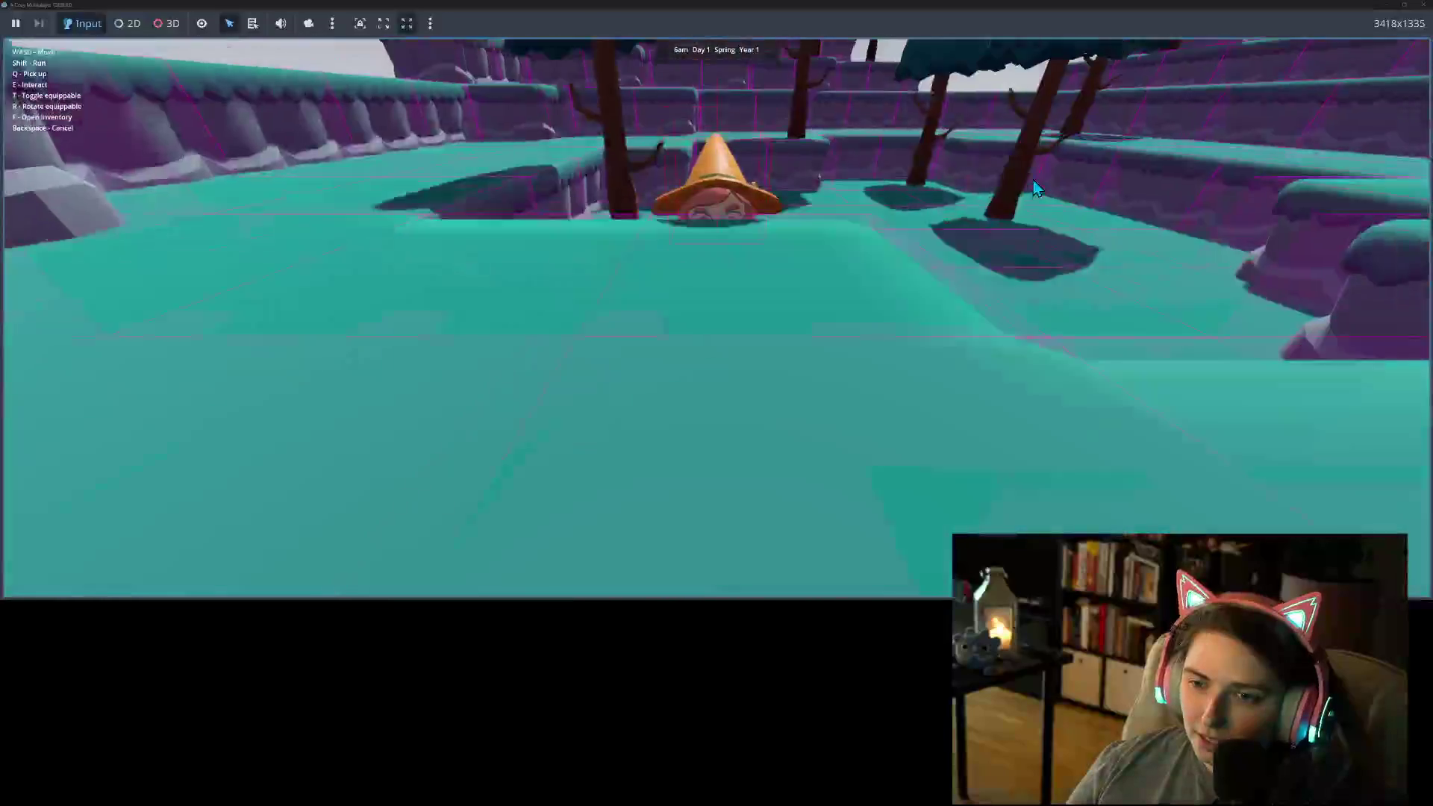
# Step: Walk her down over the ledges across the lower terraces, then back up behind a ledge
pyautogui.press('s')
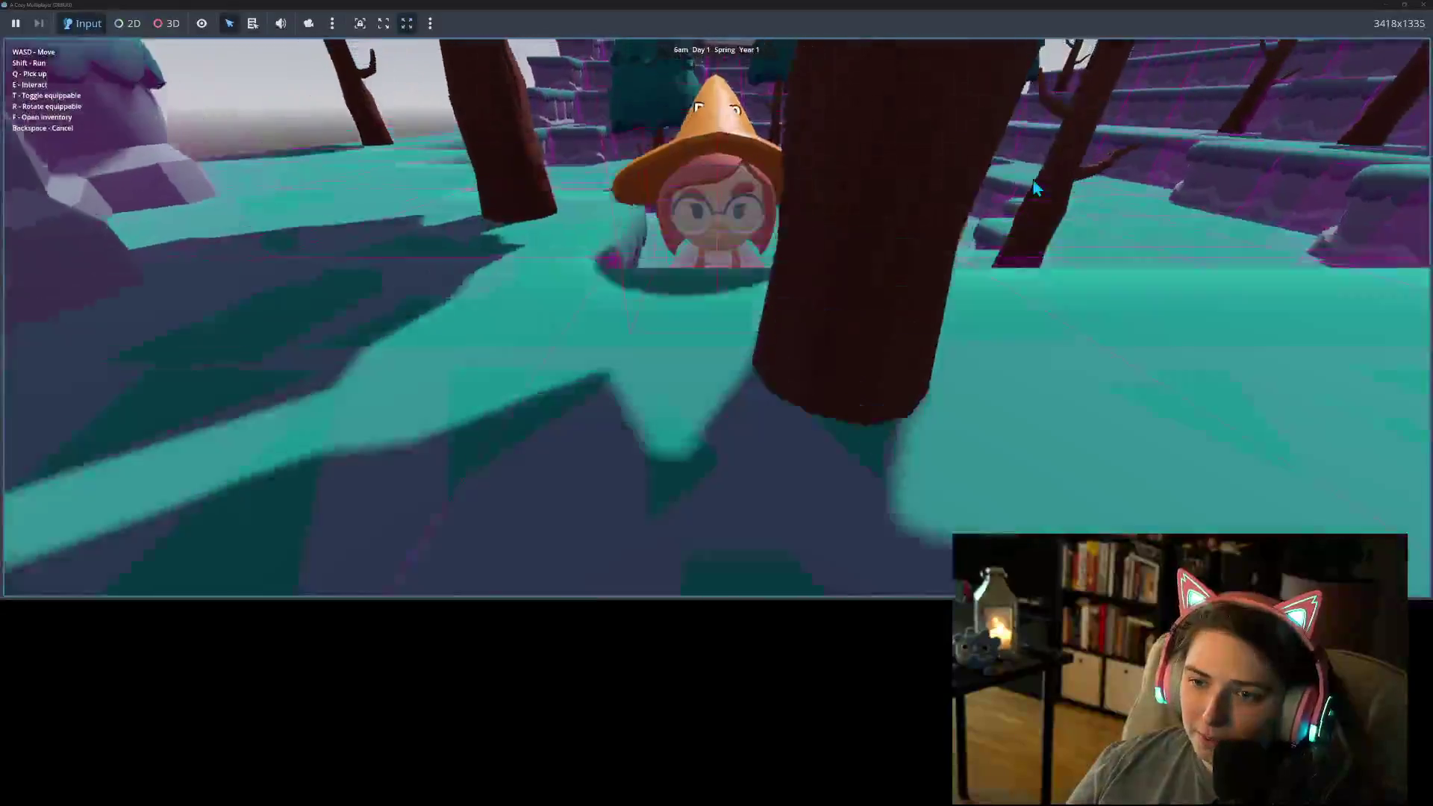
pyautogui.press('s')
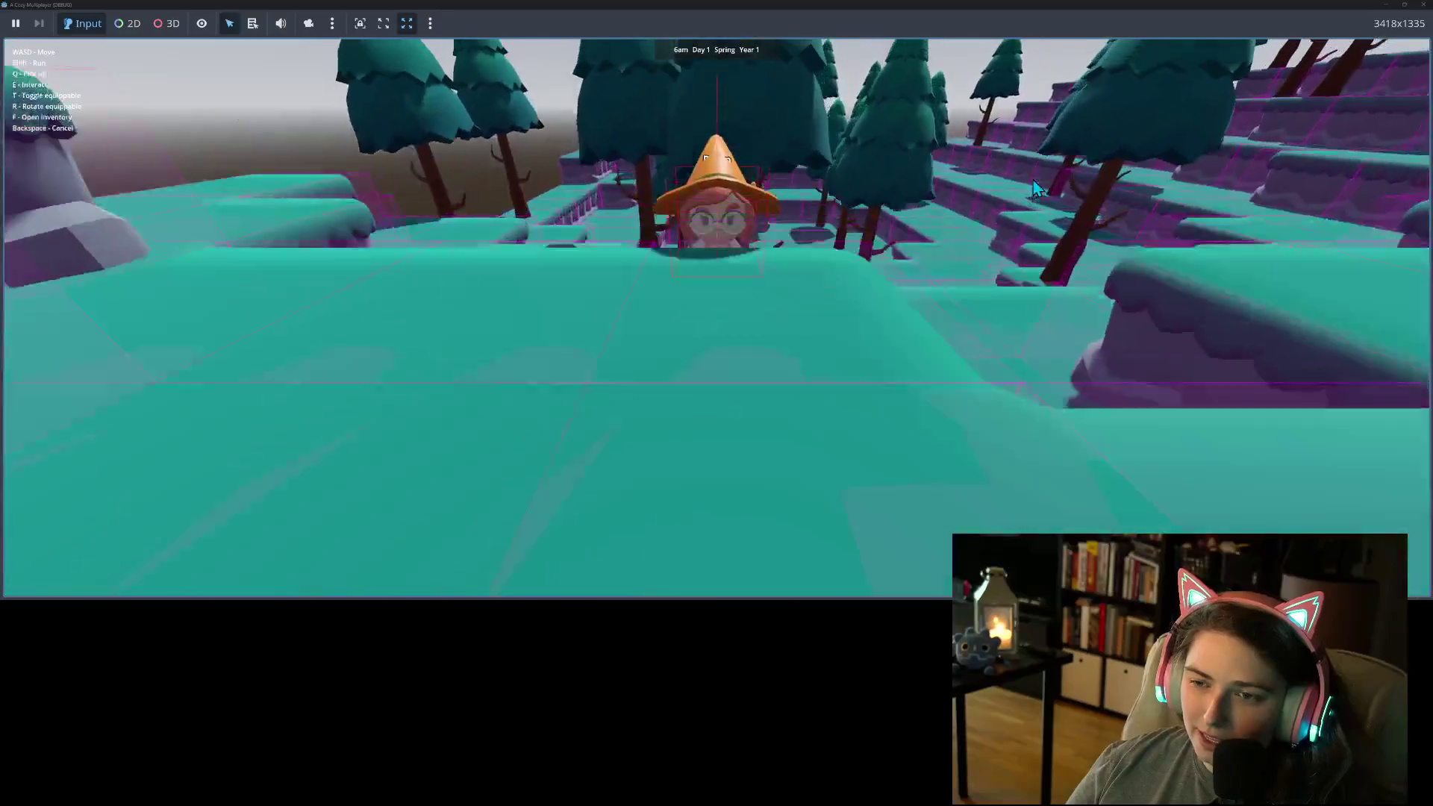
pyautogui.press('s')
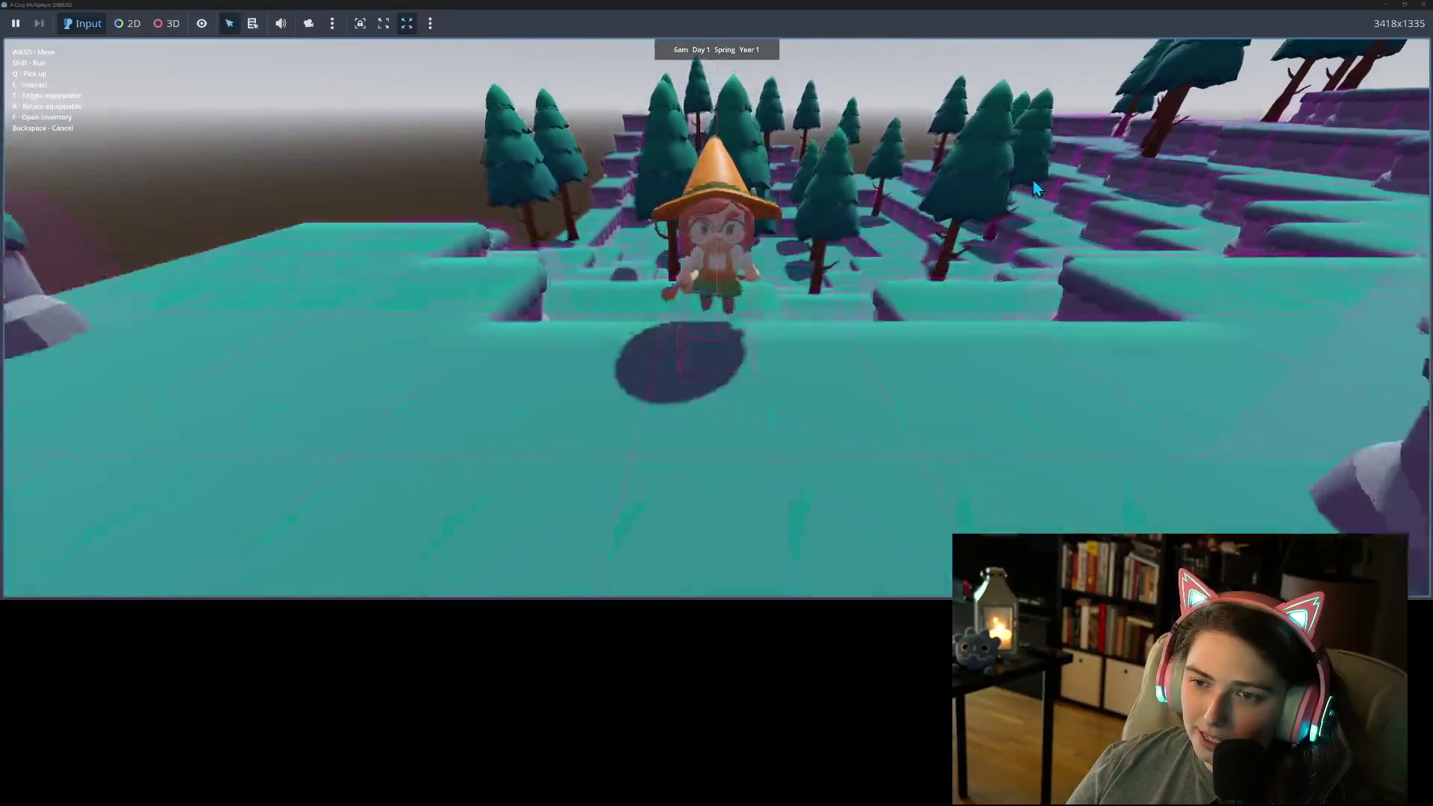
pyautogui.press('s')
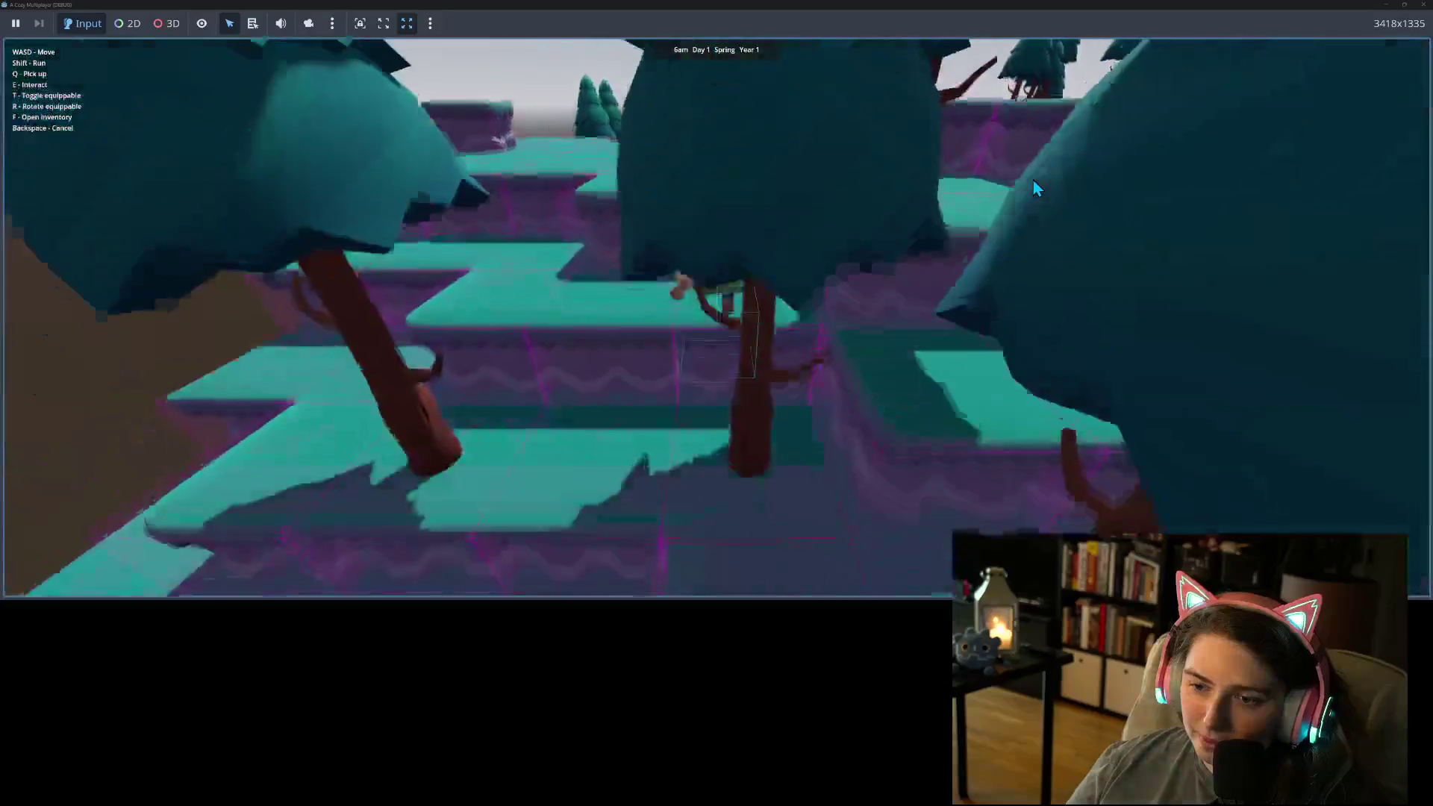
pyautogui.press('s')
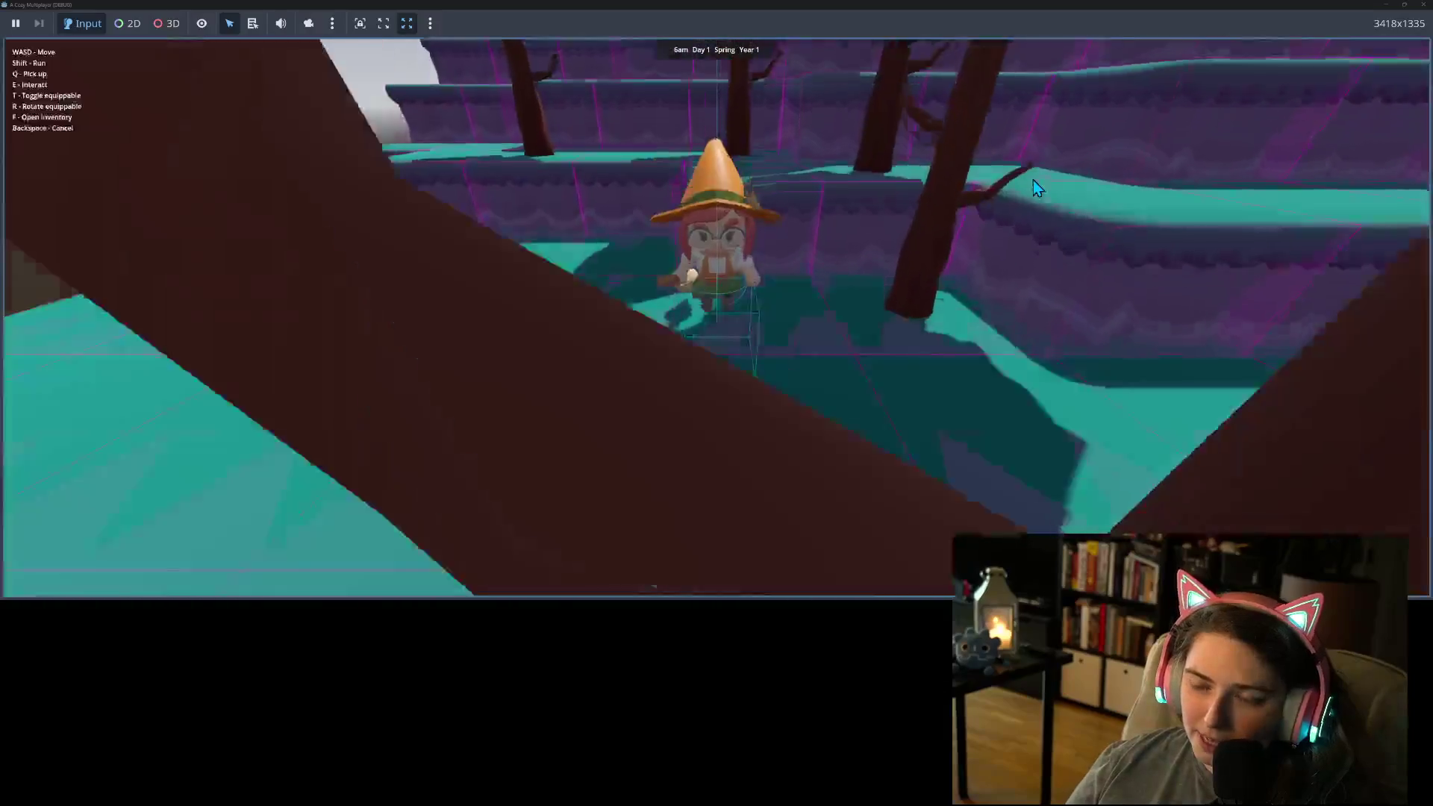
pyautogui.press('w')
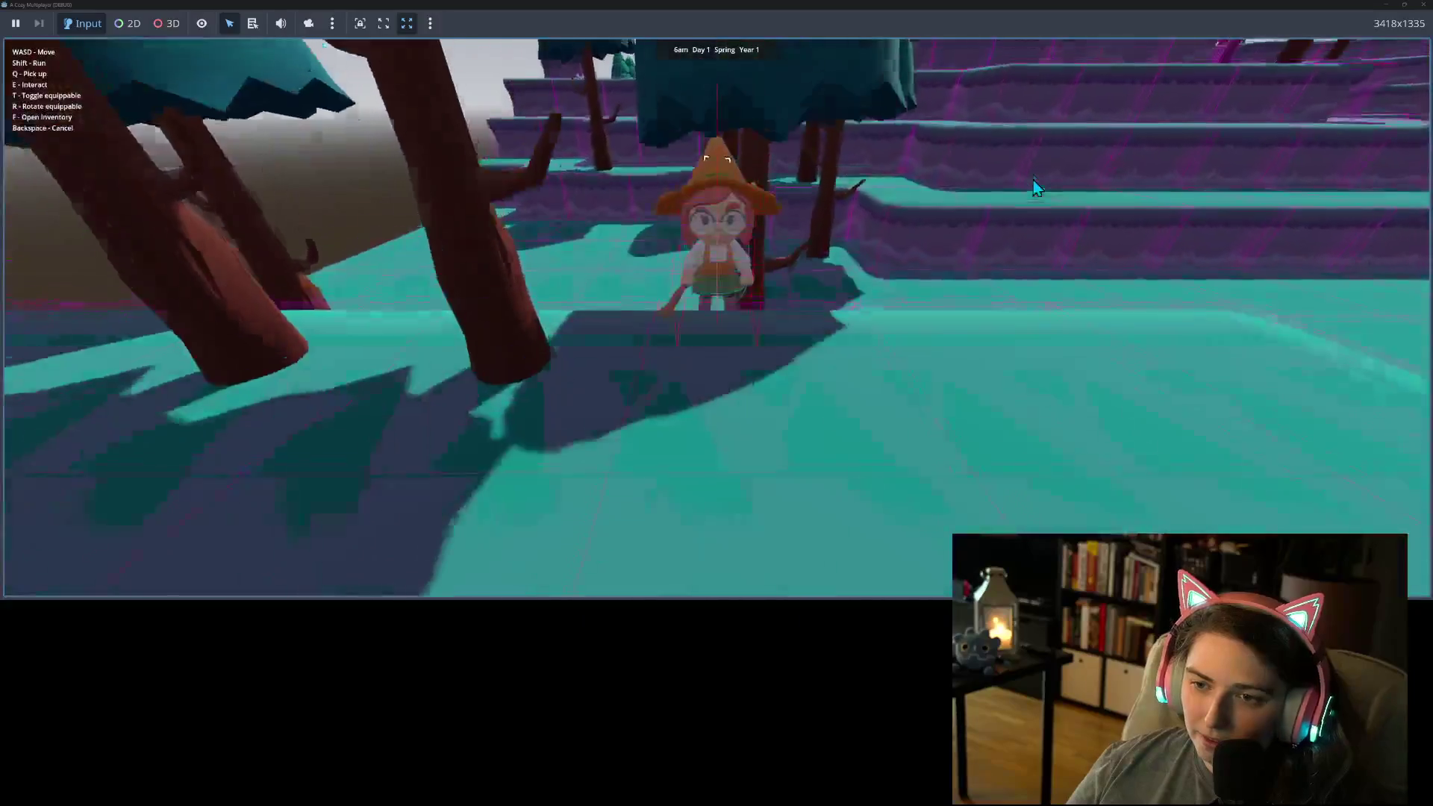
pyautogui.press('a')
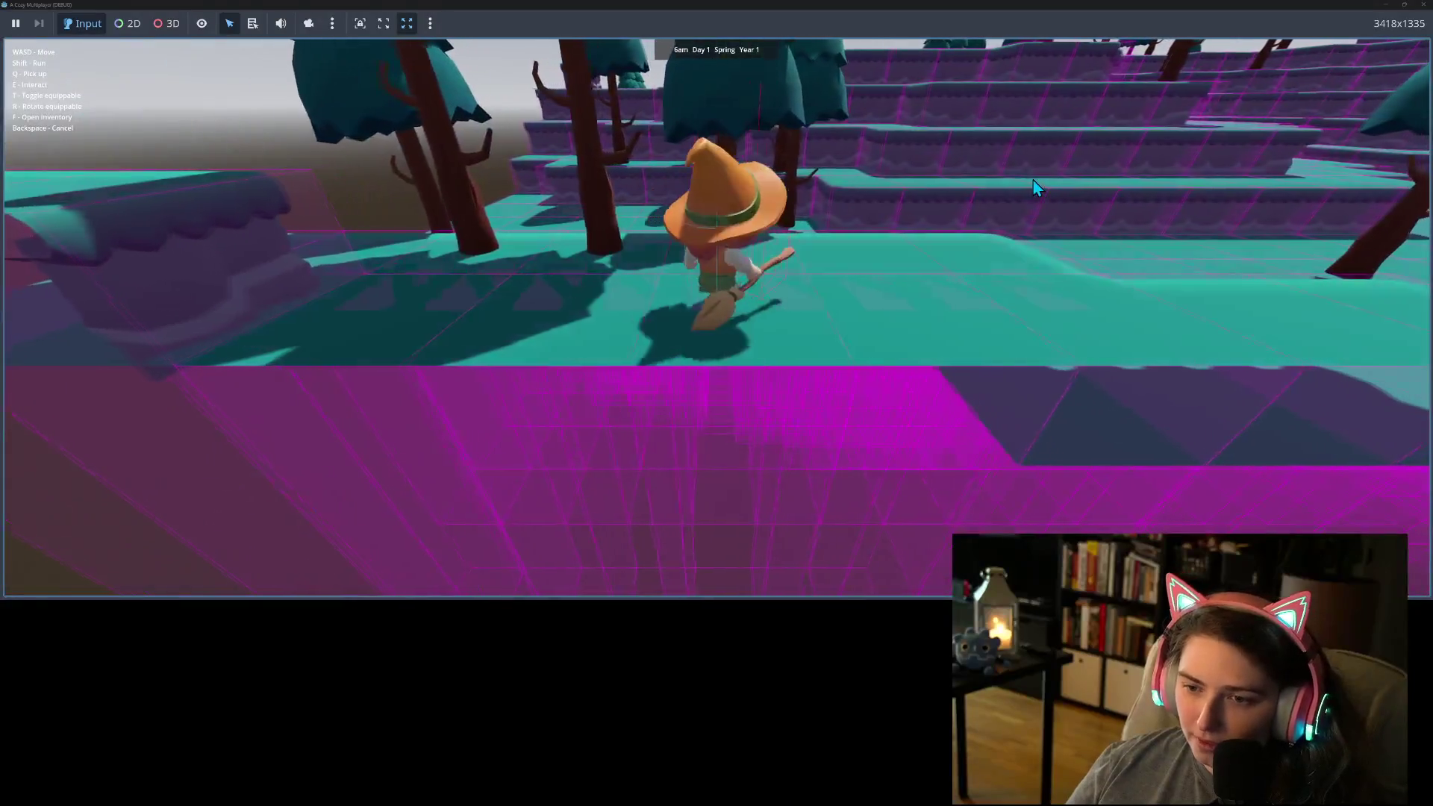
pyautogui.press('w')
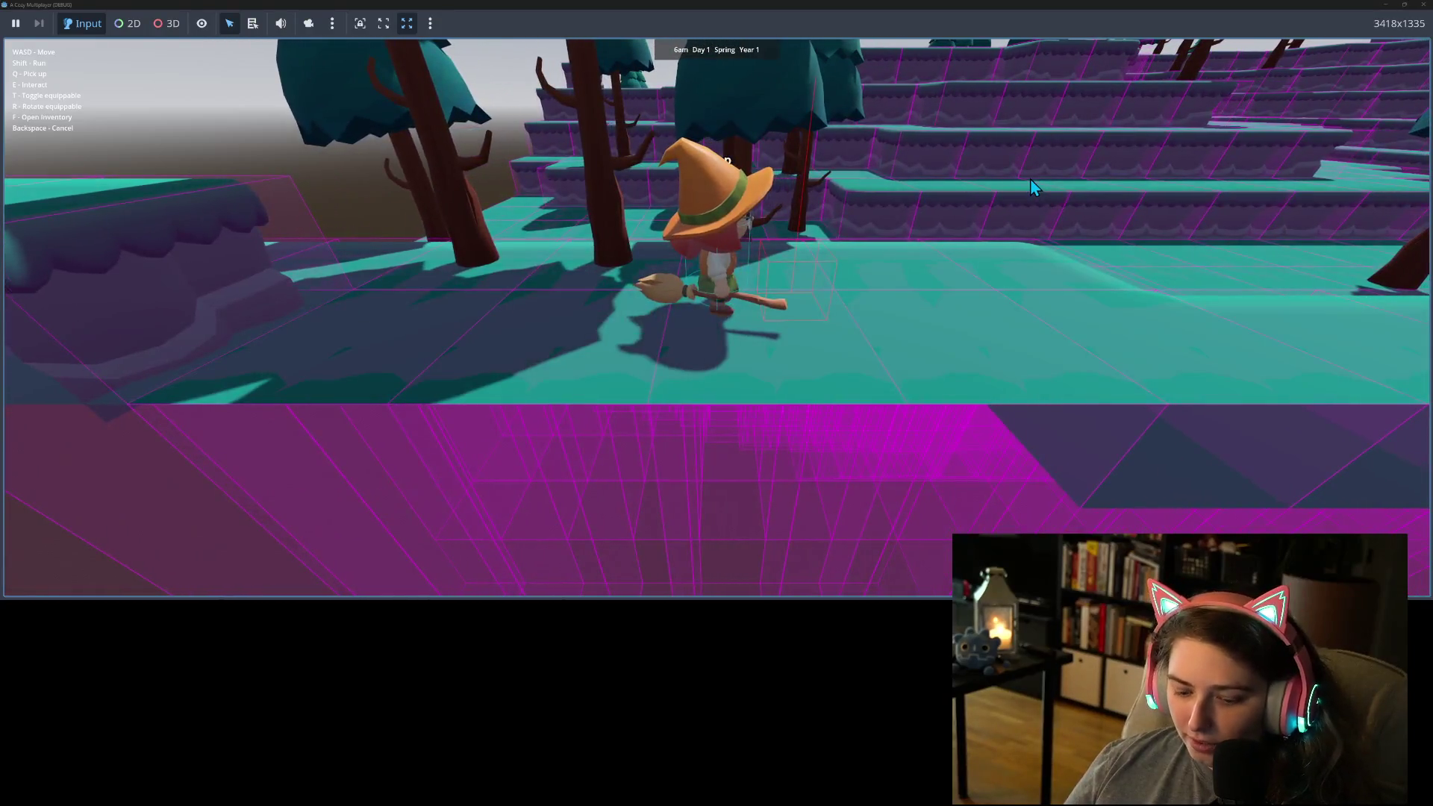
pyautogui.press('w')
pyautogui.press('w')
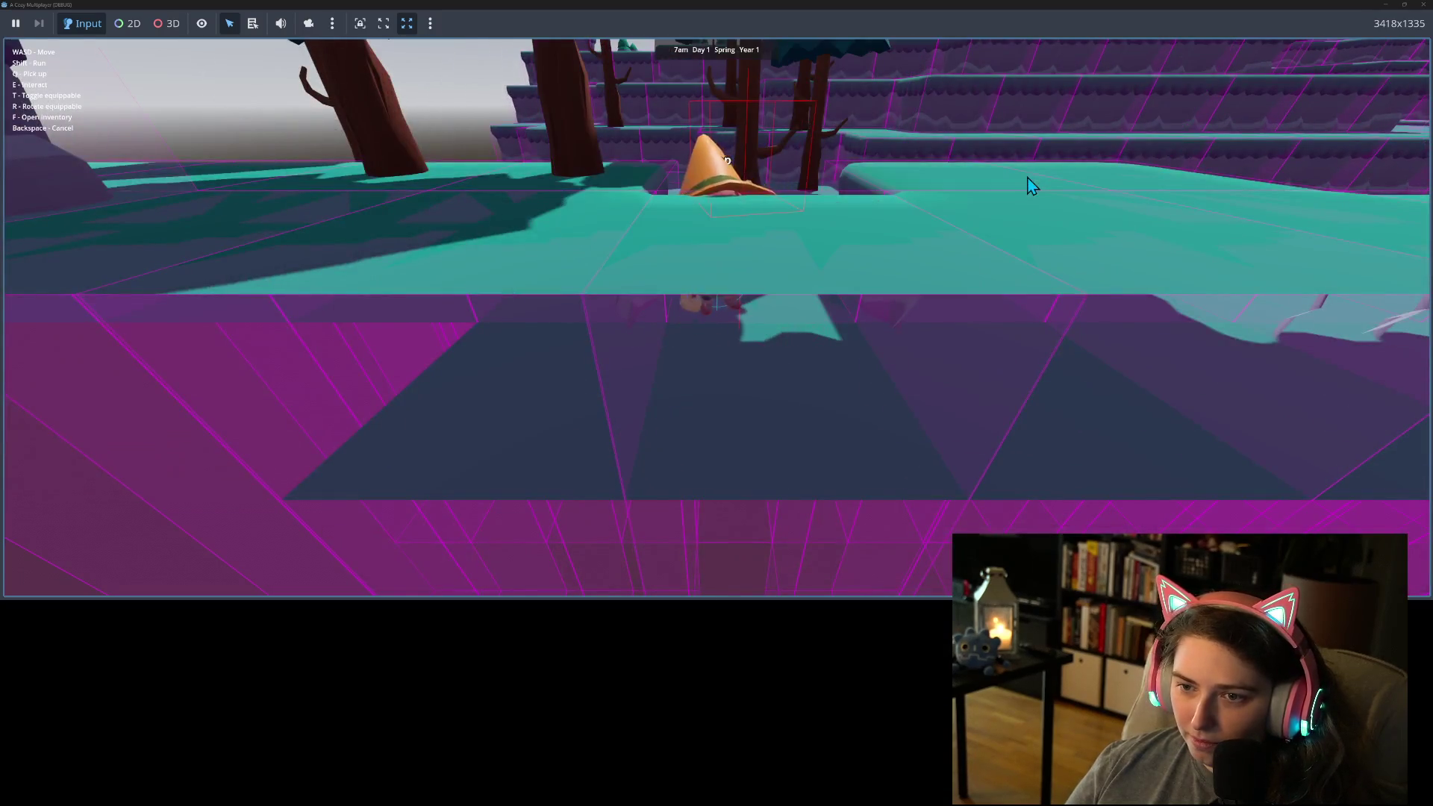
# Step: Walk the witch into the corridor and along it to the left
pyautogui.press('s')
pyautogui.press('d')
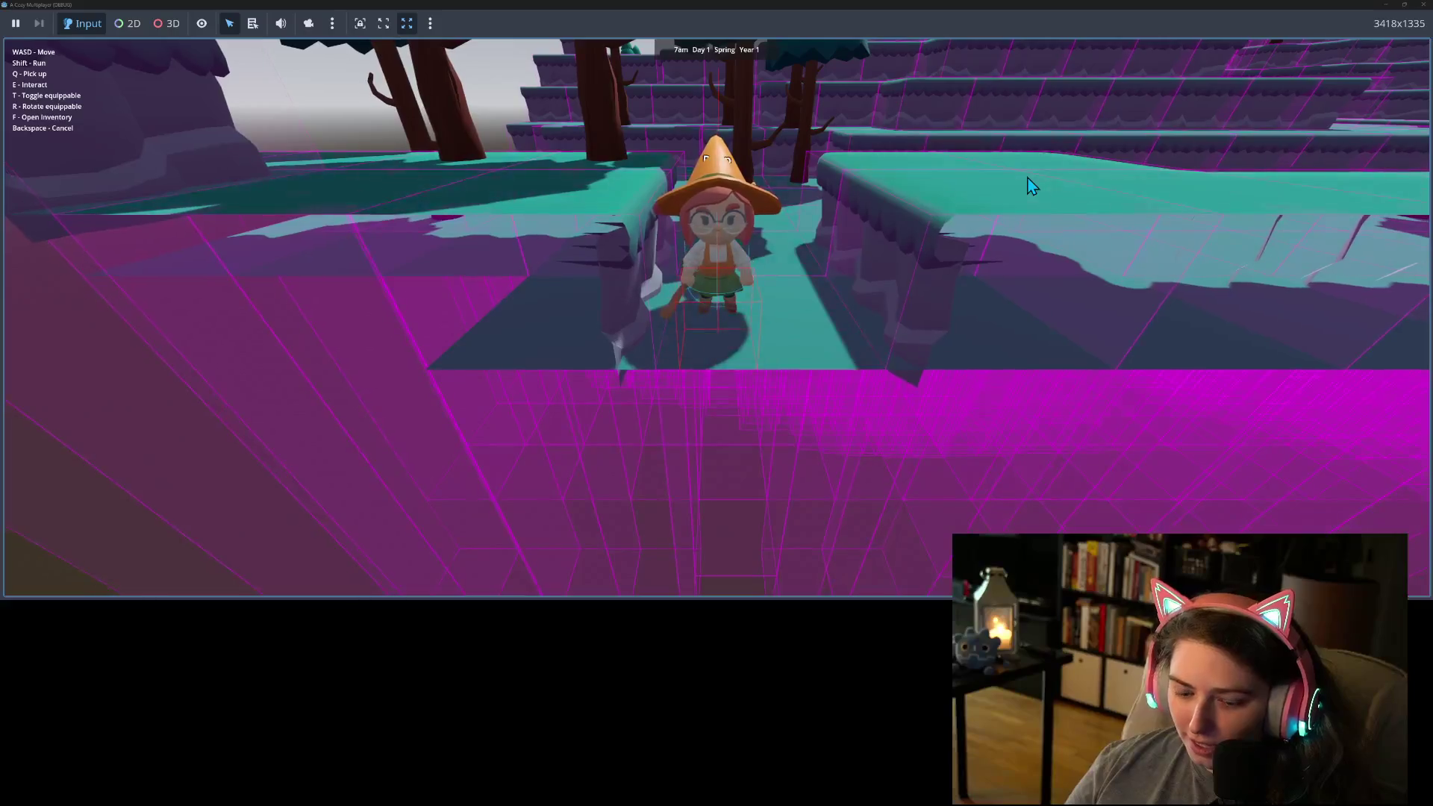
pyautogui.press('w')
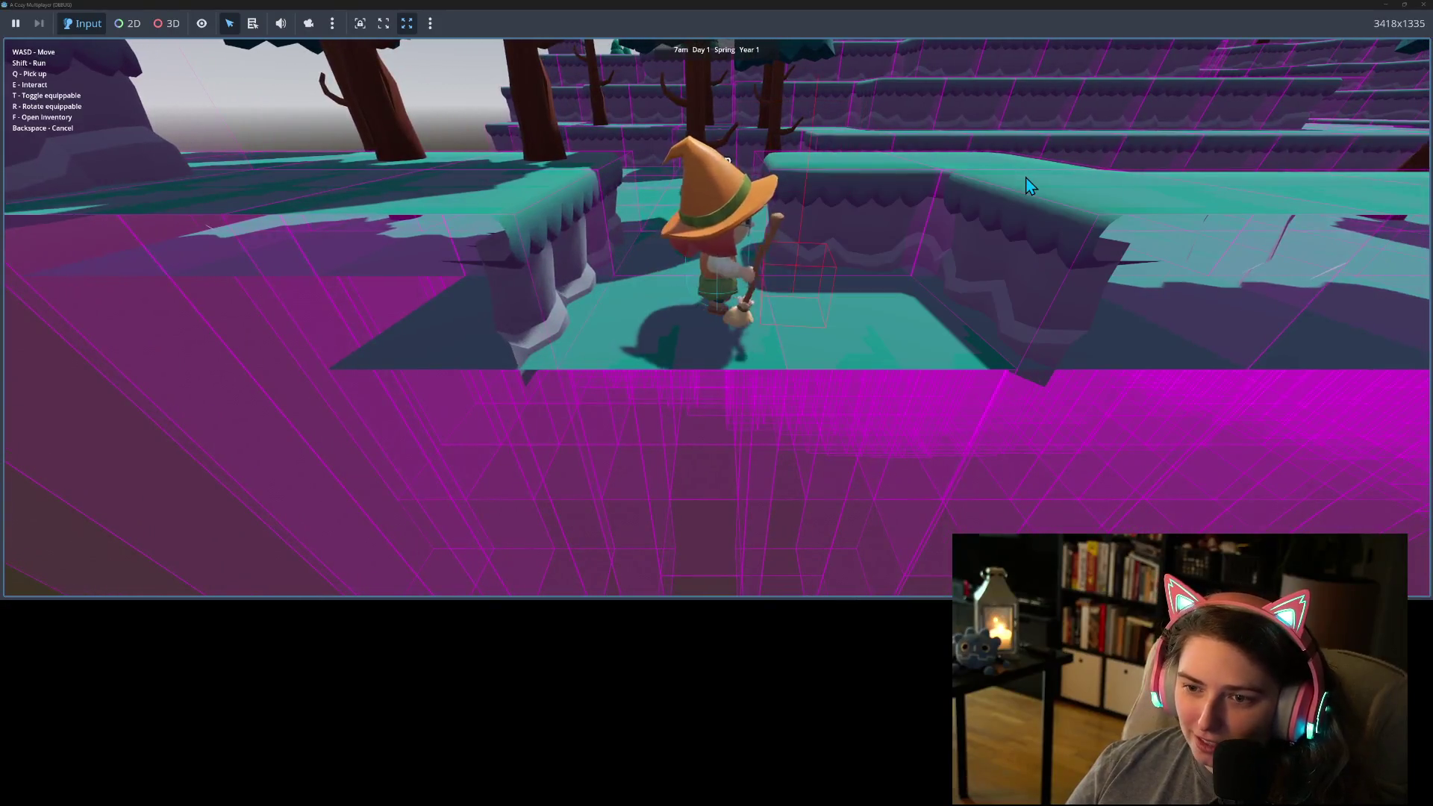
pyautogui.press('w')
pyautogui.press('w')
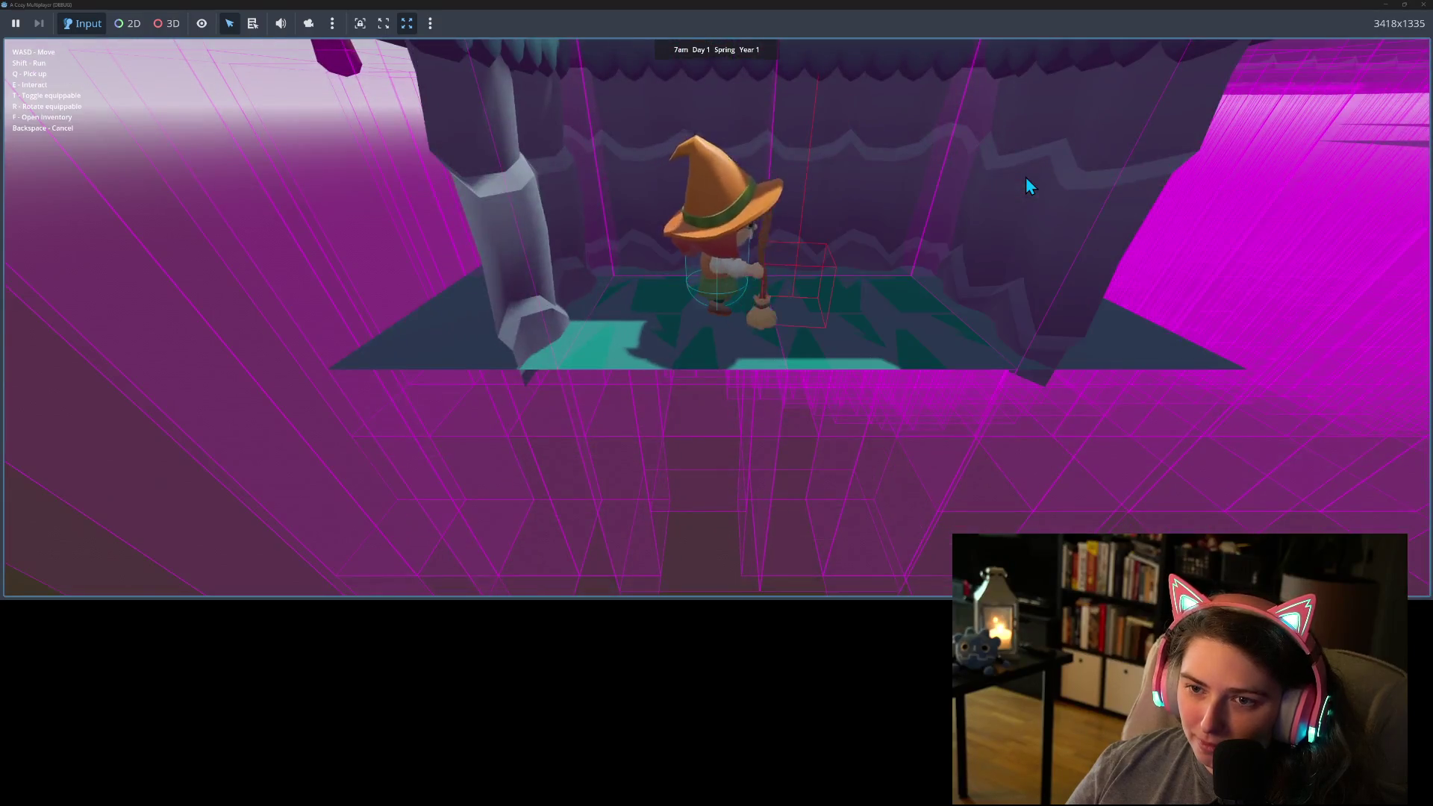
pyautogui.press('a')
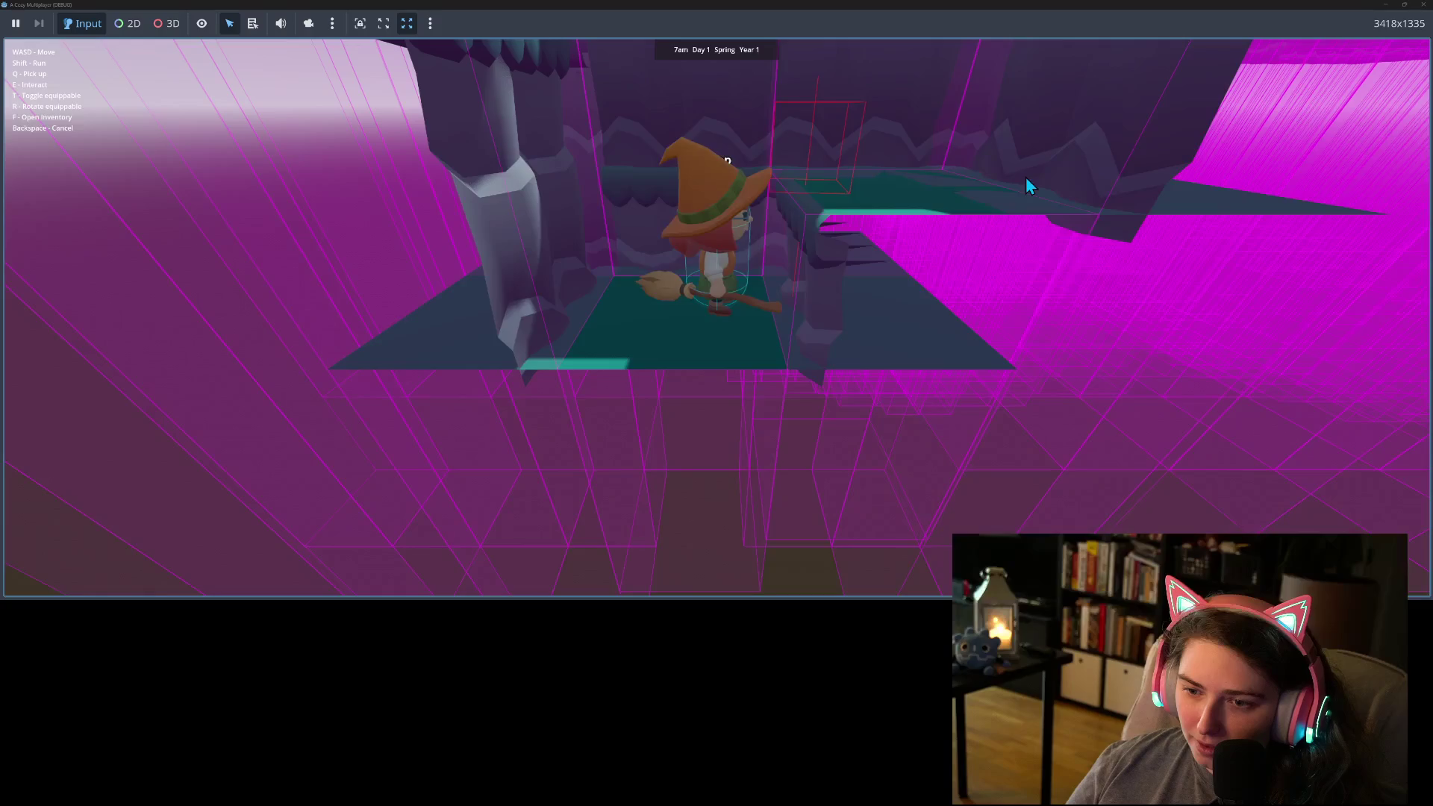
# Step: Move the witch left and right around the platform and reposition her slightly
pyautogui.press('d')
pyautogui.press('a')
pyautogui.press('d')
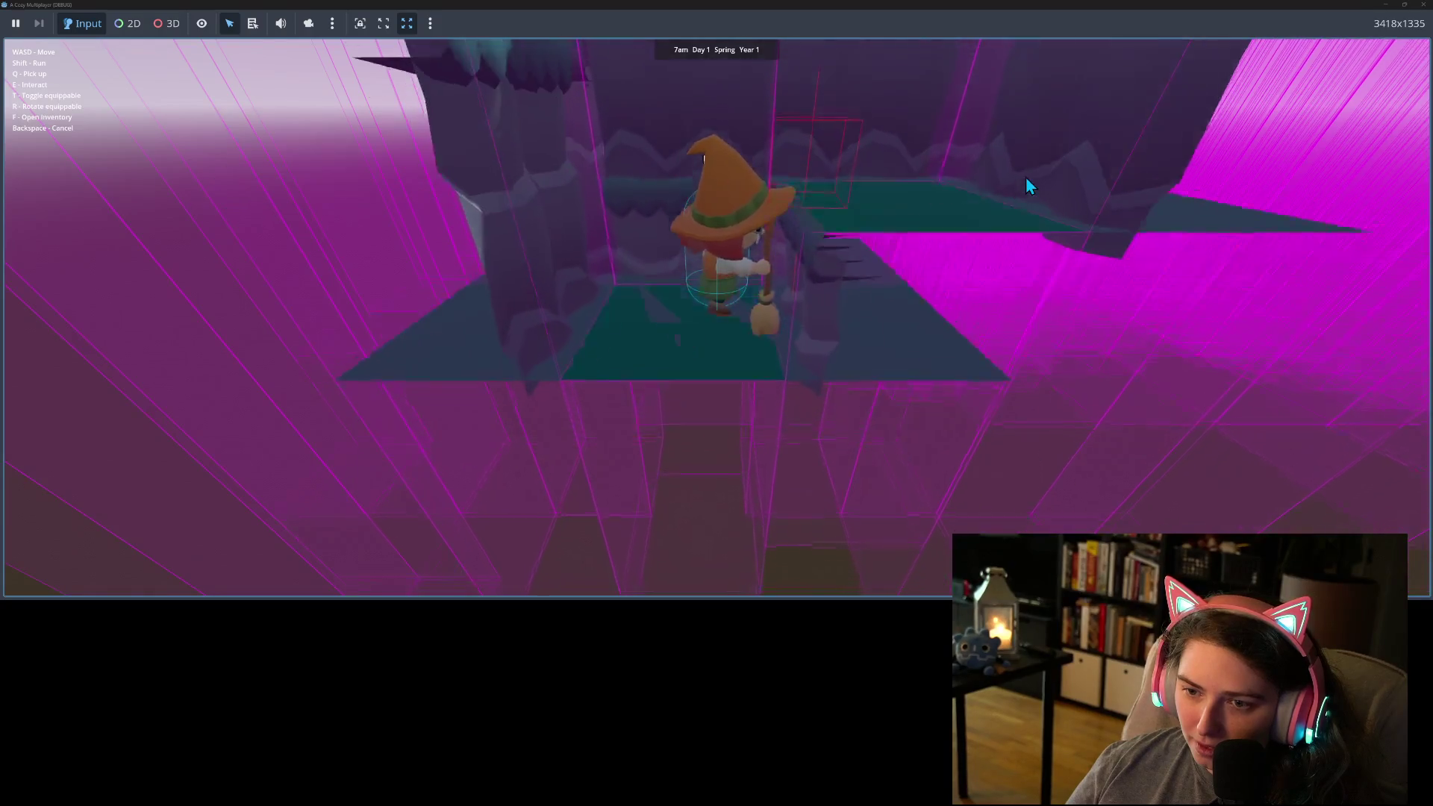
pyautogui.press('a')
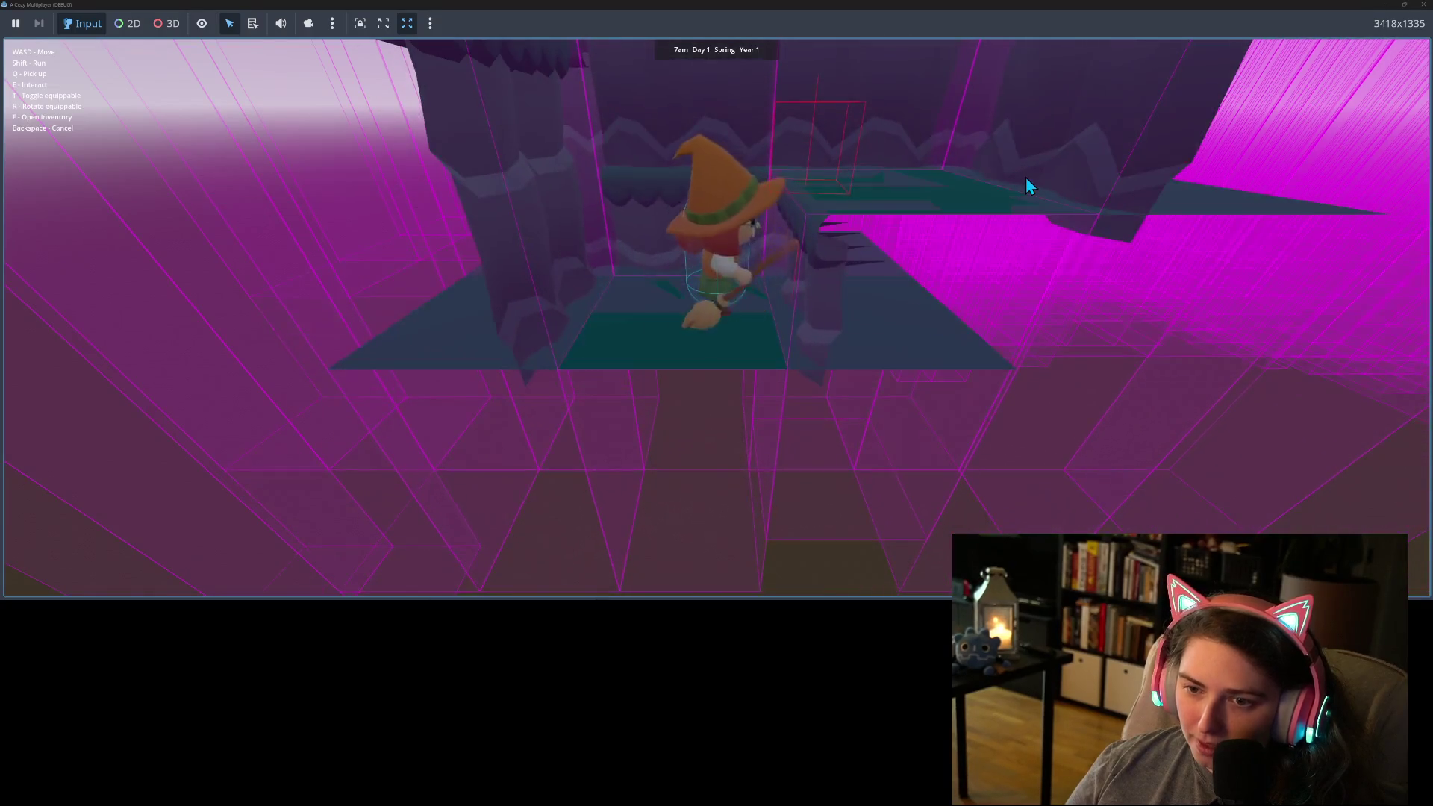
pyautogui.press('d')
pyautogui.press('a')
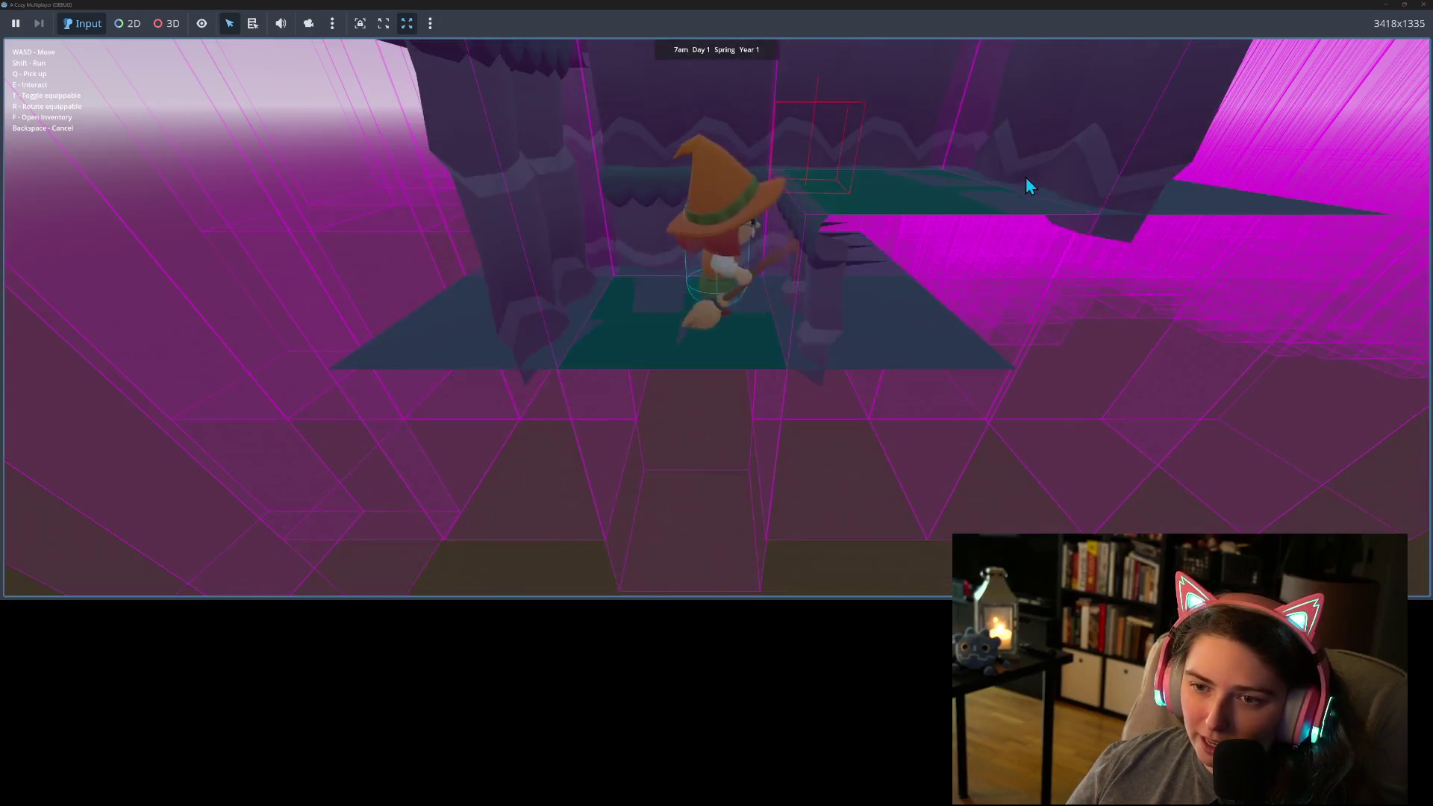
pyautogui.press('d')
pyautogui.press('w')
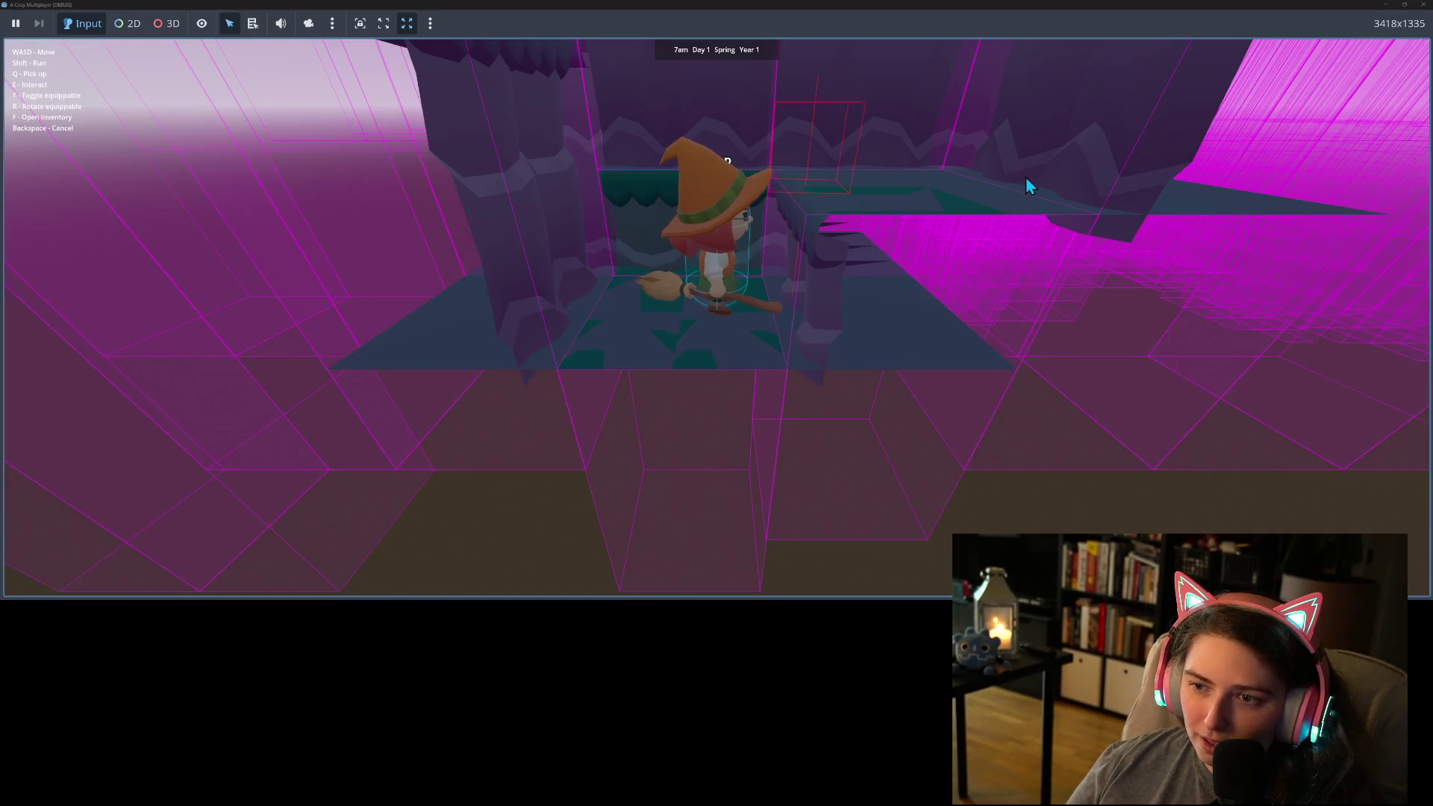
# Step: Walk into the walled corridor, then right off onto open ground, and stop the game
pyautogui.press('w')
pyautogui.press('w')
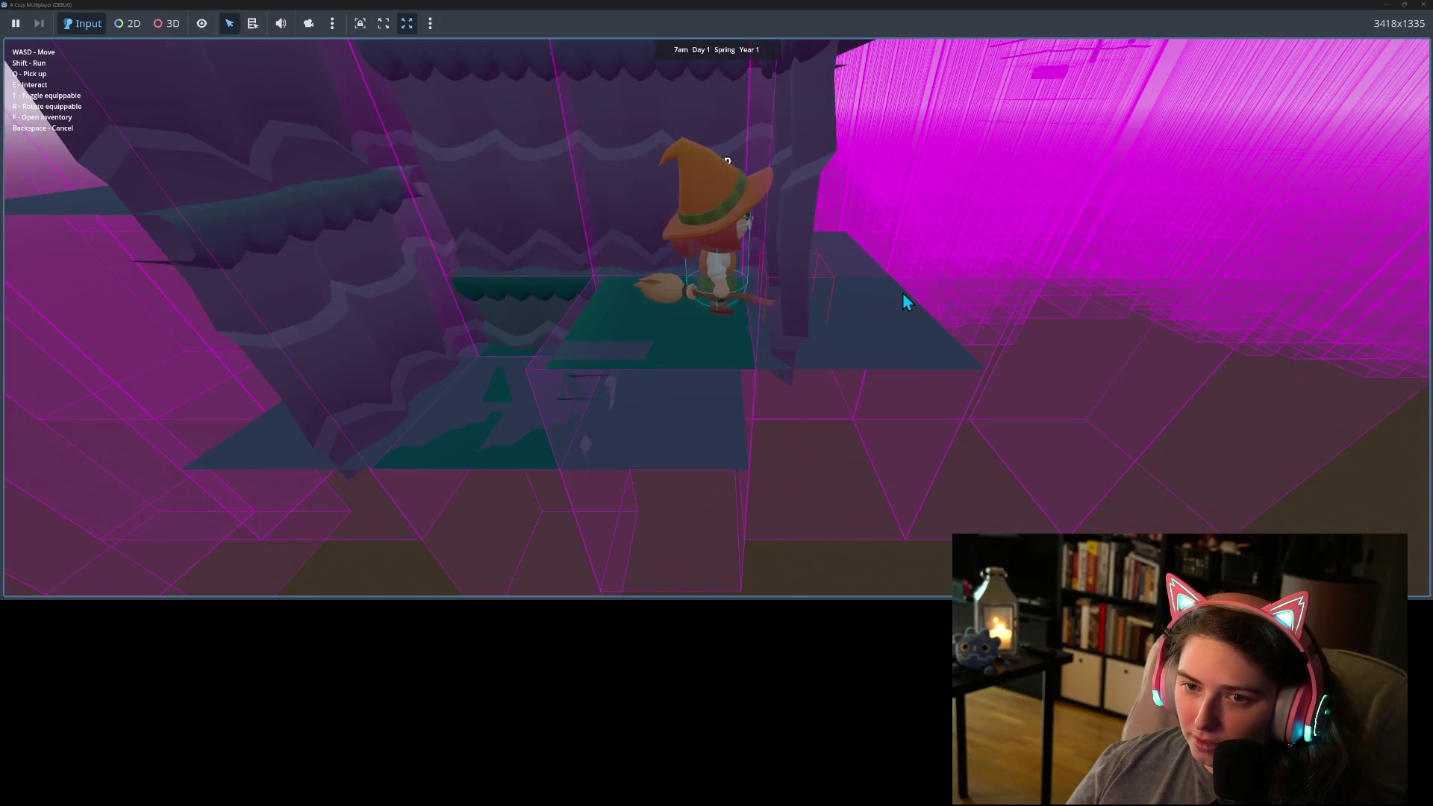
pyautogui.press('a')
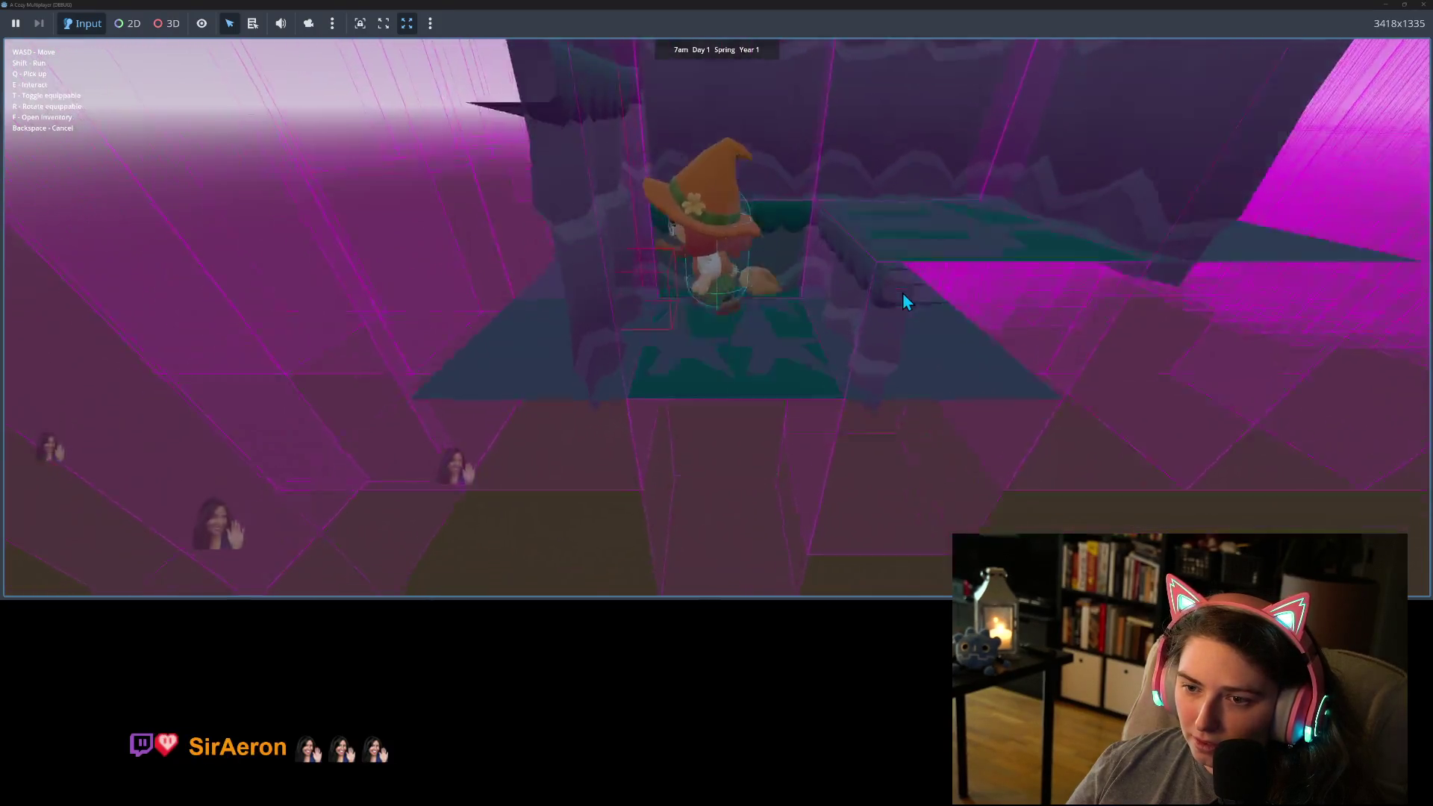
pyautogui.press('s')
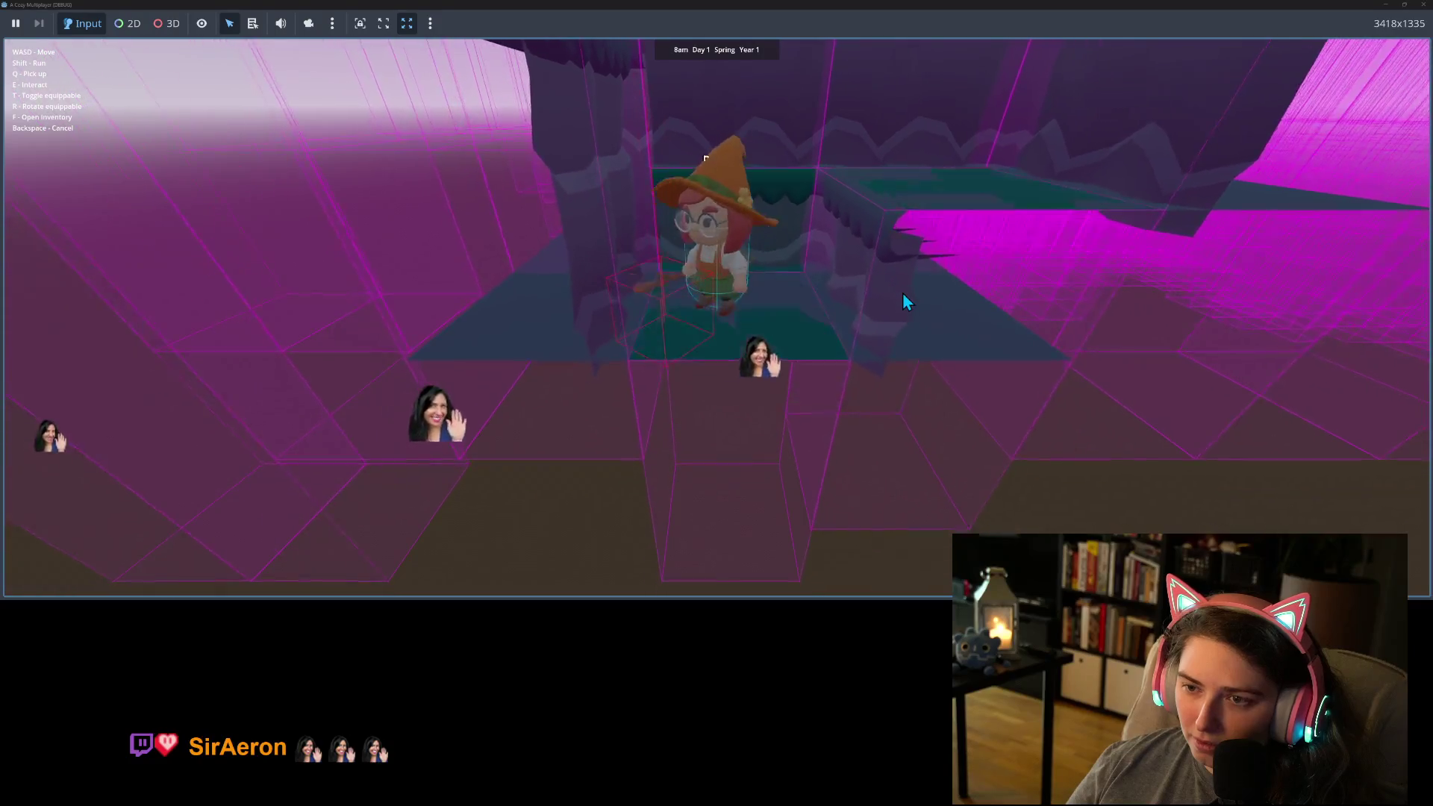
pyautogui.press('w')
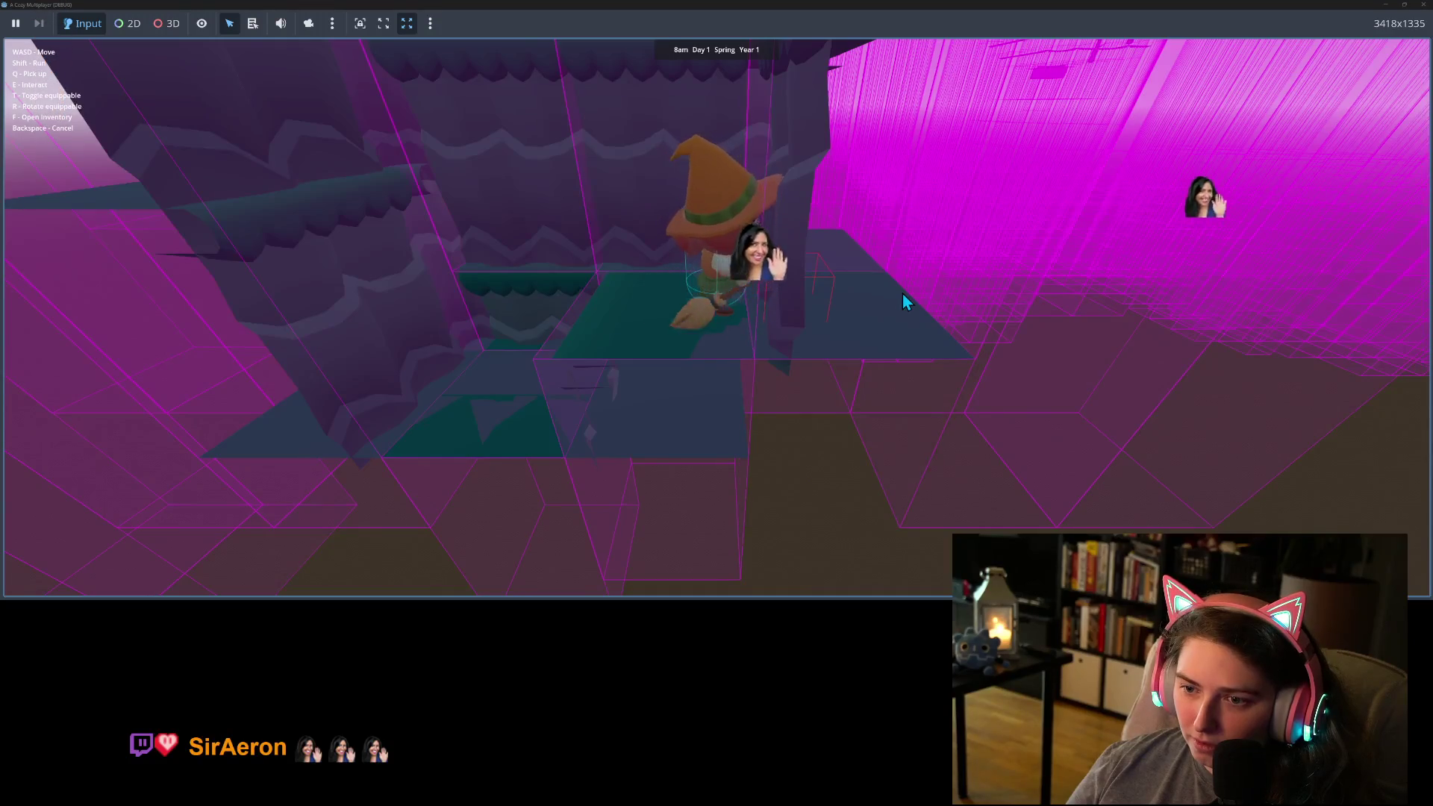
pyautogui.press('d')
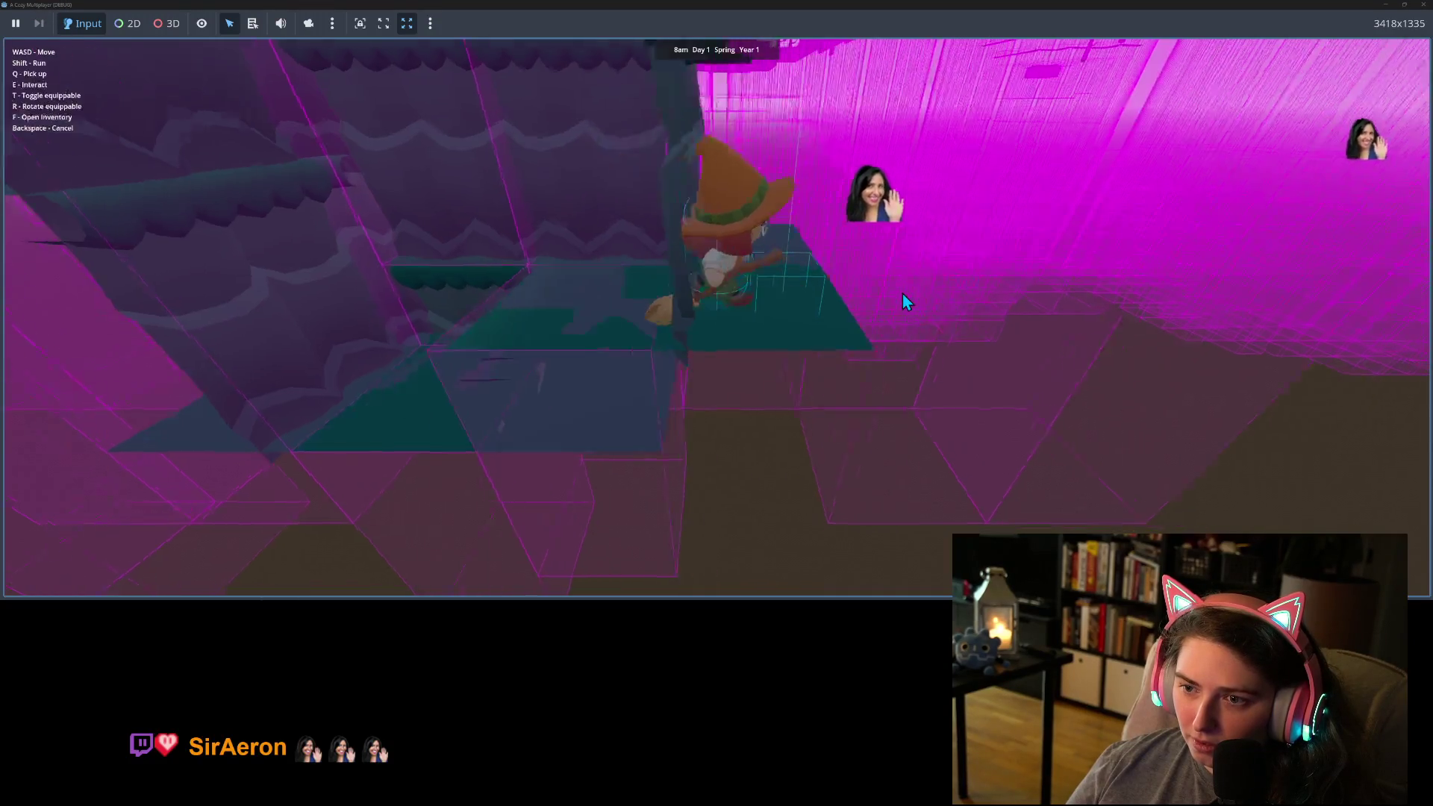
pyautogui.press('d')
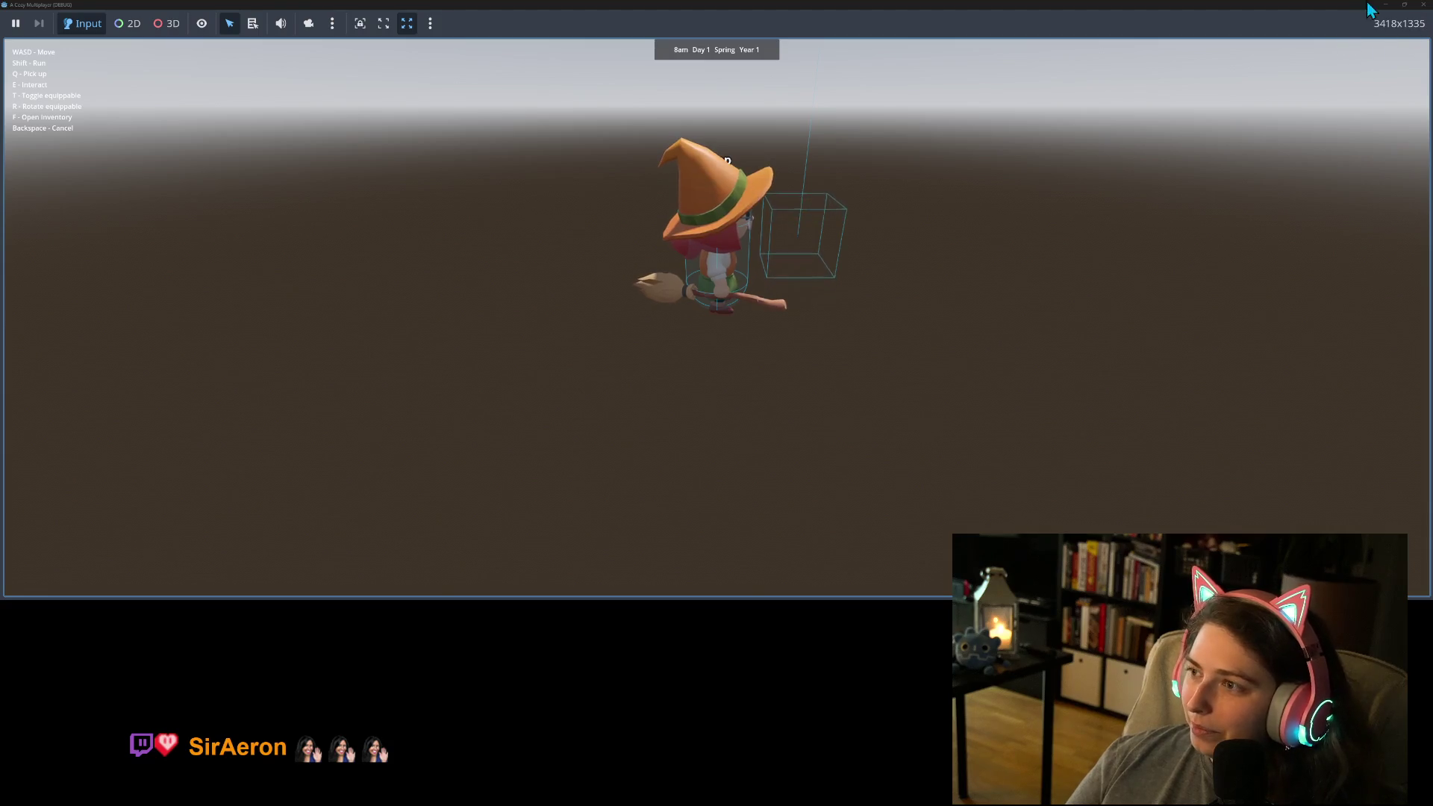
pyautogui.click(1421, 4)
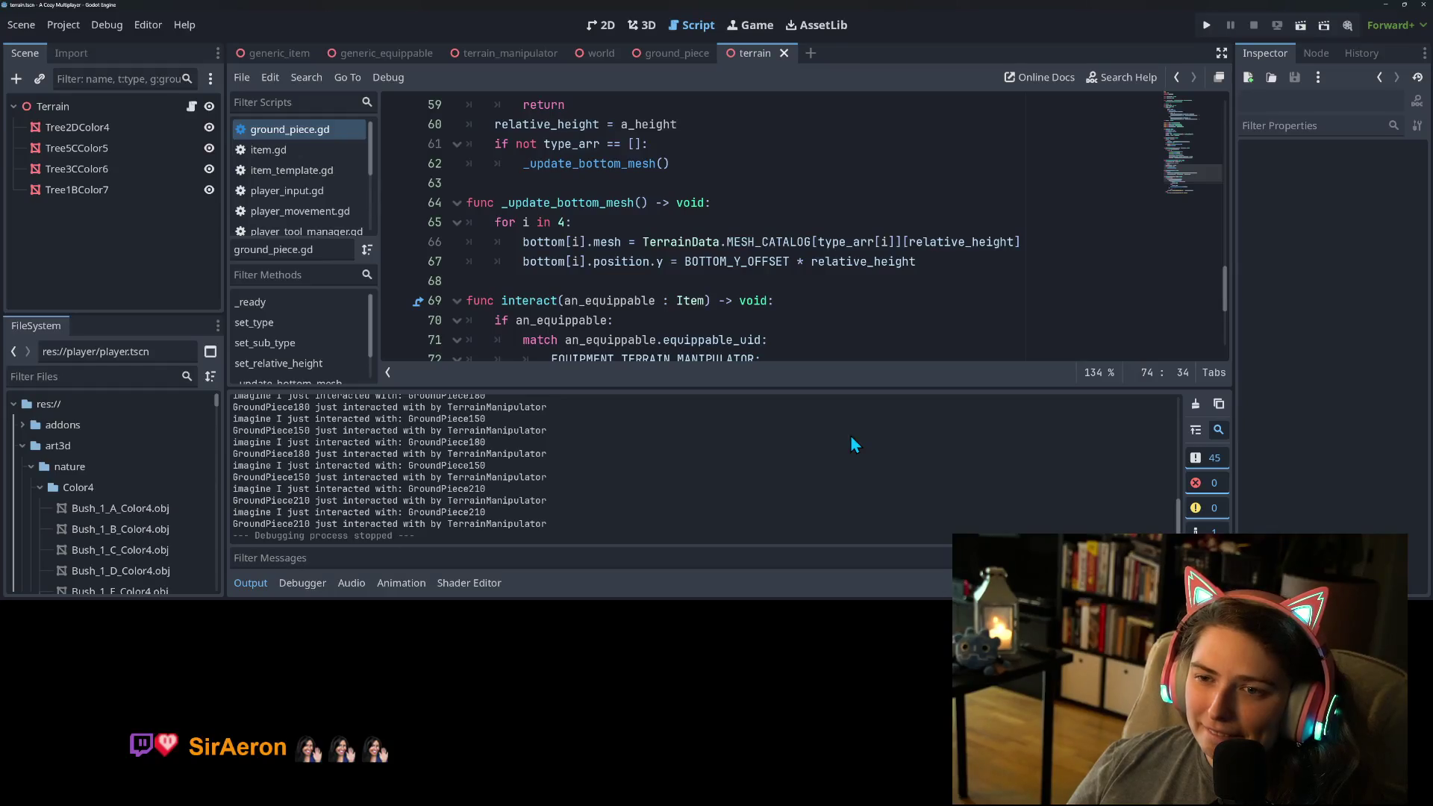
# Step: Go to line 67 of the terrain script, switch to the 3D view, and collapse the Output log
pyautogui.click(881, 267)
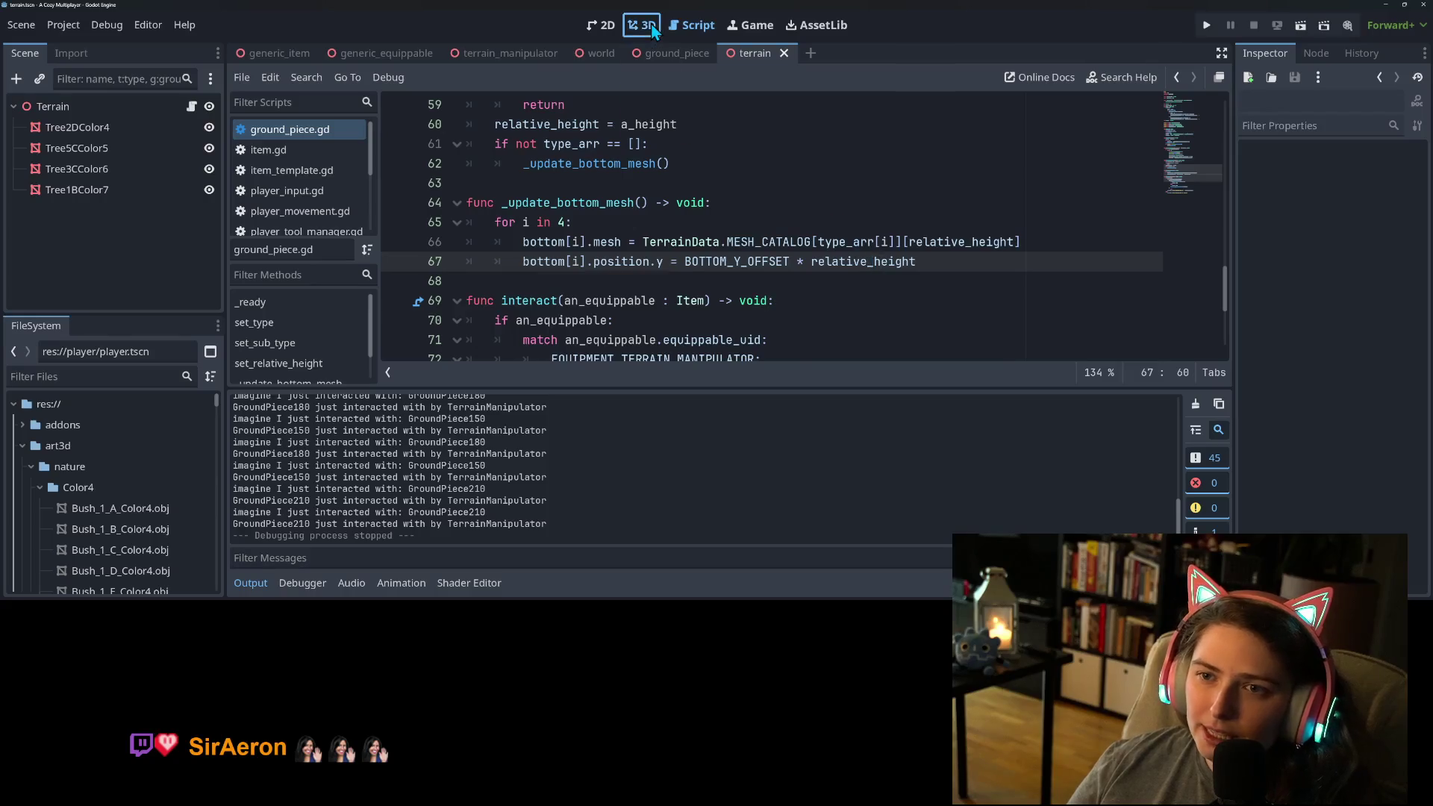
pyautogui.hotkey('ctrl', 'F2')
pyautogui.click(250, 583)
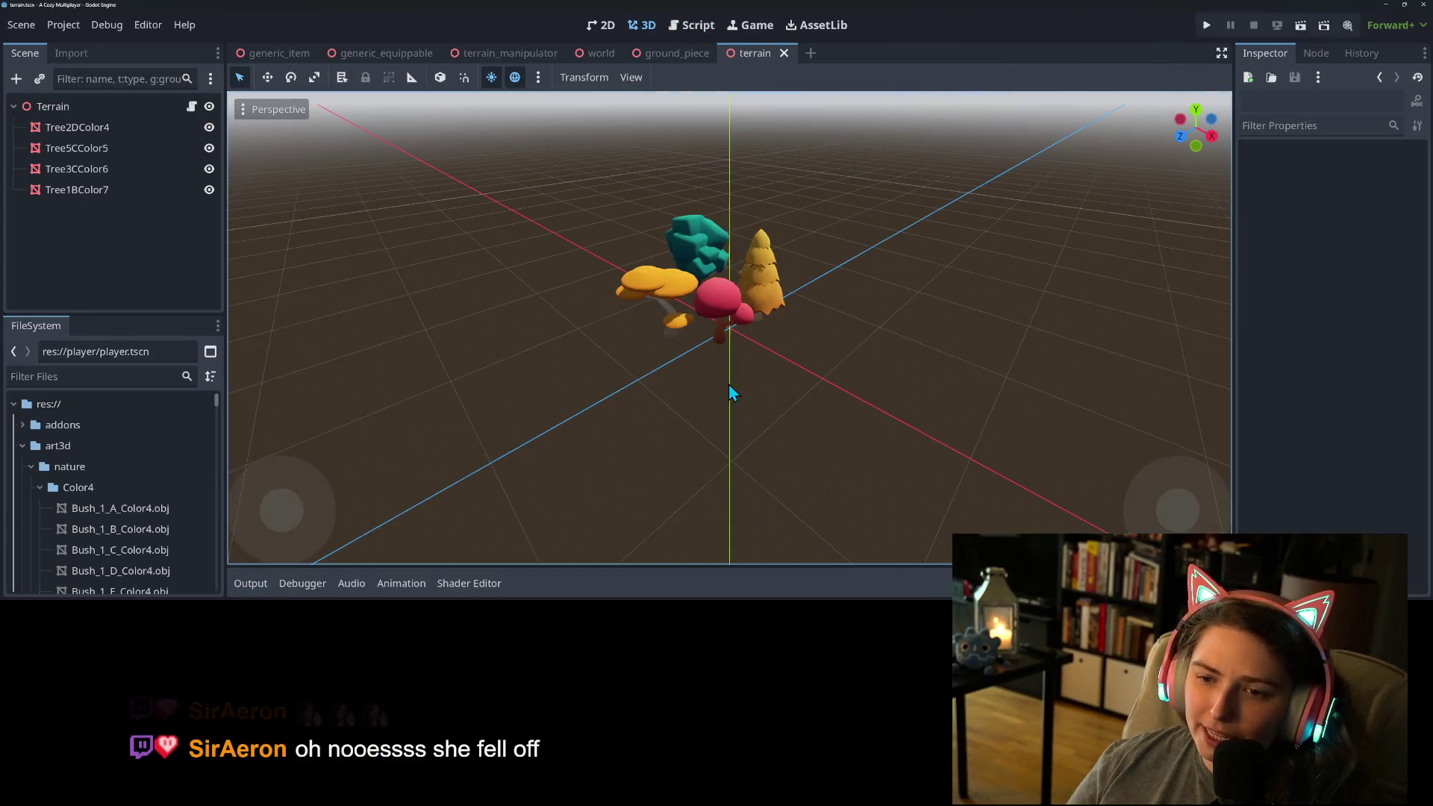
# Step: Orbit and zoom the 3D viewport in on the four overlapping trees, then pull back
pyautogui.scroll(-1, 698, 388)
pyautogui.moveTo(698, 388)
pyautogui.mouseDown(button='middle')
pyautogui.moveTo(735, 368)
pyautogui.moveTo(791, 370)
pyautogui.mouseUp(button='middle')
pyautogui.scroll(10, 734, 360)
pyautogui.scroll(3, 794, 367)
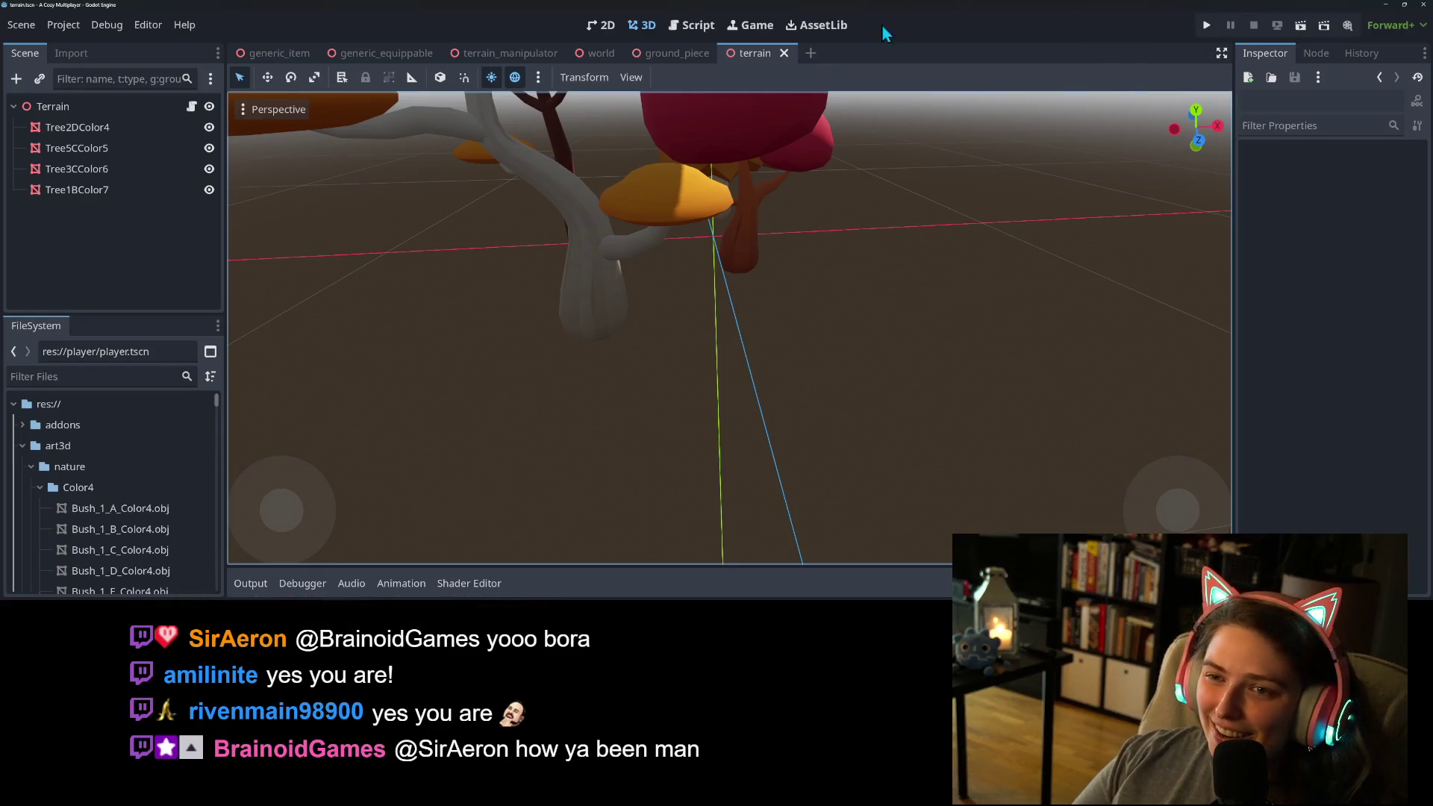
pyautogui.scroll(-4, 767, 236)
pyautogui.moveTo(764, 258)
pyautogui.mouseDown(button='middle')
pyautogui.moveTo(706, 284)
pyautogui.moveTo(812, 320)
pyautogui.mouseUp(button='middle')
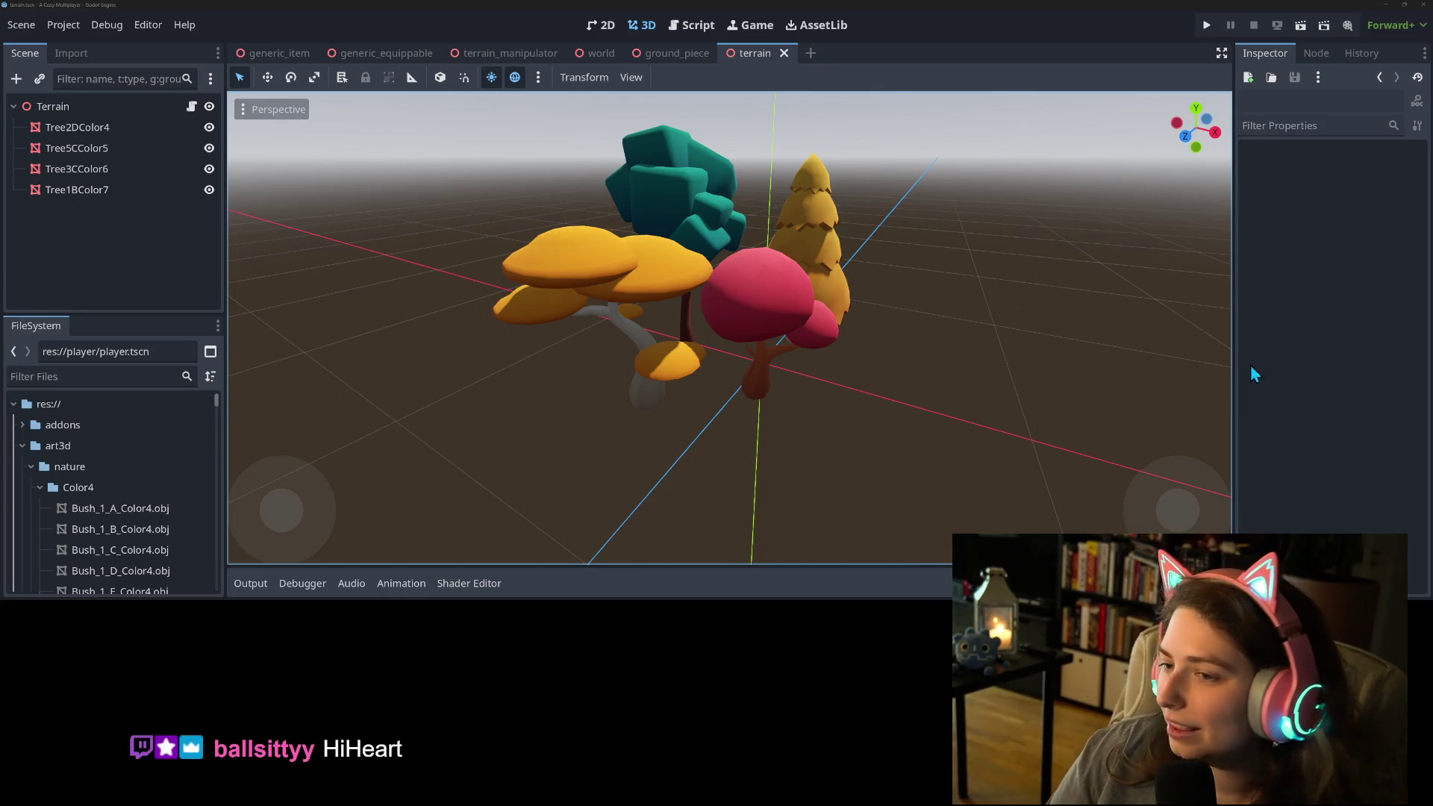
pyautogui.moveTo(938, 366)
pyautogui.mouseDown(button='middle')
pyautogui.moveTo(848, 361)
pyautogui.moveTo(798, 325)
pyautogui.moveTo(908, 370)
pyautogui.moveTo(680, 201)
pyautogui.moveTo(857, 239)
pyautogui.moveTo(708, 299)
pyautogui.moveTo(799, 280)
pyautogui.moveTo(463, 297)
pyautogui.moveTo(556, 304)
pyautogui.moveTo(676, 280)
pyautogui.mouseUp(button='middle')
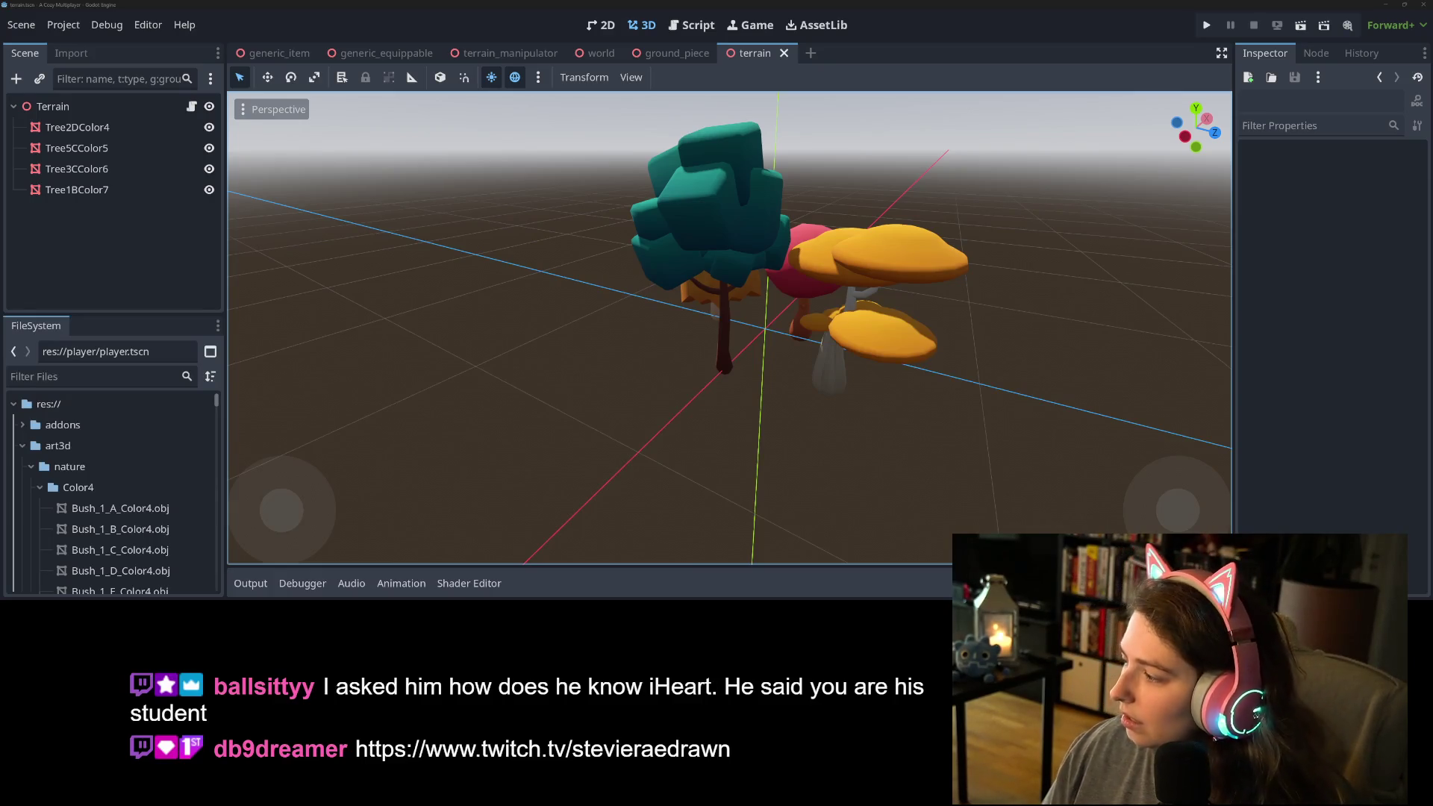
# Step: Alt+Tab from Godot to Firefox showing the Complete KayKit Collection itch.io page
pyautogui.hotkey('alt', 'Tab')
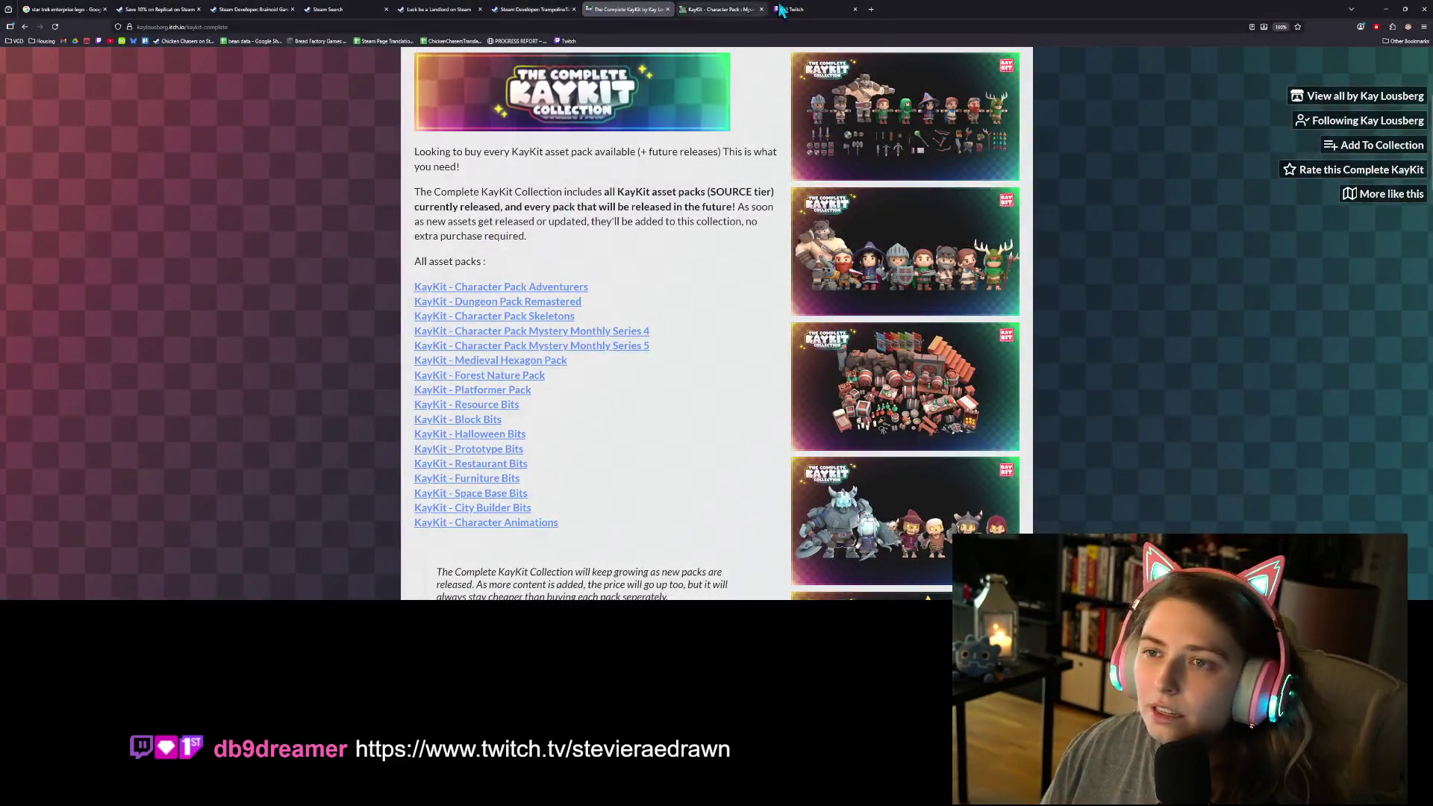
# Step: Open the streamer's Twitch channel URL in a new tab and pause the broadcast preview
pyautogui.click(871, 9)
pyautogui.write('https://www.twitch.tv/stevieraedrawn')
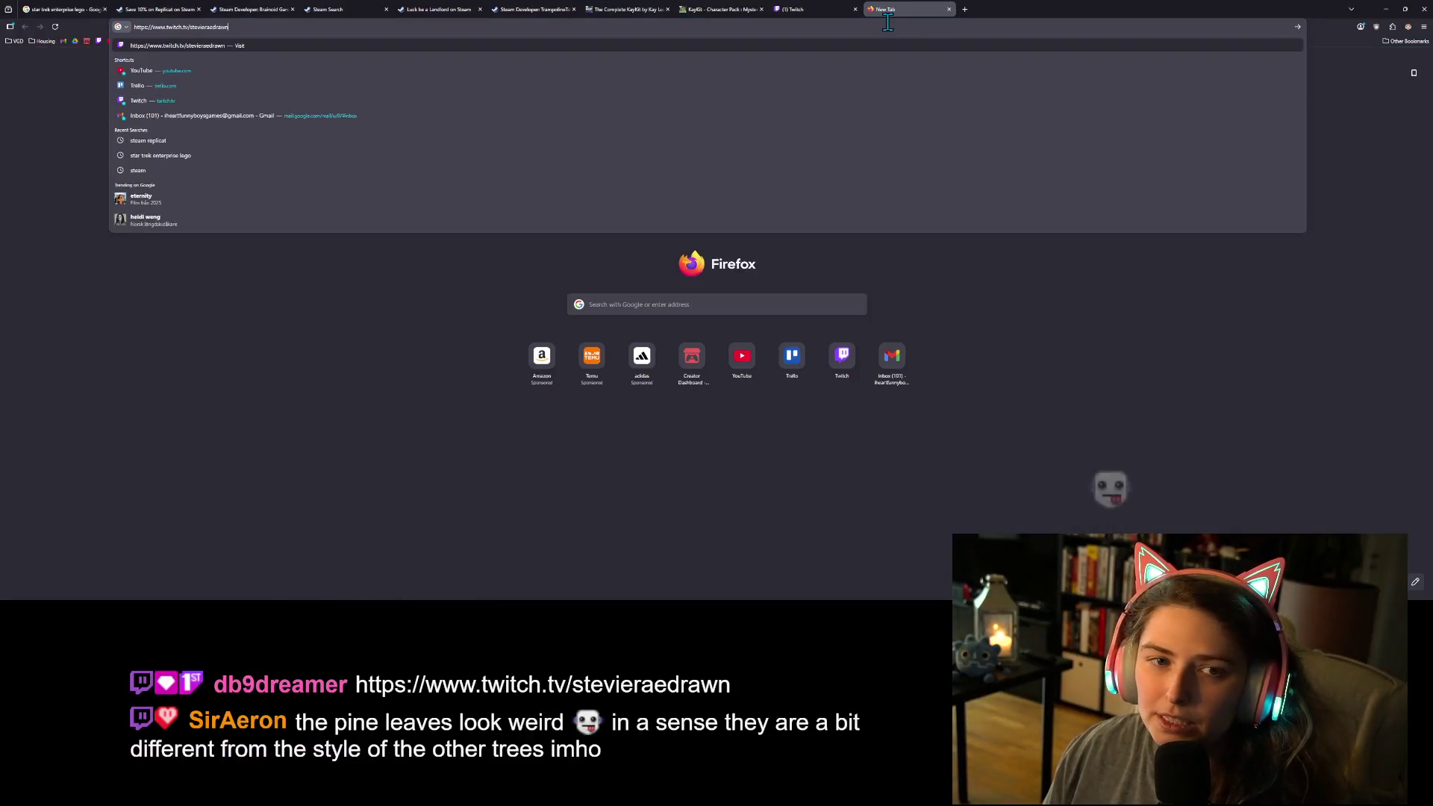
pyautogui.press('Return')
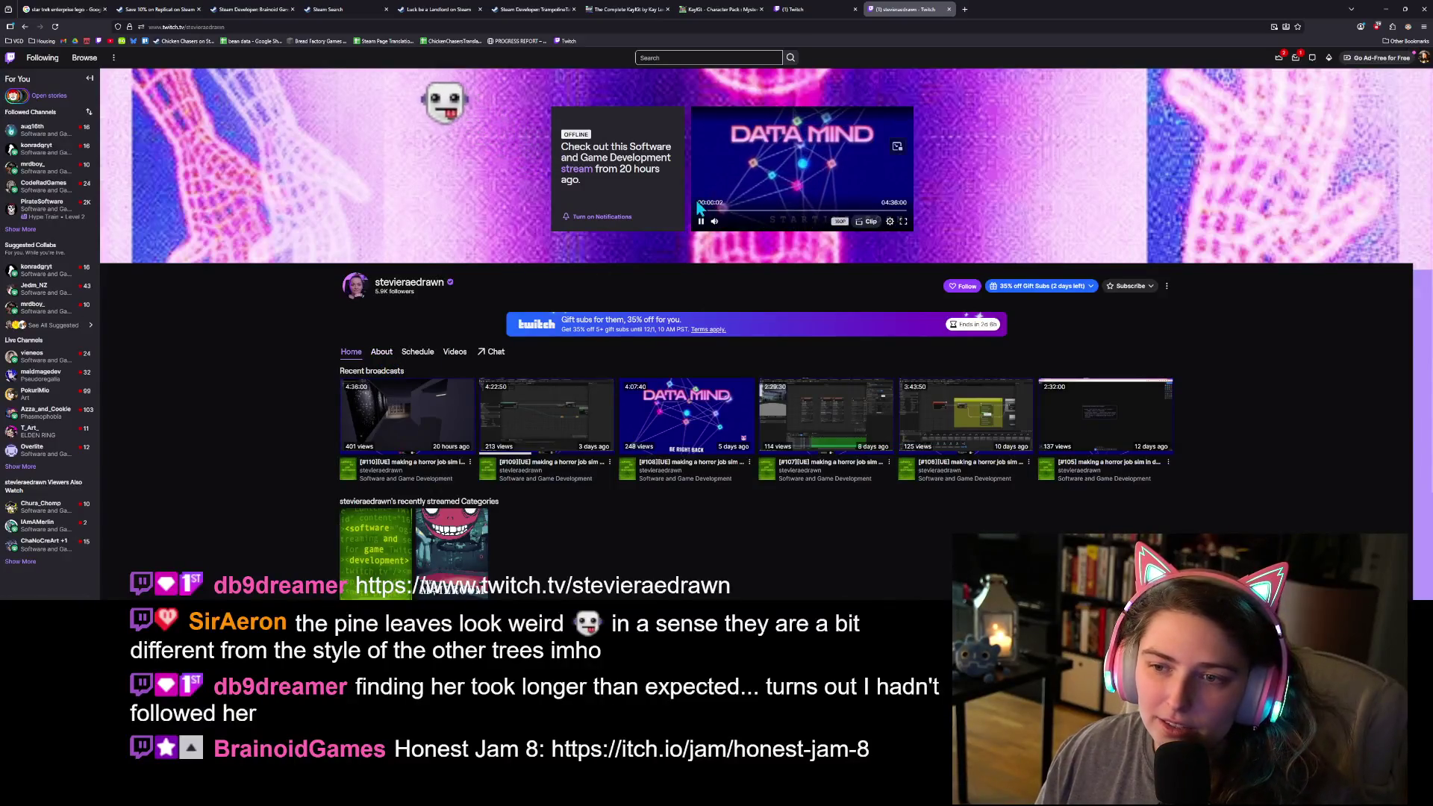
pyautogui.click(701, 221)
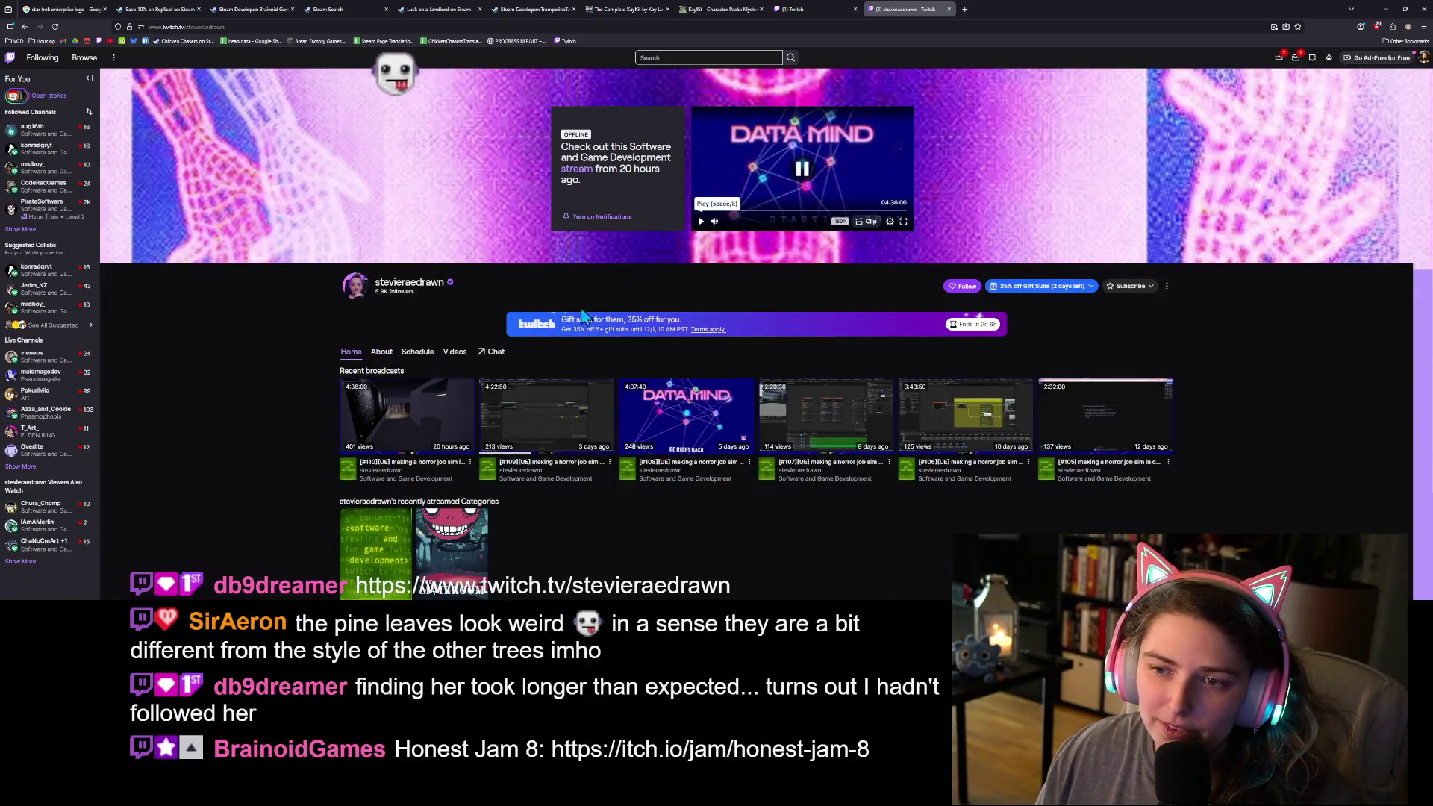
# Step: Browse the channel's About and Schedule sections, then go to its Videos list
pyautogui.click(378, 362)
pyautogui.scroll(-1, 279, 380)
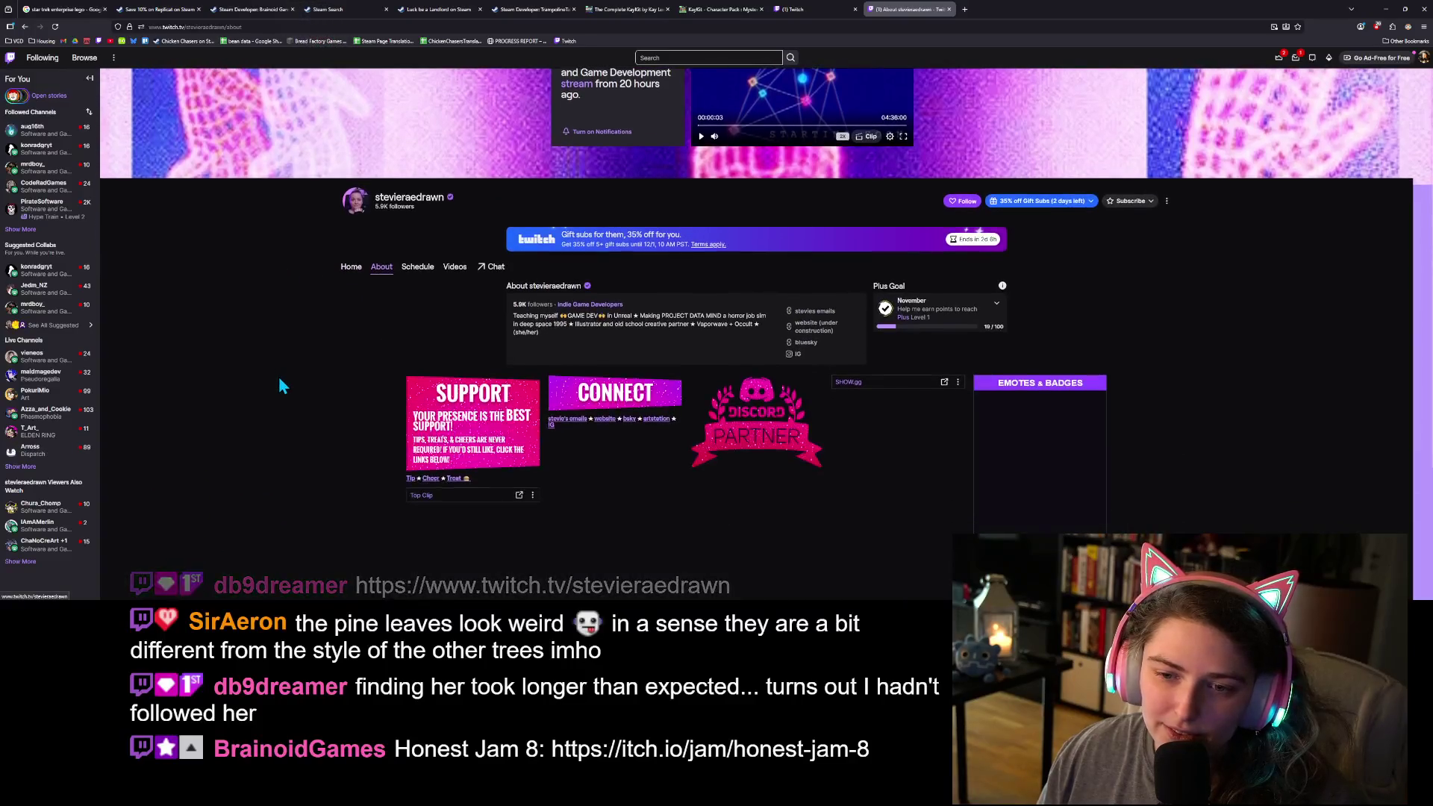
pyautogui.click(417, 266)
pyautogui.click(454, 266)
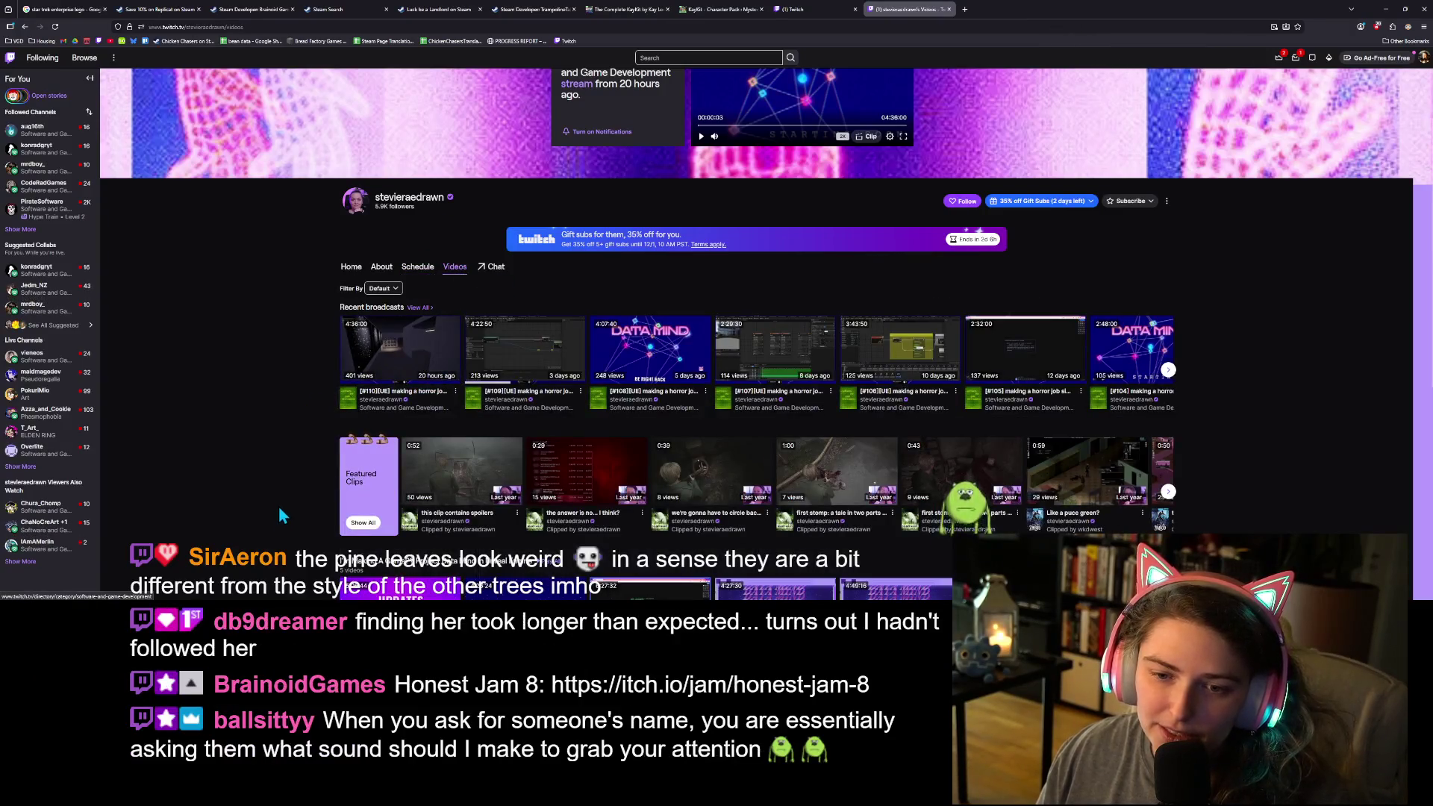
# Step: Scroll the Videos page, follow the channel, and open the most recent broadcast
pyautogui.scroll(-1, 279, 503)
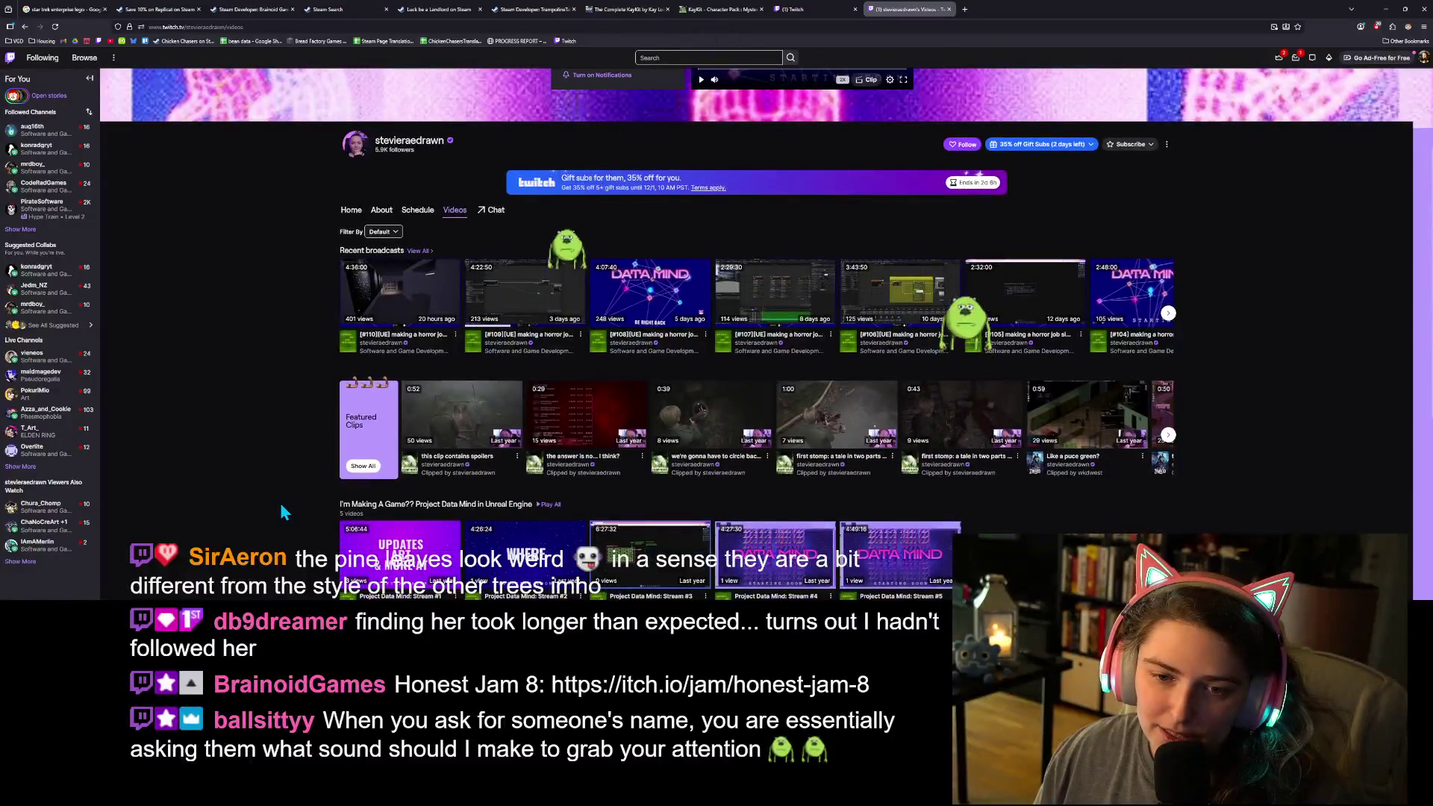
pyautogui.scroll(-1, 280, 503)
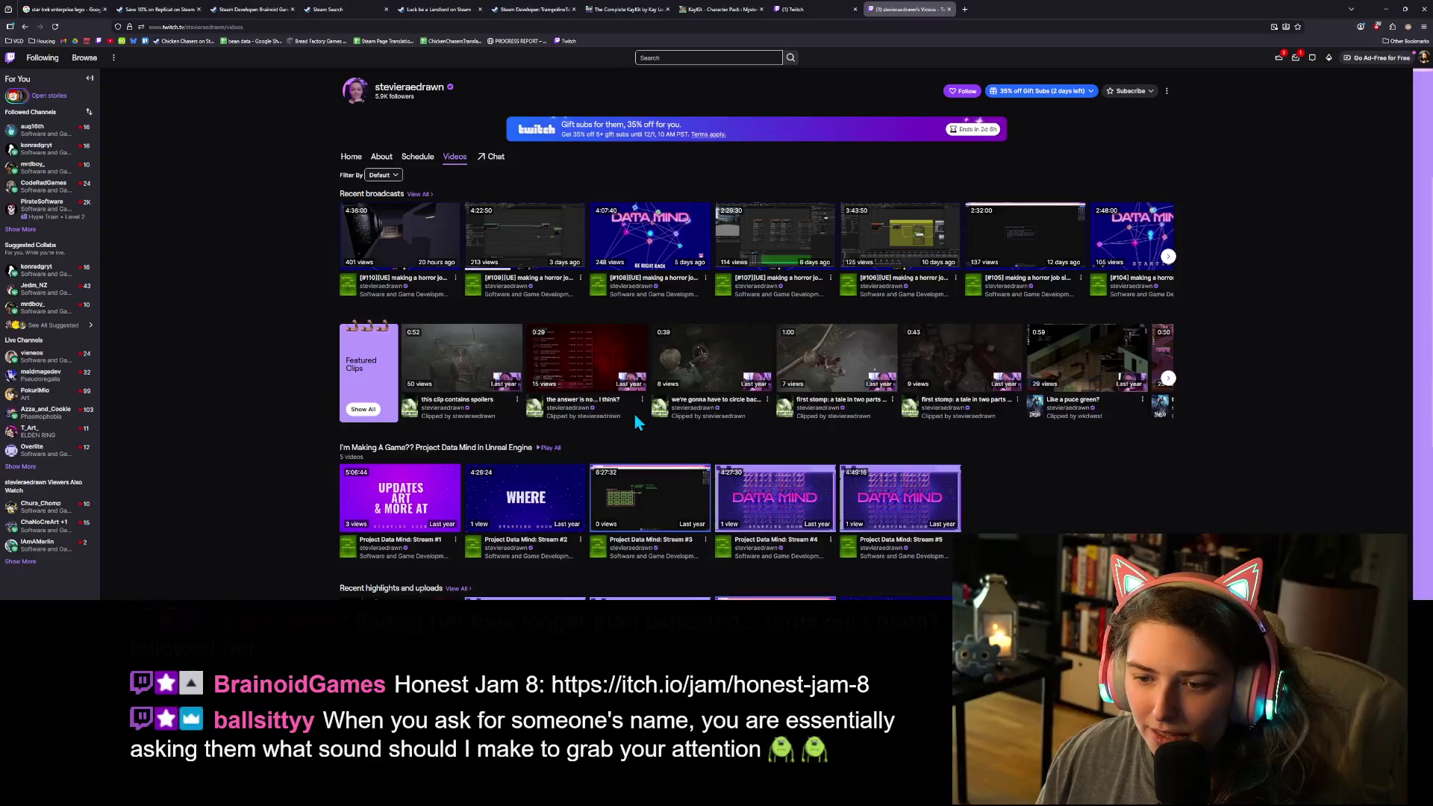
pyautogui.scroll(-2, 667, 426)
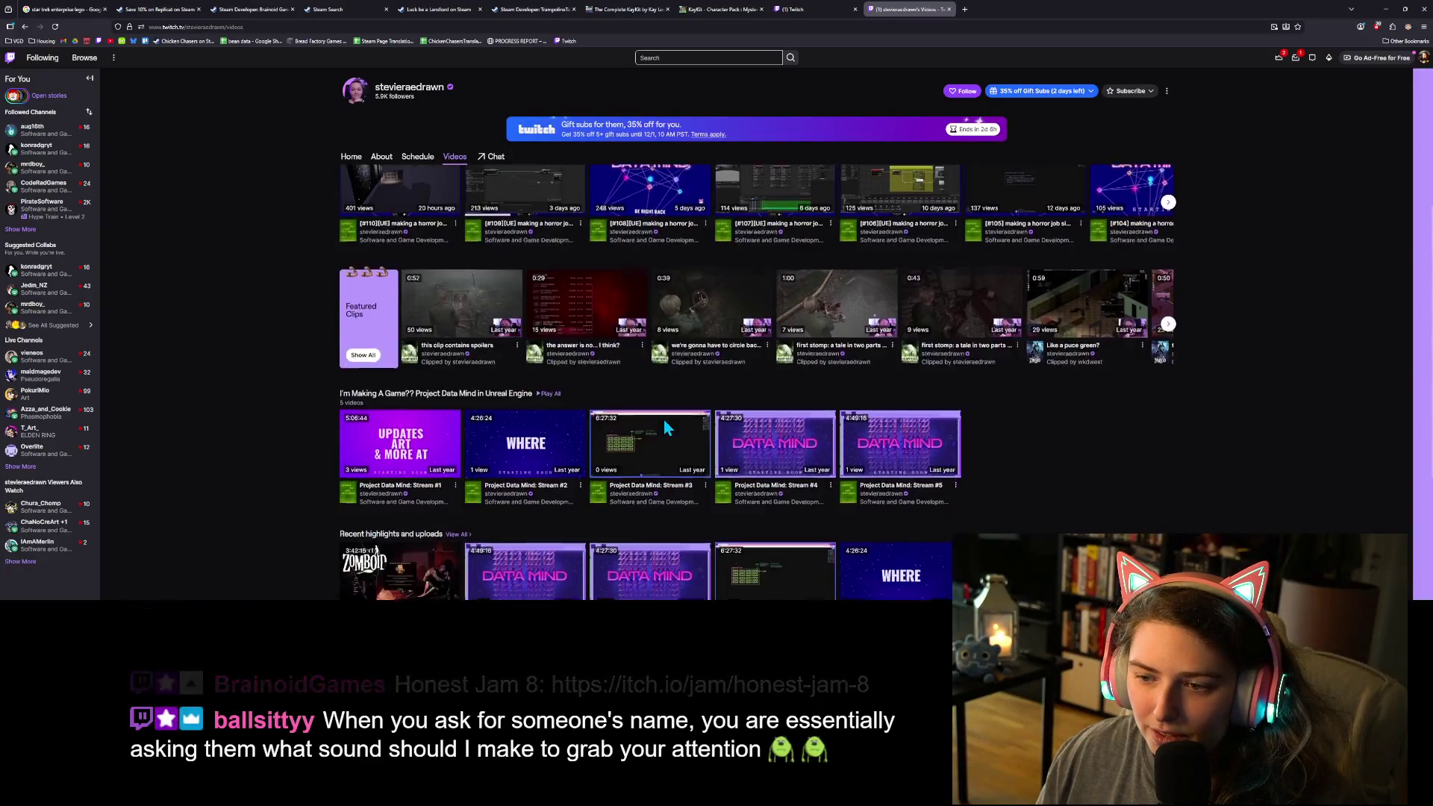
pyautogui.scroll(2, 666, 427)
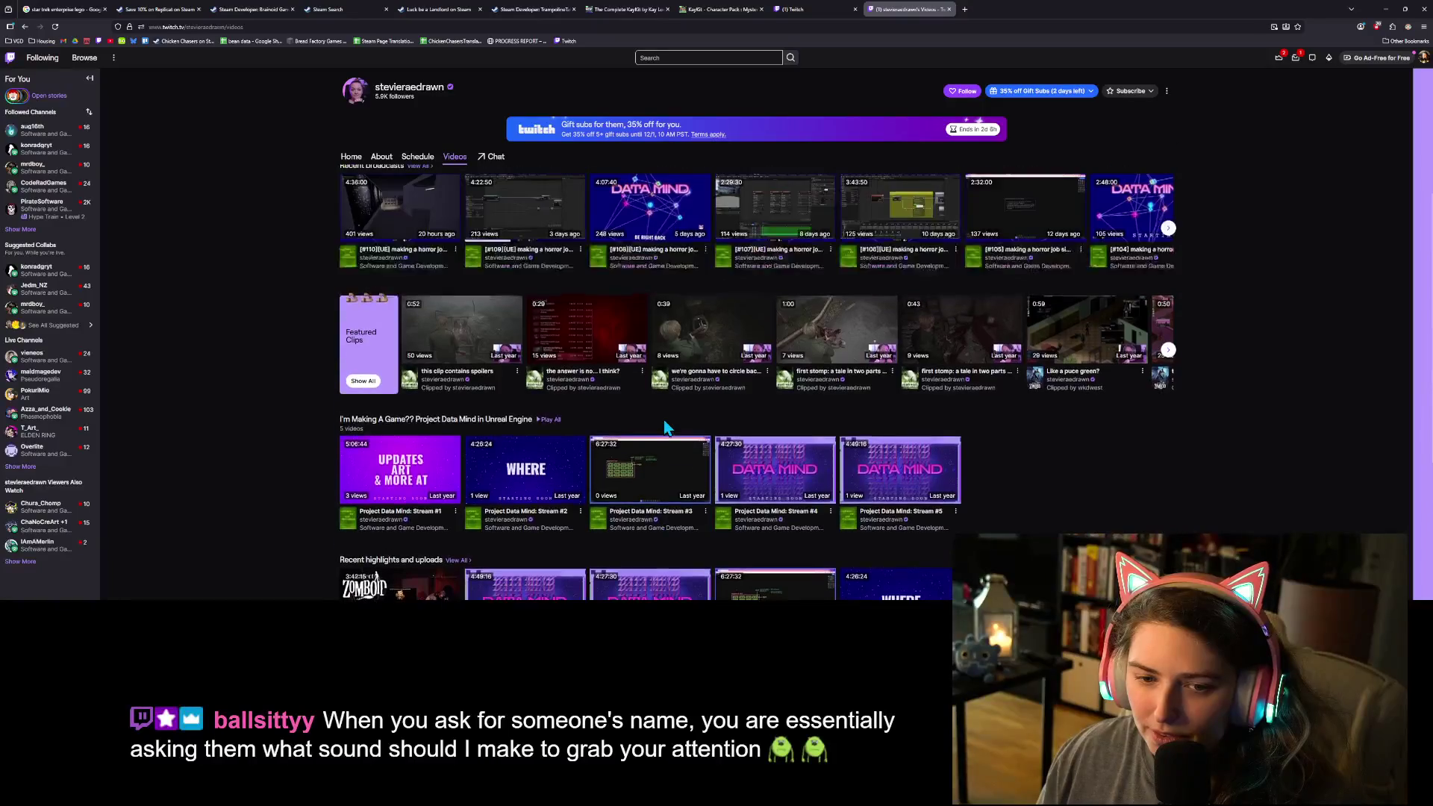
pyautogui.scroll(1, 666, 427)
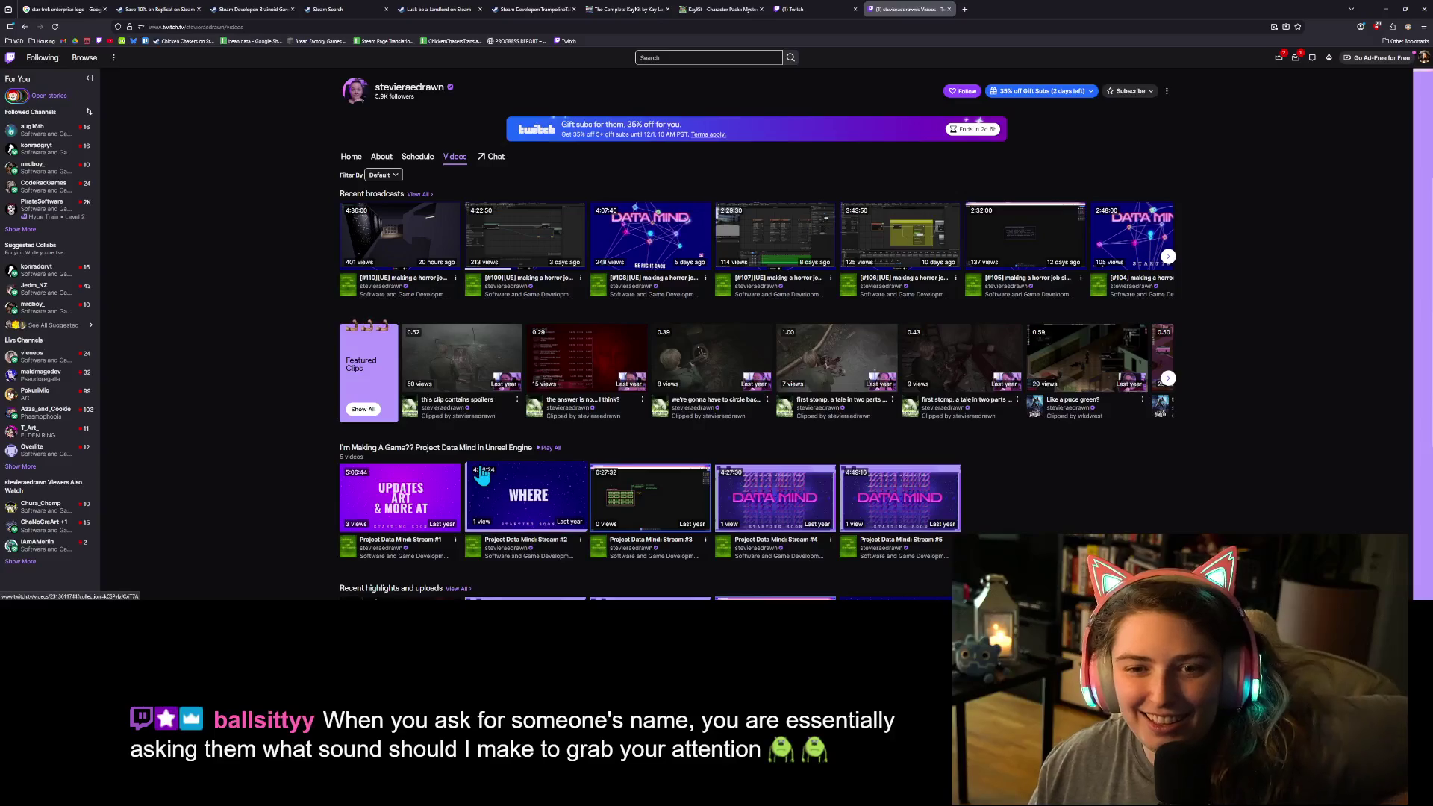
pyautogui.scroll(2, 895, 298)
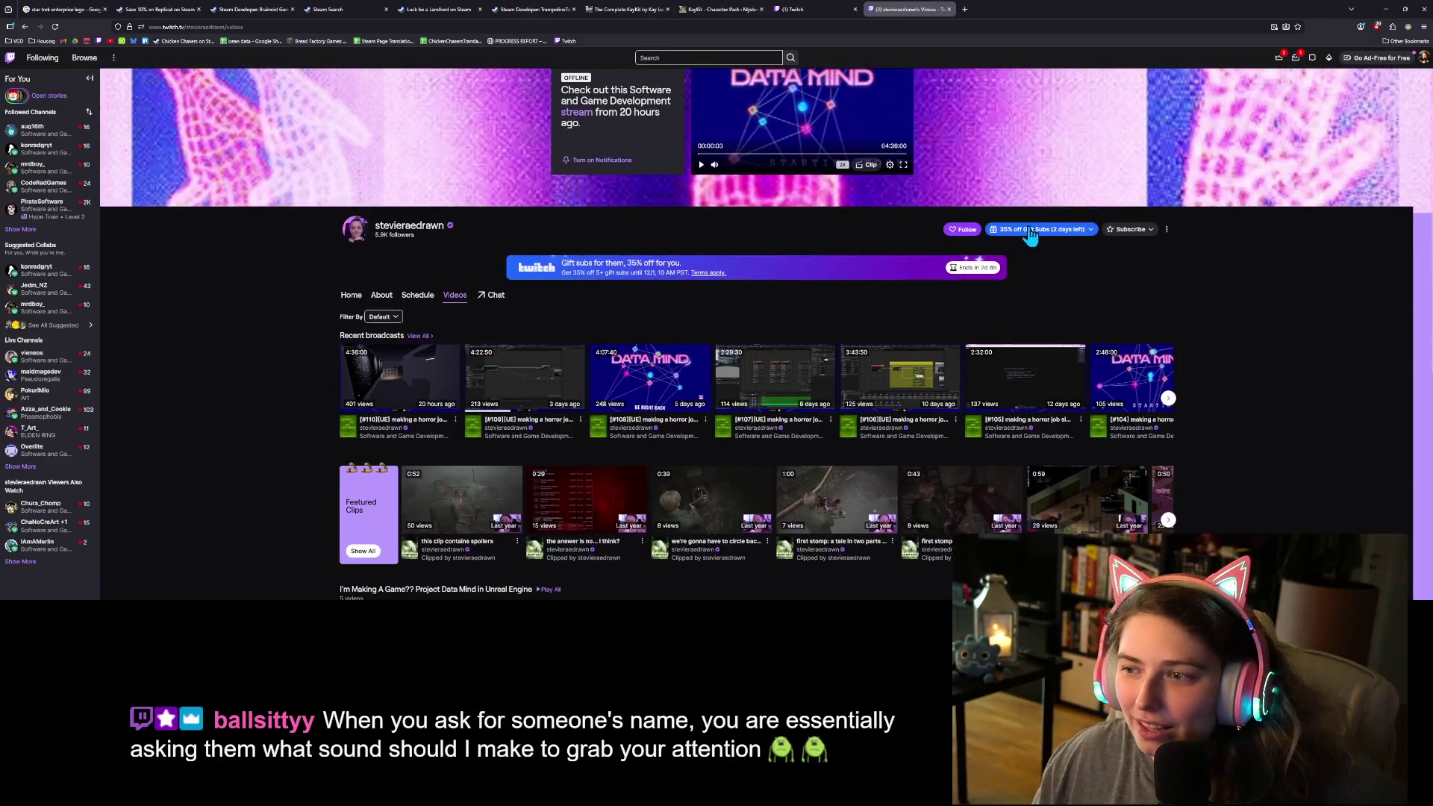
pyautogui.click(961, 229)
pyautogui.click(437, 402)
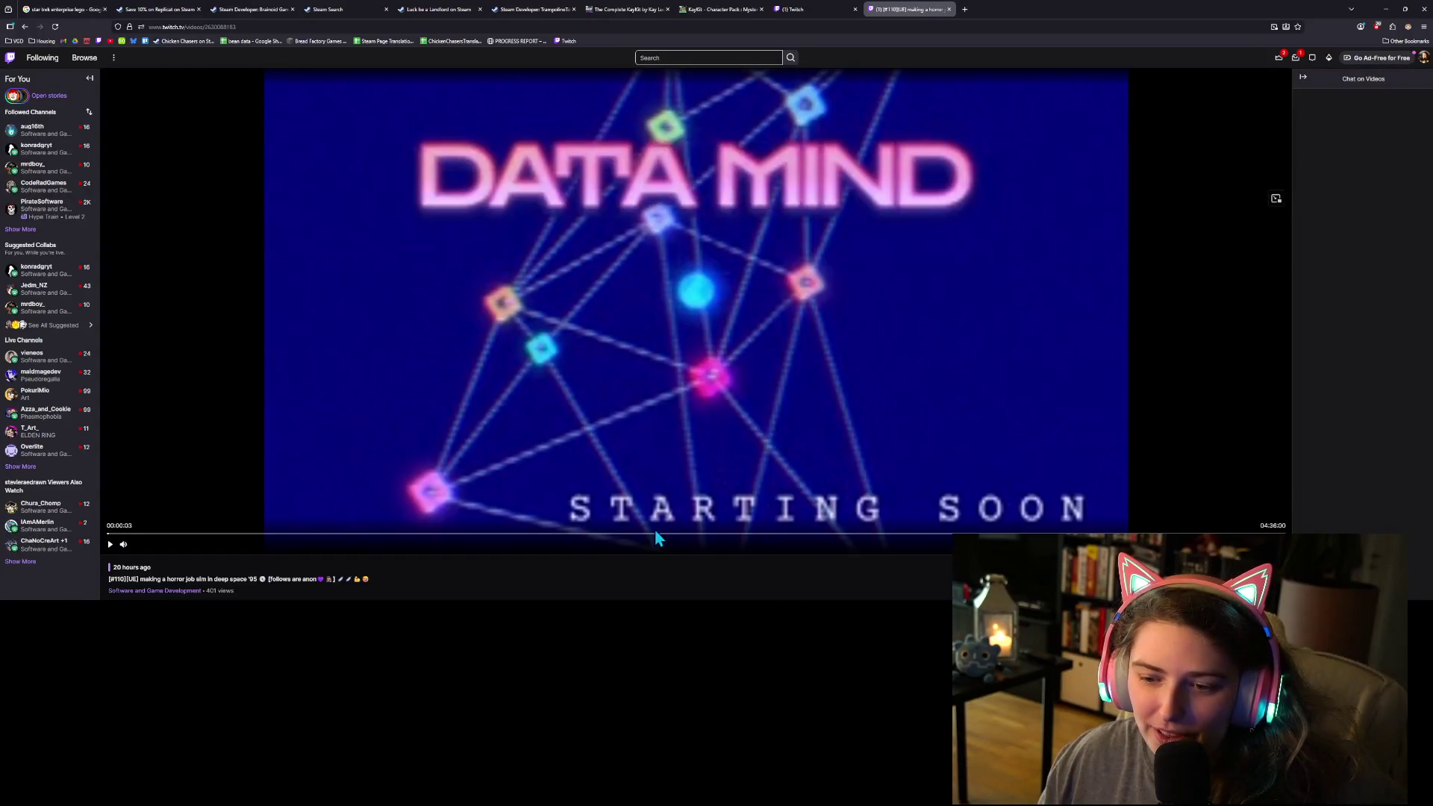
# Step: Jump far ahead in the broadcast, resume playback, and change the playback speed
pyautogui.click(671, 535)
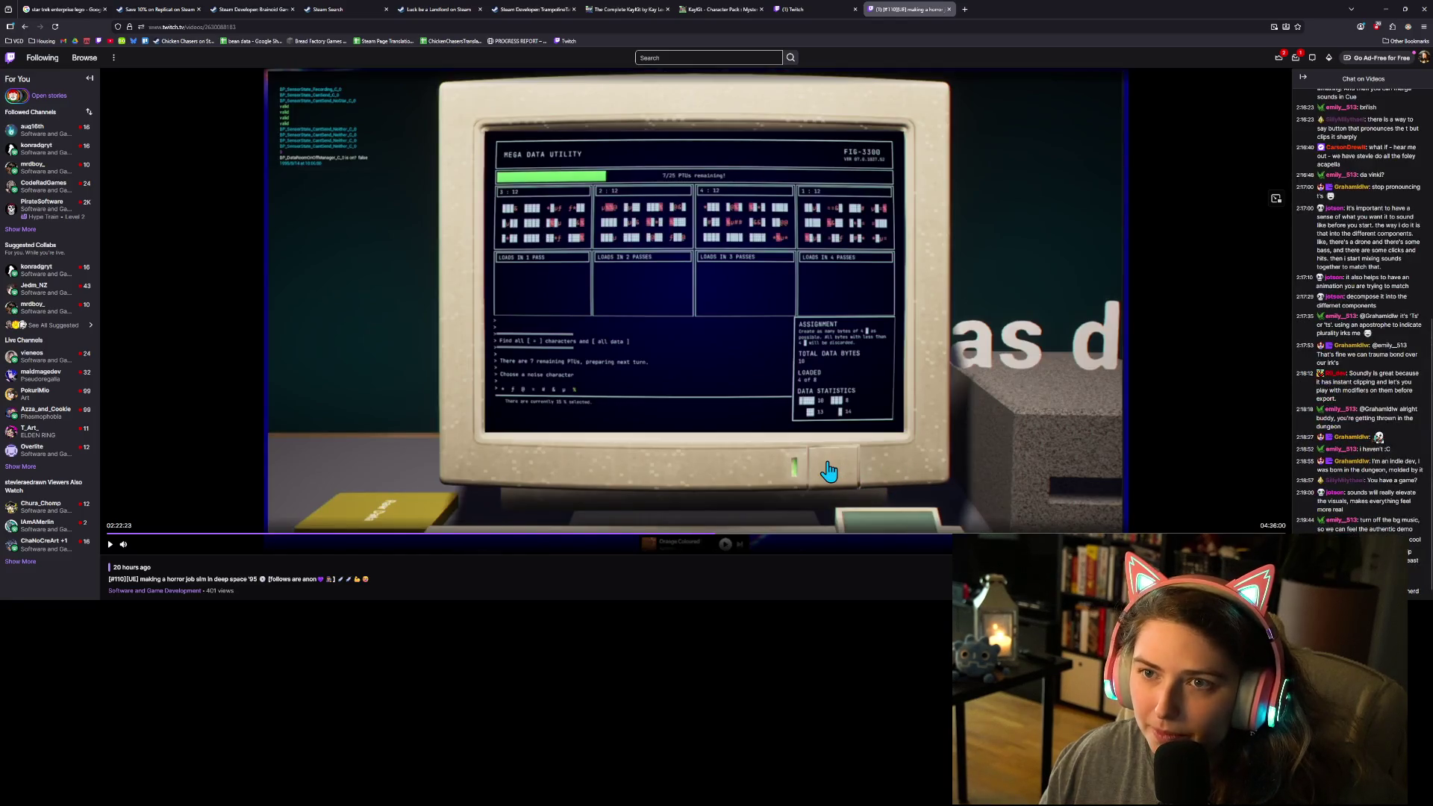
pyautogui.click(687, 292)
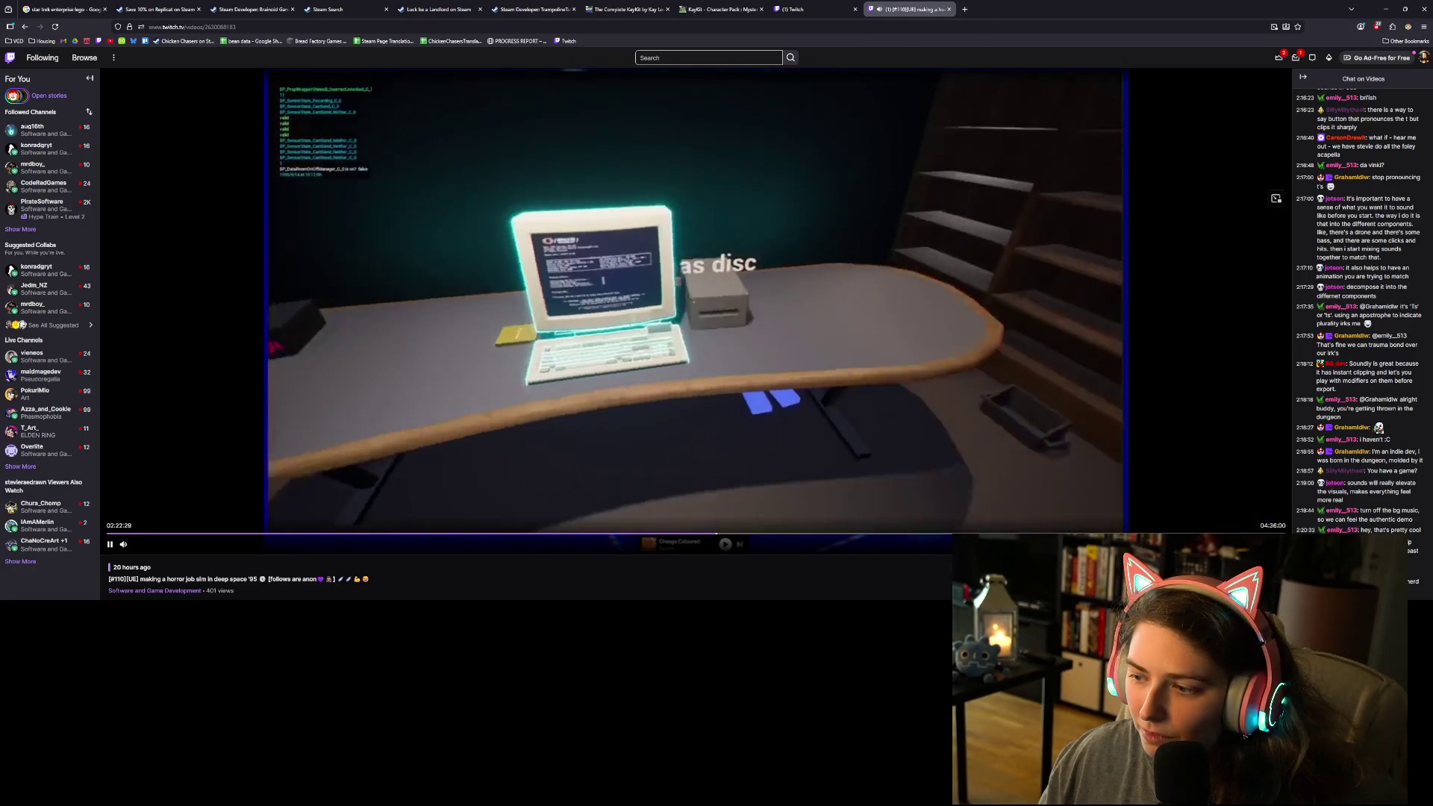
pyautogui.click(1242, 543)
pyautogui.click(1189, 431)
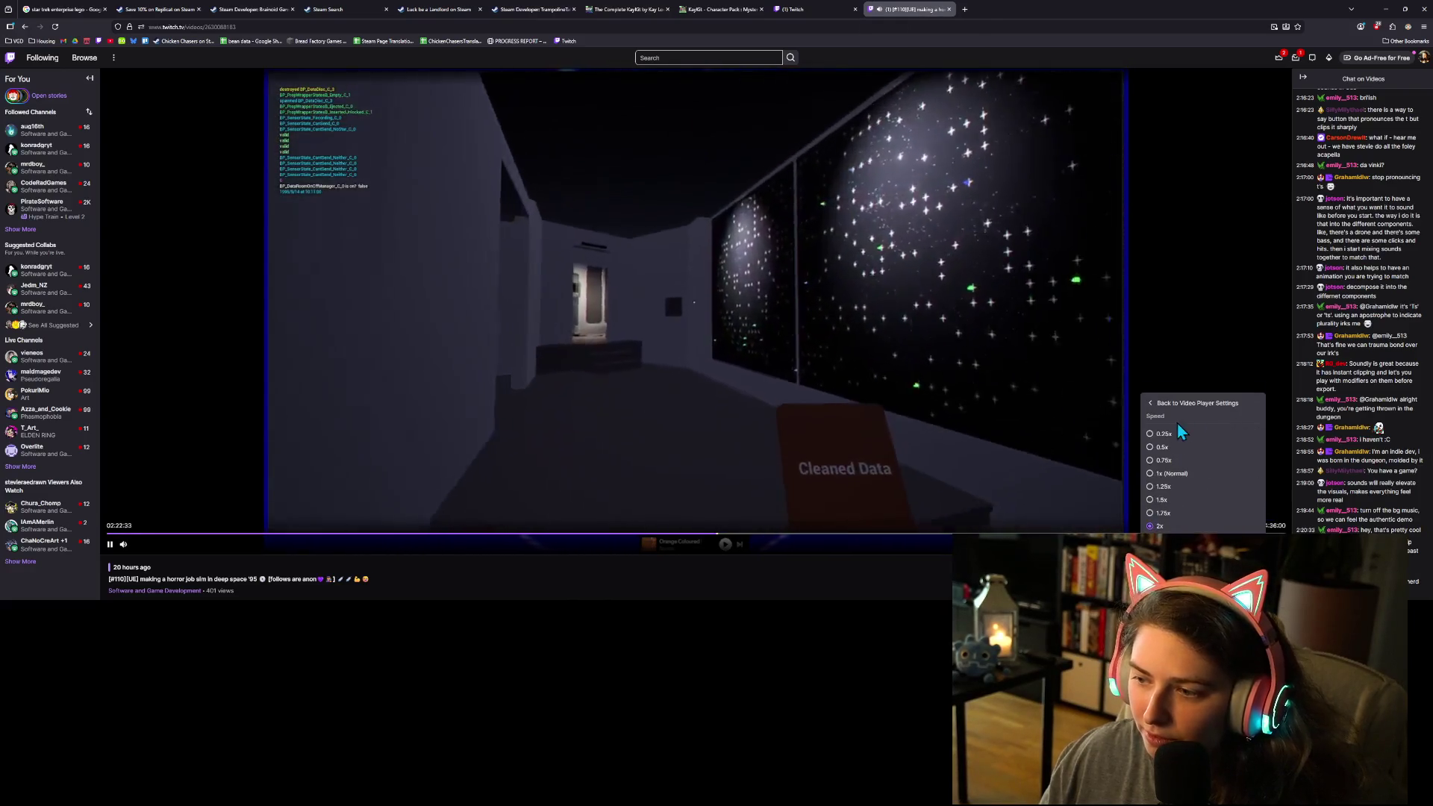
pyautogui.click(1166, 480)
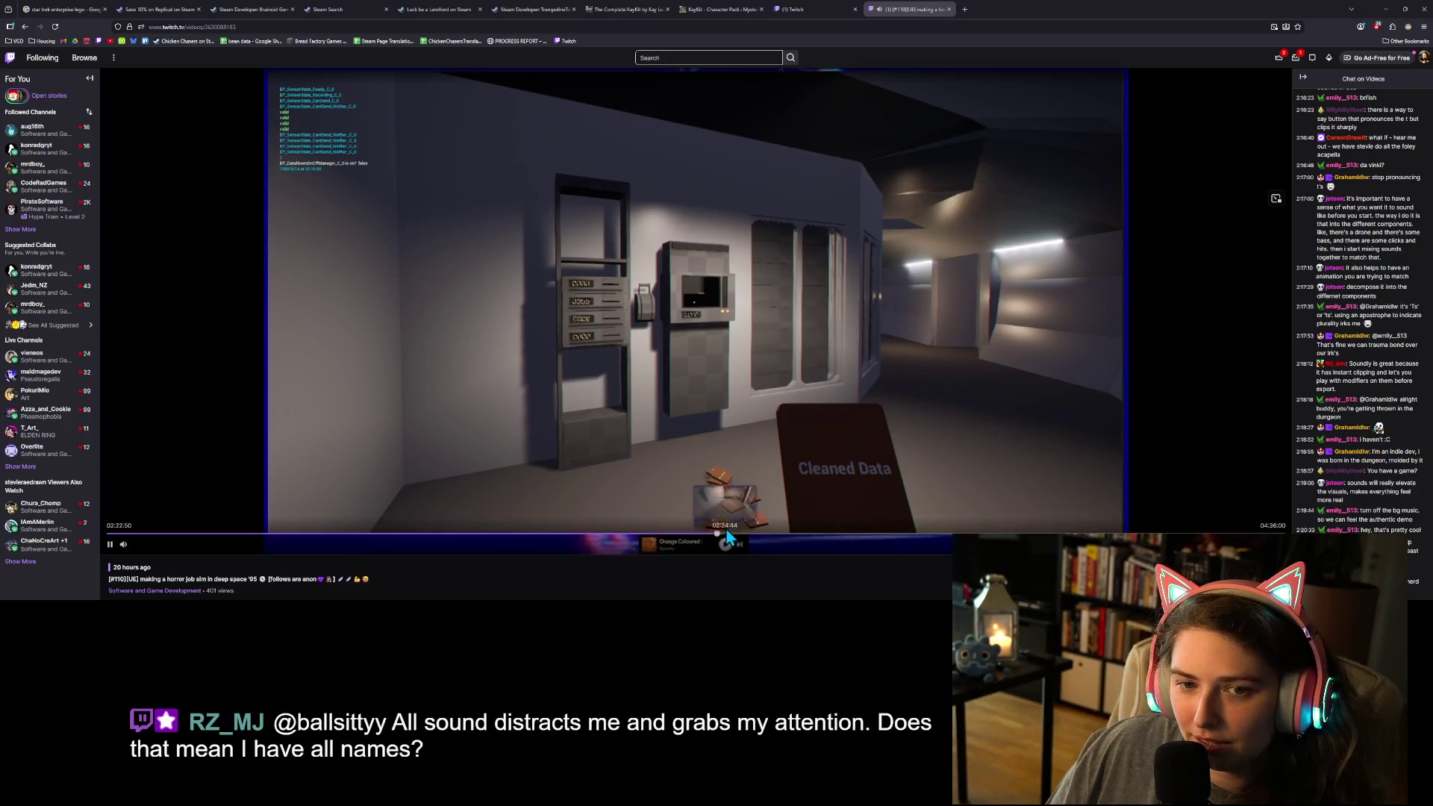
# Step: Pause the broadcast and open a new browser tab
pyautogui.click(112, 546)
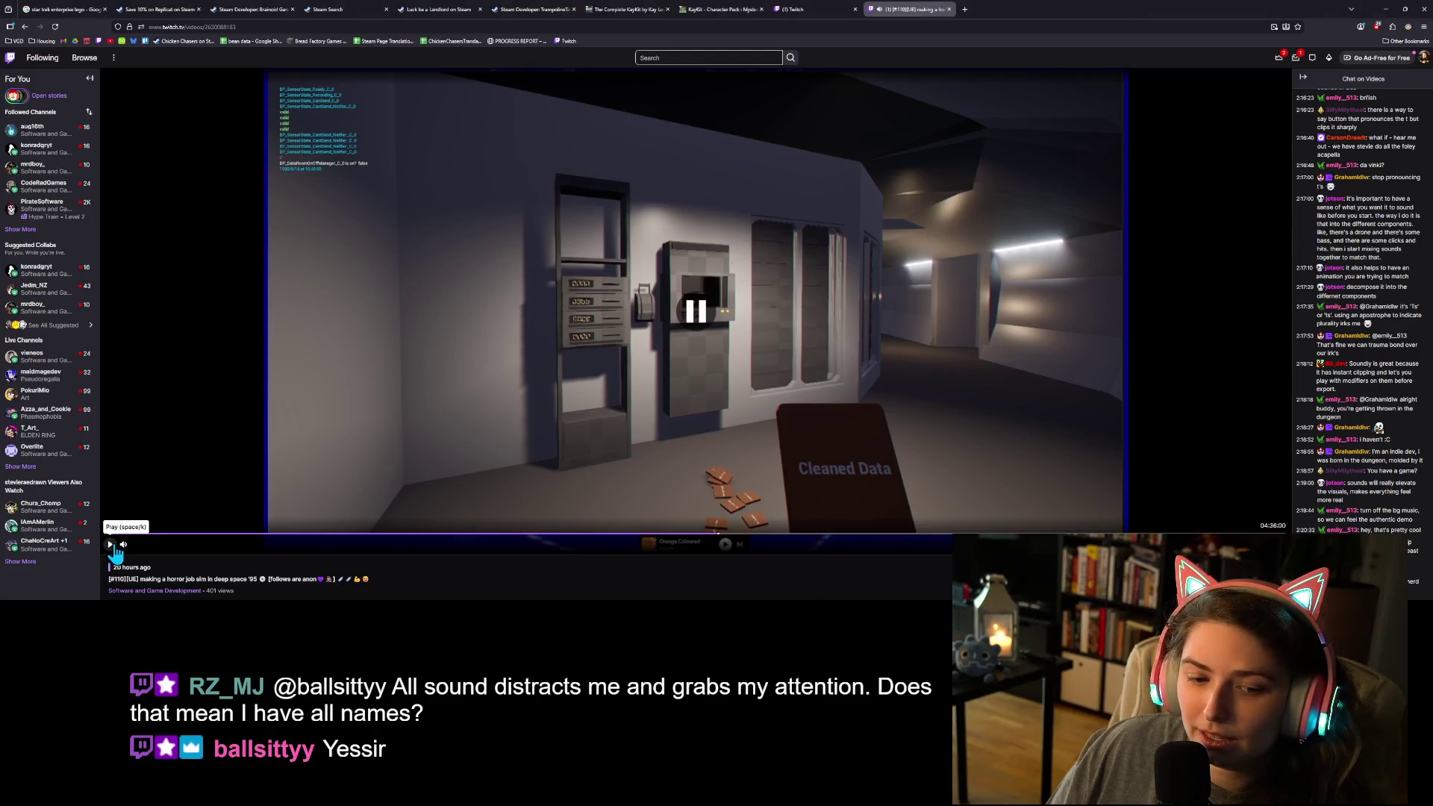
pyautogui.scroll(-1, 400, 573)
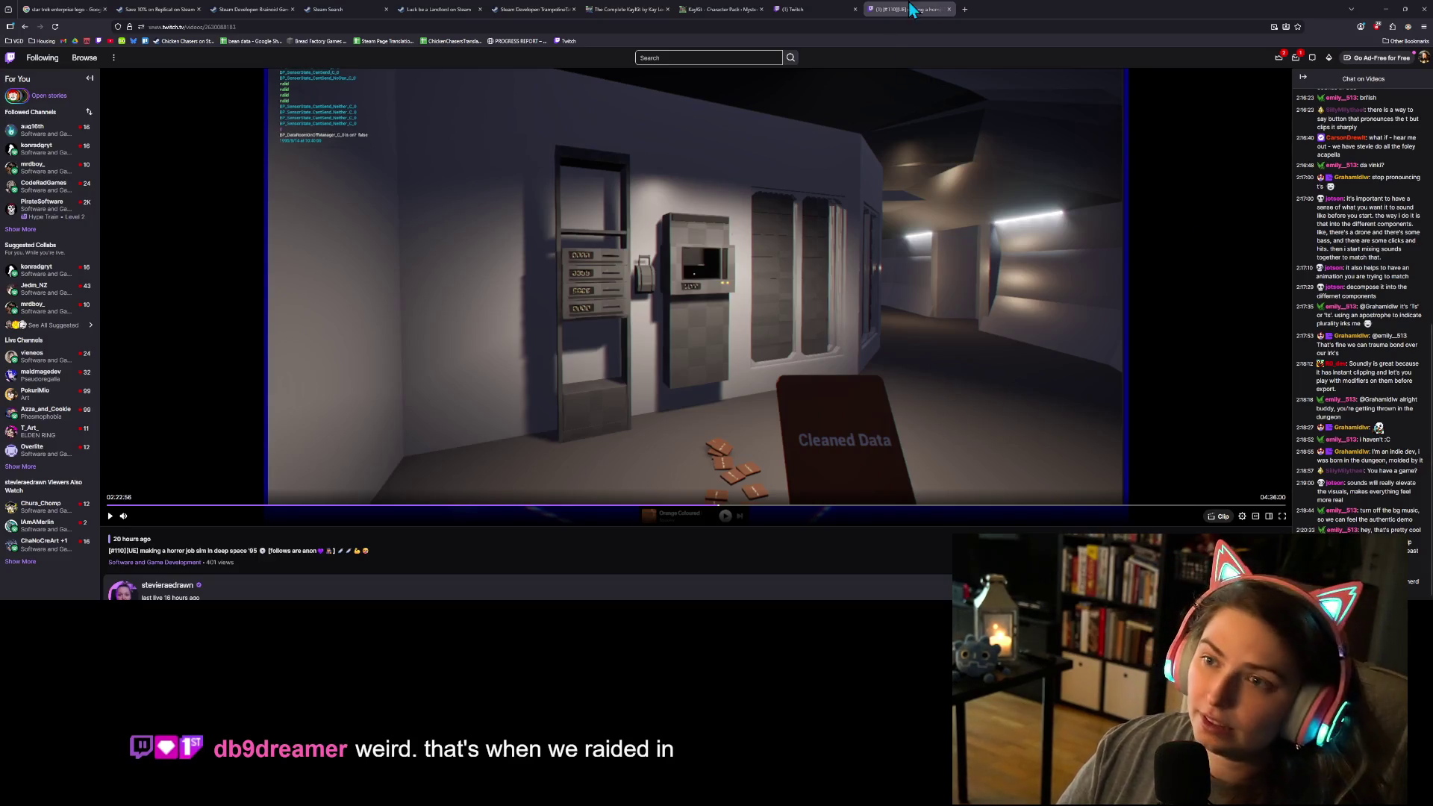
pyautogui.click(965, 9)
# Step: Paste and load the Honest Jam VIII page URL, scroll it, then open another tab
pyautogui.write('https://itch.io/jam/honest-jam-8')
pyautogui.press('Return')
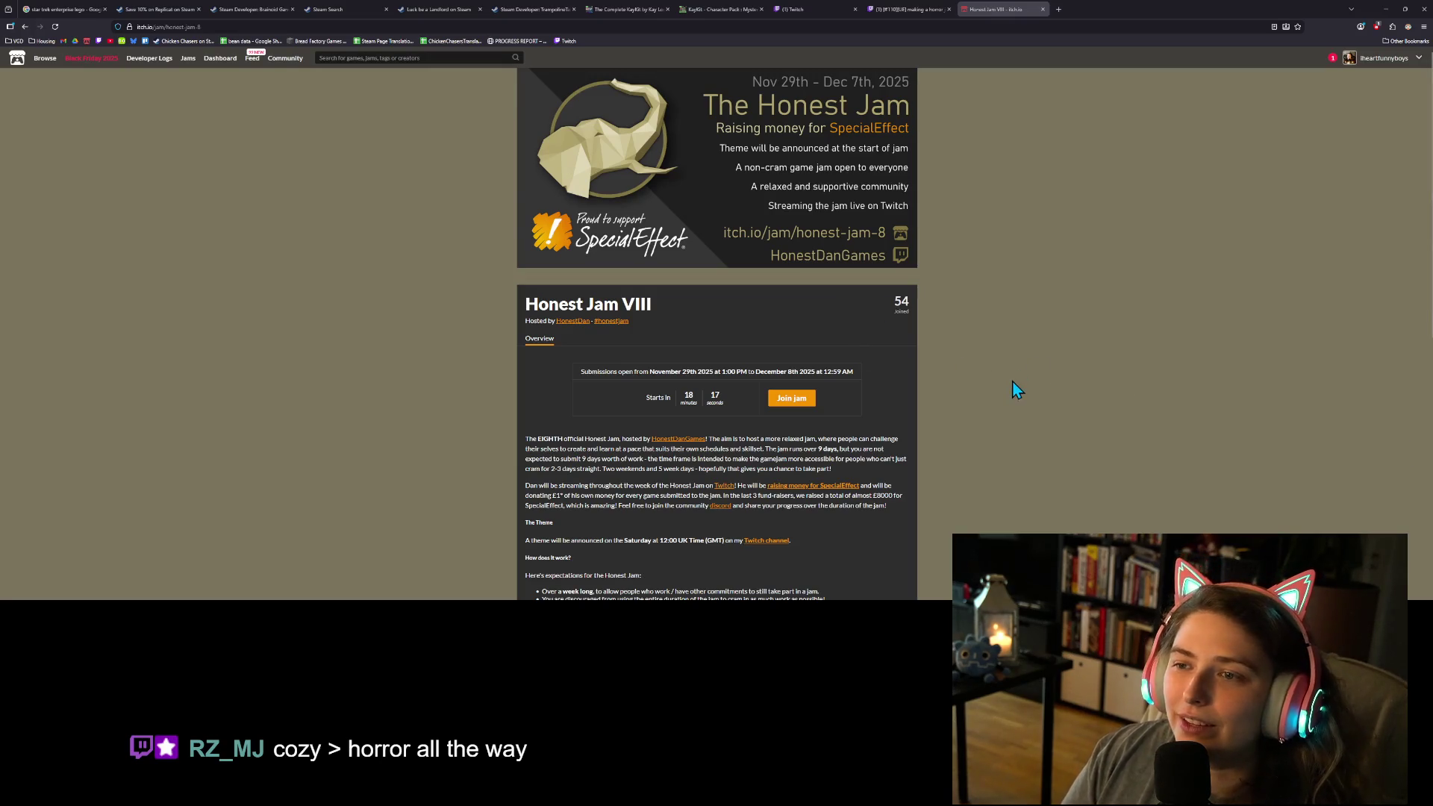
pyautogui.keyDown('ctrl'); pyautogui.scroll(2, 1009, 388); pyautogui.keyUp('ctrl')
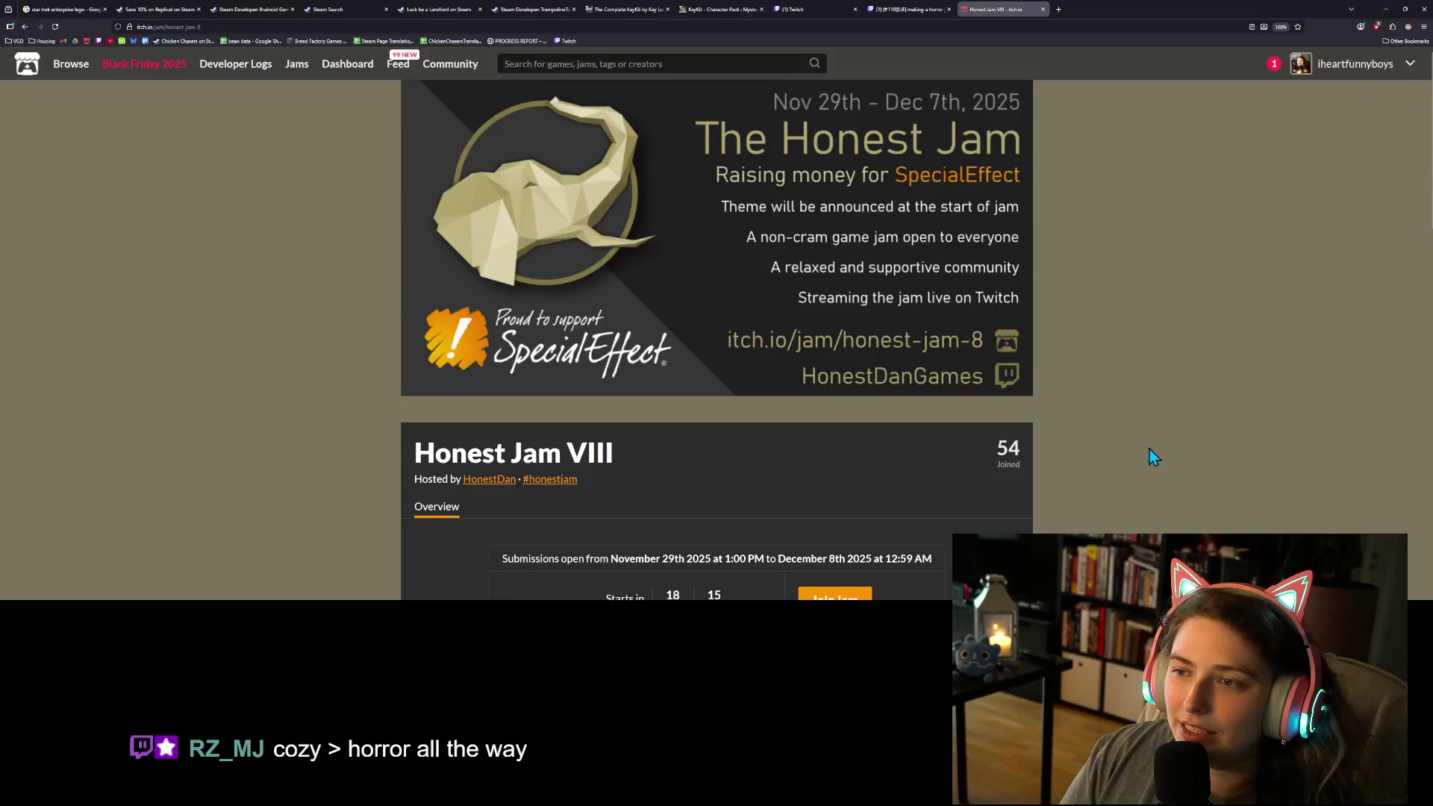
pyautogui.keyDown('ctrl'); pyautogui.scroll(1, 1153, 457); pyautogui.keyUp('ctrl')
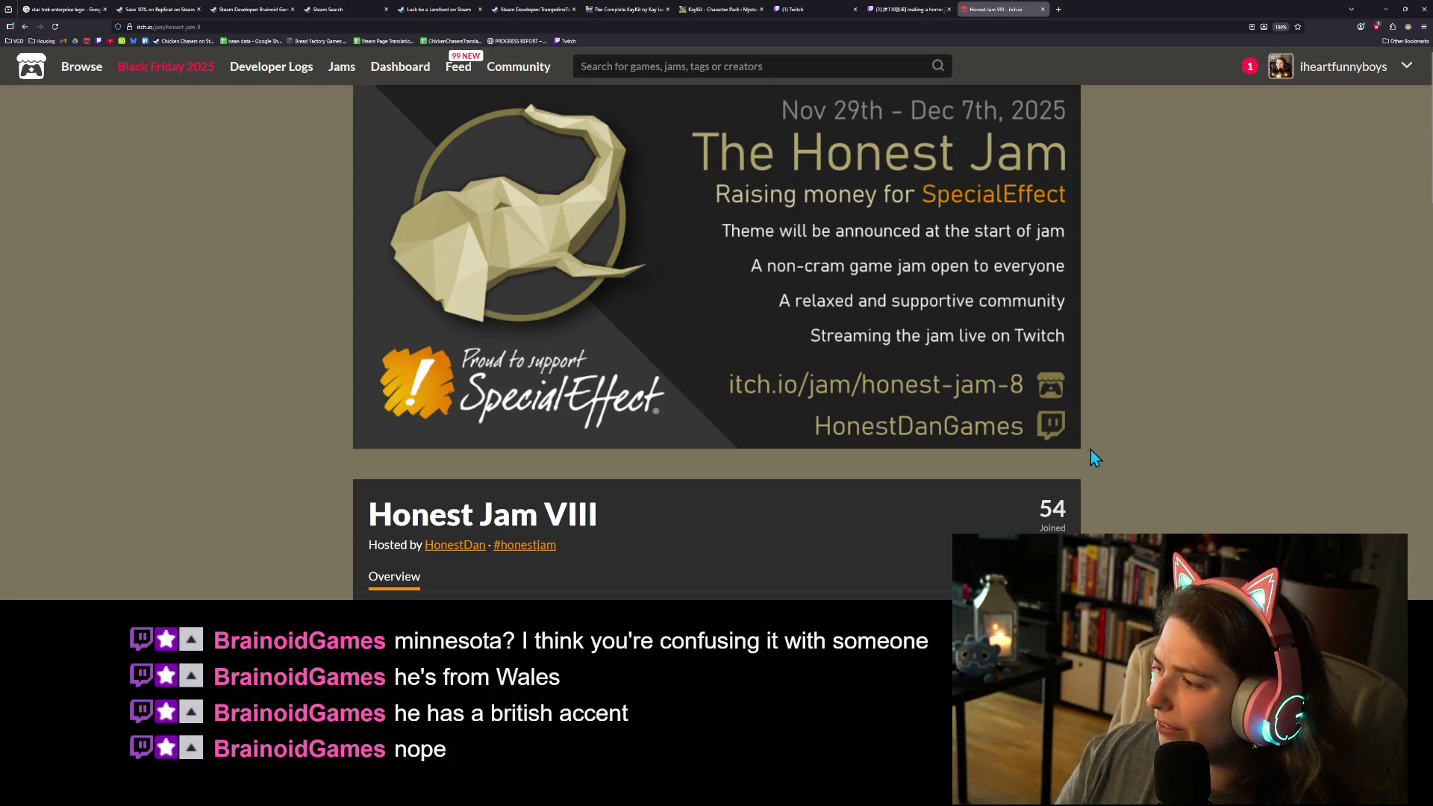
pyautogui.click(1060, 9)
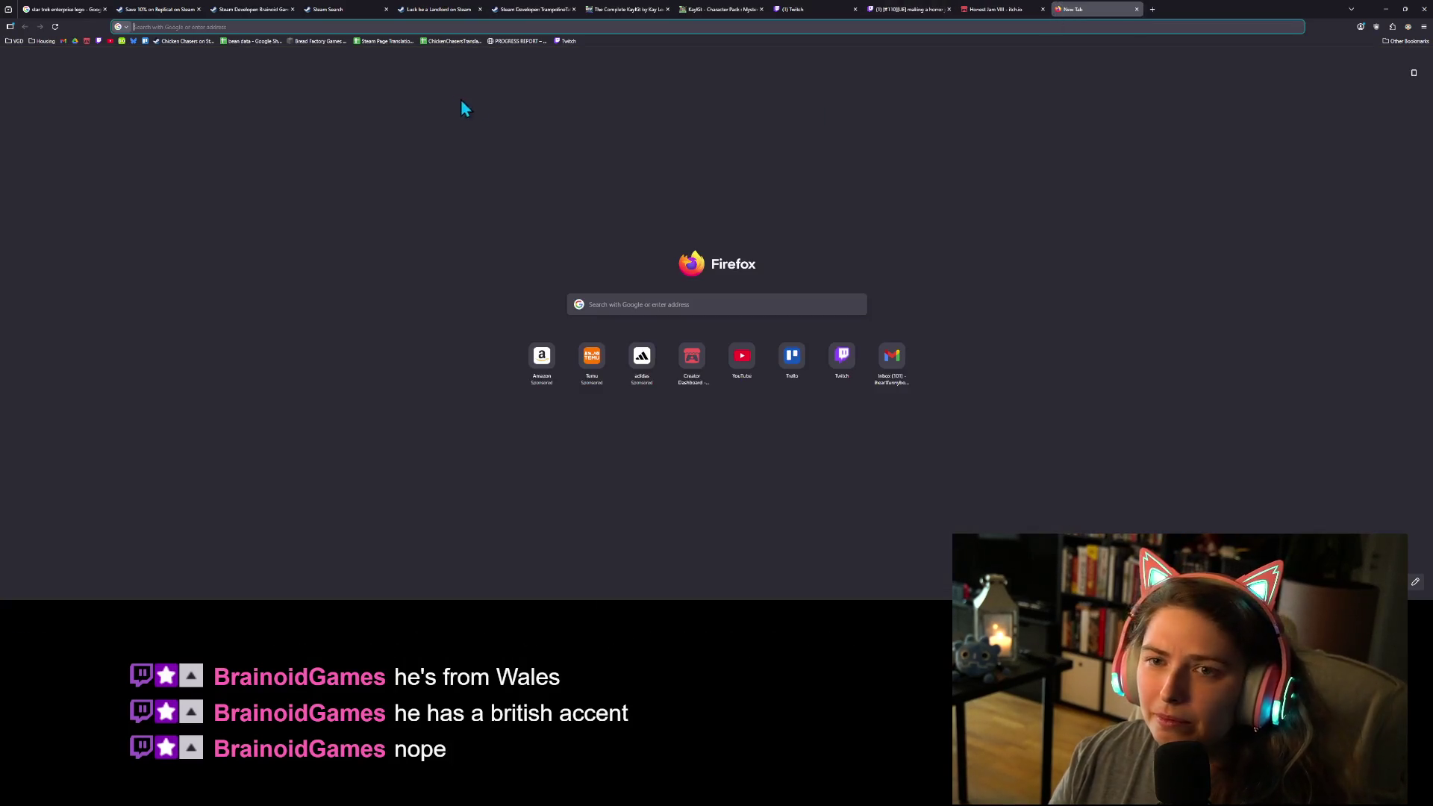
# Step: Load Twitch, search for 'honestdan', and open the HonestDanGames channel
pyautogui.click(565, 42)
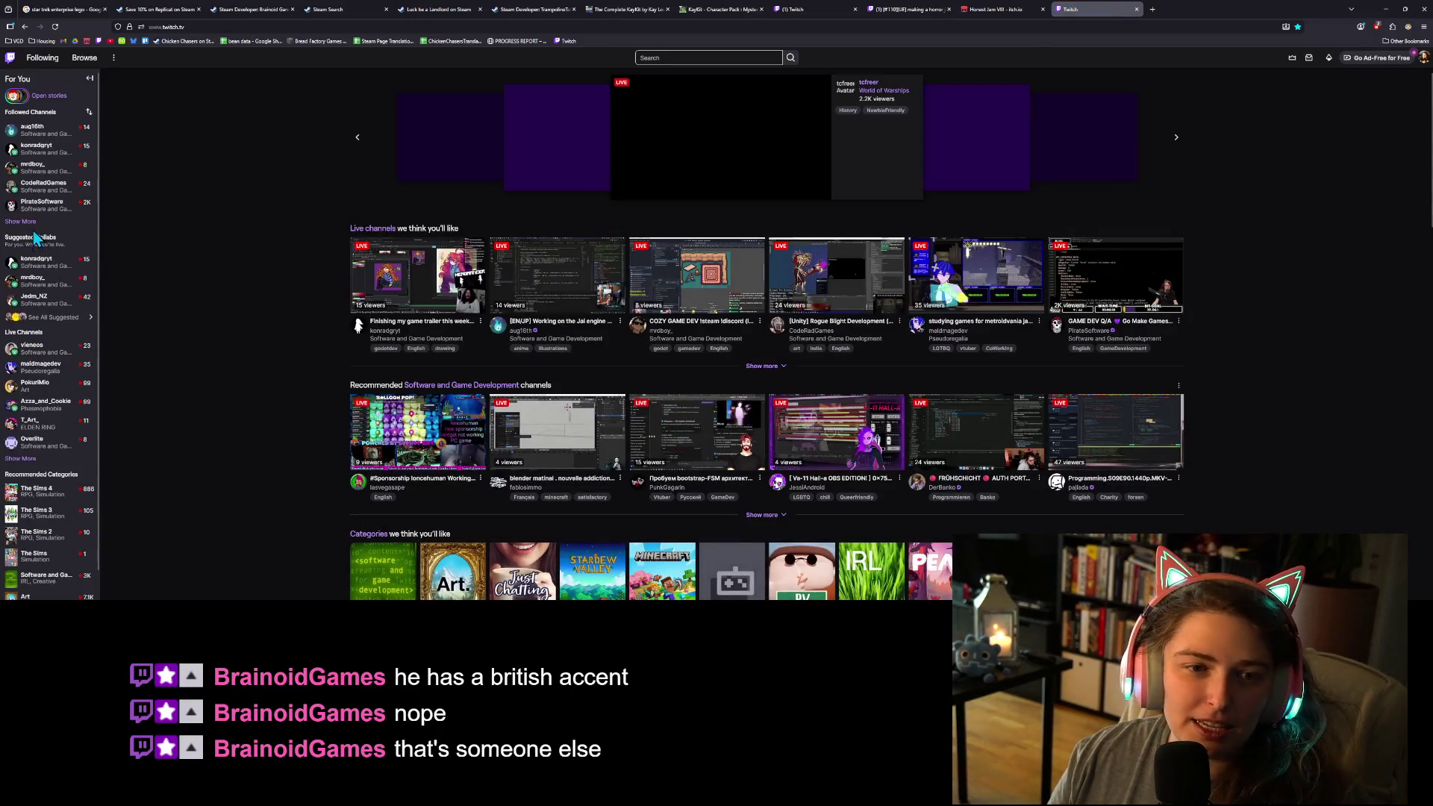
pyautogui.click(700, 58)
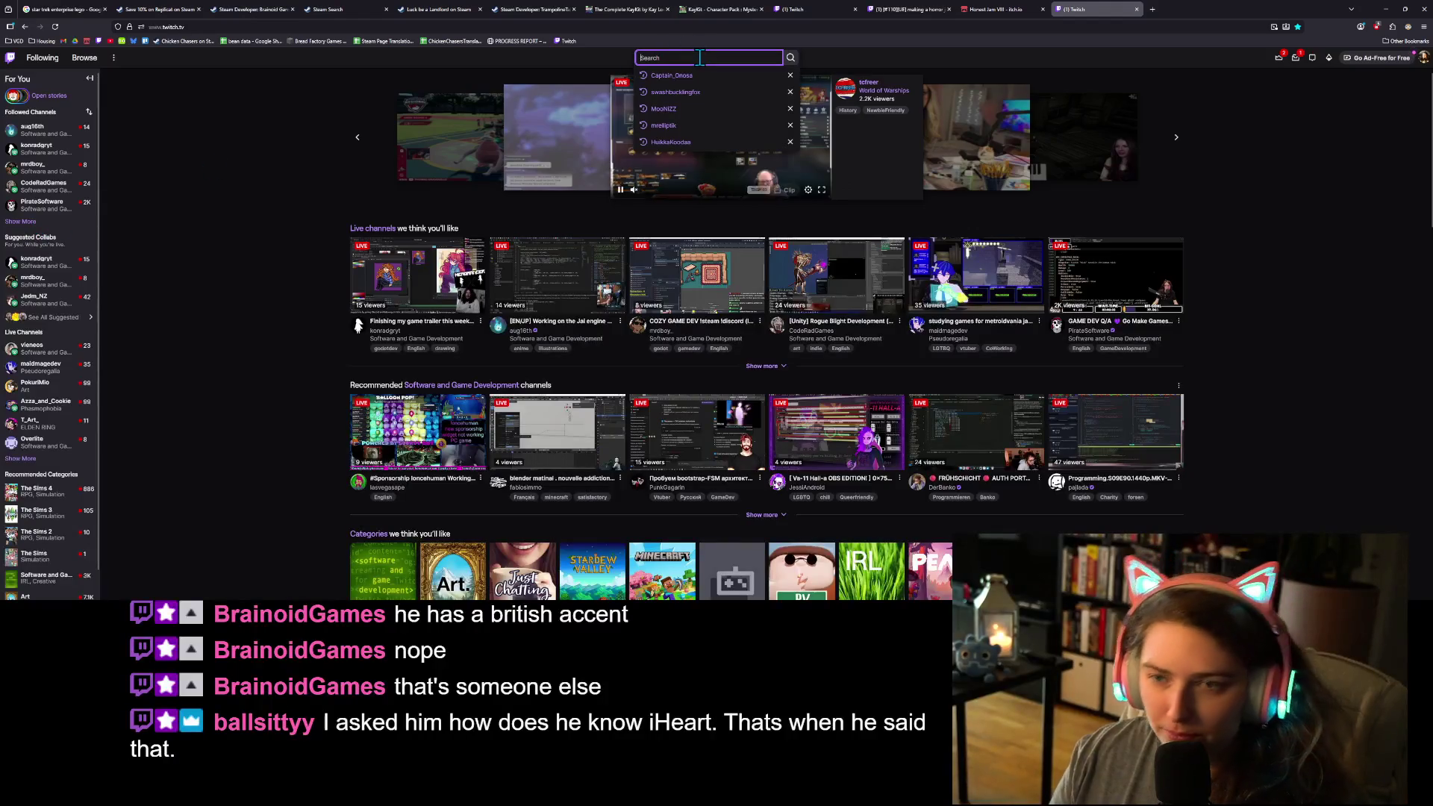
pyautogui.write('honestdan')
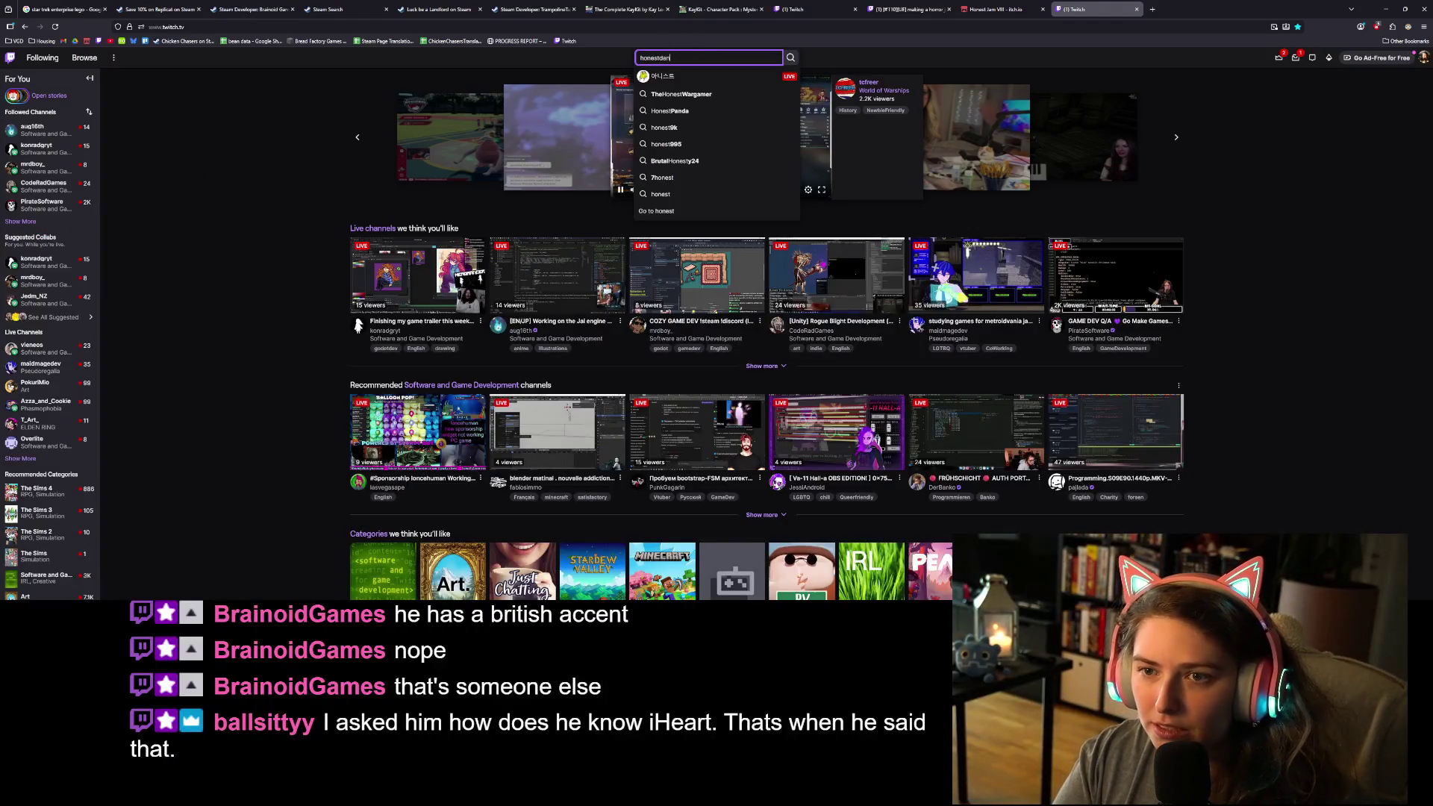
pyautogui.press('Return')
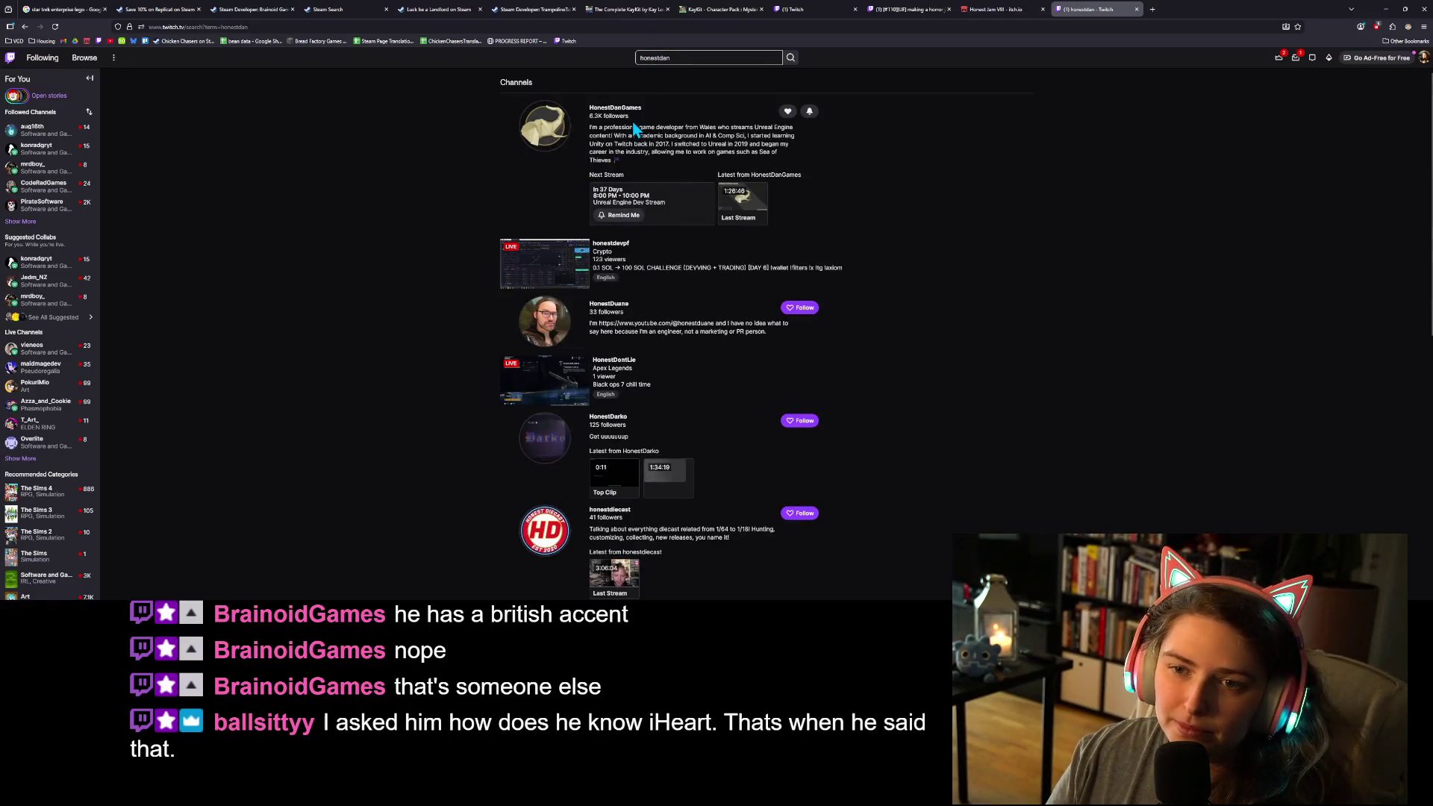
pyautogui.click(629, 114)
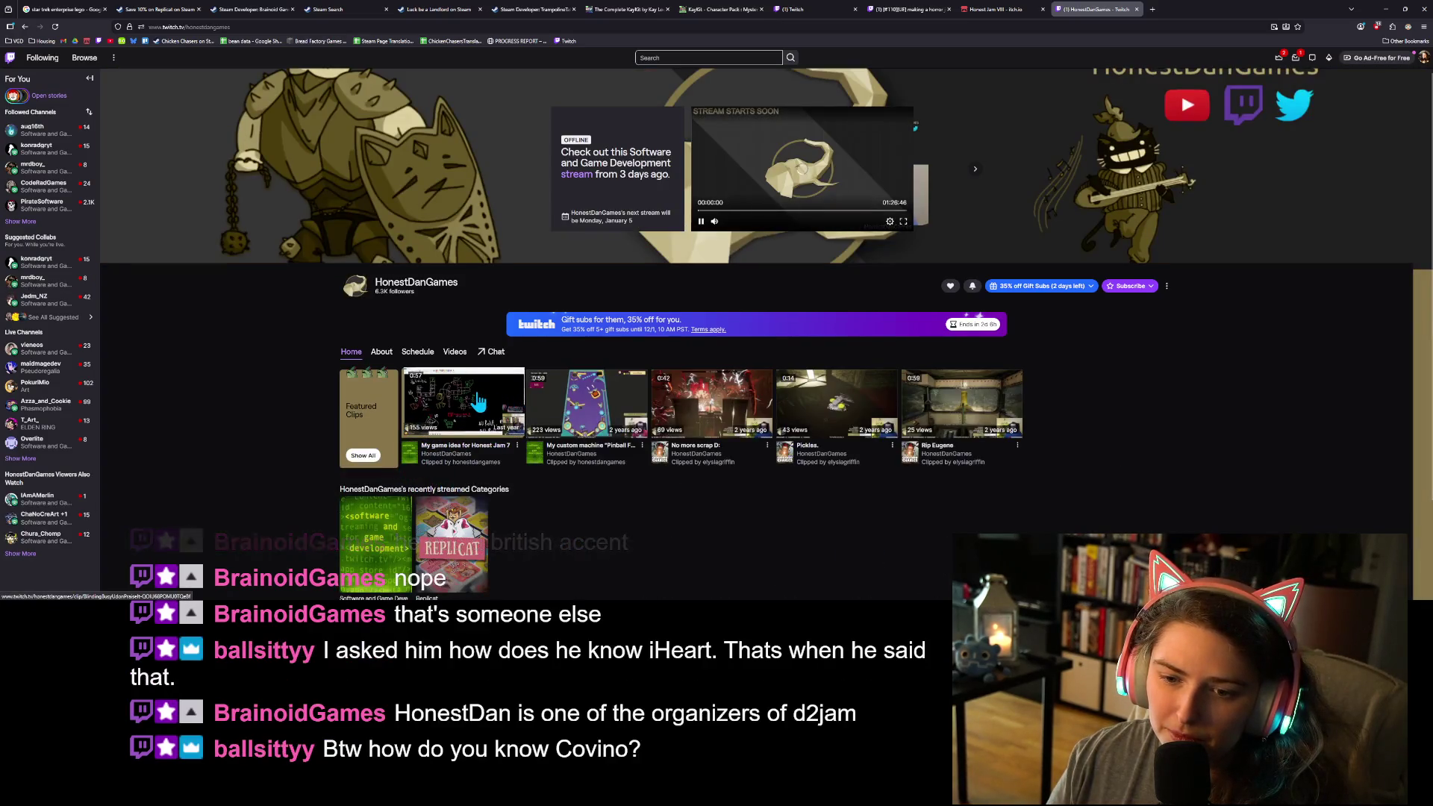
# Step: Open and pause the clip 'My game idea for Honest Jam 7', then reveal offline followed channels
pyautogui.click(517, 400)
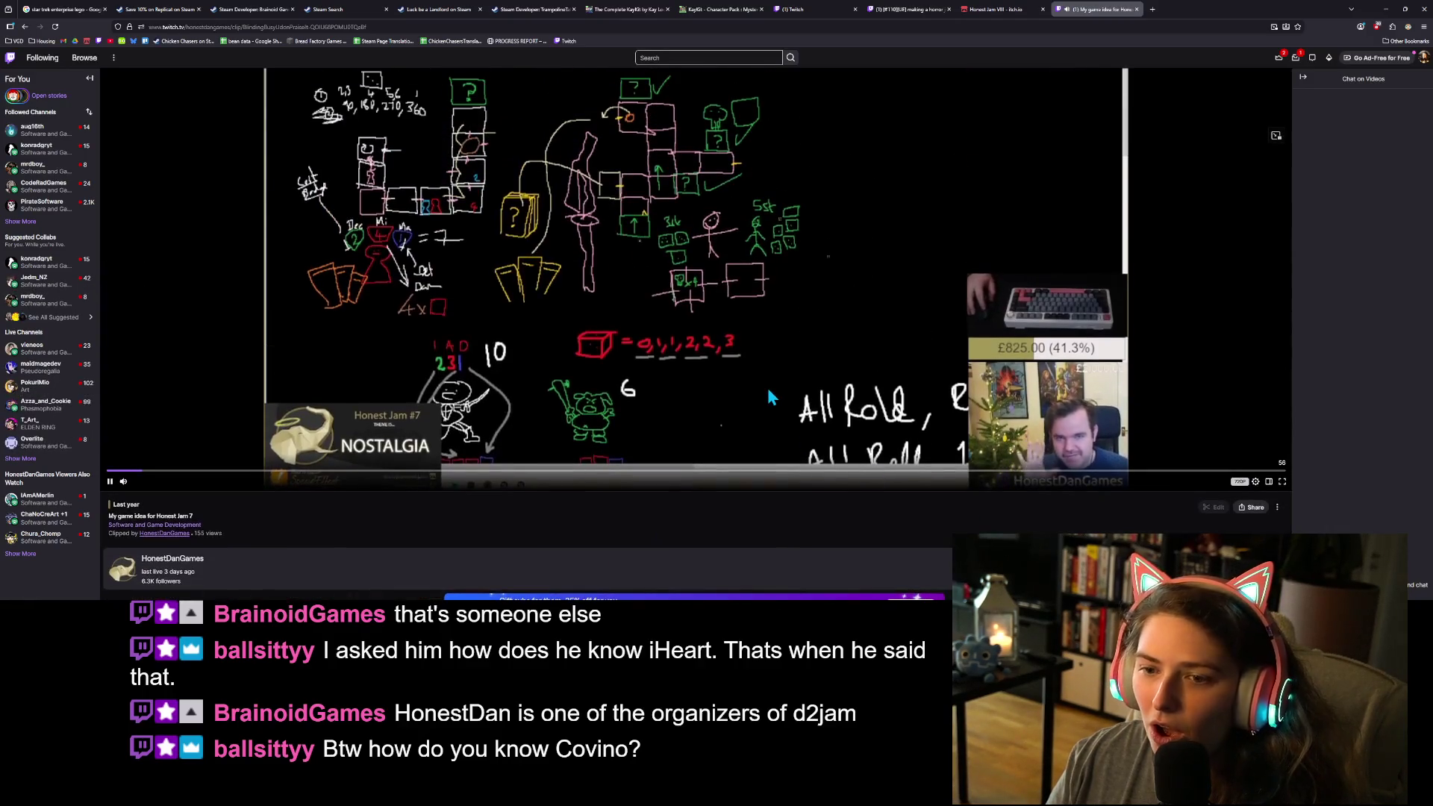
pyautogui.click(109, 482)
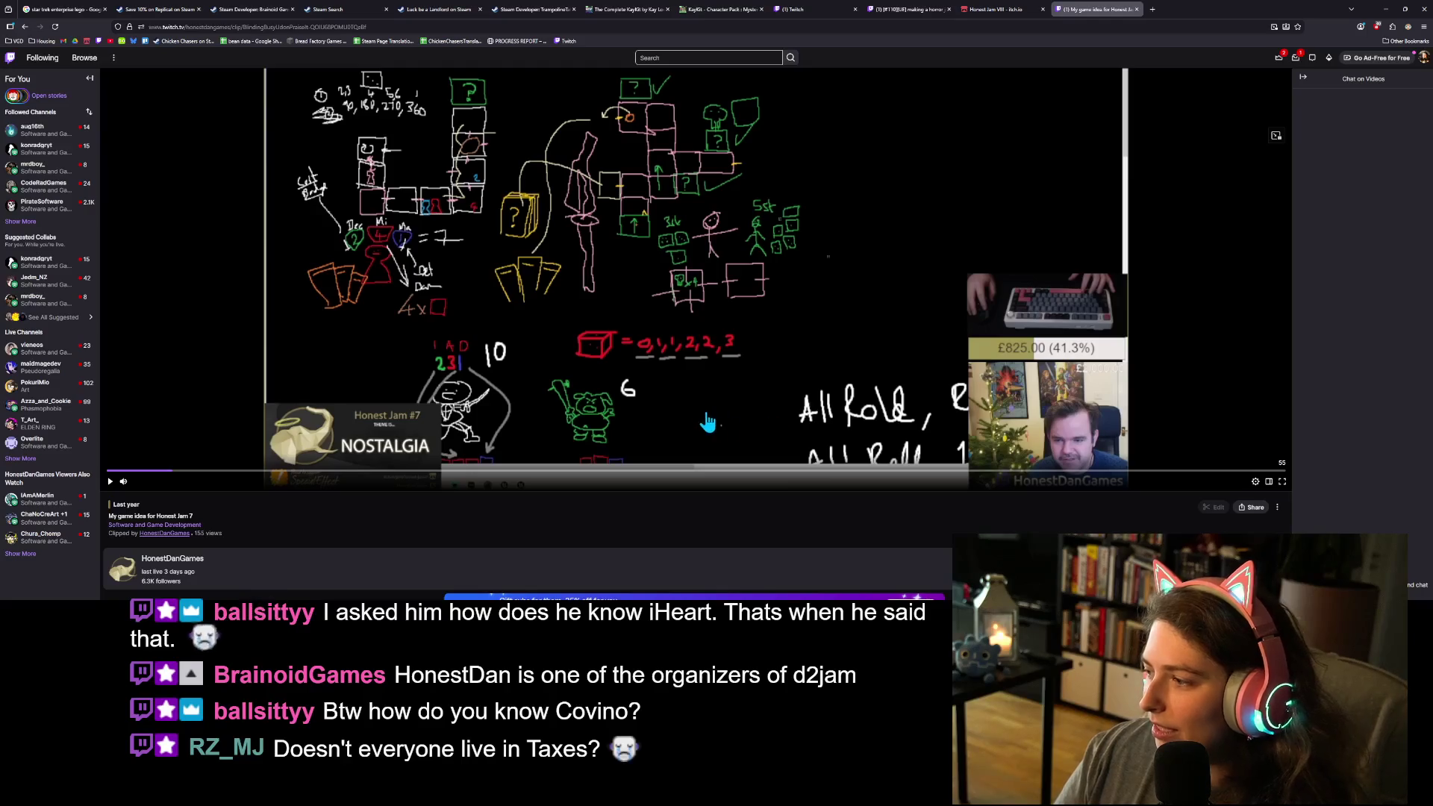
pyautogui.click(22, 221)
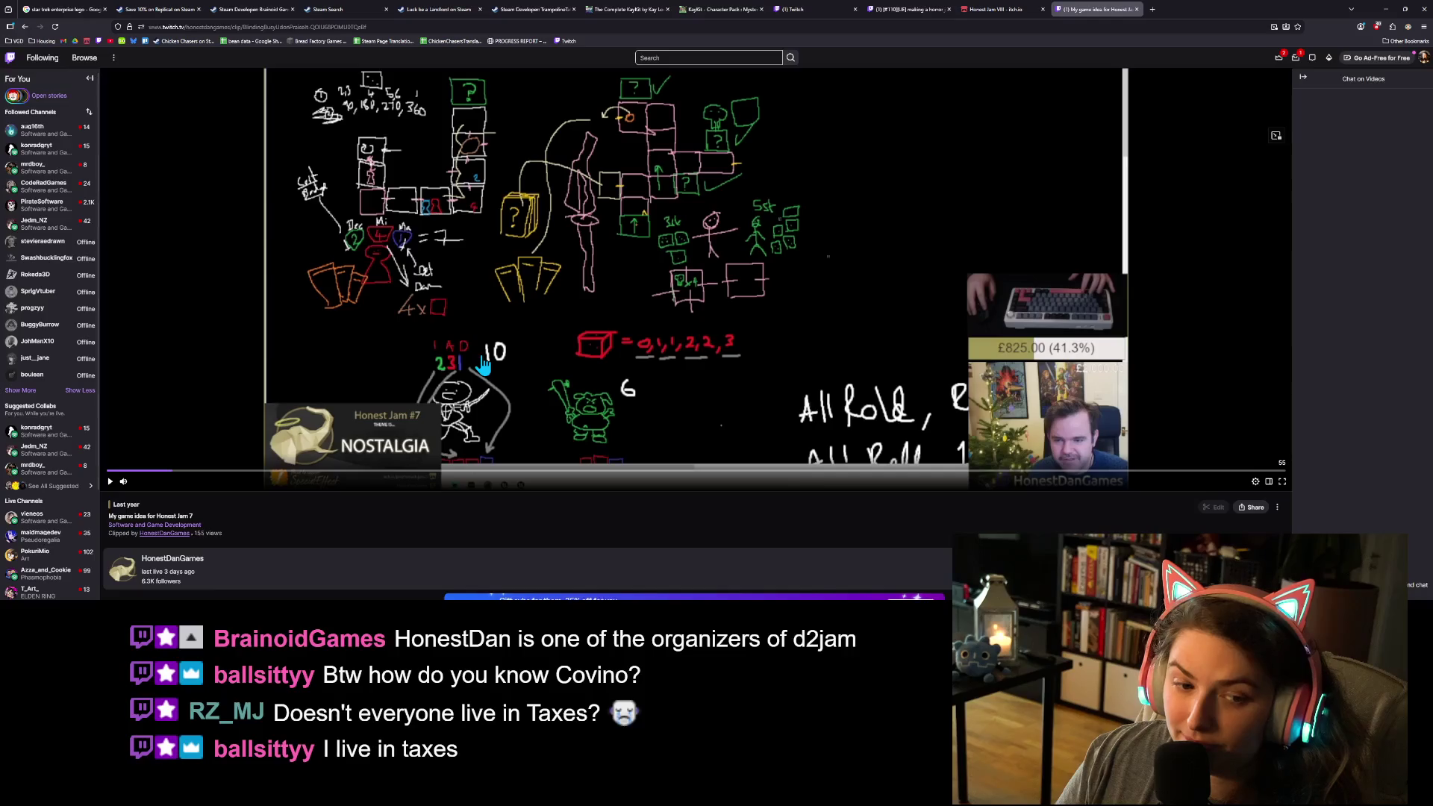
pyautogui.scroll(1, 710, 496)
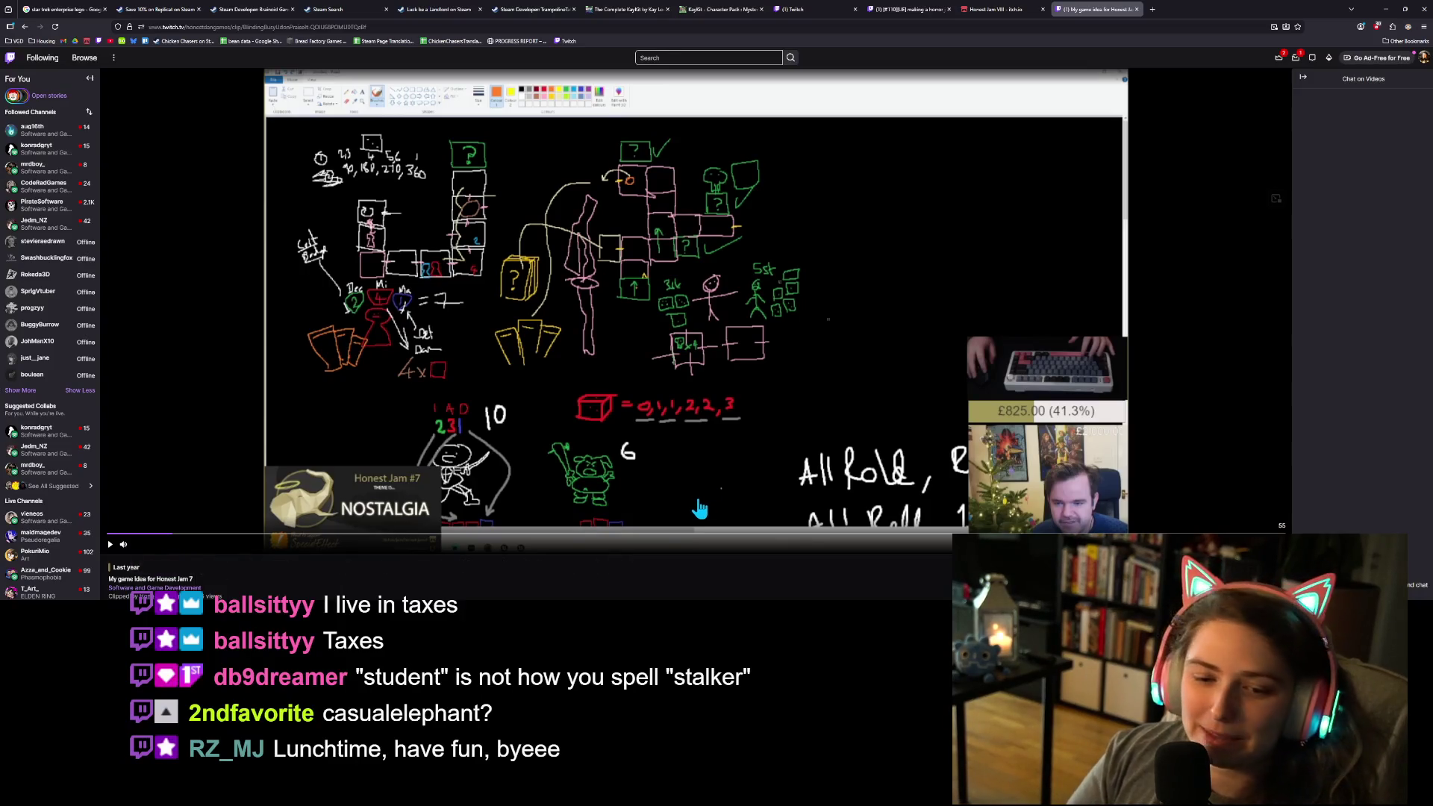
pyautogui.scroll(-3, 705, 507)
pyautogui.scroll(-2, 757, 496)
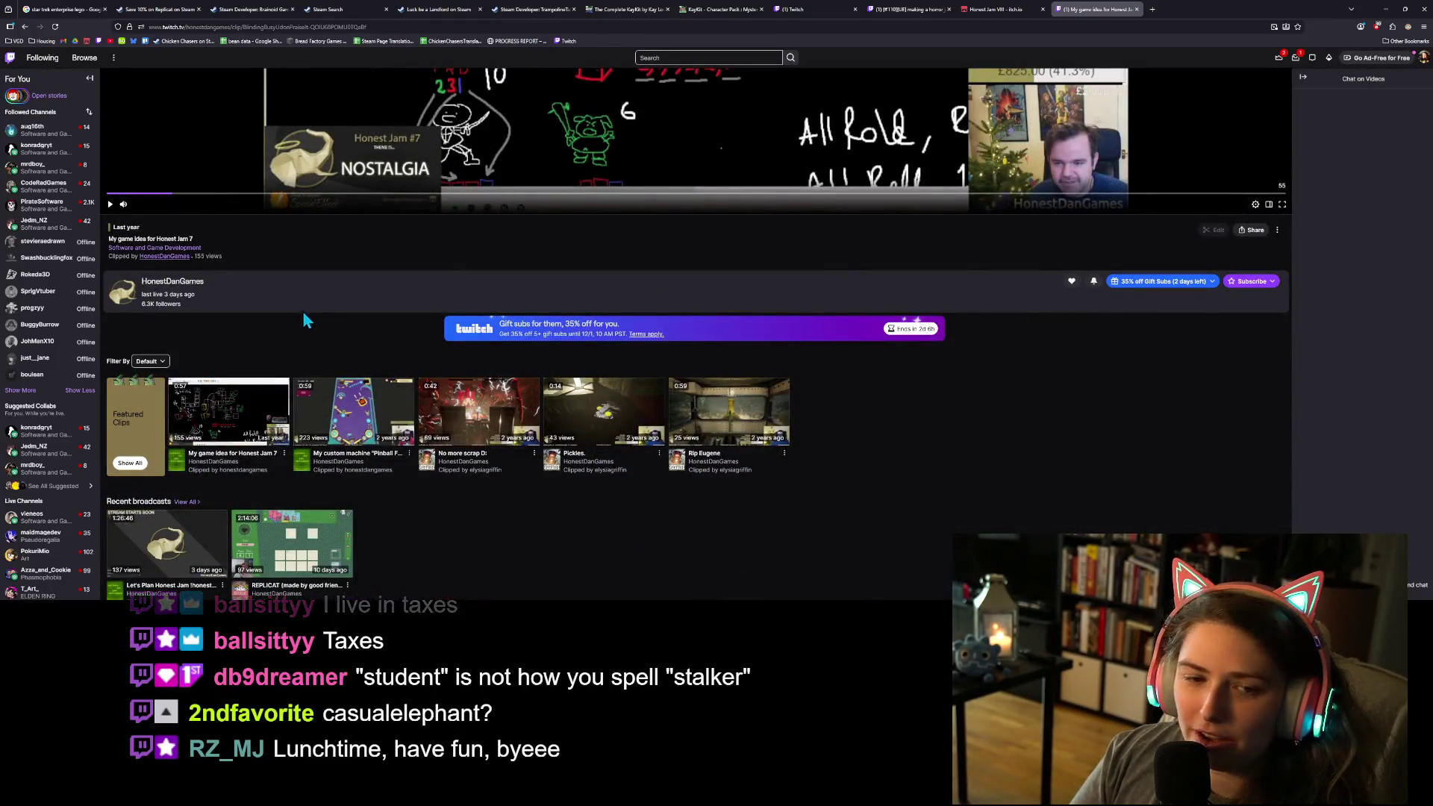
pyautogui.scroll(1, 919, 570)
pyautogui.scroll(4, 777, 563)
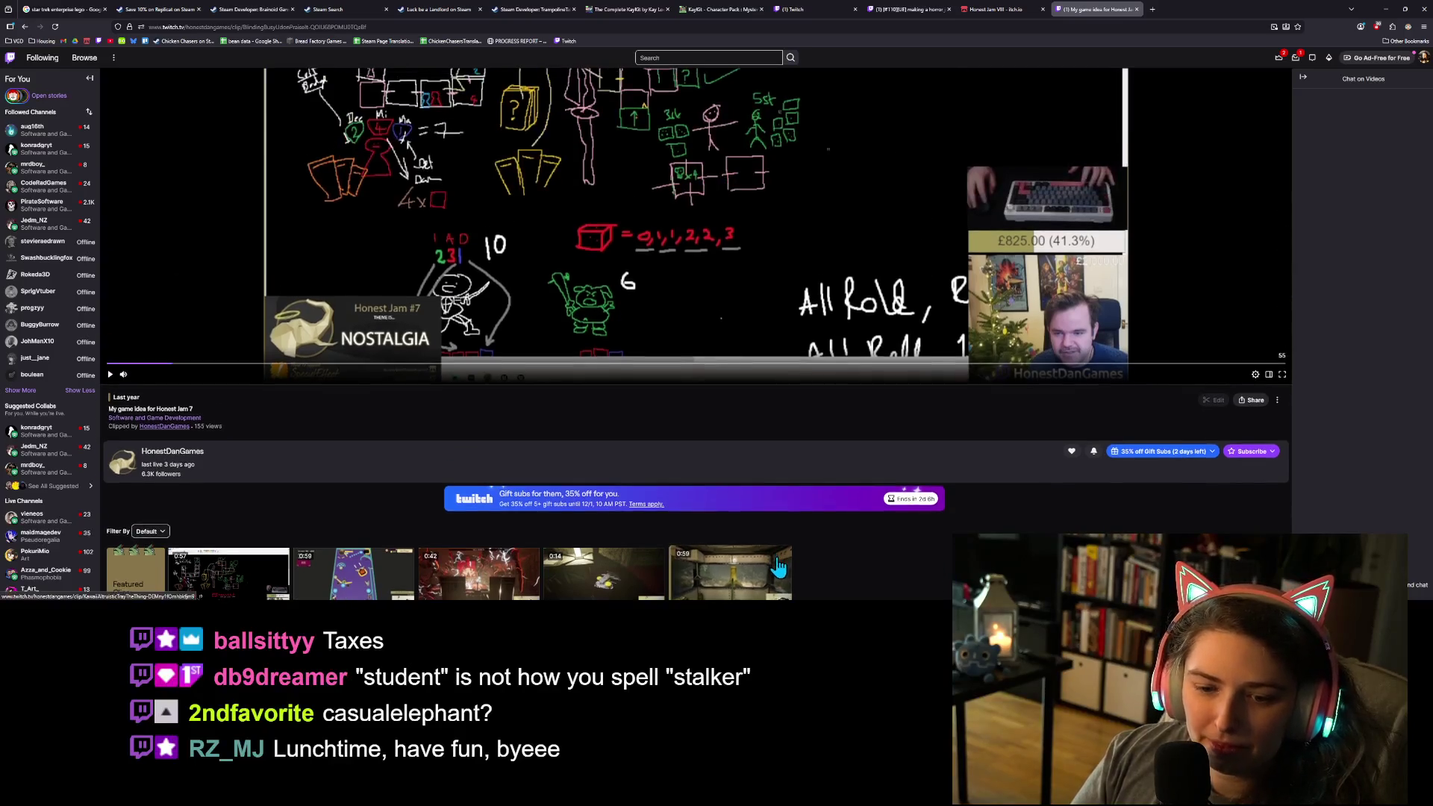
pyautogui.scroll(-4, 297, 463)
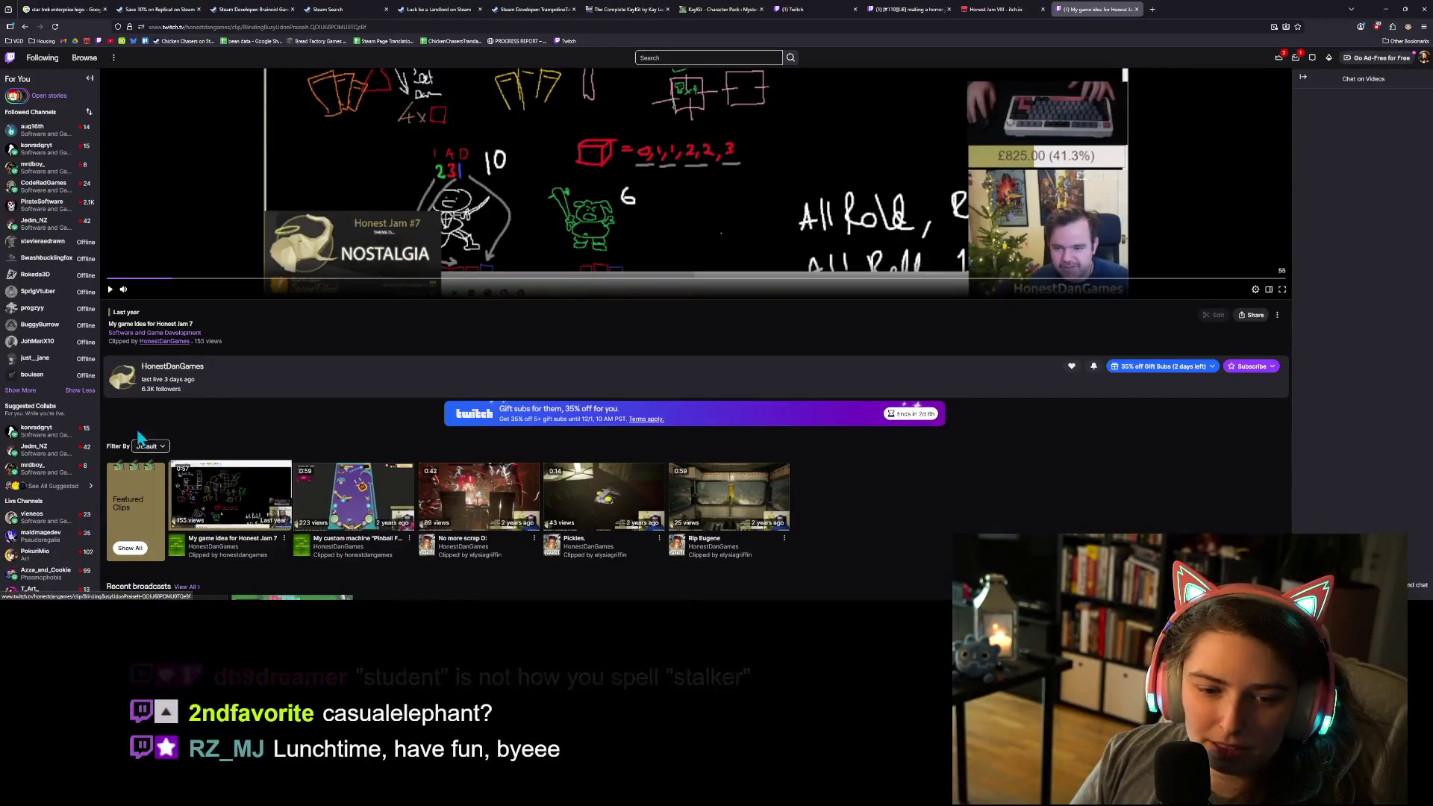
pyautogui.scroll(3, 141, 346)
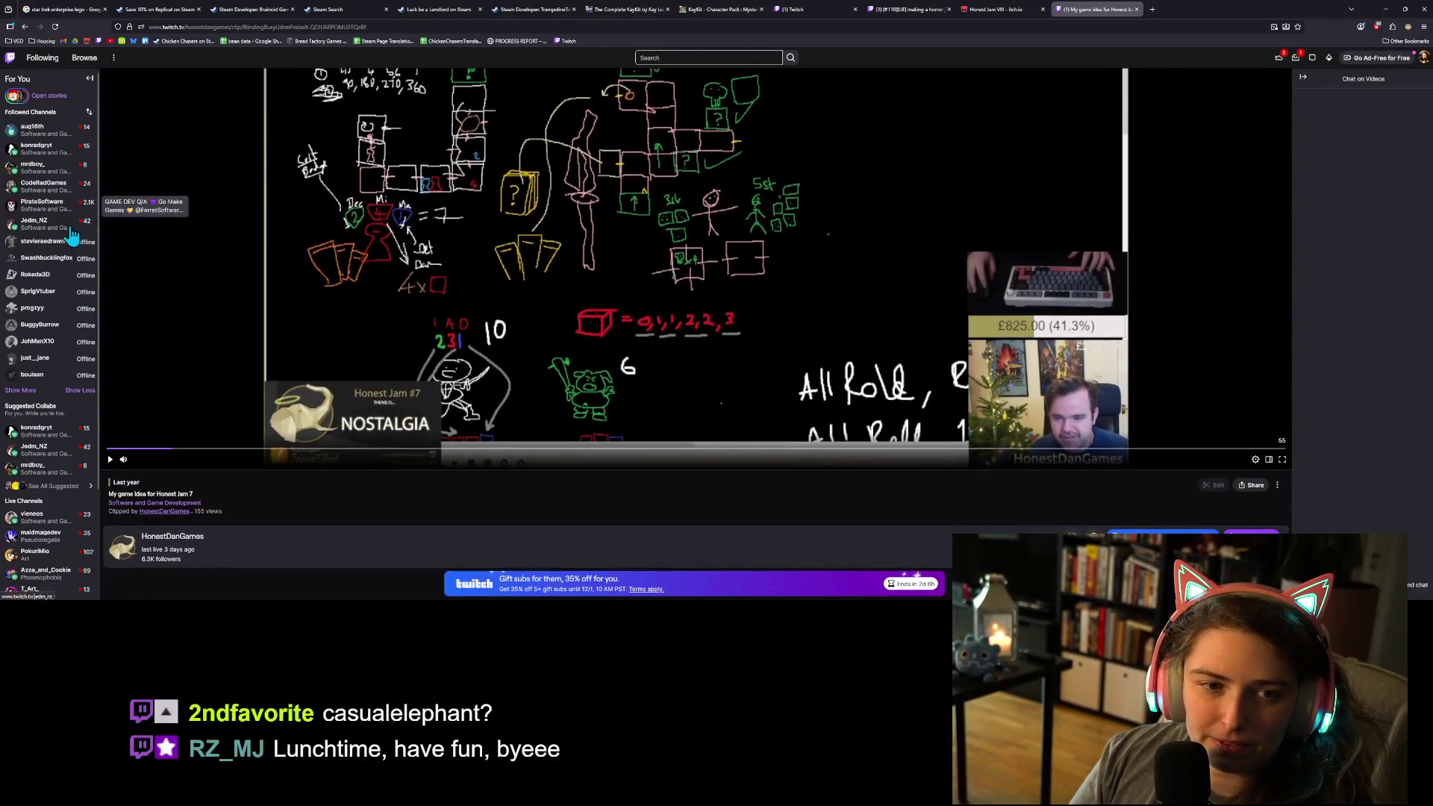
pyautogui.scroll(1, 108, 287)
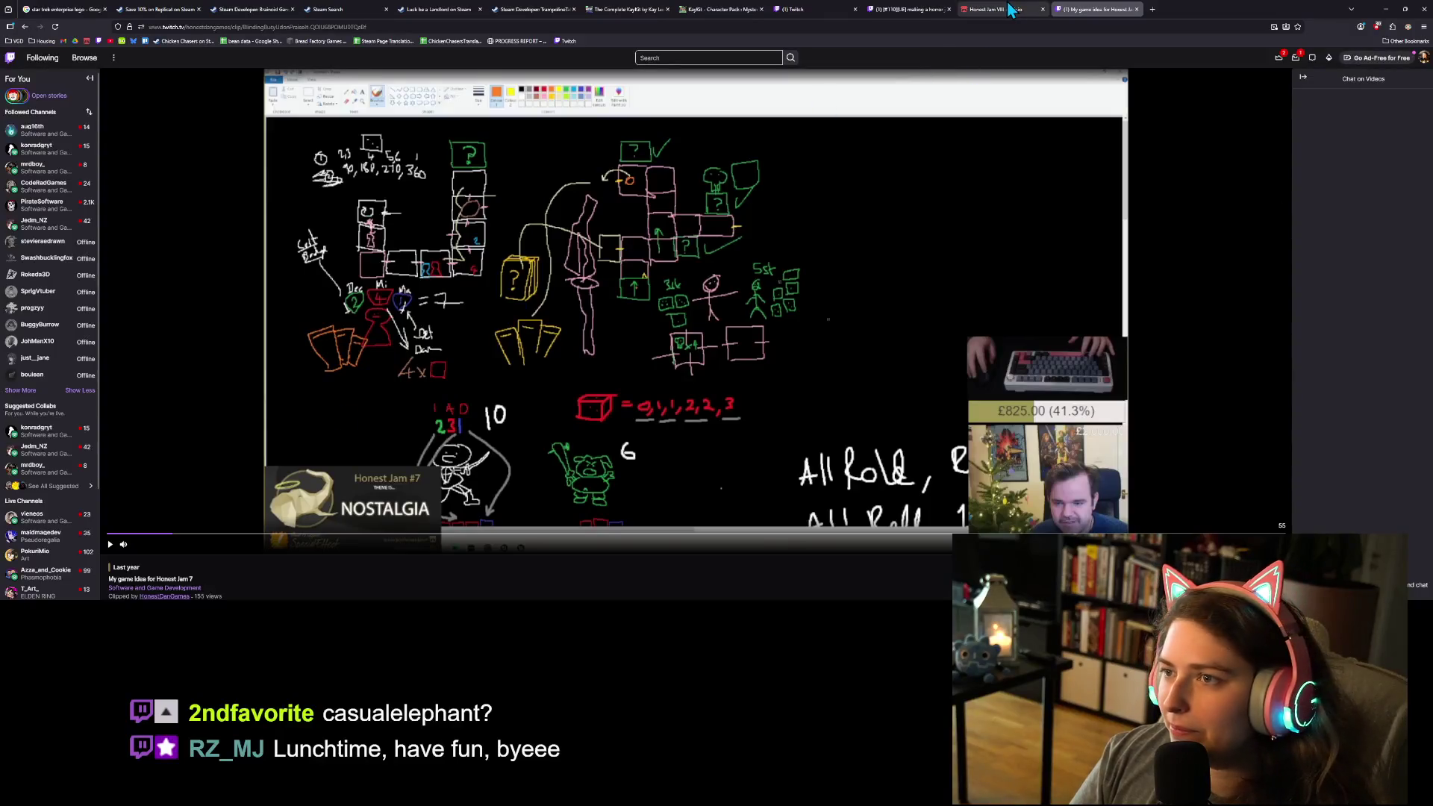
# Step: Switch to the Honest Jam VIII page and join the jam, raising the joined count to 55
pyautogui.click(996, 9)
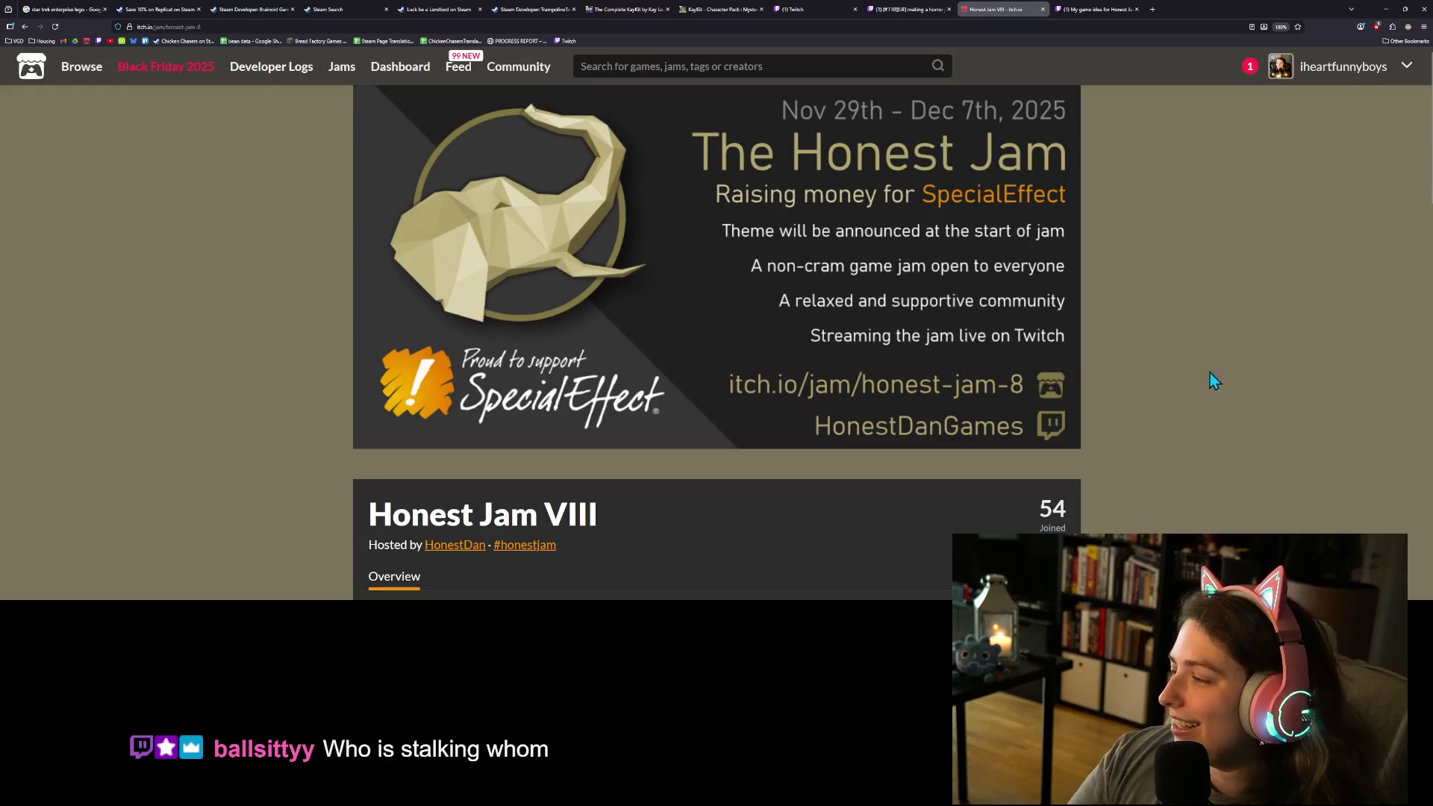
pyautogui.scroll(-2, 1135, 498)
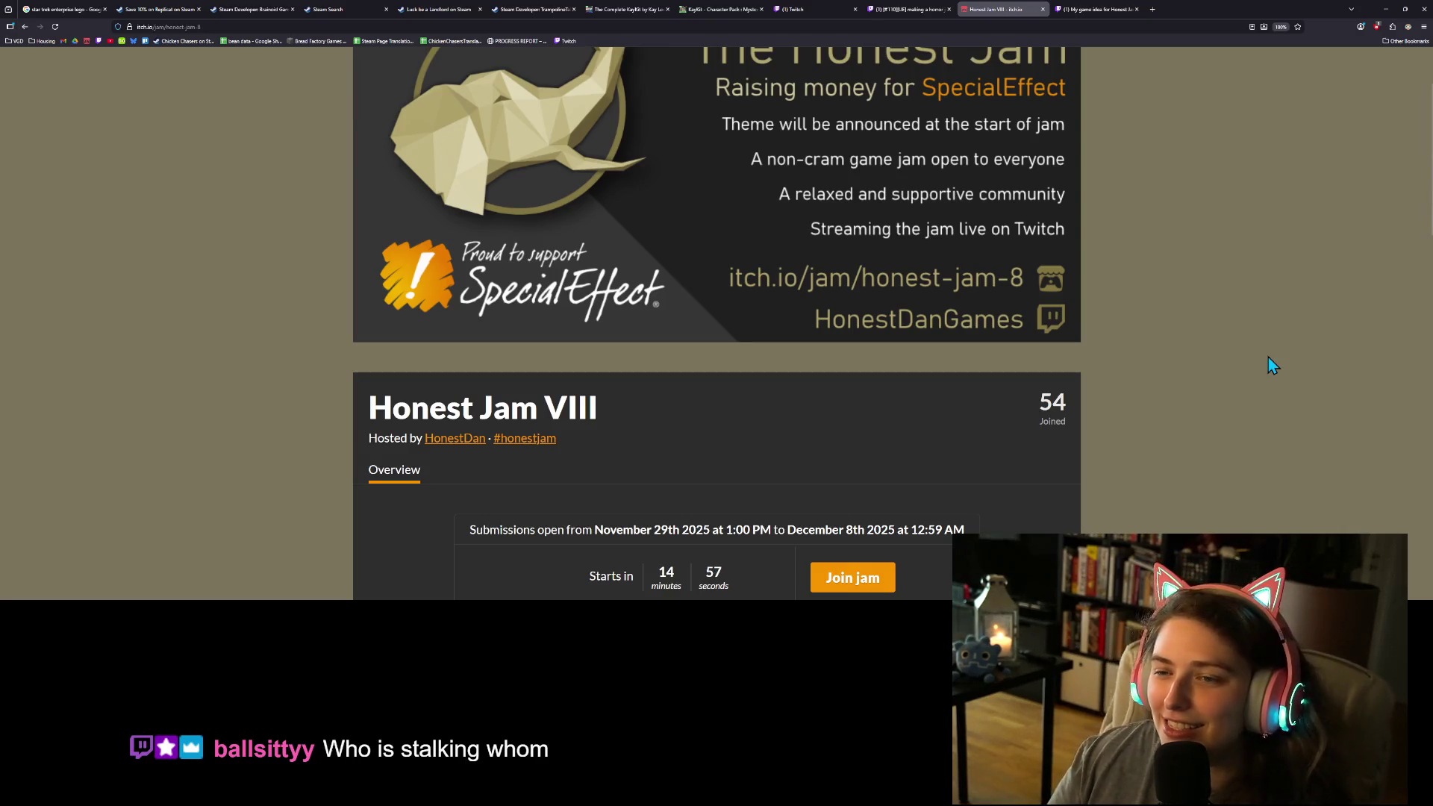
pyautogui.scroll(-1, 1105, 404)
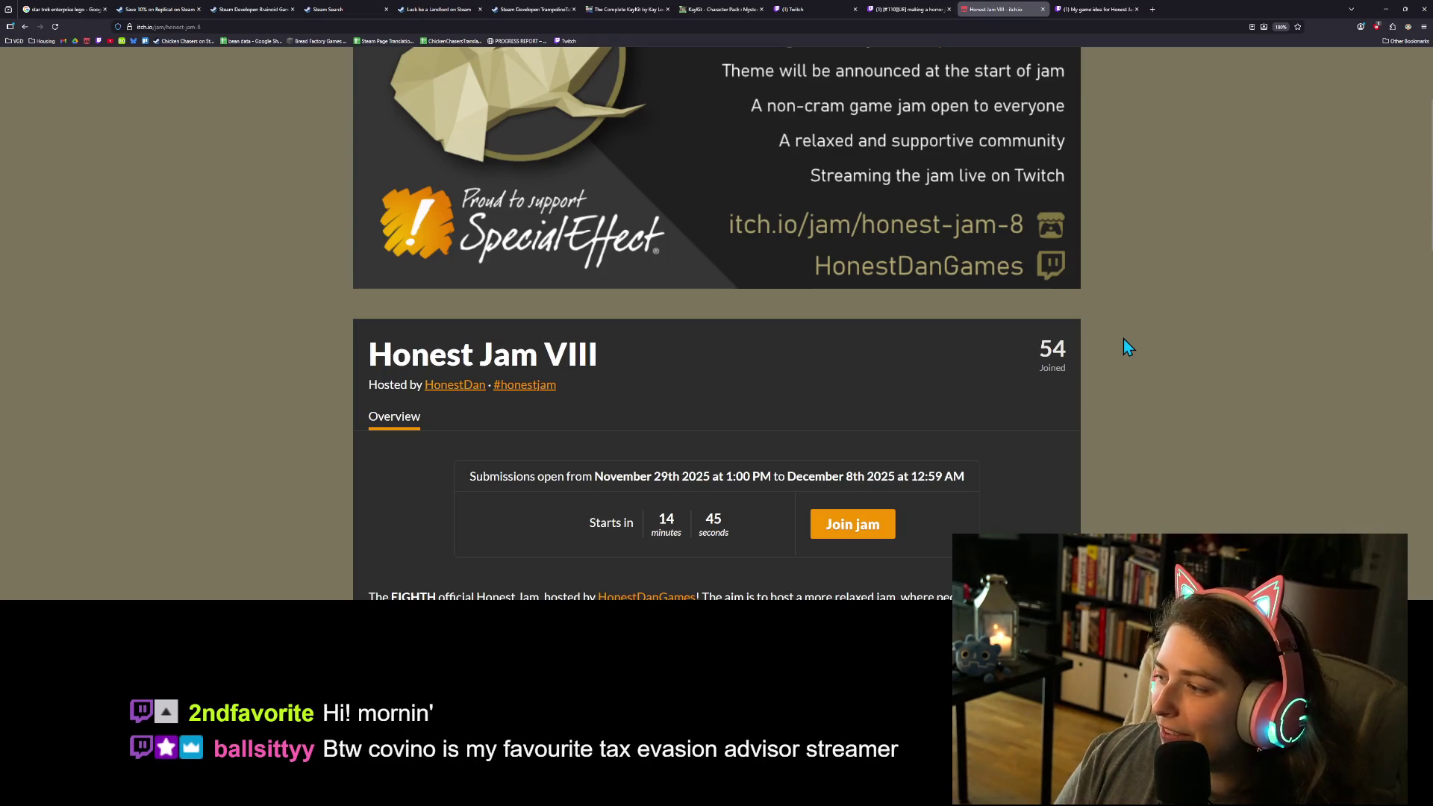
pyautogui.scroll(-2, 1123, 339)
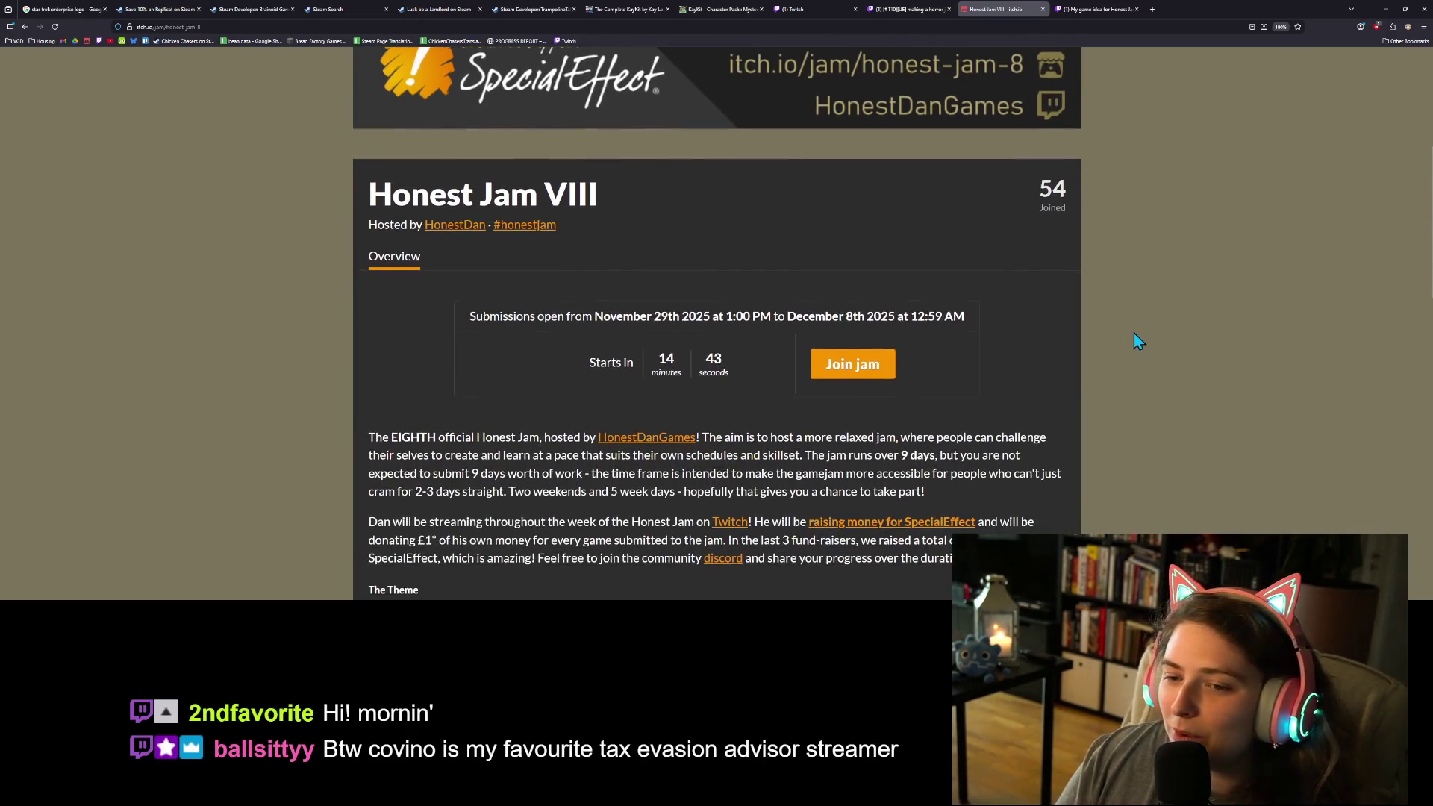
pyautogui.scroll(-1, 1027, 468)
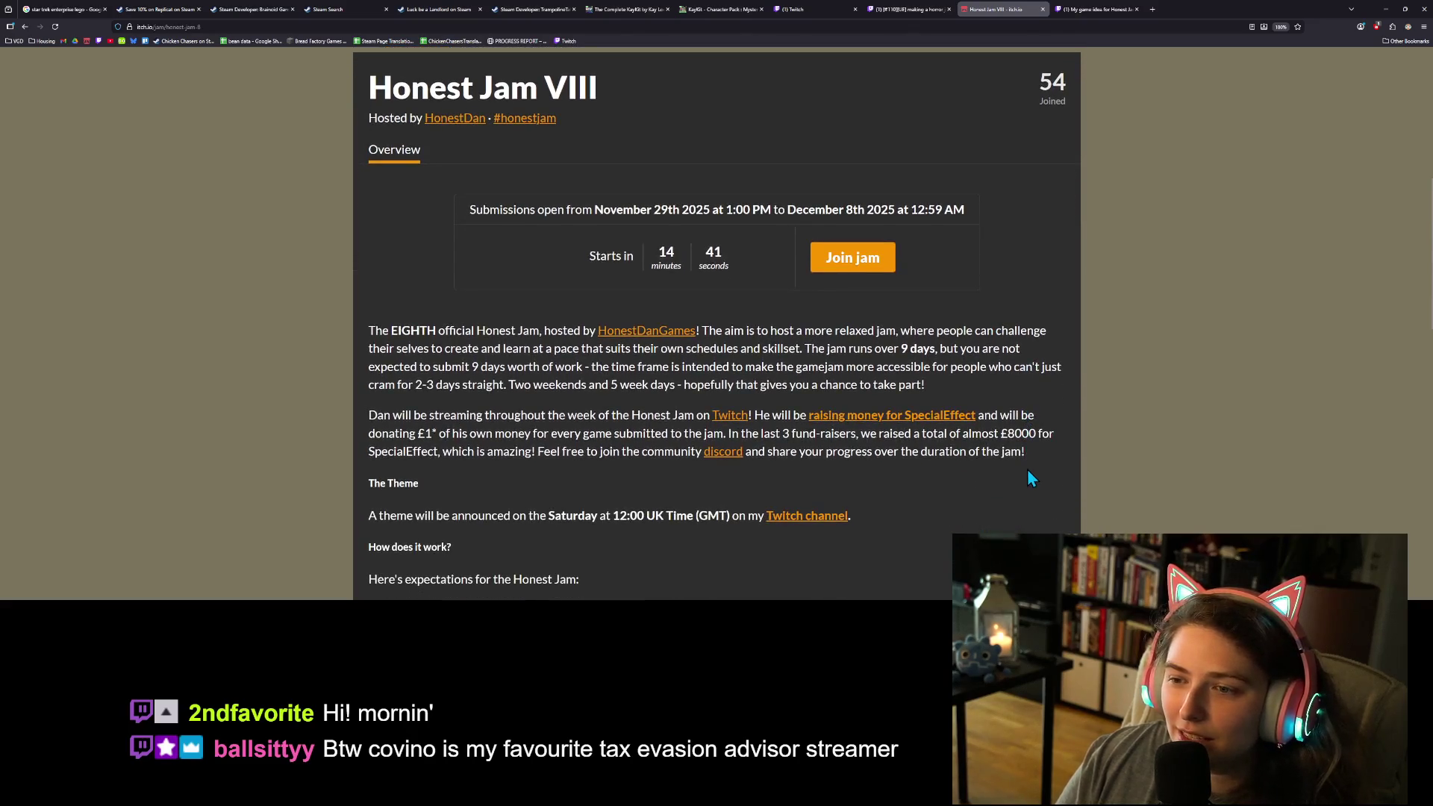
pyautogui.click(866, 265)
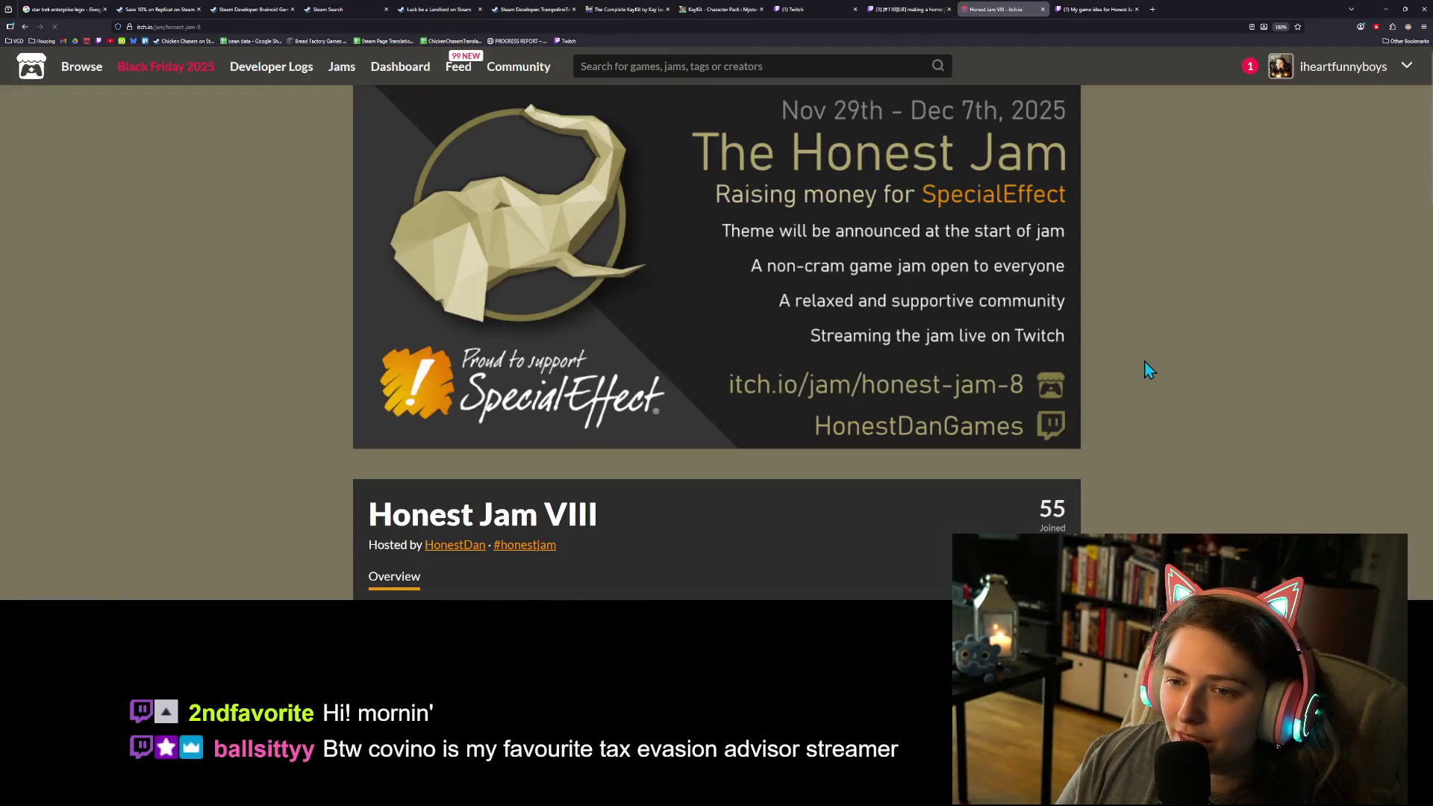
pyautogui.scroll(-4, 662, 404)
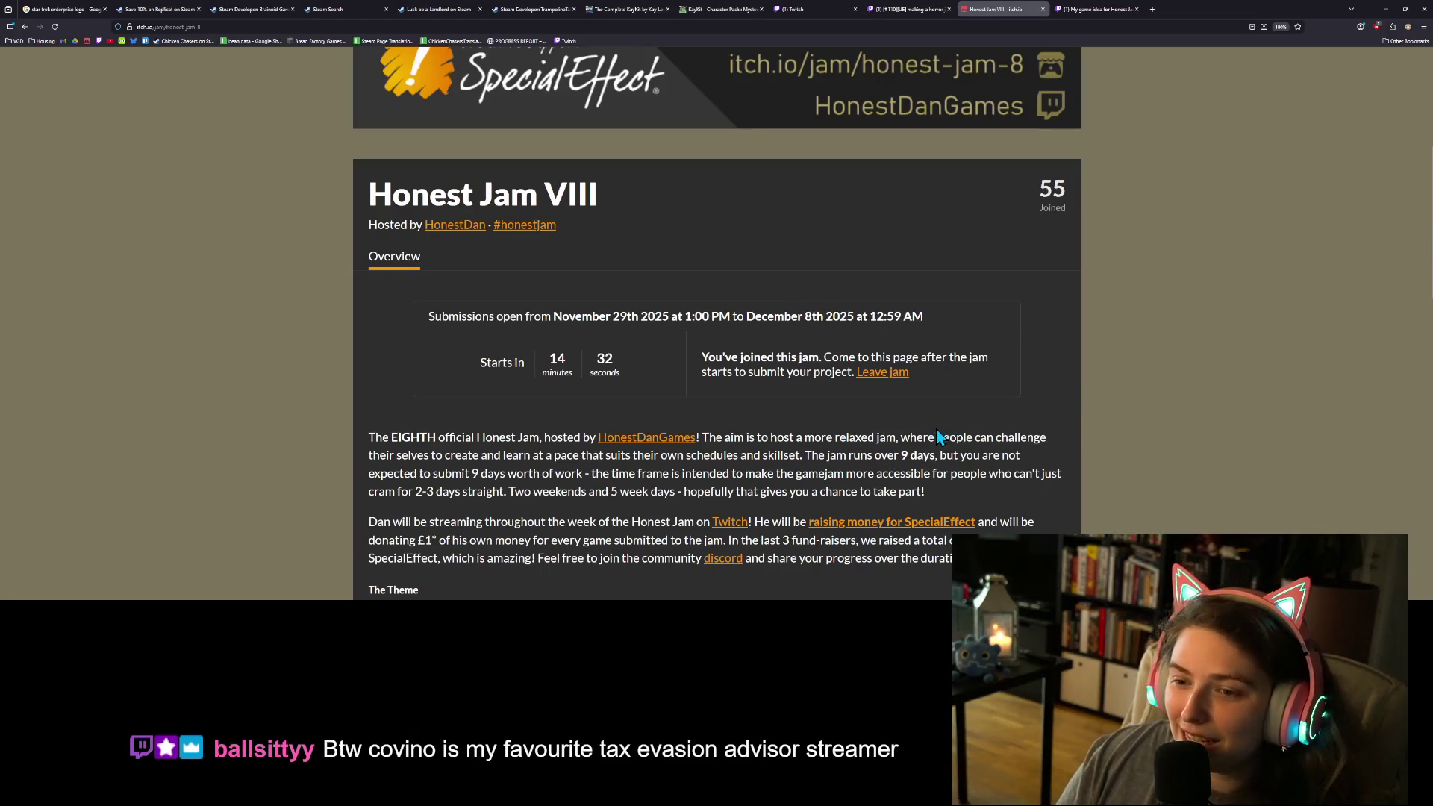
pyautogui.scroll(-1, 937, 430)
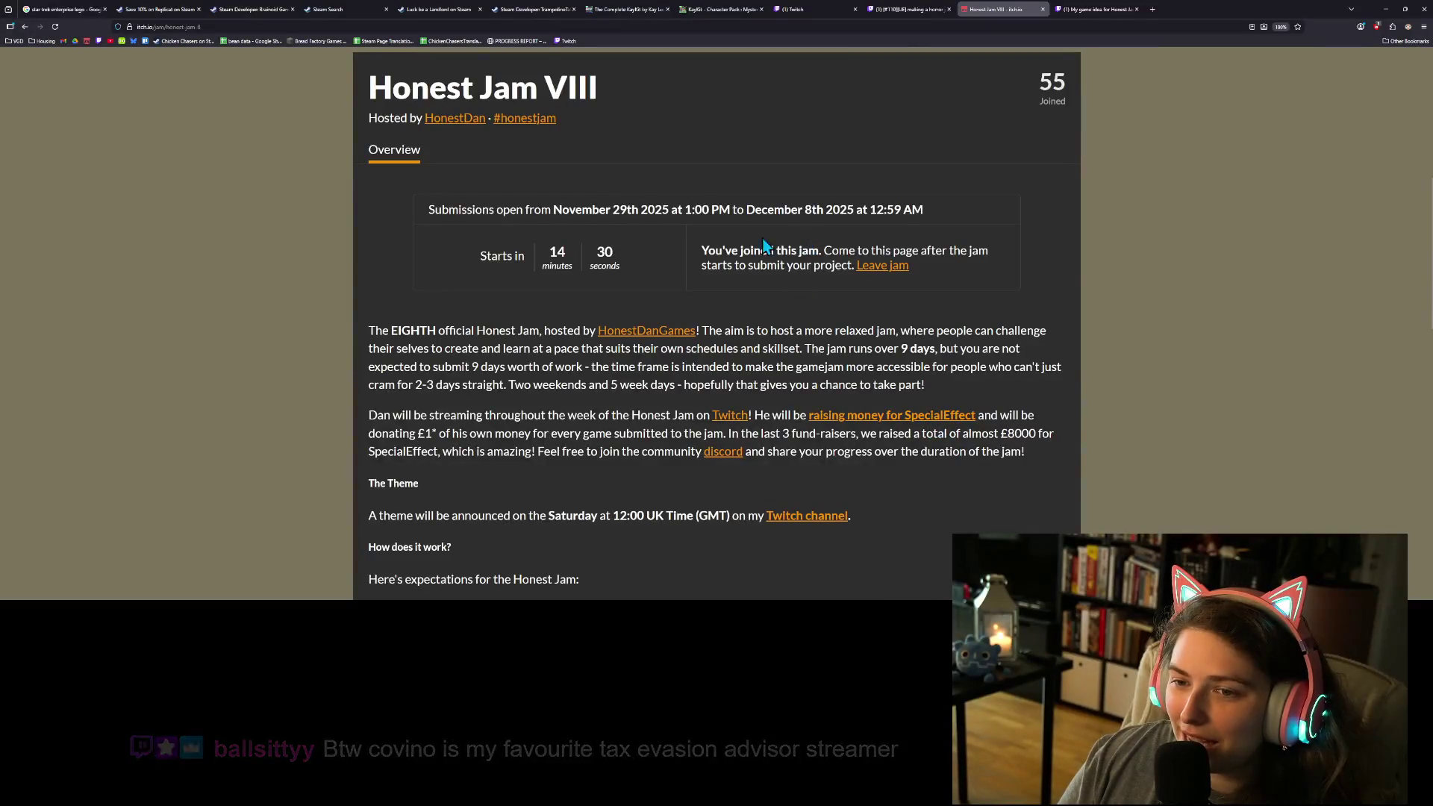
pyautogui.scroll(-1, 992, 407)
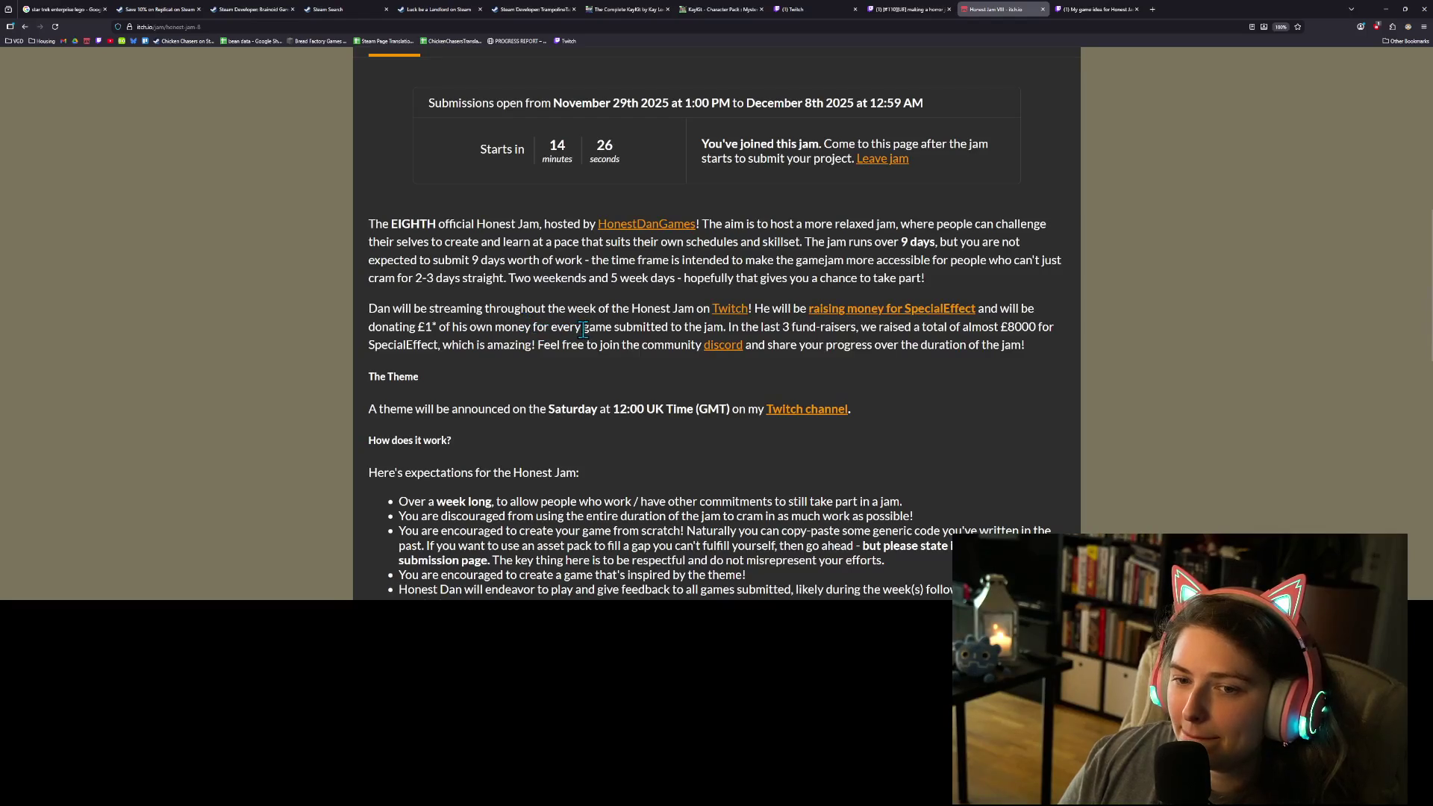
pyautogui.moveTo(438, 254); pyautogui.dragTo(544, 261)
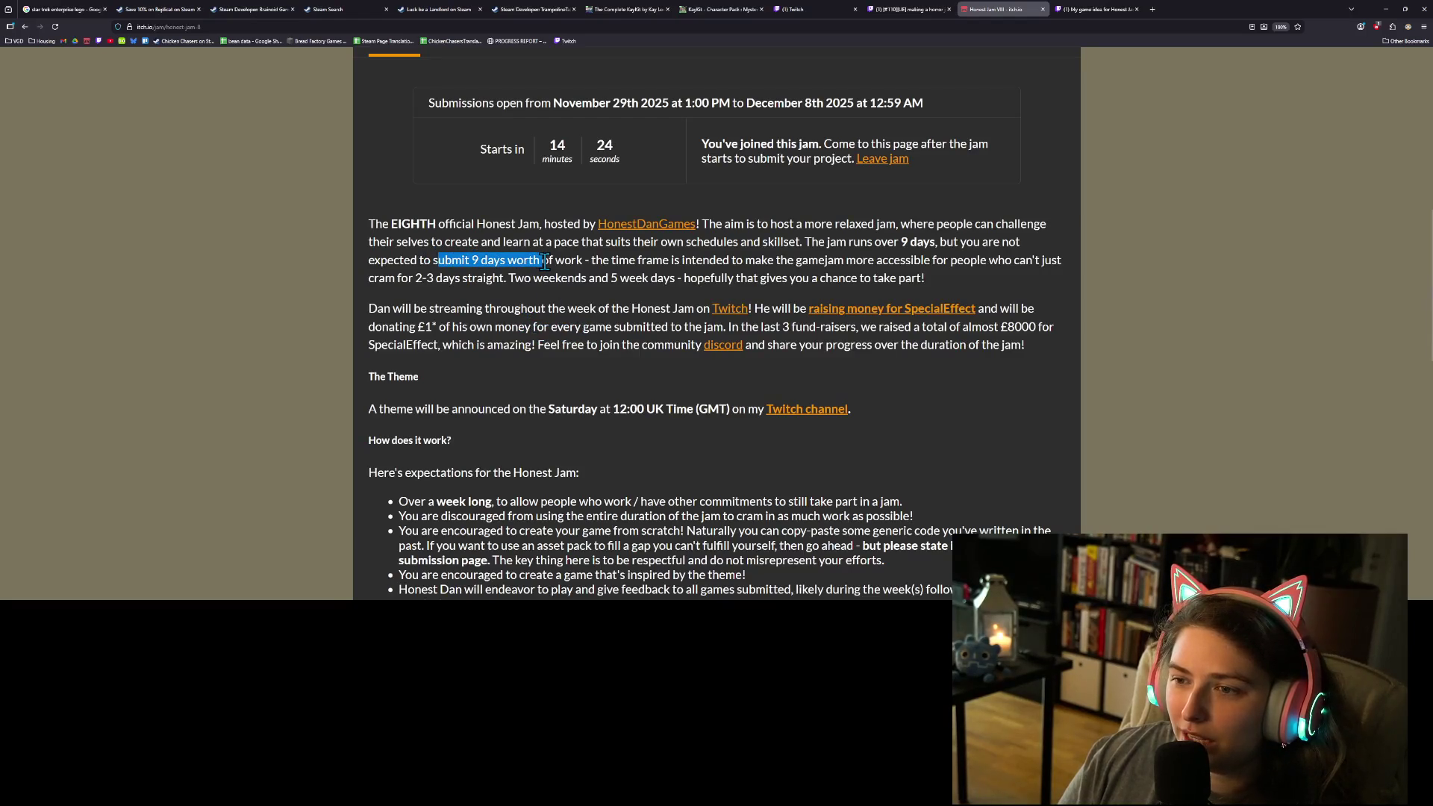
pyautogui.click(544, 261)
pyautogui.moveTo(886, 242)
pyautogui.mouseDown()
pyautogui.moveTo(869, 261)
pyautogui.moveTo(925, 262)
pyautogui.mouseUp()
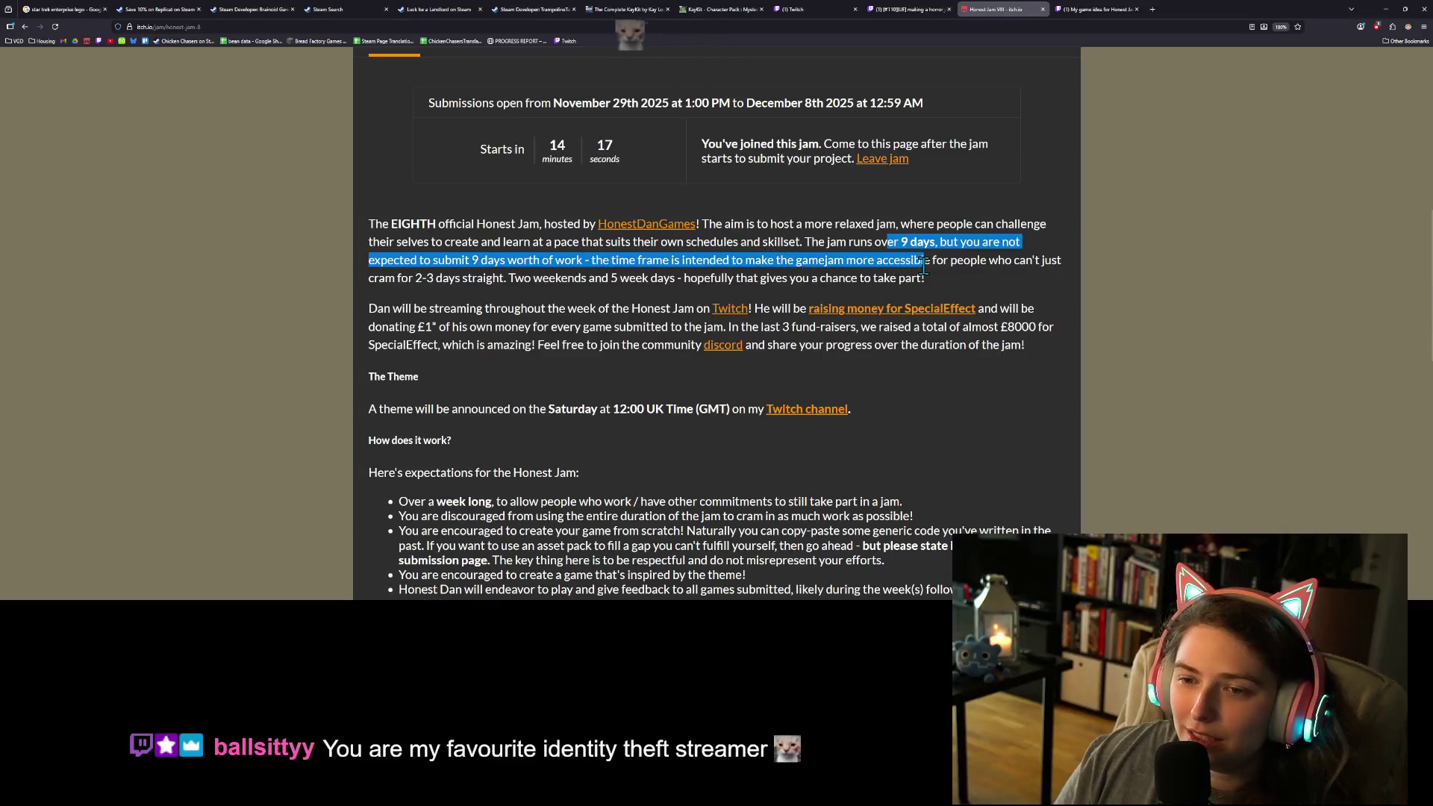
pyautogui.click(925, 263)
pyautogui.moveTo(556, 278); pyautogui.dragTo(711, 276)
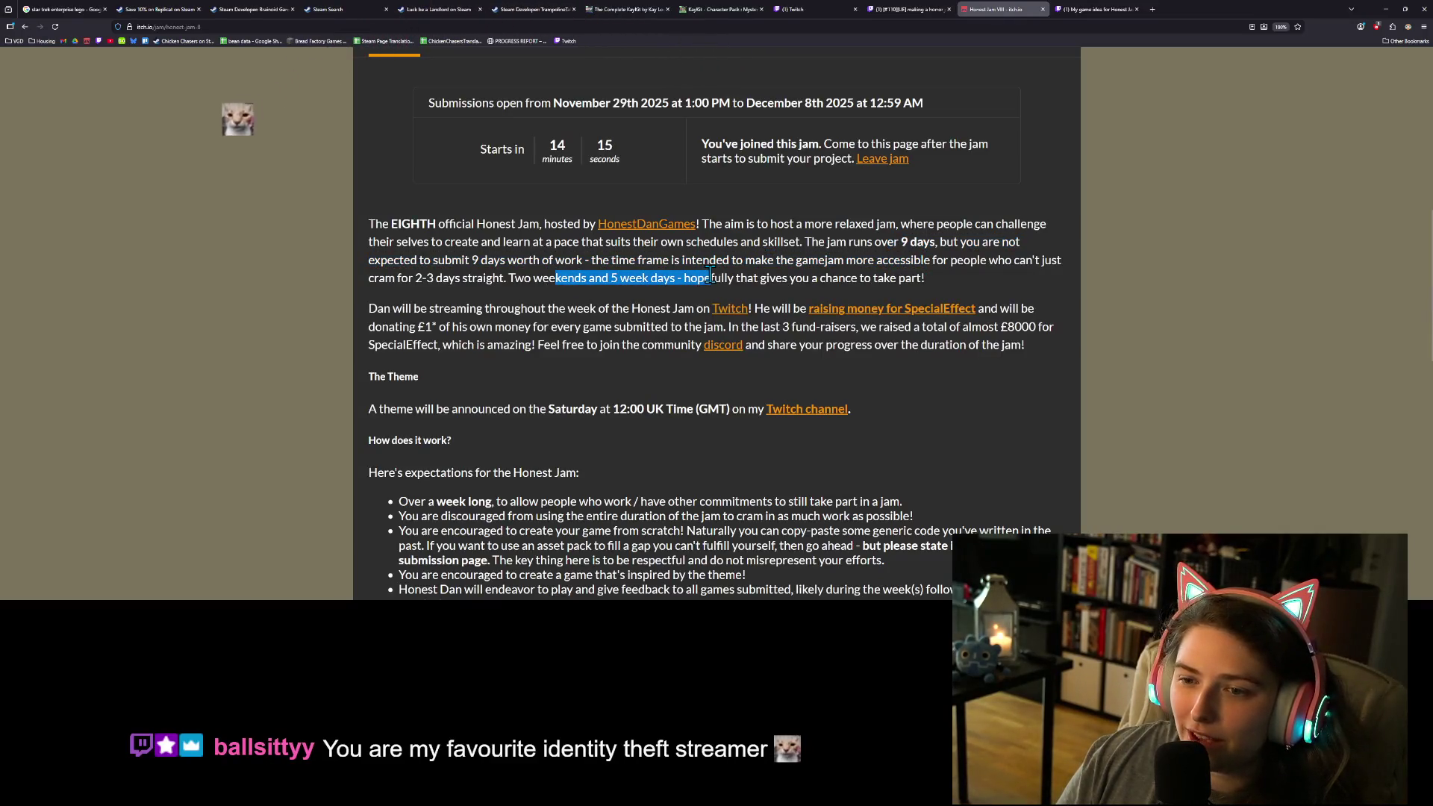
pyautogui.click(711, 276)
pyautogui.scroll(-2, 803, 312)
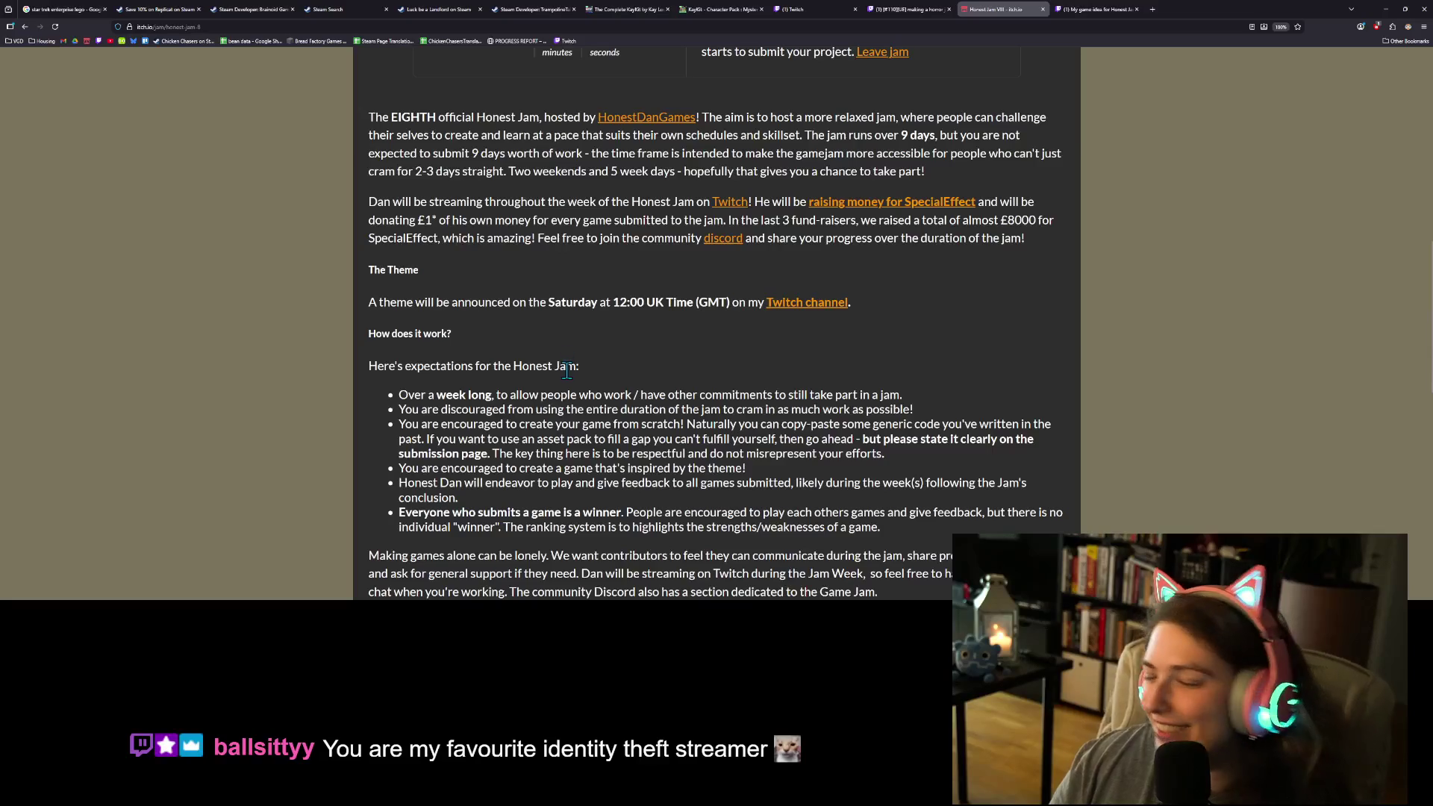
pyautogui.keyDown('ctrl'); pyautogui.scroll(5, 571, 373); pyautogui.keyUp('ctrl')
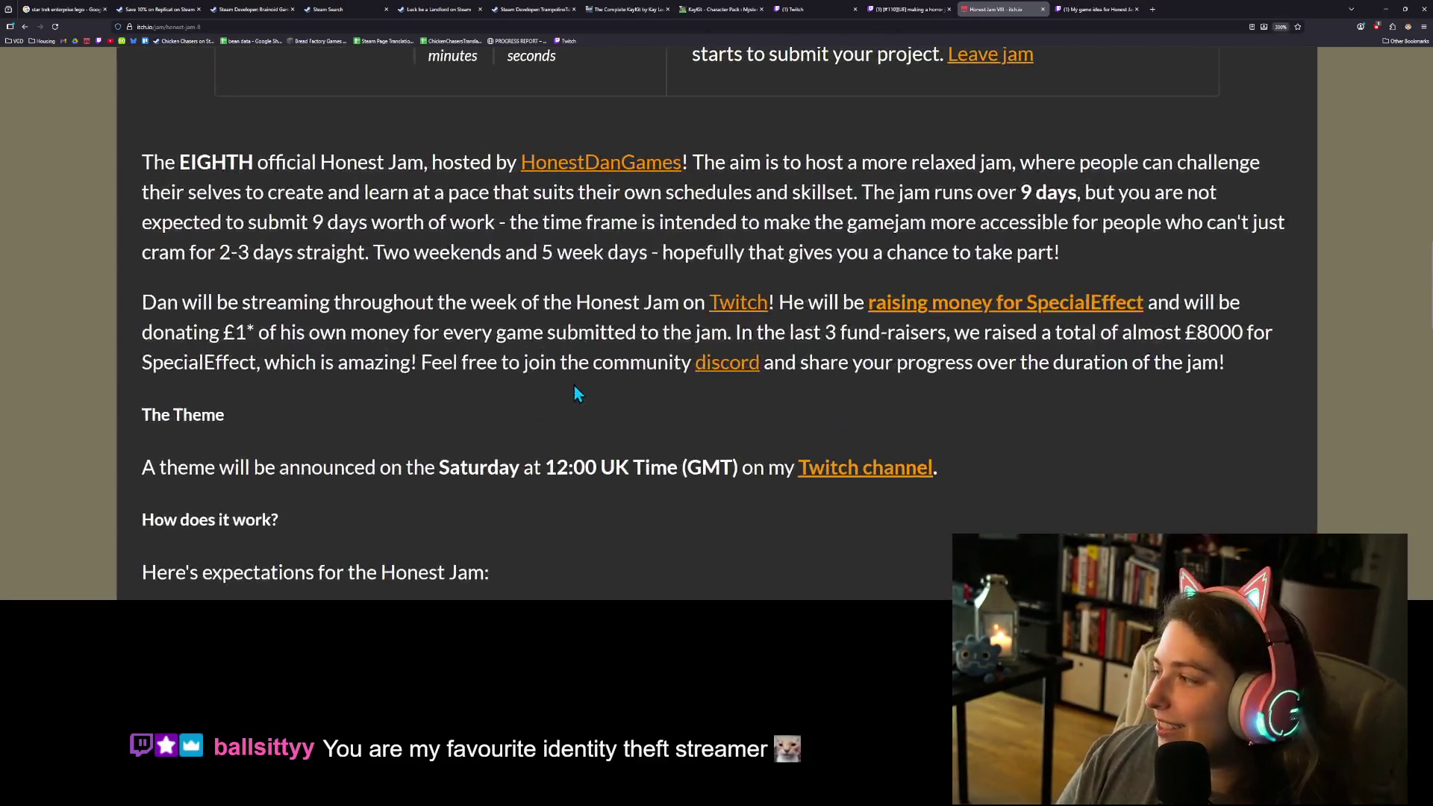
# Step: Read the jam description, highlighting the £8000 fundraising total
pyautogui.keyDown('ctrl'); pyautogui.scroll(2, 573, 385); pyautogui.keyUp('ctrl')
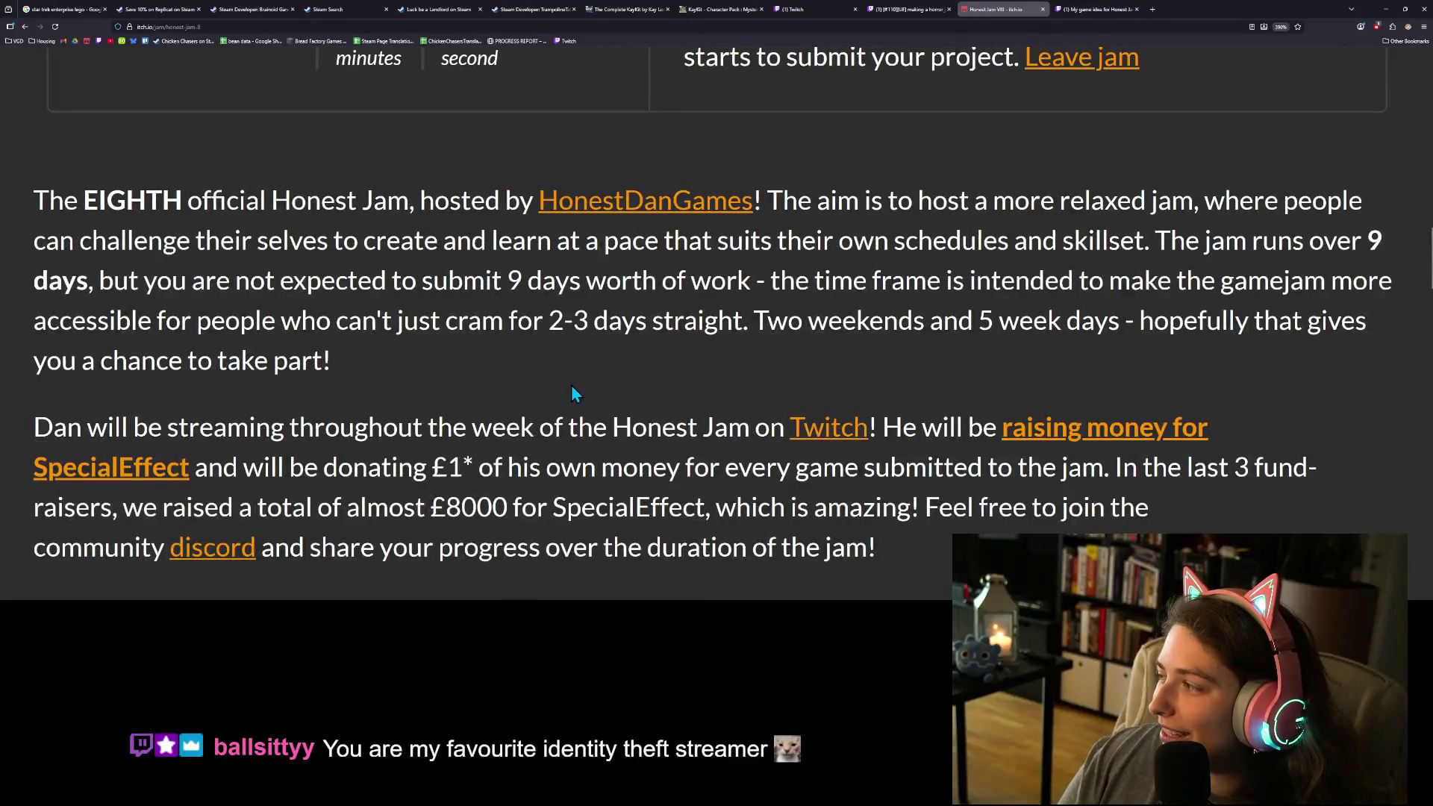
pyautogui.keyDown('ctrl'); pyautogui.scroll(1, 571, 388); pyautogui.keyUp('ctrl')
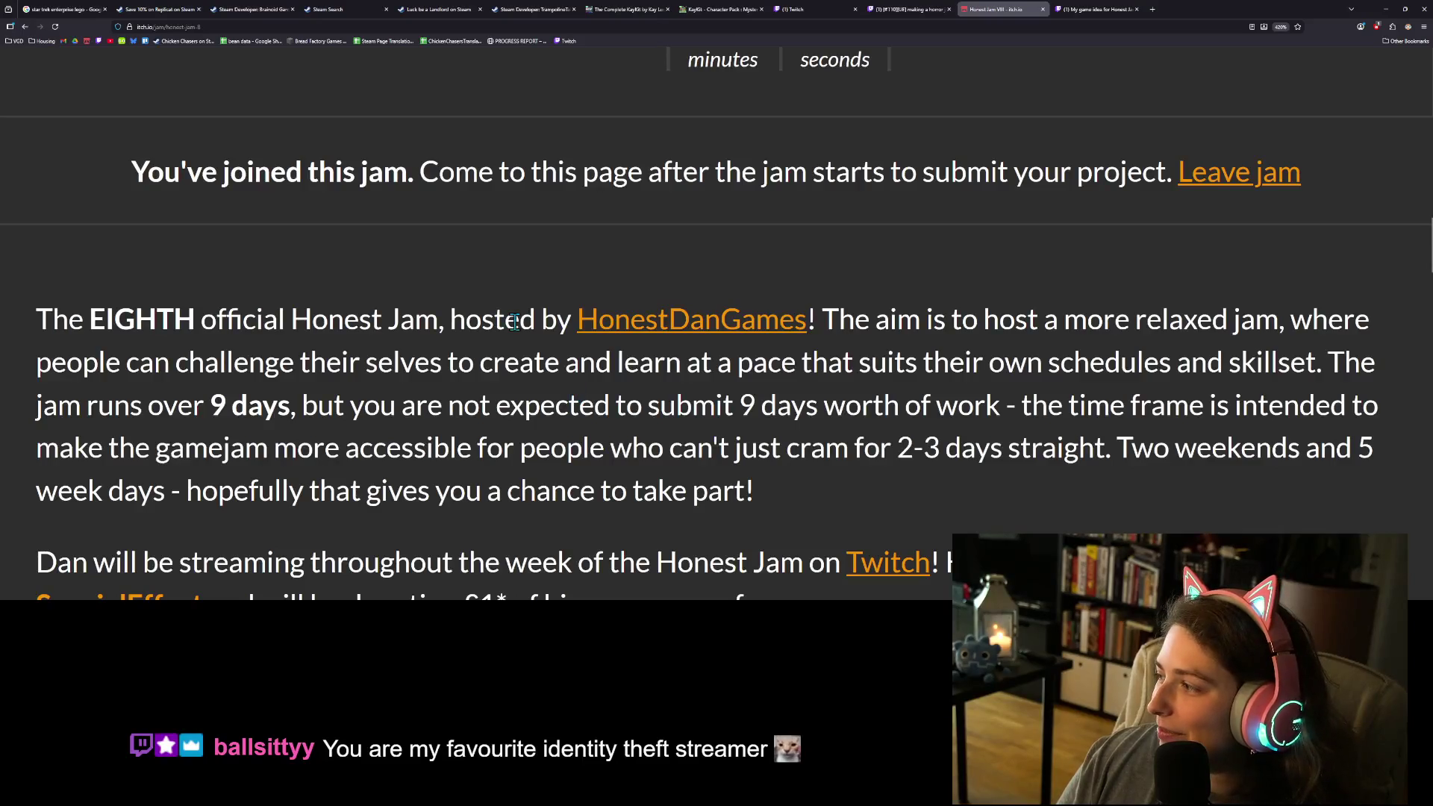
pyautogui.scroll(-3, 489, 369)
pyautogui.scroll(-2, 489, 370)
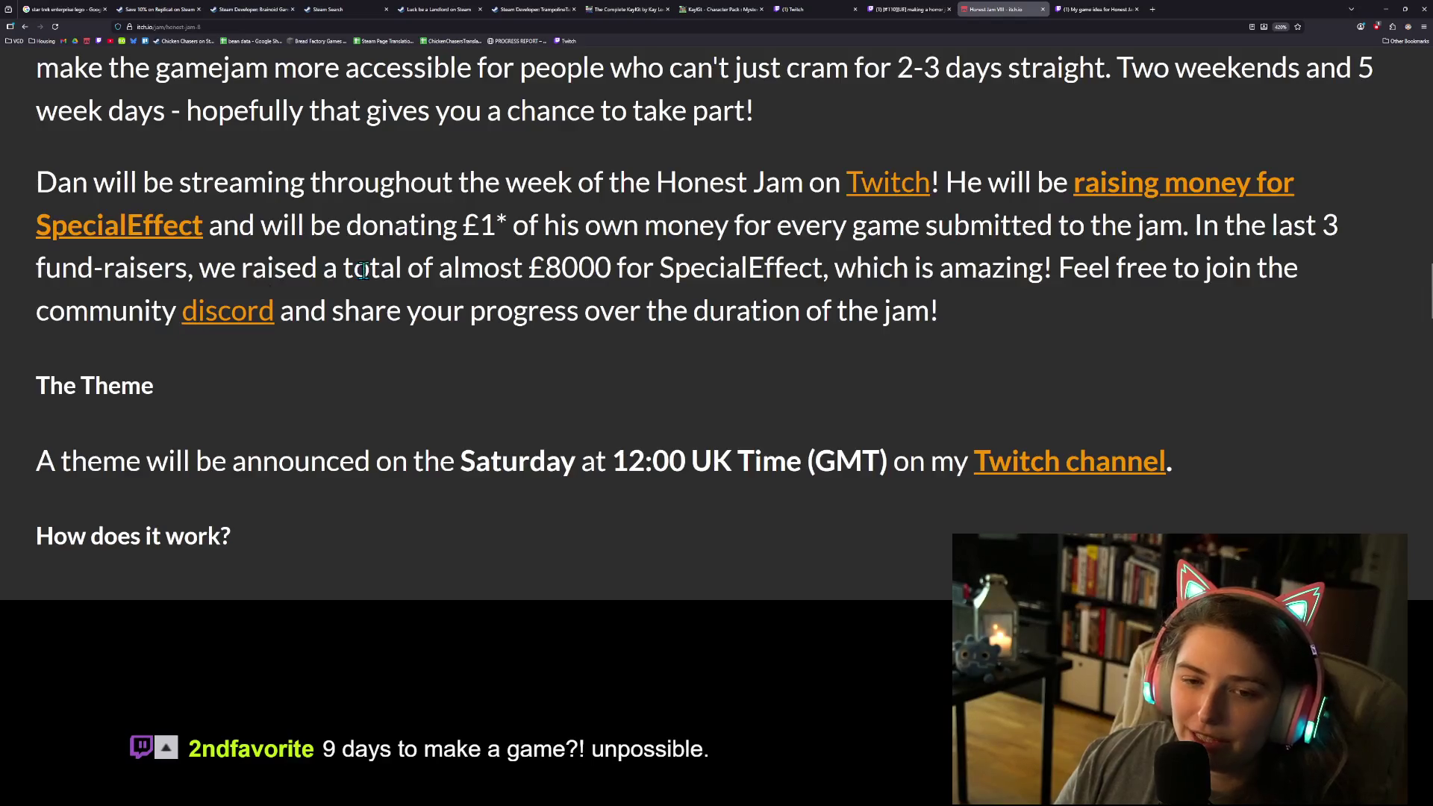
pyautogui.moveTo(512, 269); pyautogui.dragTo(799, 278)
pyautogui.click(805, 277)
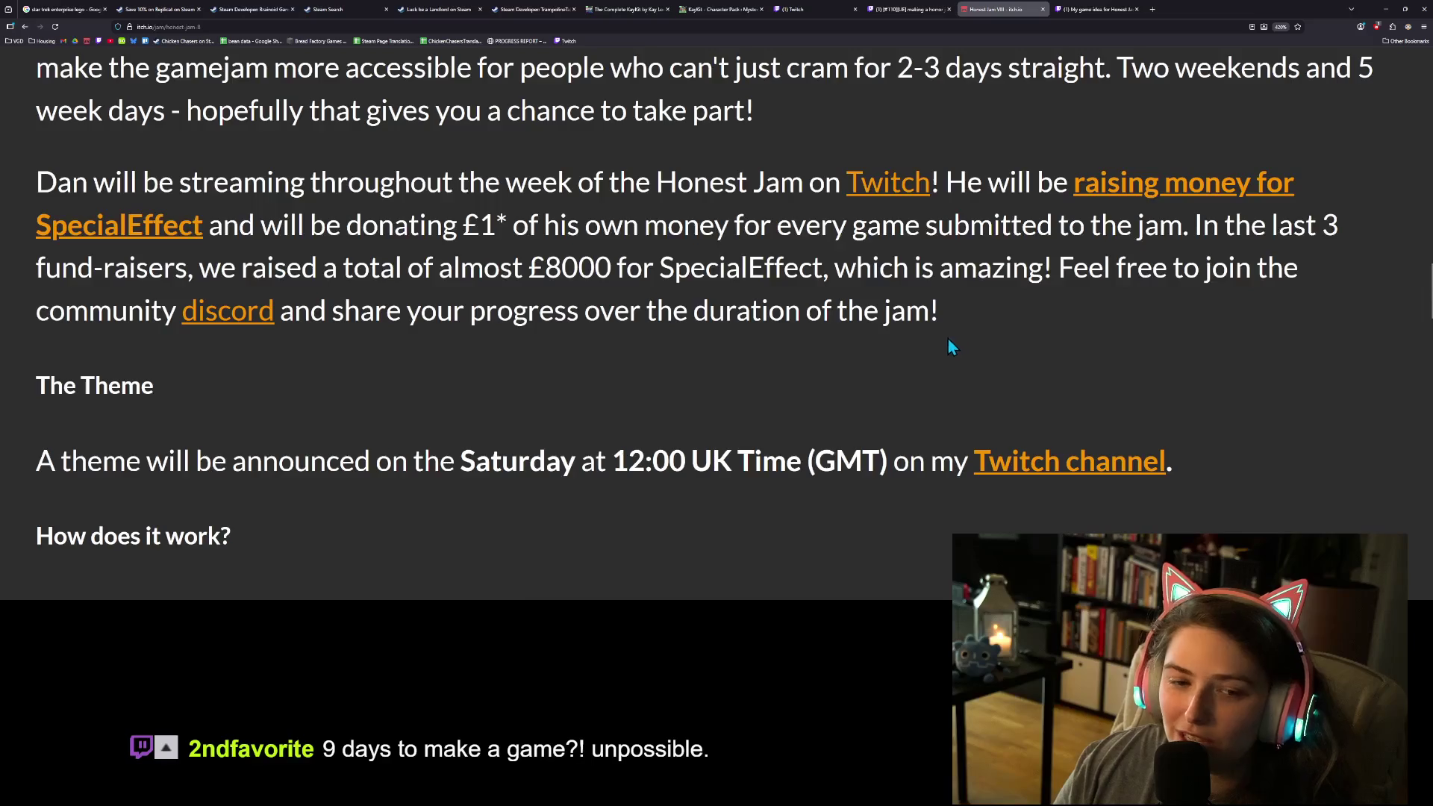
# Step: Scroll on past The Theme and expectations list to the Submissions rules
pyautogui.scroll(-3, 950, 345)
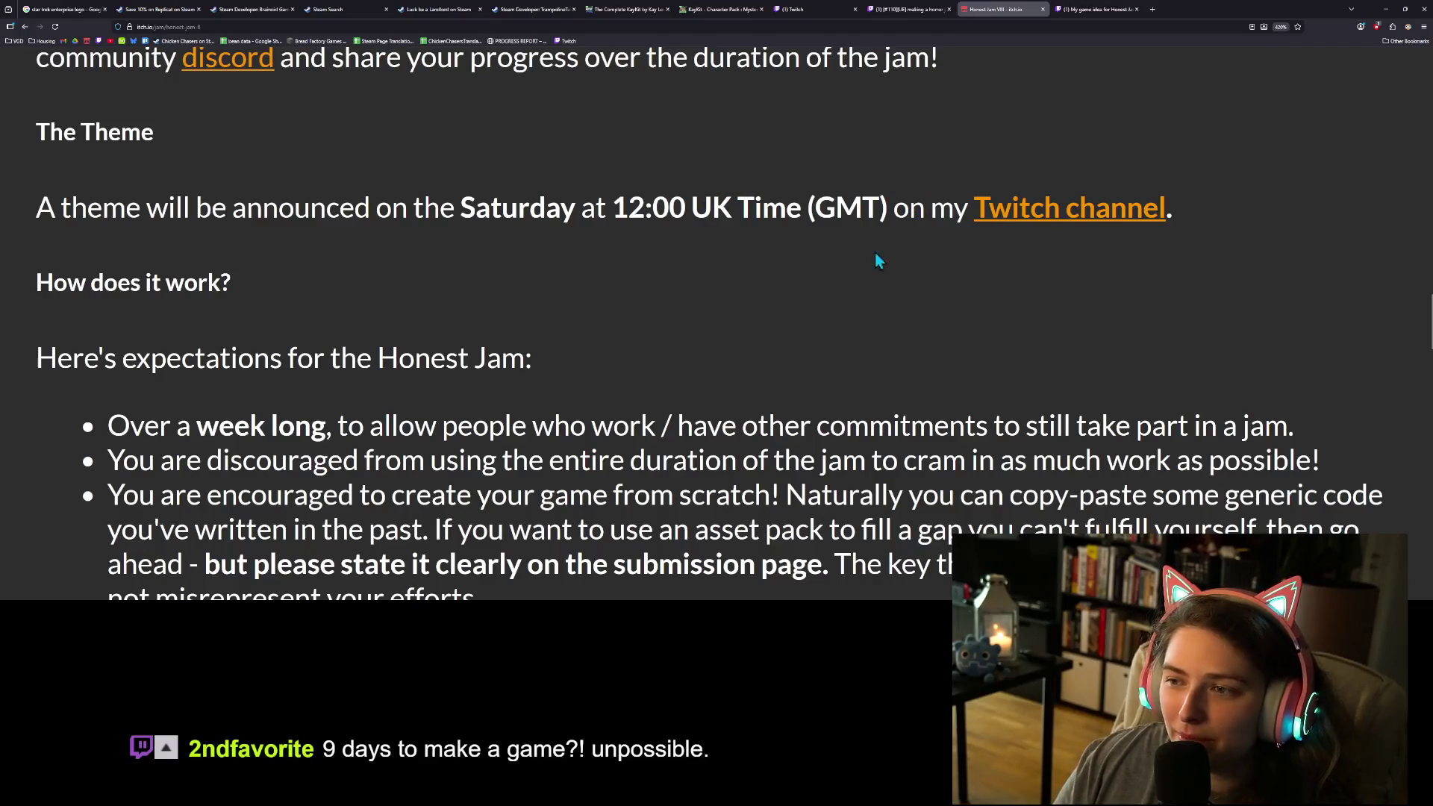
pyautogui.scroll(-3, 253, 307)
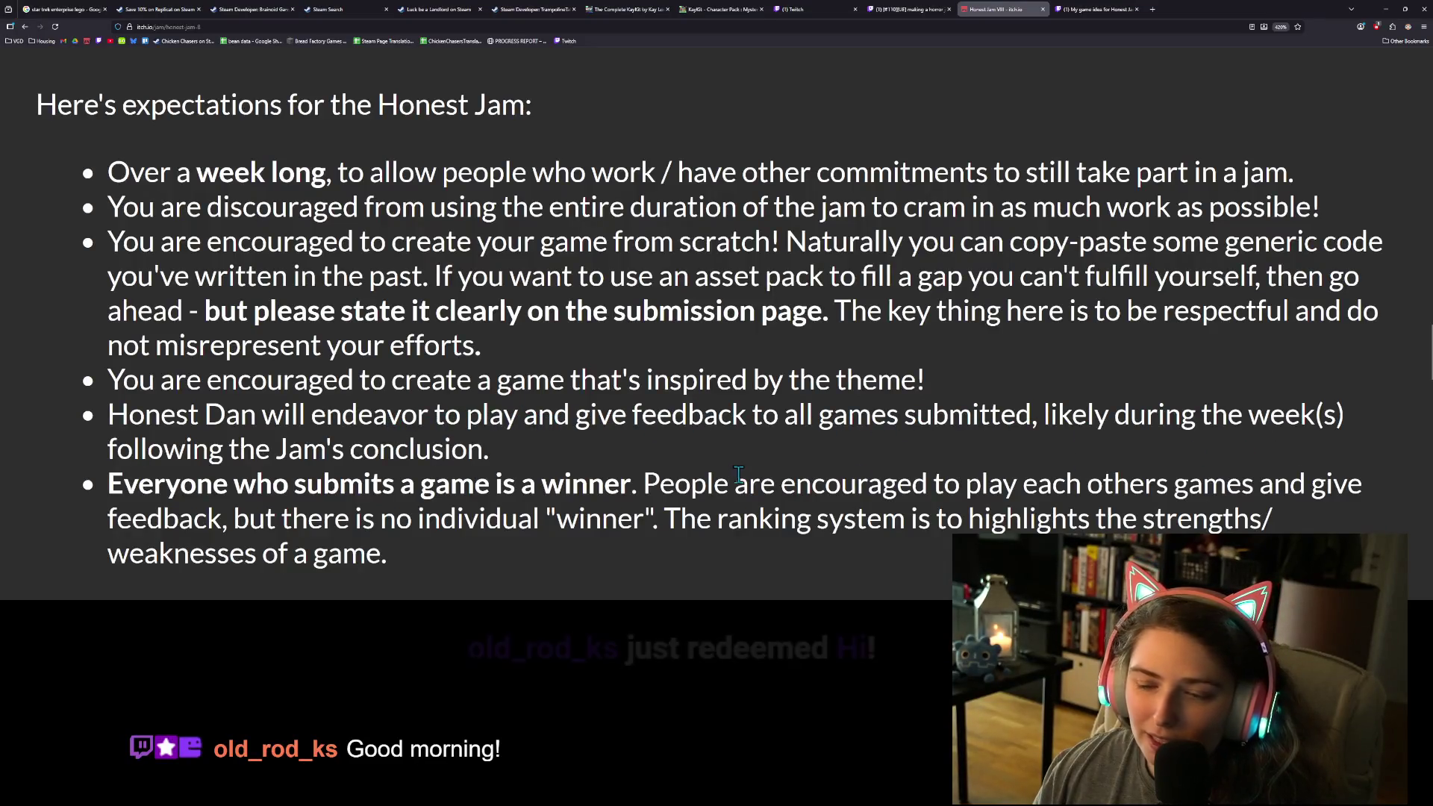
pyautogui.scroll(-2, 465, 463)
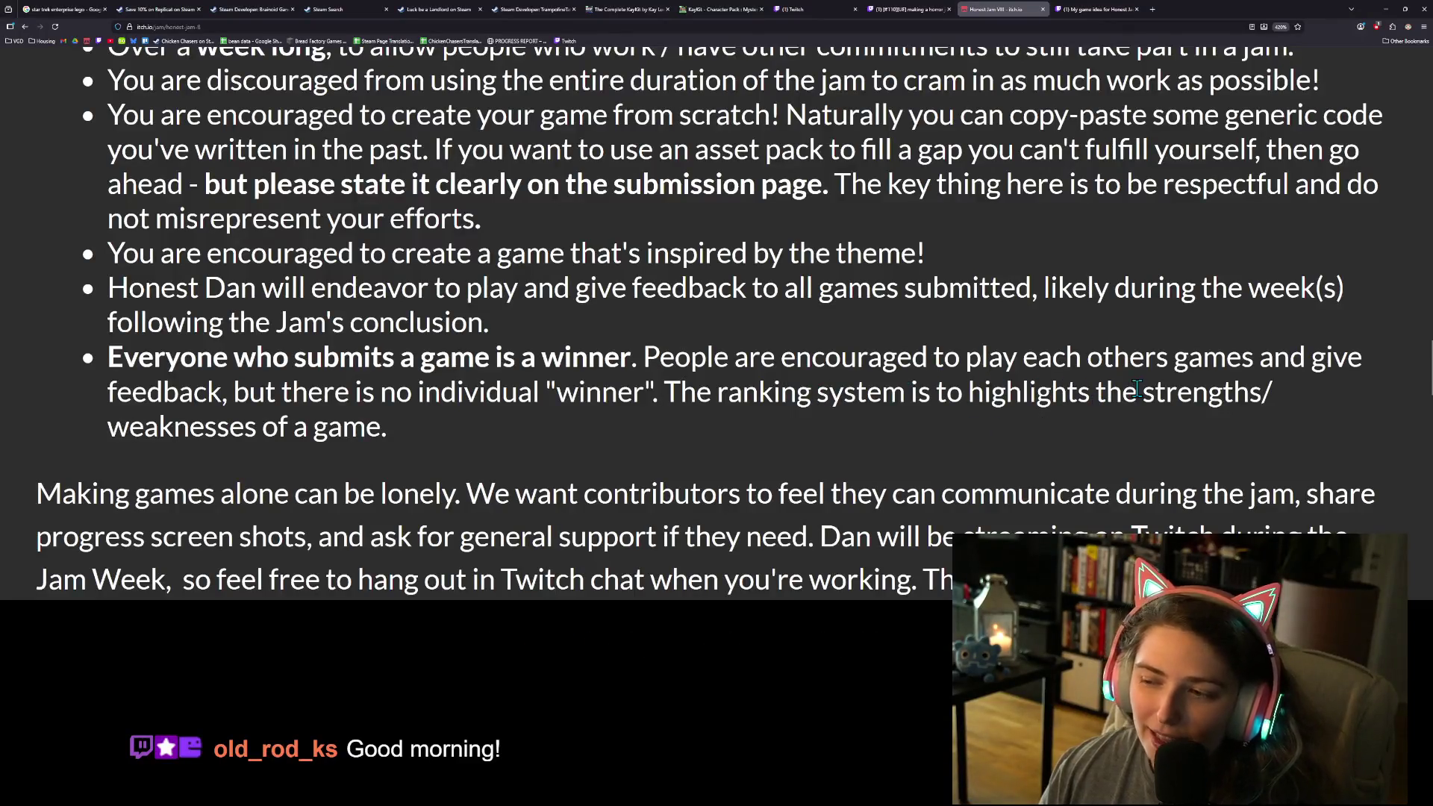
pyautogui.scroll(-5, 228, 397)
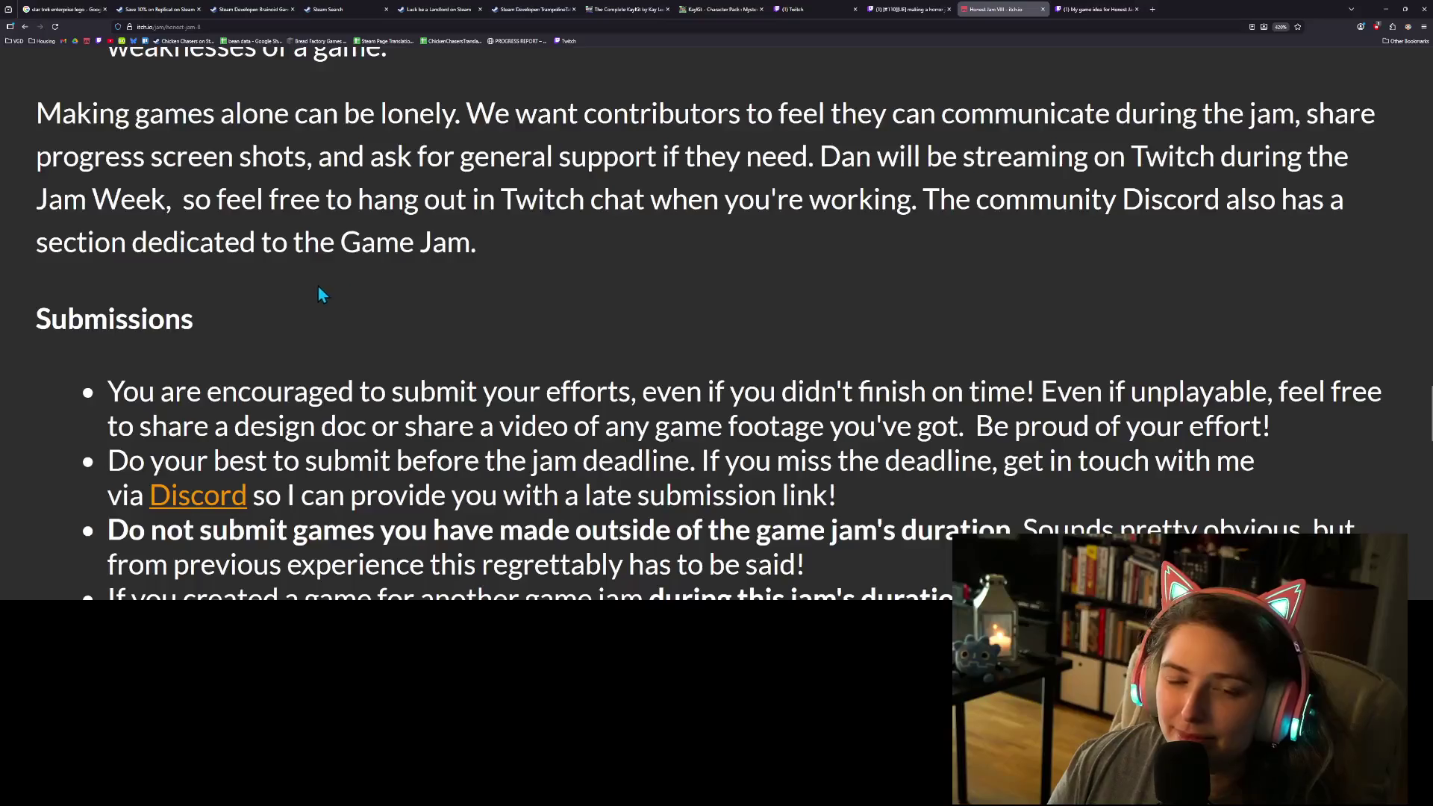
pyautogui.scroll(-2, 276, 303)
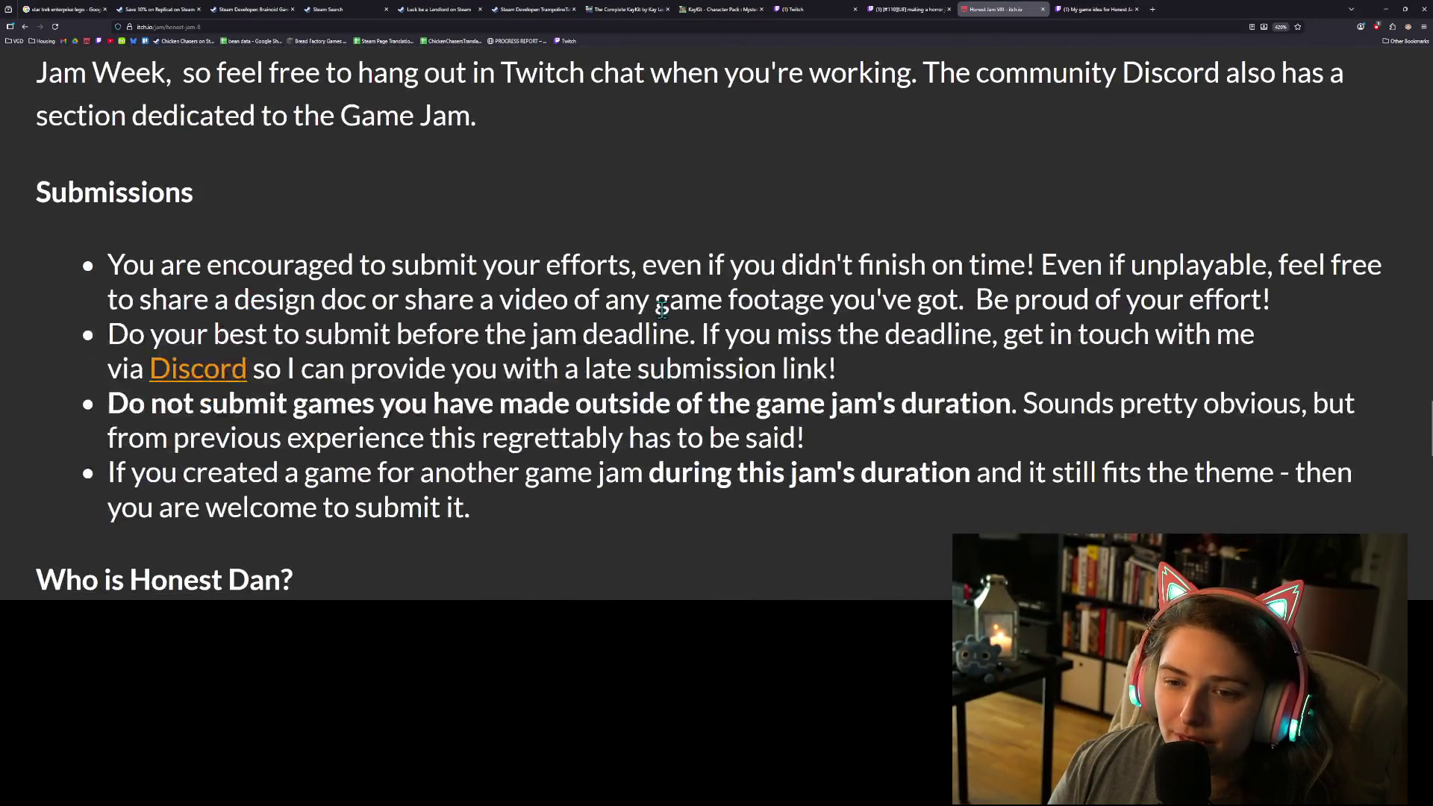
pyautogui.moveTo(298, 298); pyautogui.dragTo(623, 287)
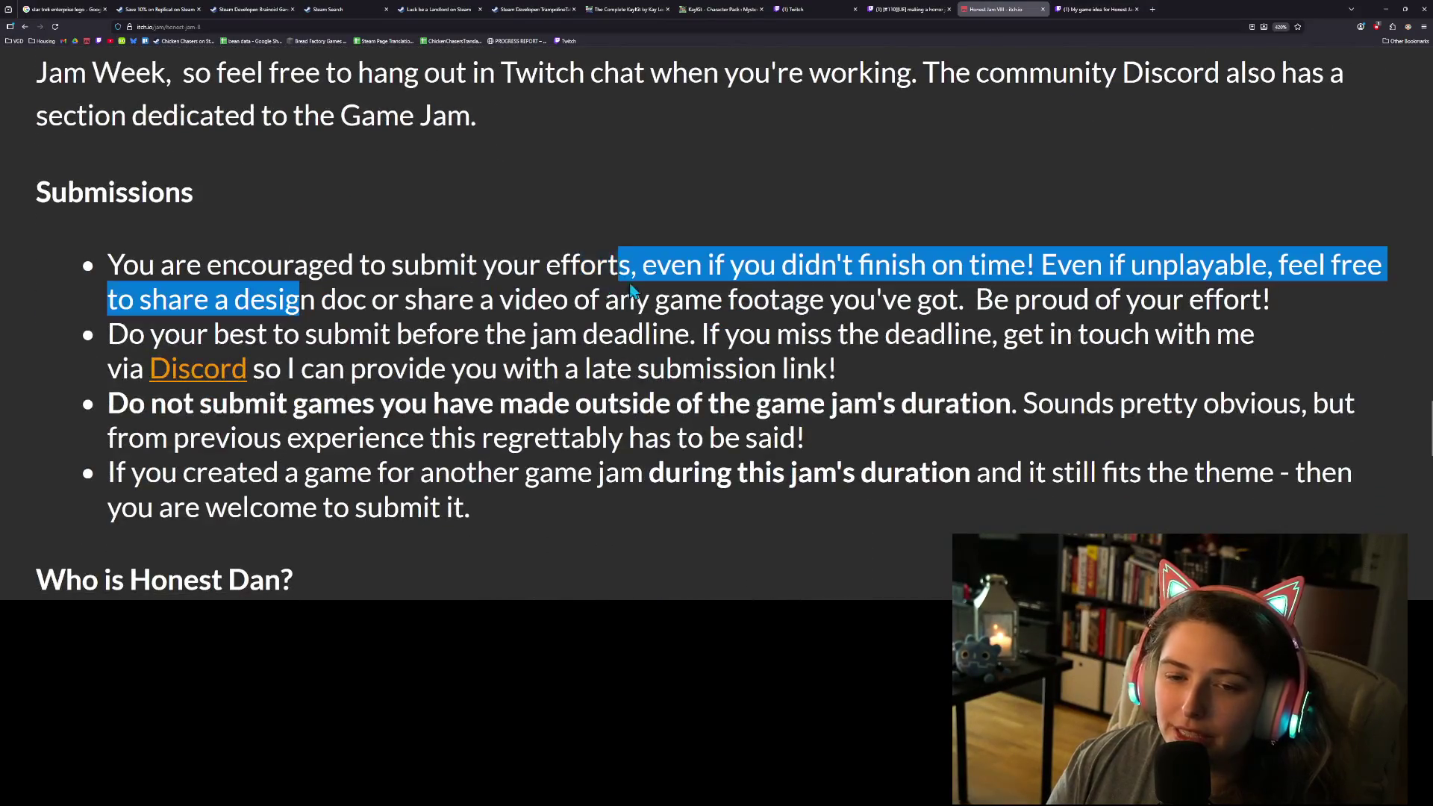
pyautogui.click(1063, 266)
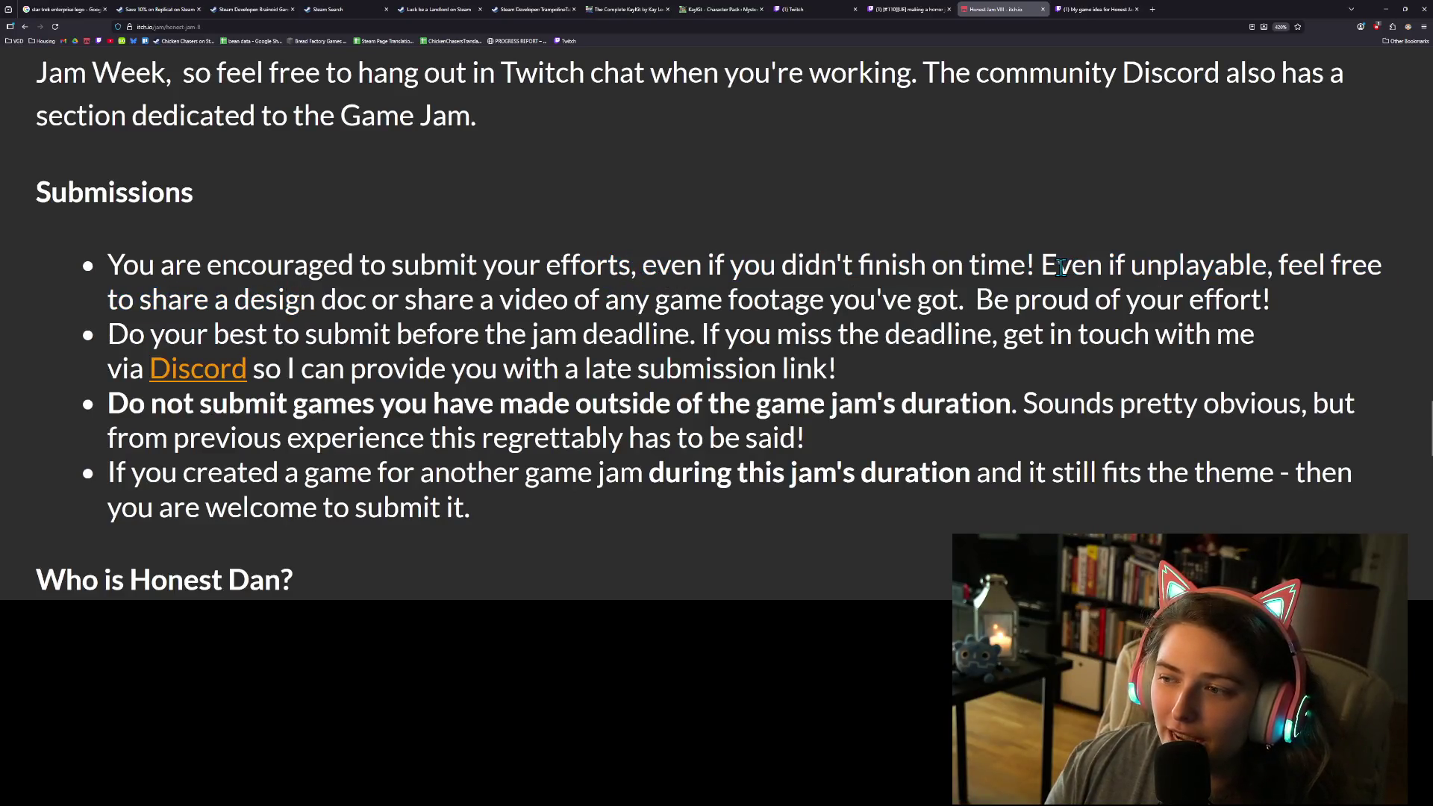
pyautogui.moveTo(1043, 265)
pyautogui.mouseDown()
pyautogui.moveTo(550, 297)
pyautogui.moveTo(956, 293)
pyautogui.moveTo(1295, 337)
pyautogui.mouseUp()
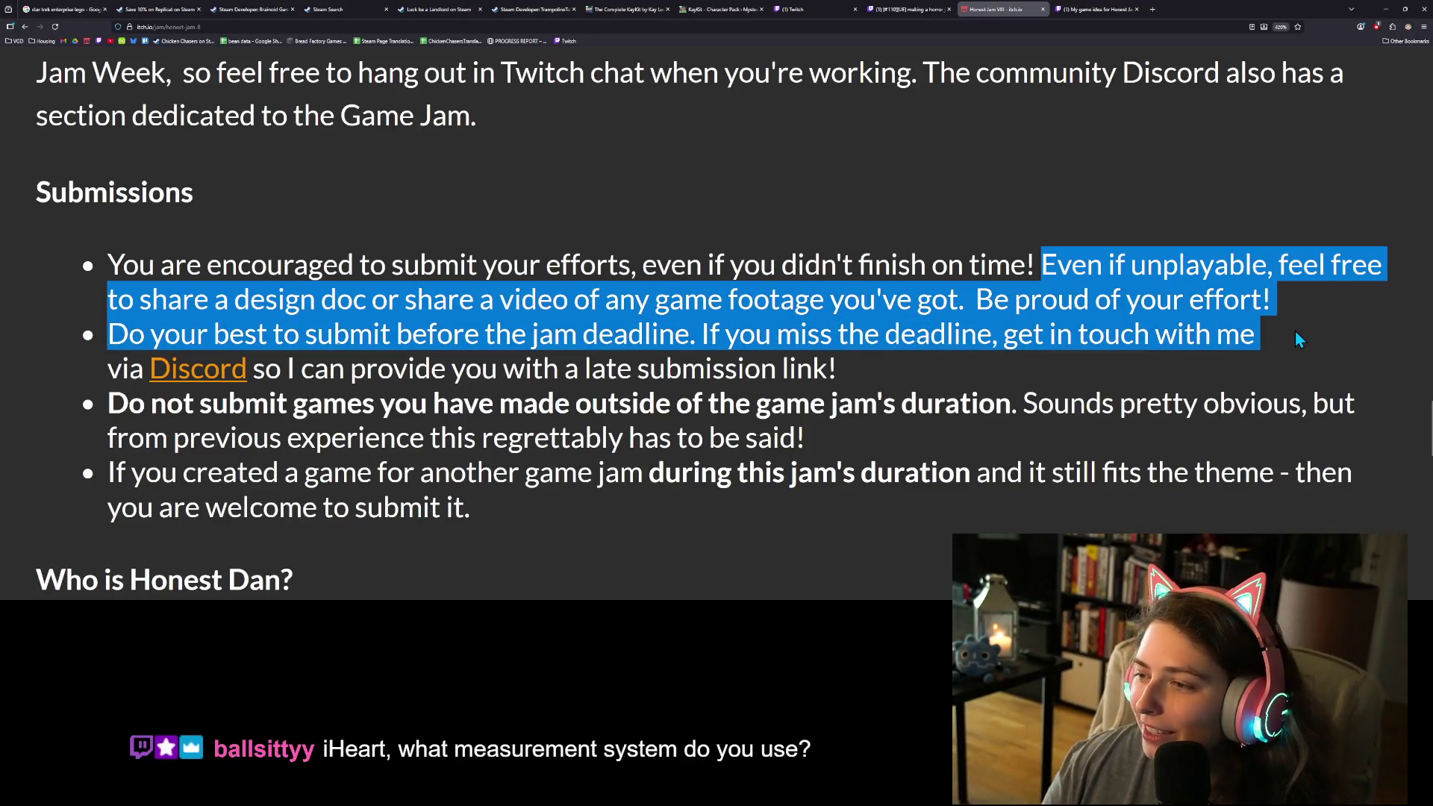
pyautogui.click(1244, 307)
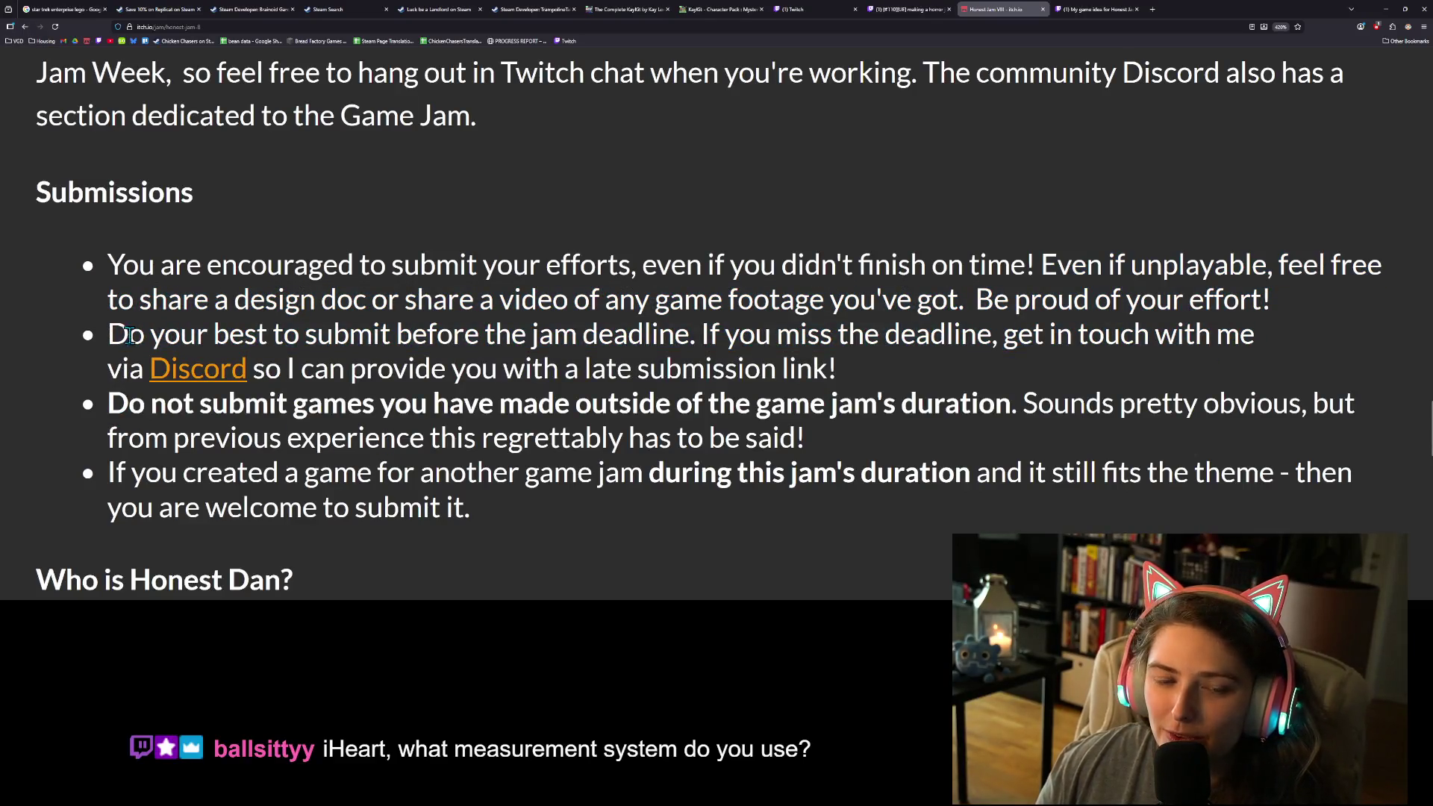
pyautogui.moveTo(111, 335)
pyautogui.mouseDown()
pyautogui.moveTo(721, 336)
pyautogui.moveTo(704, 340)
pyautogui.mouseUp()
pyautogui.click(704, 341)
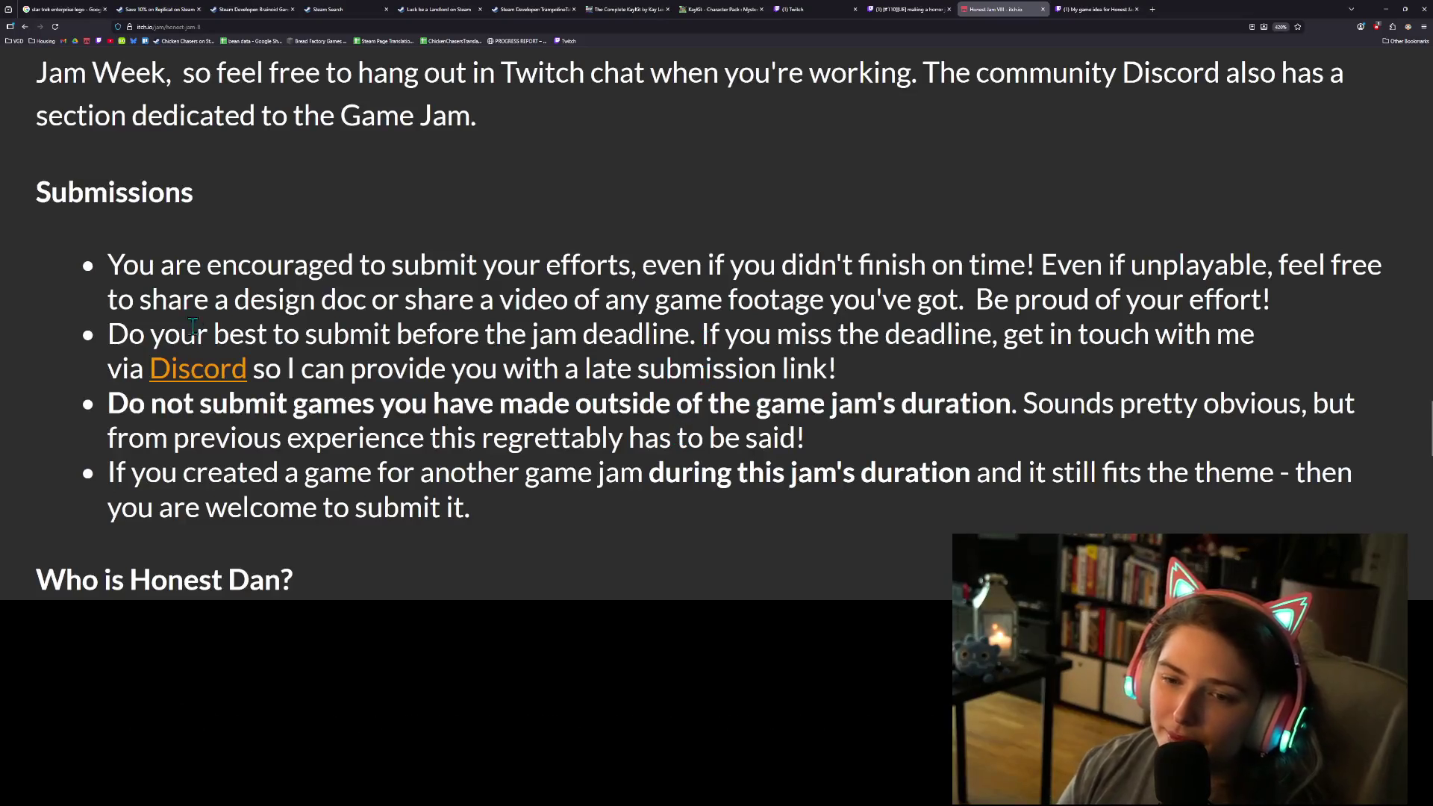
pyautogui.scroll(-1, 247, 358)
pyautogui.scroll(-2, 261, 366)
pyautogui.scroll(1, 475, 488)
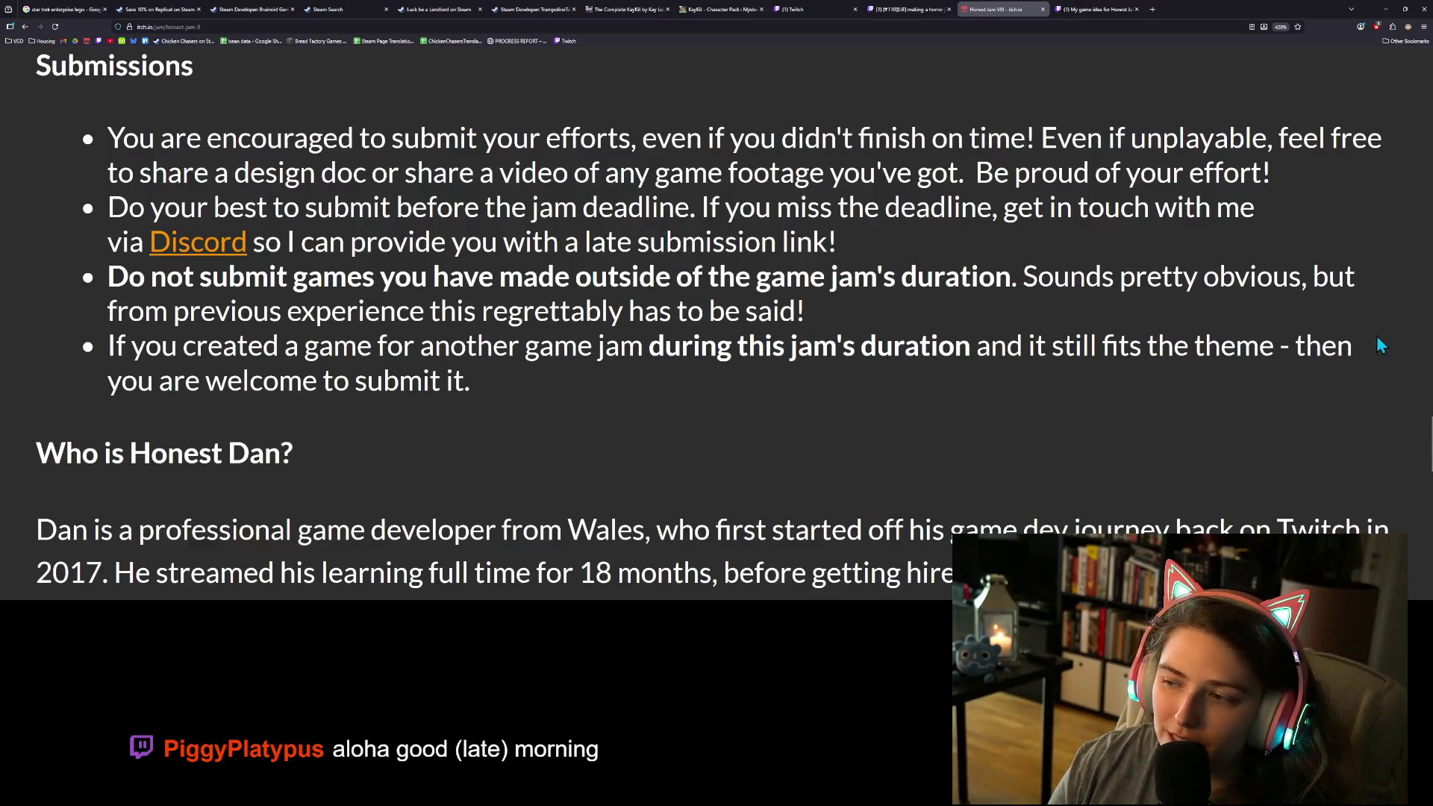
# Step: Scroll down to the Who is Honest Dan? bio and the Discord, Twitch and YouTube links
pyautogui.scroll(-5, 325, 383)
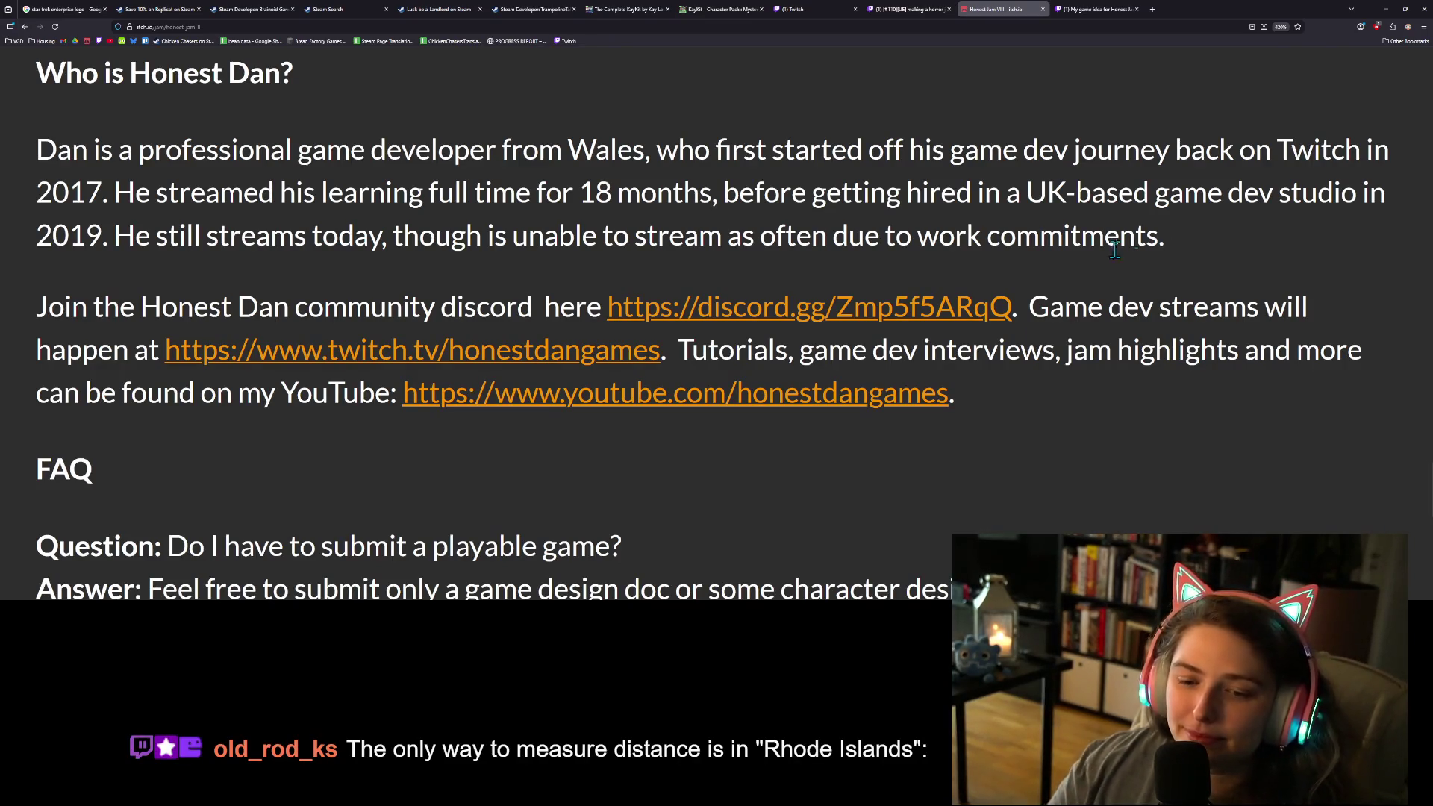
pyautogui.scroll(-3, 950, 359)
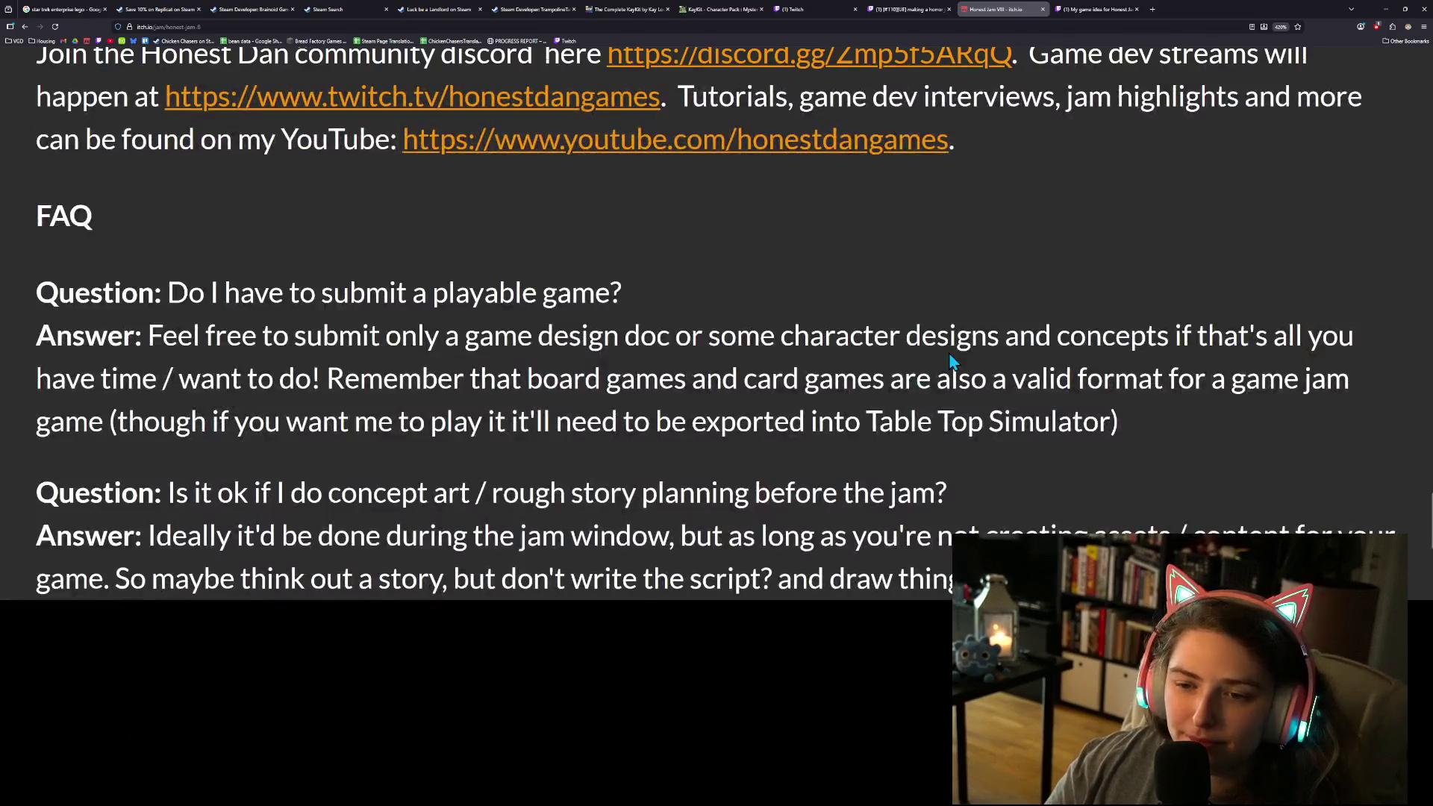
# Step: Read through the FAQ and highlight the 200 genuine submissions footnote
pyautogui.scroll(-2, 950, 360)
pyautogui.scroll(-2, 952, 356)
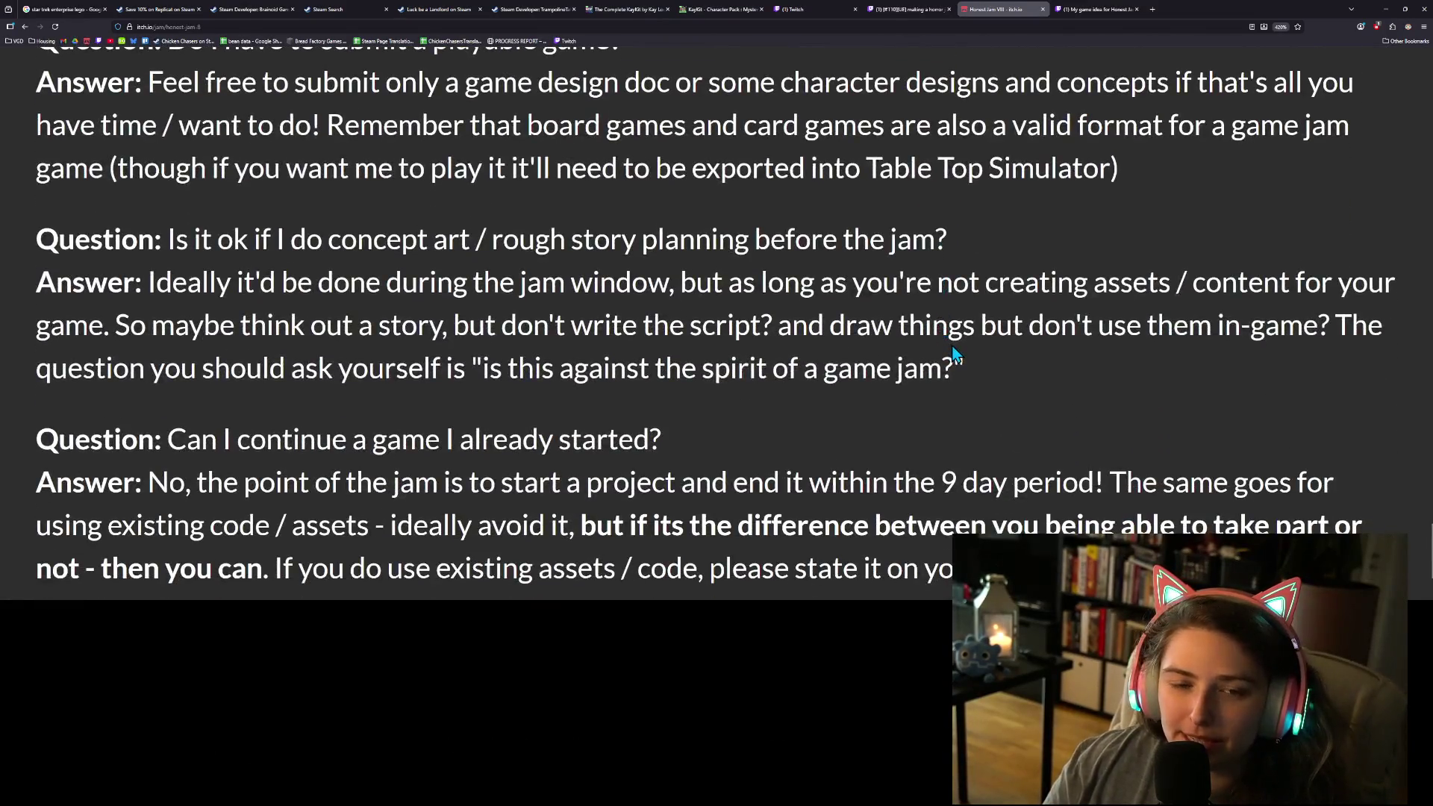
pyautogui.scroll(-2, 953, 352)
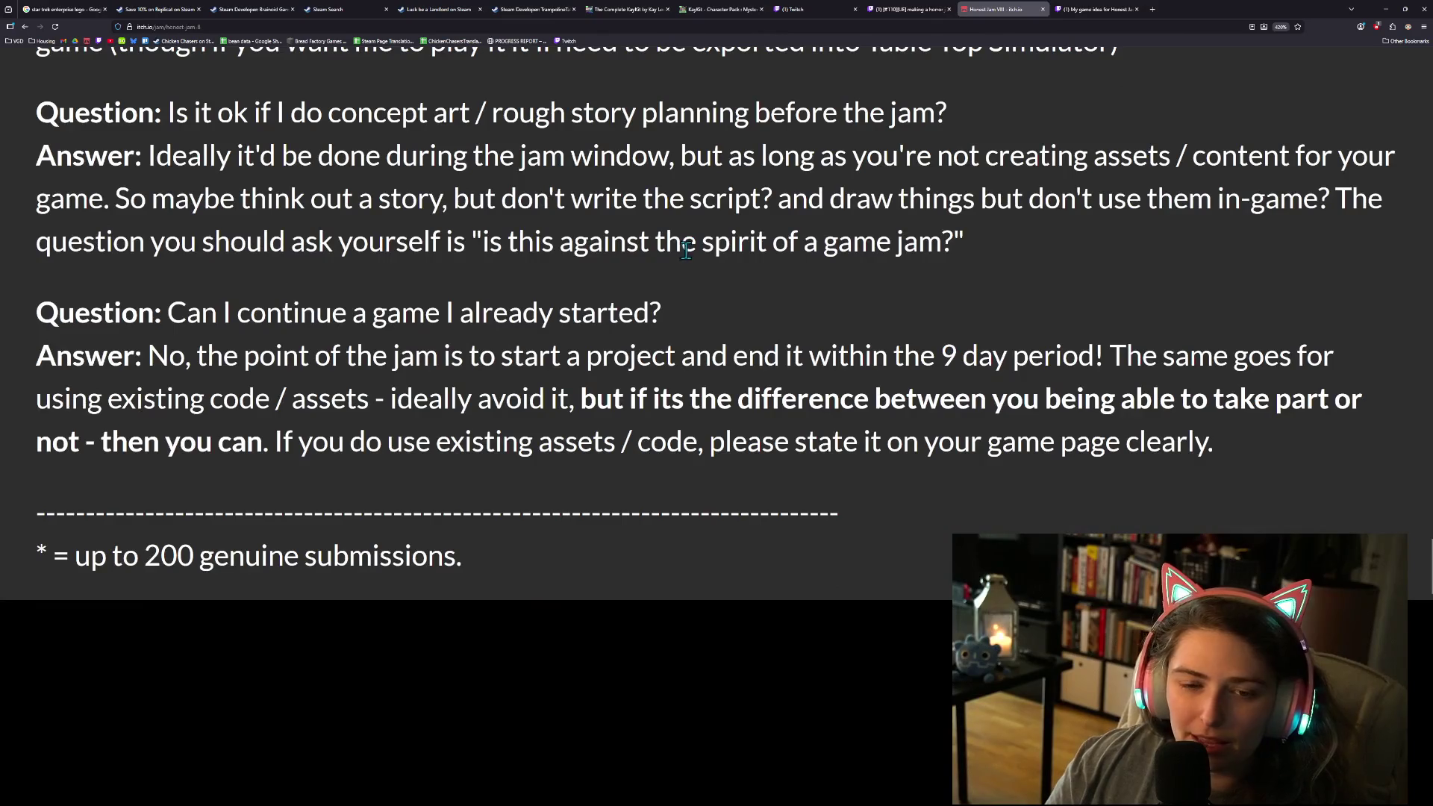
pyautogui.scroll(-1, 921, 446)
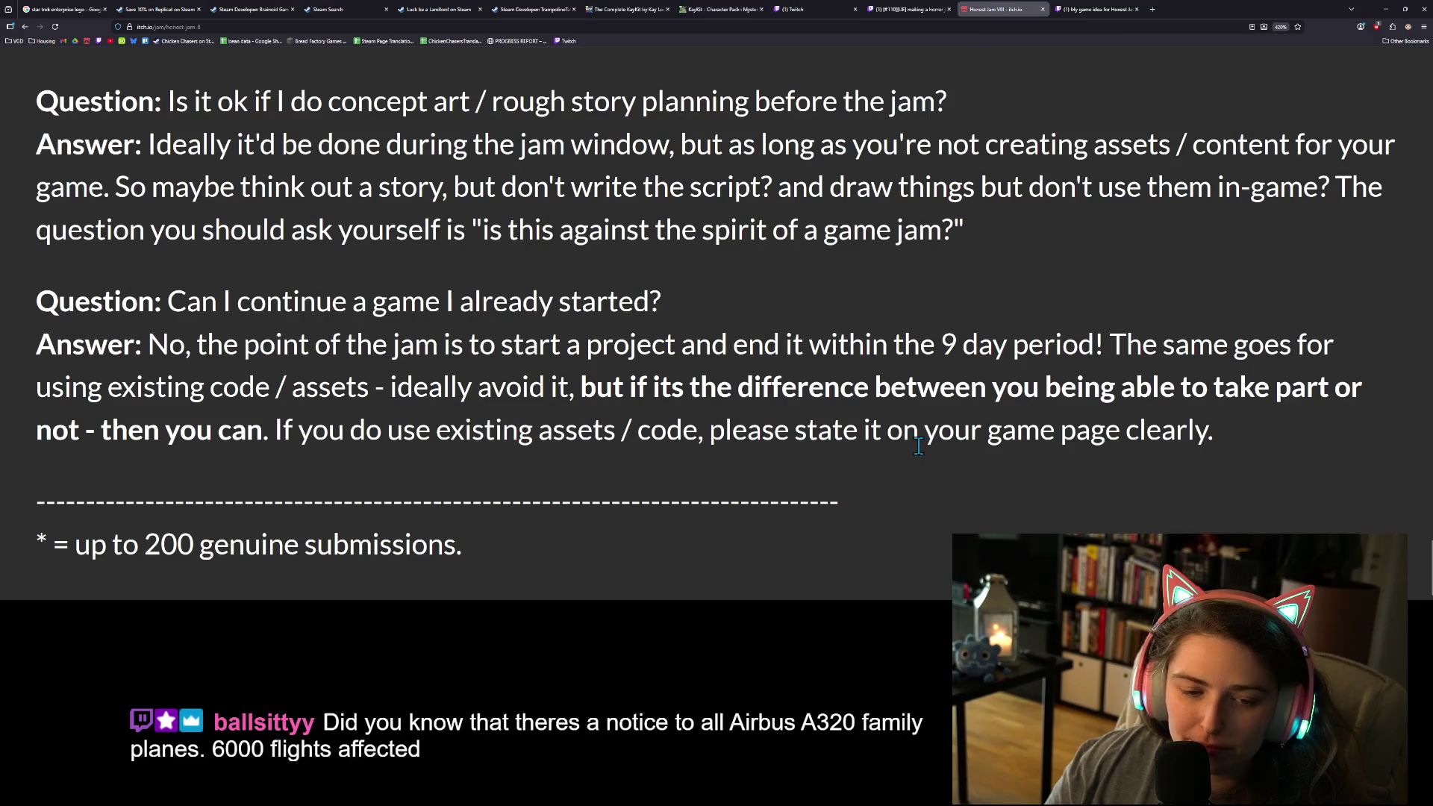
pyautogui.moveTo(146, 545); pyautogui.dragTo(514, 556)
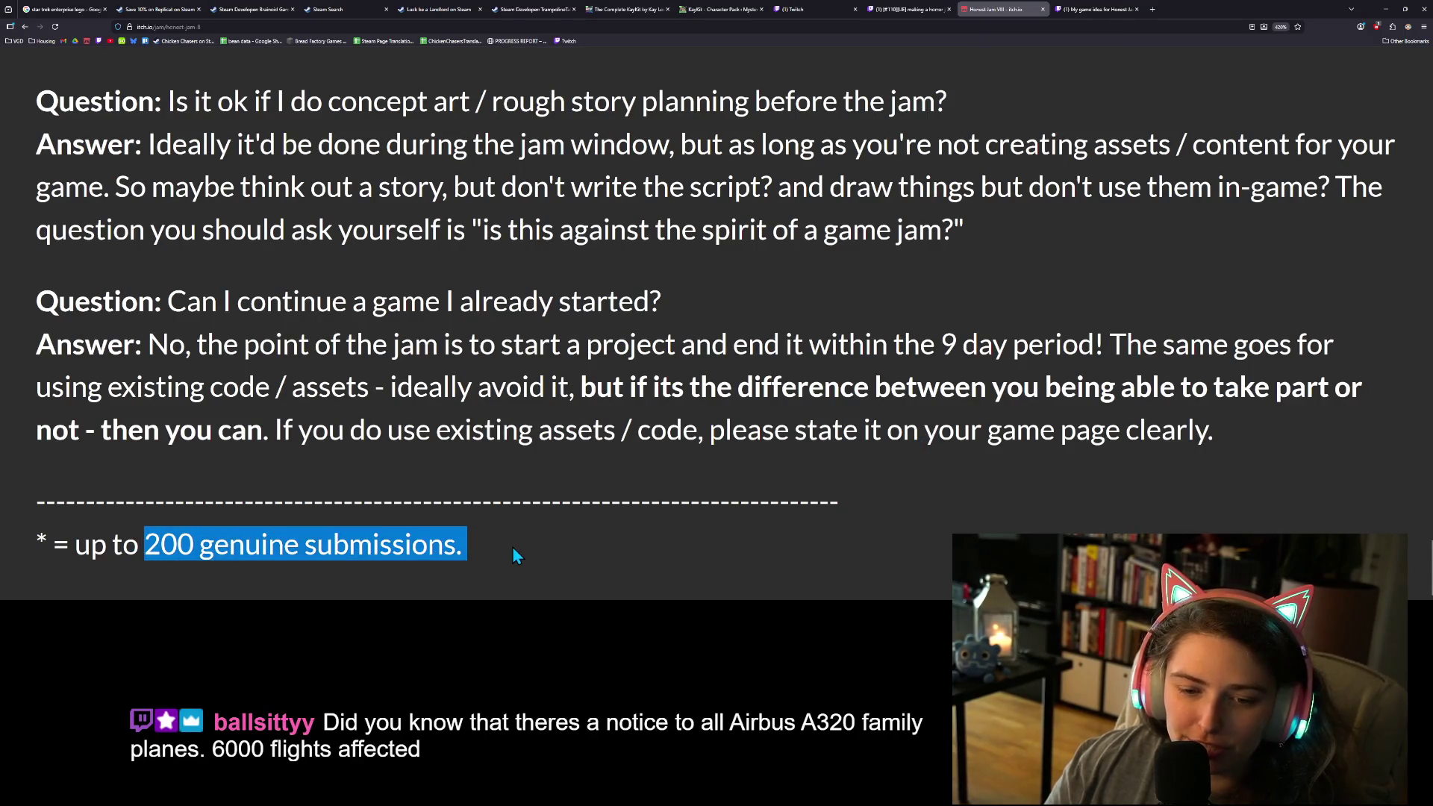
# Step: Go back up the jam page and select the web address for editing
pyautogui.scroll(20, 537, 552)
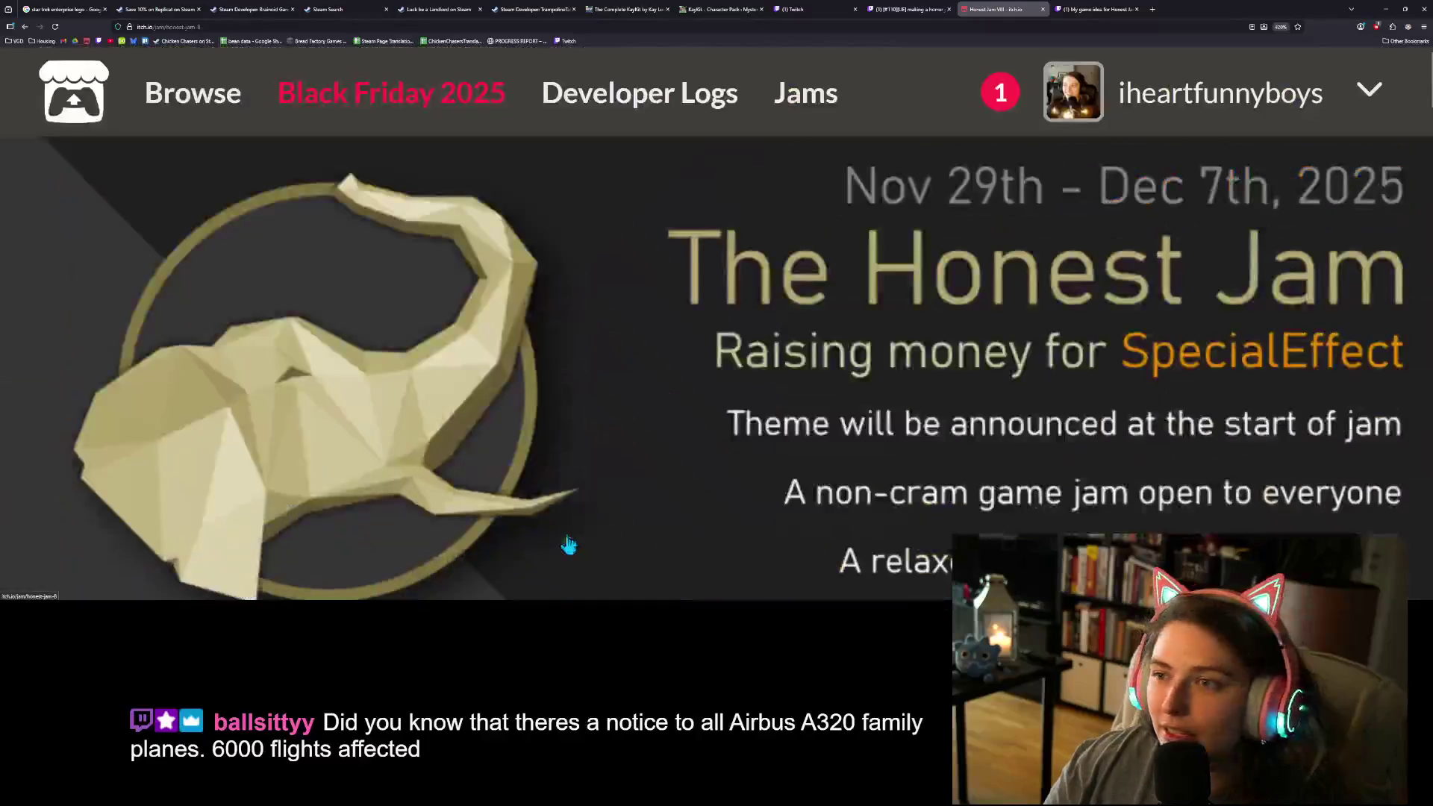
pyautogui.keyDown('ctrl'); pyautogui.scroll(-3, 567, 543); pyautogui.keyUp('ctrl')
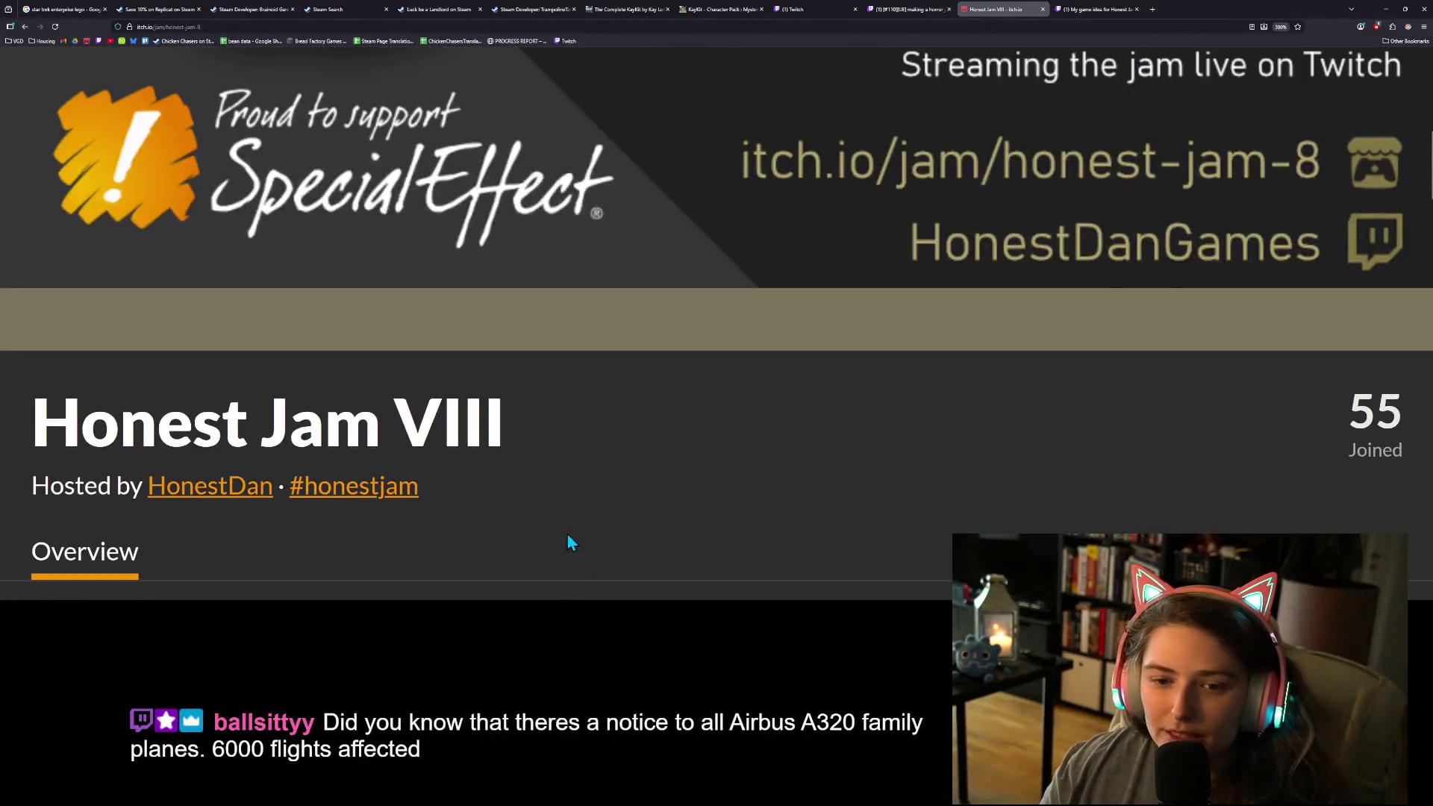
pyautogui.click(615, 25)
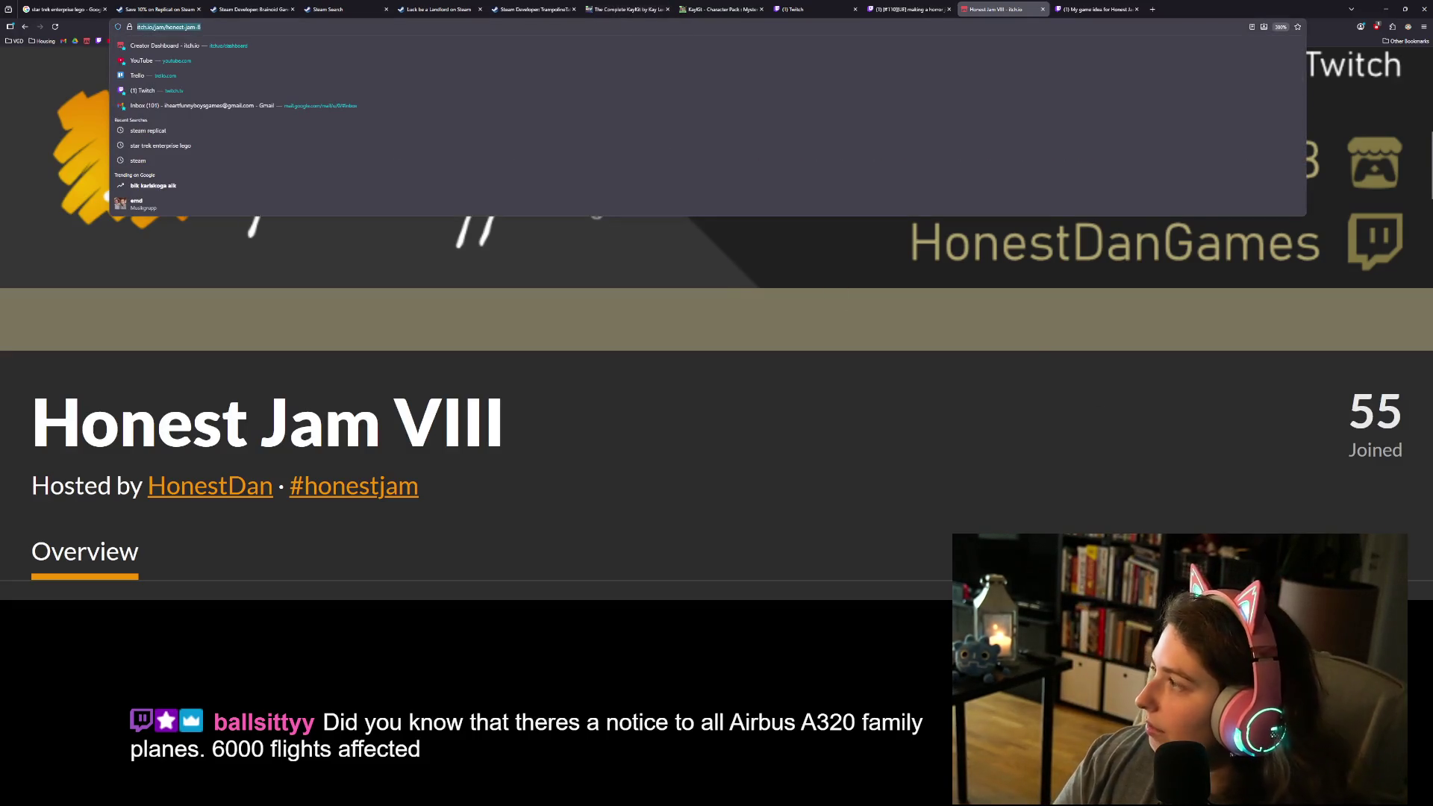
pyautogui.press('Escape')
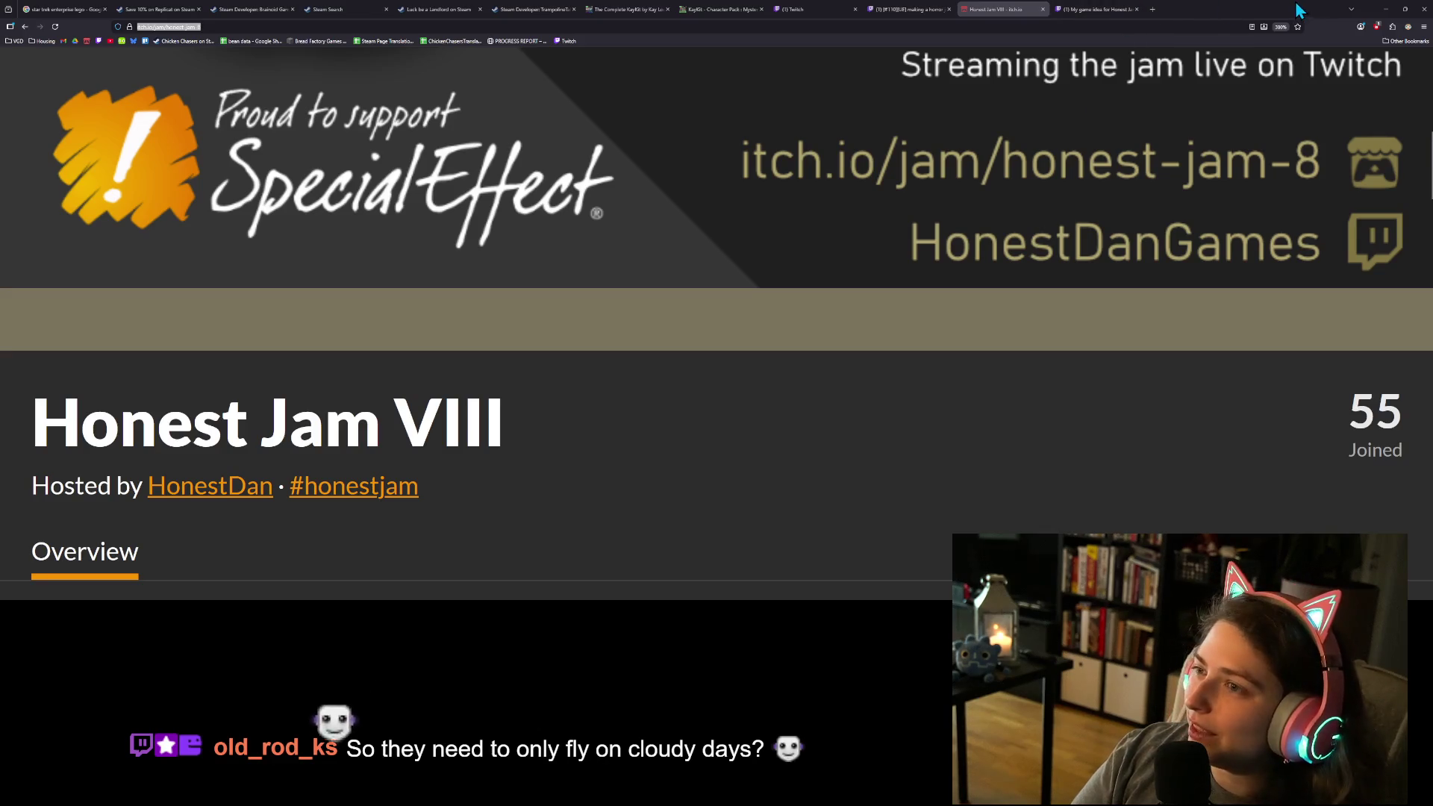
pyautogui.click(1386, 9)
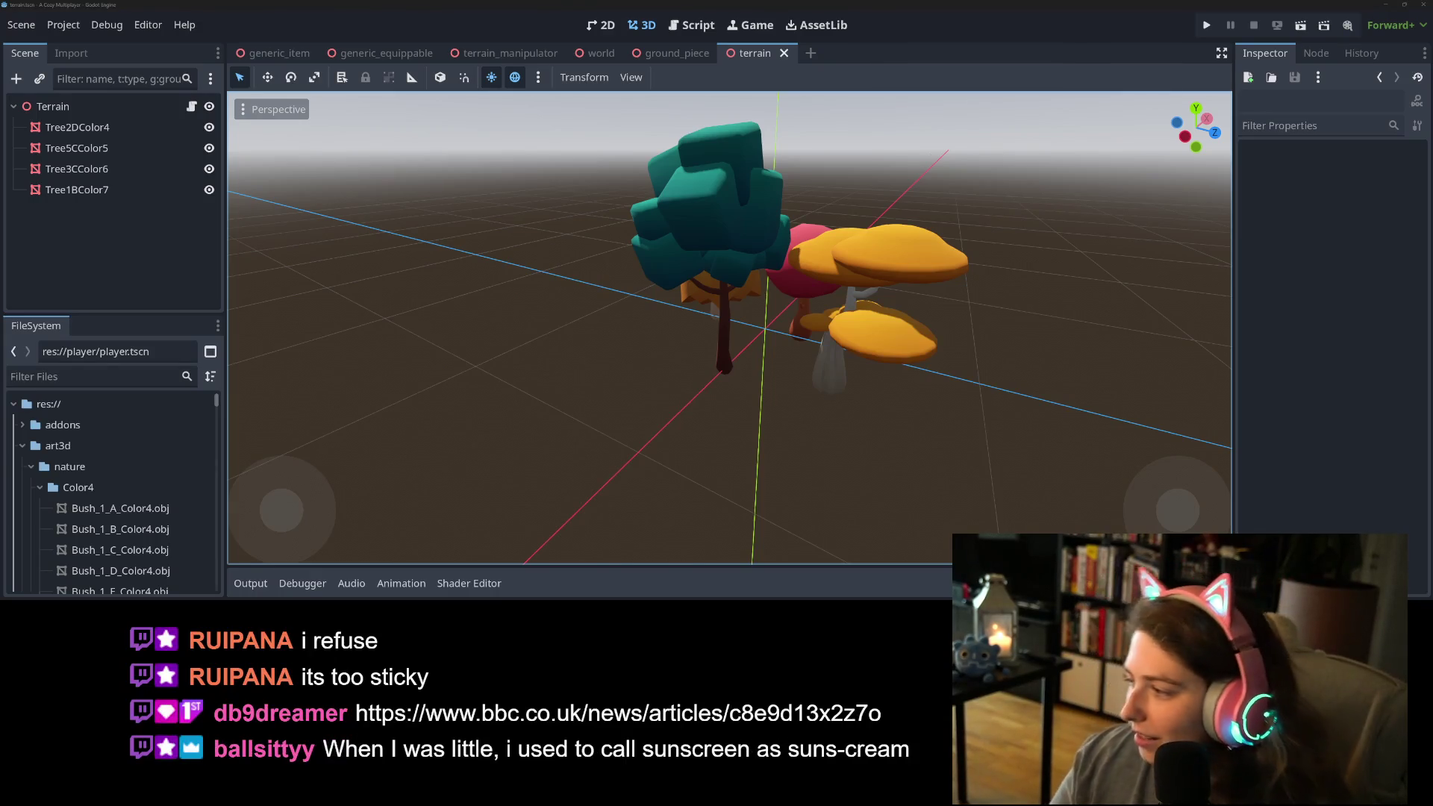
pyautogui.hotkey('alt', 'Tab')
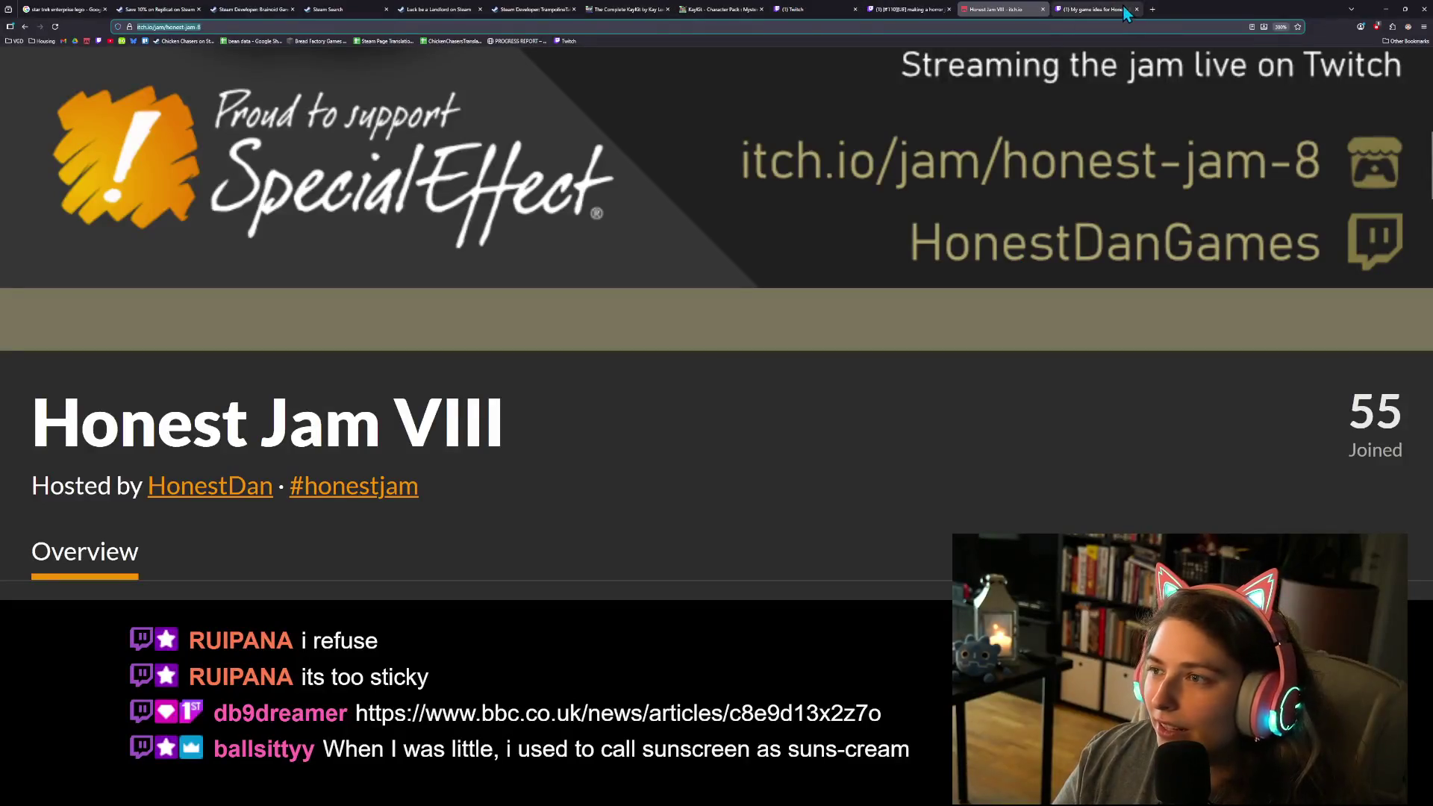
pyautogui.click(1157, 11)
# Step: Load the pasted BBC link on Airbus planes grounded over solar radiation and start reading it
pyautogui.hotkey('ctrl', 'v')
pyautogui.press('Return')
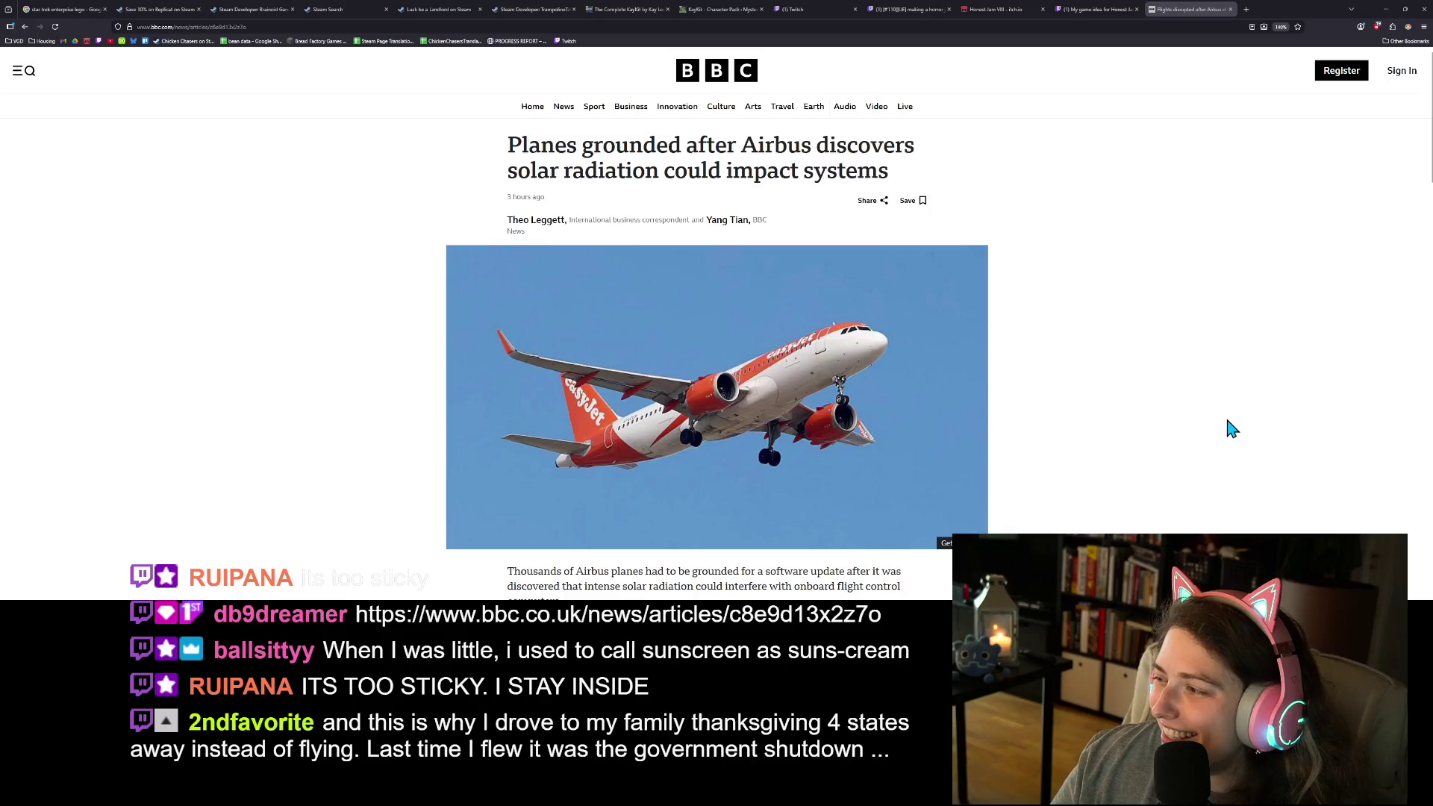
pyautogui.scroll(-3, 1206, 432)
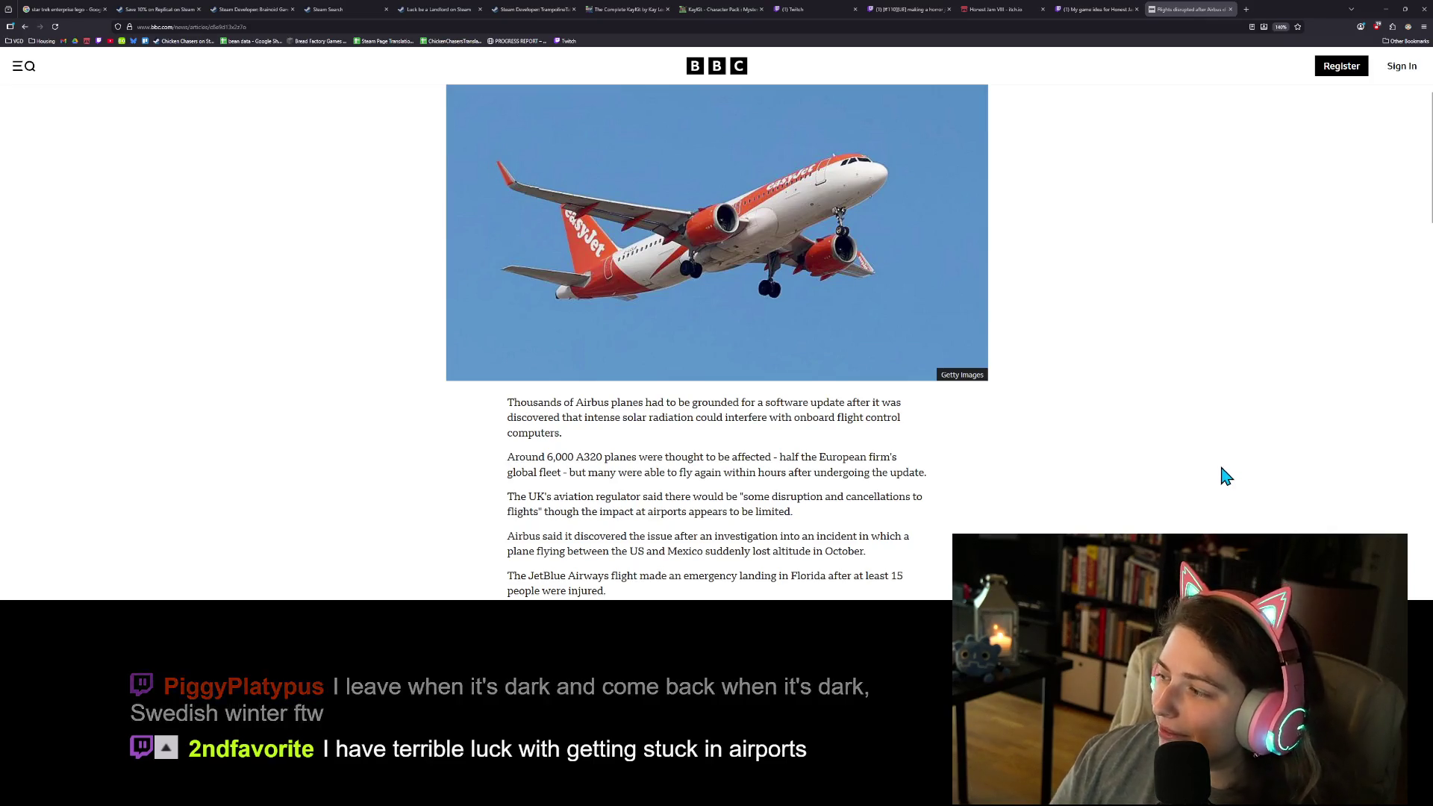
pyautogui.scroll(-1, 1216, 478)
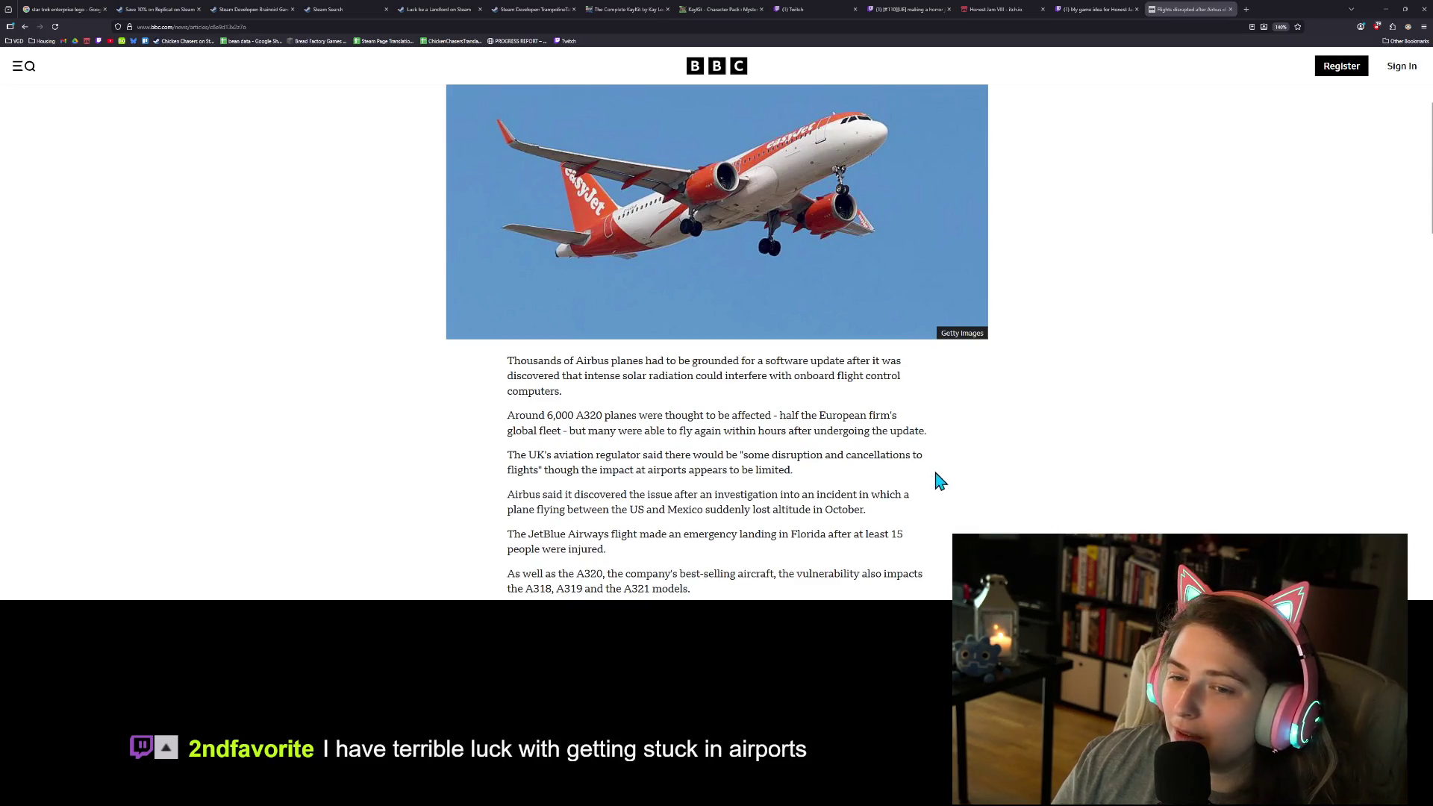
pyautogui.scroll(-3, 962, 485)
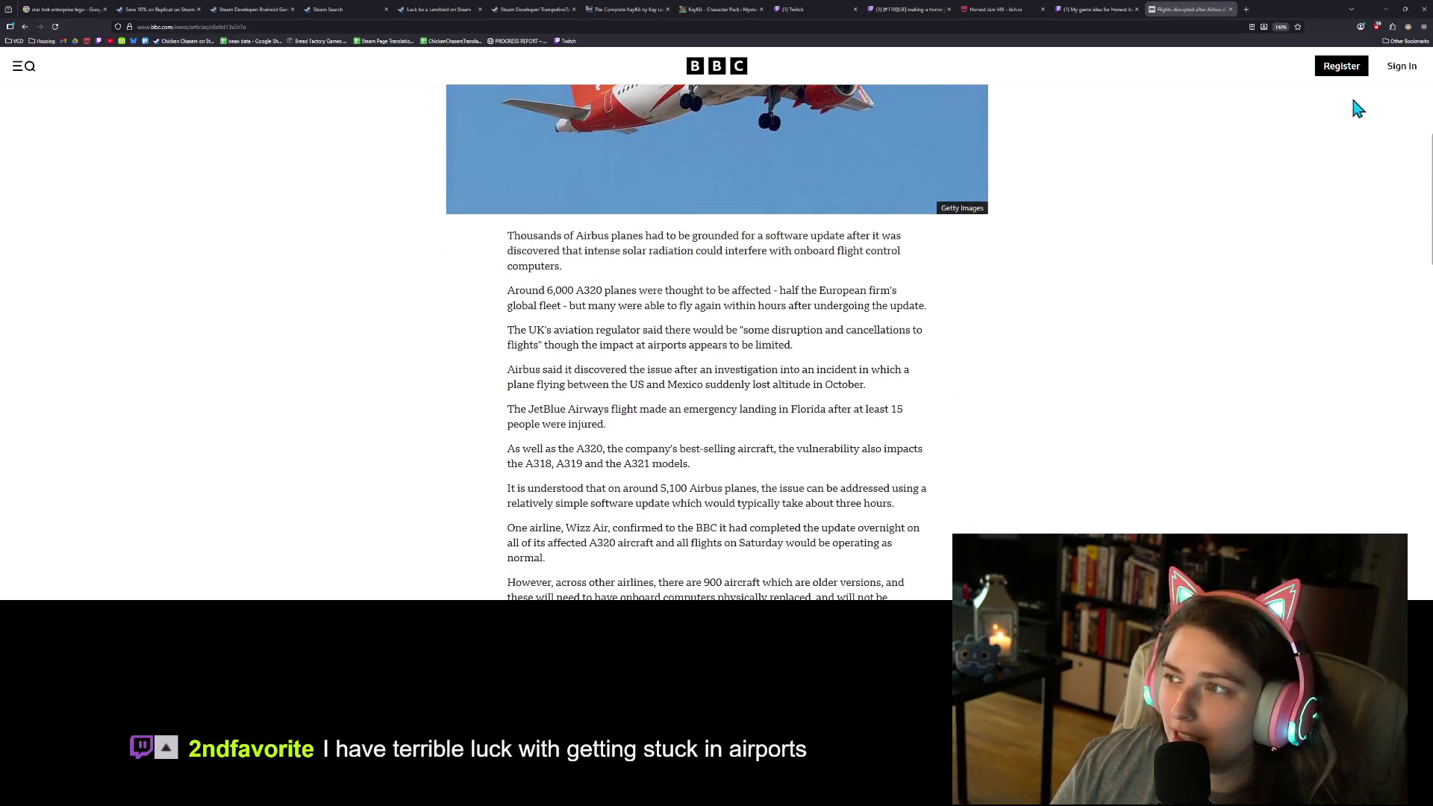
# Step: Turn Dark Reader on for bbc.com
pyautogui.click(1407, 27)
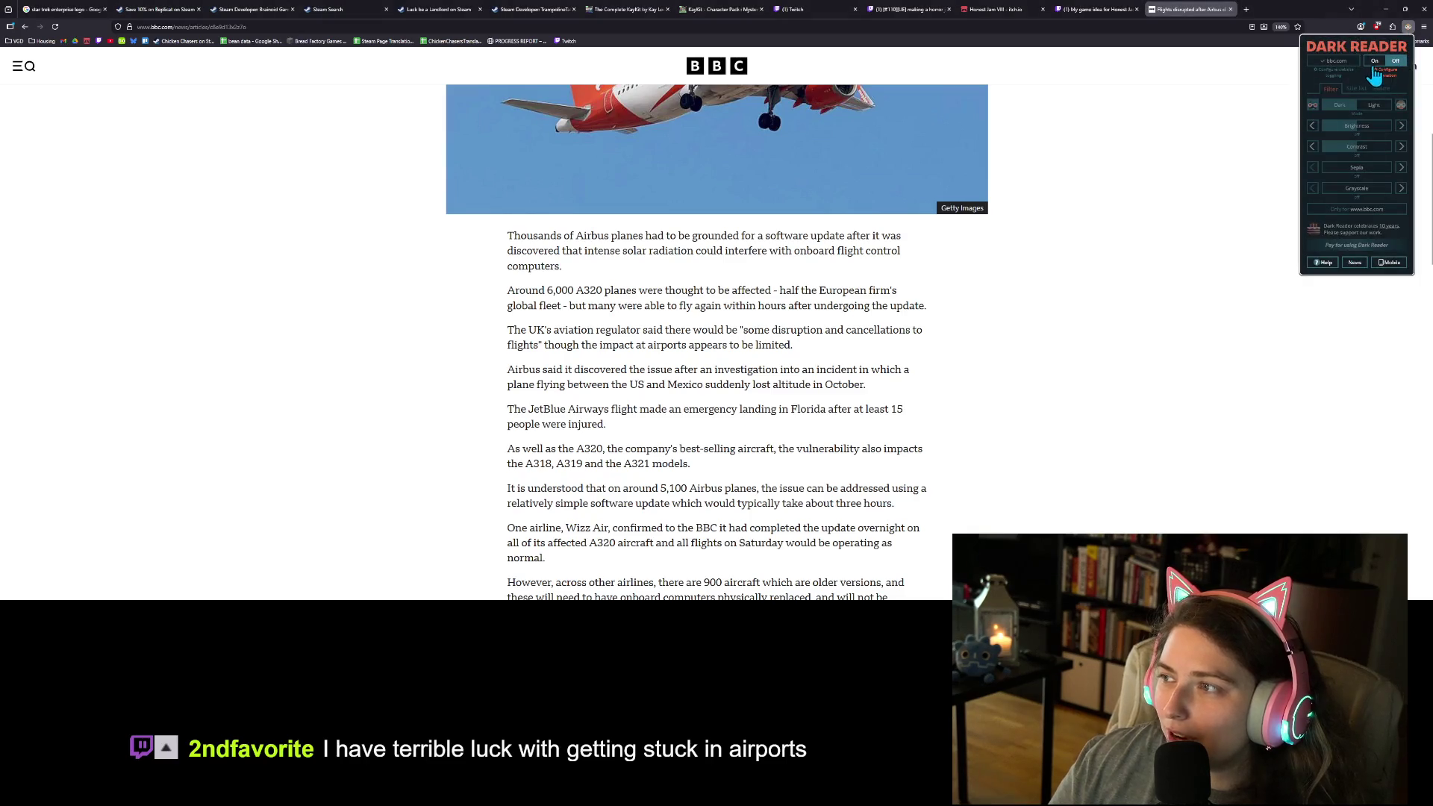
pyautogui.click(1373, 60)
pyautogui.click(1412, 32)
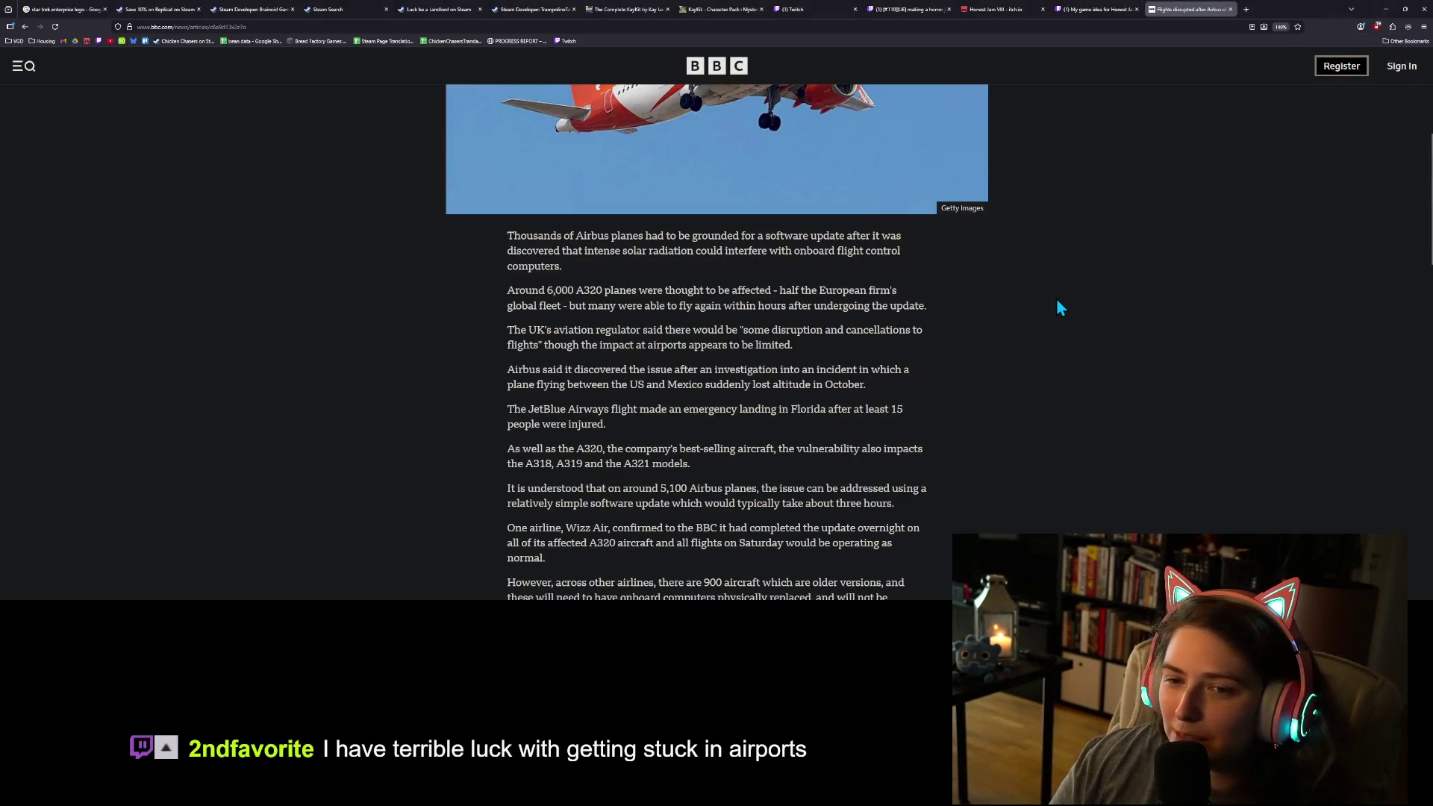
# Step: Read further into the Airbus article, highlighting the passage about losing altitude in October
pyautogui.scroll(-3, 1050, 306)
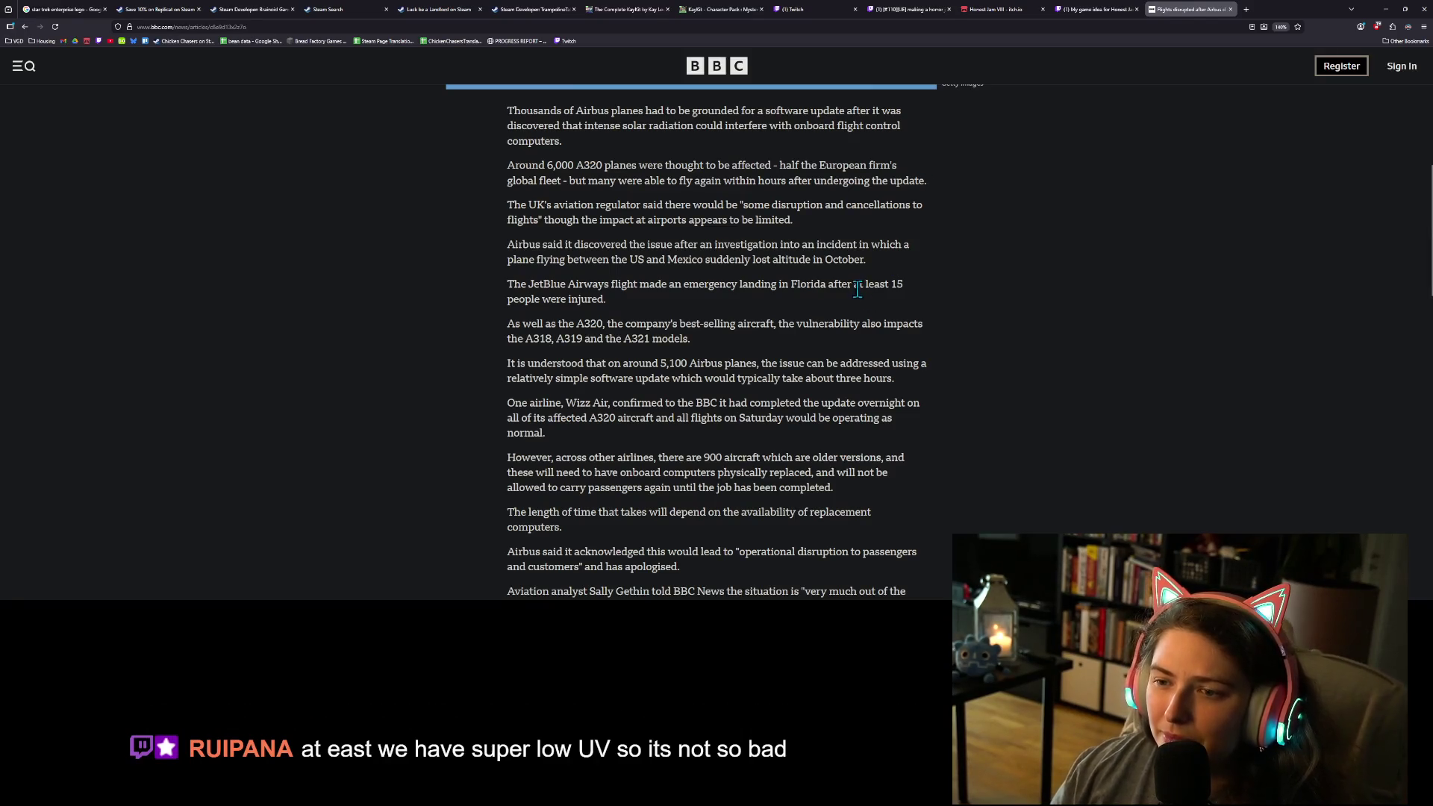
pyautogui.moveTo(729, 259); pyautogui.dragTo(865, 259)
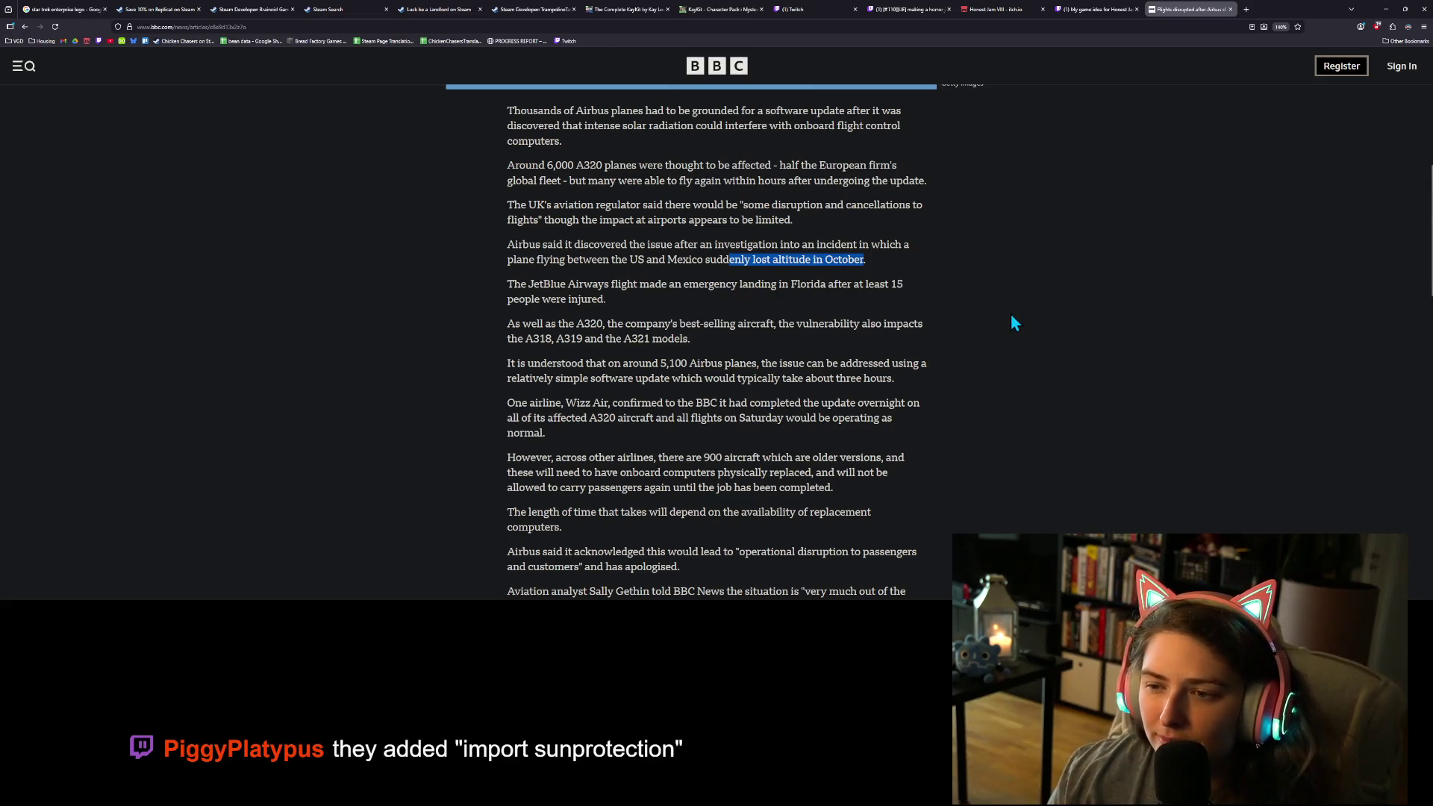
pyautogui.scroll(-1, 1007, 315)
pyautogui.moveTo(873, 241); pyautogui.dragTo(904, 244)
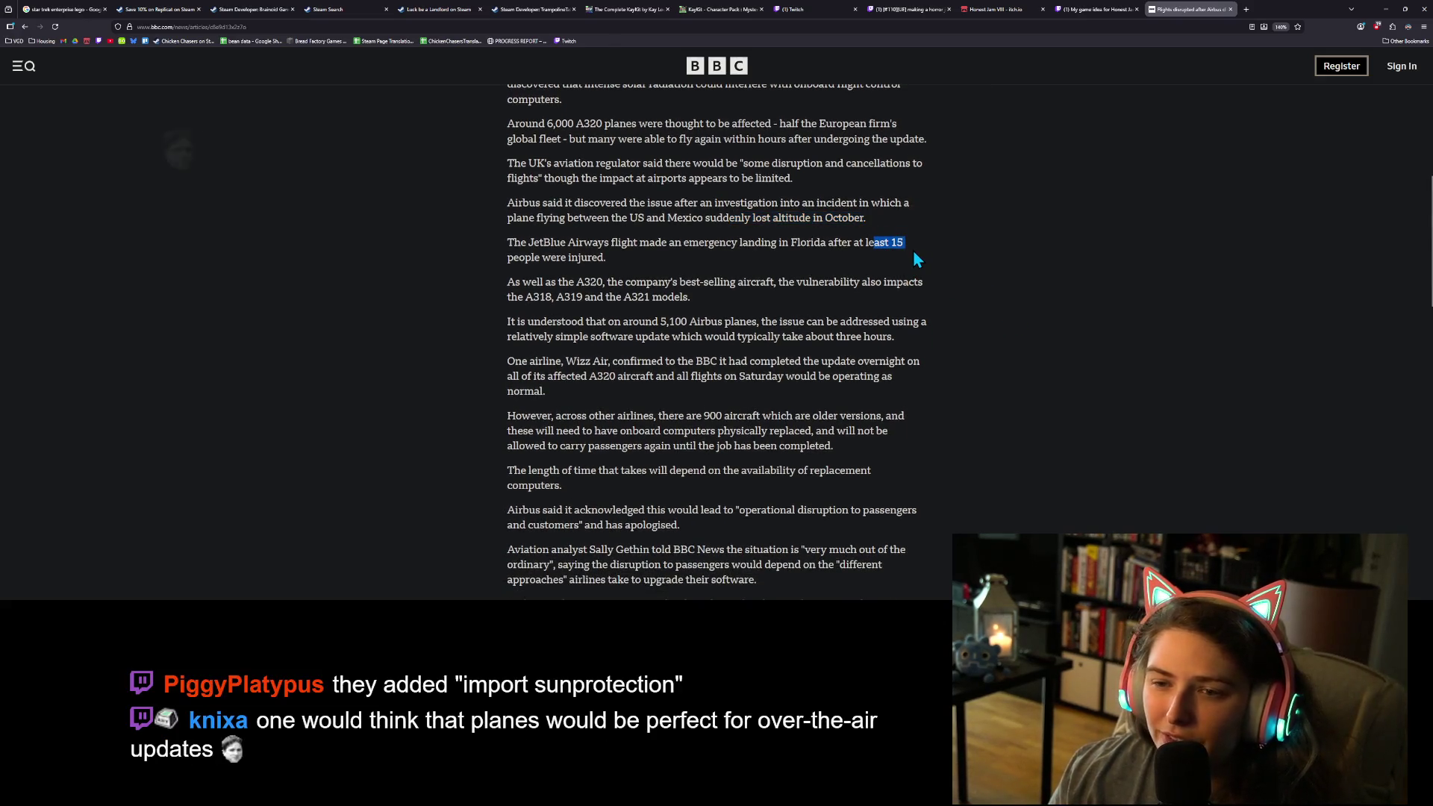
pyautogui.click(965, 263)
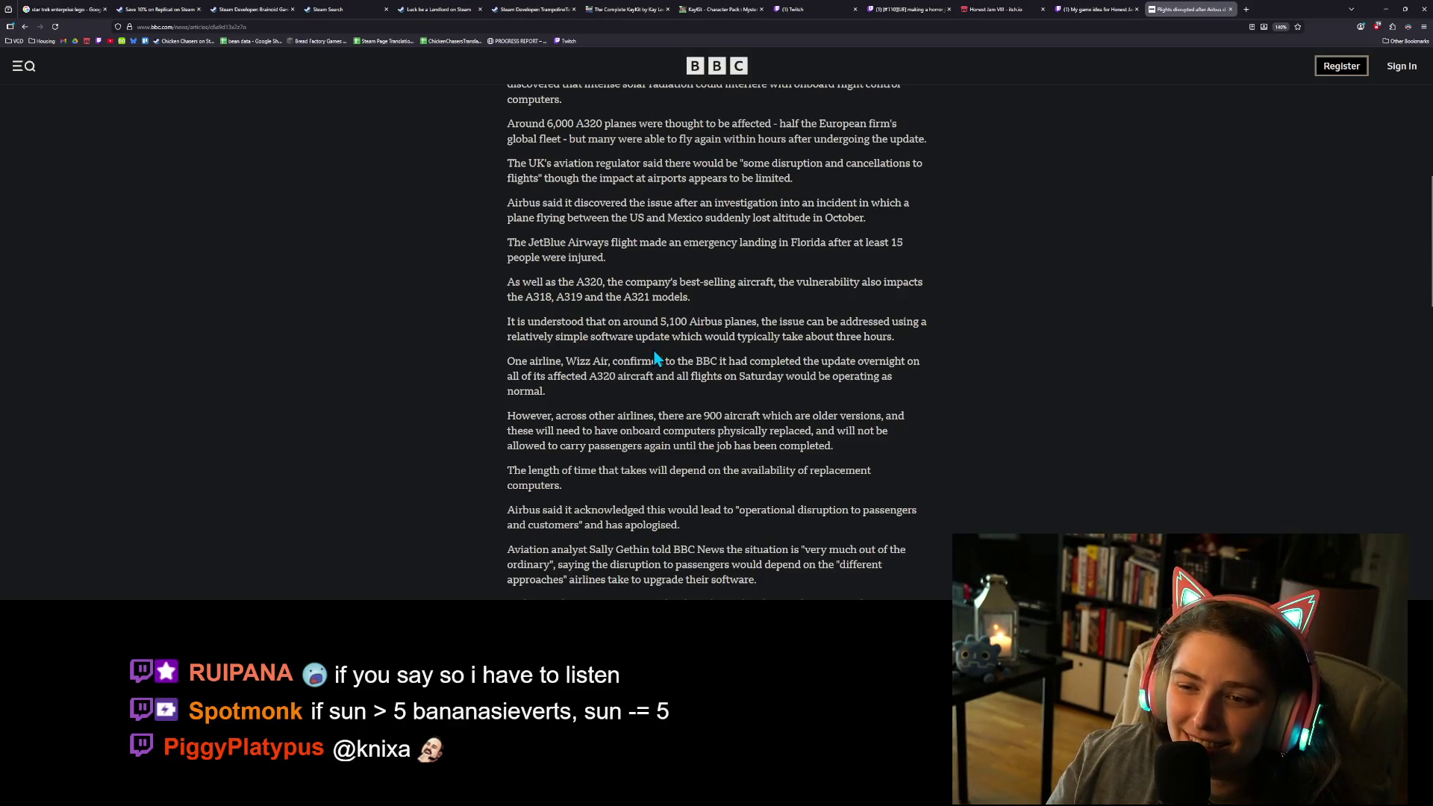
pyautogui.scroll(-3, 653, 359)
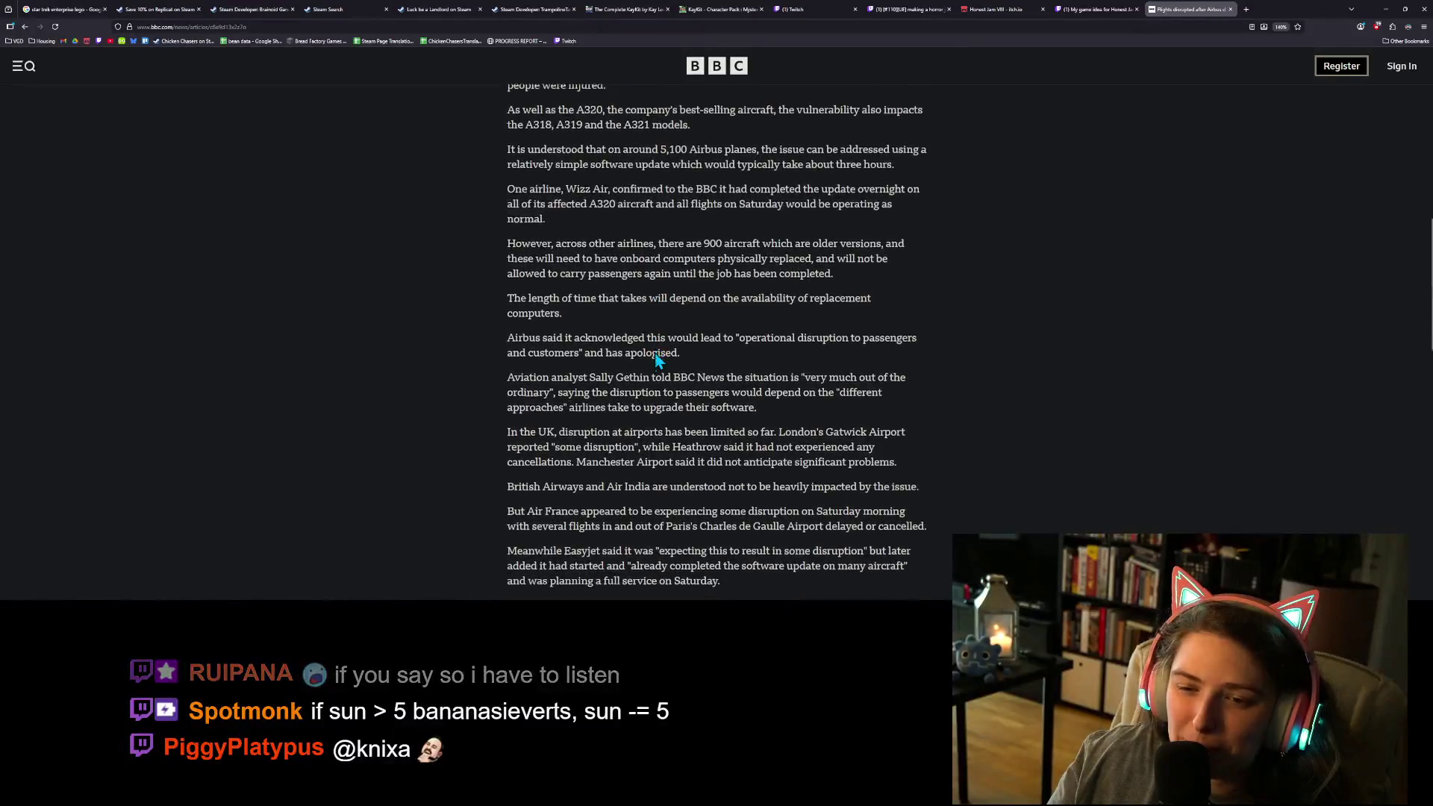
pyautogui.scroll(-1, 653, 350)
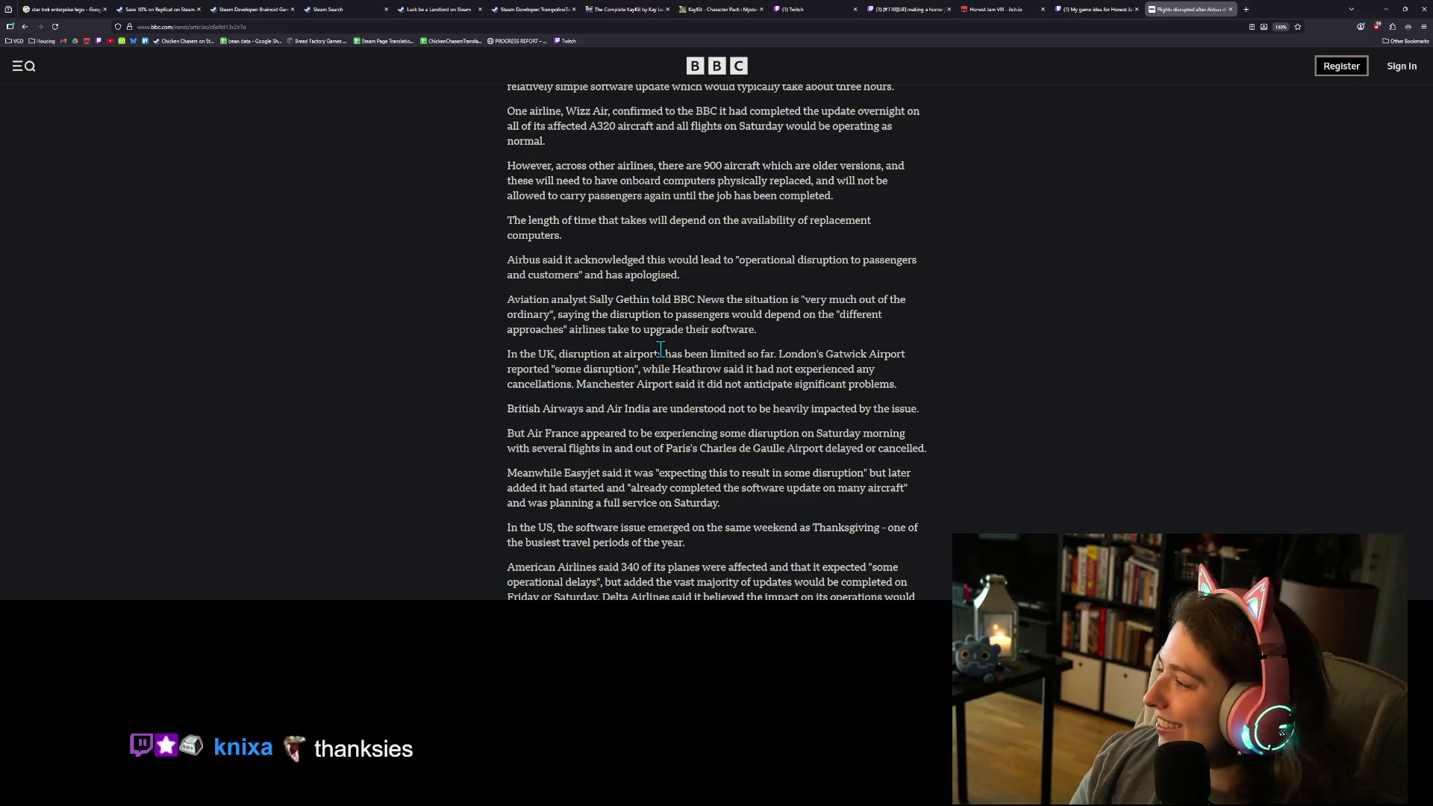
# Step: Scroll to the article's end and back up, then minimize the browser to show Godot's Terrain scene
pyautogui.scroll(-6, 605, 427)
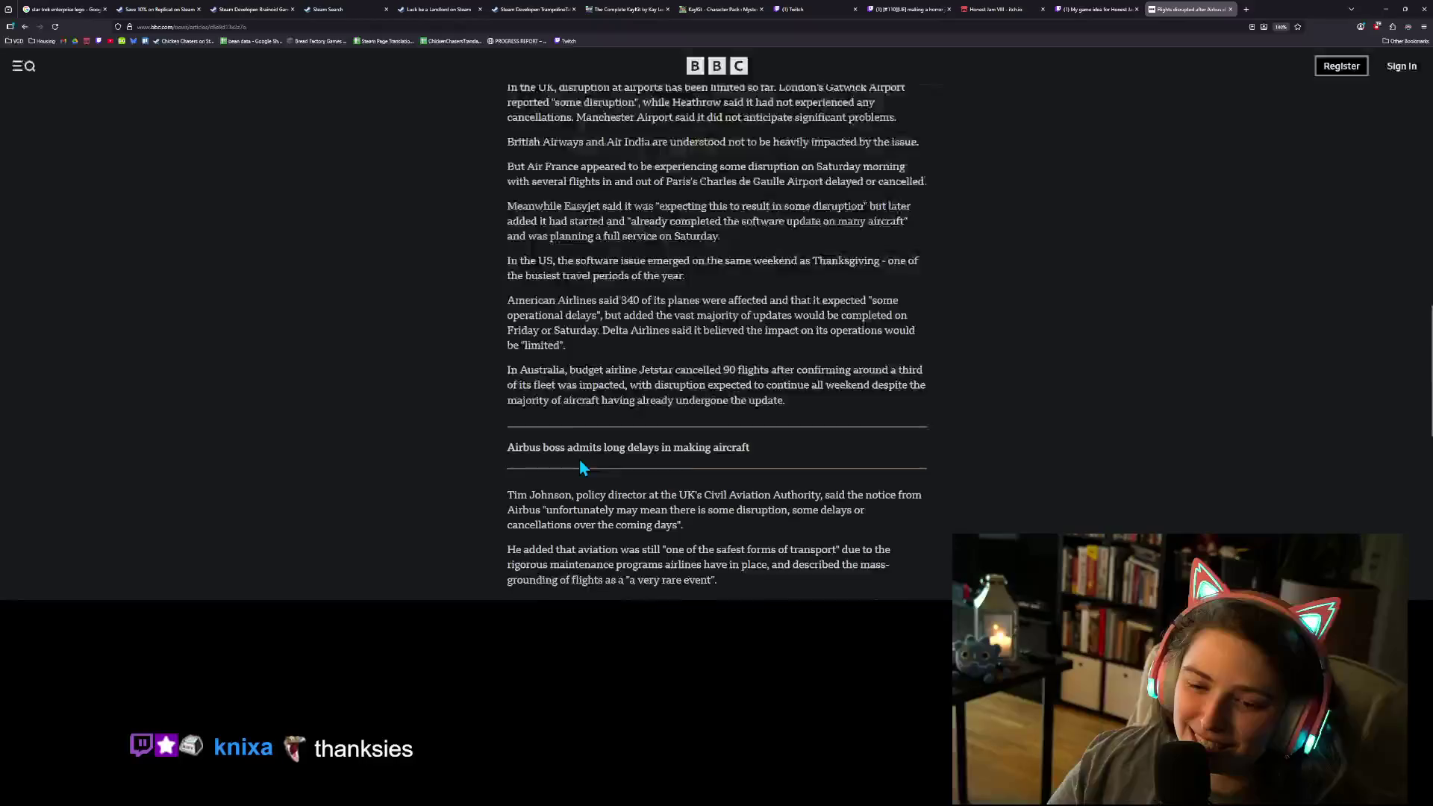
pyautogui.scroll(-4, 587, 465)
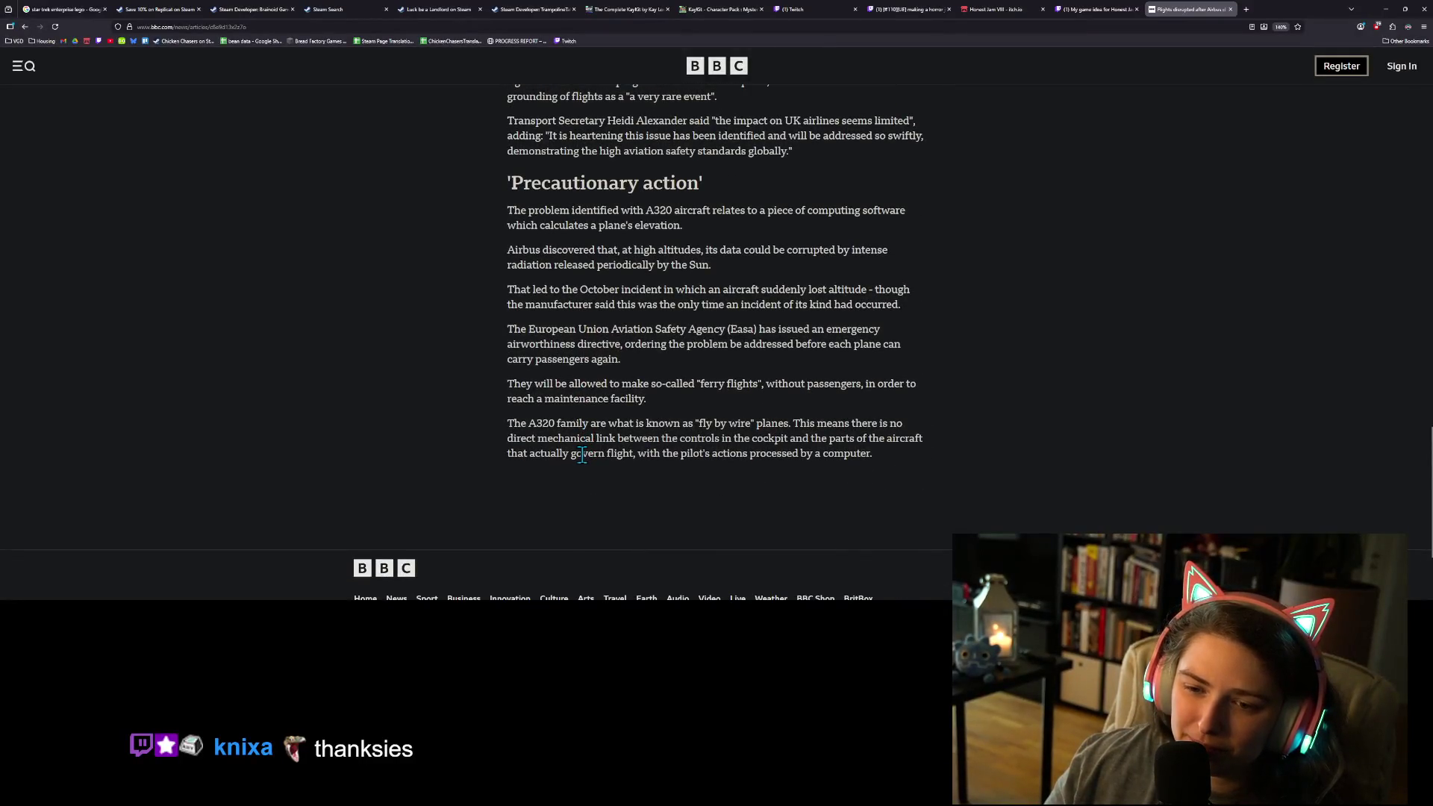
pyautogui.scroll(5, 803, 526)
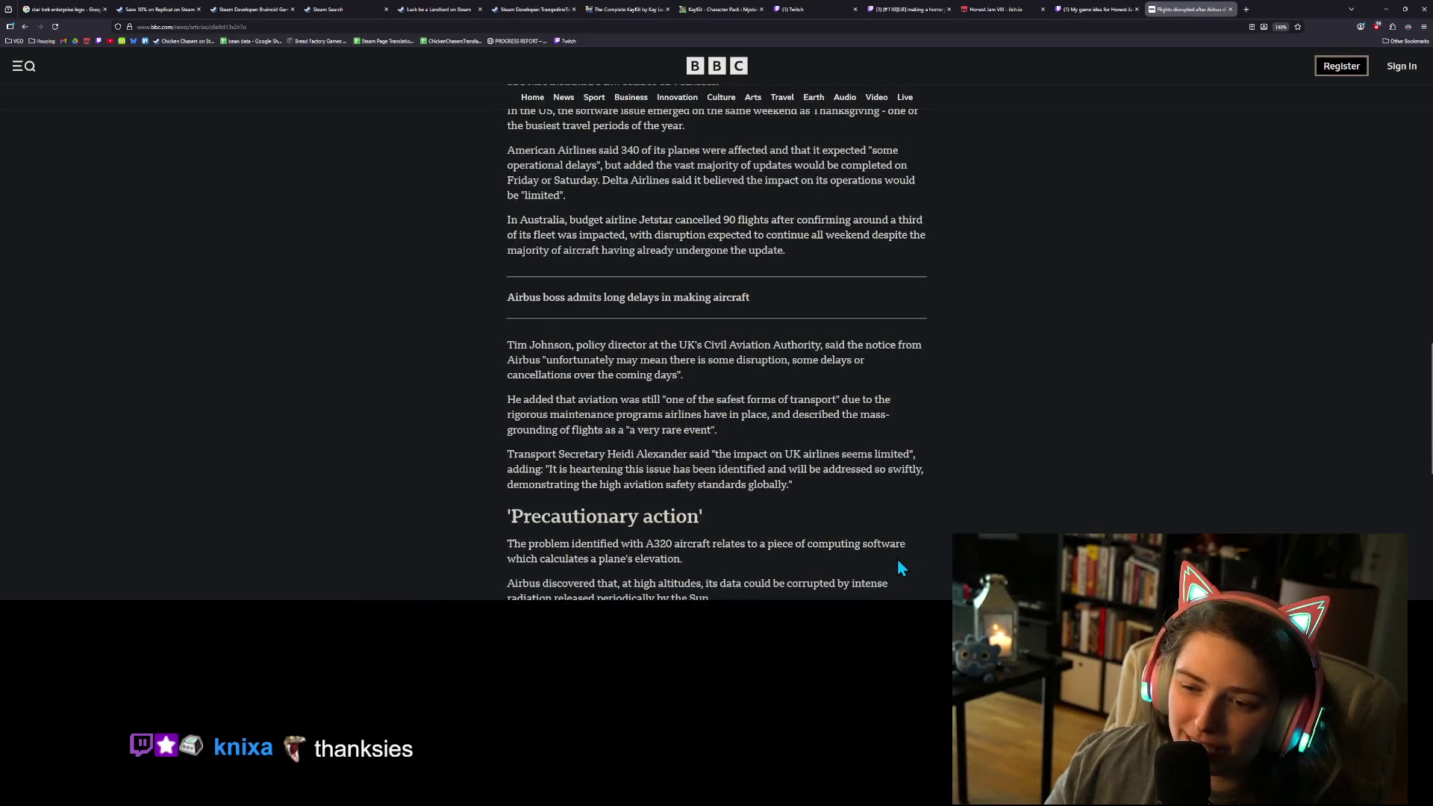
pyautogui.scroll(2, 898, 560)
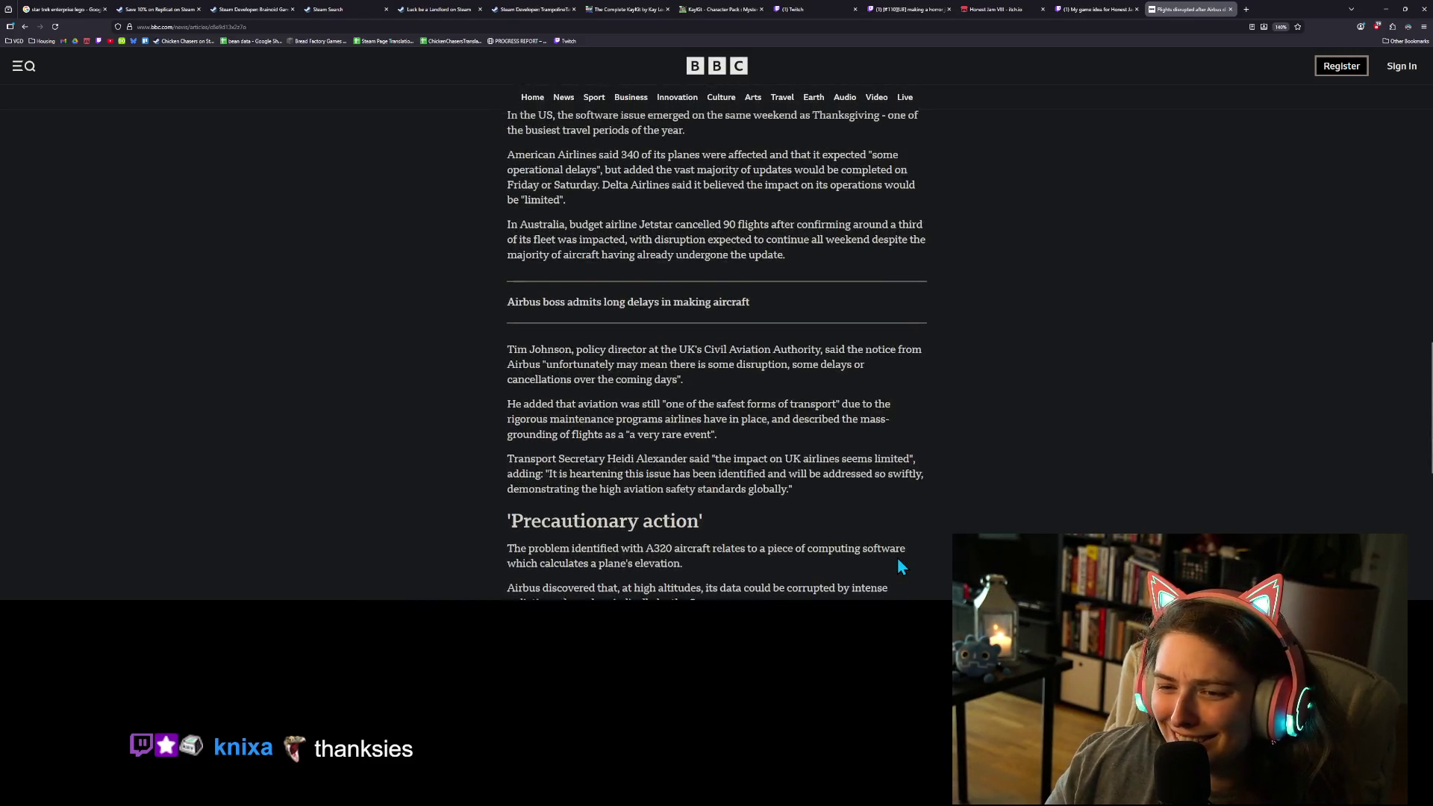
pyautogui.scroll(15, 898, 561)
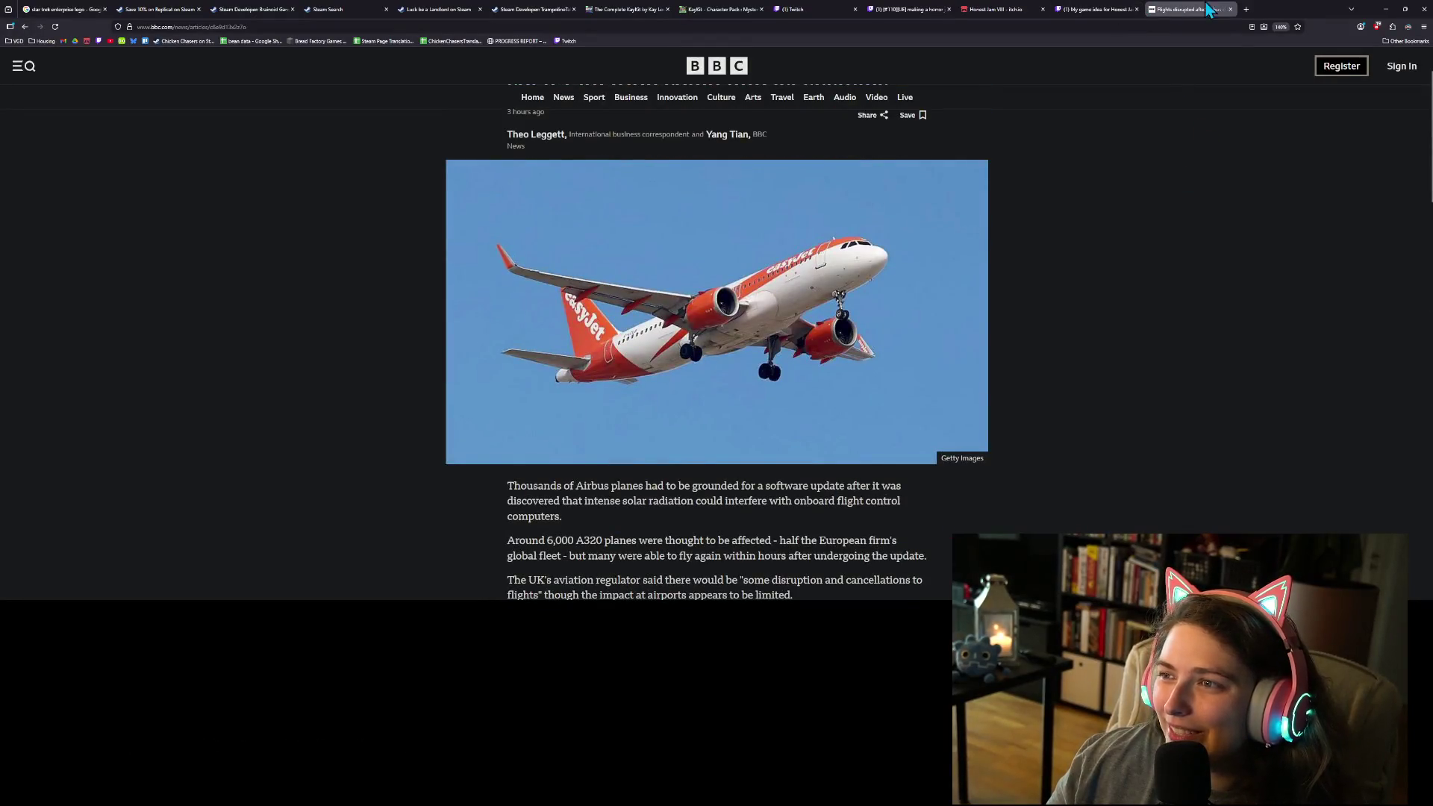
pyautogui.click(1381, 9)
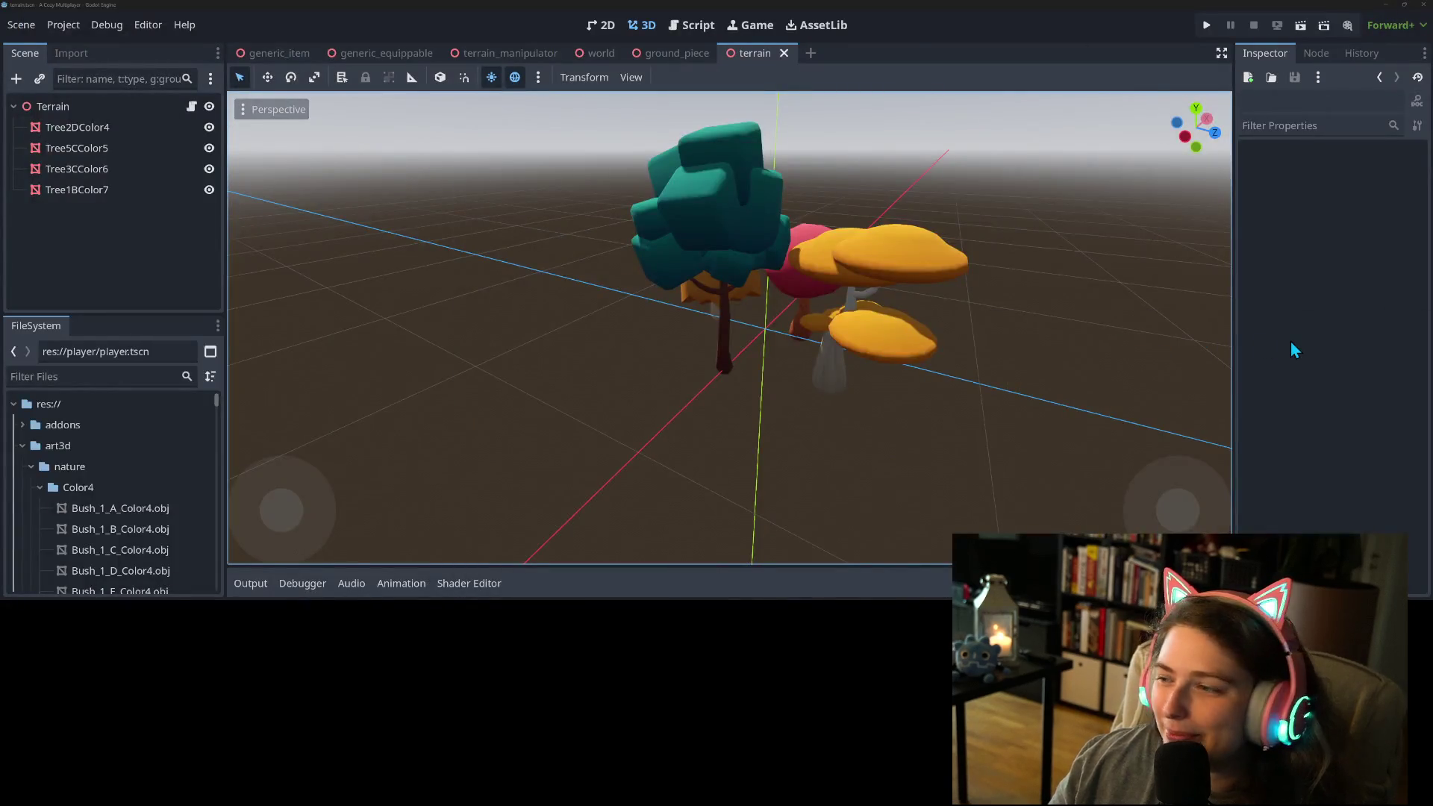
pyautogui.click(1291, 343)
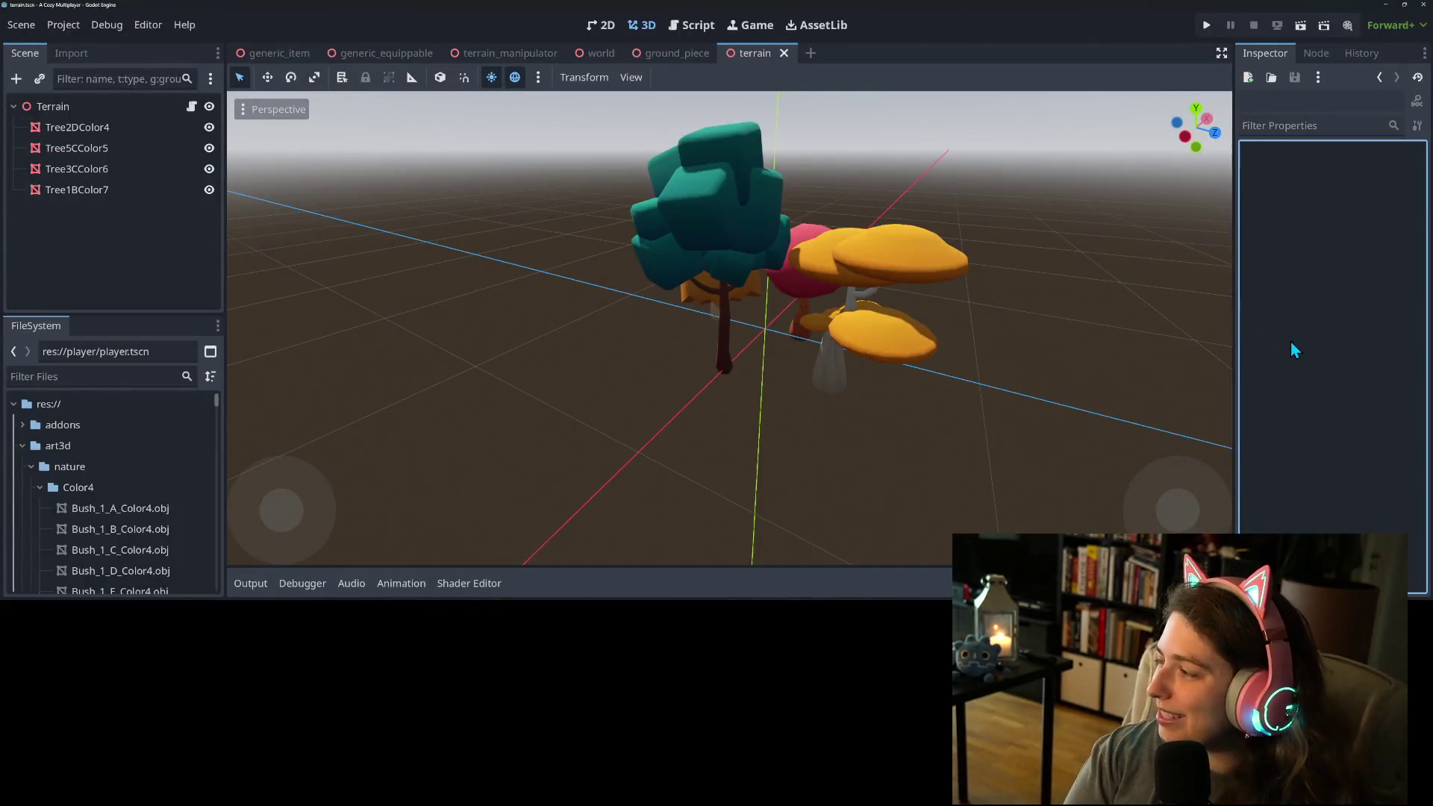
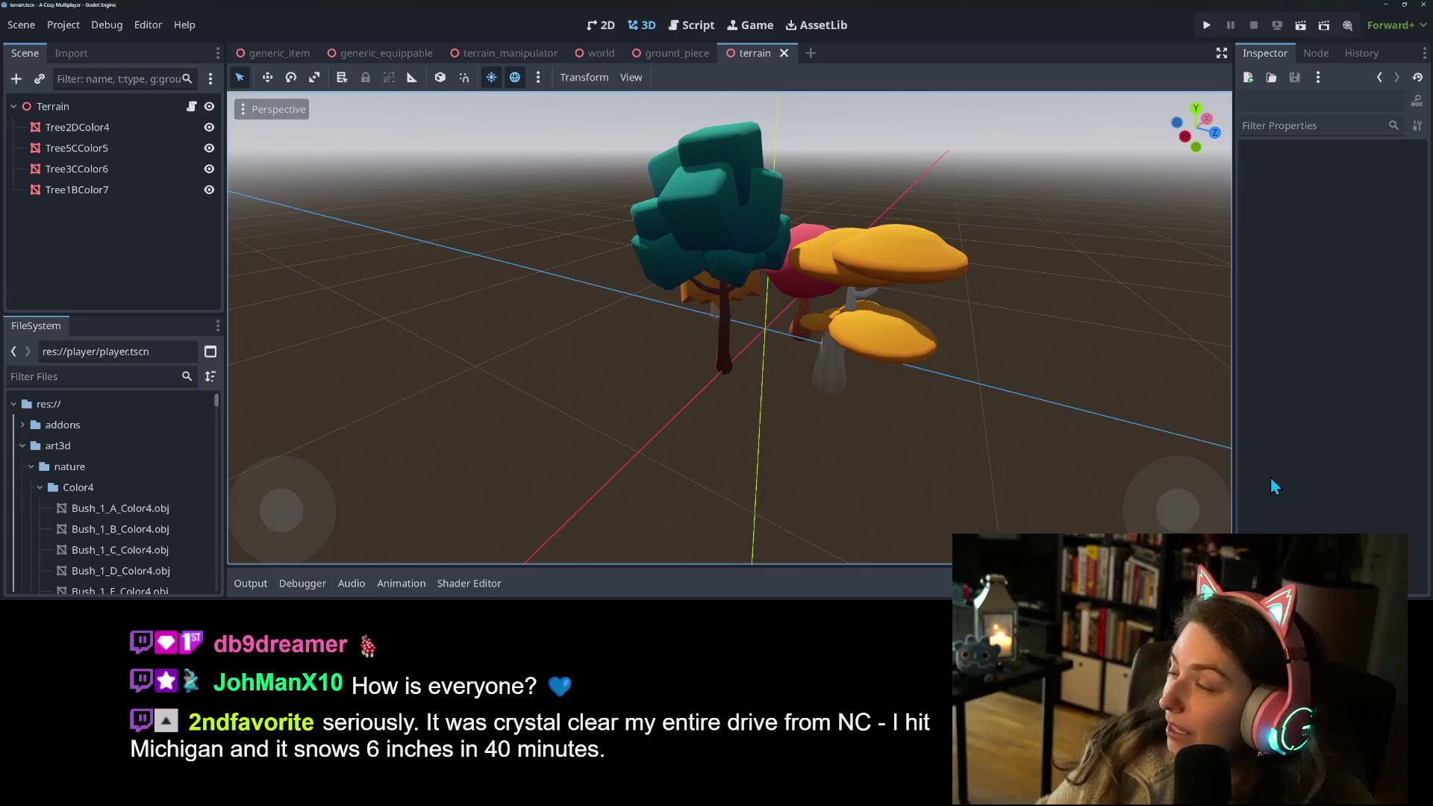
# Step: Launch the Godot game project in a debug window to test it
pyautogui.click(1208, 25)
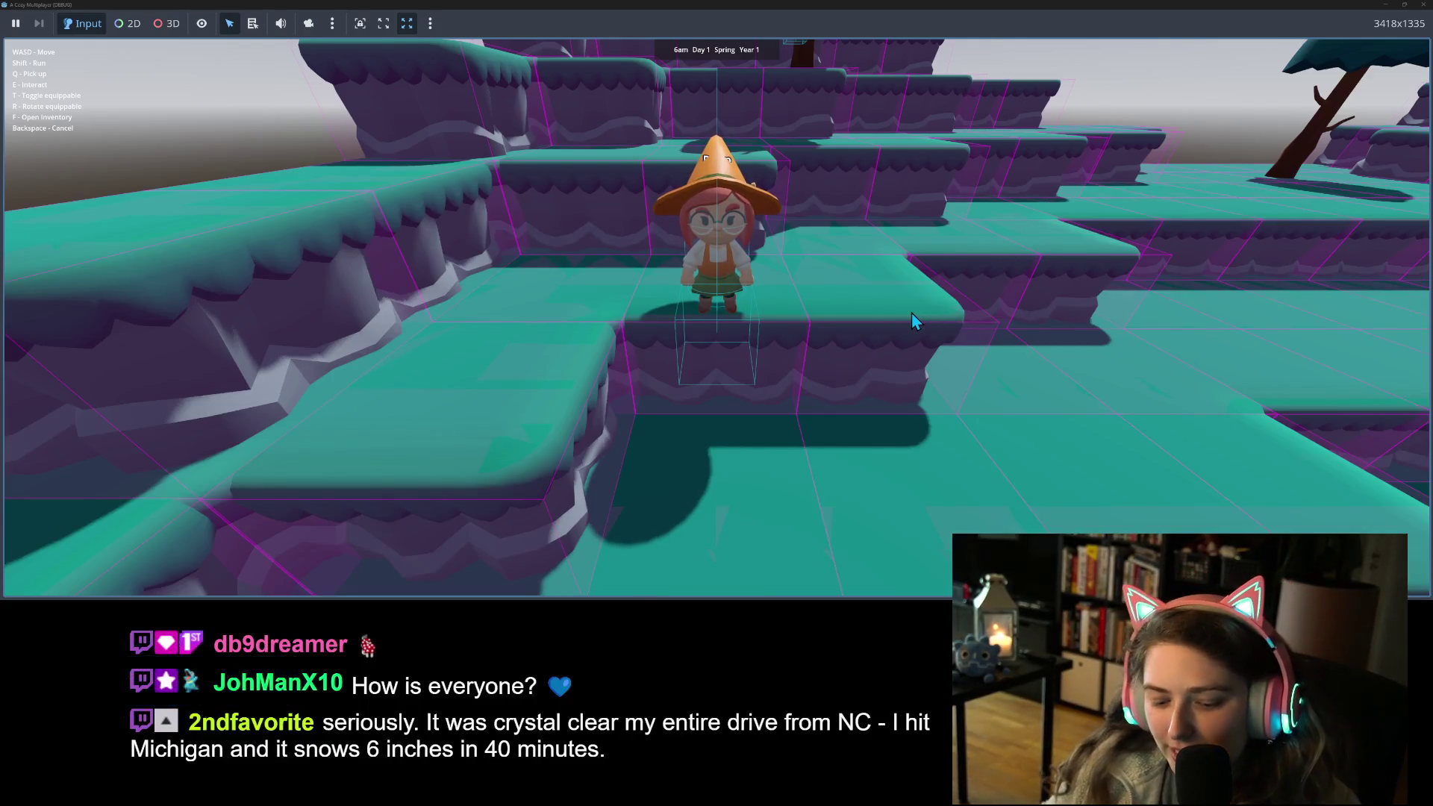
# Step: Walk the witch up and back across the platforms and equip her broom
pyautogui.press('w')
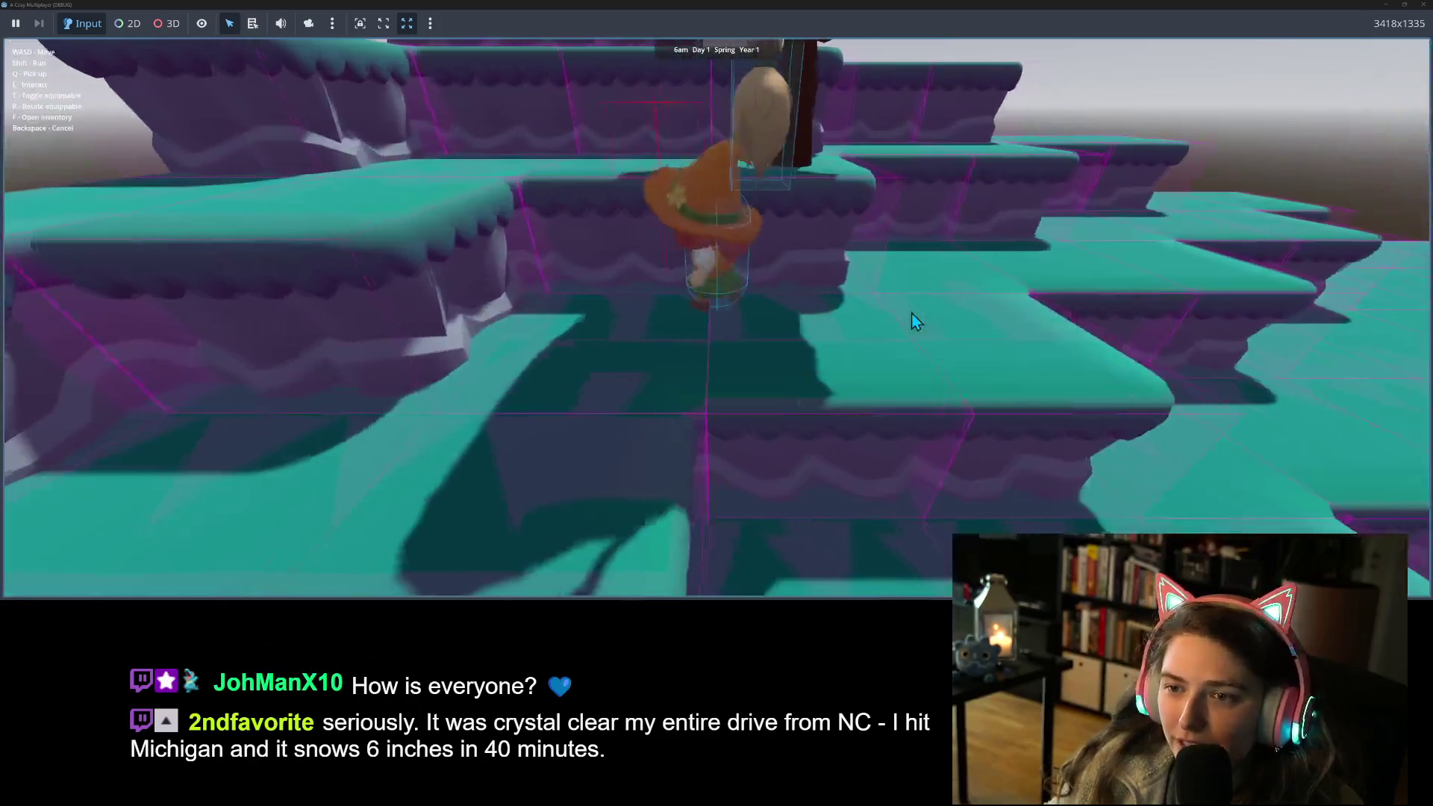
pyautogui.press('s')
pyautogui.press('q')
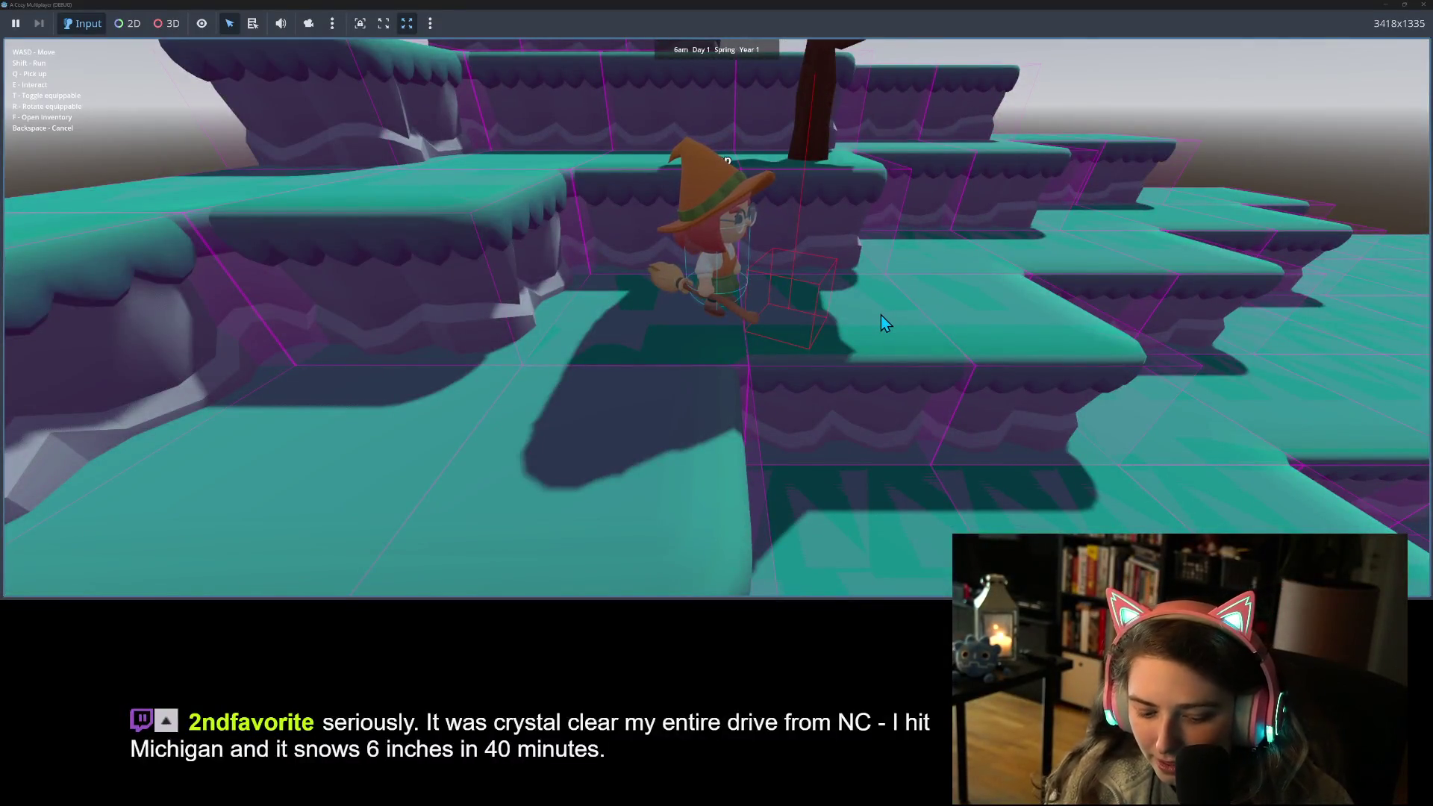
pyautogui.press('s')
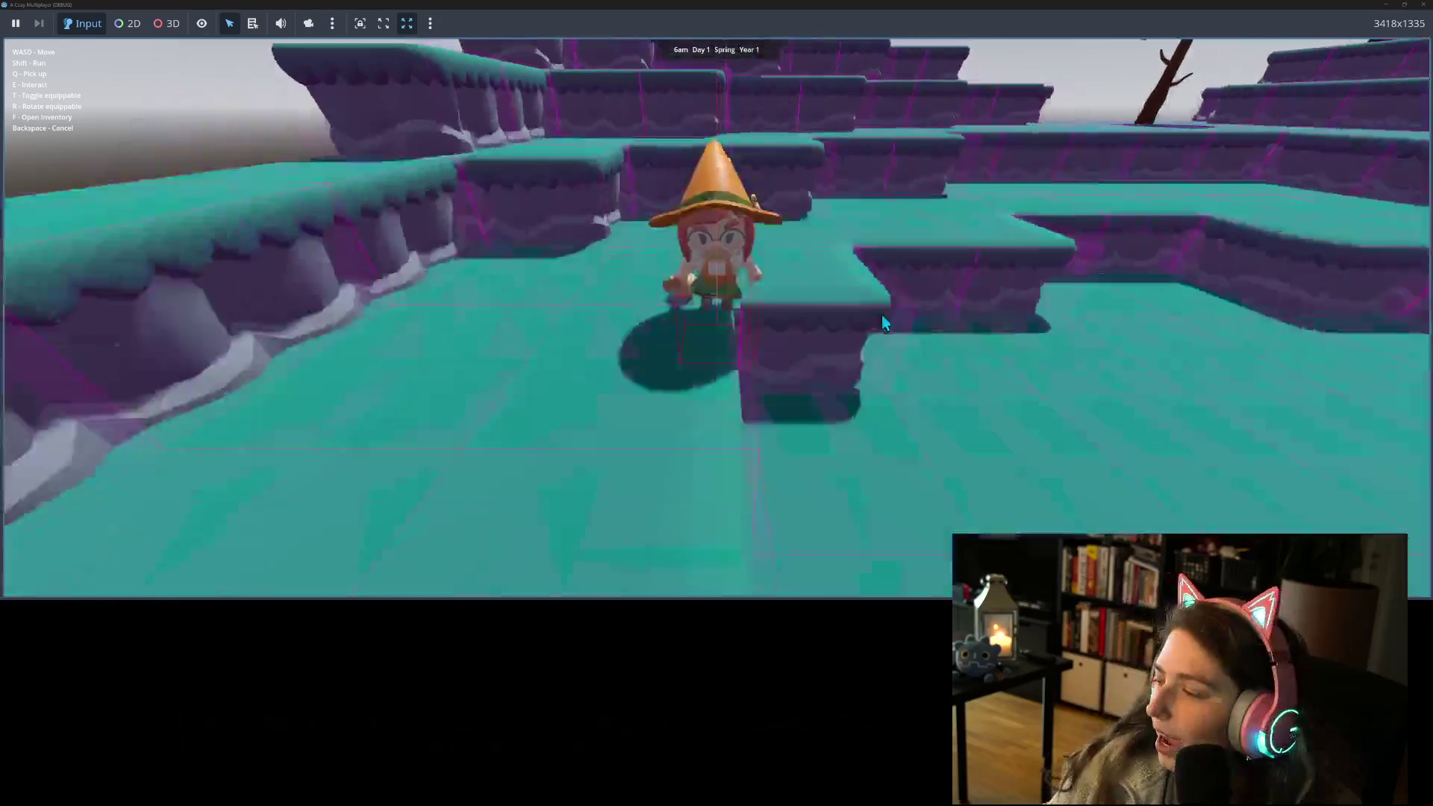
pyautogui.press('s')
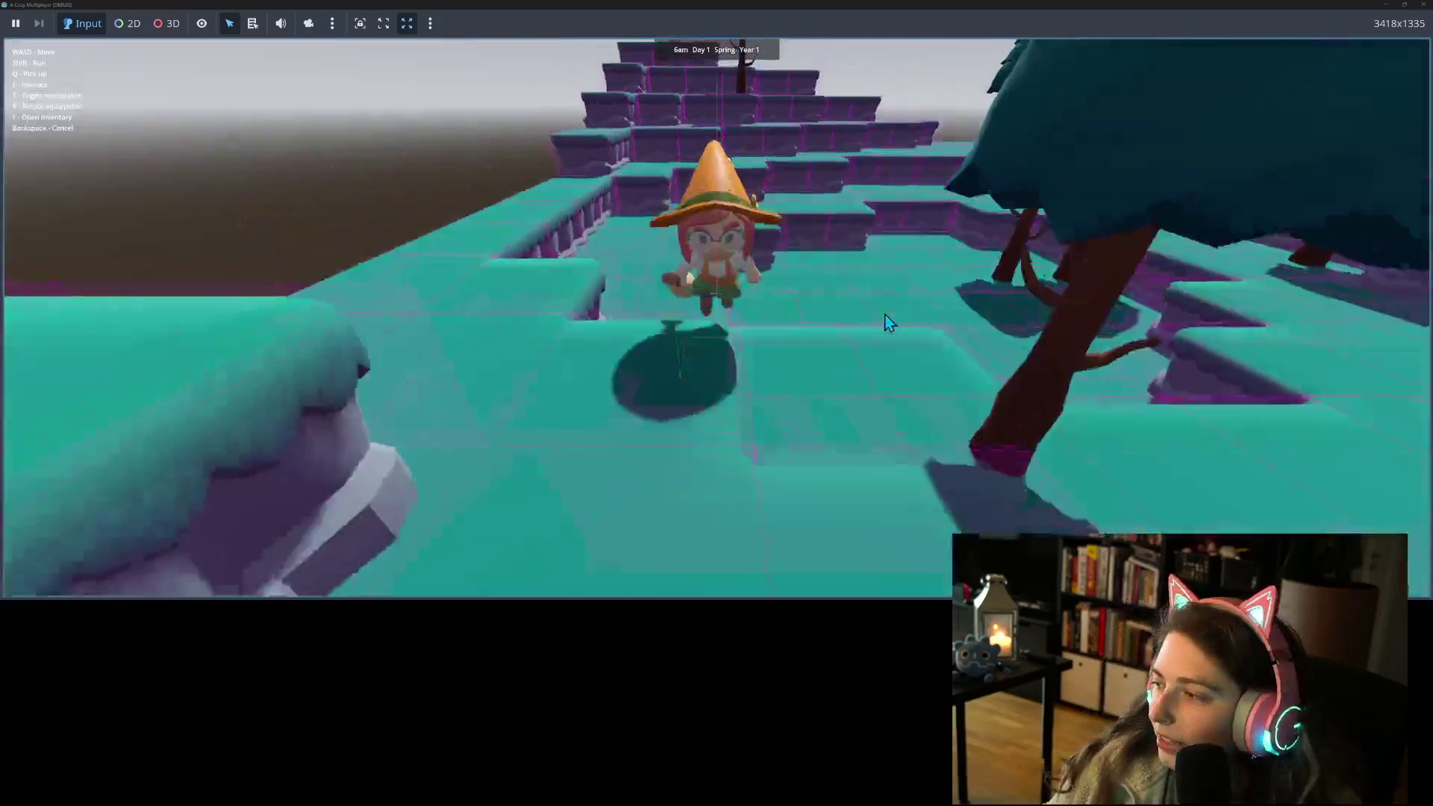
# Step: Walk the witch among the trees and down the terraces to the ledge
pyautogui.press('d')
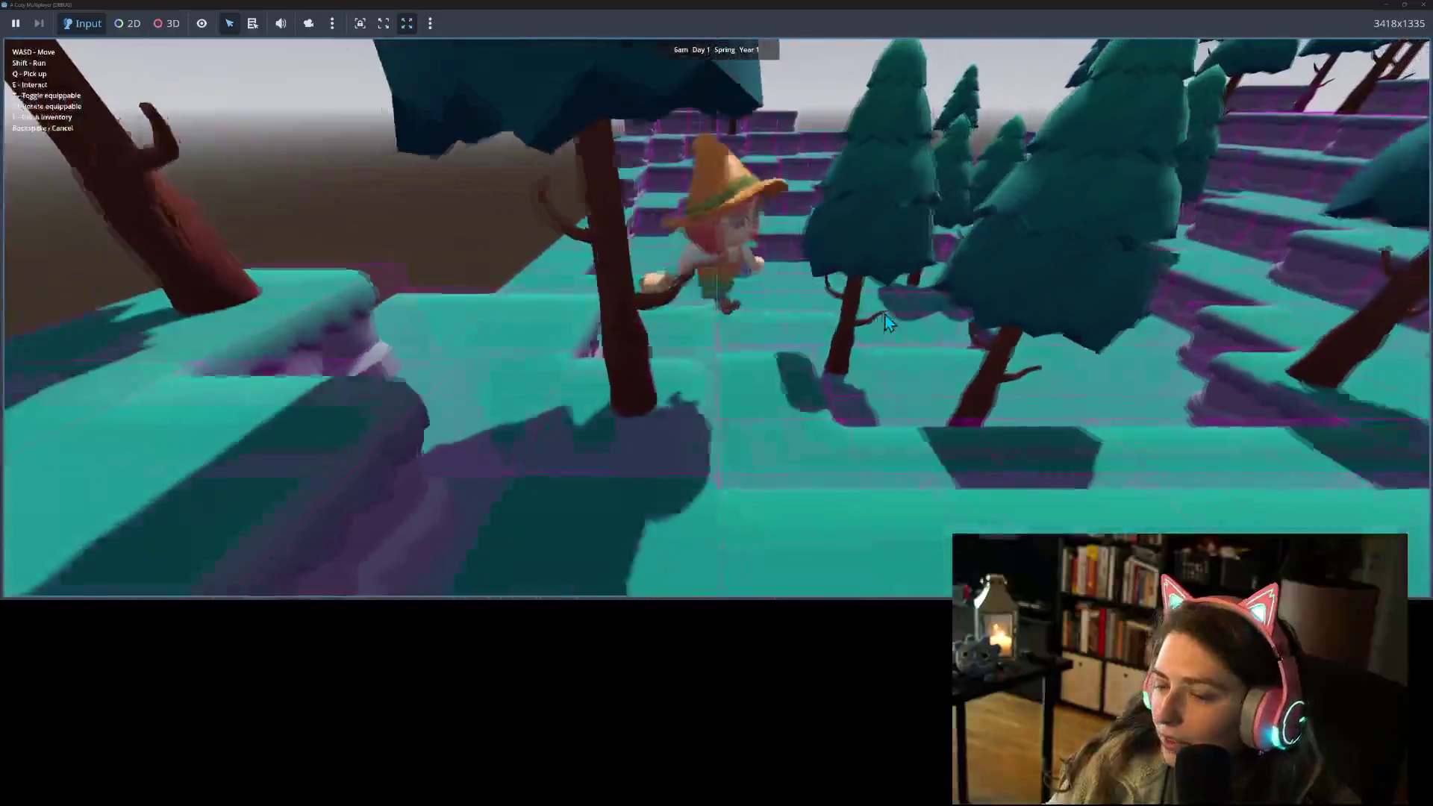
pyautogui.press('s')
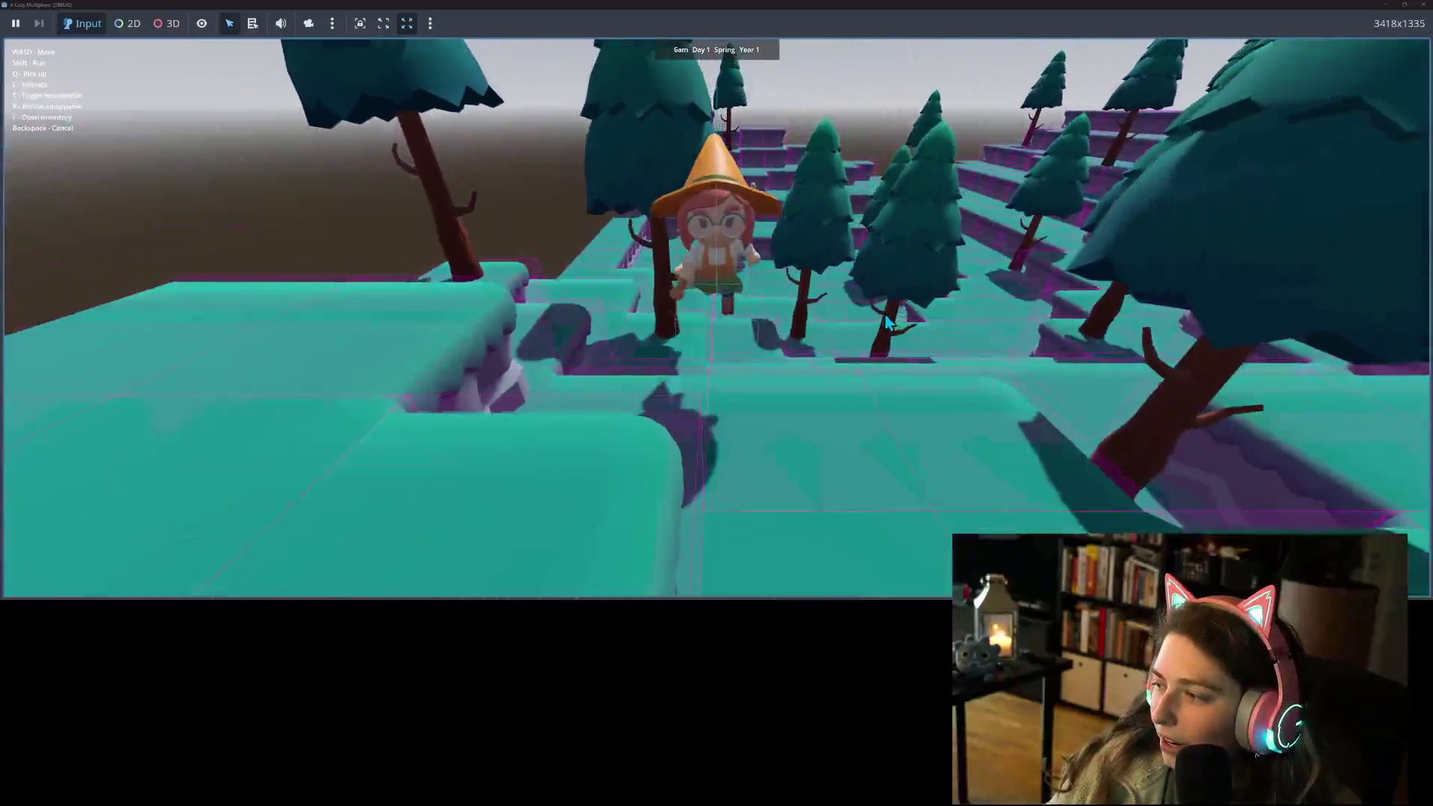
pyautogui.press('s')
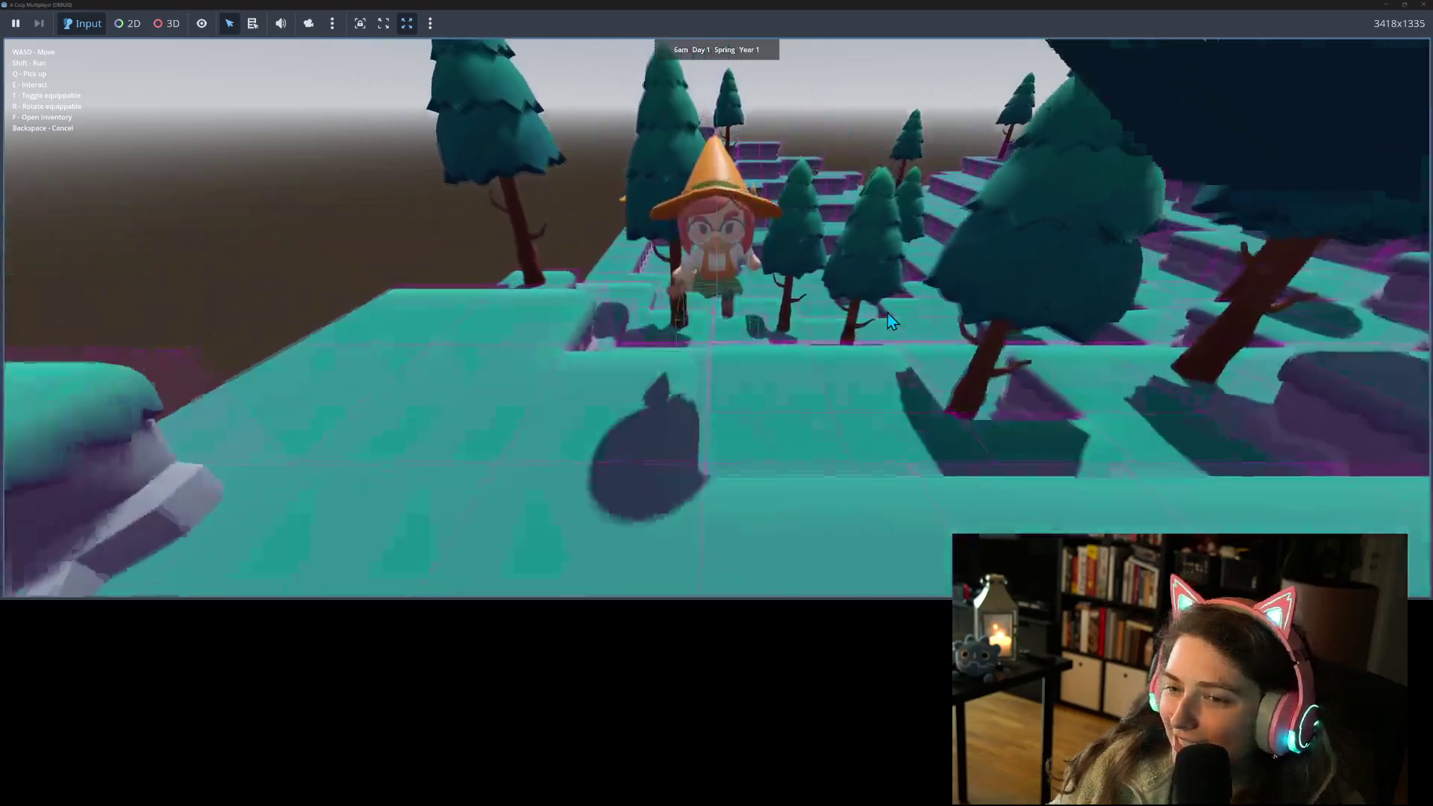
pyautogui.press('s')
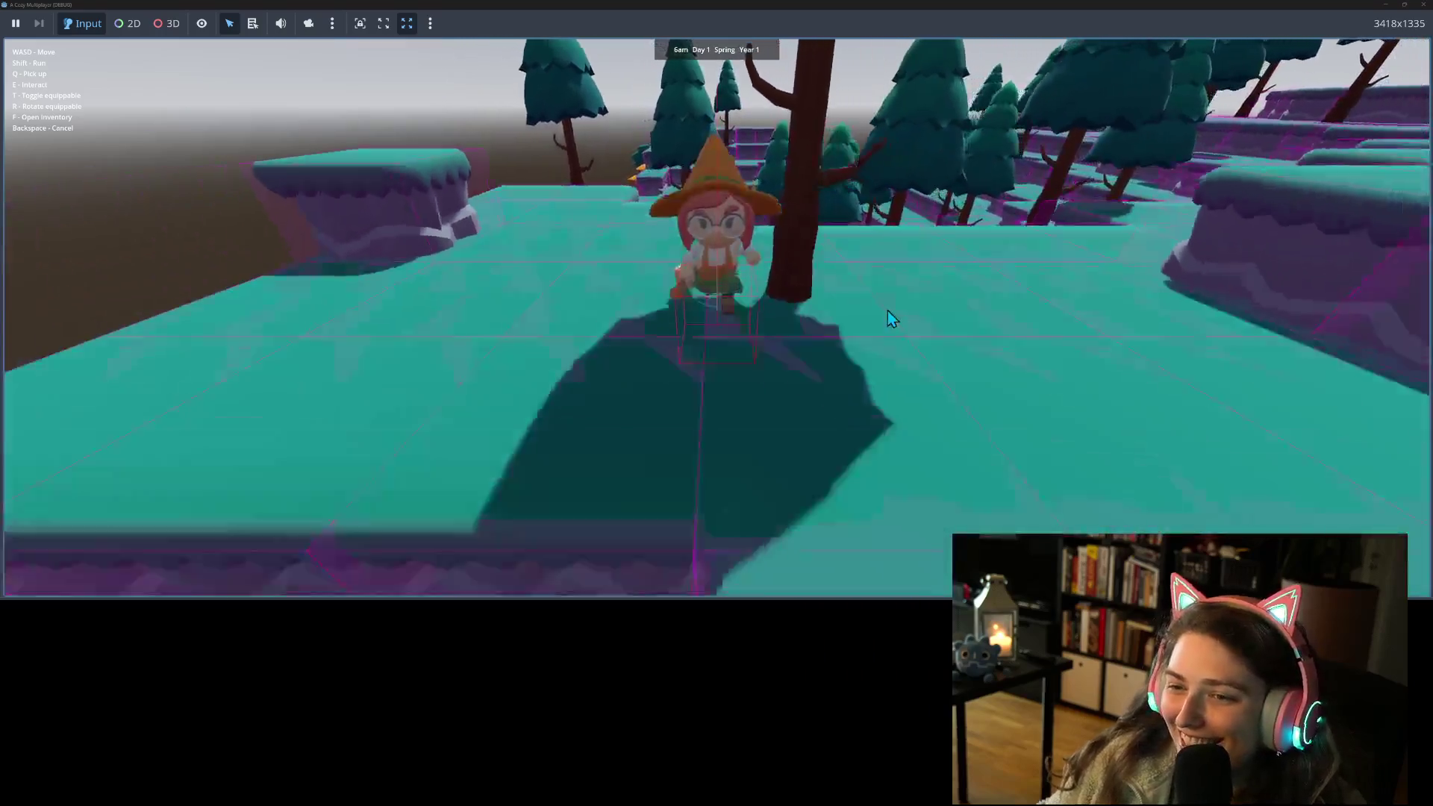
pyautogui.press('s')
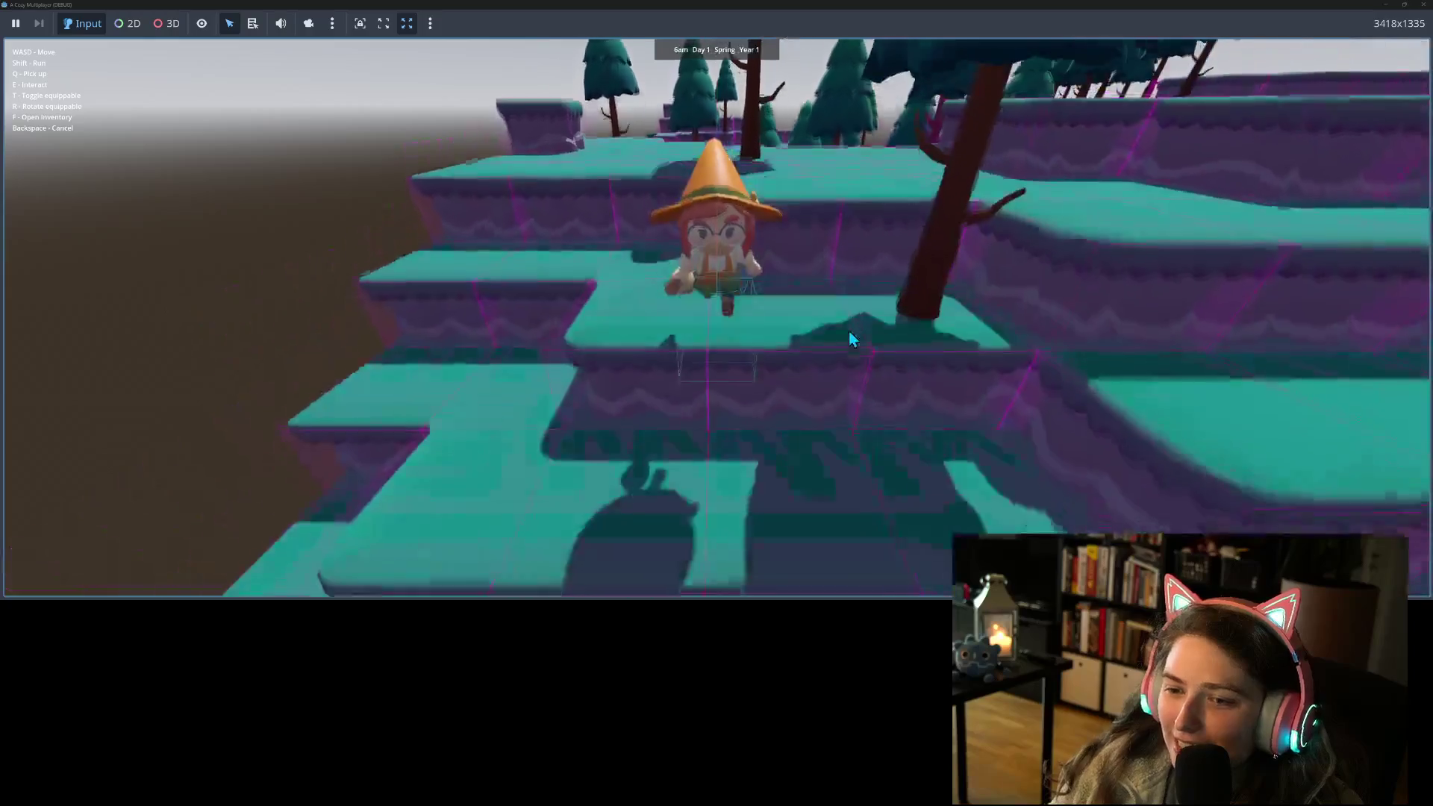
pyautogui.press('s')
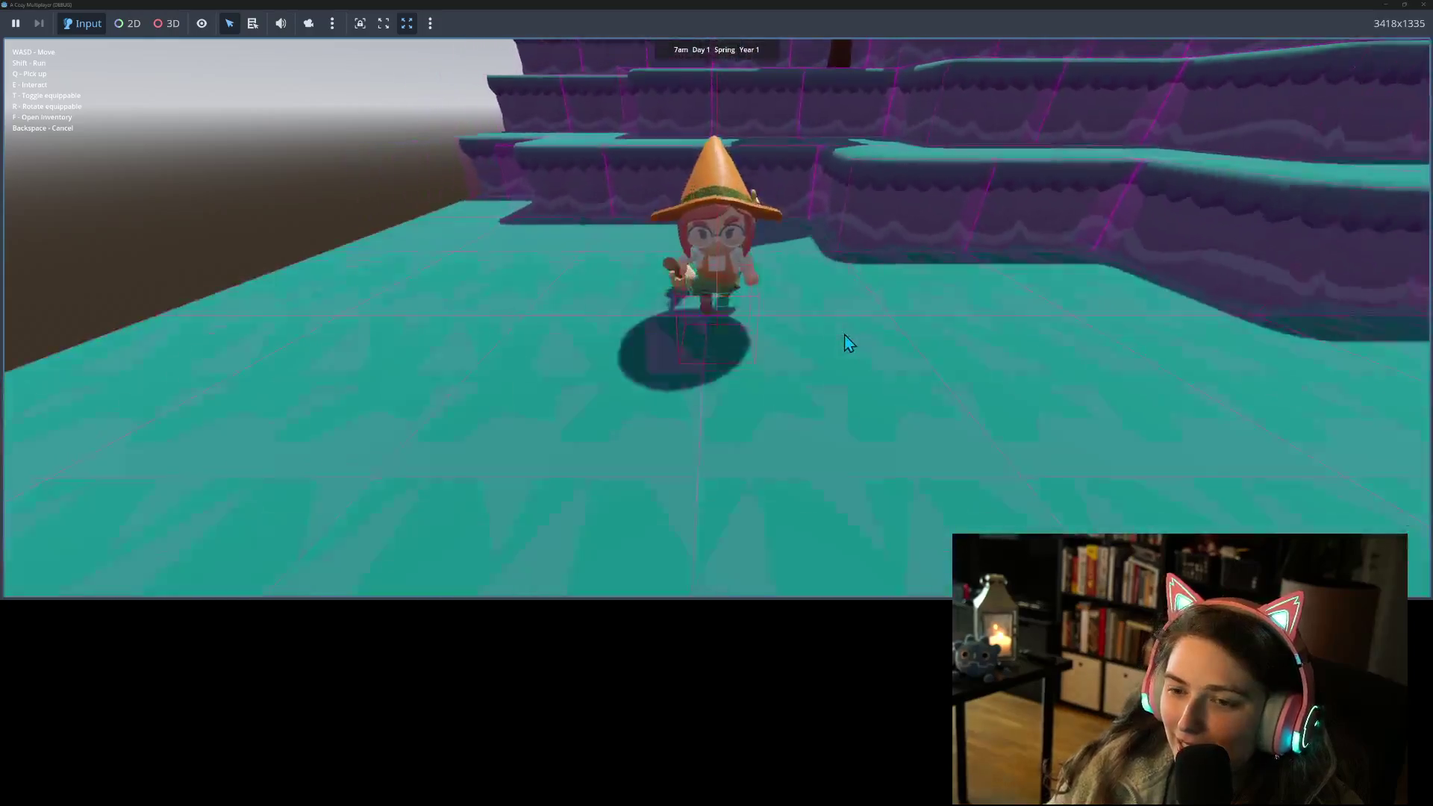
pyautogui.press('s')
pyautogui.press('s')
# Step: Take the witch down beside a tree and lower the ground in front of her
pyautogui.press('a')
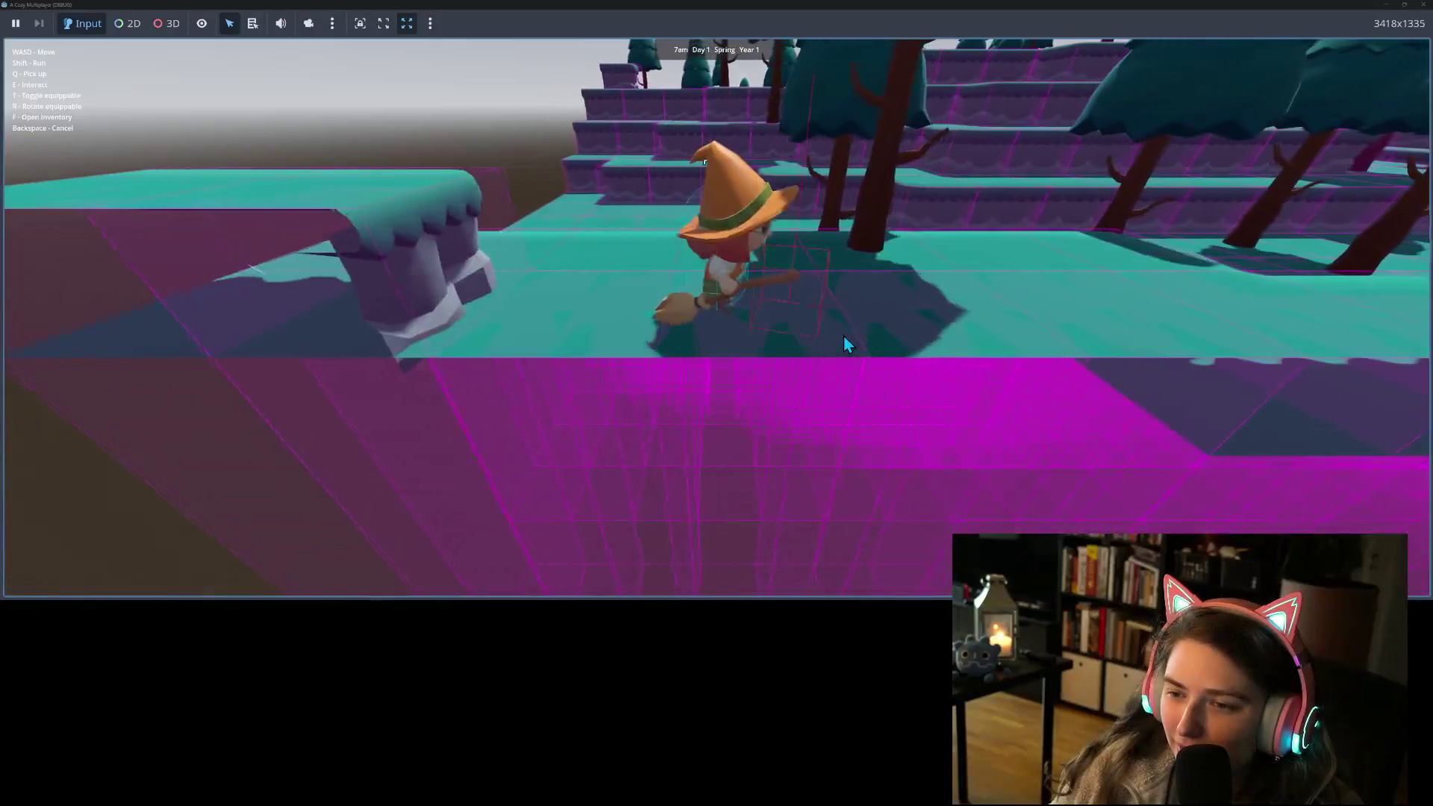
pyautogui.press('w')
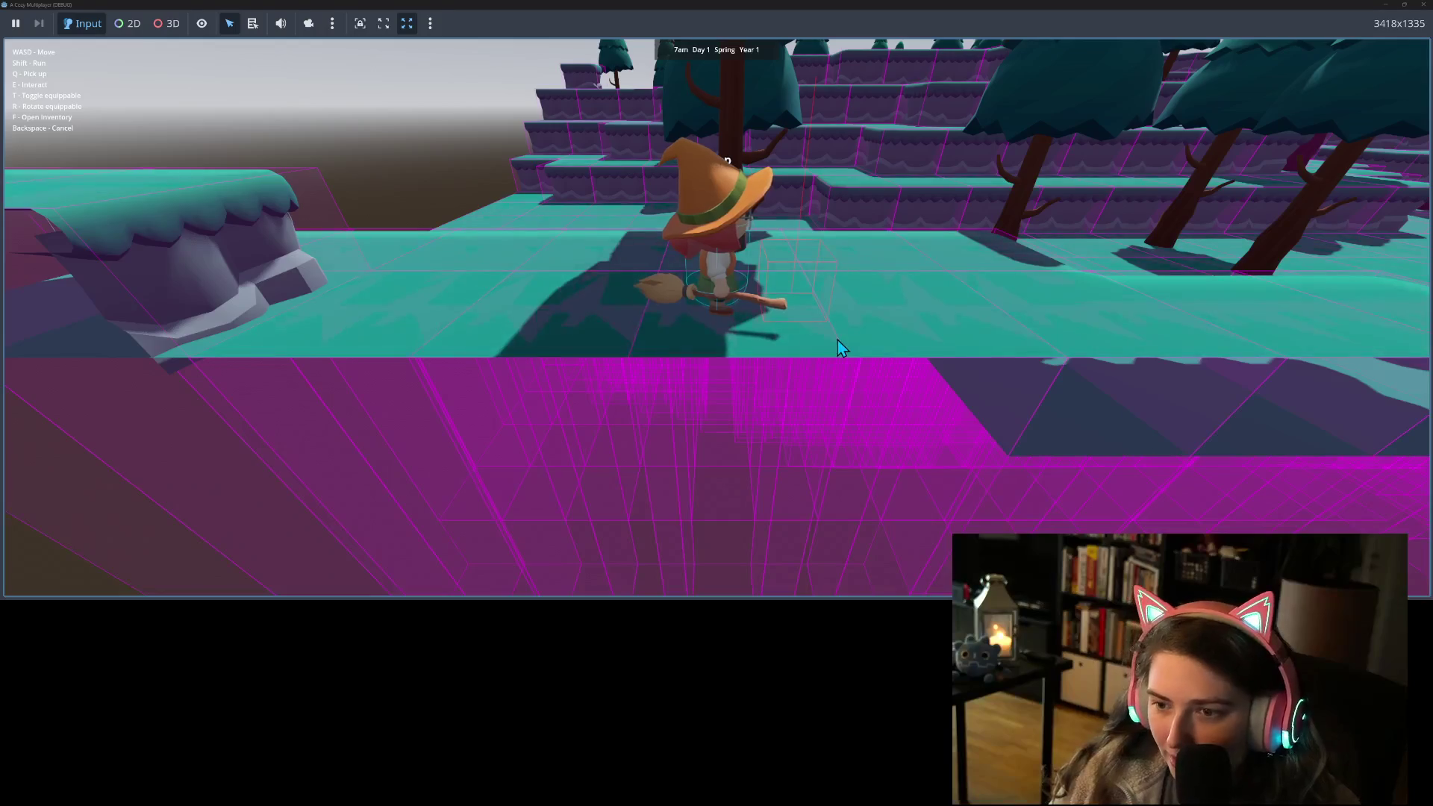
pyautogui.press('a')
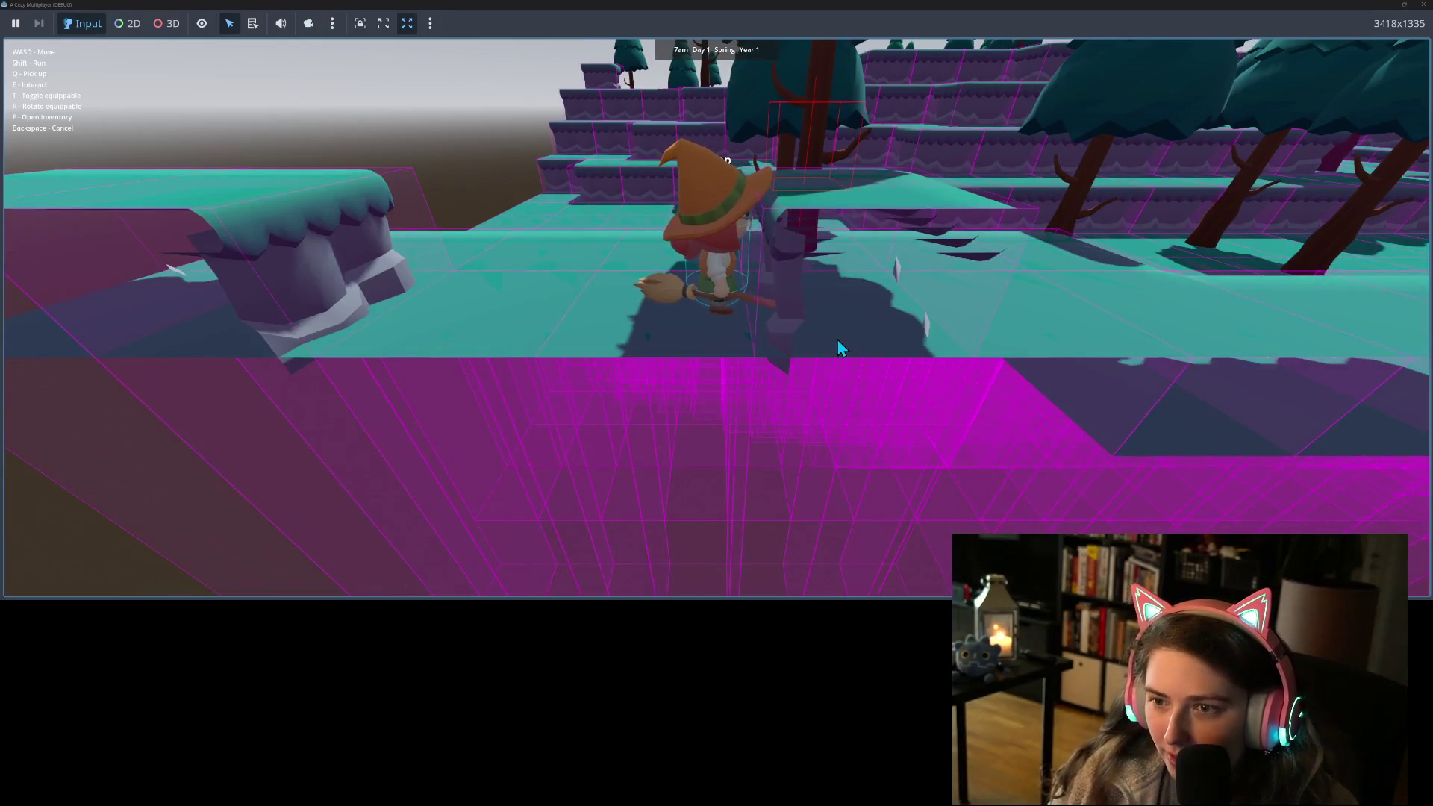
pyautogui.press('e')
pyautogui.press('a')
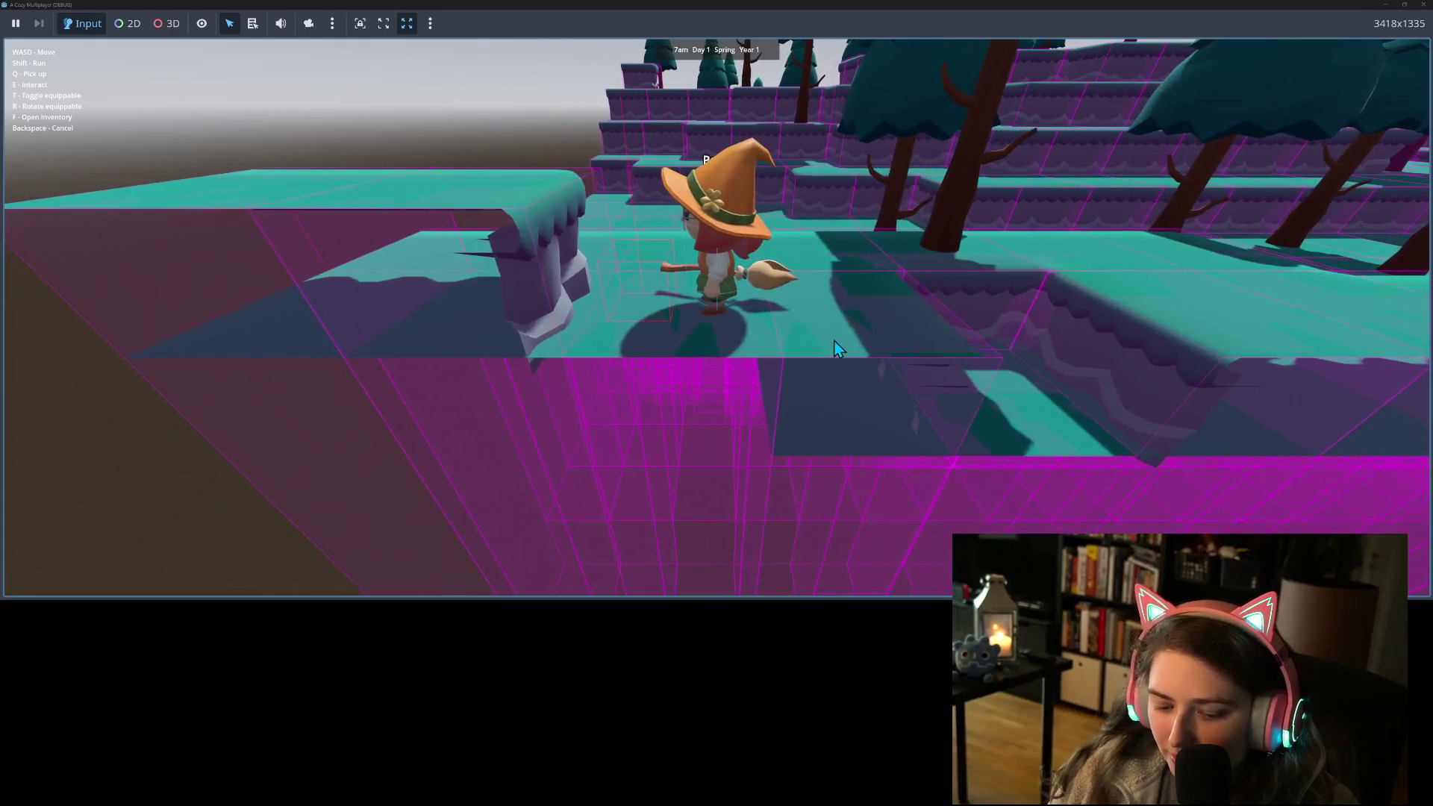
# Step: Walk the witch down into the pit and toward the pillar
pyautogui.press('d')
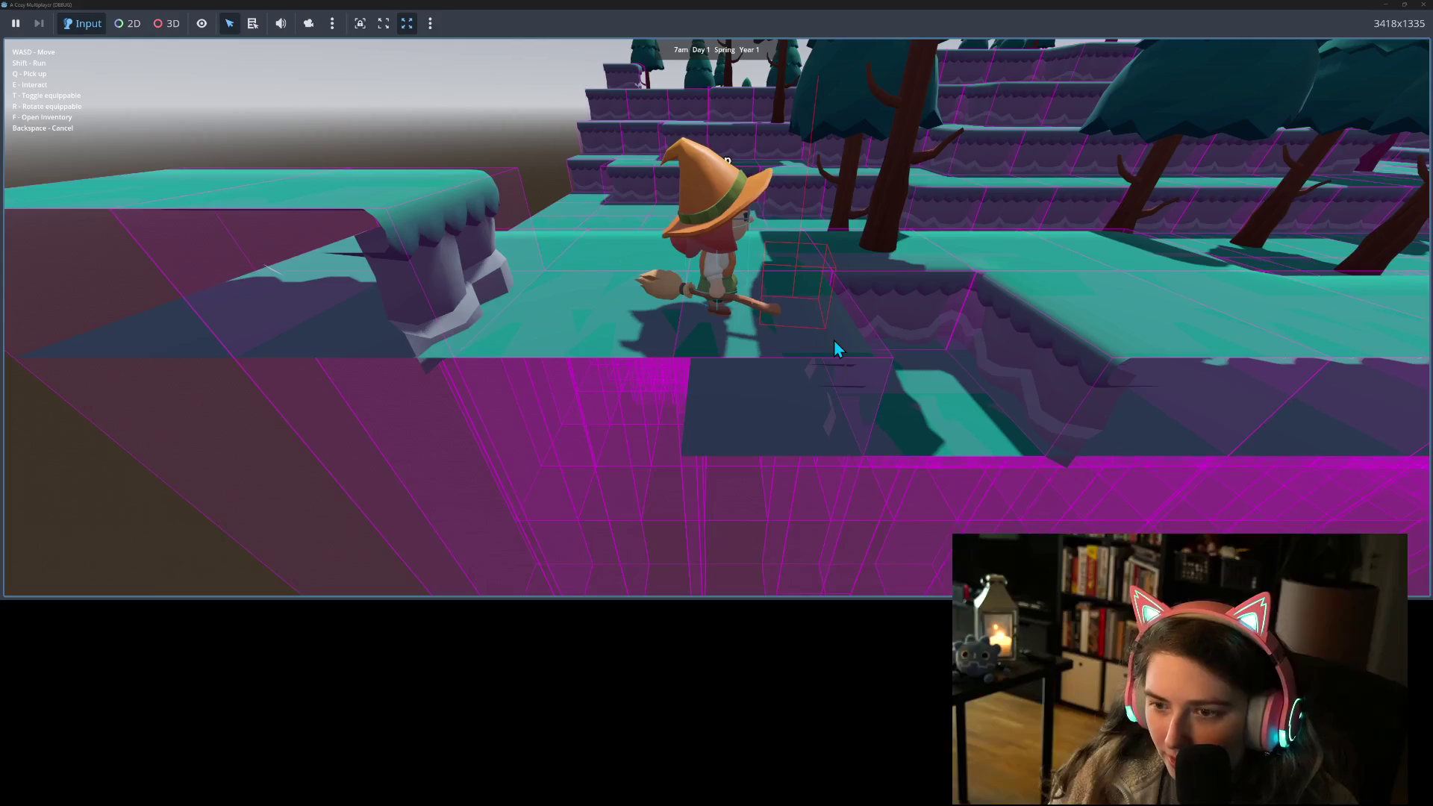
pyautogui.press('w')
pyautogui.press('s')
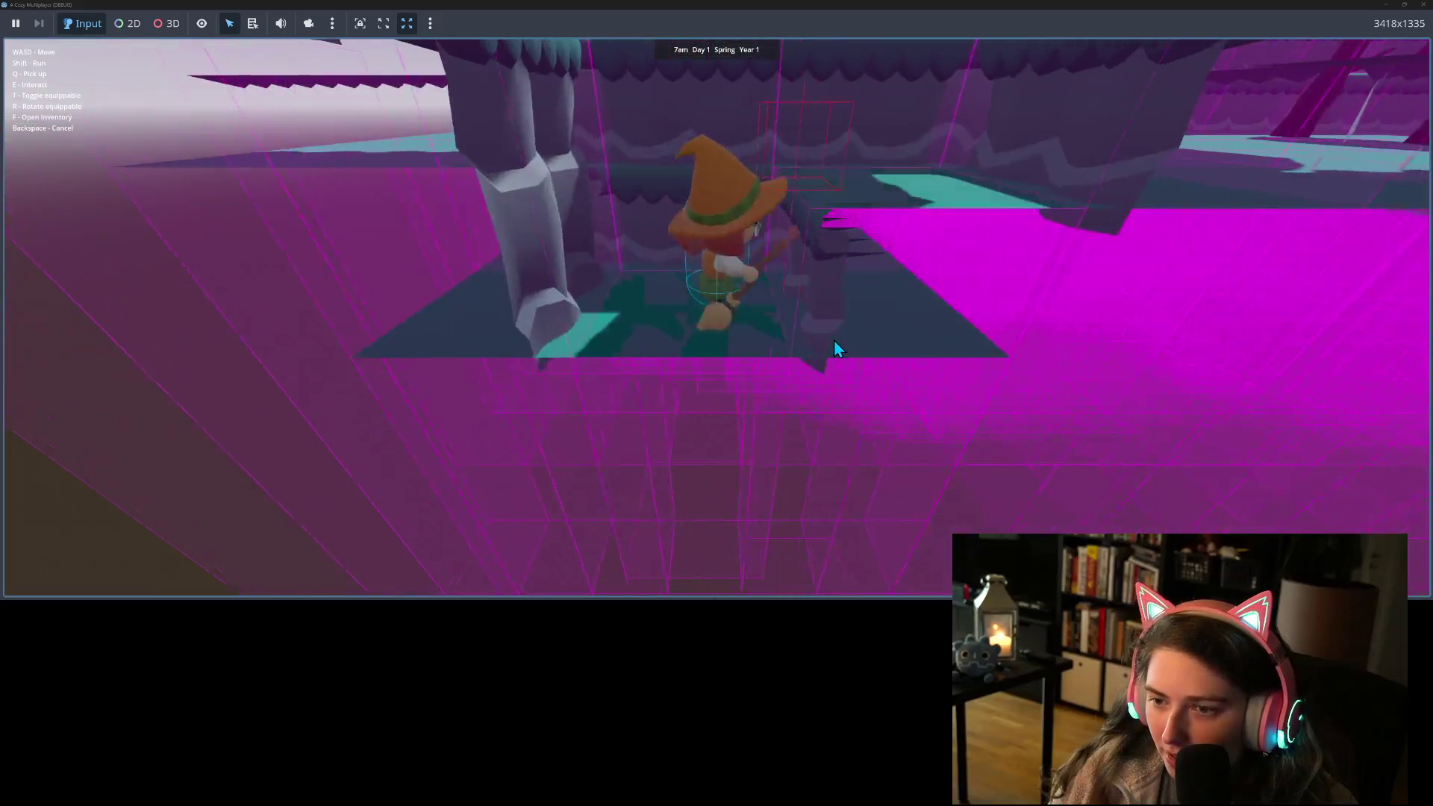
pyautogui.press('a')
pyautogui.press('d')
pyautogui.press('s')
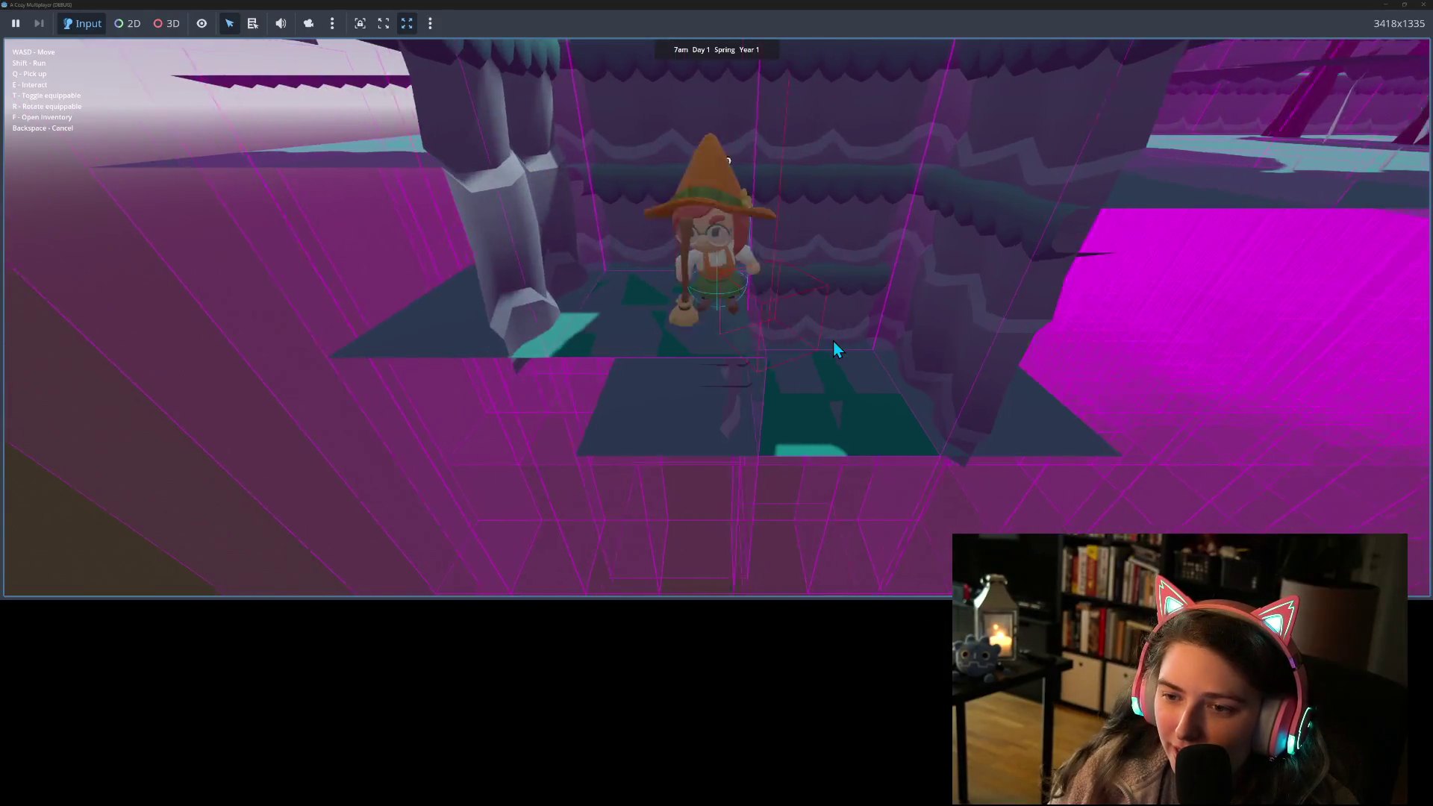
pyautogui.press('a')
pyautogui.press('w')
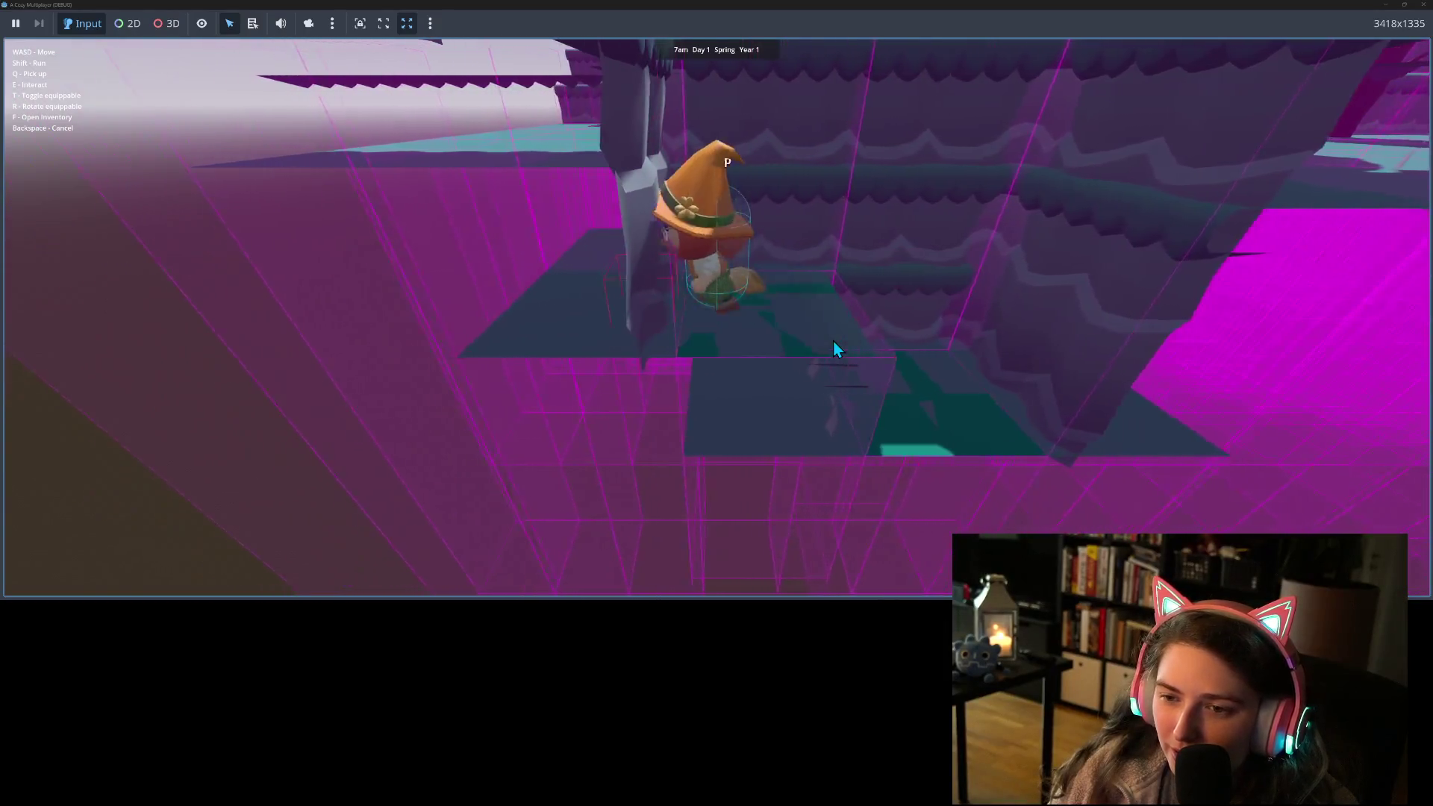
# Step: Move the witch around the pit past the pillar and sweep a floor tile with the broom
pyautogui.press('d')
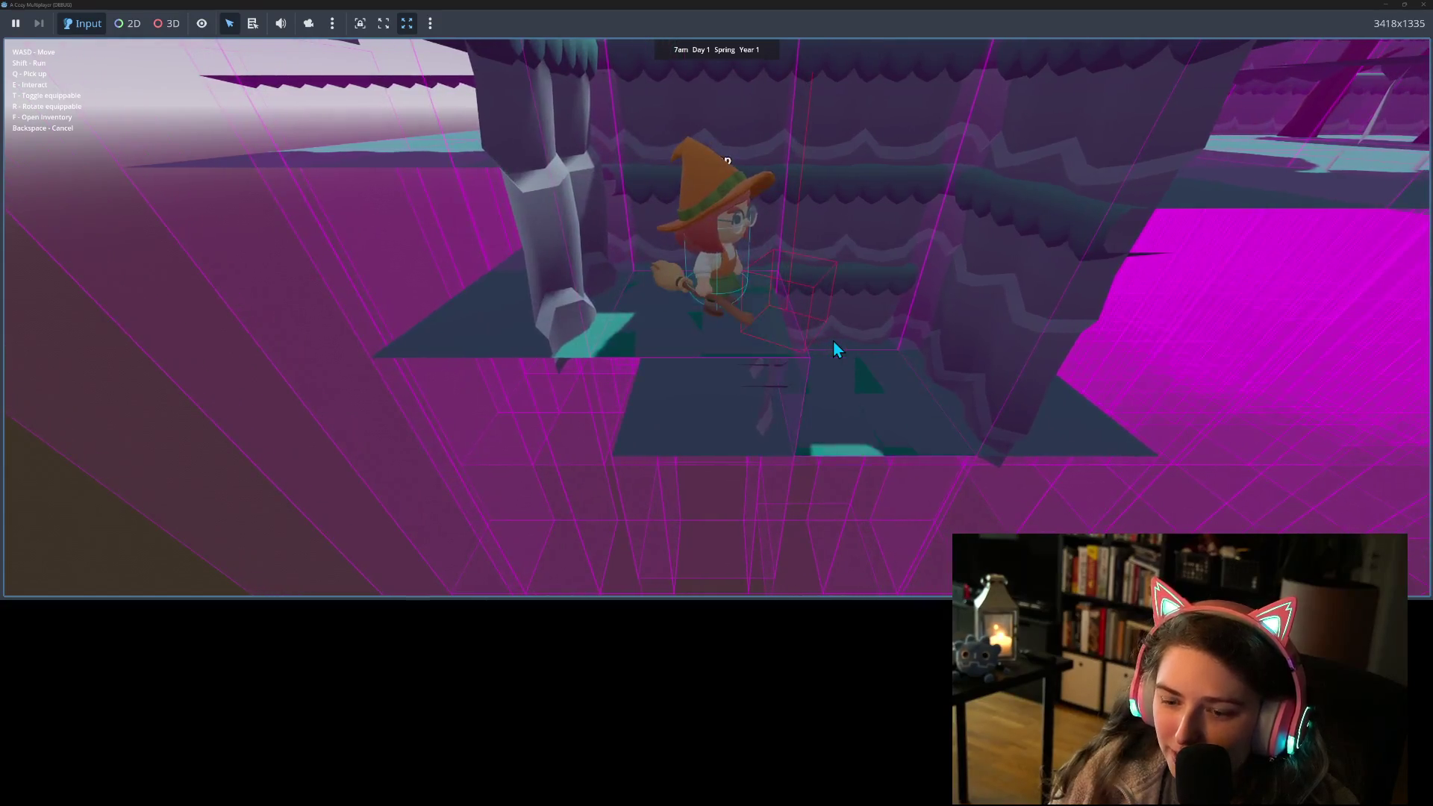
pyautogui.press('s')
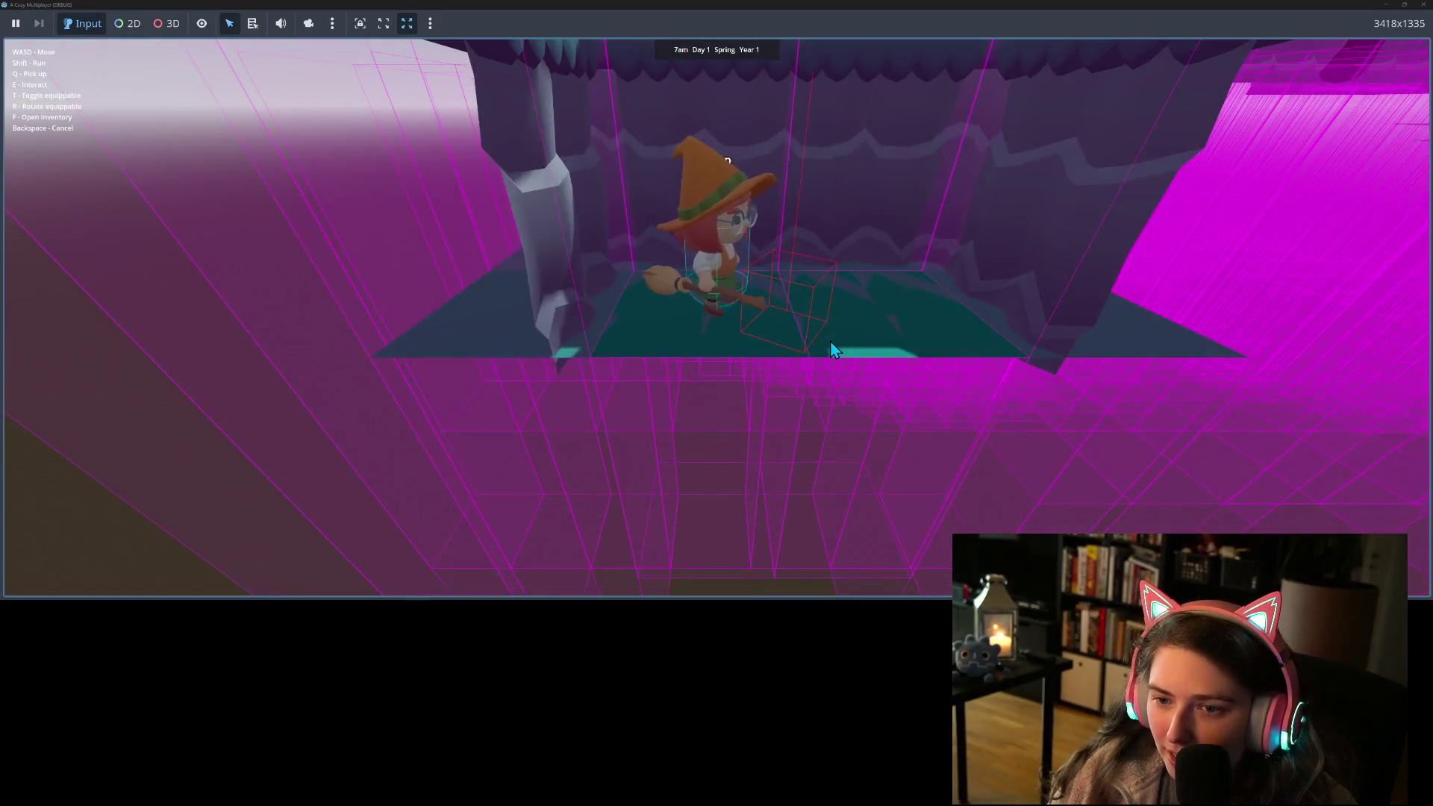
pyautogui.press('a')
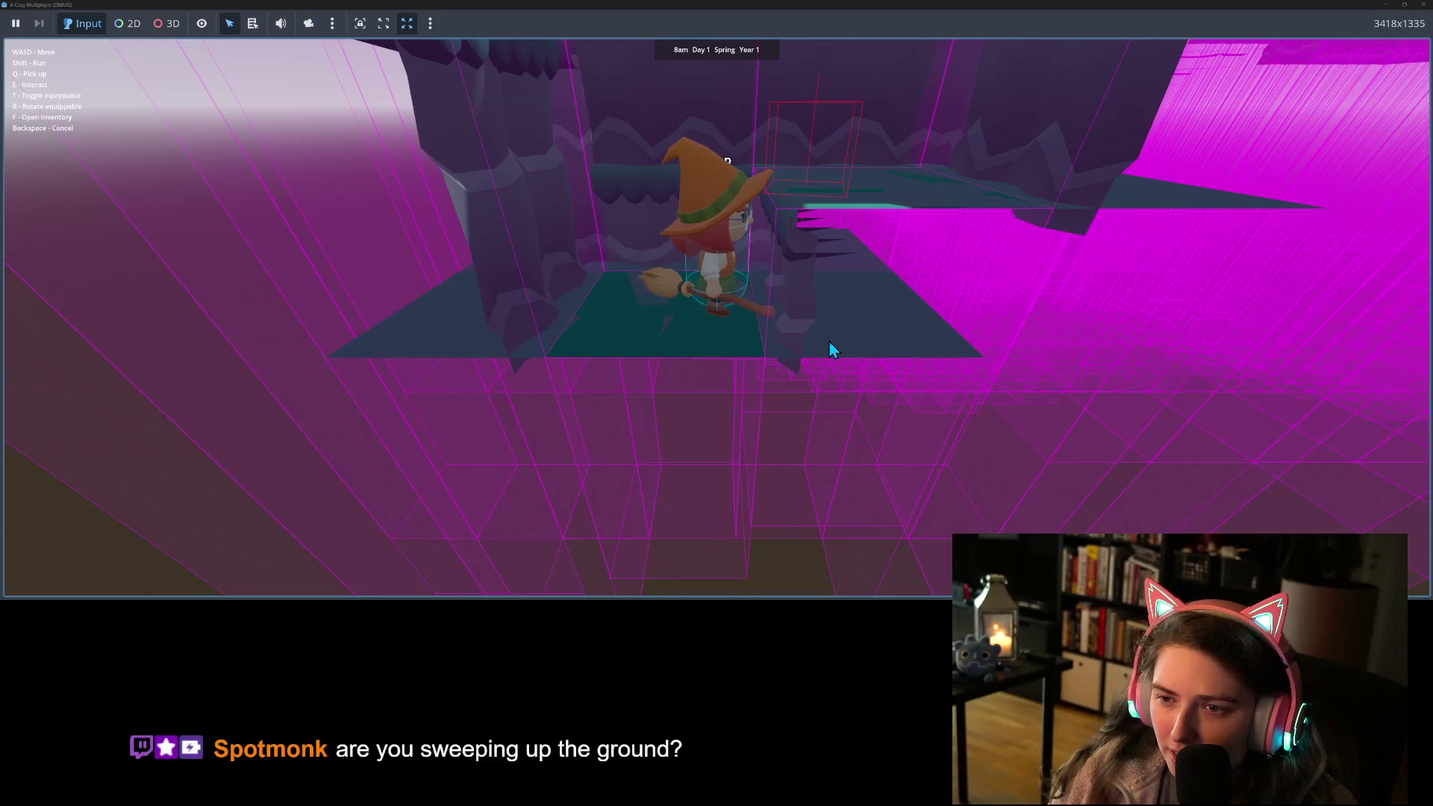
pyautogui.press('w')
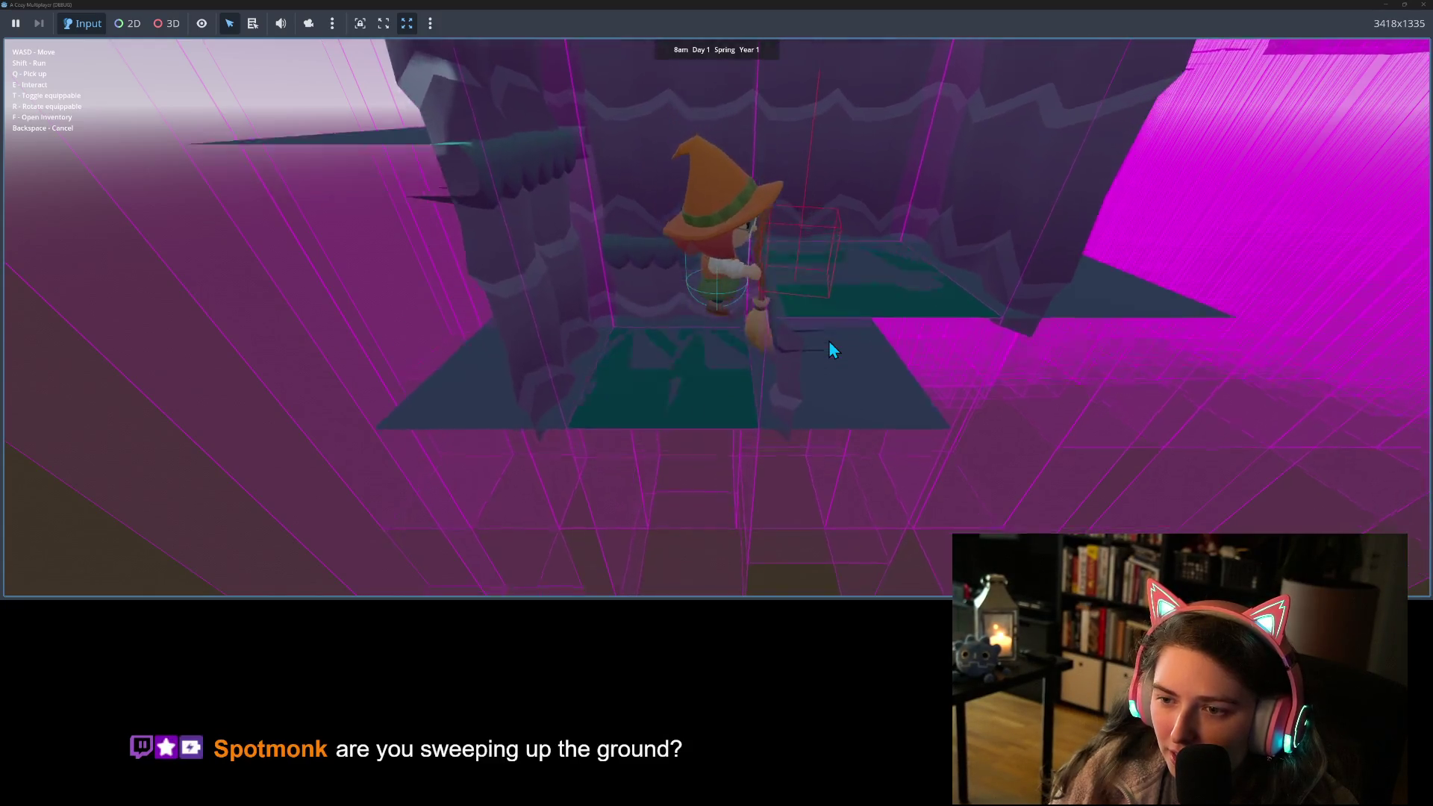
pyautogui.press('a')
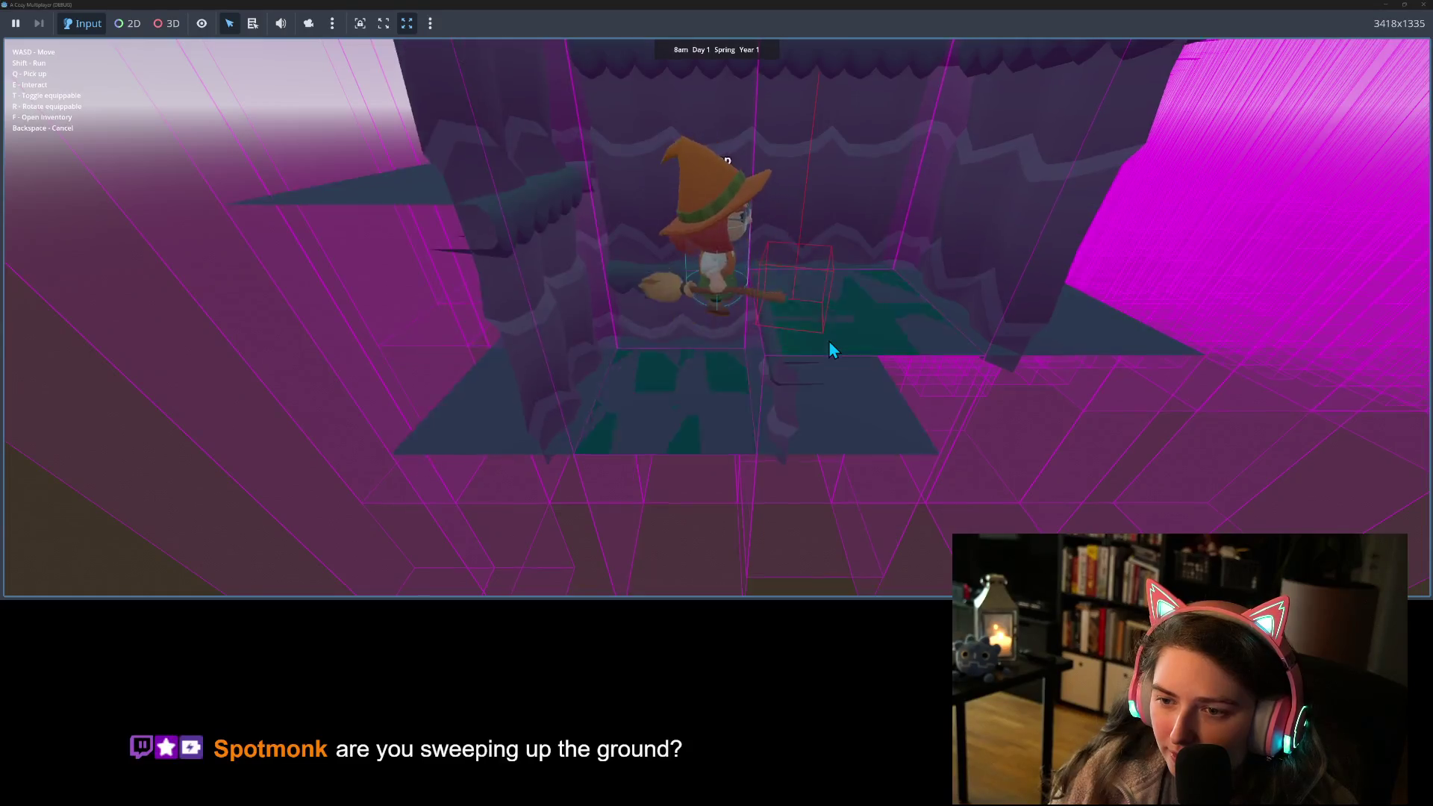
pyautogui.press('w')
pyautogui.press('d')
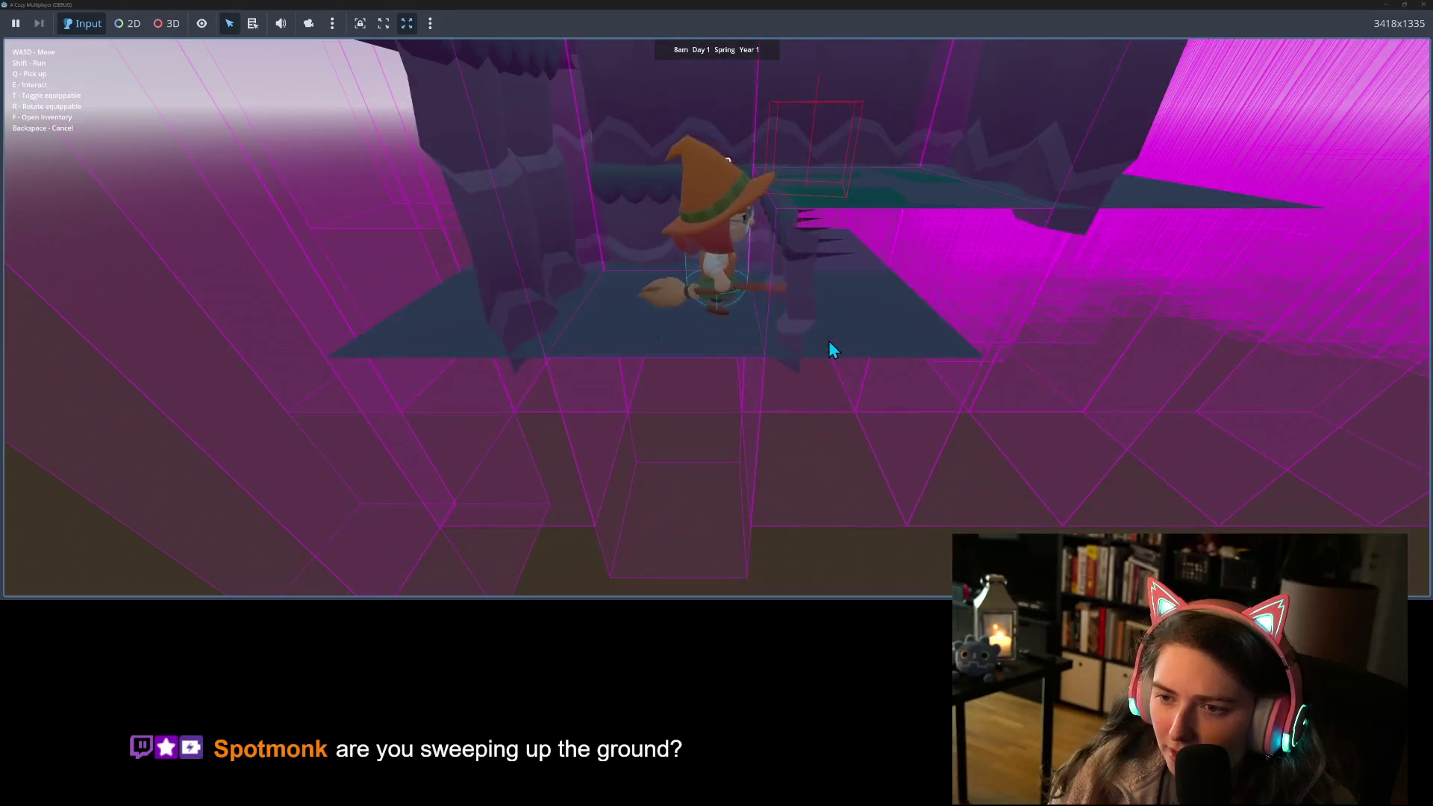
pyautogui.press('w')
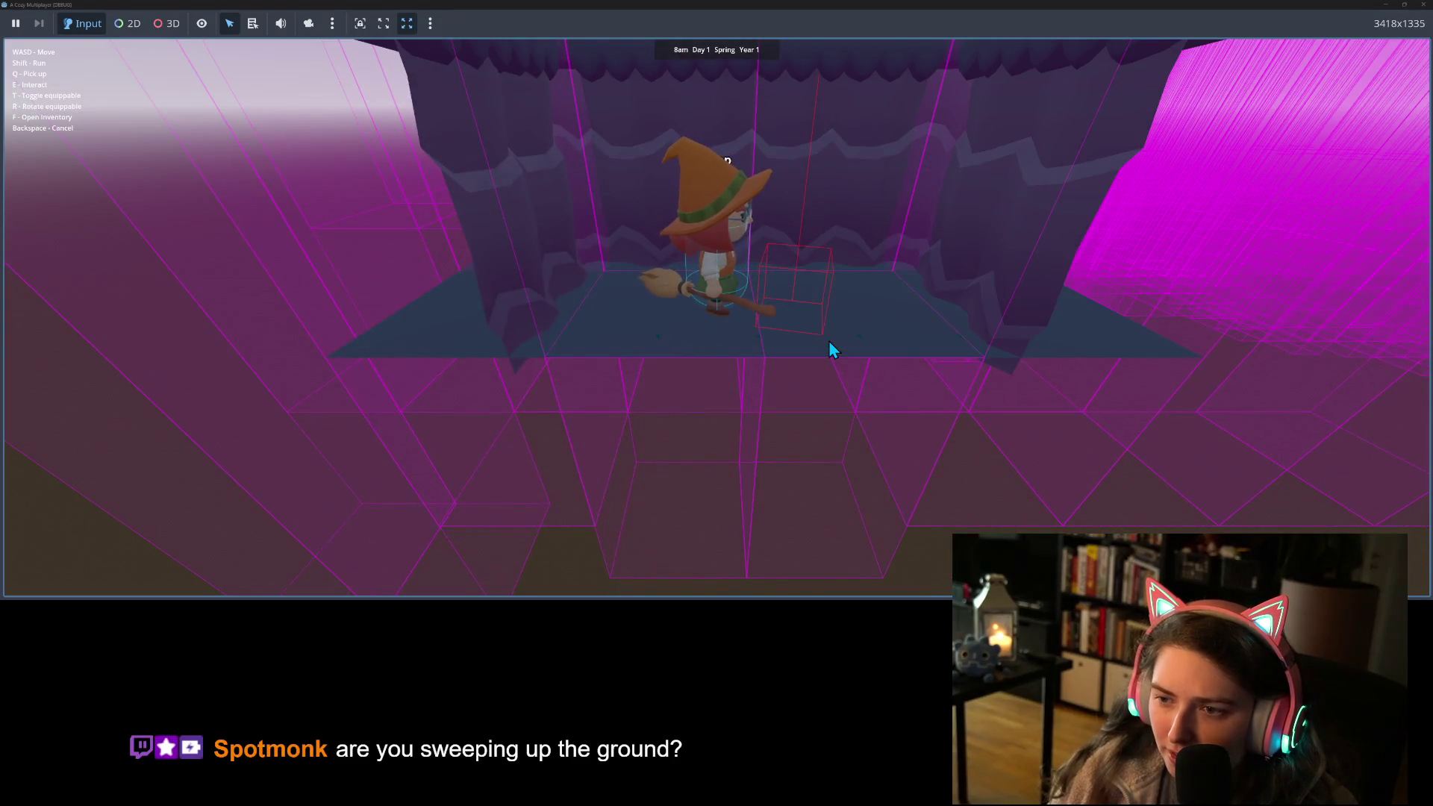
pyautogui.press('e')
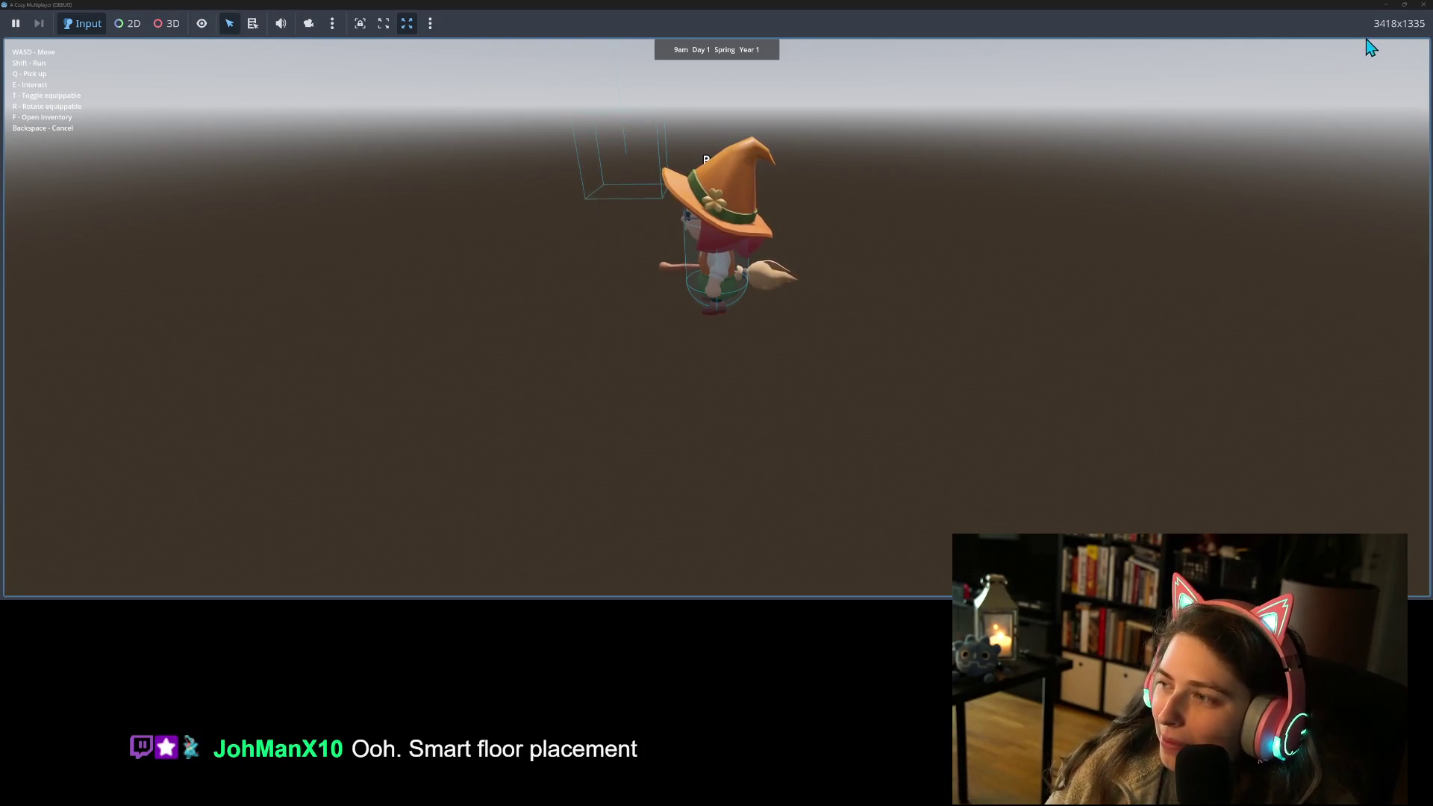
# Step: Close the game window and open the ground_piece scene in the editor
pyautogui.click(1423, 6)
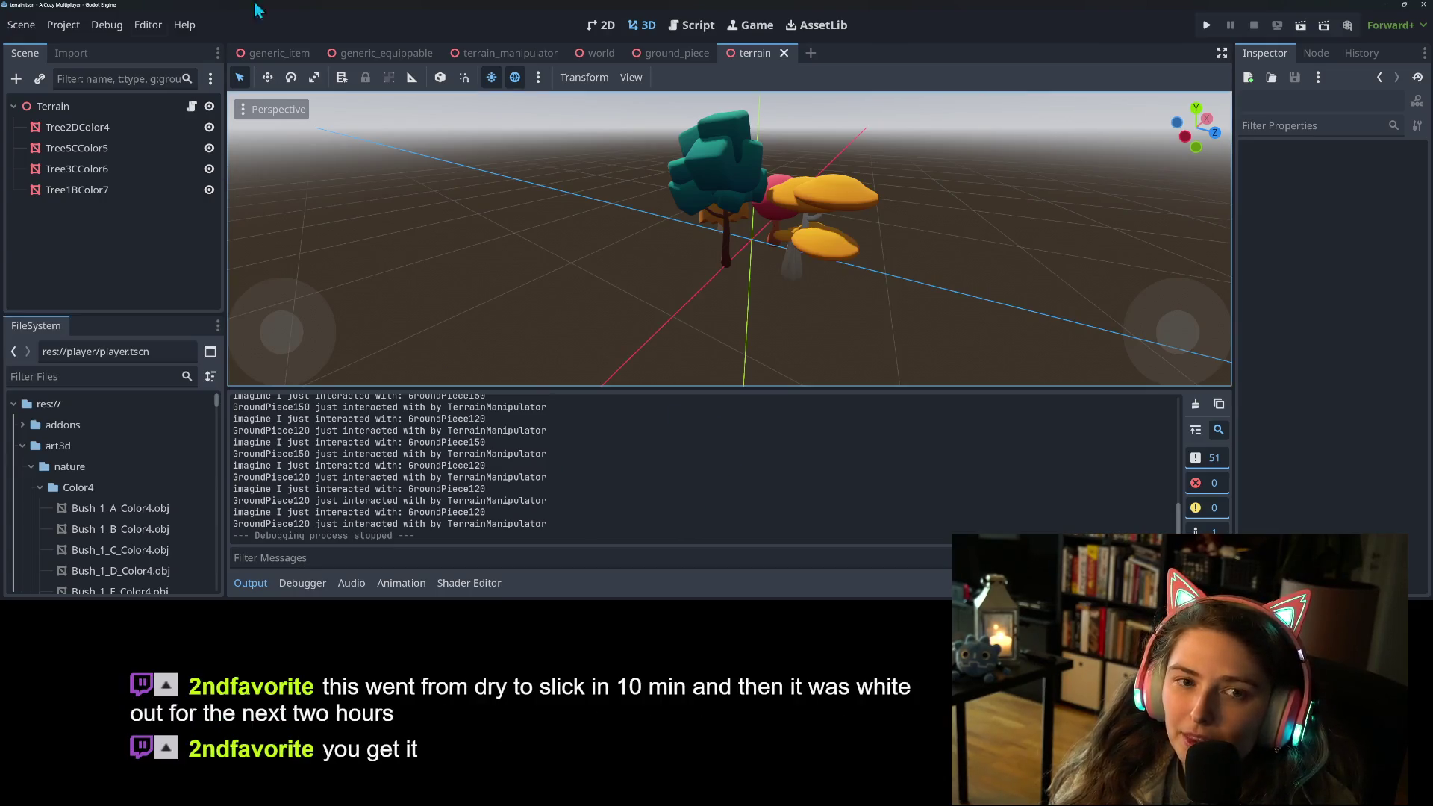
pyautogui.click(656, 56)
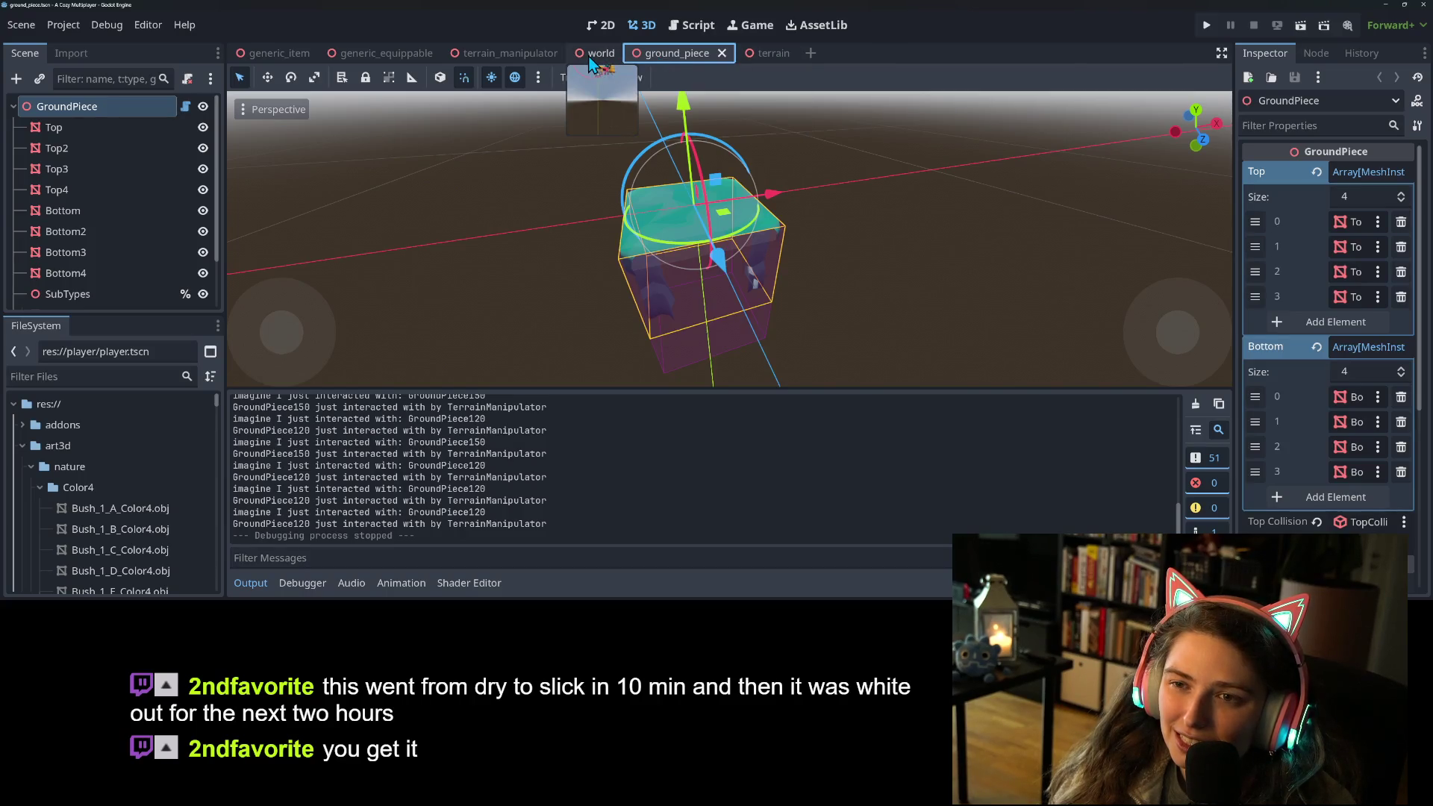
# Step: Open ground_piece.gd with the Output panel collapsed and bring the height setter into view
pyautogui.click(182, 108)
pyautogui.click(254, 583)
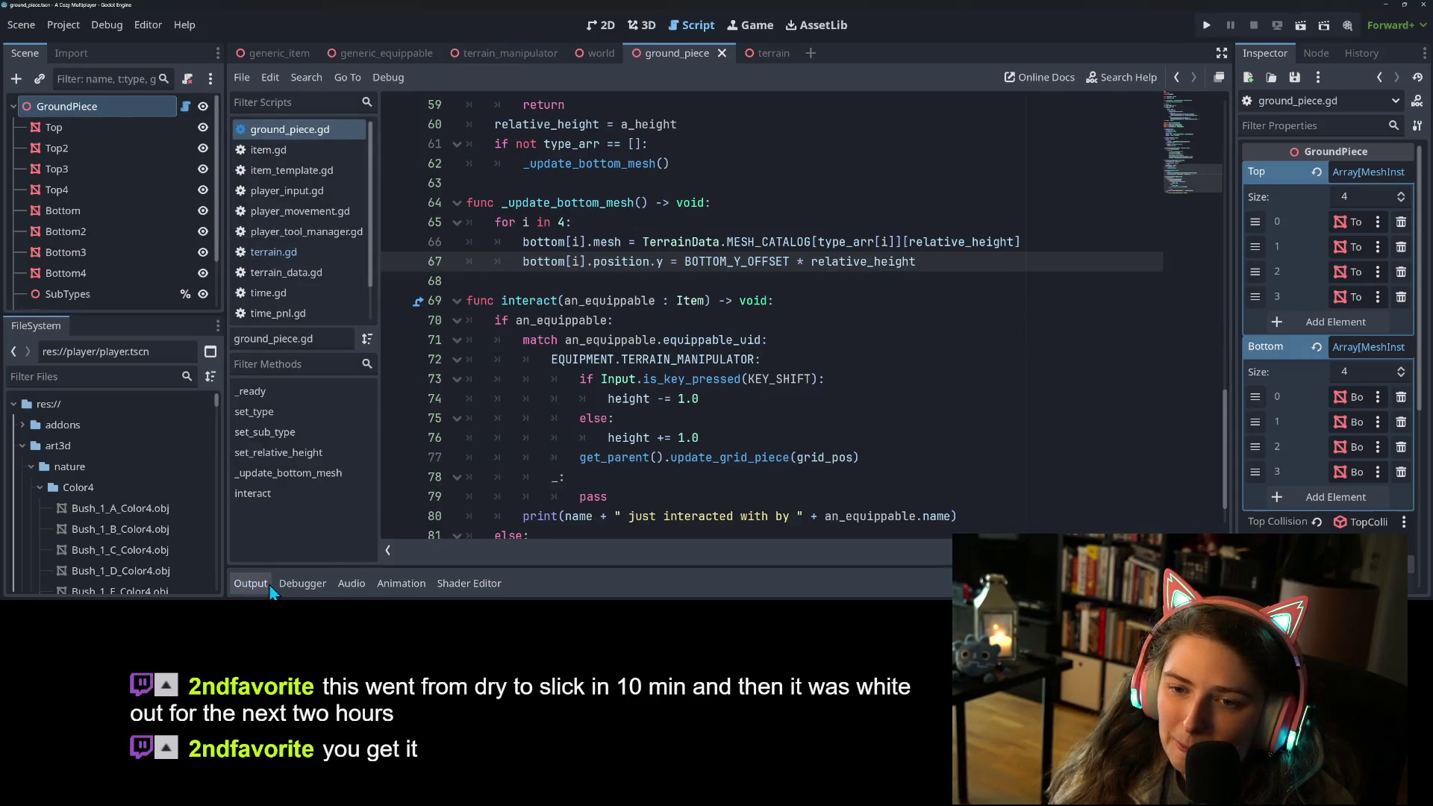
pyautogui.scroll(-1, 651, 418)
pyautogui.scroll(1, 651, 417)
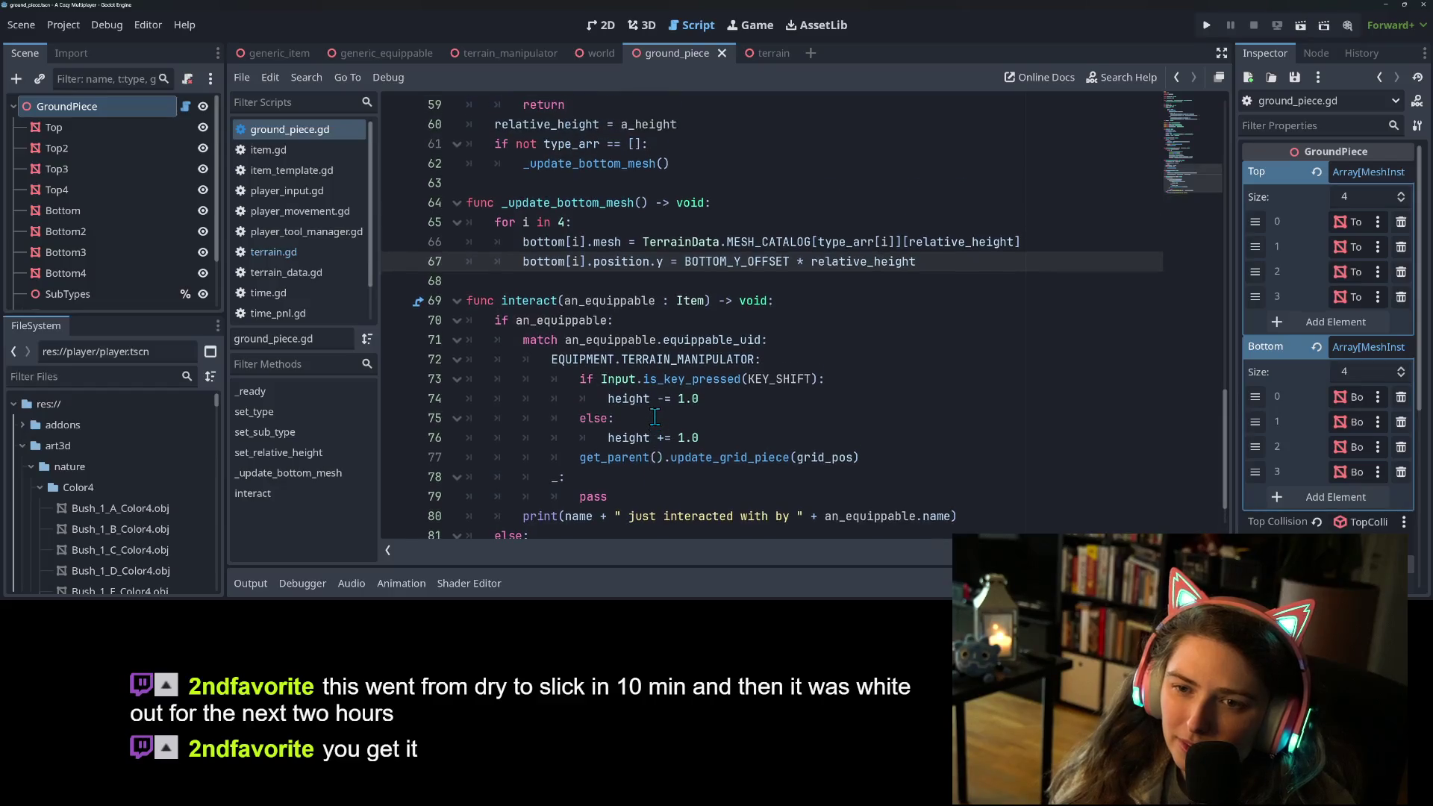
pyautogui.scroll(-1, 706, 442)
pyautogui.scroll(8, 705, 444)
pyautogui.scroll(12, 704, 443)
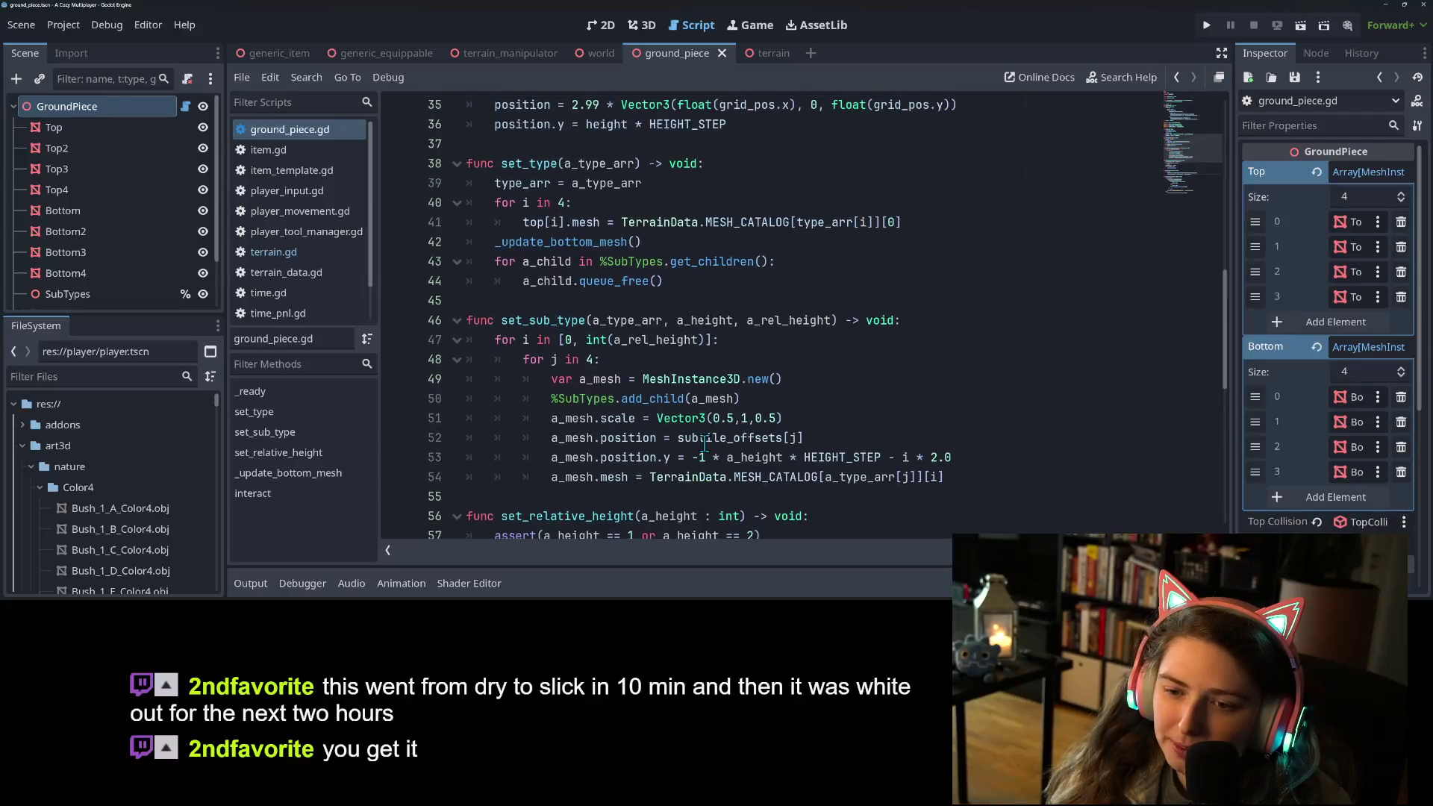
pyautogui.scroll(-2, 705, 442)
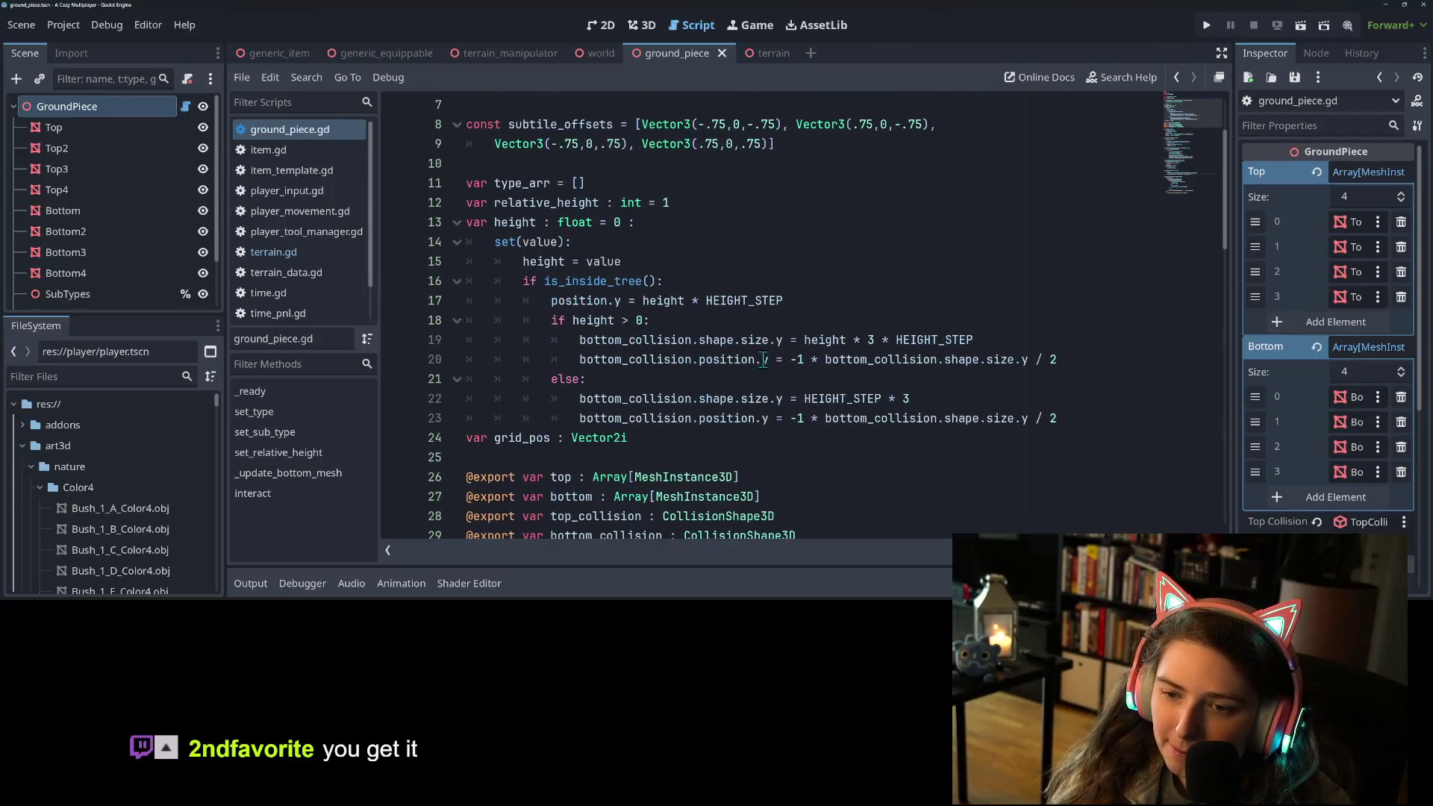
# Step: Inspect HEIGHT_STEP on line 19, confirming it is a float of 2.0
pyautogui.click(769, 339)
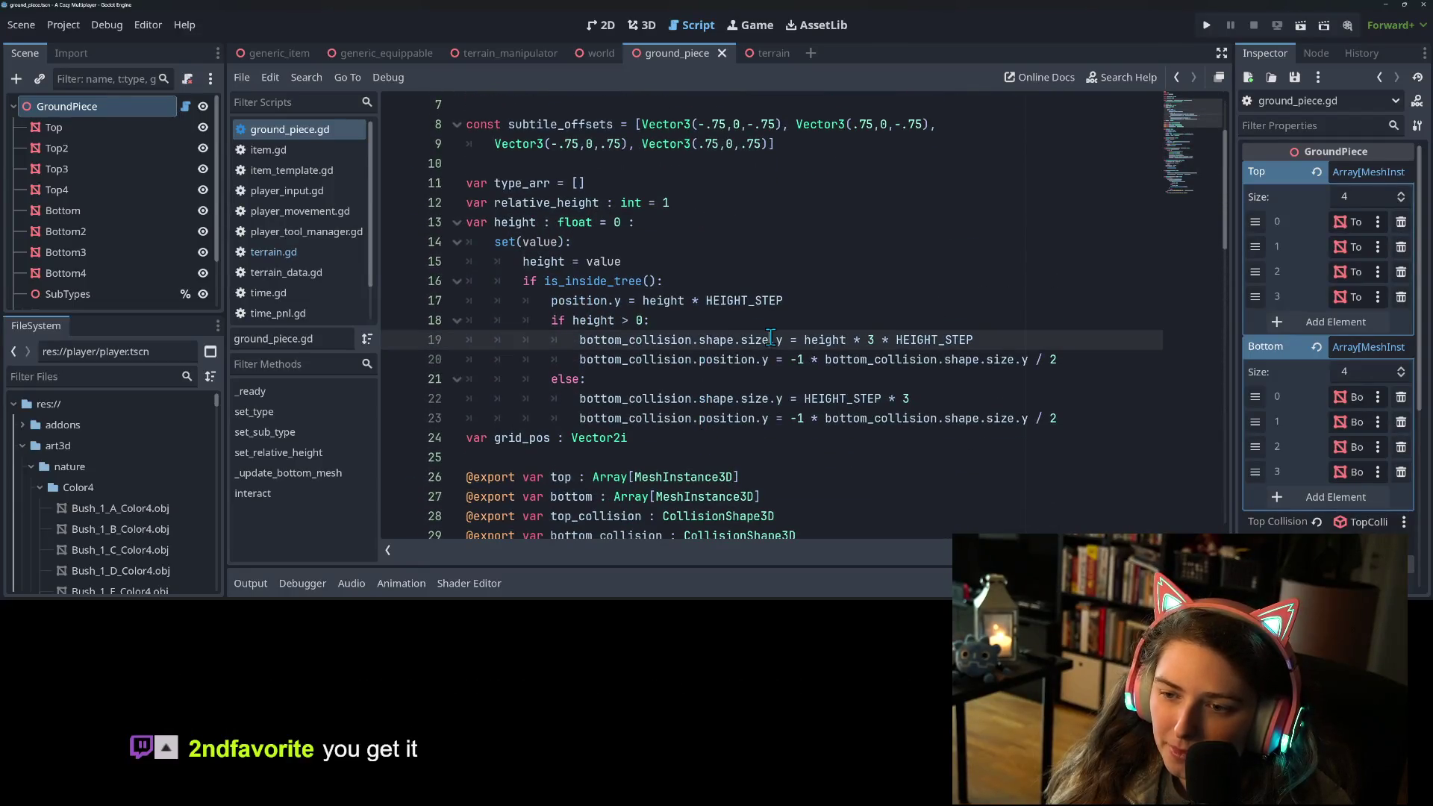
pyautogui.doubleClick(944, 343)
pyautogui.moveTo(945, 343)
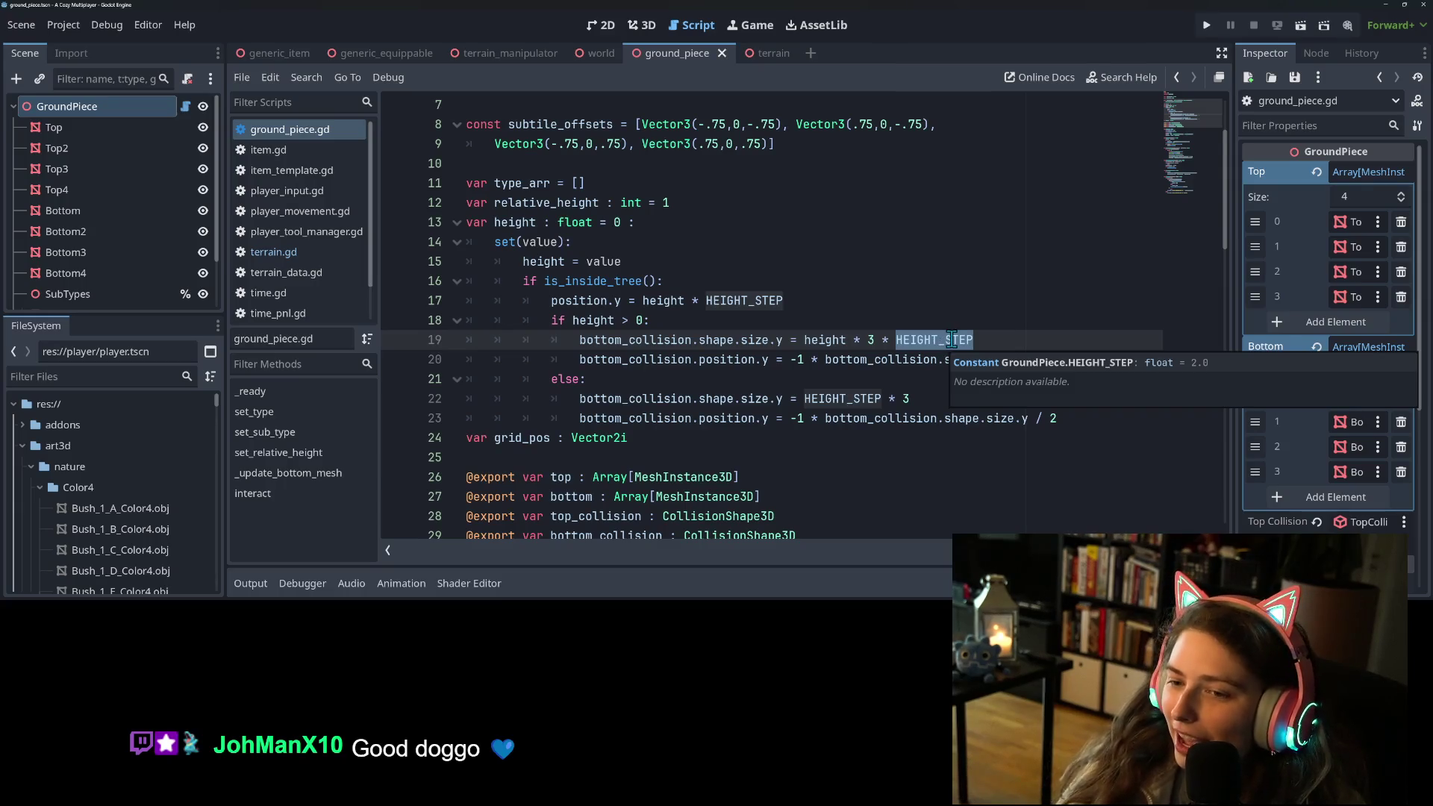
# Step: Dismiss the HEIGHT_STEP tooltip, leaving the height setter code visible
pyautogui.click(981, 319)
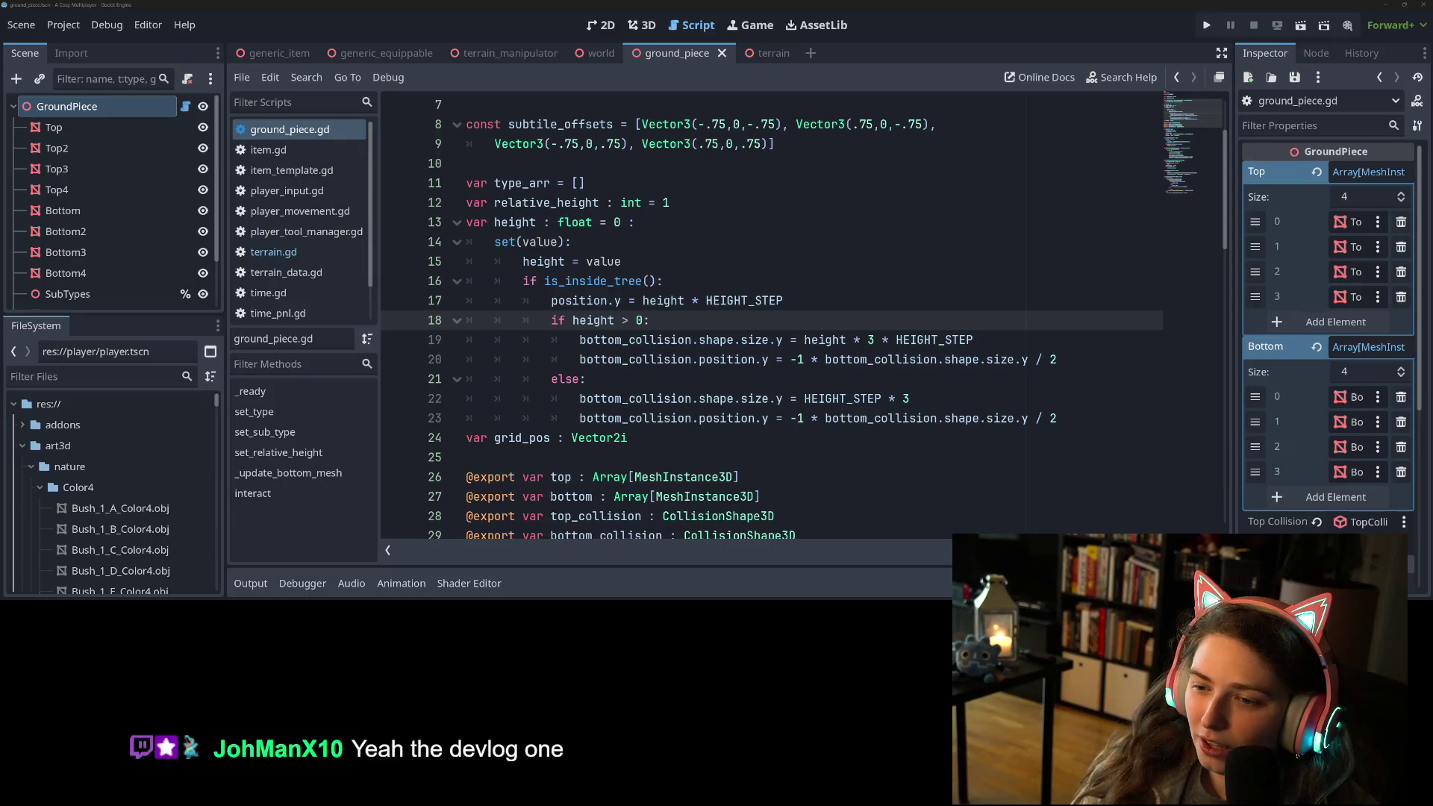
# Step: Review the height > 0 condition and else-branch collision line, then return to the world scene
pyautogui.tripleClick(611, 320)
pyautogui.moveTo(573, 320); pyautogui.dragTo(649, 319)
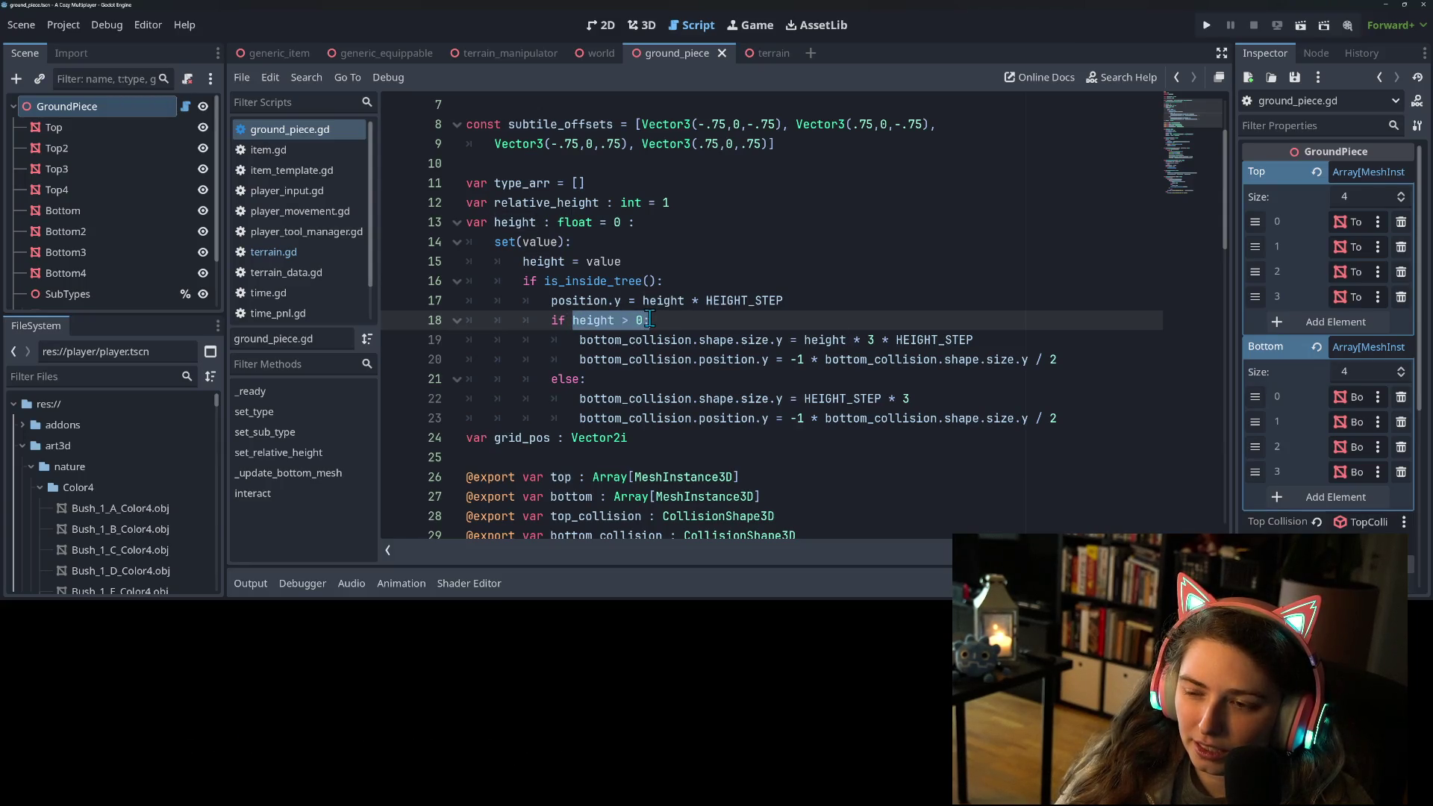
pyautogui.click(649, 319)
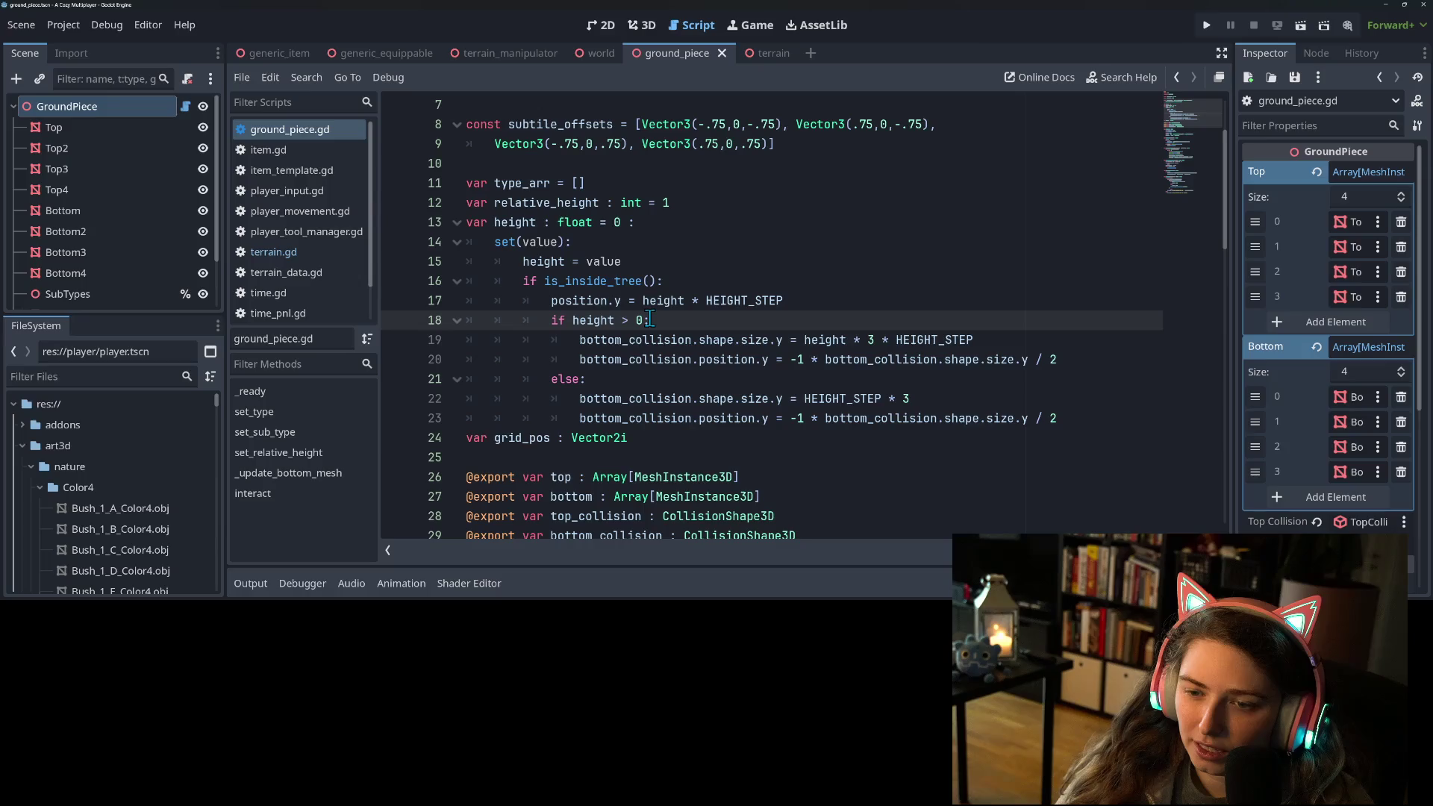
pyautogui.doubleClick(612, 321)
pyautogui.click(856, 399)
pyautogui.click(963, 403)
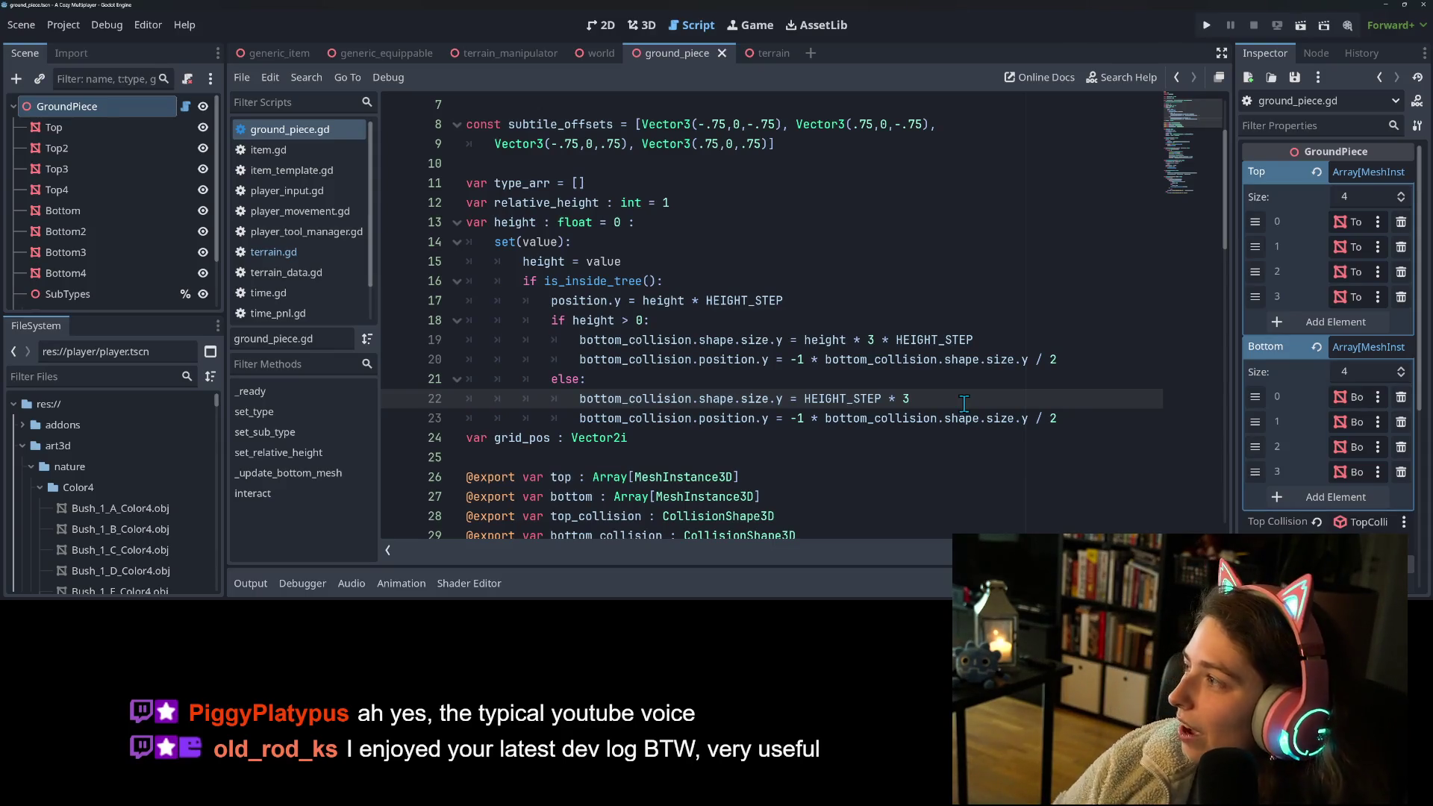
pyautogui.hotkey('ctrl', 'shift', 'Tab')
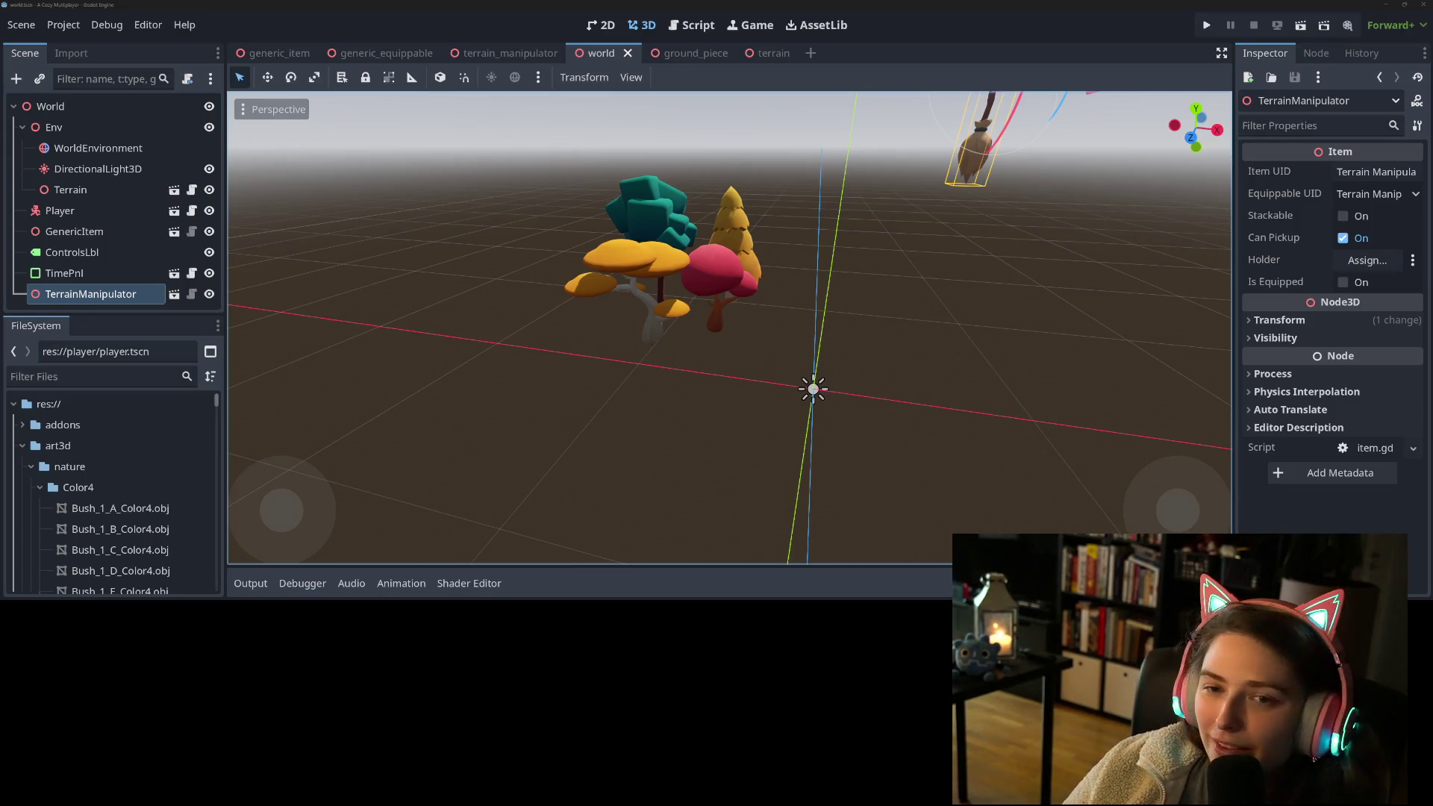
# Step: Orbit and zoom the Godot 3D viewport in toward the world's trees
pyautogui.moveTo(964, 376)
pyautogui.mouseDown(button='middle')
pyautogui.moveTo(853, 391)
pyautogui.moveTo(955, 377)
pyautogui.moveTo(918, 364)
pyautogui.mouseUp(button='middle')
pyautogui.scroll(3, 955, 377)
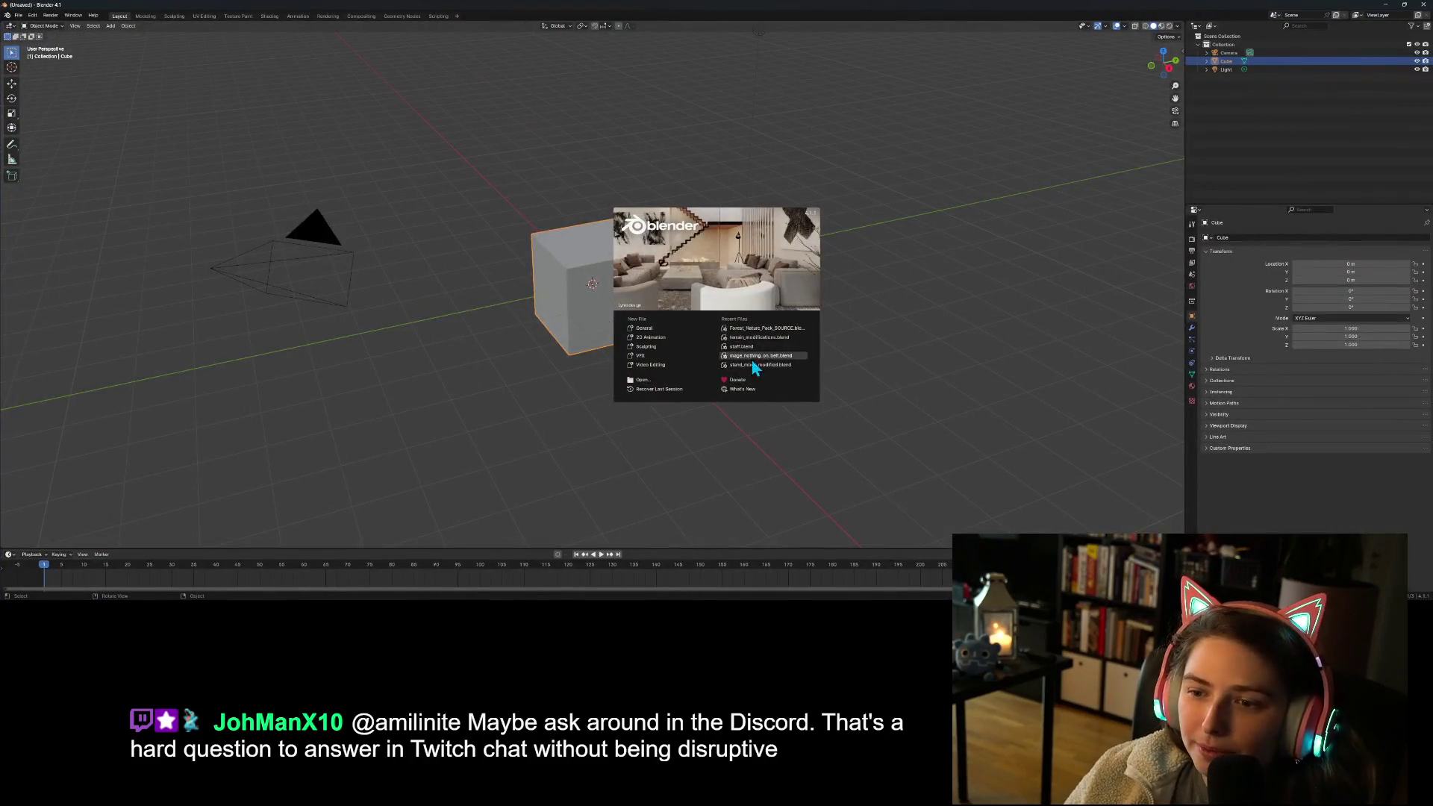
# Step: Open Forest_Nature_Pack_SOURCE.blend from the splash screen's recent files
pyautogui.click(768, 329)
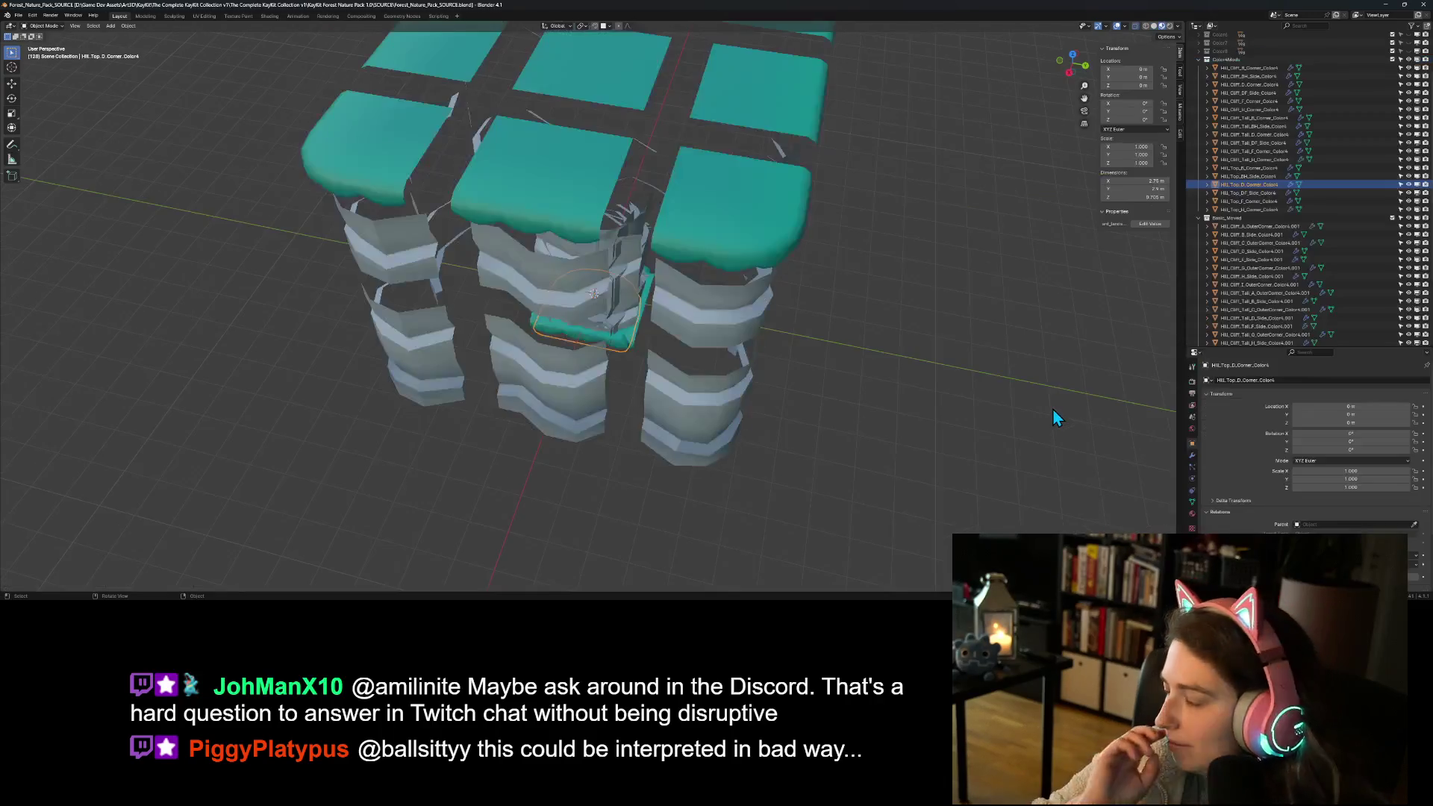
pyautogui.scroll(-8, 821, 382)
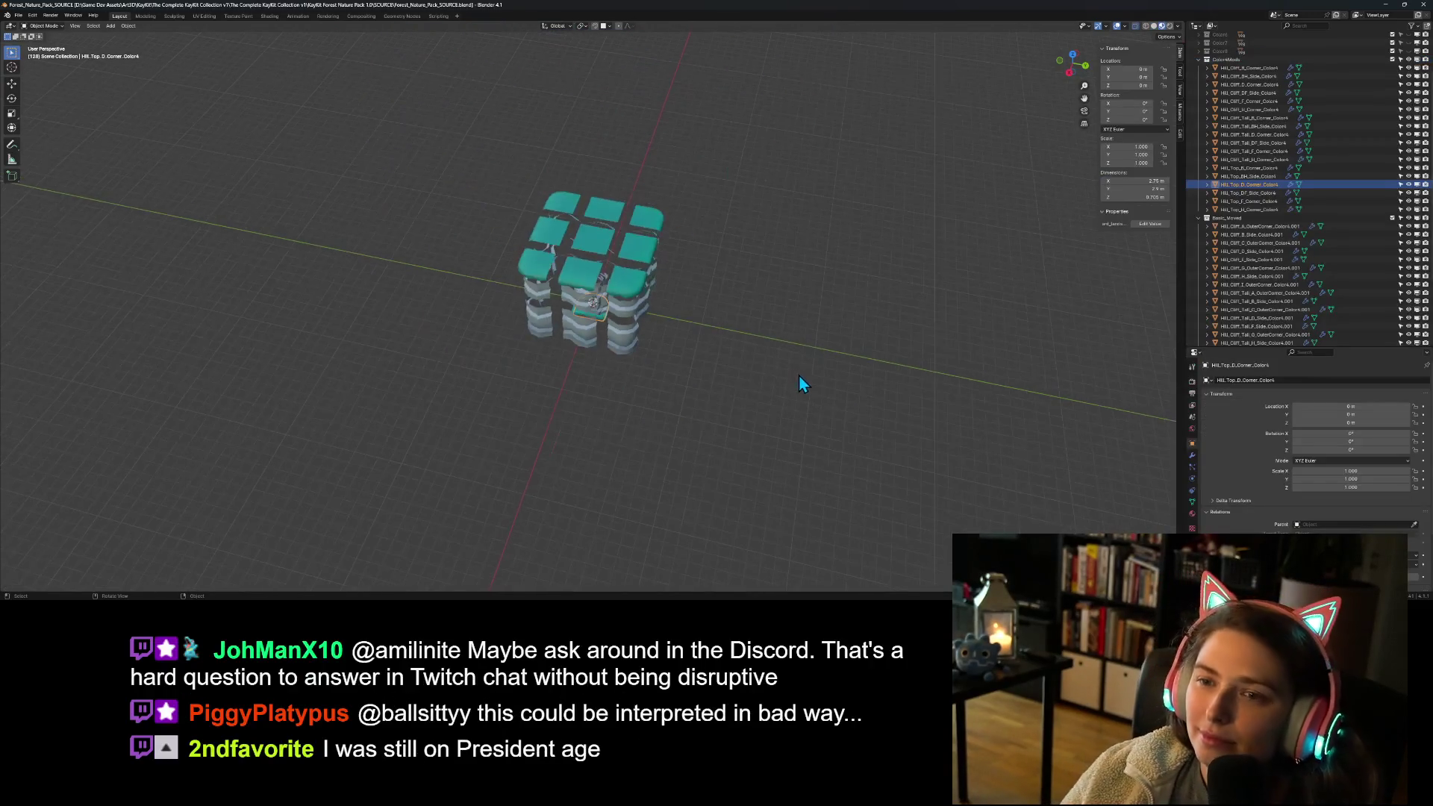
pyautogui.moveTo(705, 379)
pyautogui.mouseDown(button='middle')
pyautogui.moveTo(795, 358)
pyautogui.moveTo(742, 347)
pyautogui.moveTo(795, 328)
pyautogui.moveTo(771, 369)
pyautogui.moveTo(746, 360)
pyautogui.mouseUp(button='middle')
pyautogui.scroll(-3, 794, 361)
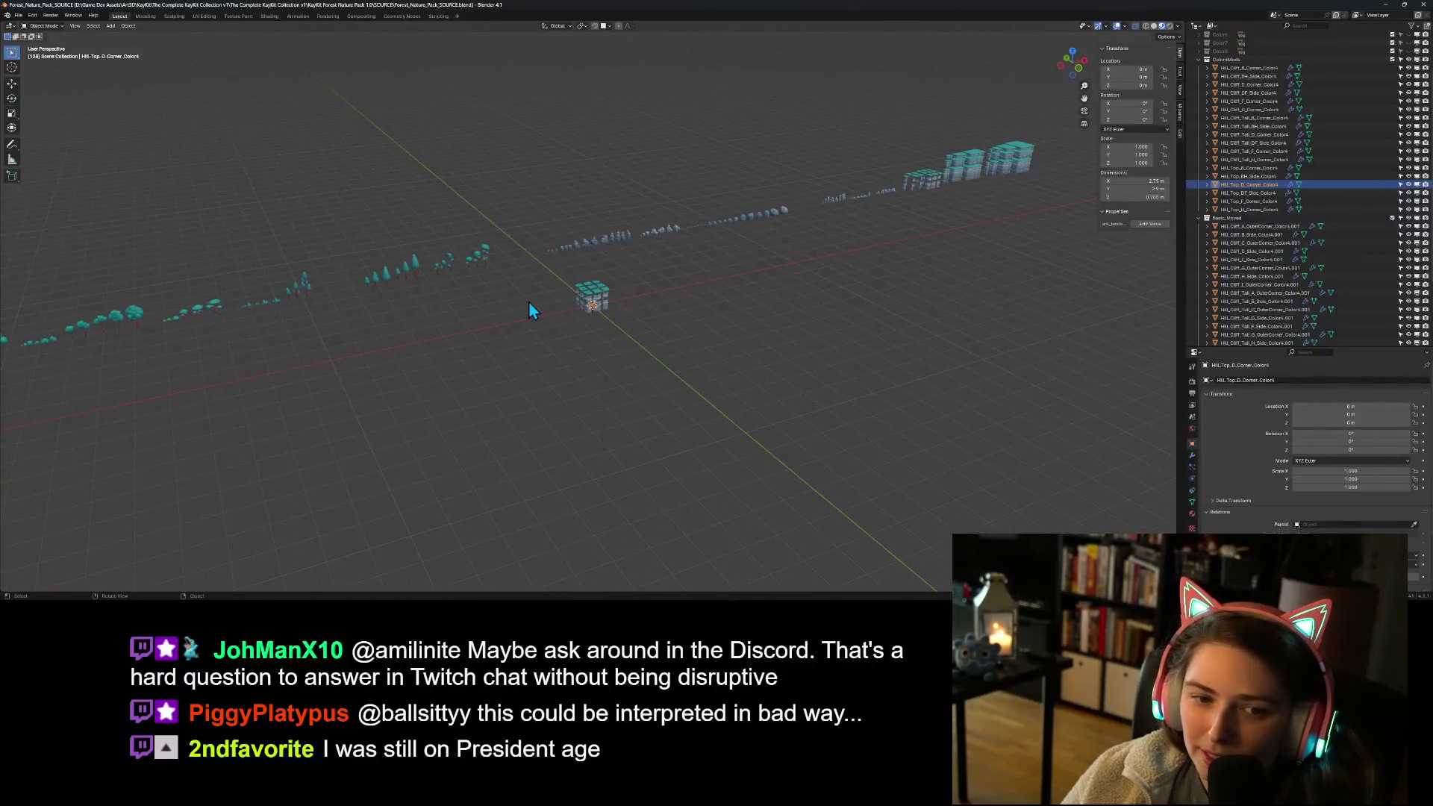
# Step: Select a pine tree and frame the row of pine trees in the view
pyautogui.click(375, 279)
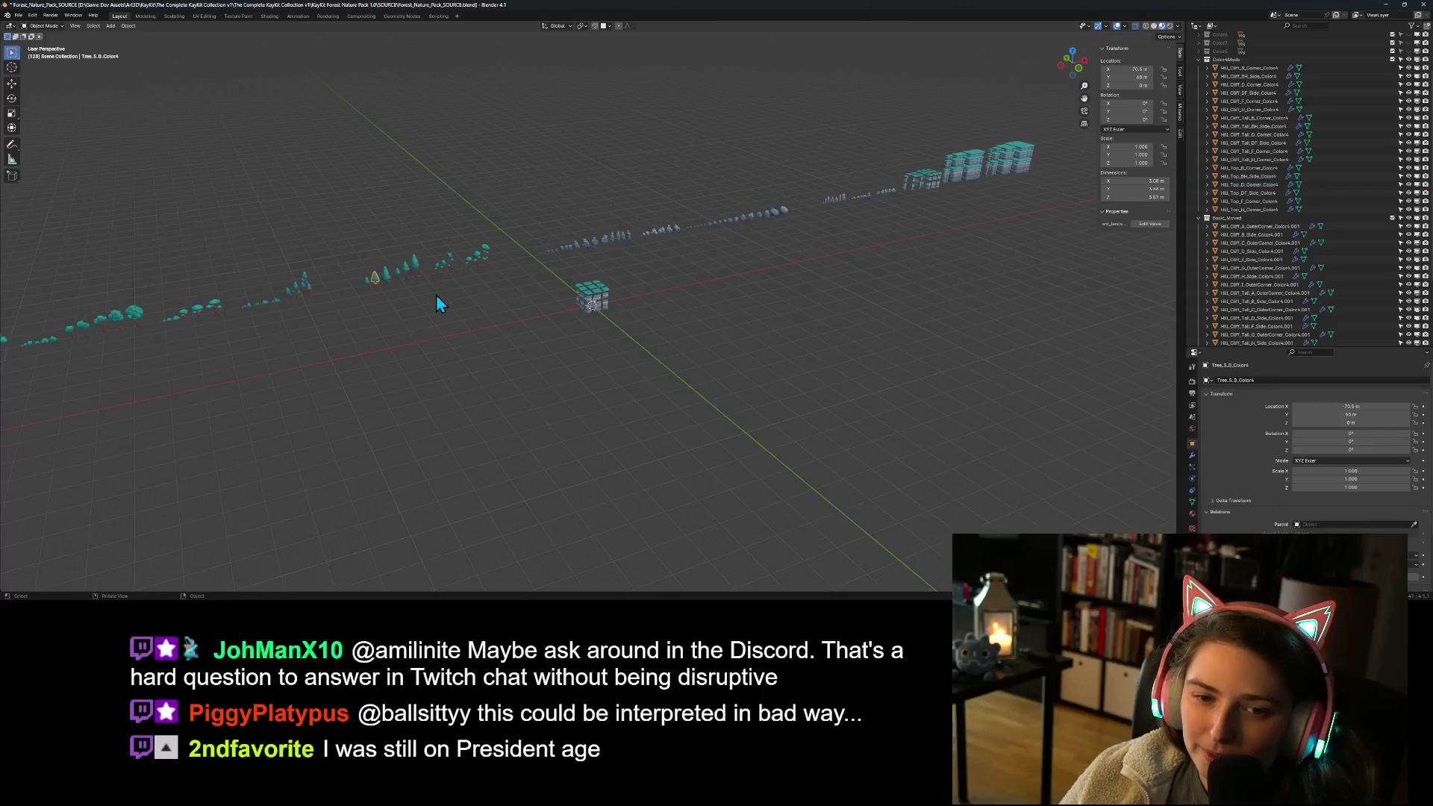
pyautogui.scroll(5, 439, 294)
pyautogui.keyDown('shift'); pyautogui.moveTo(448, 303); pyautogui.dragTo(1011, 386, button='middle'); pyautogui.keyUp('shift')
pyautogui.scroll(3, 433, 307)
pyautogui.moveTo(433, 308)
pyautogui.keyDown('shift'); pyautogui.mouseDown(button='middle')
pyautogui.moveTo(308, 299)
pyautogui.moveTo(425, 296)
pyautogui.moveTo(567, 333)
pyautogui.mouseUp(button='middle'); pyautogui.keyUp('shift')
pyautogui.scroll(4, 446, 350)
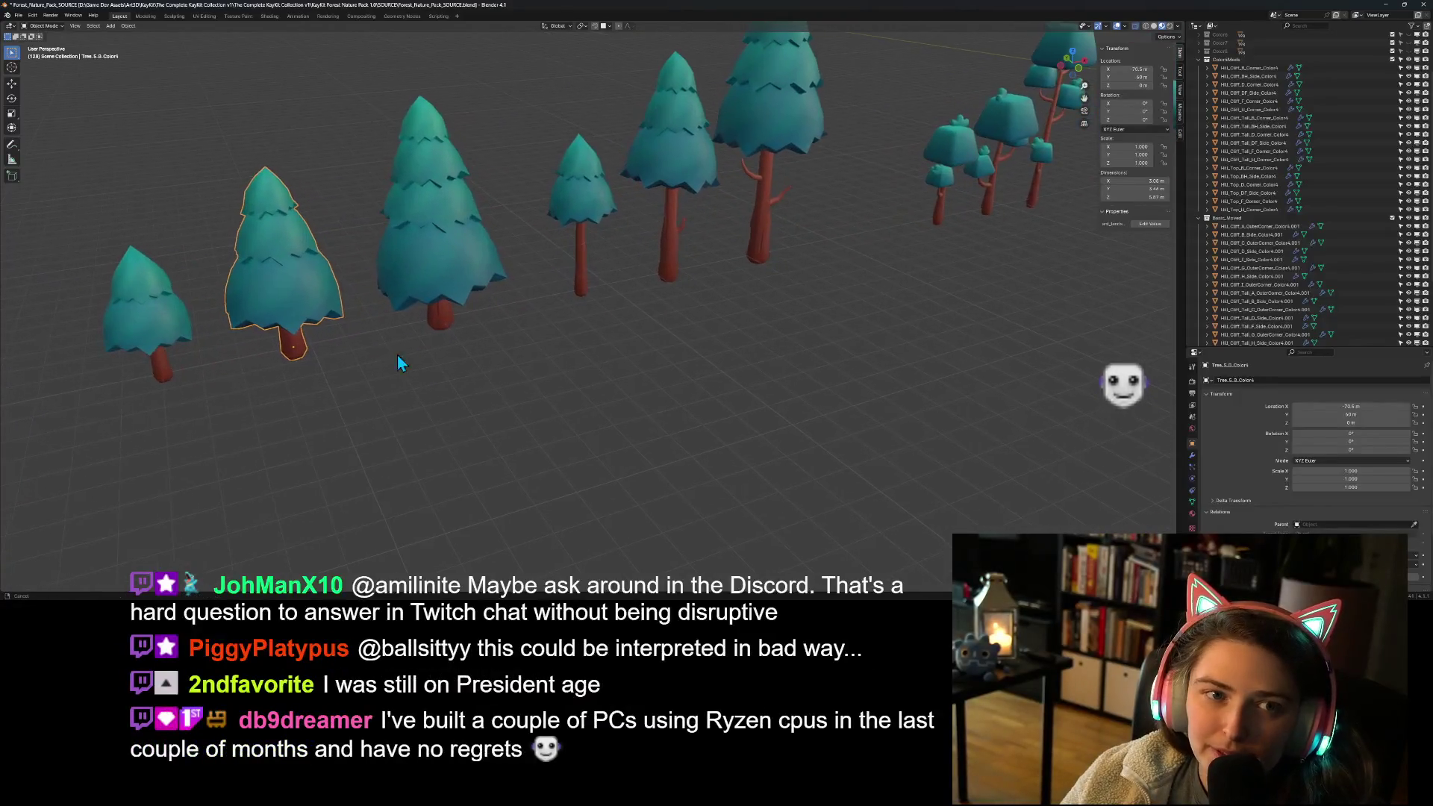
pyautogui.keyDown('shift'); pyautogui.moveTo(391, 354); pyautogui.dragTo(847, 337, button='middle'); pyautogui.keyUp('shift')
pyautogui.keyDown('shift'); pyautogui.moveTo(704, 391); pyautogui.dragTo(943, 388, button='middle'); pyautogui.keyUp('shift')
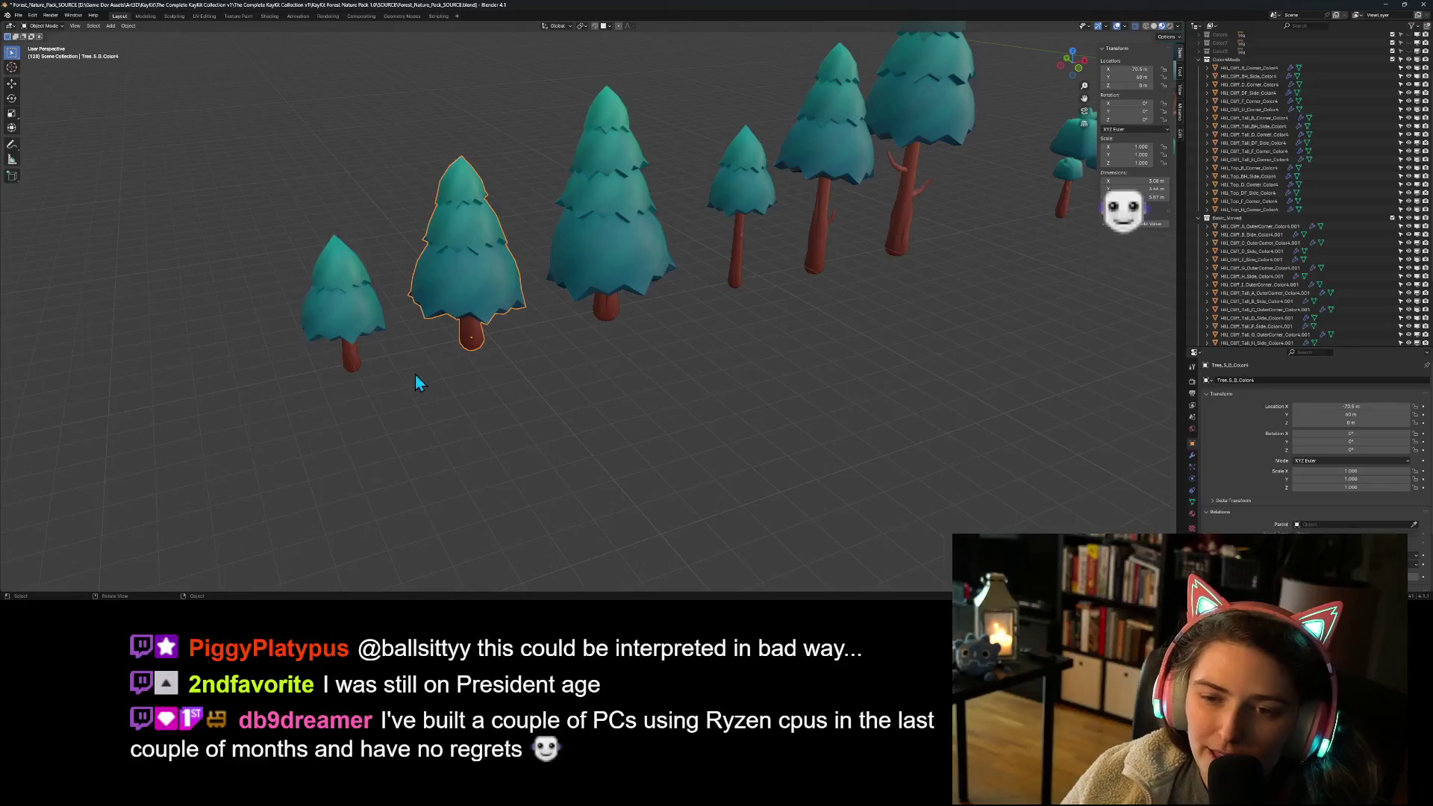
pyautogui.scroll(-4, 564, 368)
pyautogui.scroll(6, 384, 429)
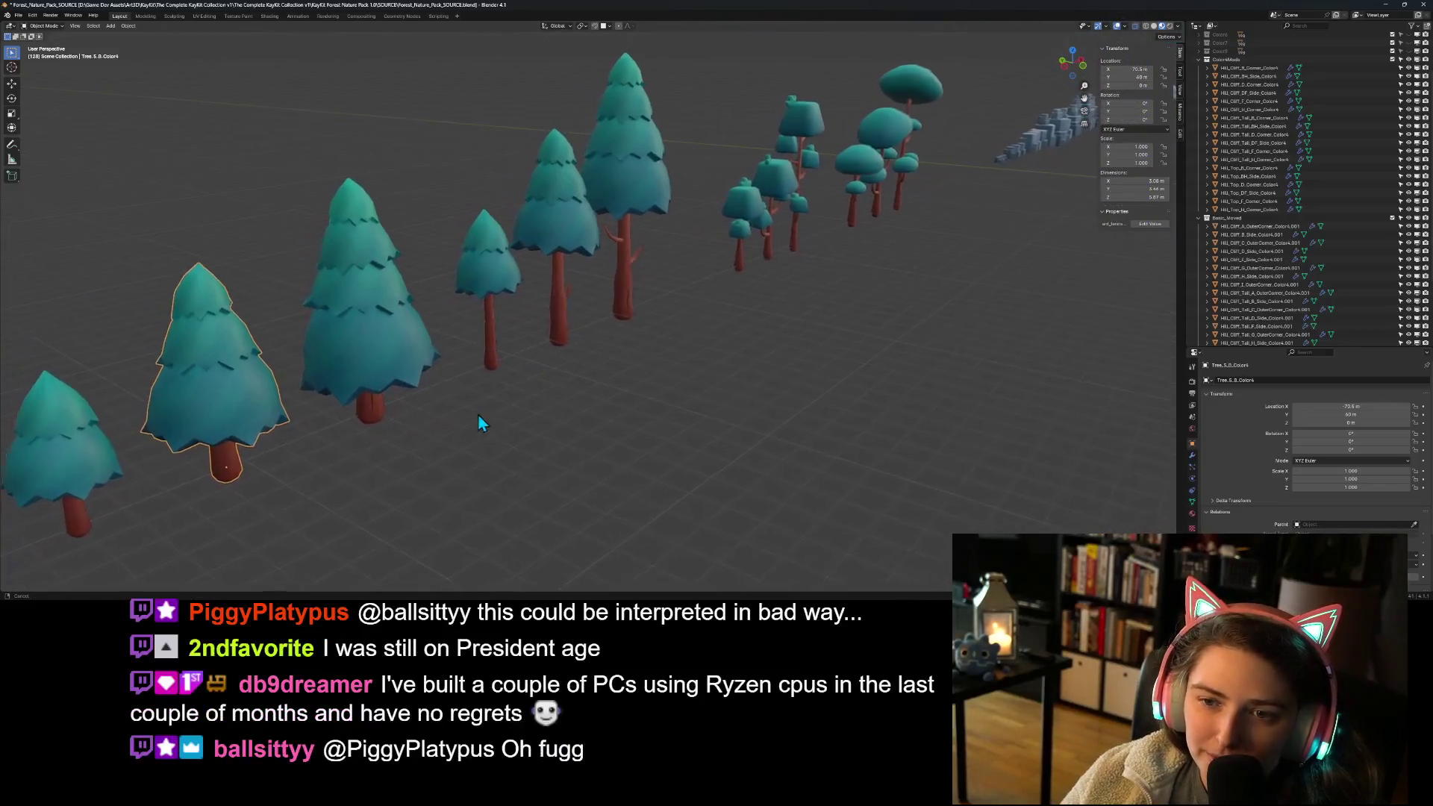
pyautogui.scroll(-2, 714, 391)
pyautogui.scroll(6, 709, 394)
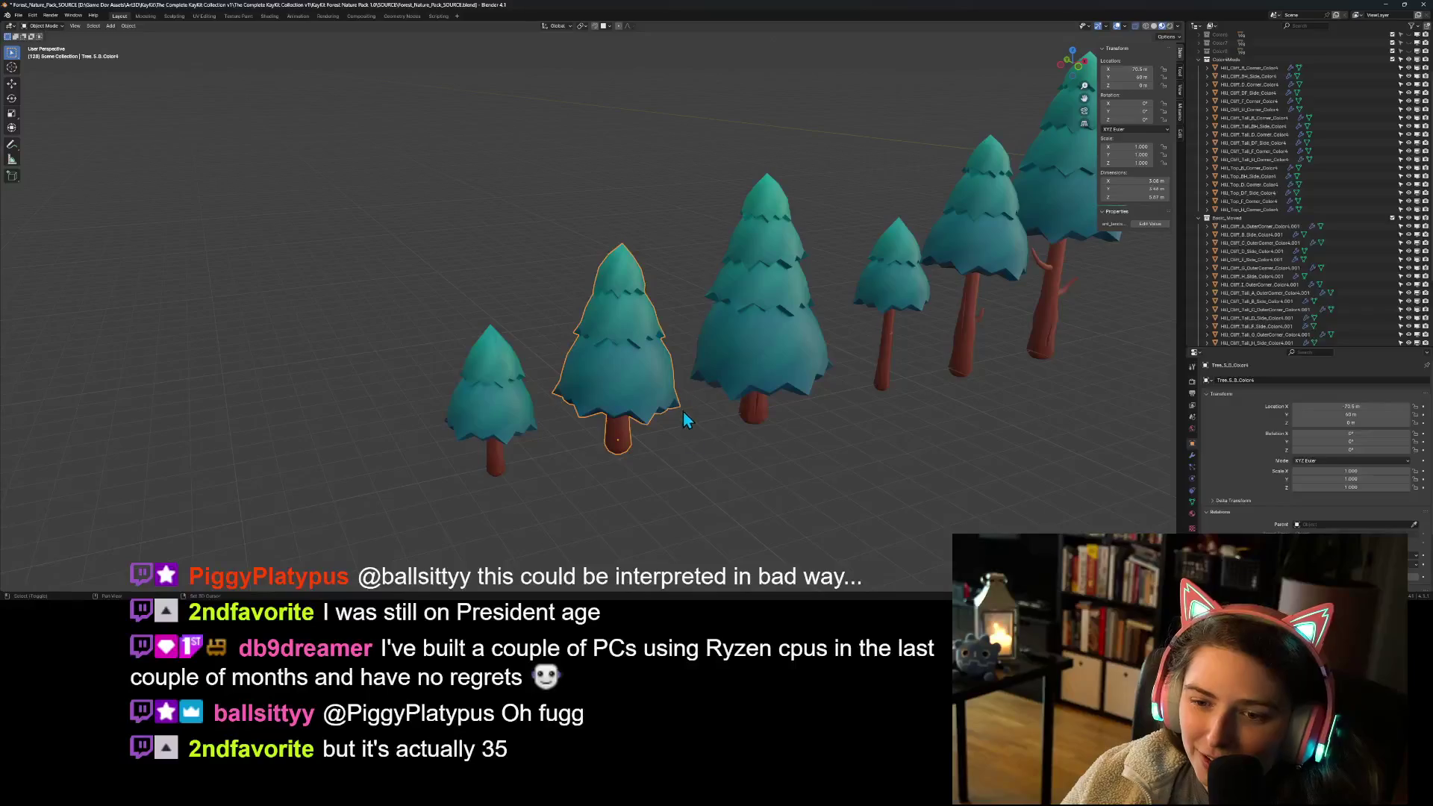
pyautogui.moveTo(597, 381)
pyautogui.keyDown('shift'); pyautogui.mouseDown(button='middle')
pyautogui.moveTo(410, 249)
pyautogui.moveTo(301, 226)
pyautogui.mouseUp(button='middle'); pyautogui.keyUp('shift')
pyautogui.scroll(-2, 746, 477)
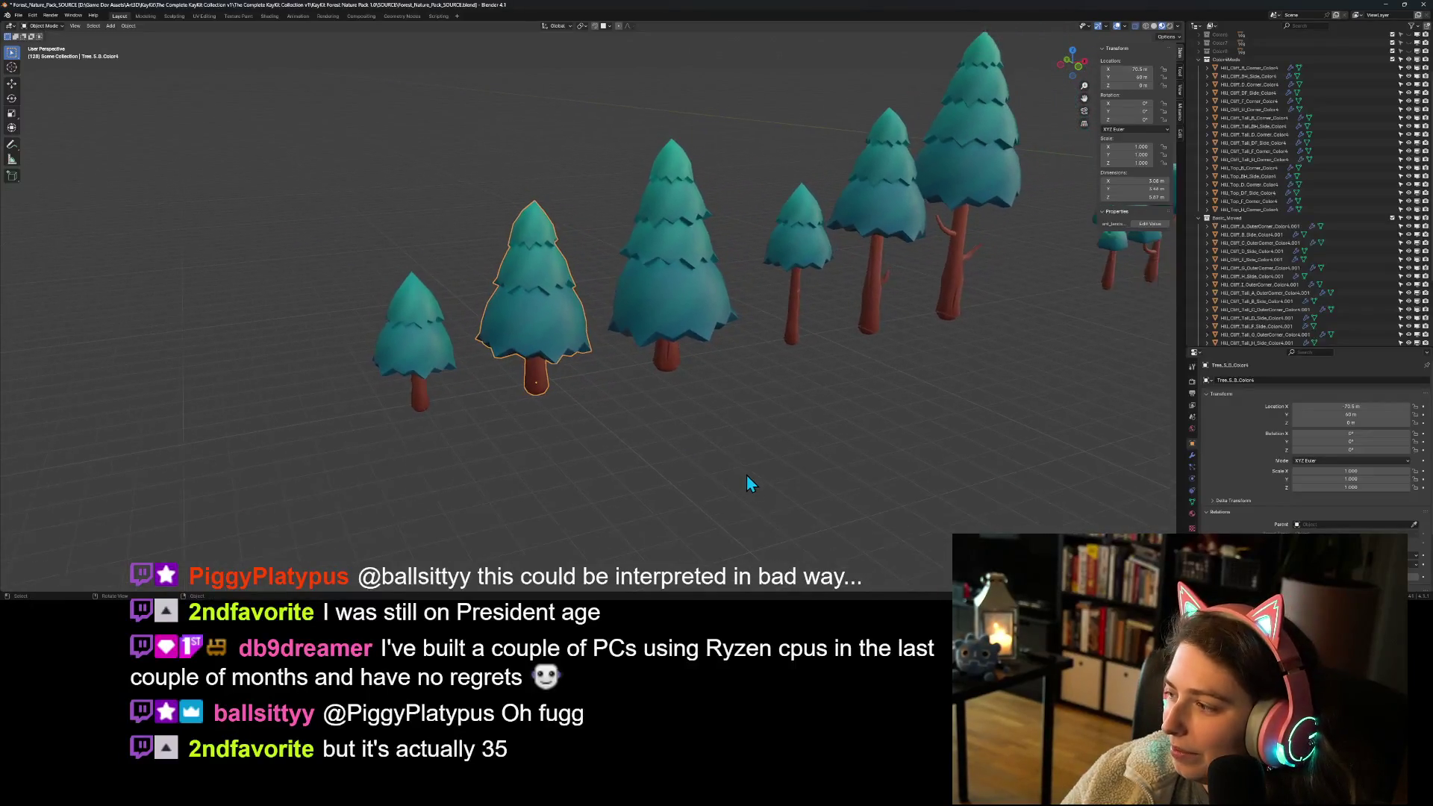
pyautogui.scroll(-4, 737, 482)
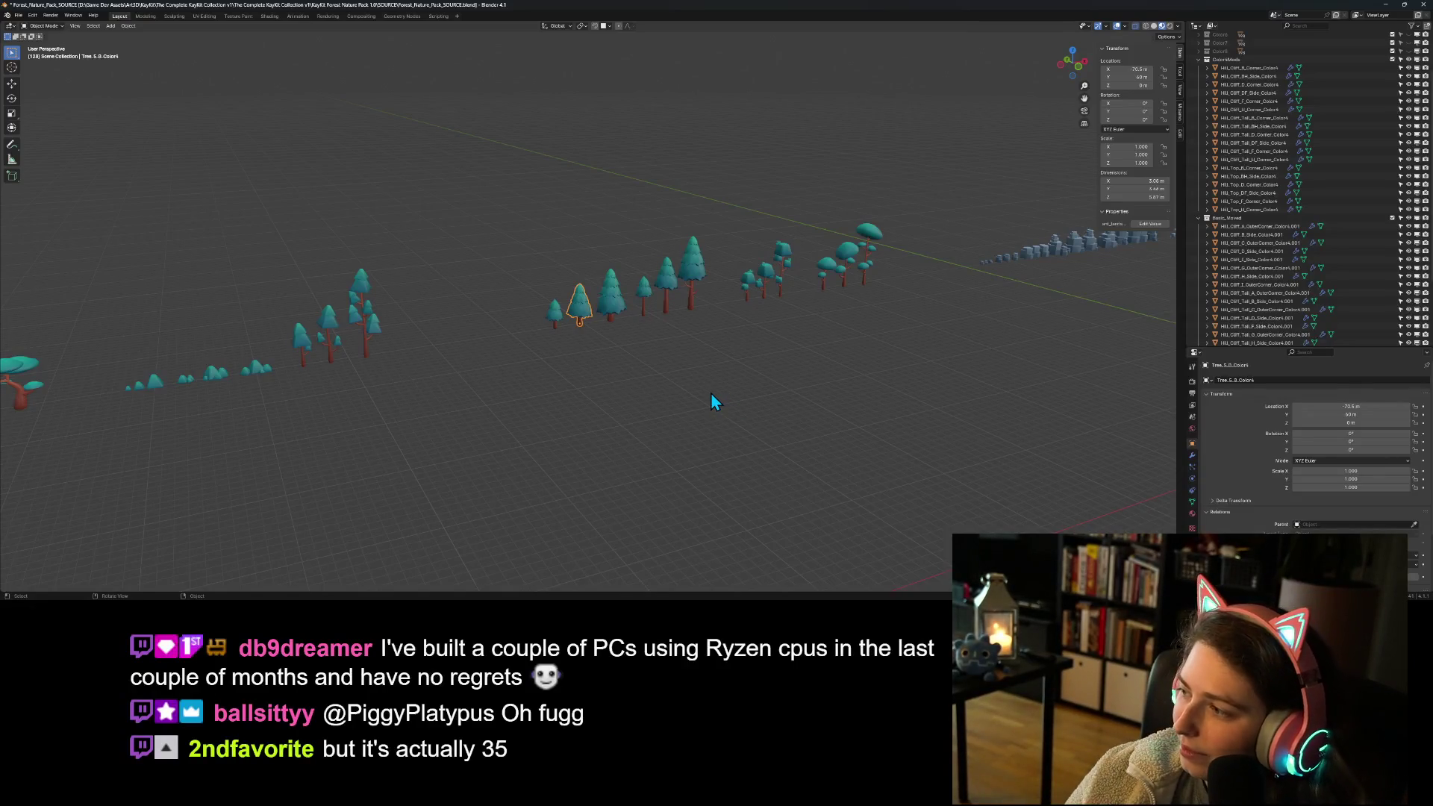
# Step: Zoom in on the pine trees and view them from lower down
pyautogui.rightClick(798, 400)
pyautogui.scroll(-10, 693, 336)
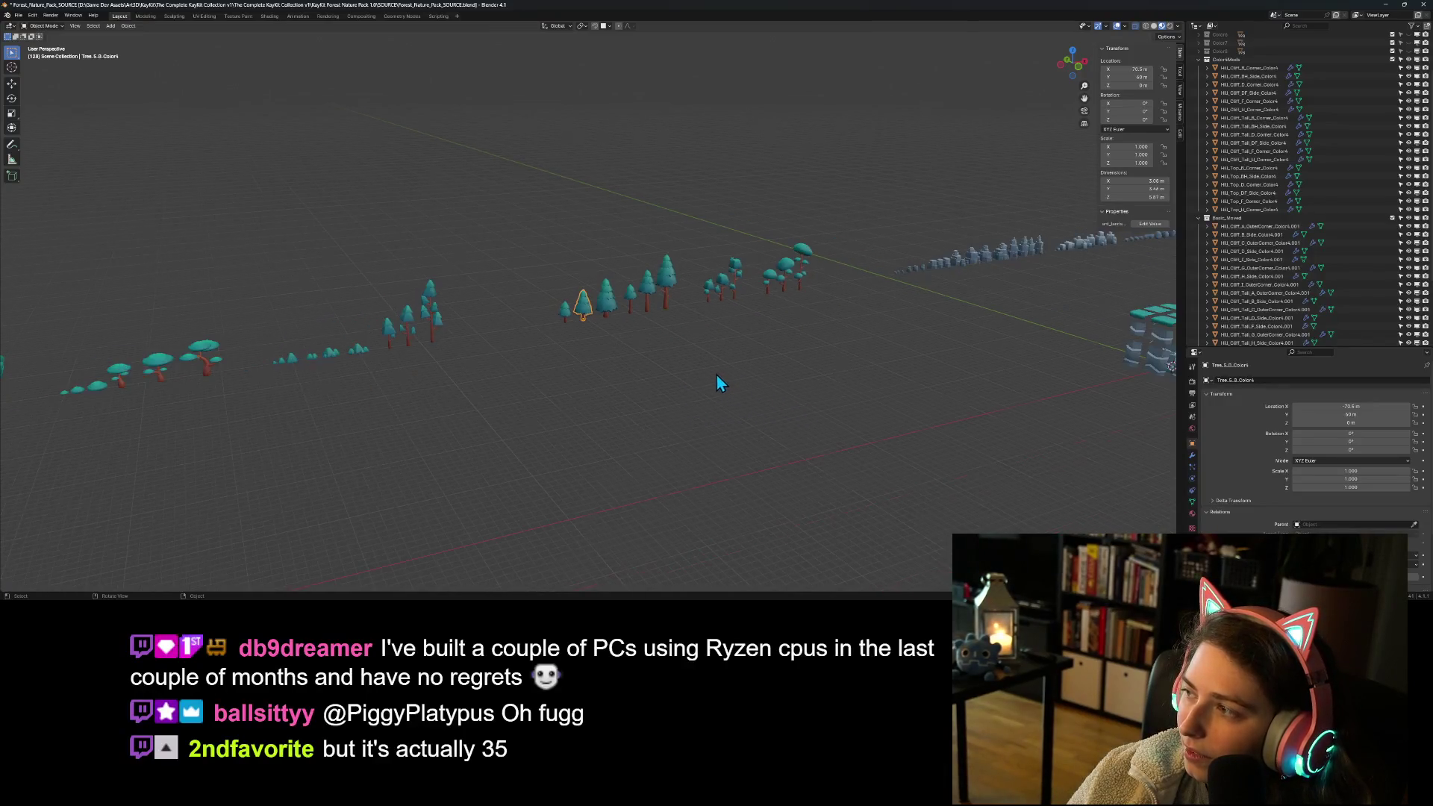
pyautogui.scroll(-2, 707, 376)
pyautogui.scroll(1, 303, 346)
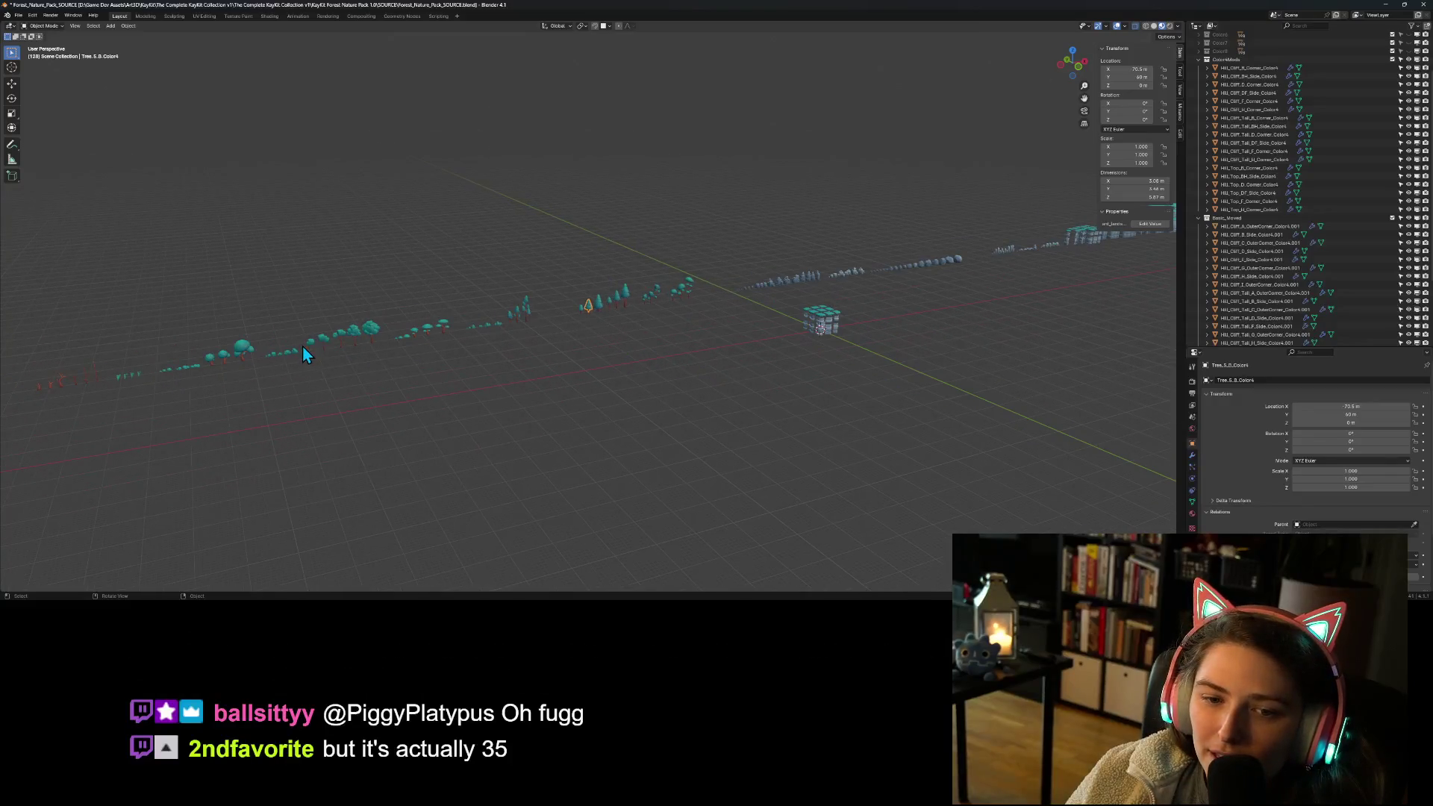
pyautogui.scroll(5, 414, 347)
pyautogui.scroll(3, 603, 392)
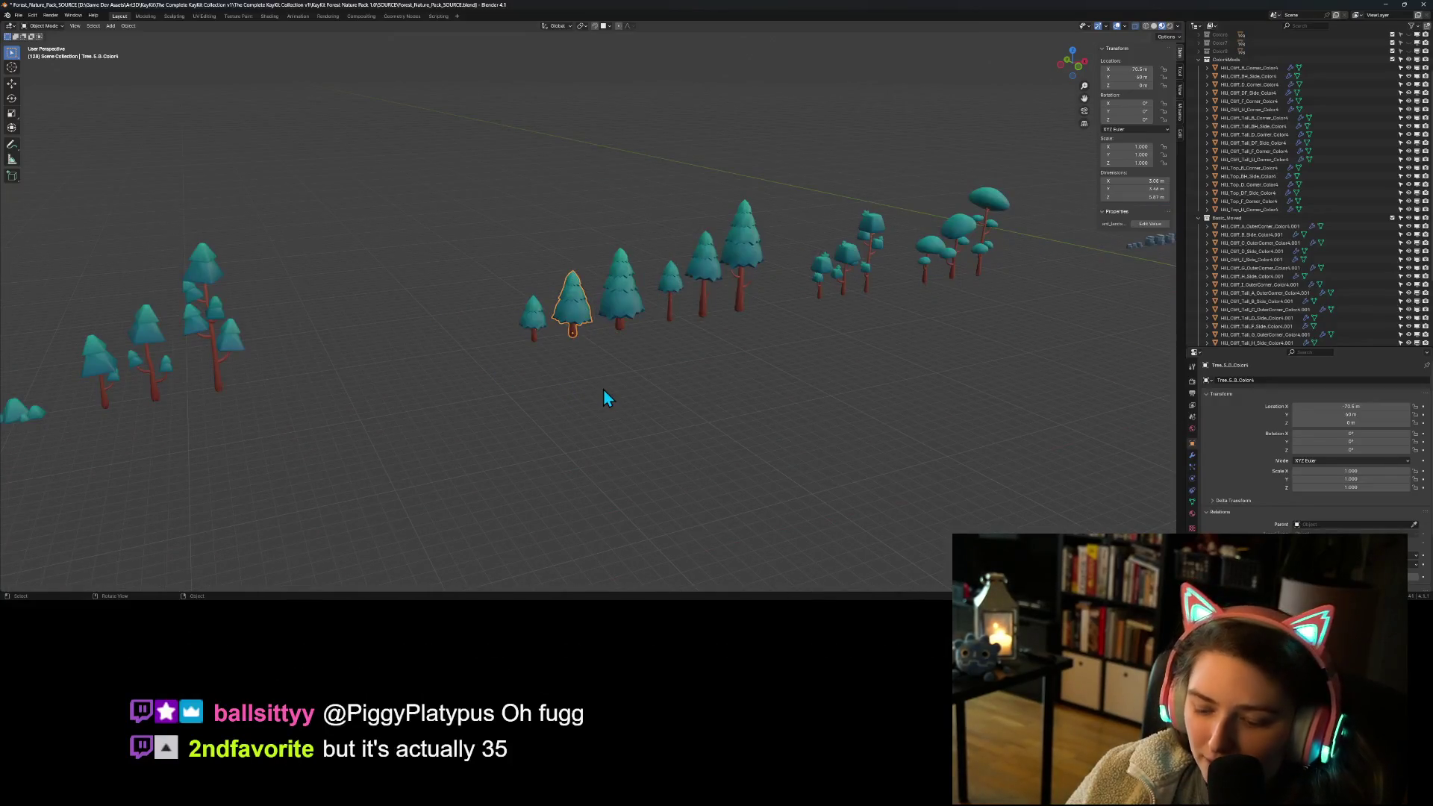
pyautogui.scroll(4, 603, 391)
pyautogui.moveTo(631, 433)
pyautogui.mouseDown(button='middle')
pyautogui.moveTo(657, 467)
pyautogui.moveTo(624, 441)
pyautogui.moveTo(646, 432)
pyautogui.moveTo(701, 476)
pyautogui.moveTo(746, 475)
pyautogui.moveTo(656, 476)
pyautogui.moveTo(691, 457)
pyautogui.moveTo(714, 470)
pyautogui.moveTo(675, 489)
pyautogui.moveTo(663, 454)
pyautogui.mouseUp(button='middle')
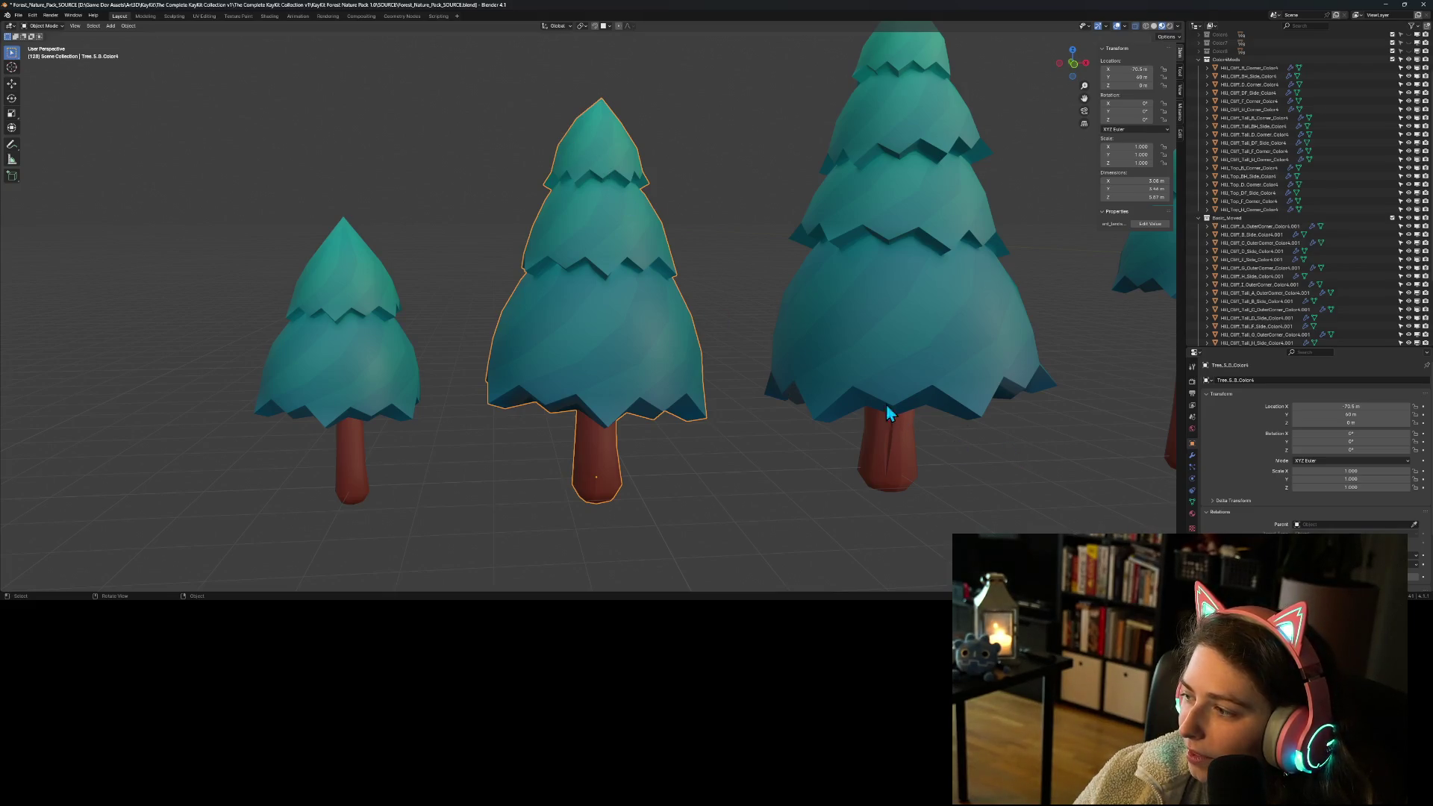
# Step: Give the middle pine tree smooth shading, then duplicate it and slide the copy along global Y
pyautogui.rightClick(610, 300)
pyautogui.click(610, 296)
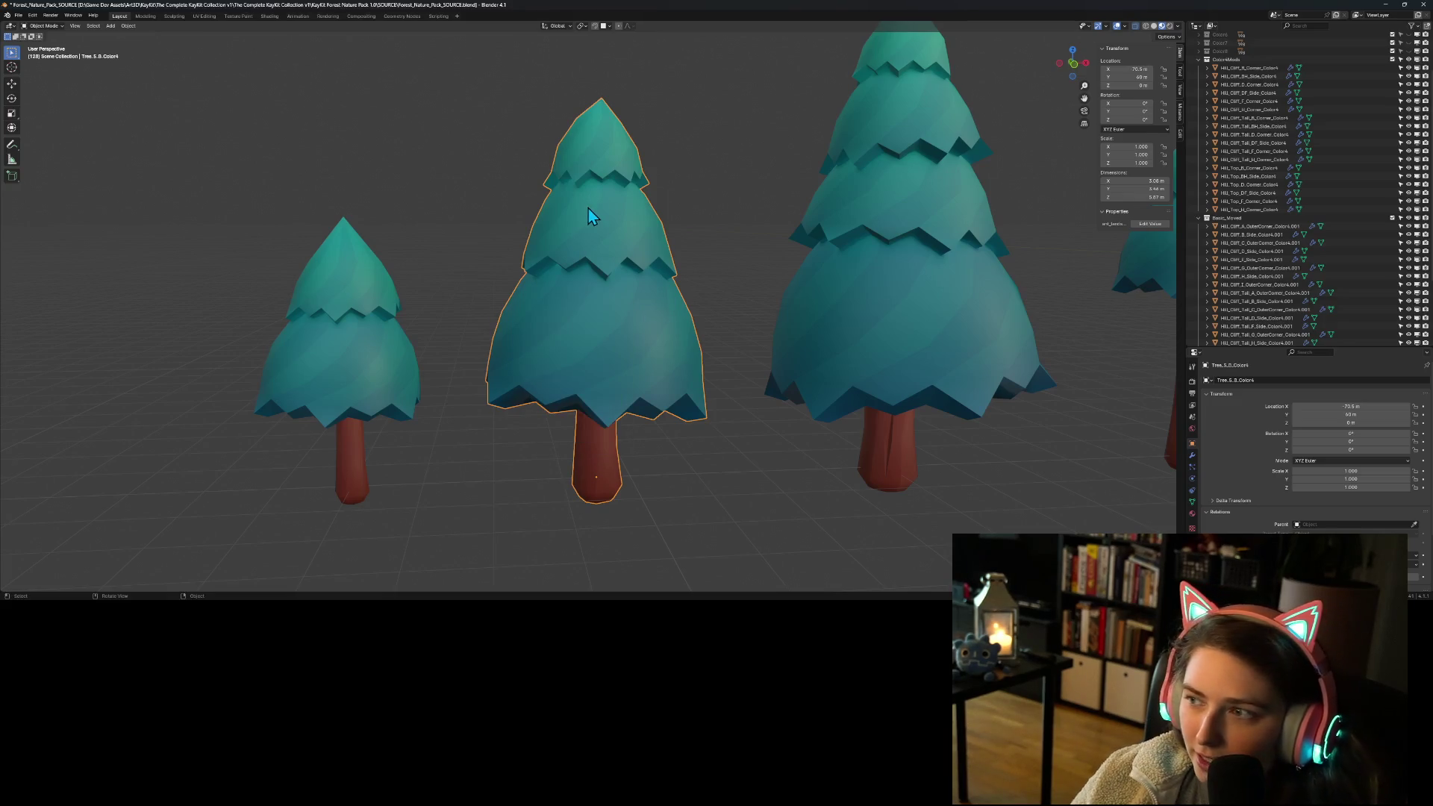
pyautogui.hotkey('shift', 'd')
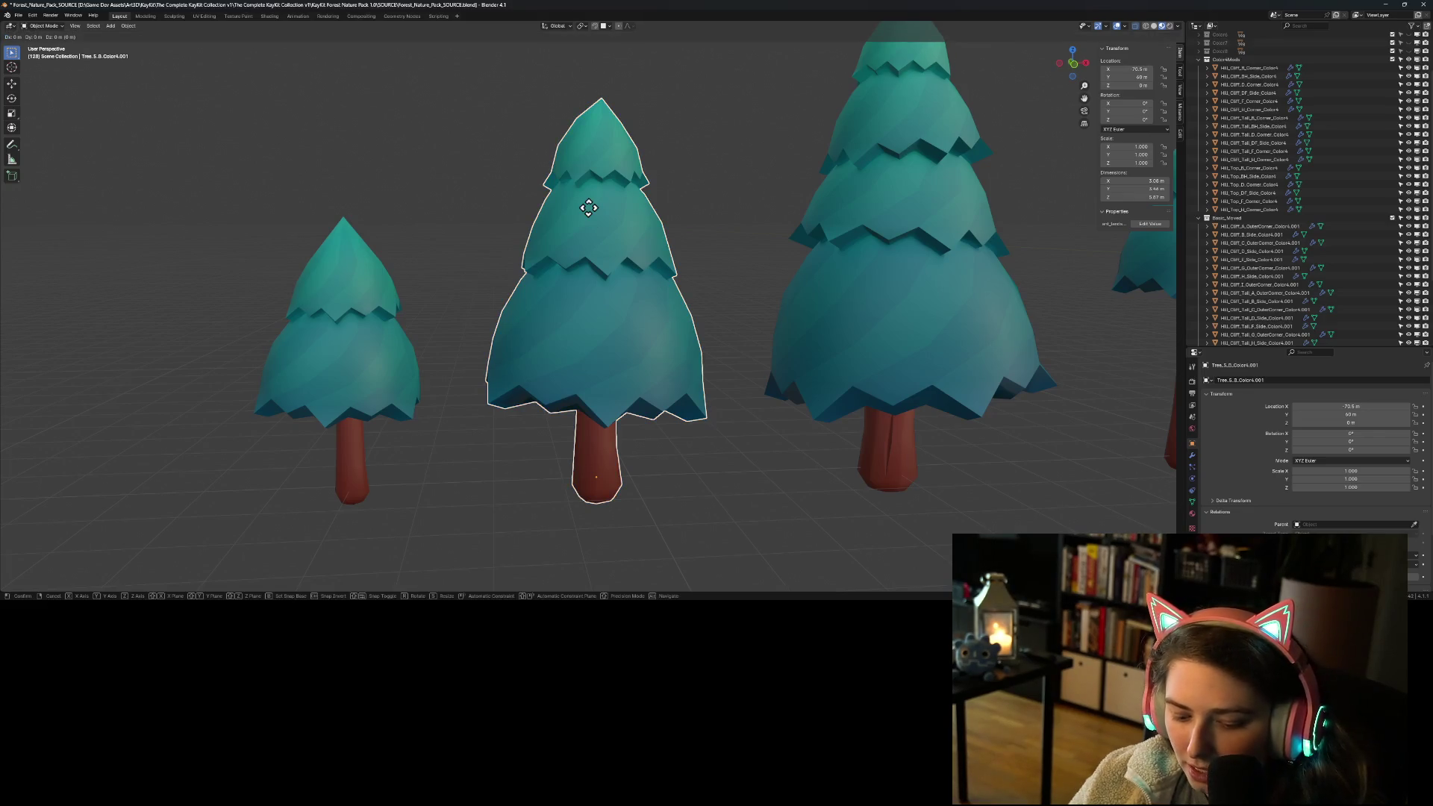
pyautogui.press('x')
pyautogui.press('y')
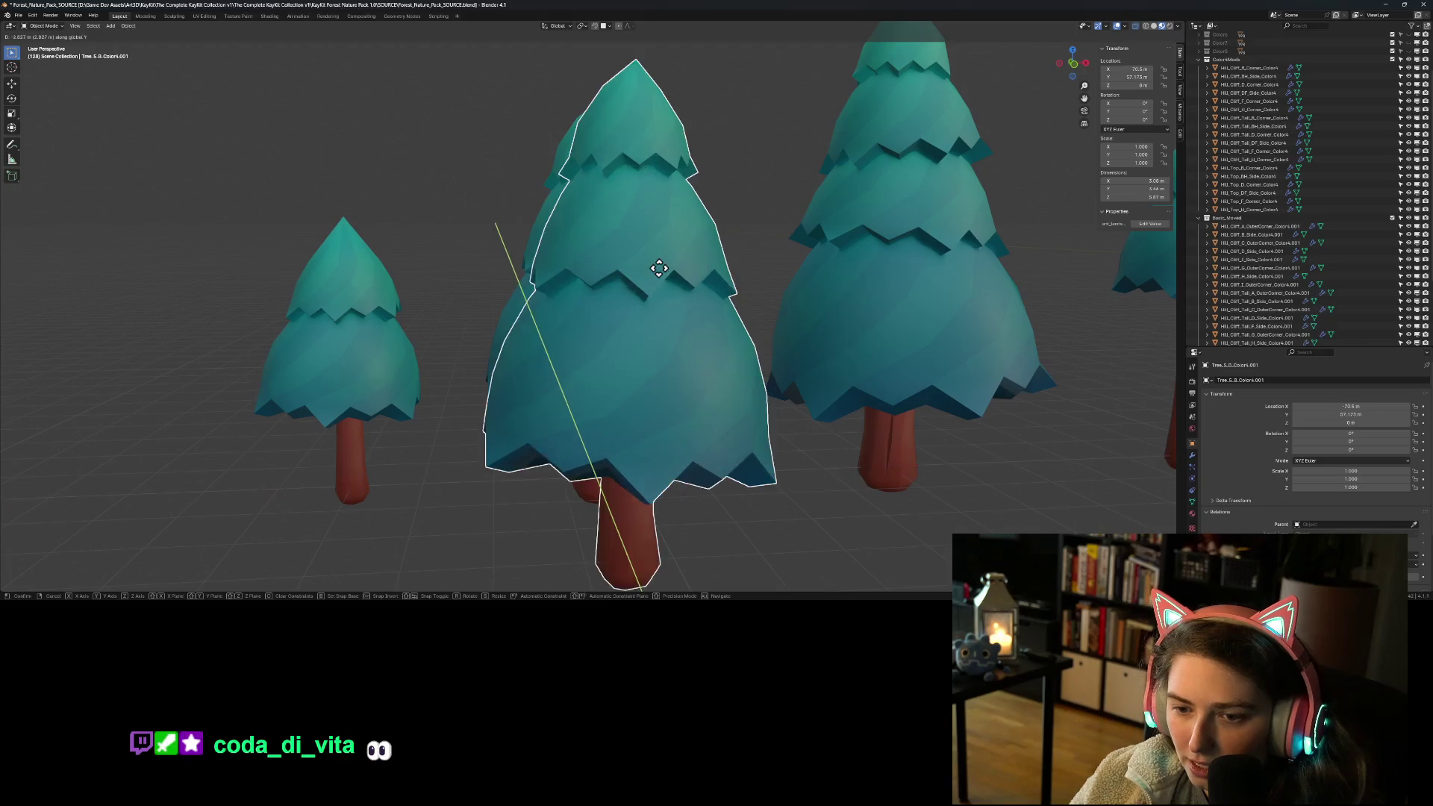
pyautogui.click(741, 454)
# Step: Orbit and zoom around the trees to inspect the duplicated tree in front of the row
pyautogui.scroll(-5, 738, 459)
pyautogui.moveTo(751, 489)
pyautogui.mouseDown(button='middle')
pyautogui.moveTo(696, 469)
pyautogui.moveTo(771, 474)
pyautogui.moveTo(728, 473)
pyautogui.mouseUp(button='middle')
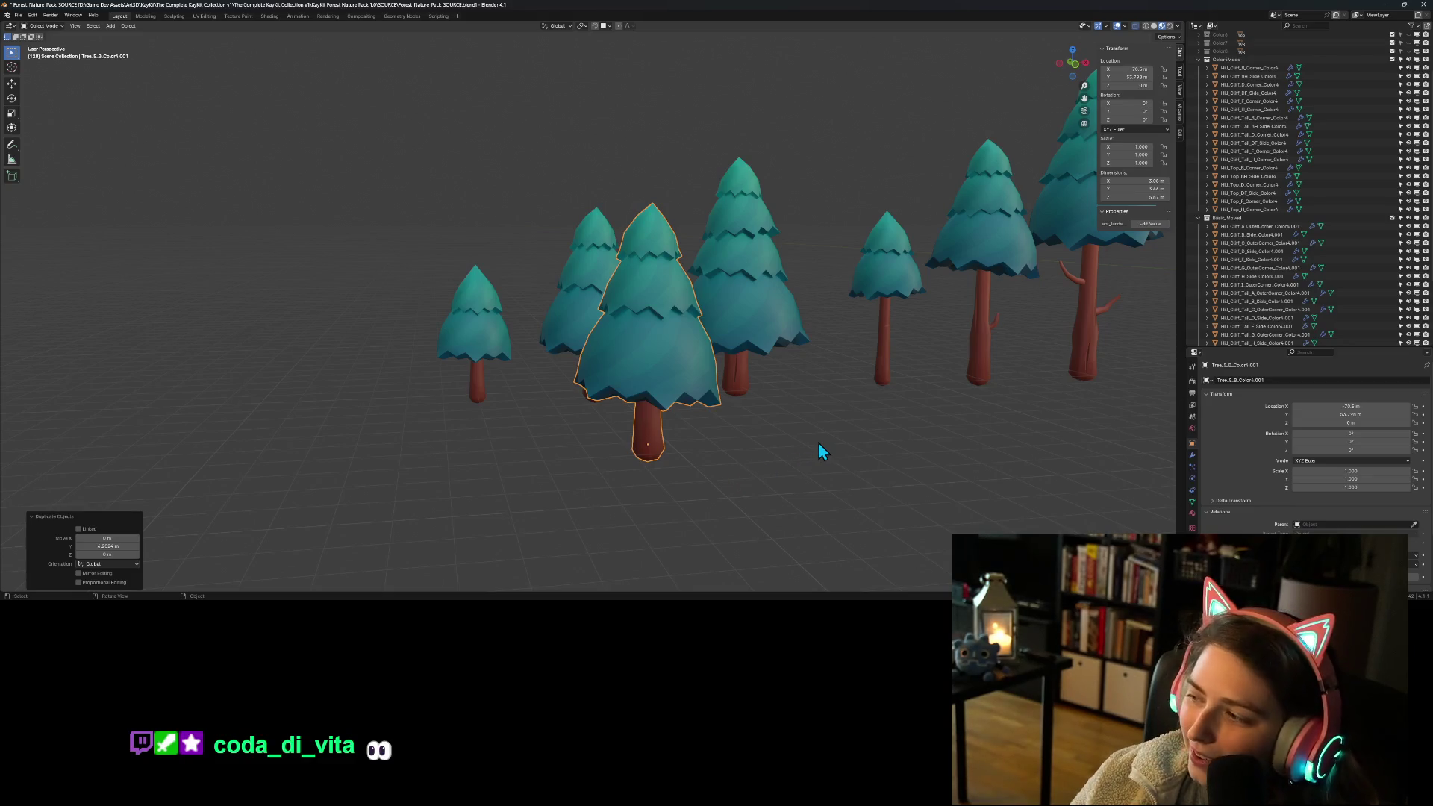
pyautogui.scroll(2, 771, 452)
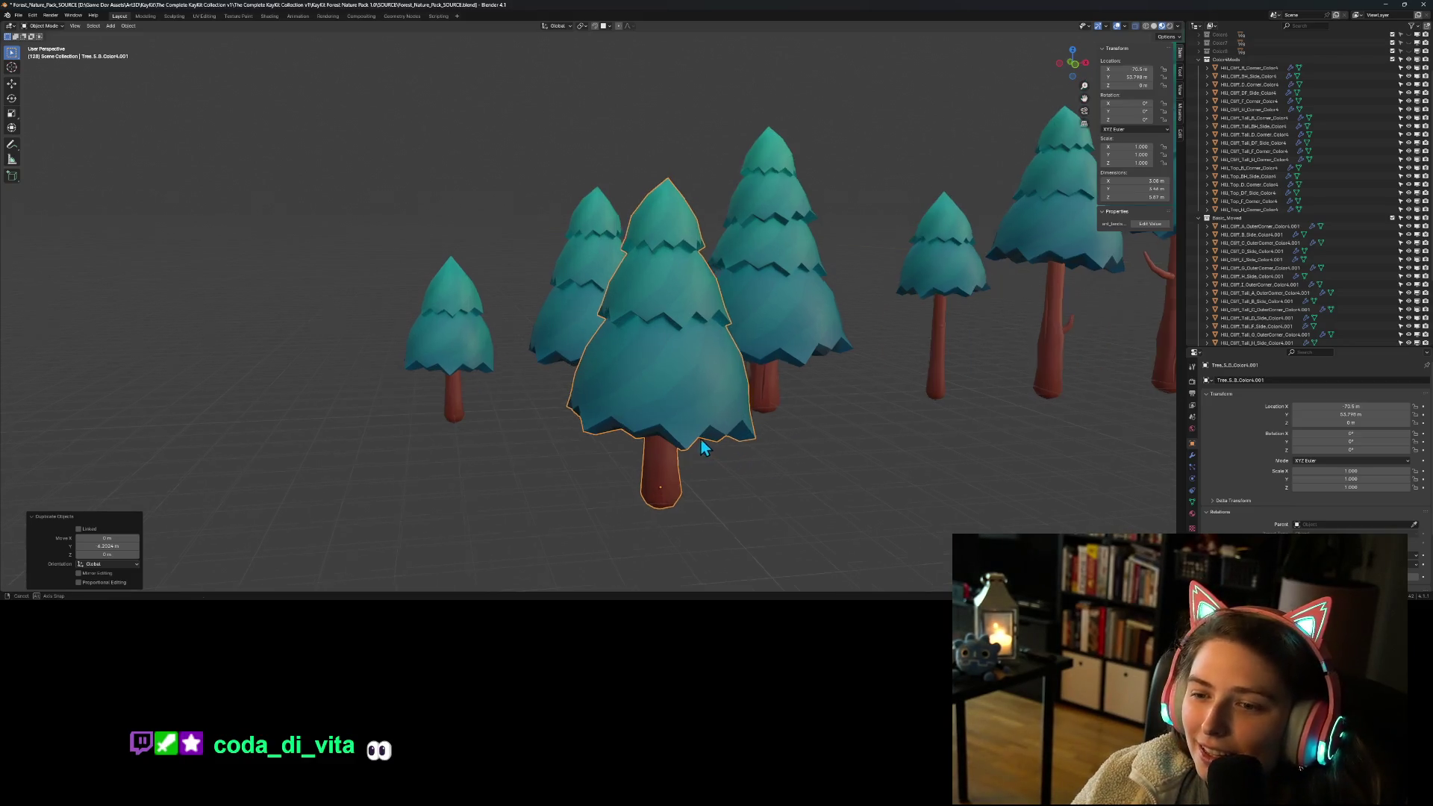
pyautogui.moveTo(770, 451); pyautogui.dragTo(693, 441, button='middle')
pyautogui.rightClick(607, 390)
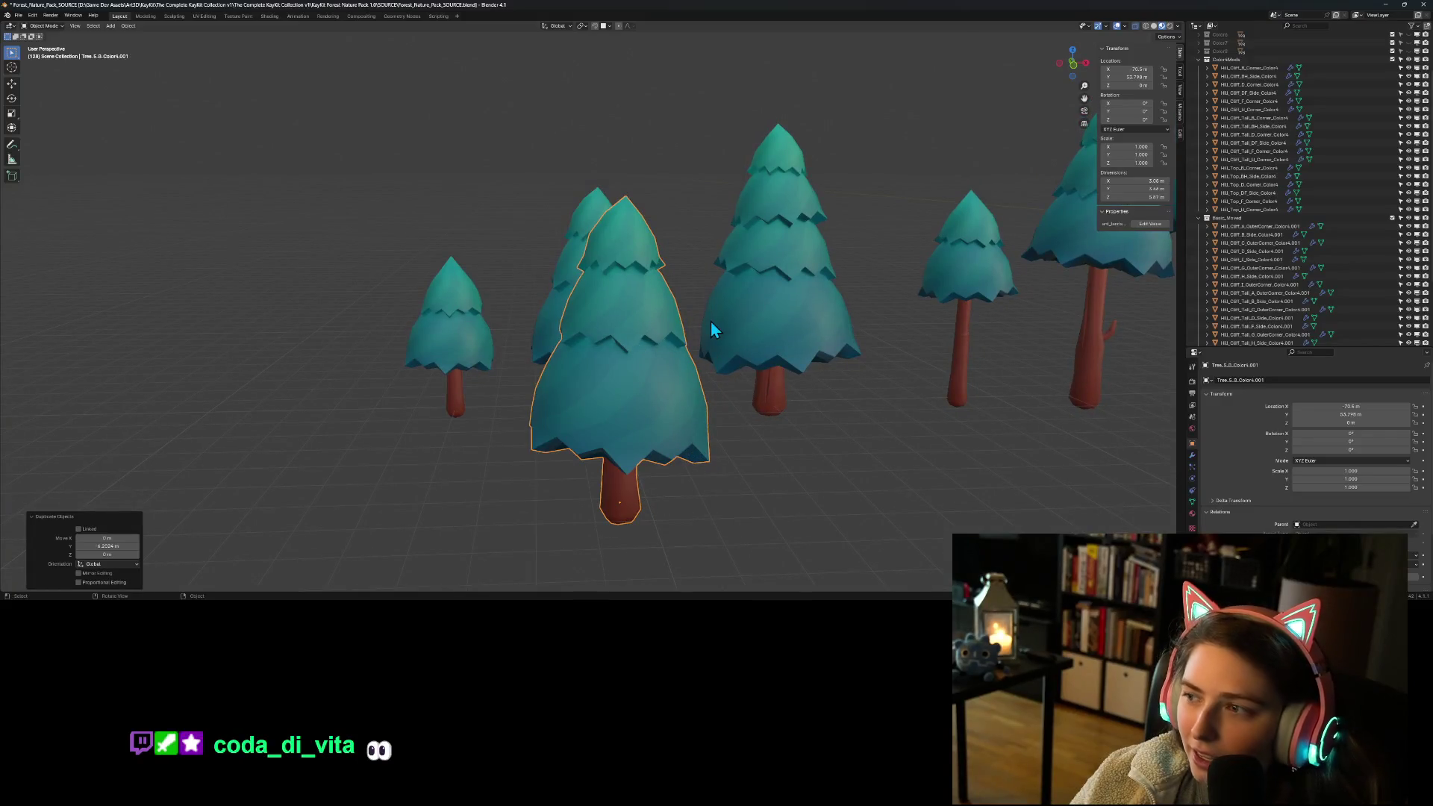
# Step: Move the duplicated tree into a new xmas_tree collection and nudge it to a new spot
pyautogui.rightClick(620, 344)
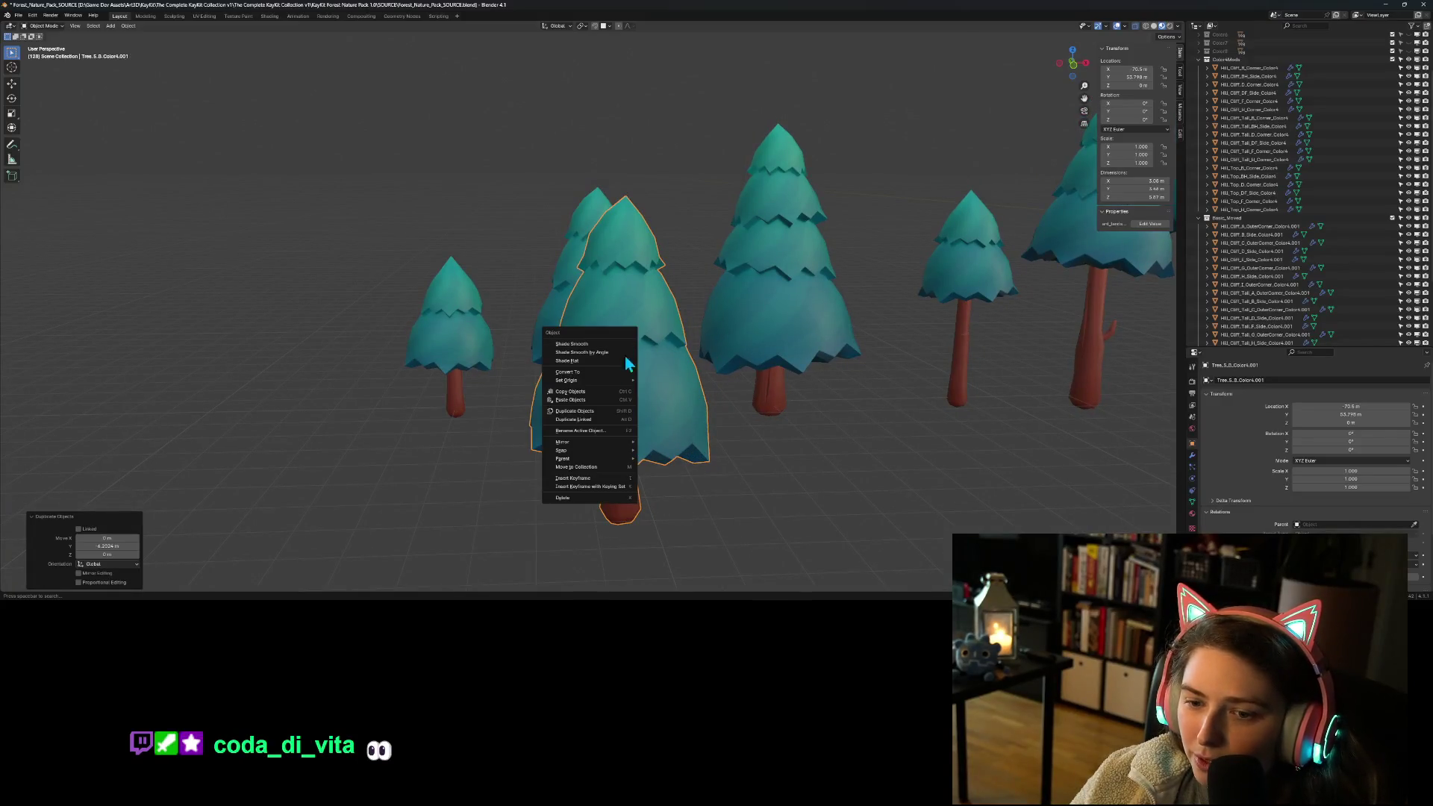
pyautogui.click(593, 467)
pyautogui.click(591, 469)
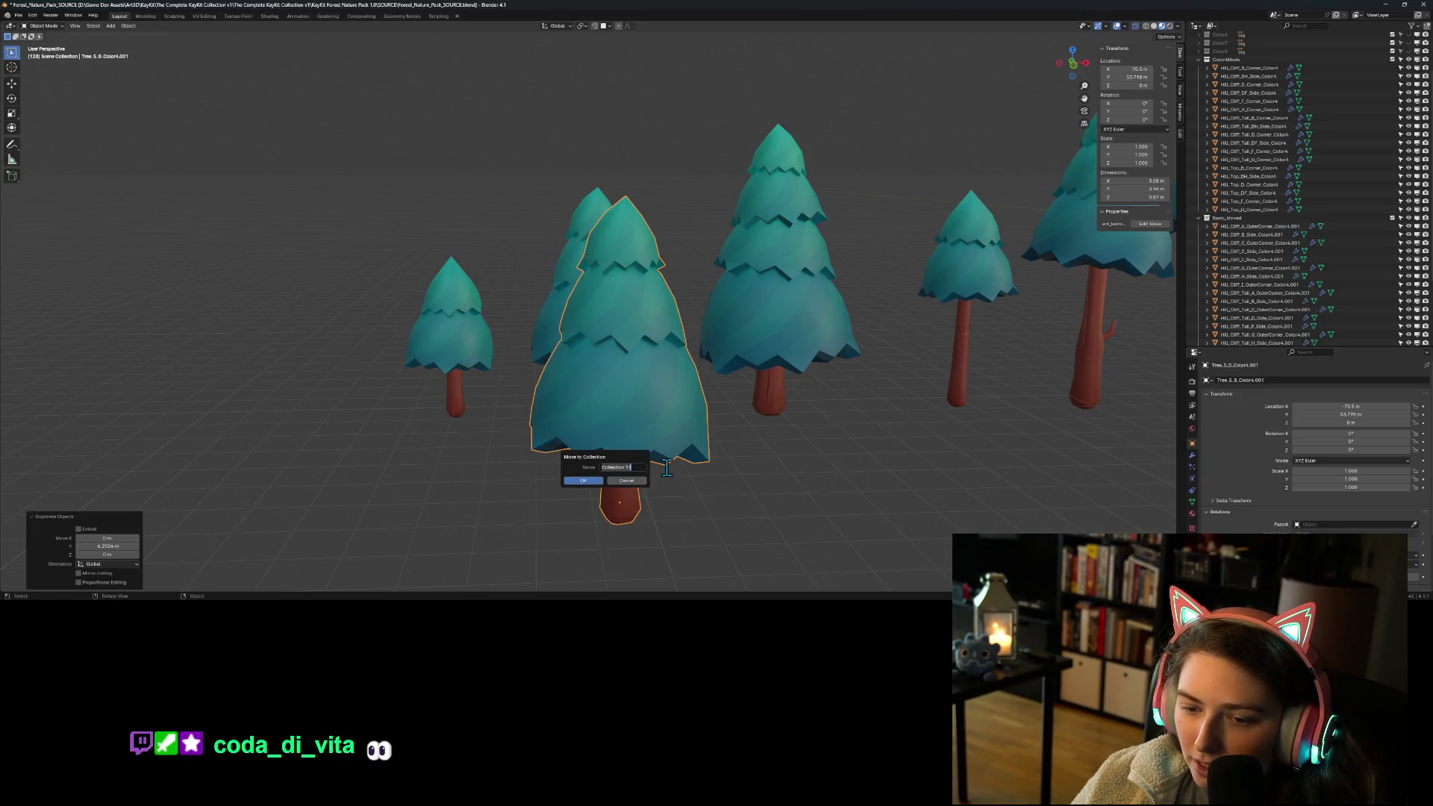
pyautogui.write('sm')
pyautogui.write('_tree')
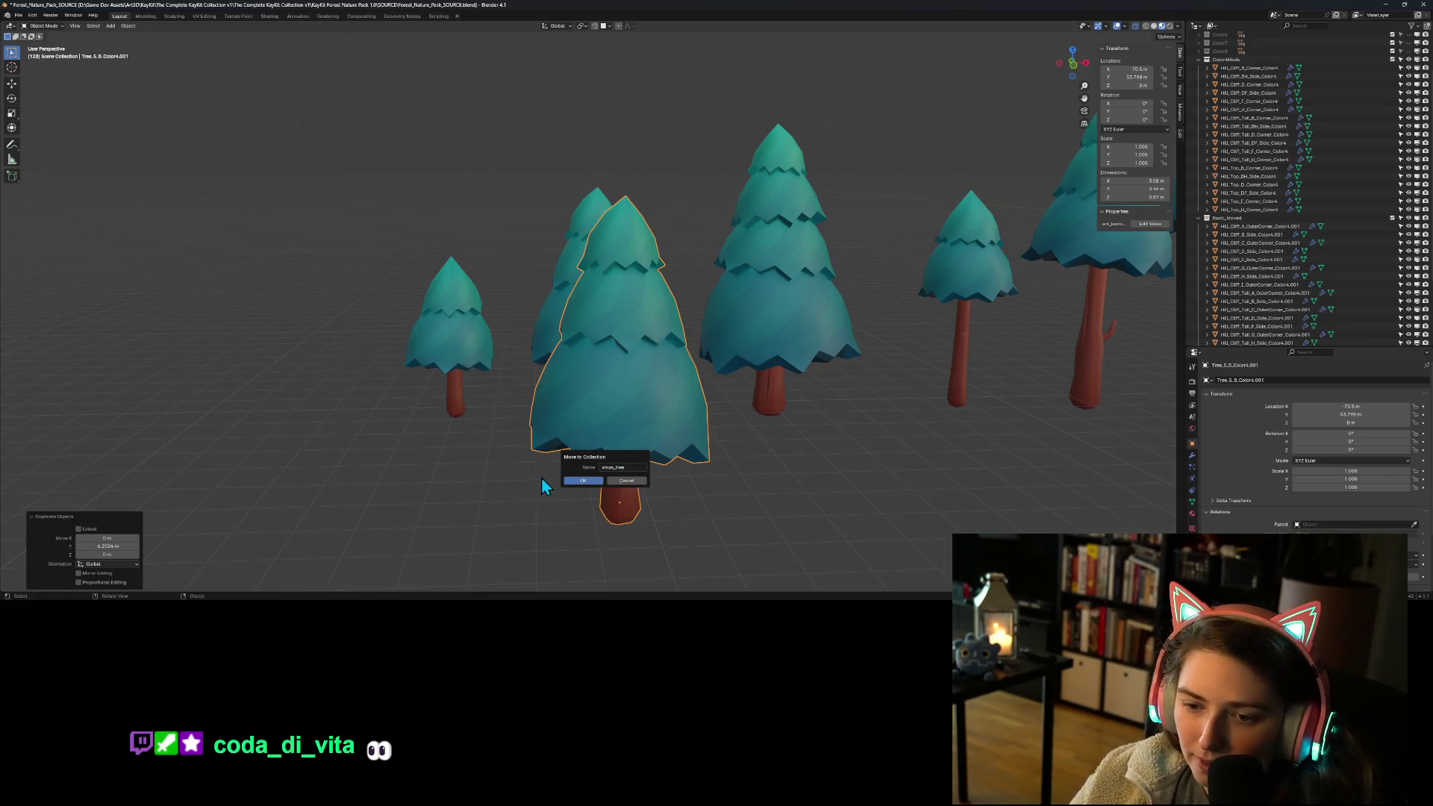
pyautogui.click(581, 481)
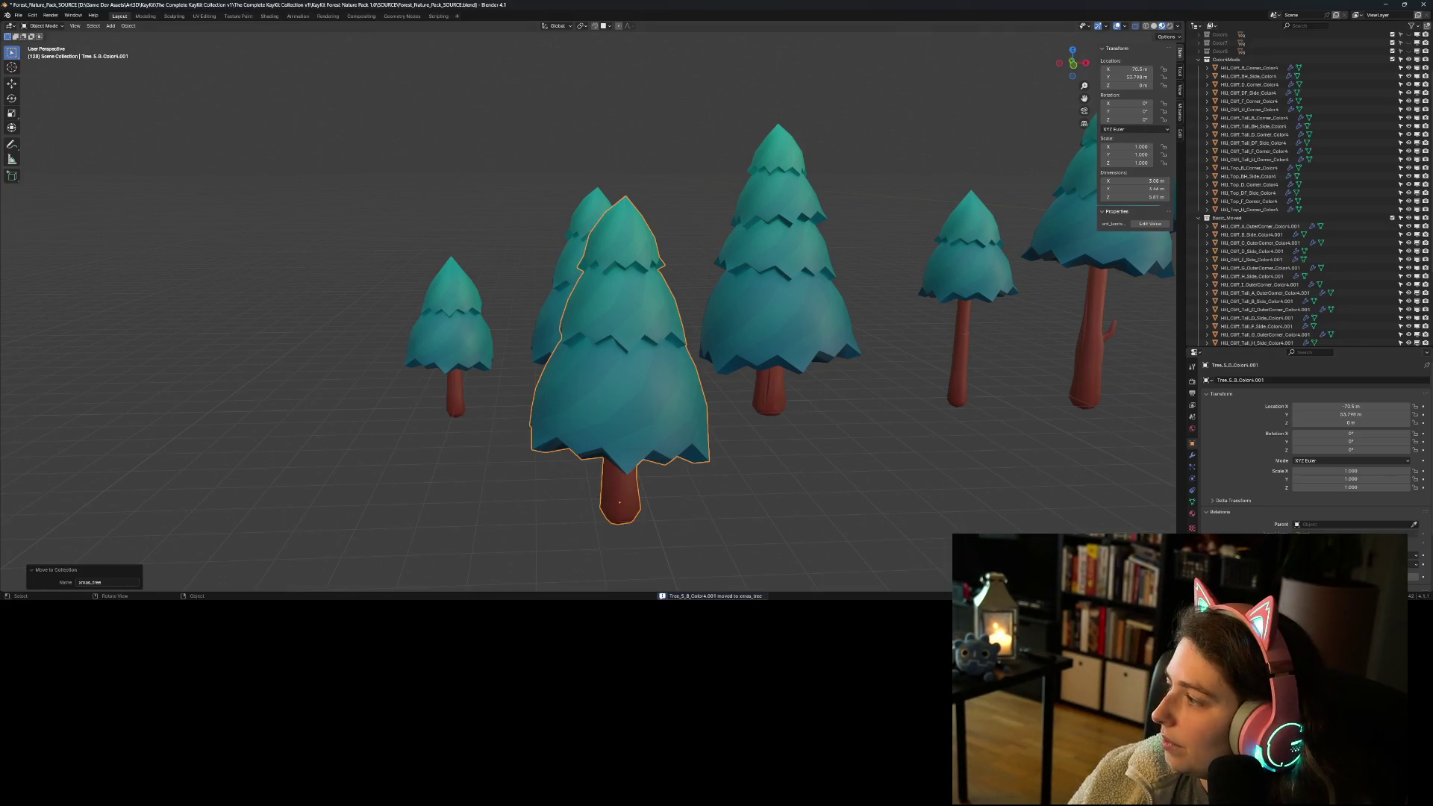
pyautogui.press('g')
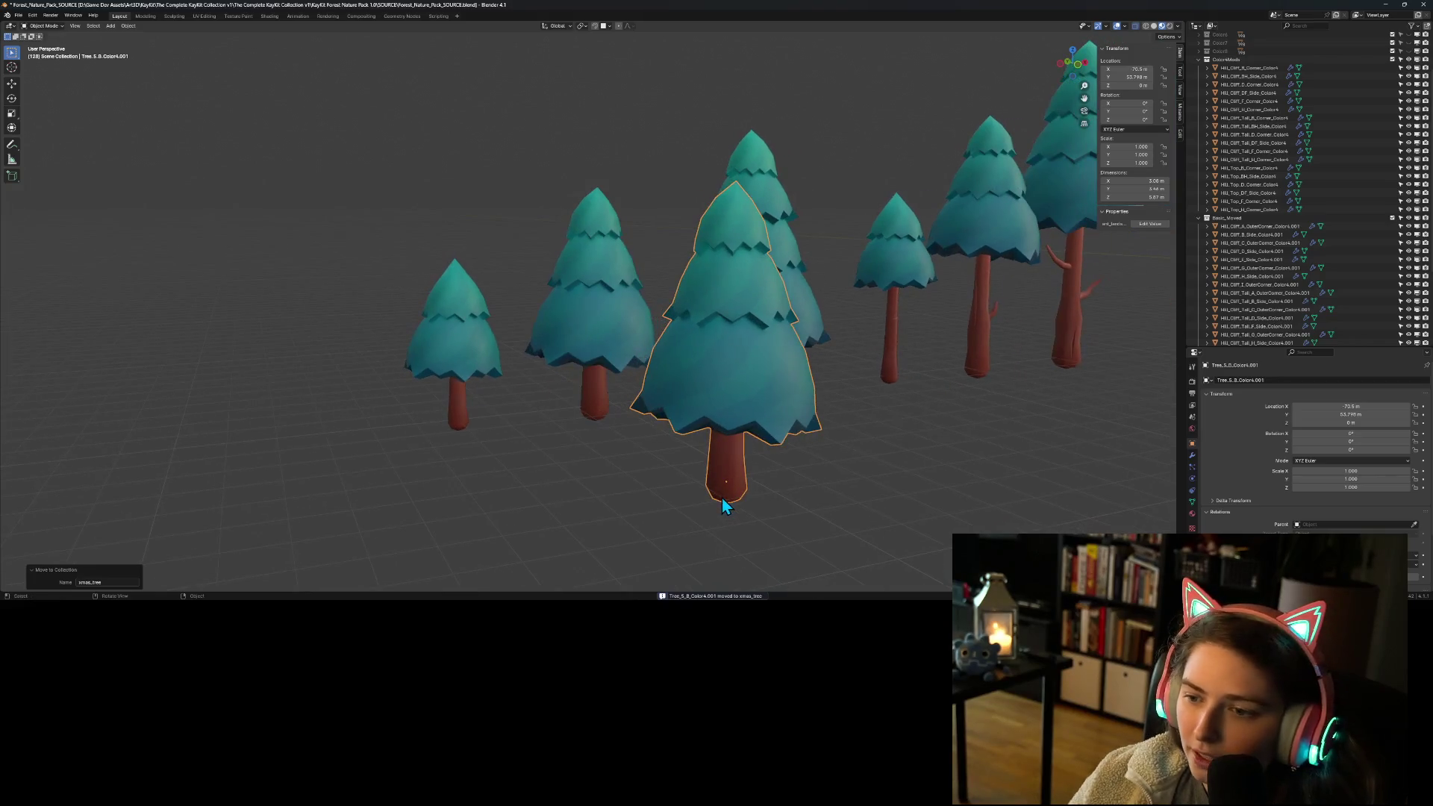
pyautogui.keyDown('shift'); pyautogui.moveTo(773, 495); pyautogui.dragTo(715, 485, button='middle'); pyautogui.keyUp('shift')
pyautogui.click(748, 500)
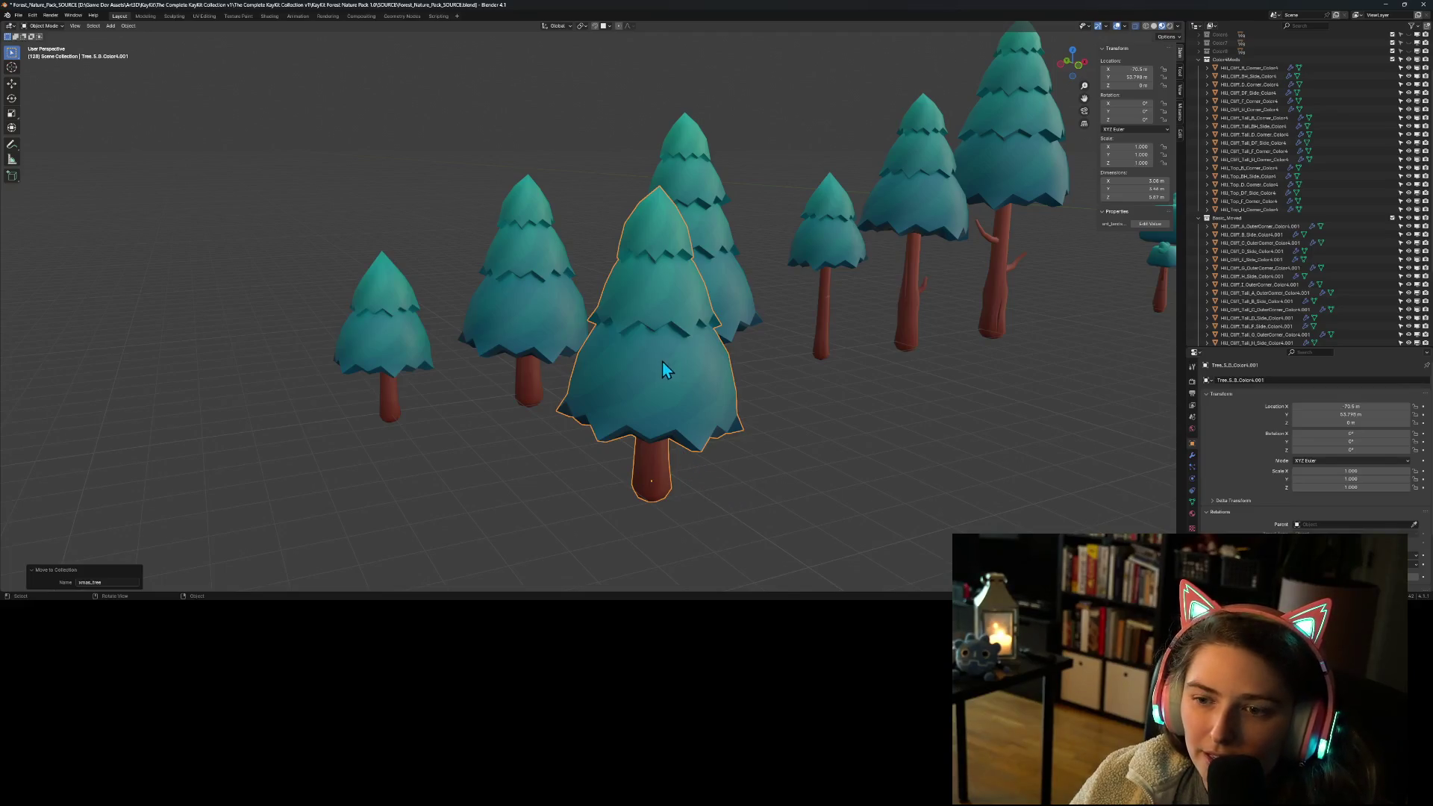
# Step: Collapse and hide the Color4Mods, Basic_Moved and Color4 collections, and make xmas_tree active
pyautogui.click(1198, 60)
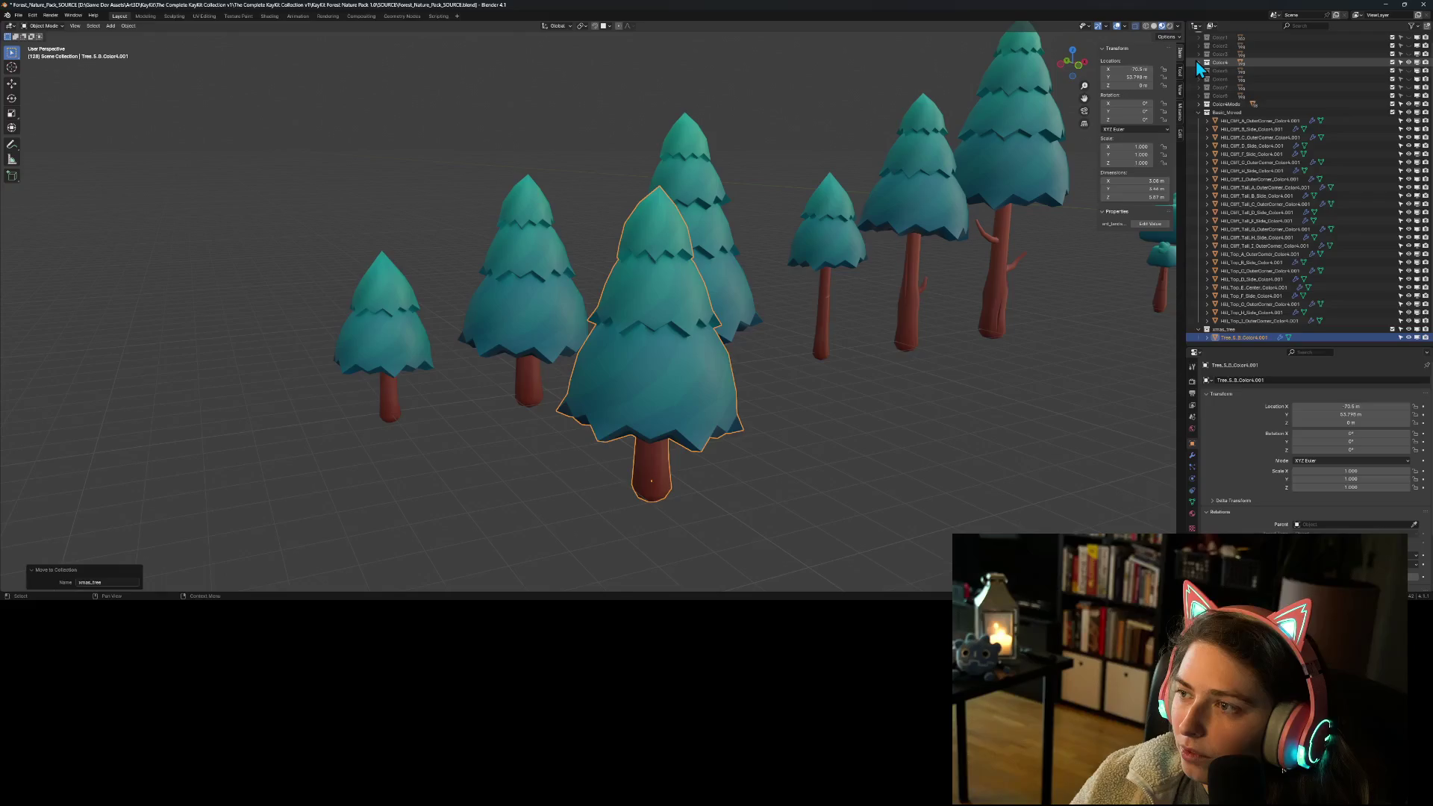
pyautogui.click(1198, 112)
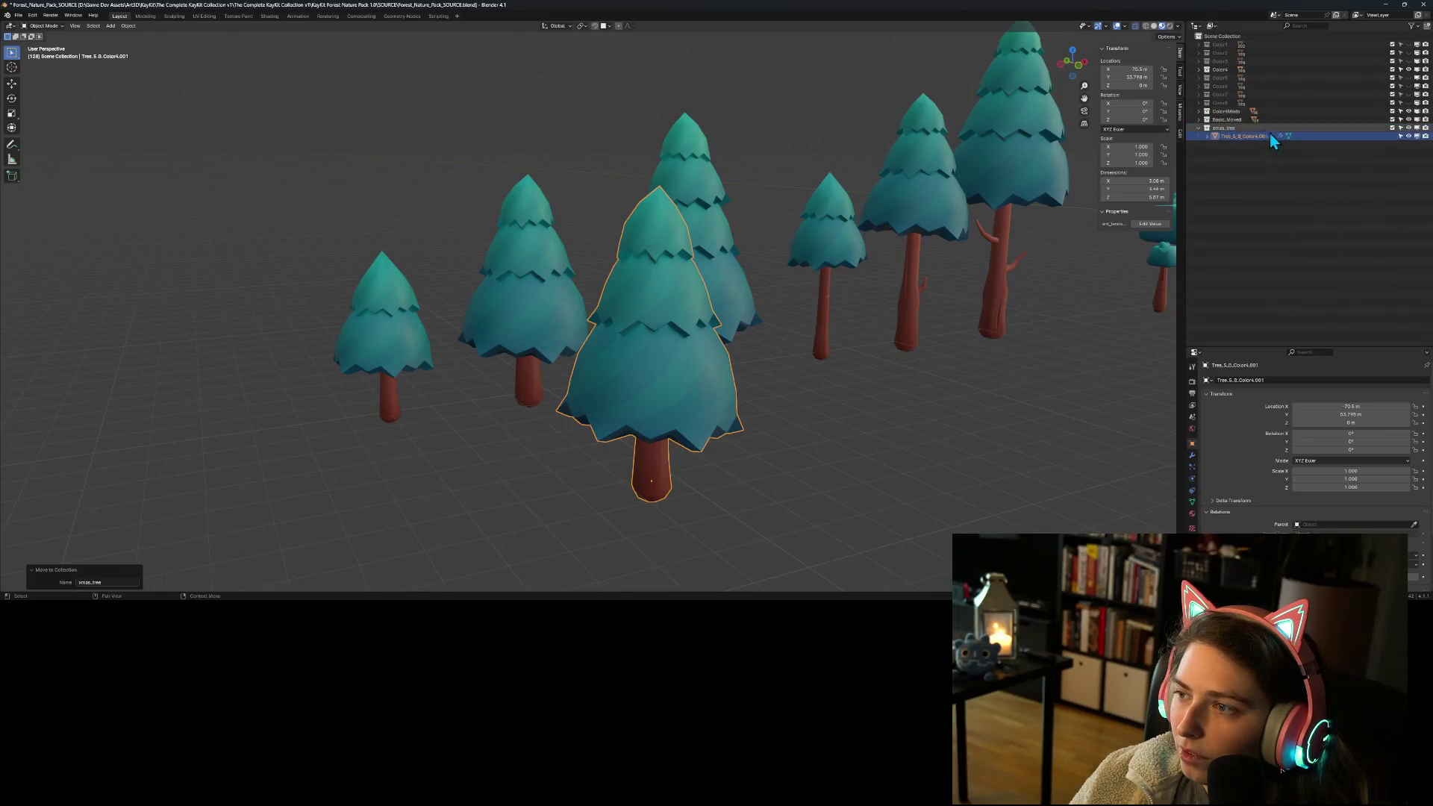
pyautogui.click(1408, 120)
pyautogui.click(1408, 111)
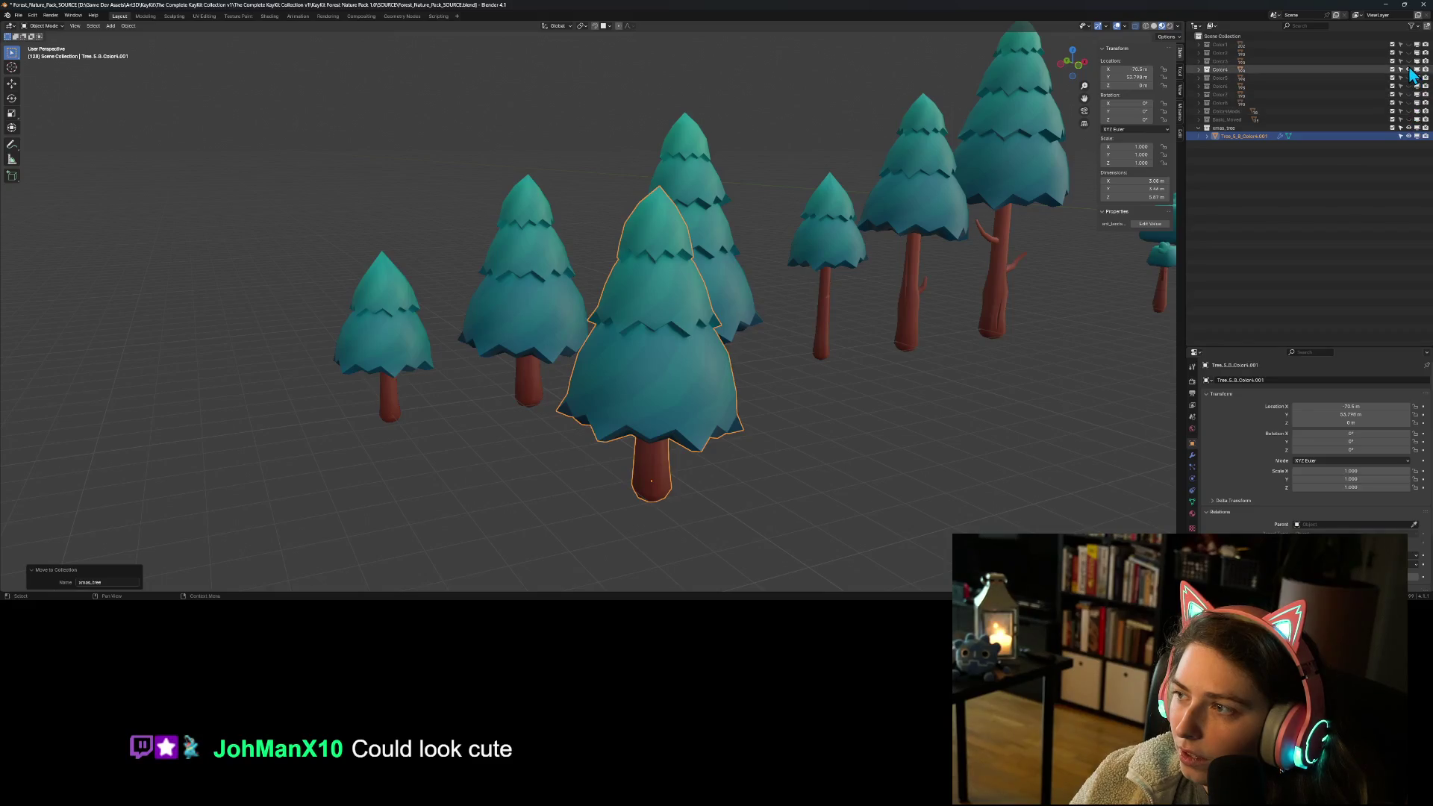
pyautogui.click(1408, 69)
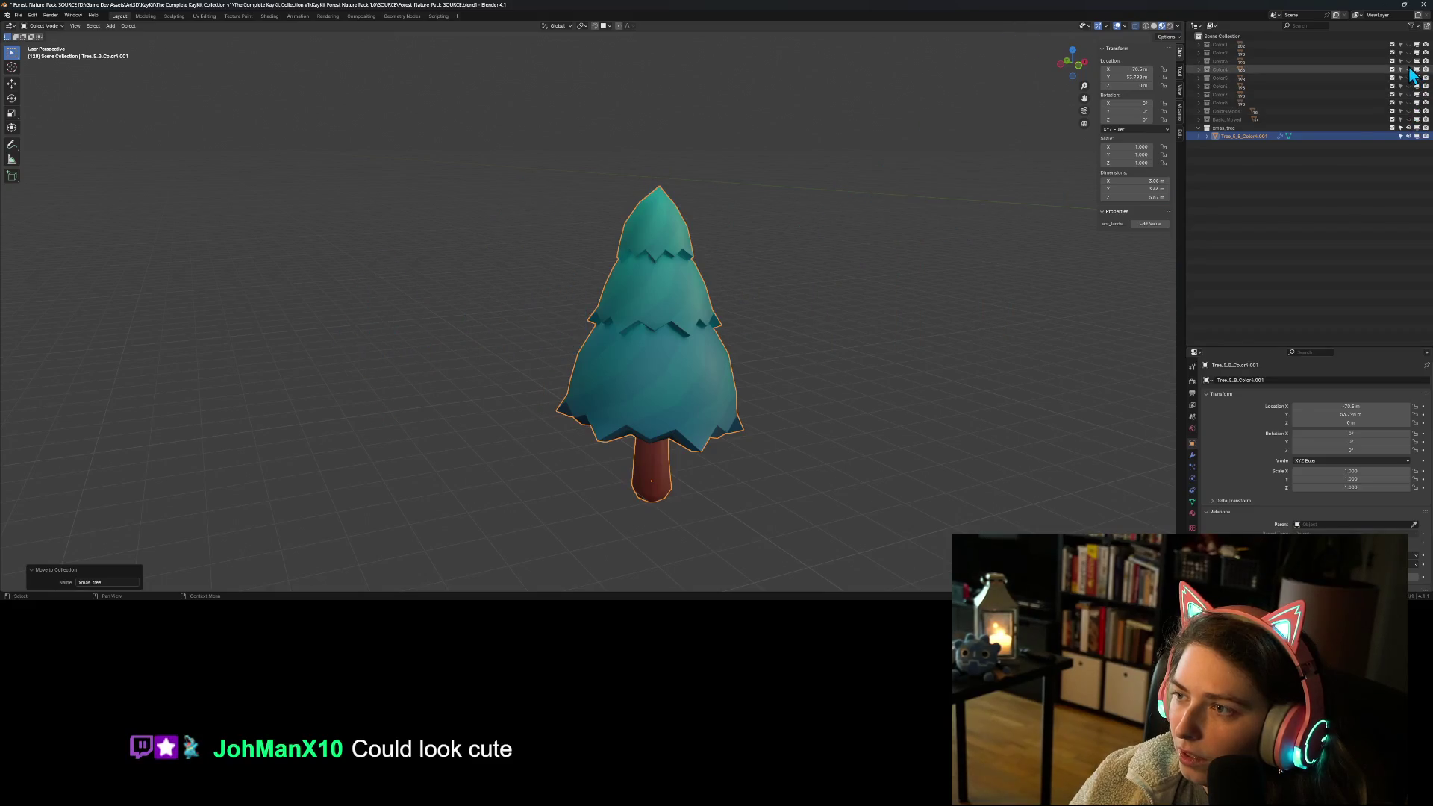
pyautogui.rightClick(1237, 128)
pyautogui.click(1267, 129)
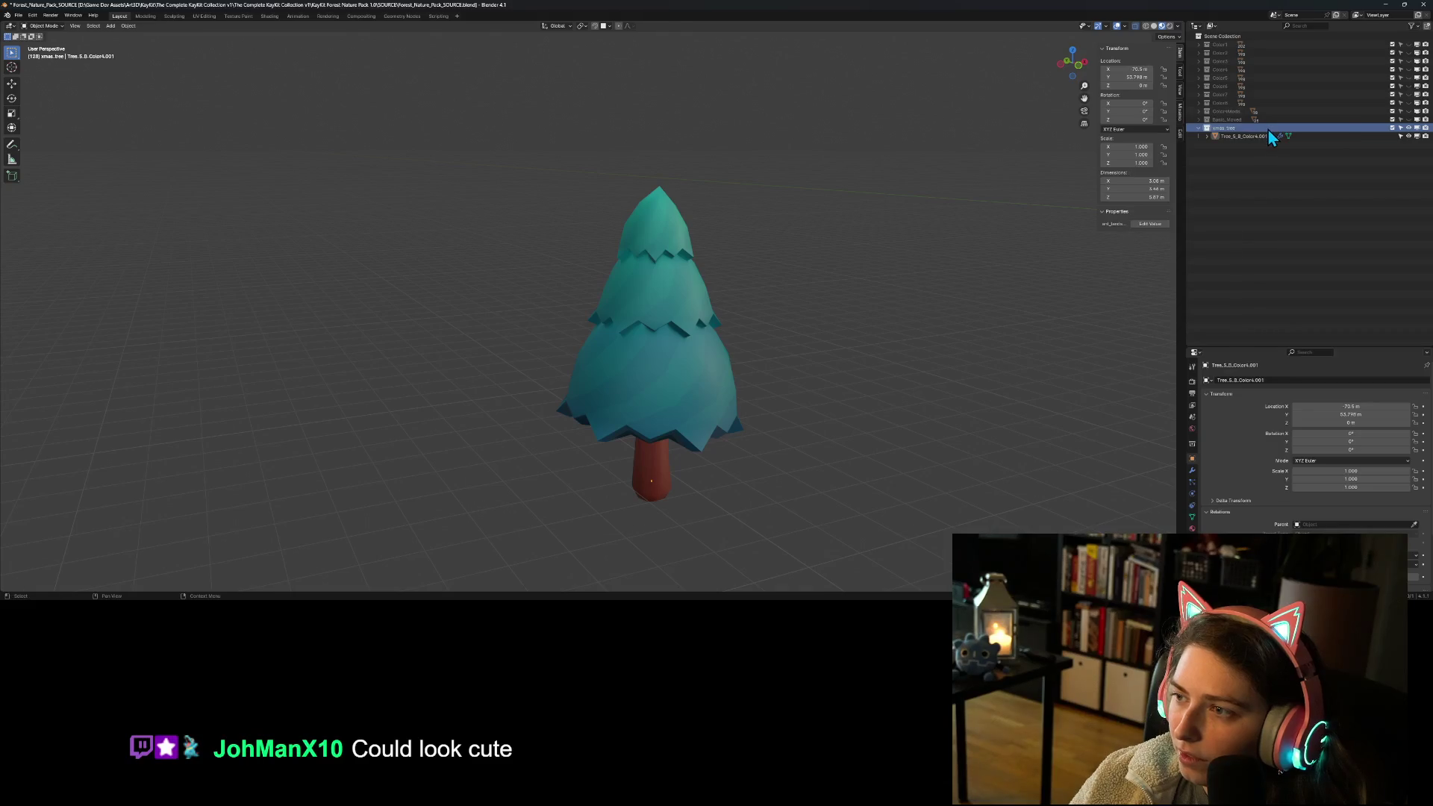
pyautogui.click(111, 26)
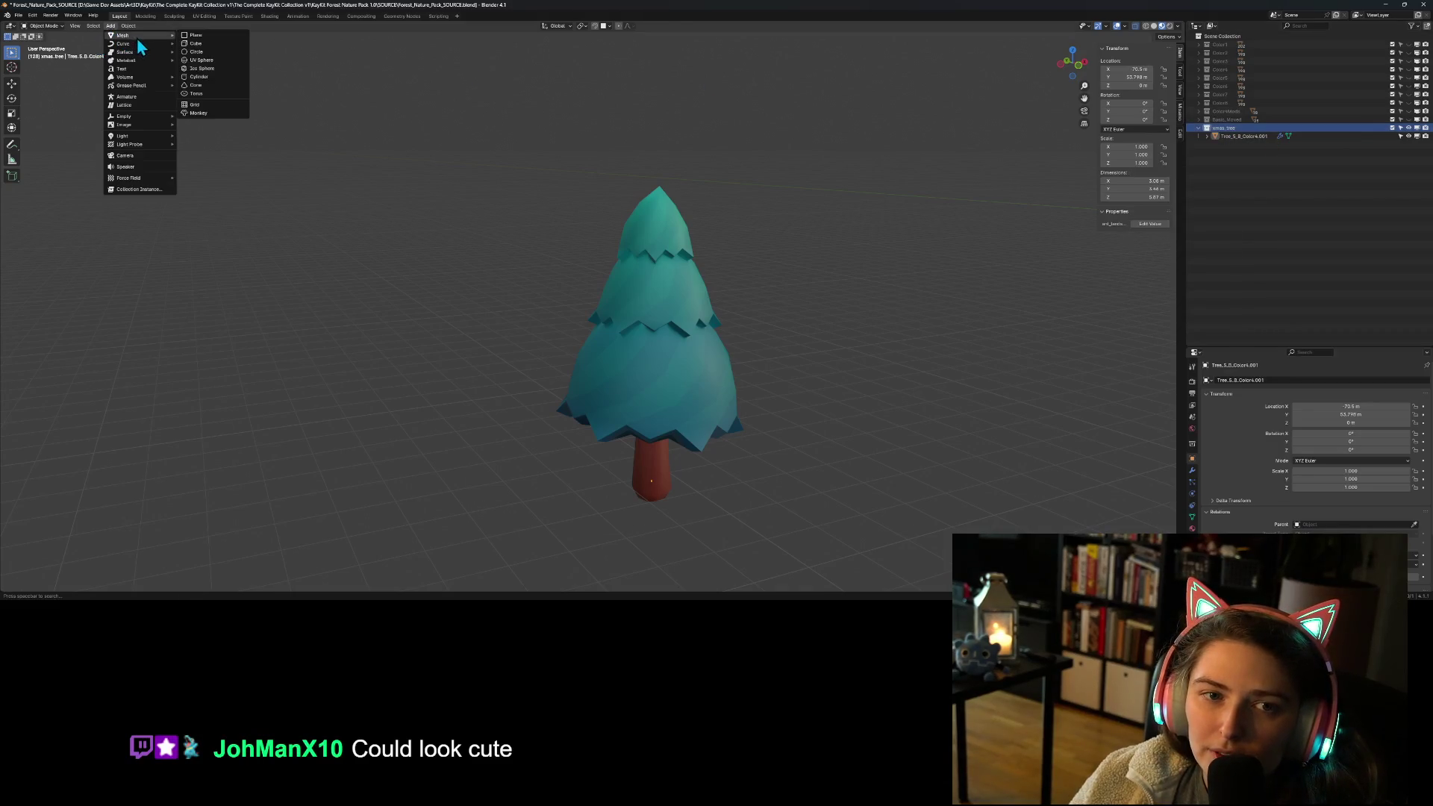
# Step: Add a UV sphere, setting Segments to 8 and Radius to 0.2 m in the redo panel
pyautogui.click(211, 61)
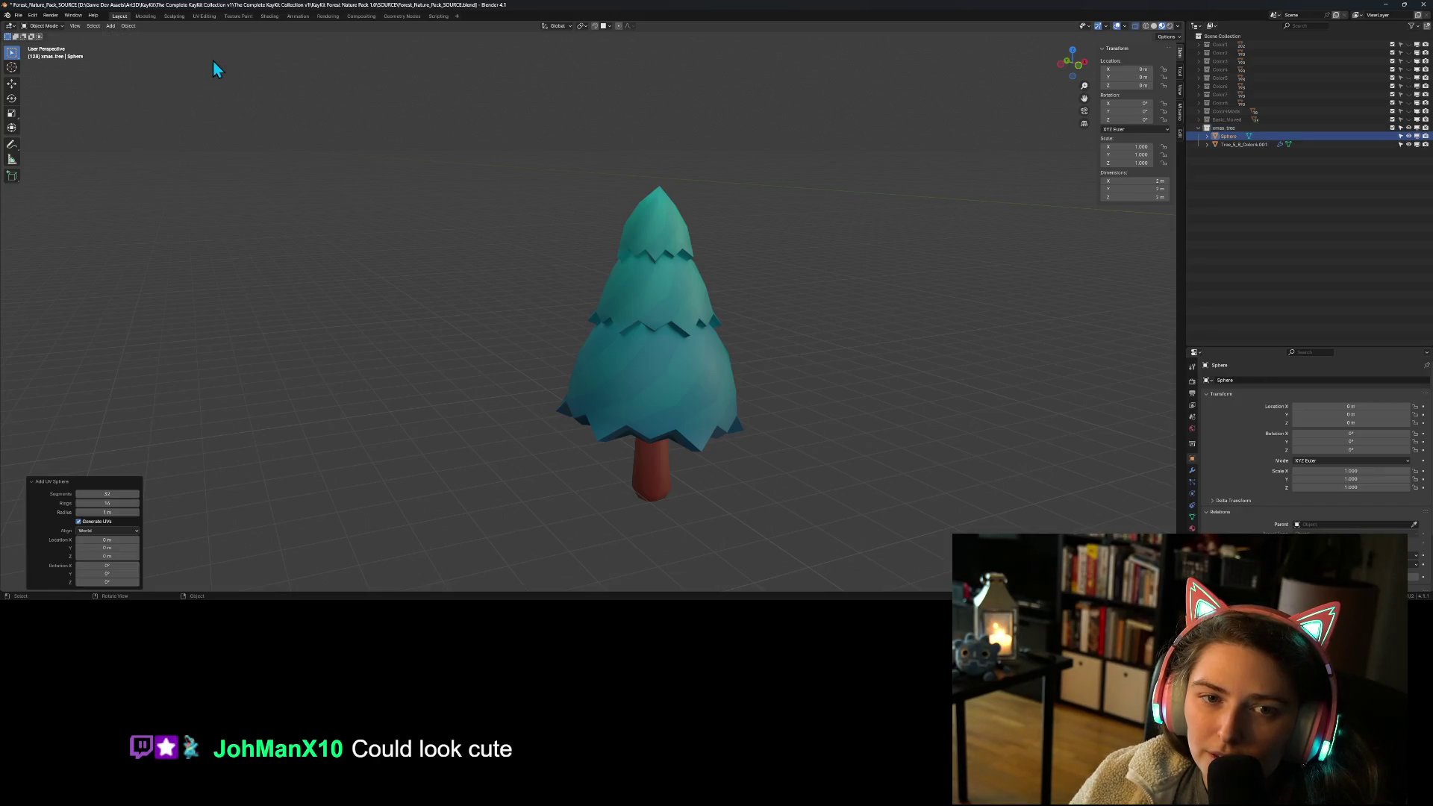
pyautogui.click(112, 493)
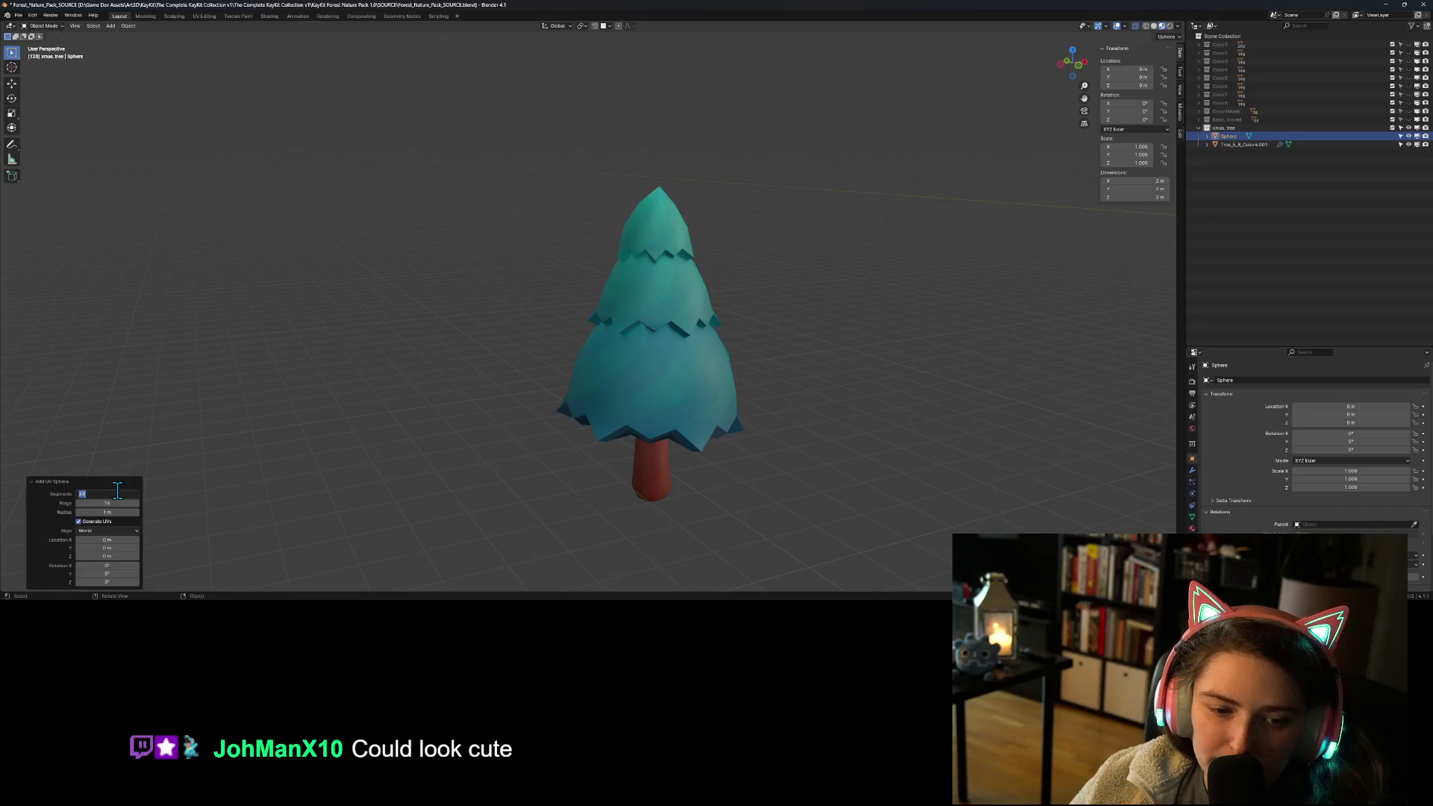
pyautogui.write('8')
pyautogui.press('Tab')
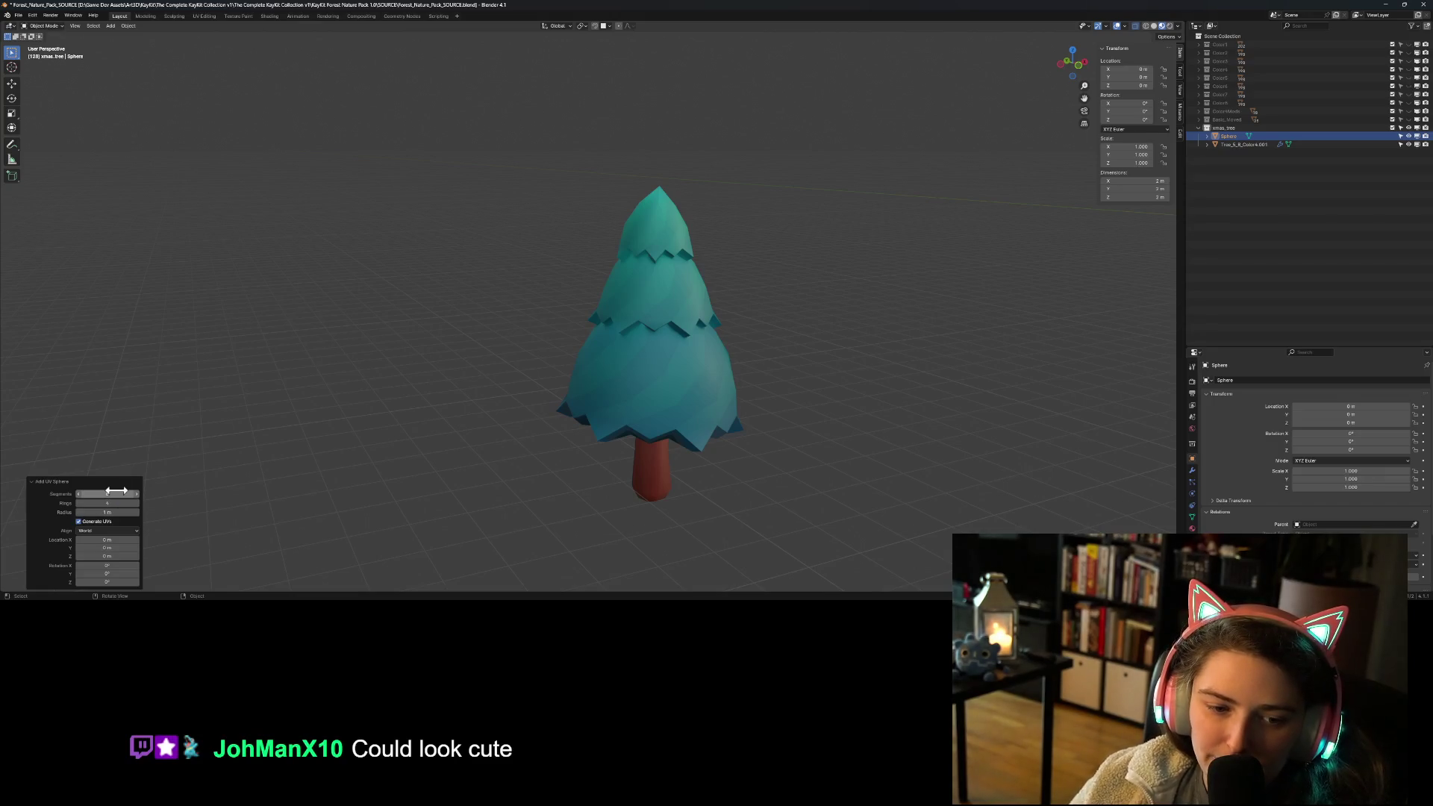
pyautogui.click(115, 513)
pyautogui.write('.2')
pyautogui.press('Return')
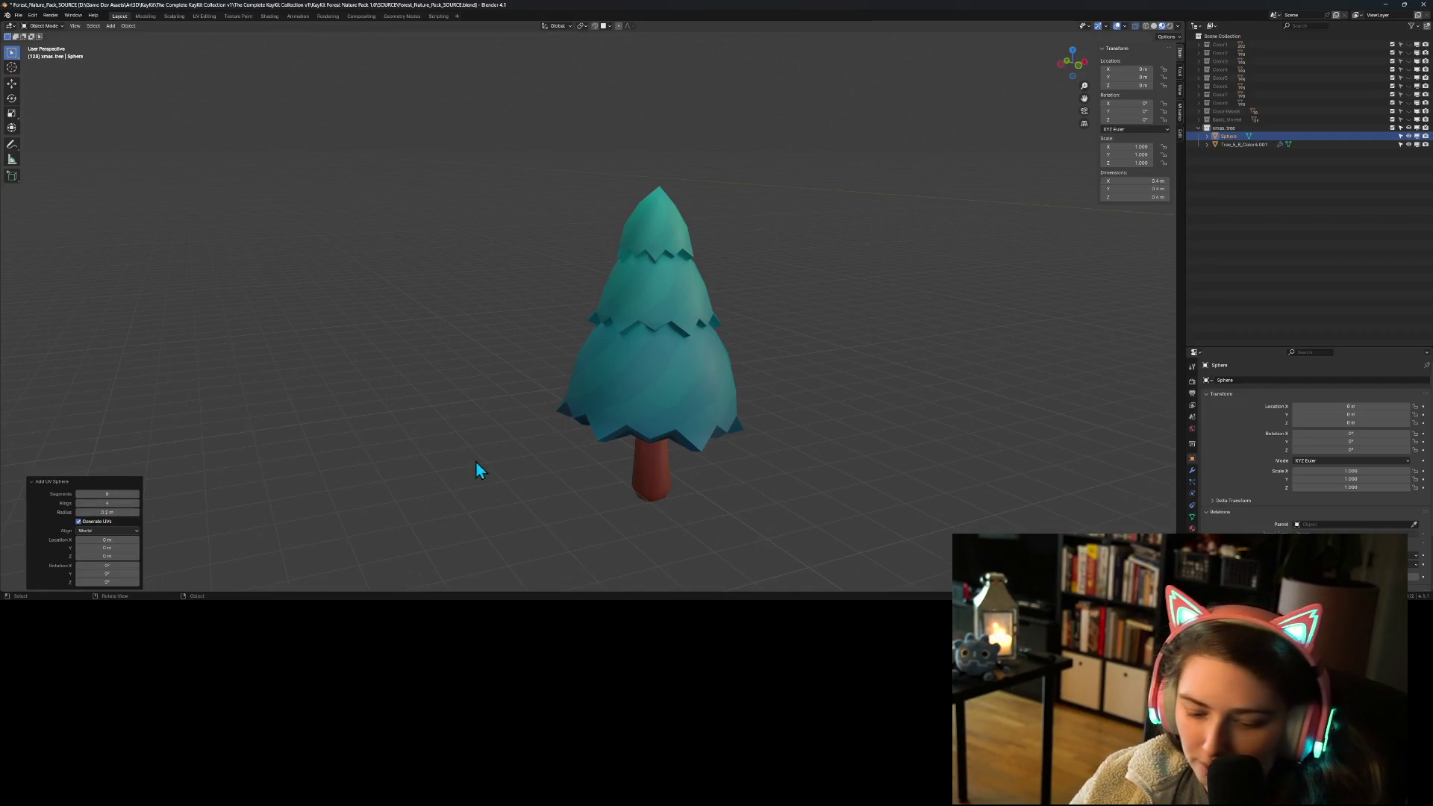
pyautogui.scroll(-5, 588, 504)
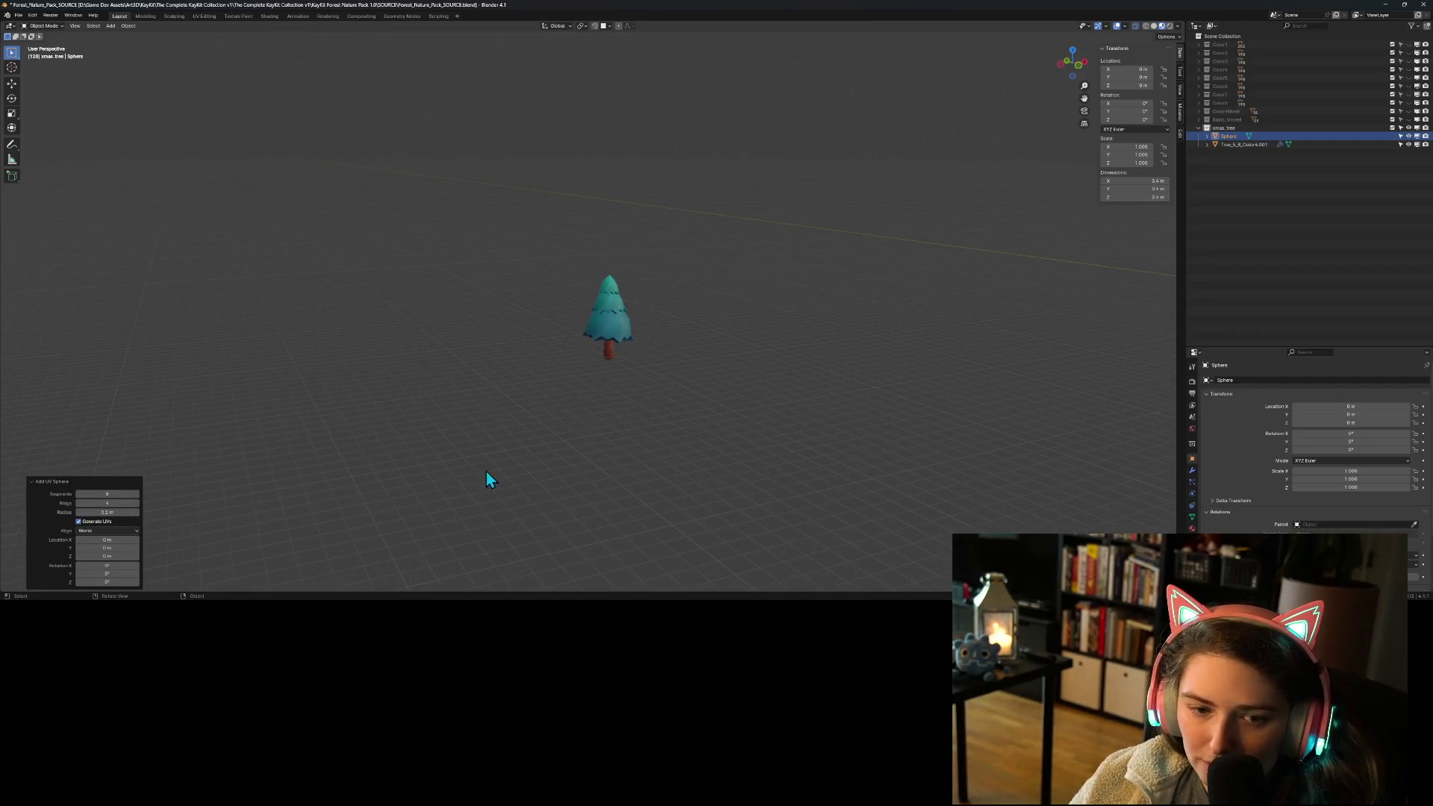
# Step: Select the tree and try setting its origin to the 3D cursor, then undo it
pyautogui.click(1230, 146)
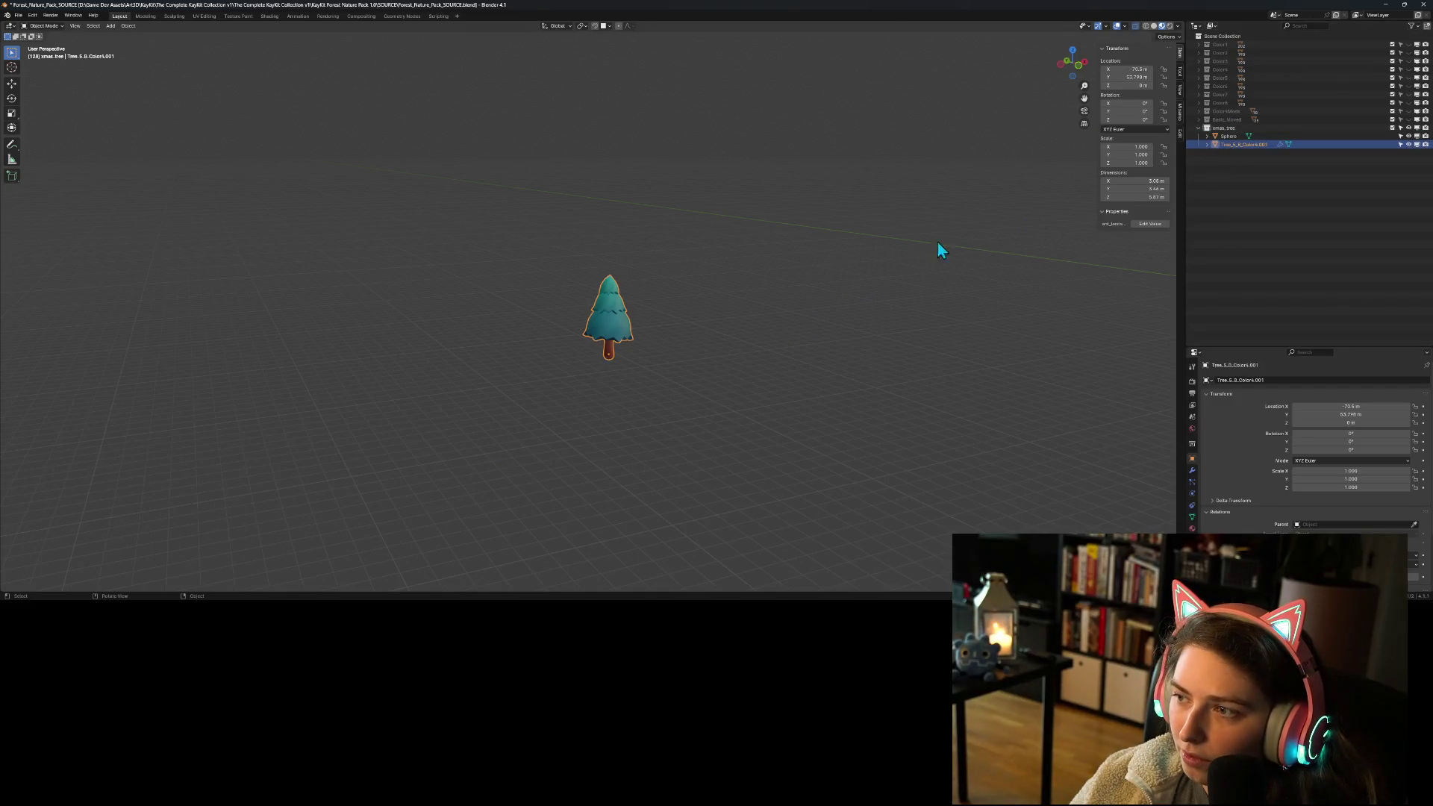
pyautogui.rightClick(609, 330)
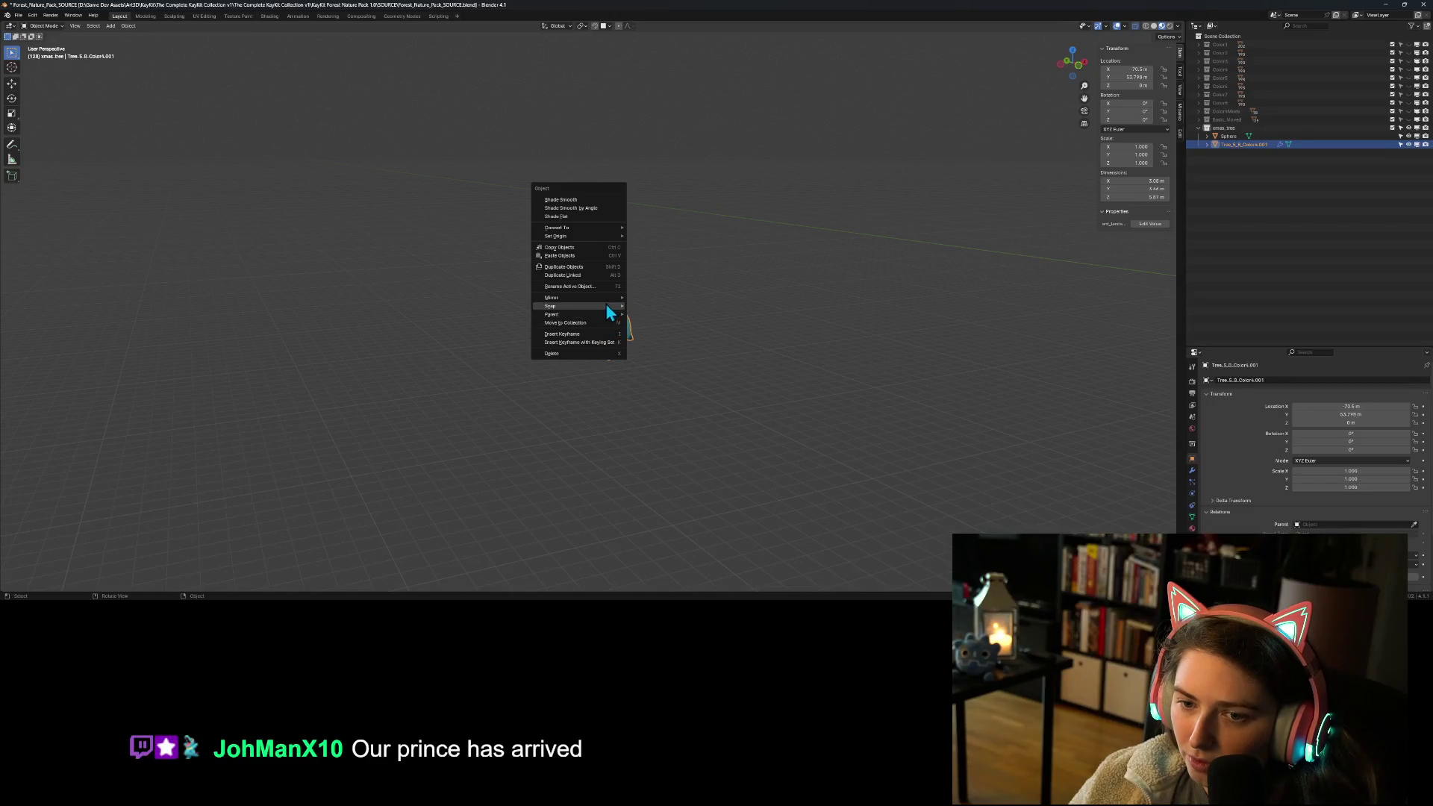
pyautogui.moveTo(595, 303)
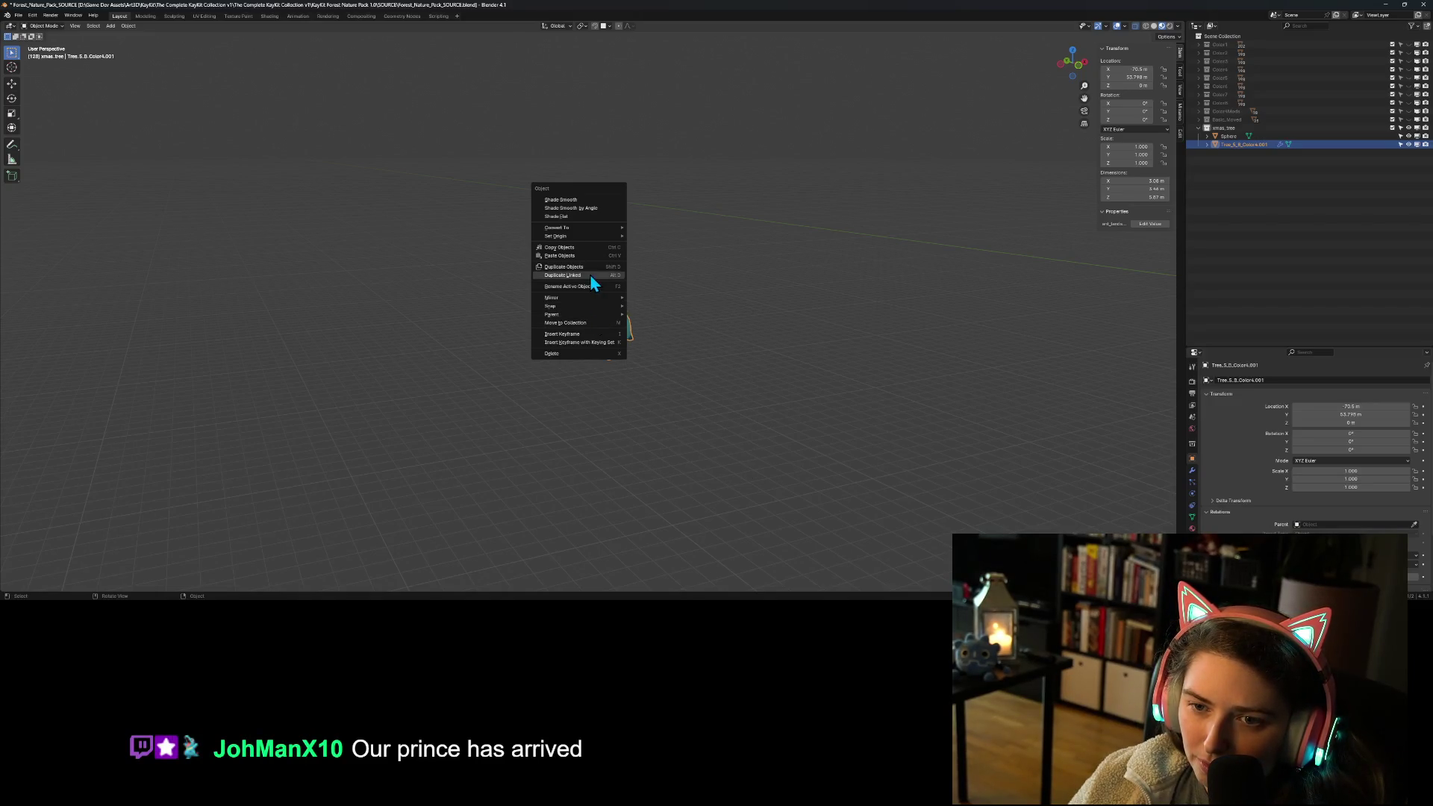
pyautogui.moveTo(611, 228)
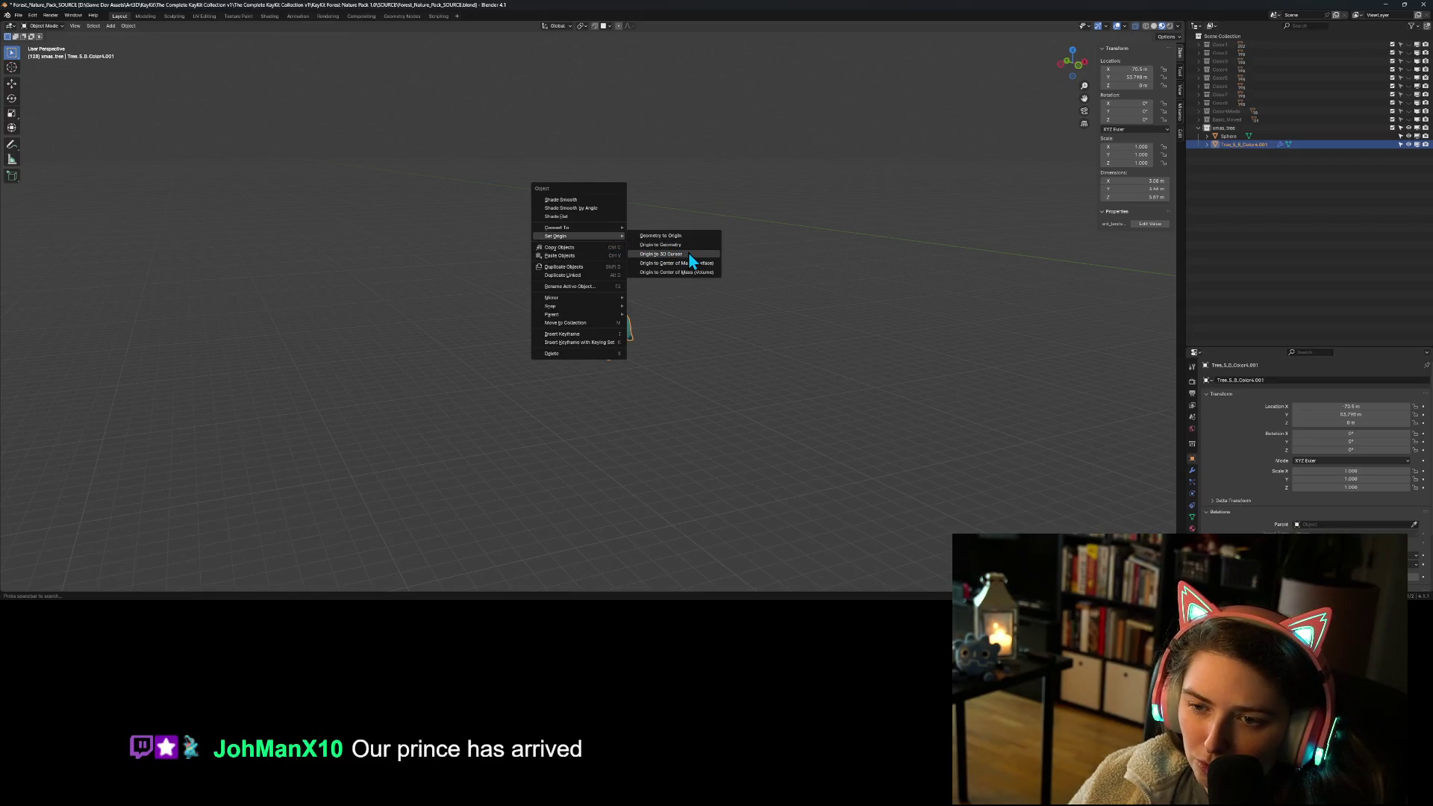
pyautogui.click(688, 253)
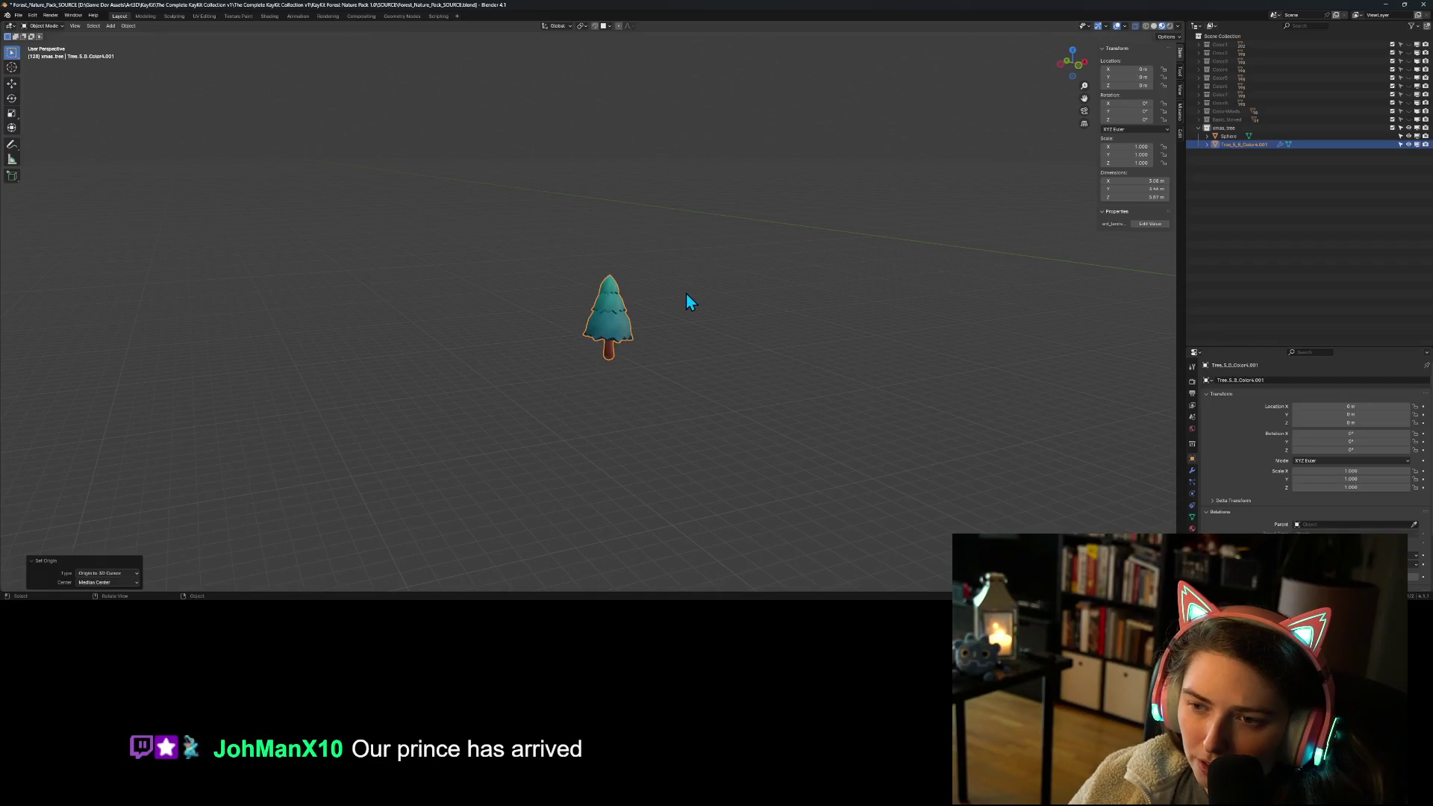
pyautogui.hotkey('ctrl', 'z')
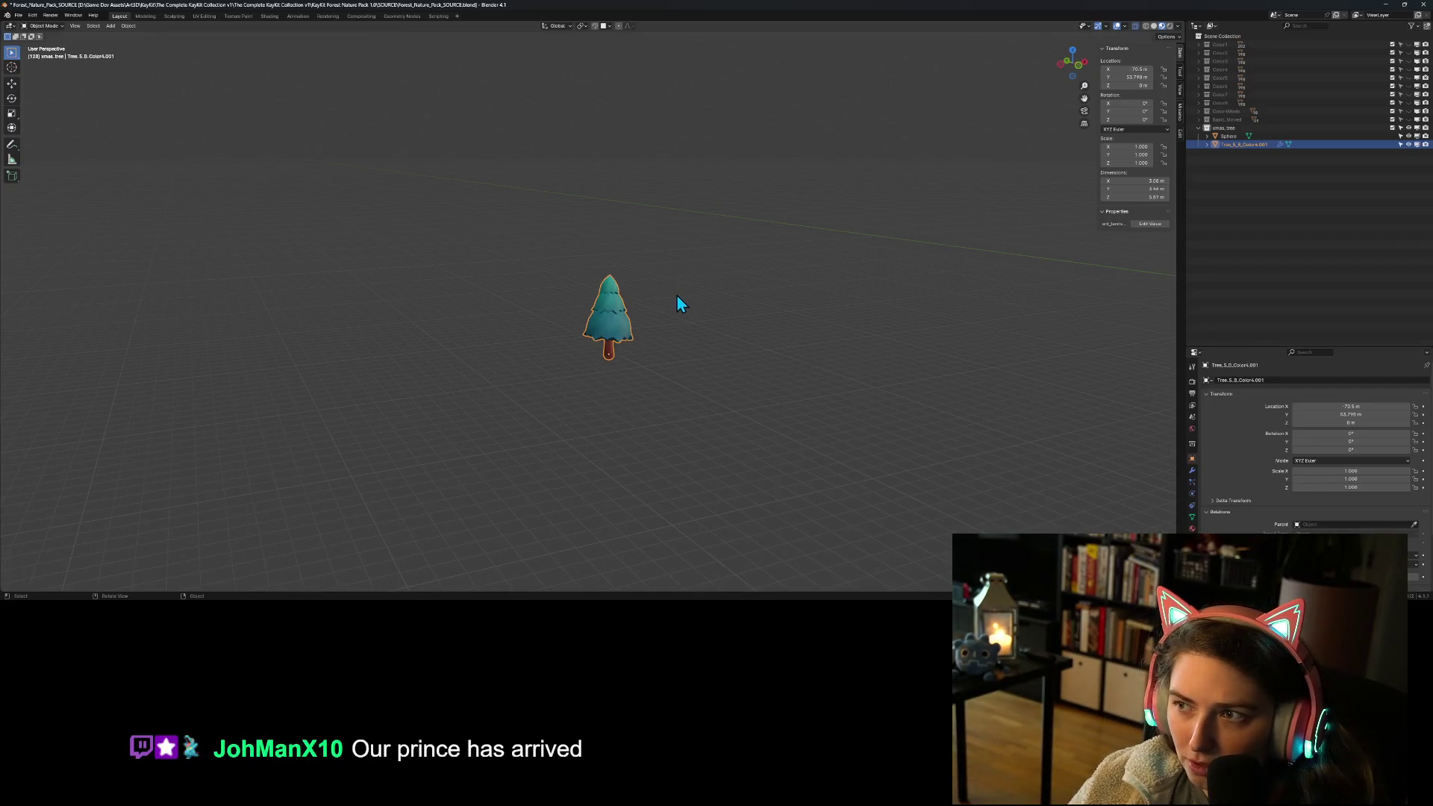
# Step: Move the tree's geometry to the world origin and set its X and Y location to 0
pyautogui.rightClick(618, 324)
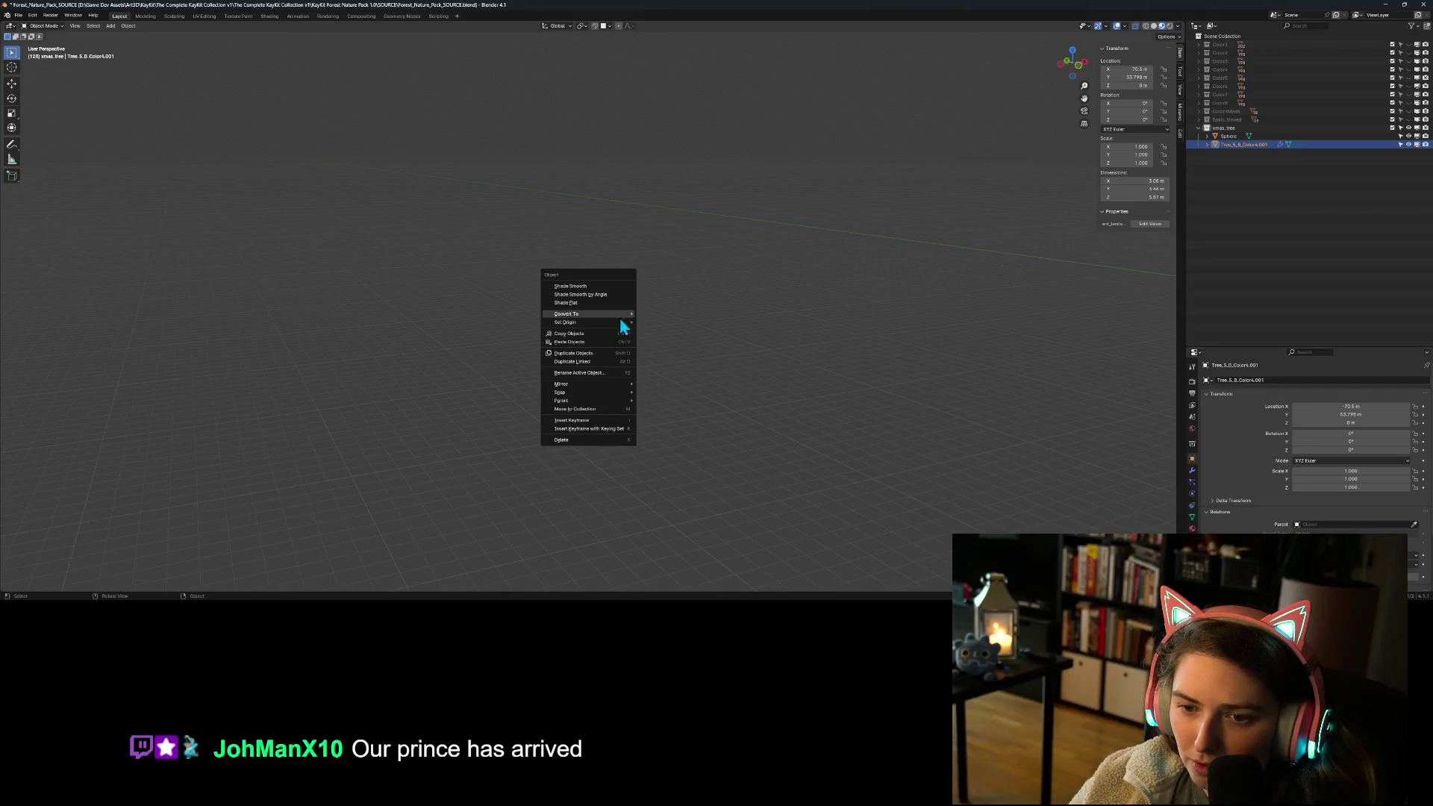
pyautogui.moveTo(620, 326)
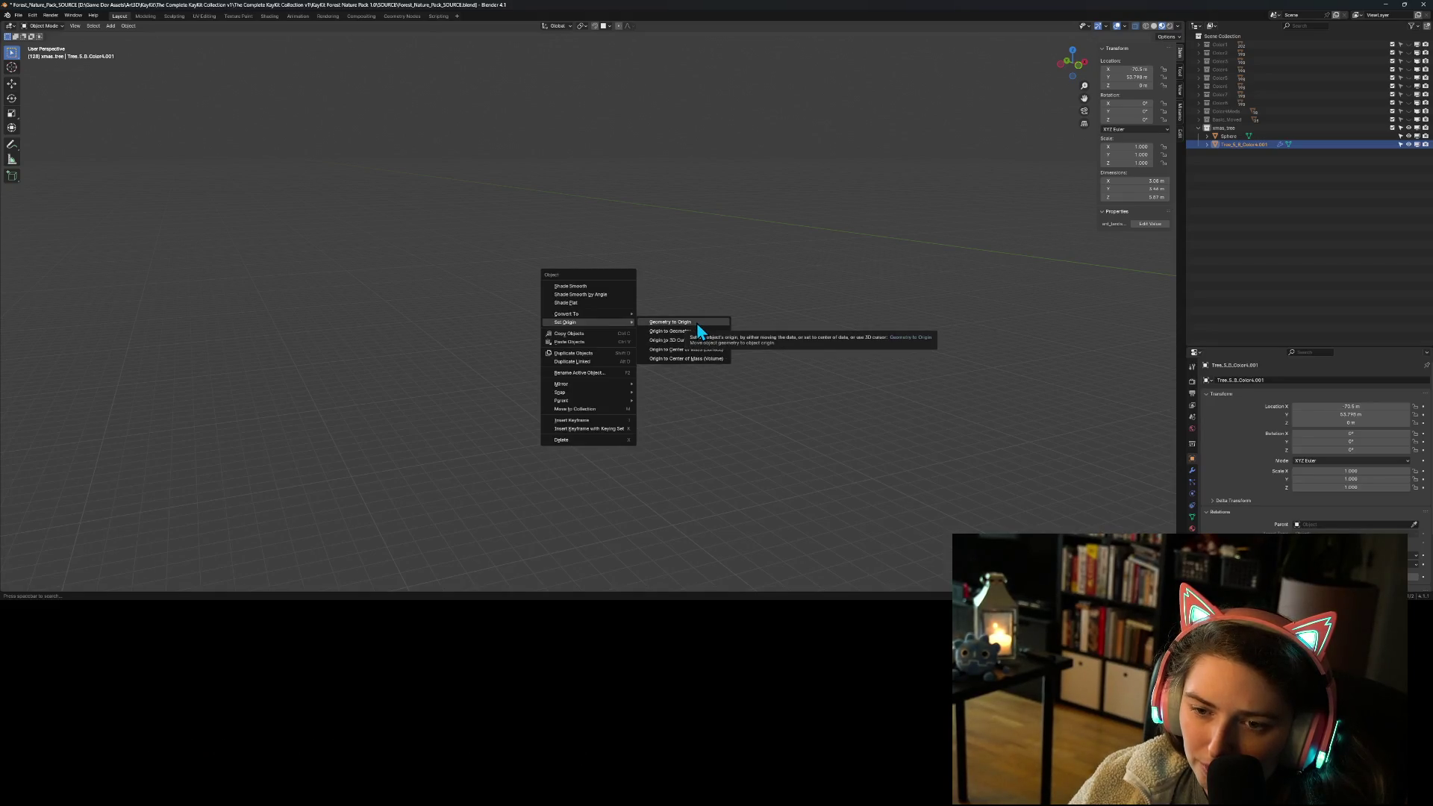
pyautogui.click(697, 323)
pyautogui.click(1134, 69)
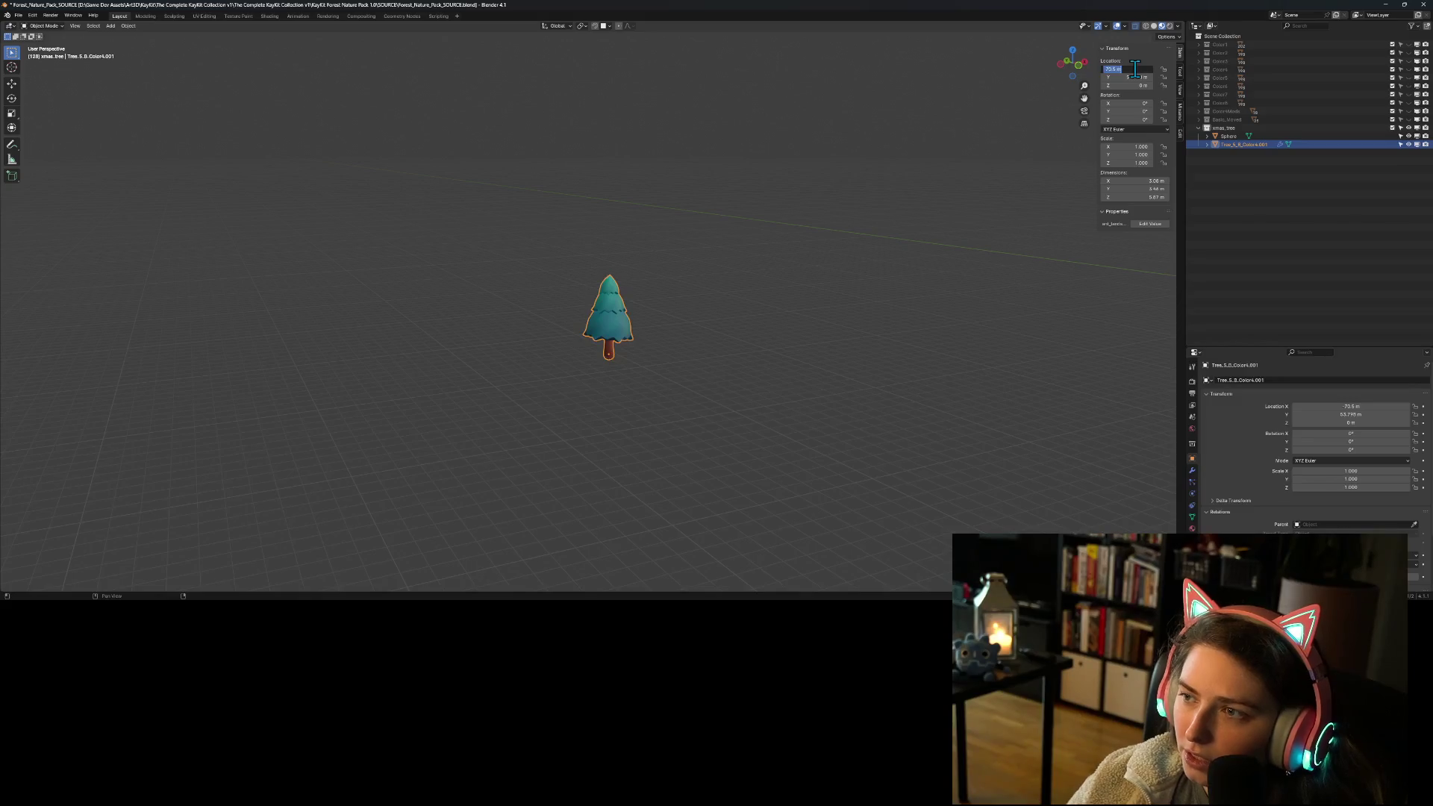
pyautogui.write('0')
pyautogui.press('Tab')
pyautogui.write('0')
pyautogui.press('Return')
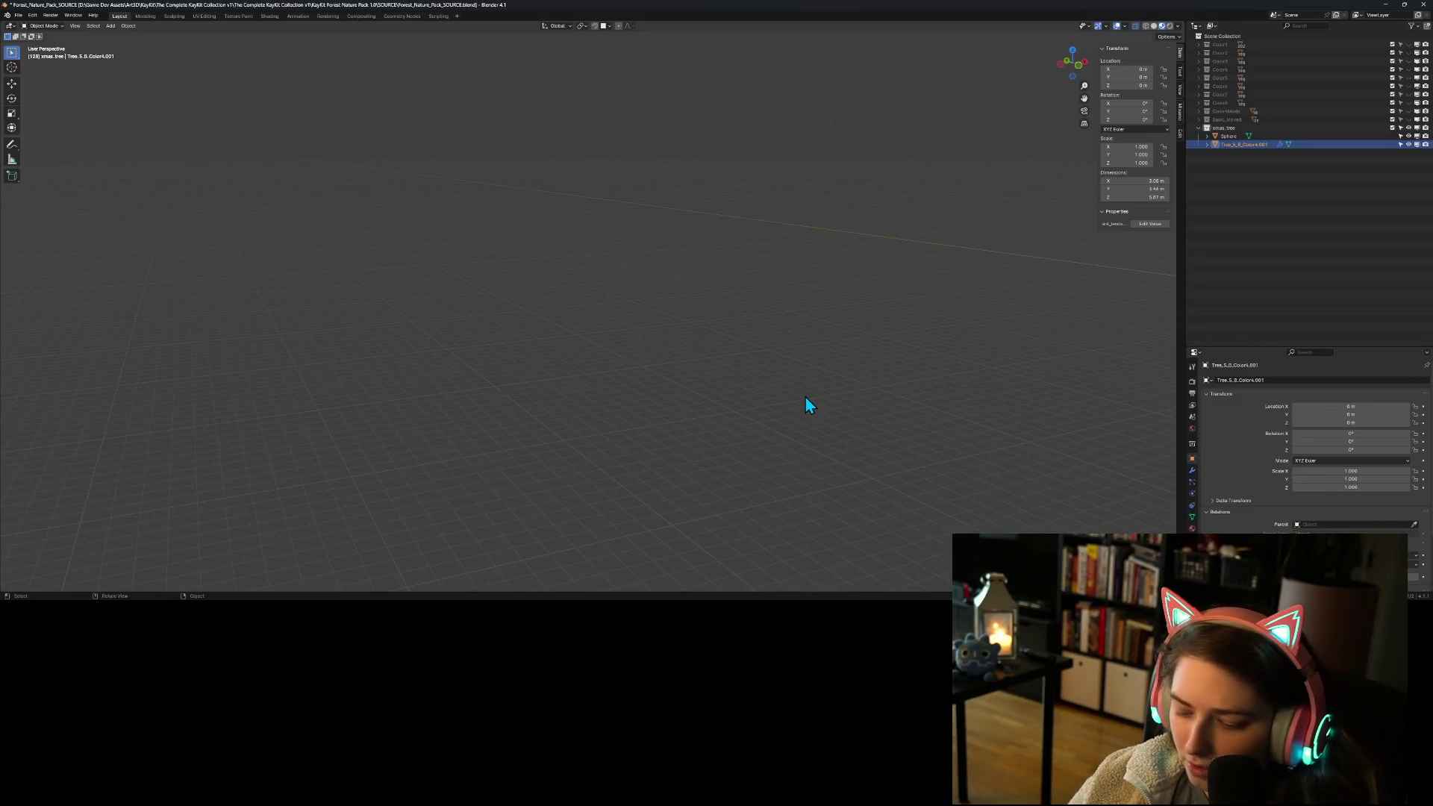
pyautogui.press('KP_Decimal')
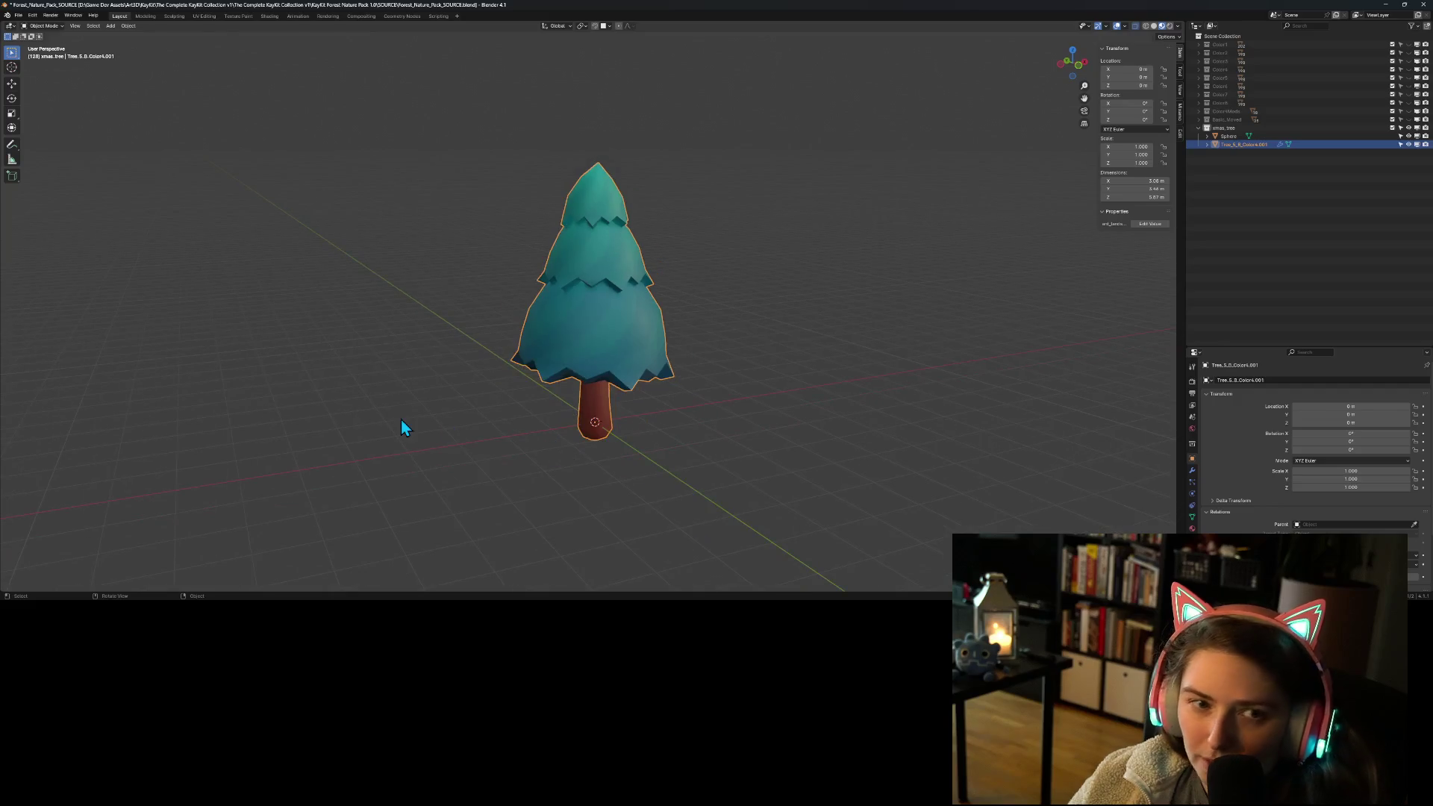
# Step: In front orthographic view, move the sphere against the right edge of the tree's lower canopy
pyautogui.click(1232, 136)
pyautogui.moveTo(1003, 266)
pyautogui.mouseDown(button='middle')
pyautogui.moveTo(694, 404)
pyautogui.moveTo(770, 407)
pyautogui.moveTo(758, 406)
pyautogui.mouseUp(button='middle')
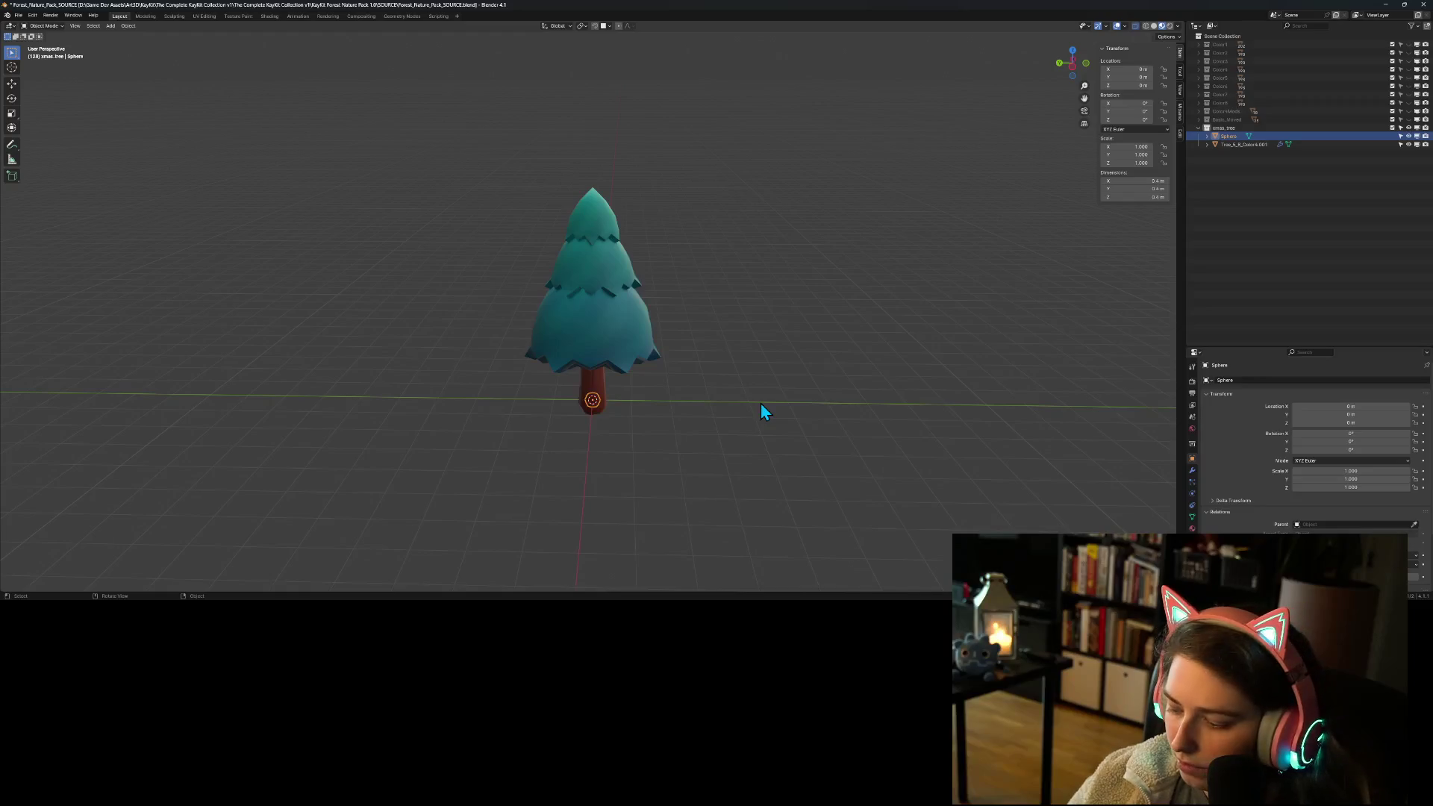
pyautogui.press('KP_1')
pyautogui.press('g')
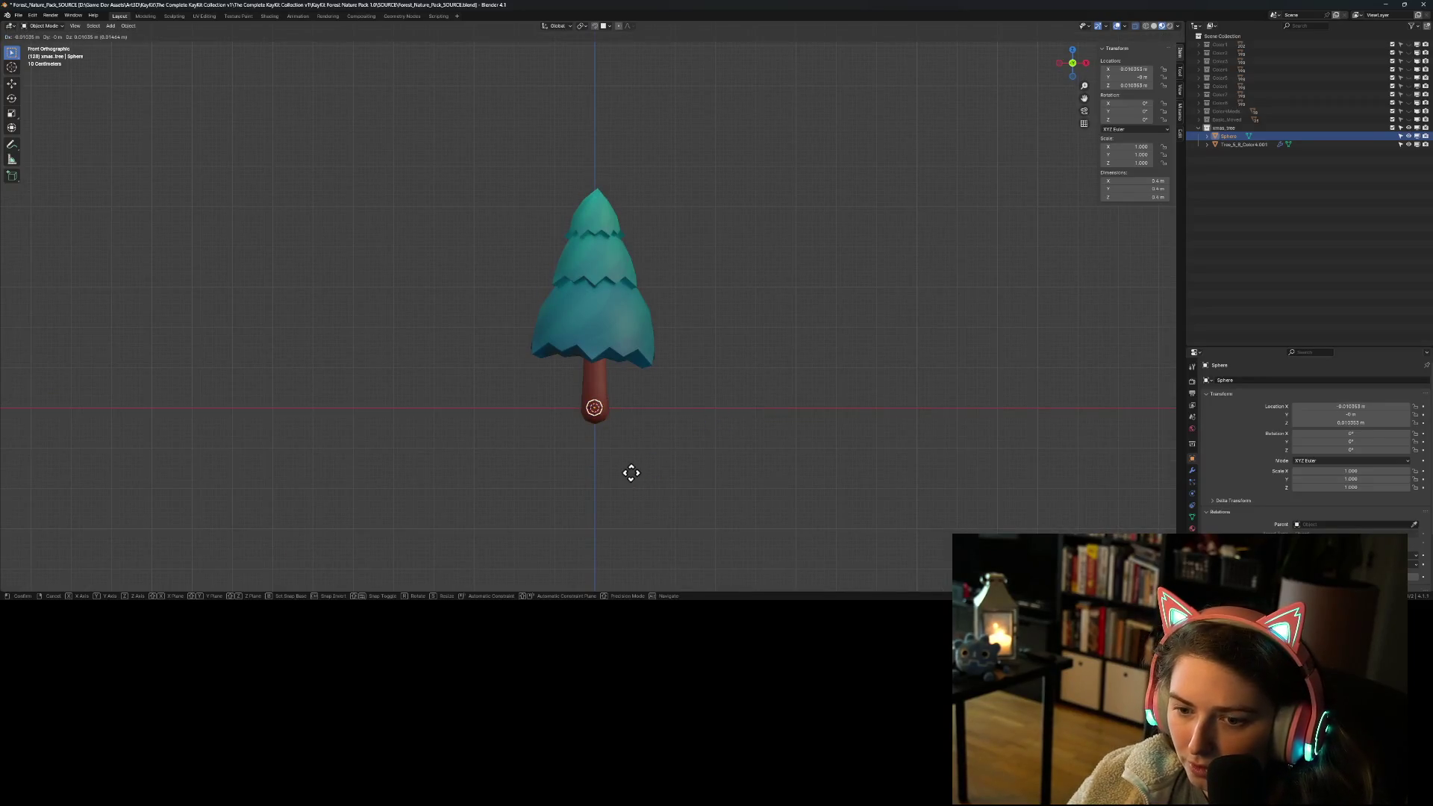
pyautogui.click(692, 397)
pyautogui.click(740, 439)
pyautogui.moveTo(758, 435)
pyautogui.mouseDown(button='middle')
pyautogui.moveTo(678, 456)
pyautogui.moveTo(645, 423)
pyautogui.moveTo(699, 417)
pyautogui.moveTo(719, 443)
pyautogui.mouseUp(button='middle')
pyautogui.scroll(4, 719, 445)
pyautogui.click(720, 391)
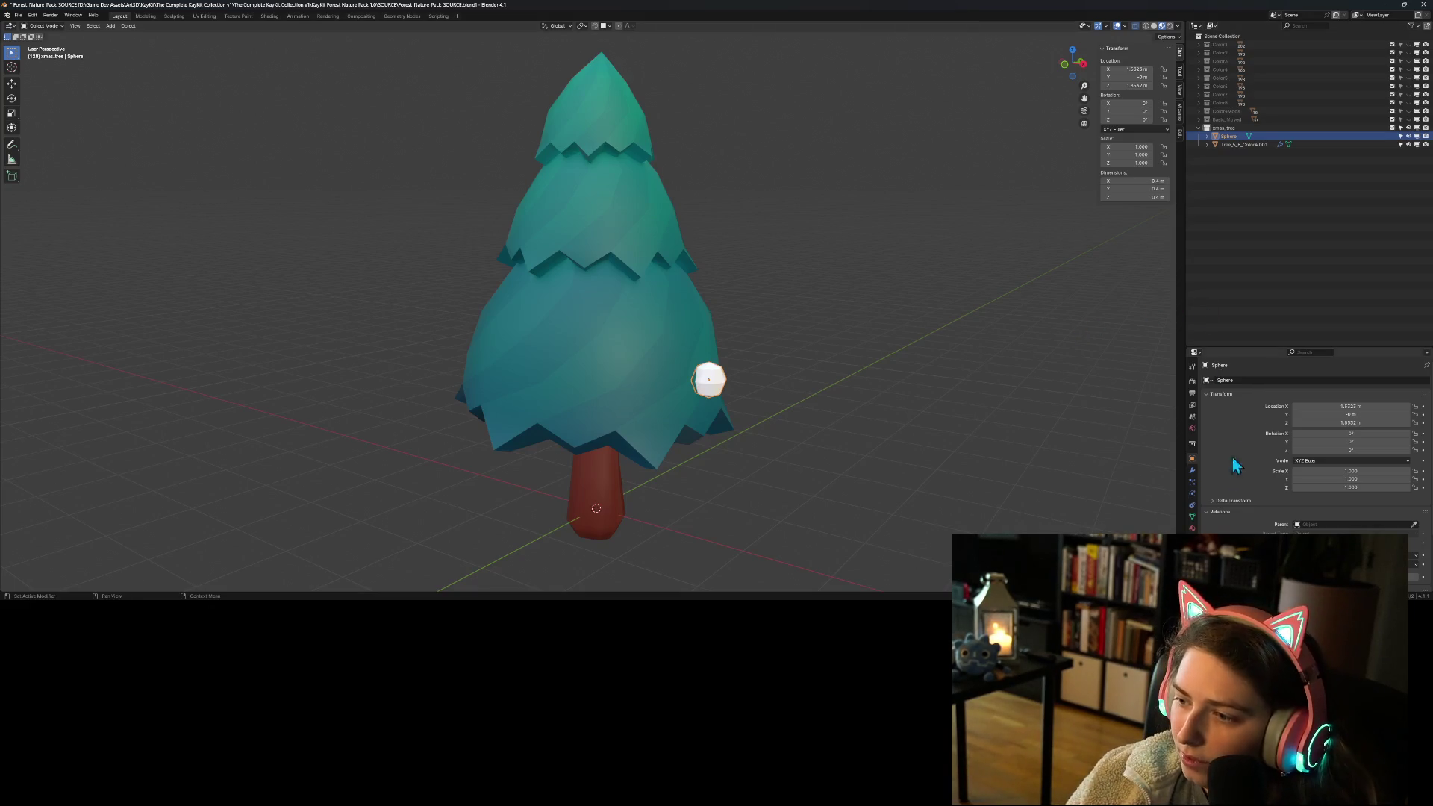
pyautogui.click(1191, 470)
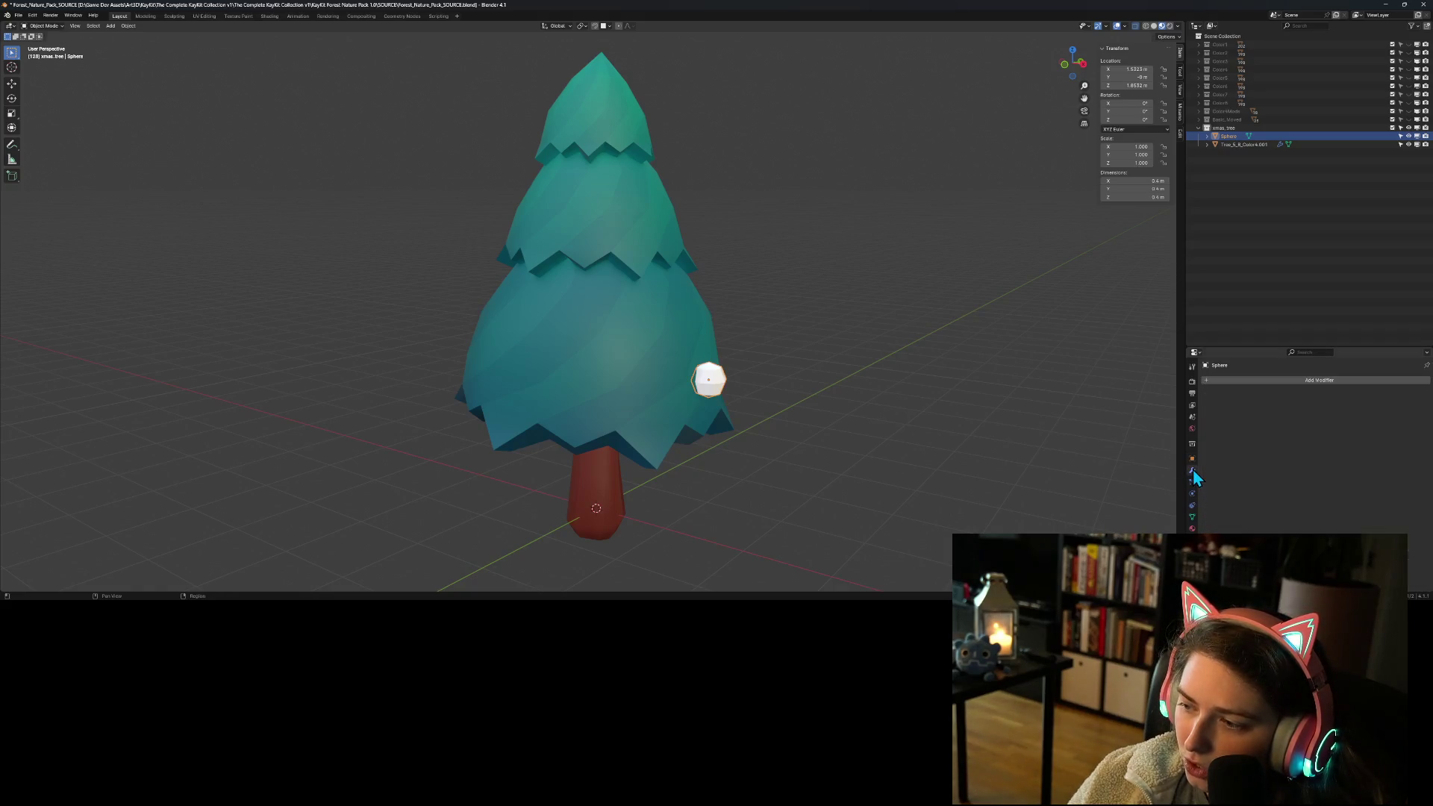
# Step: Browse the sphere's particle, physics, constraint, mesh data and material properties
pyautogui.click(1191, 482)
pyautogui.click(1192, 494)
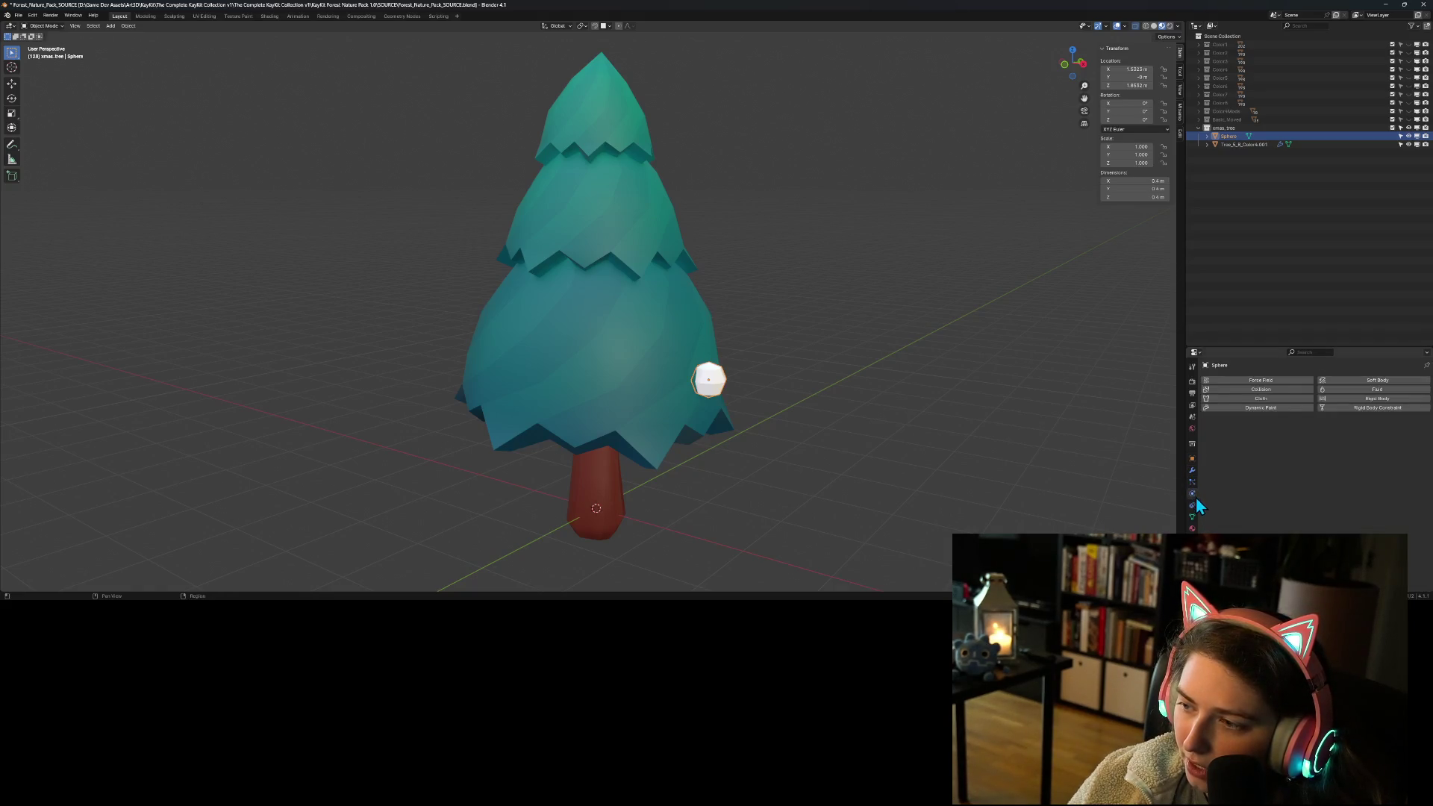
pyautogui.click(1193, 506)
pyautogui.click(1192, 517)
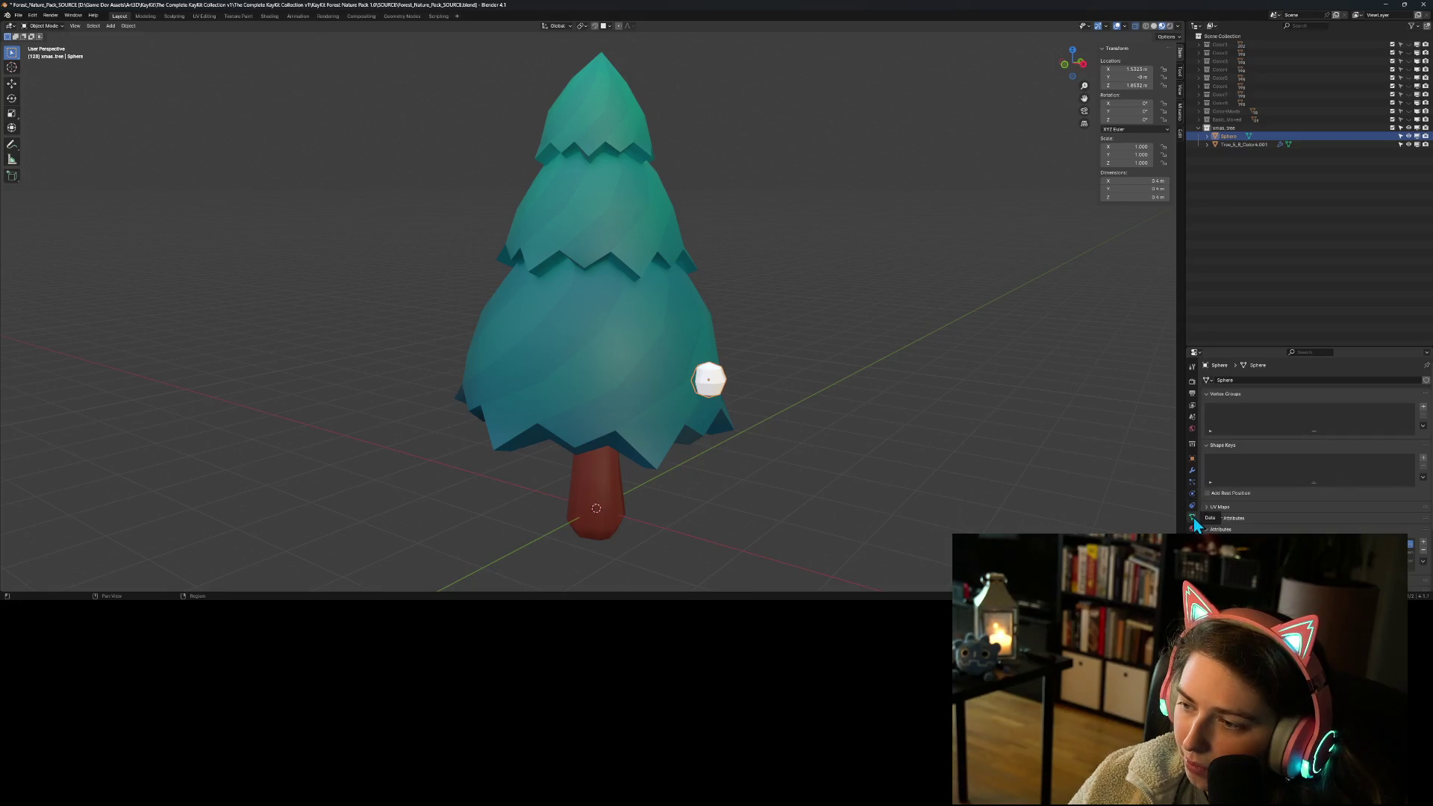
pyautogui.click(1192, 528)
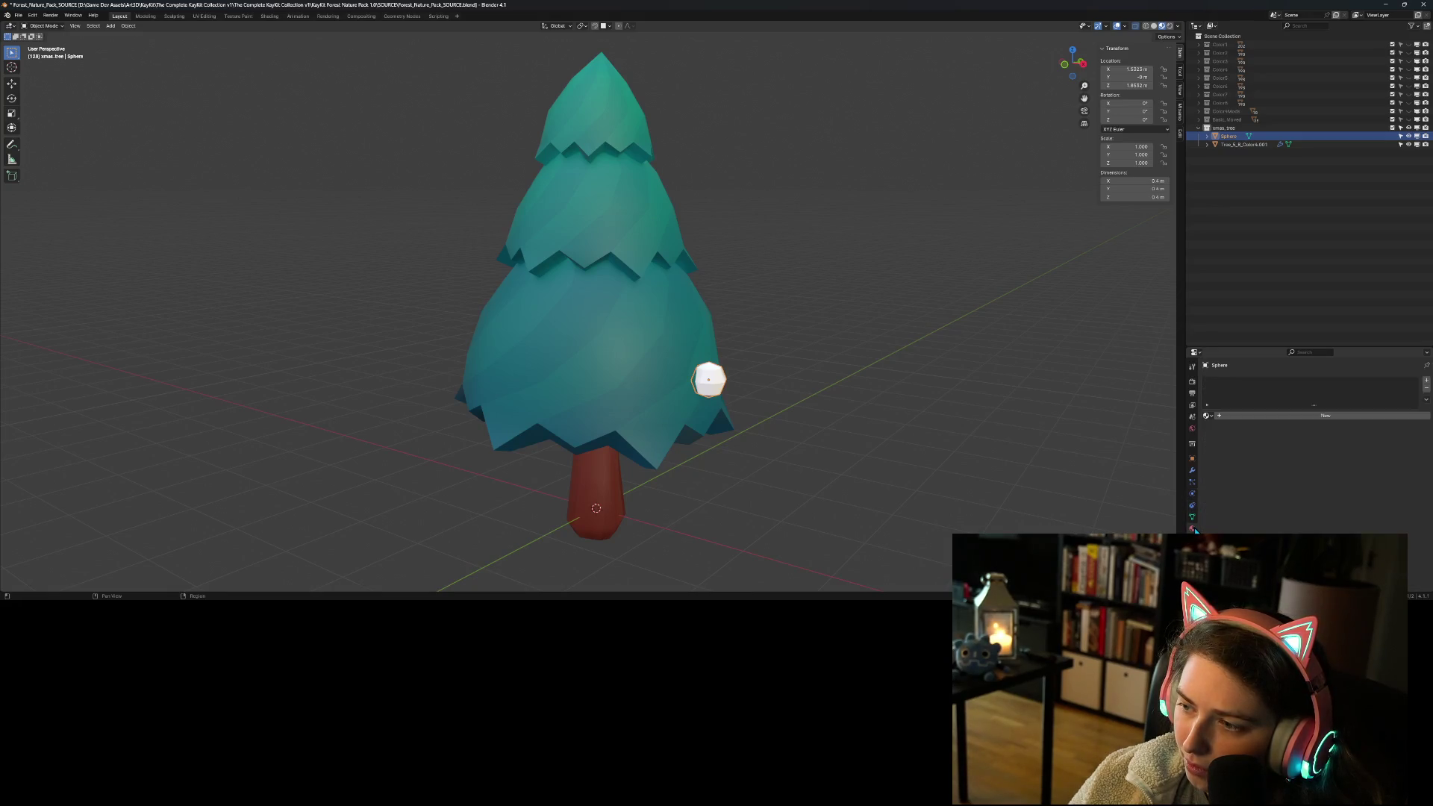
# Step: Apply Shade Smooth to the sphere and orbit around the tree to check it
pyautogui.rightClick(717, 380)
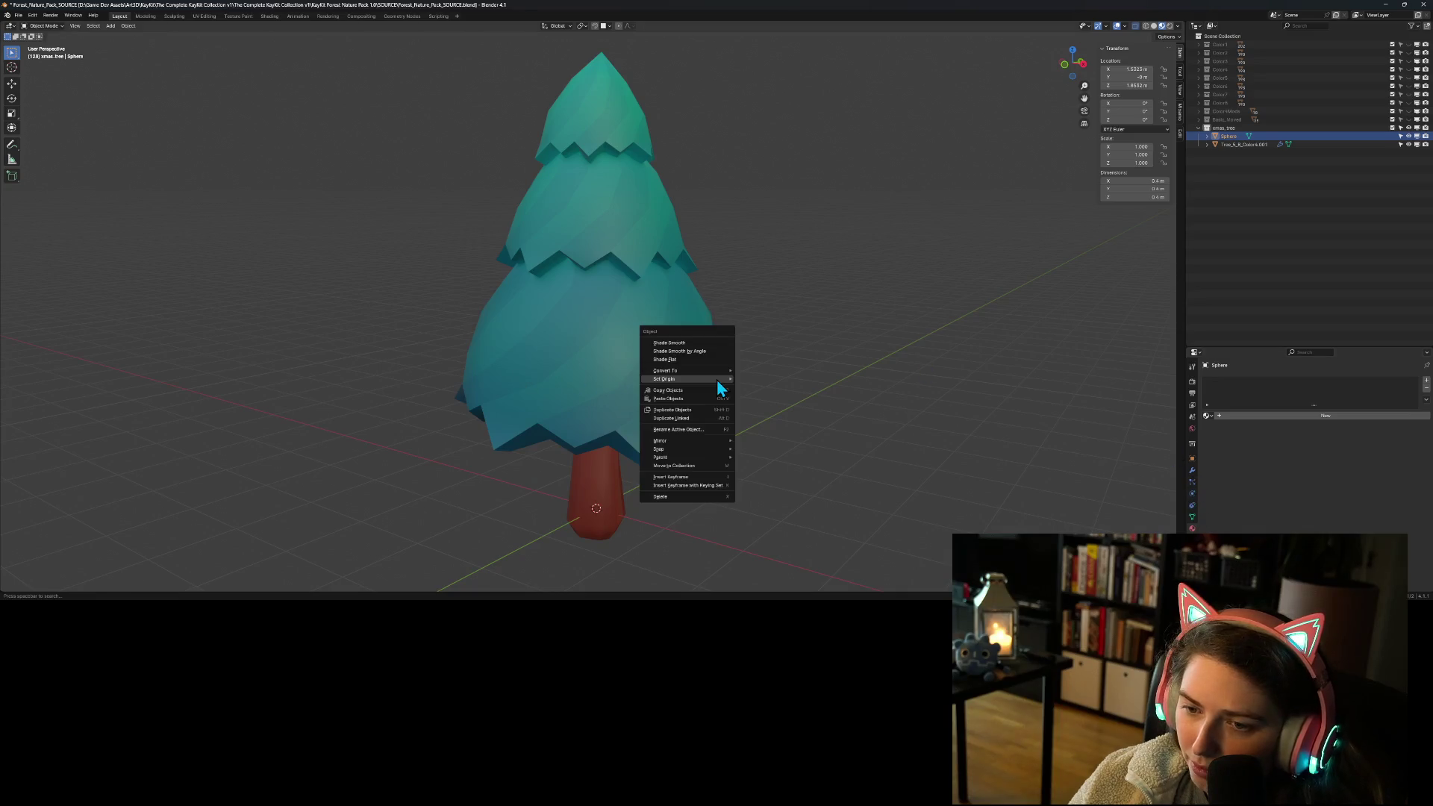
pyautogui.click(694, 344)
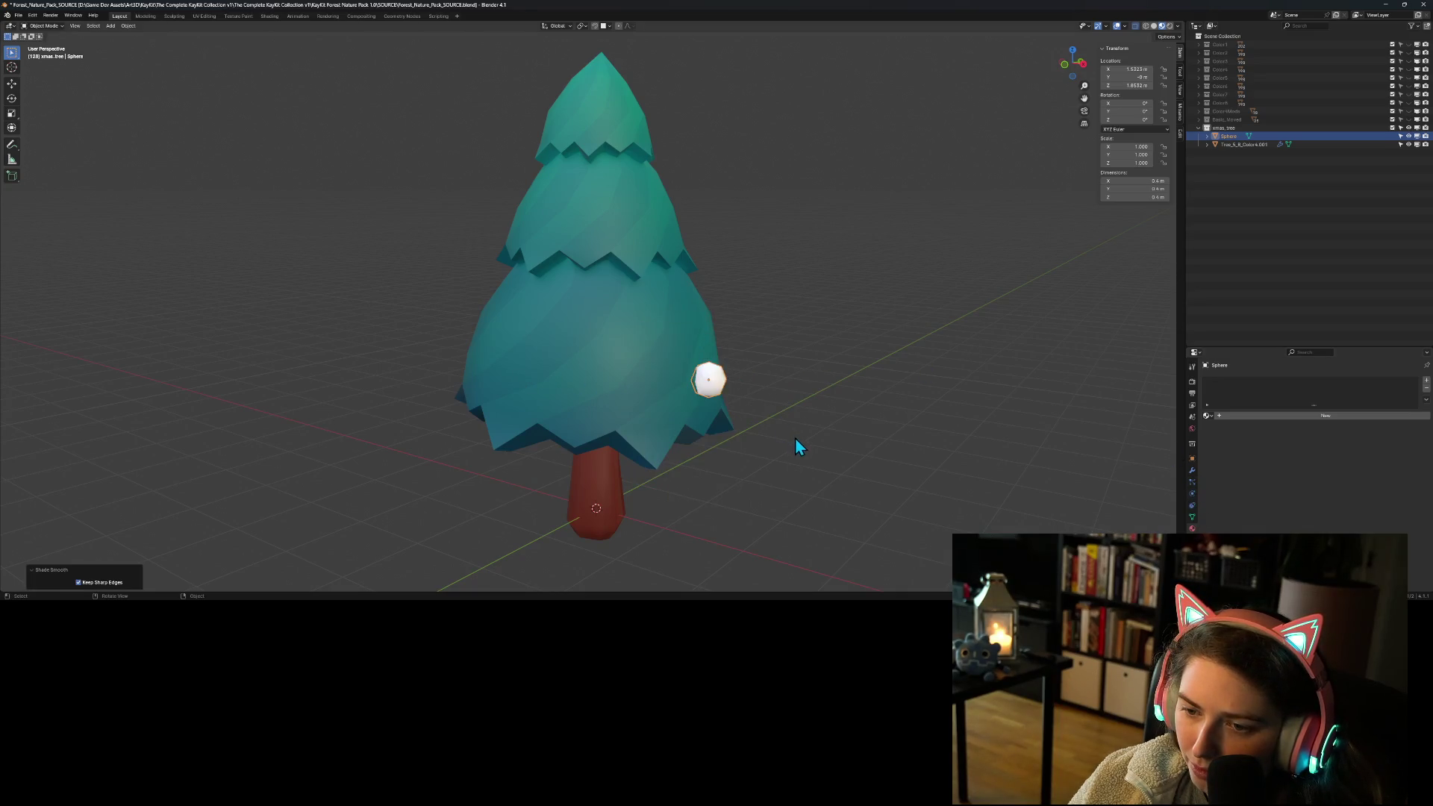
pyautogui.click(776, 470)
pyautogui.moveTo(750, 489)
pyautogui.mouseDown(button='middle')
pyautogui.moveTo(697, 477)
pyautogui.moveTo(673, 489)
pyautogui.moveTo(799, 503)
pyautogui.mouseUp(button='middle')
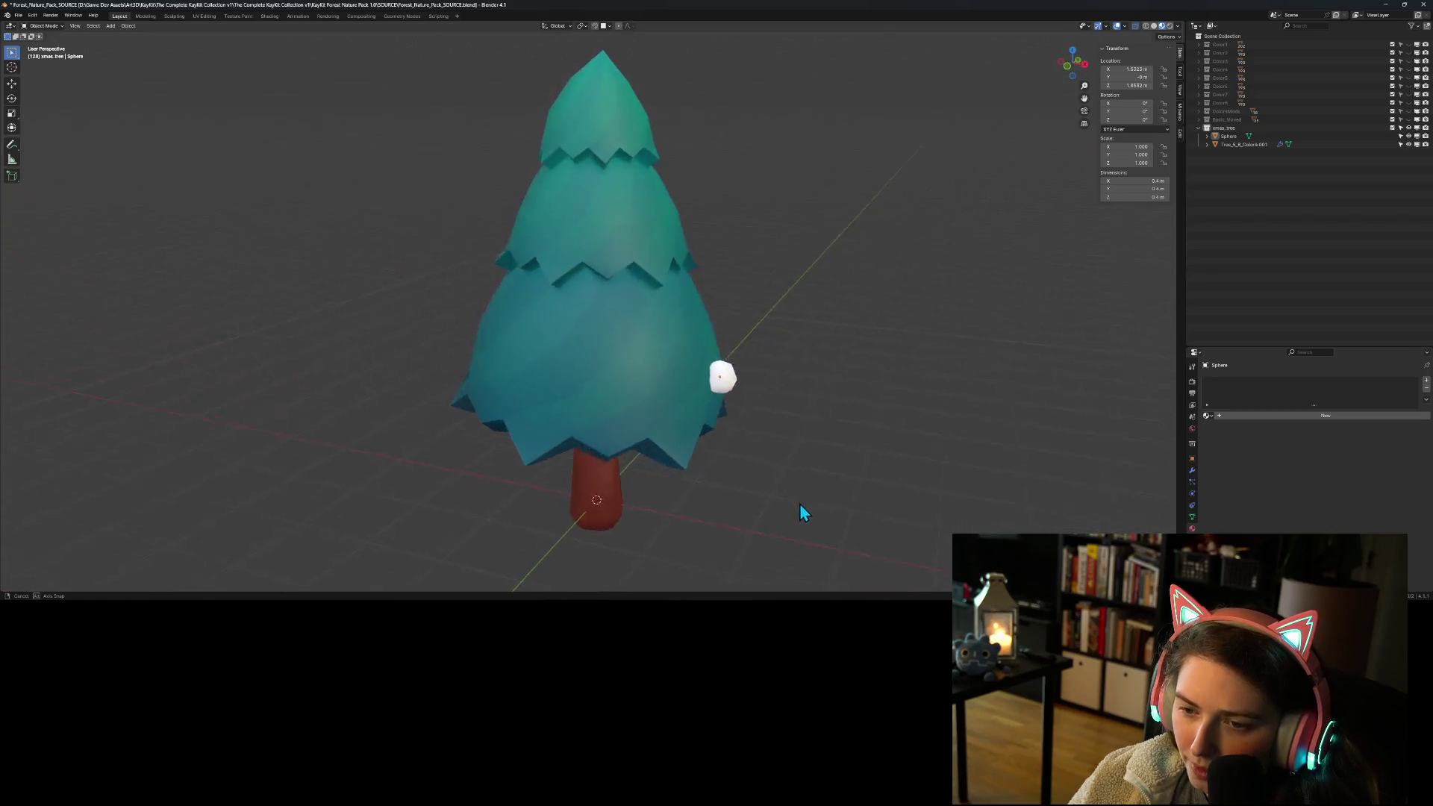
pyautogui.scroll(3, 793, 455)
pyautogui.moveTo(943, 457); pyautogui.dragTo(926, 463, button='middle')
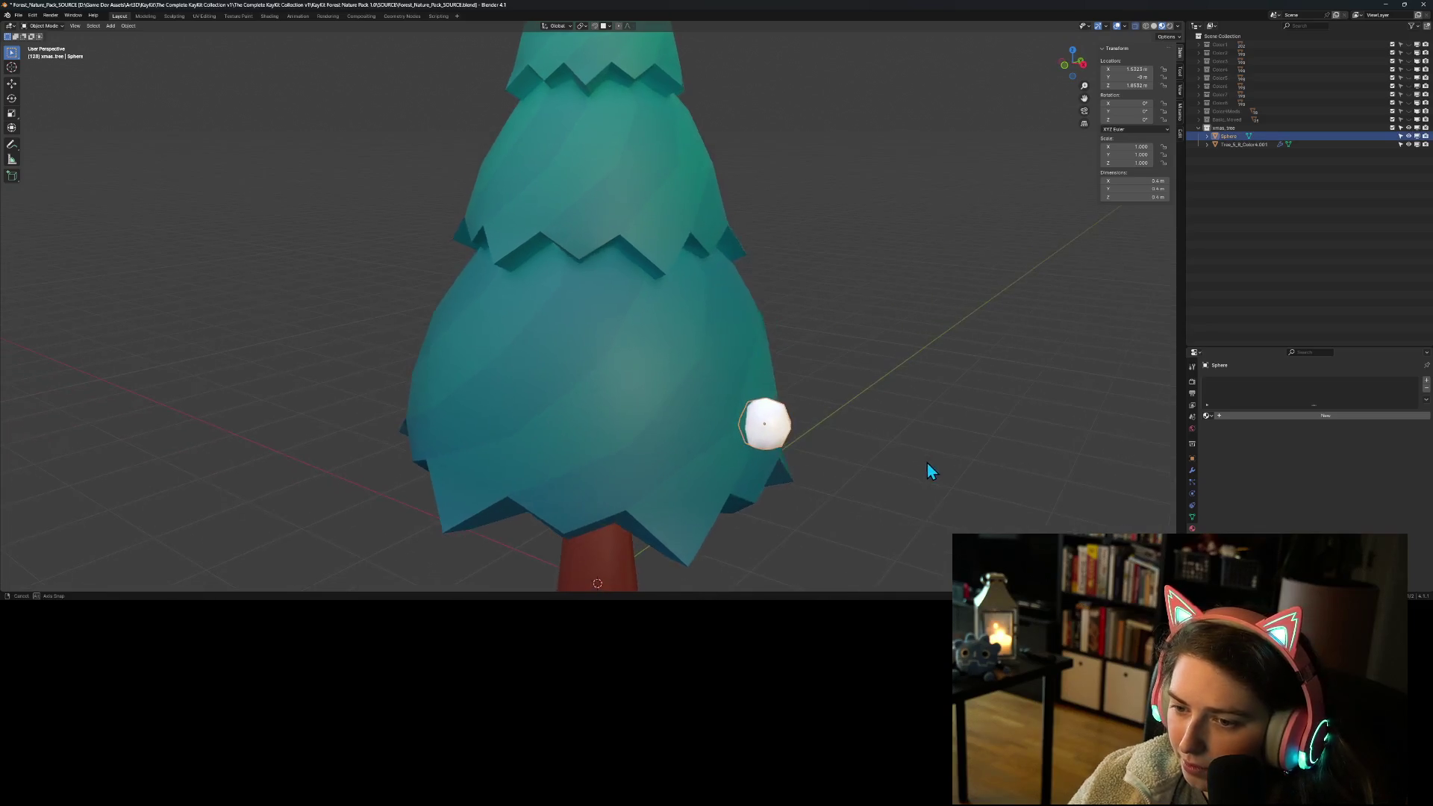
pyautogui.click(1231, 136)
pyautogui.rightClick(1230, 136)
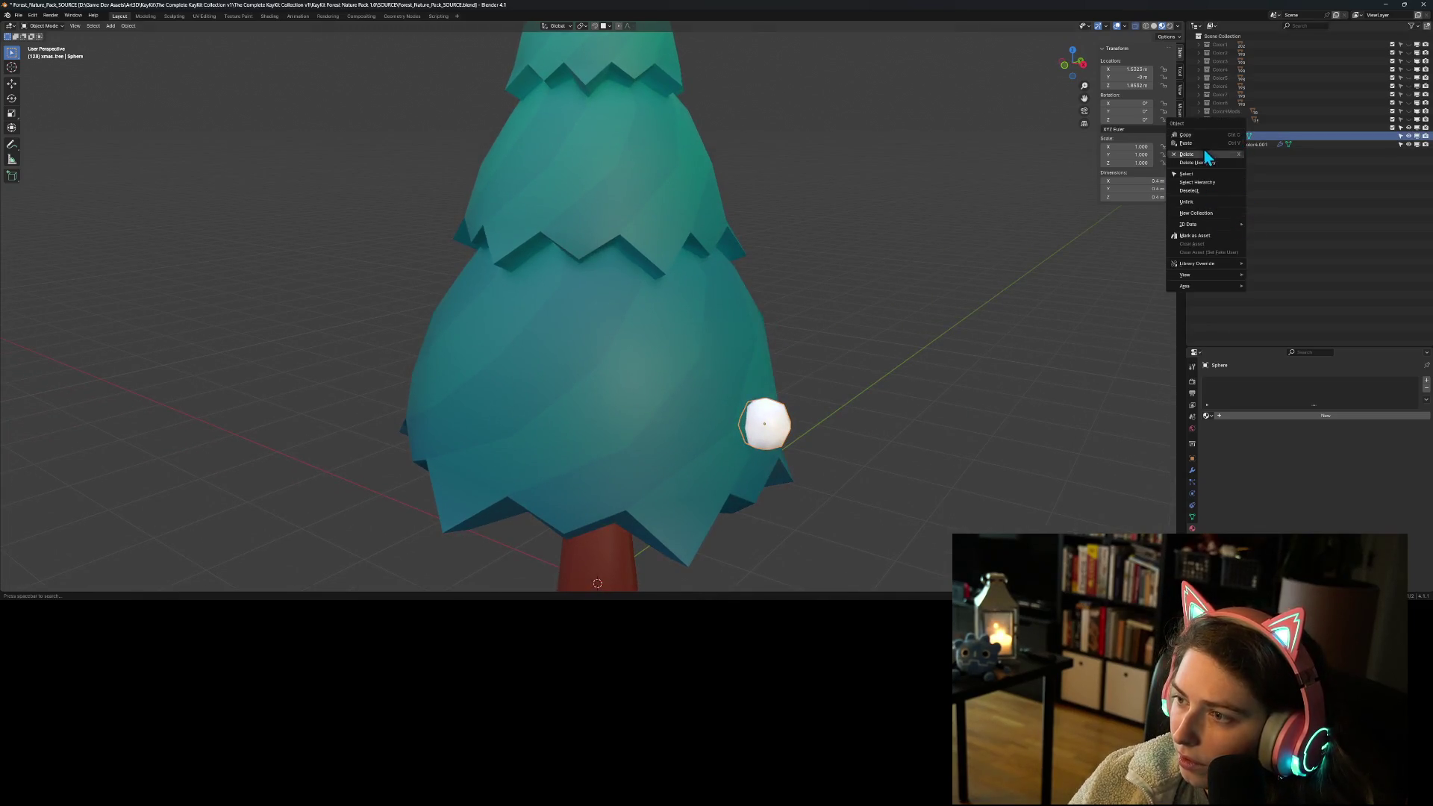
# Step: Rename the sphere to Ornament in the Outliner
pyautogui.click(1247, 132)
pyautogui.doubleClick(1230, 139)
pyautogui.write('Ornament')
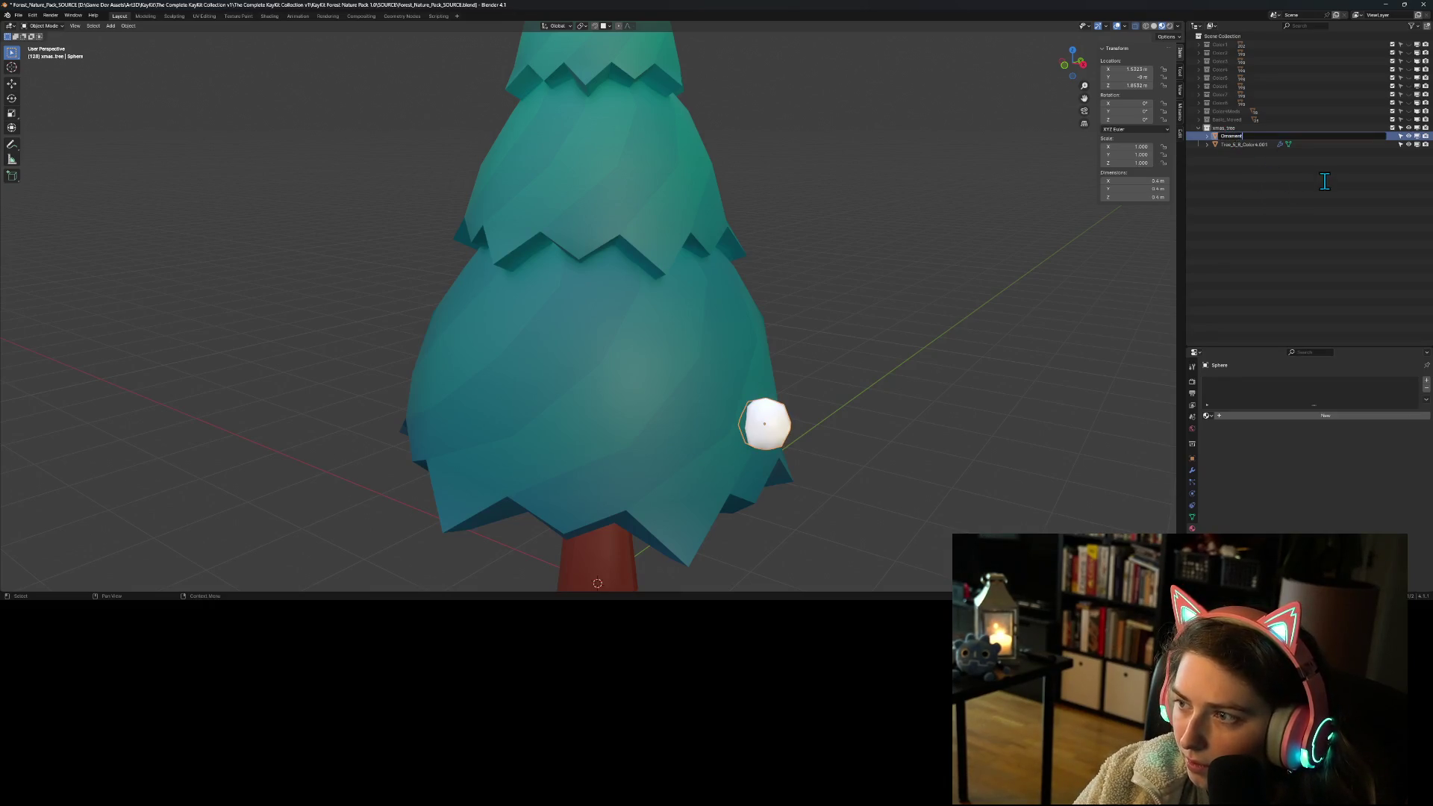
pyautogui.press('Return')
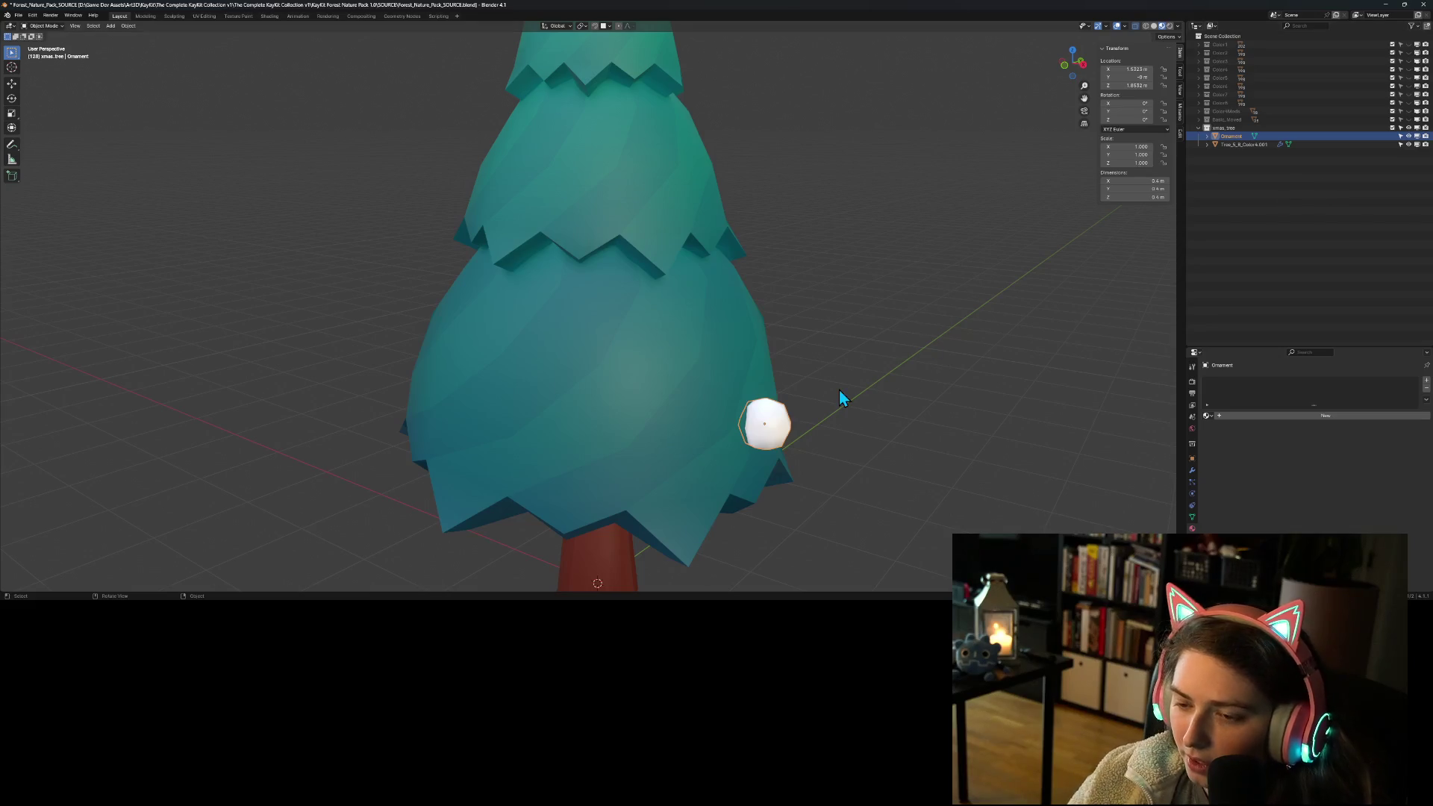
# Step: In front orthographic view, drop the ornament slightly lower on the canopy edge
pyautogui.press('KP_1')
pyautogui.press('g')
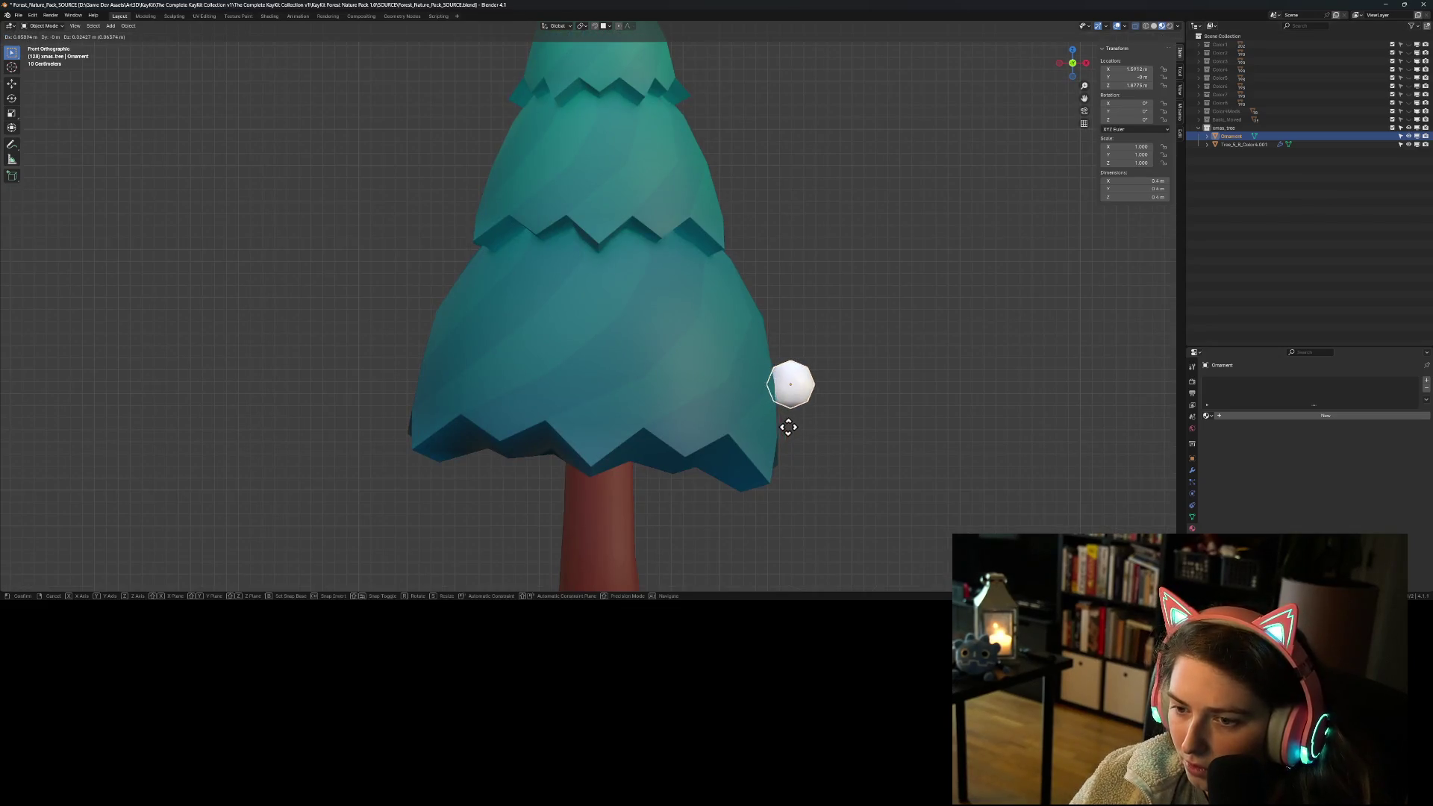
pyautogui.click(790, 453)
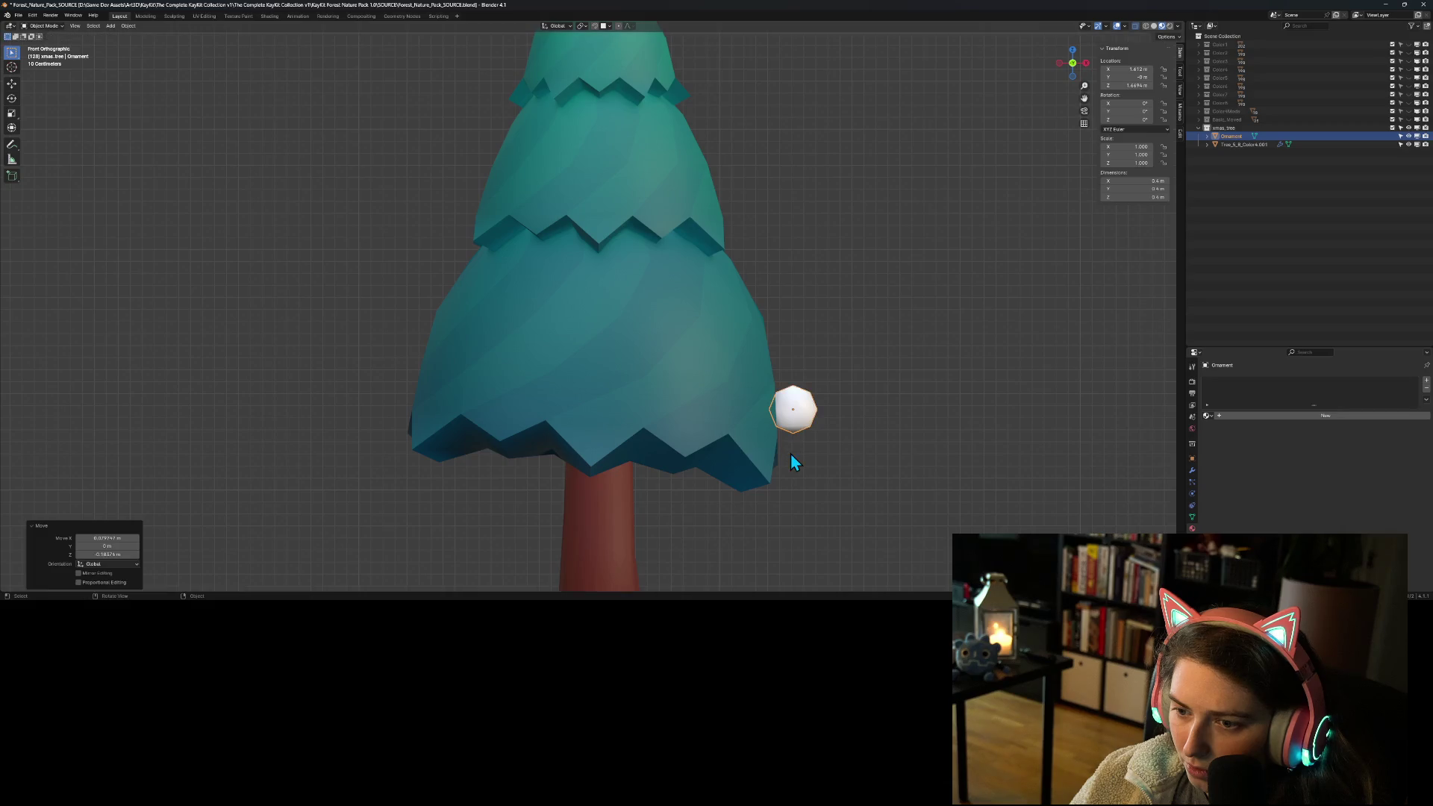
pyautogui.click(875, 469)
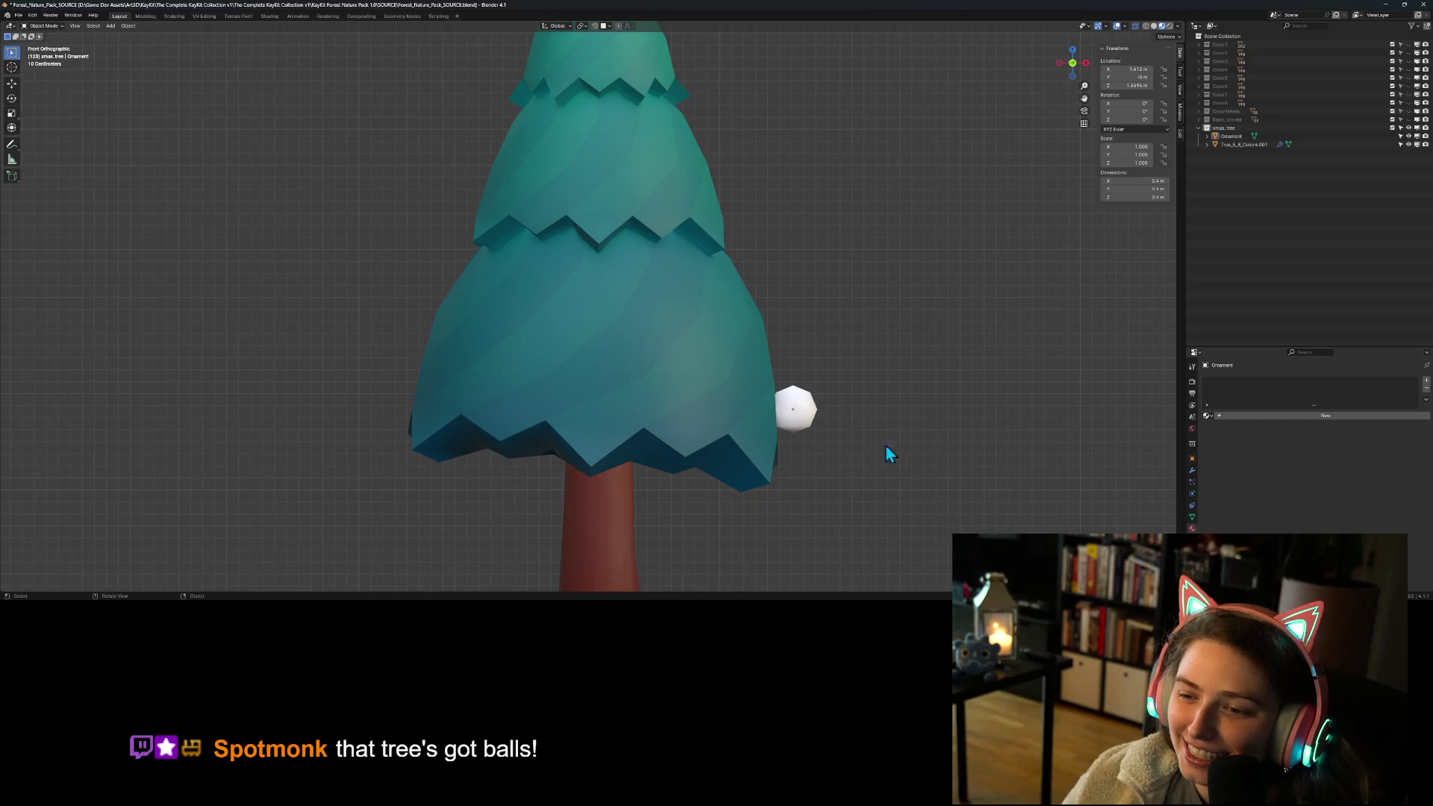
# Step: Assign the existing forest material to the ornament and switch to the UV Editing workspace
pyautogui.click(800, 412)
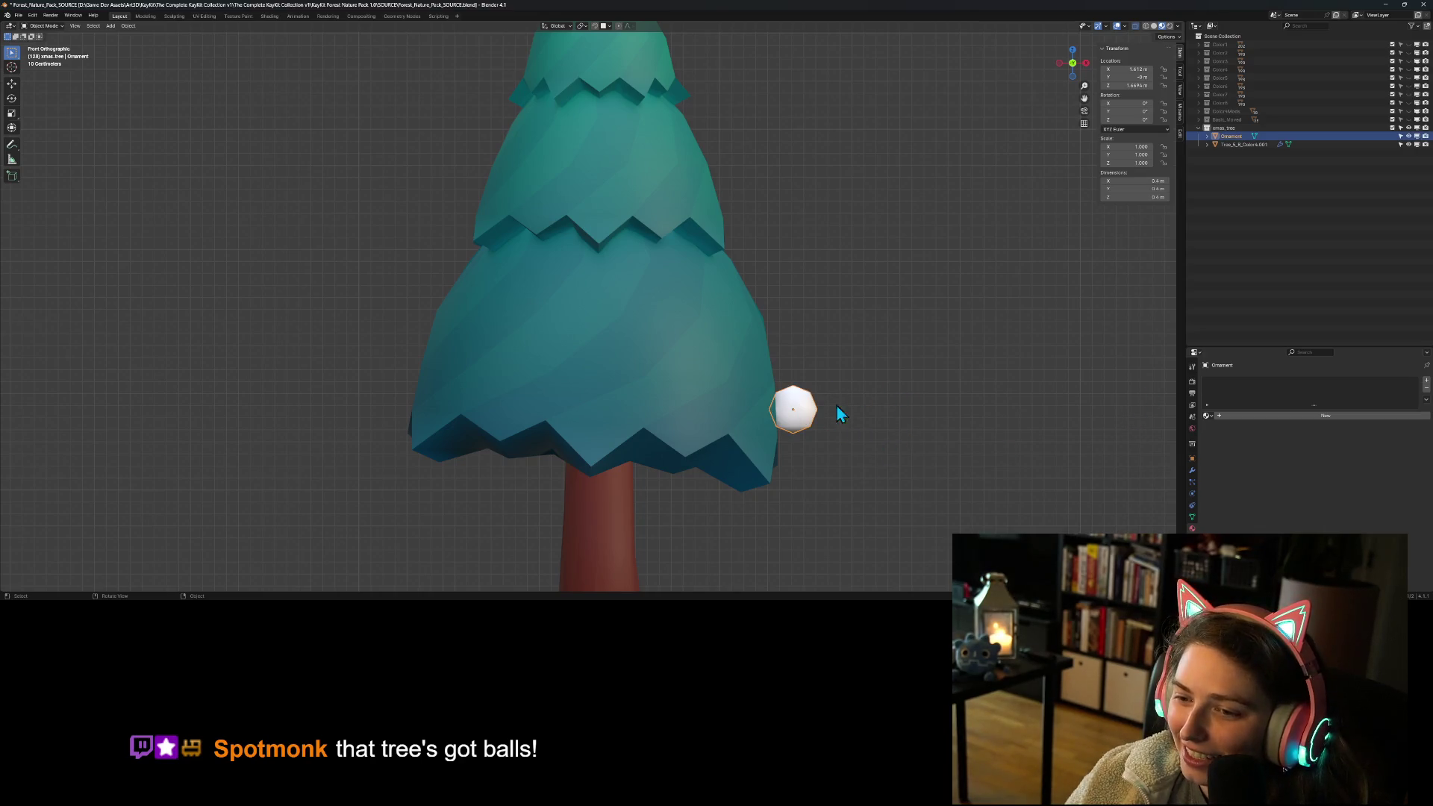
pyautogui.click(1207, 416)
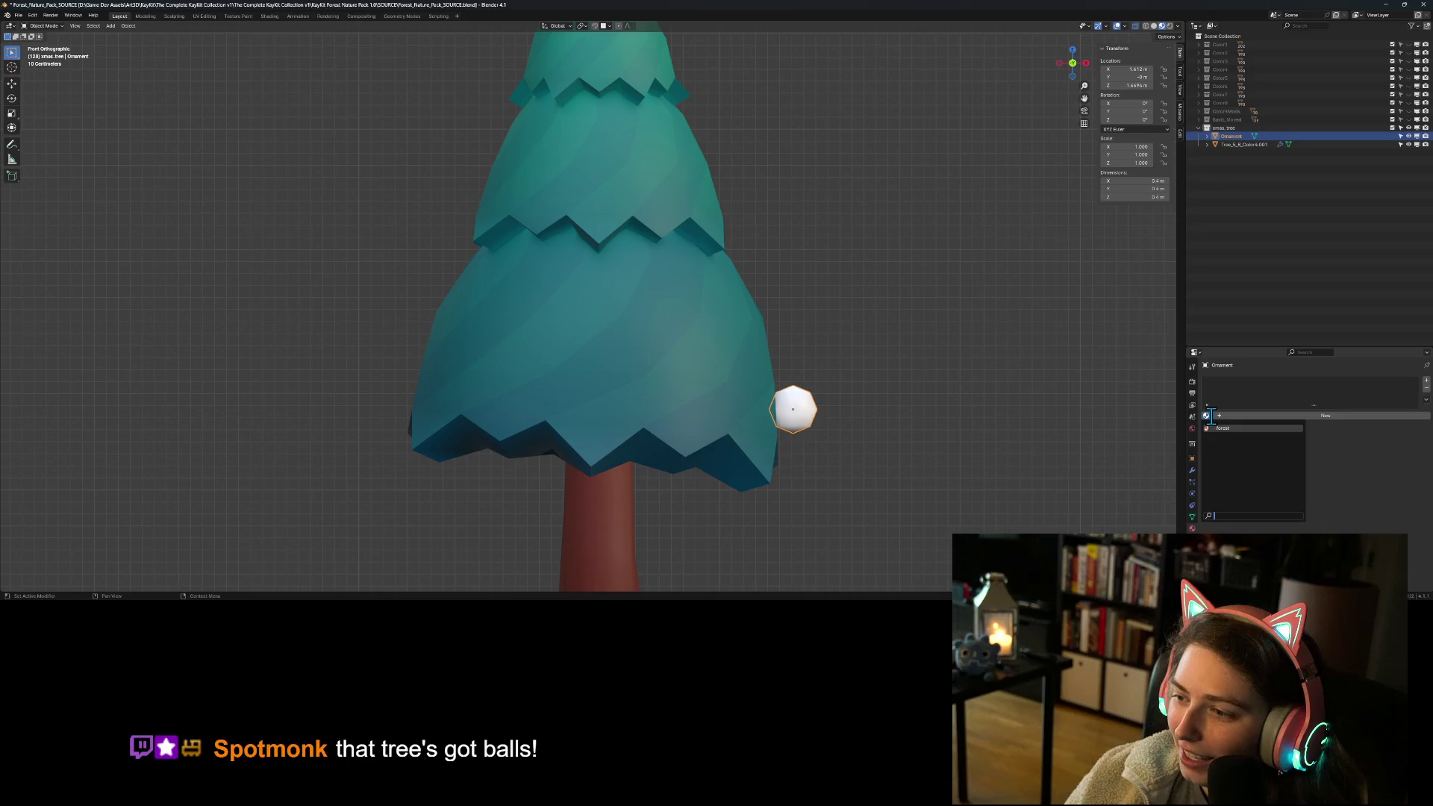
pyautogui.click(1206, 415)
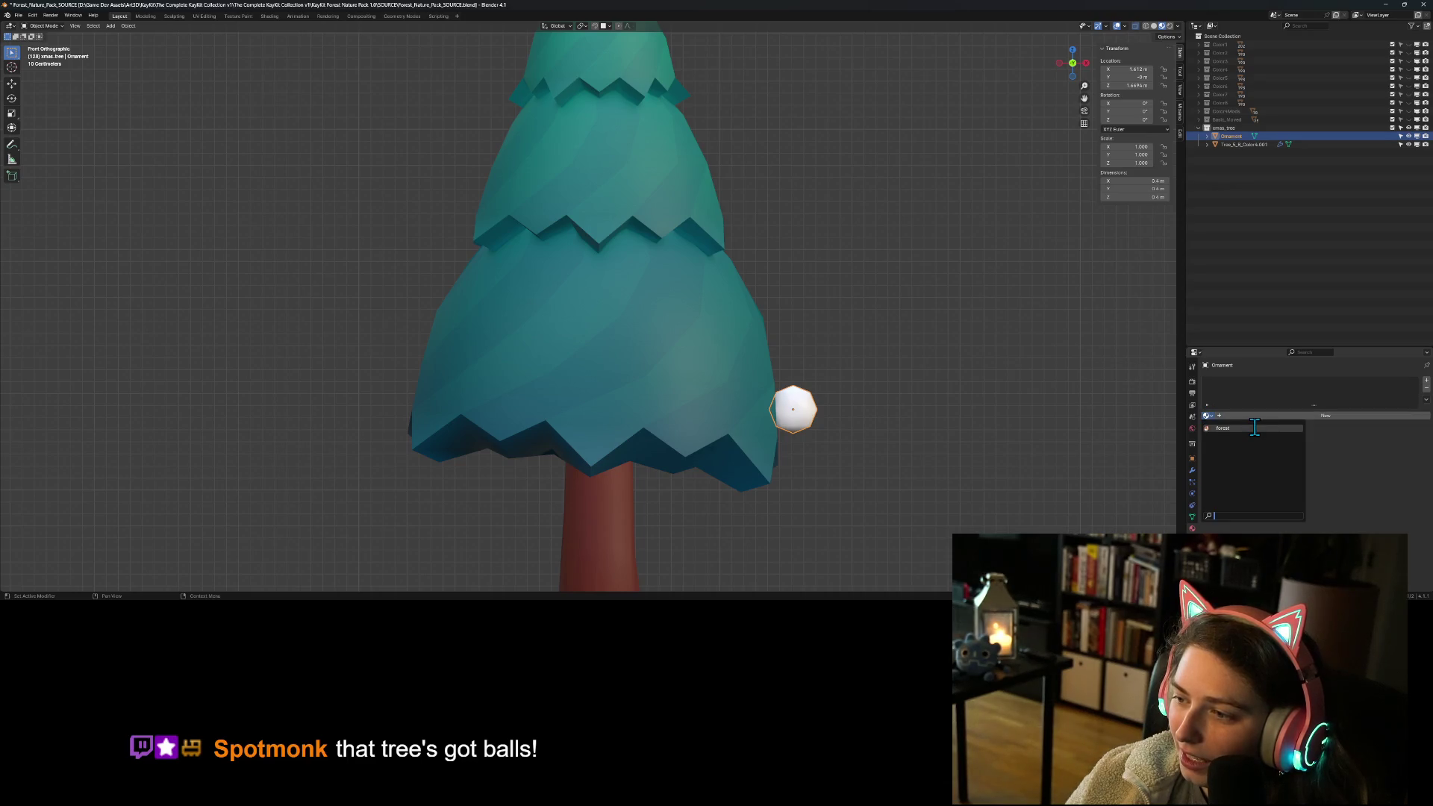
pyautogui.click(1255, 429)
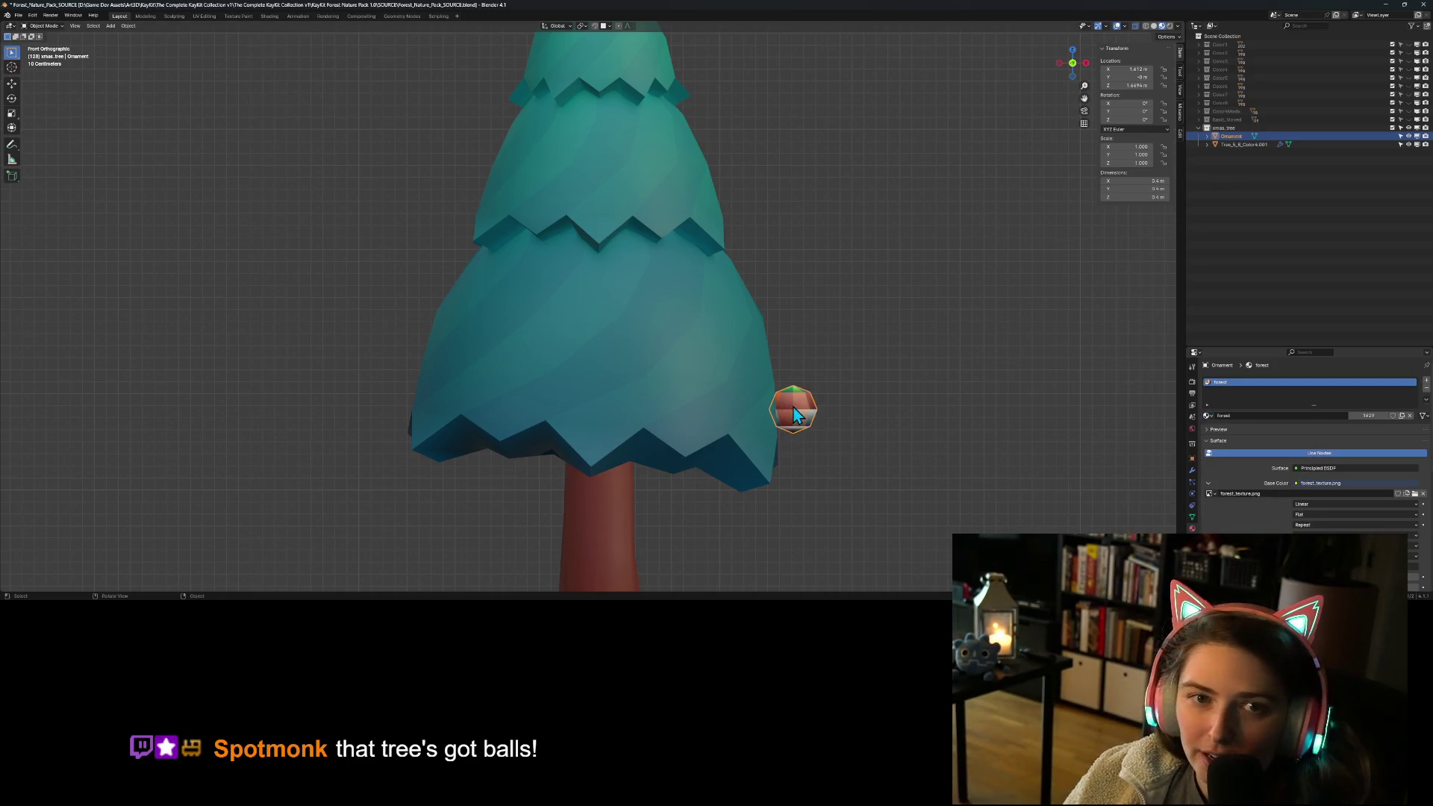
pyautogui.click(202, 16)
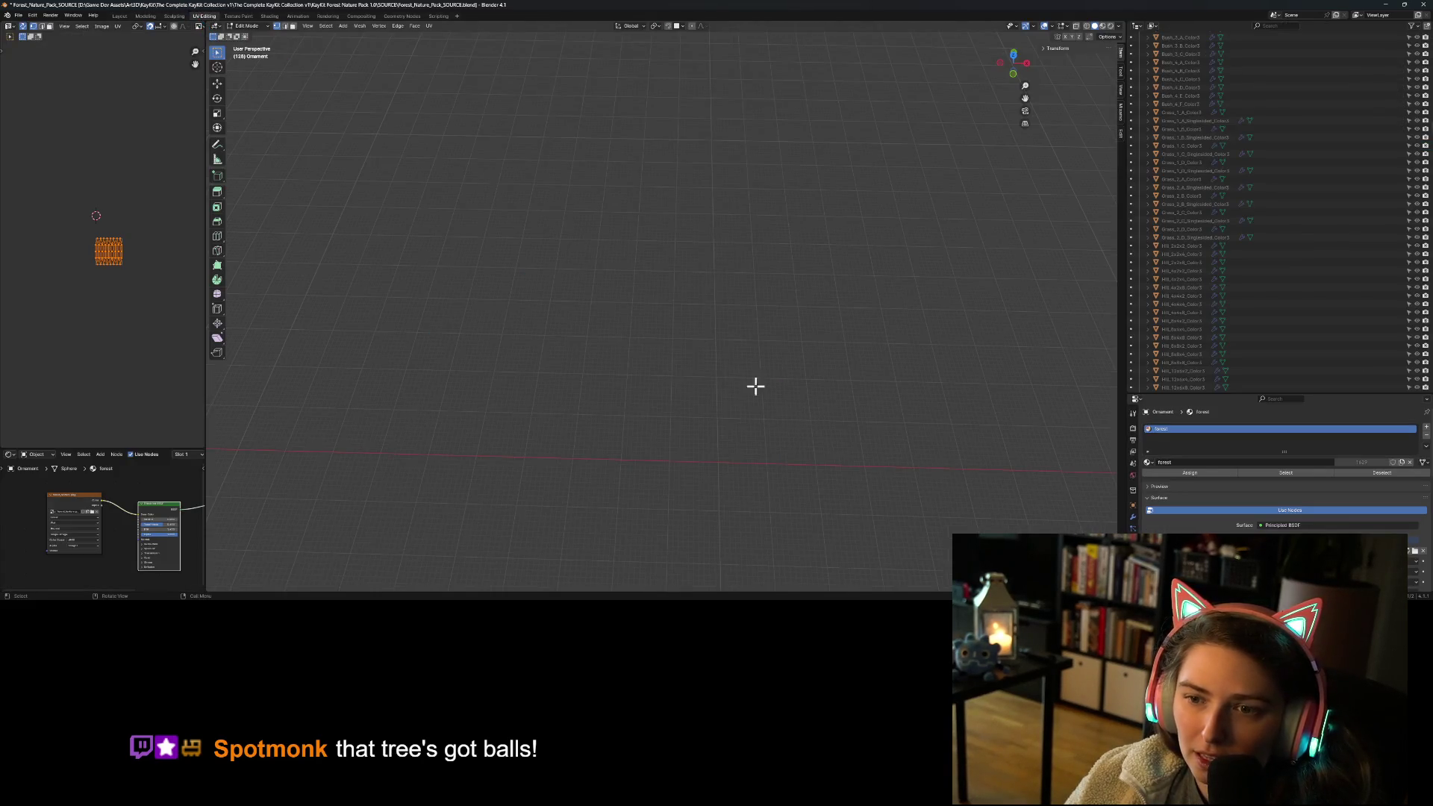
# Step: Frame the ornament in material preview and show the texture atlas behind its UVs
pyautogui.press('KP_Decimal')
pyautogui.scroll(-2, 627, 396)
pyautogui.moveTo(626, 396)
pyautogui.mouseDown(button='middle')
pyautogui.moveTo(716, 432)
pyautogui.moveTo(639, 398)
pyautogui.moveTo(569, 403)
pyautogui.moveTo(905, 170)
pyautogui.mouseUp(button='middle')
pyautogui.scroll(-3, 569, 403)
pyautogui.scroll(-2, 575, 412)
pyautogui.click(1102, 26)
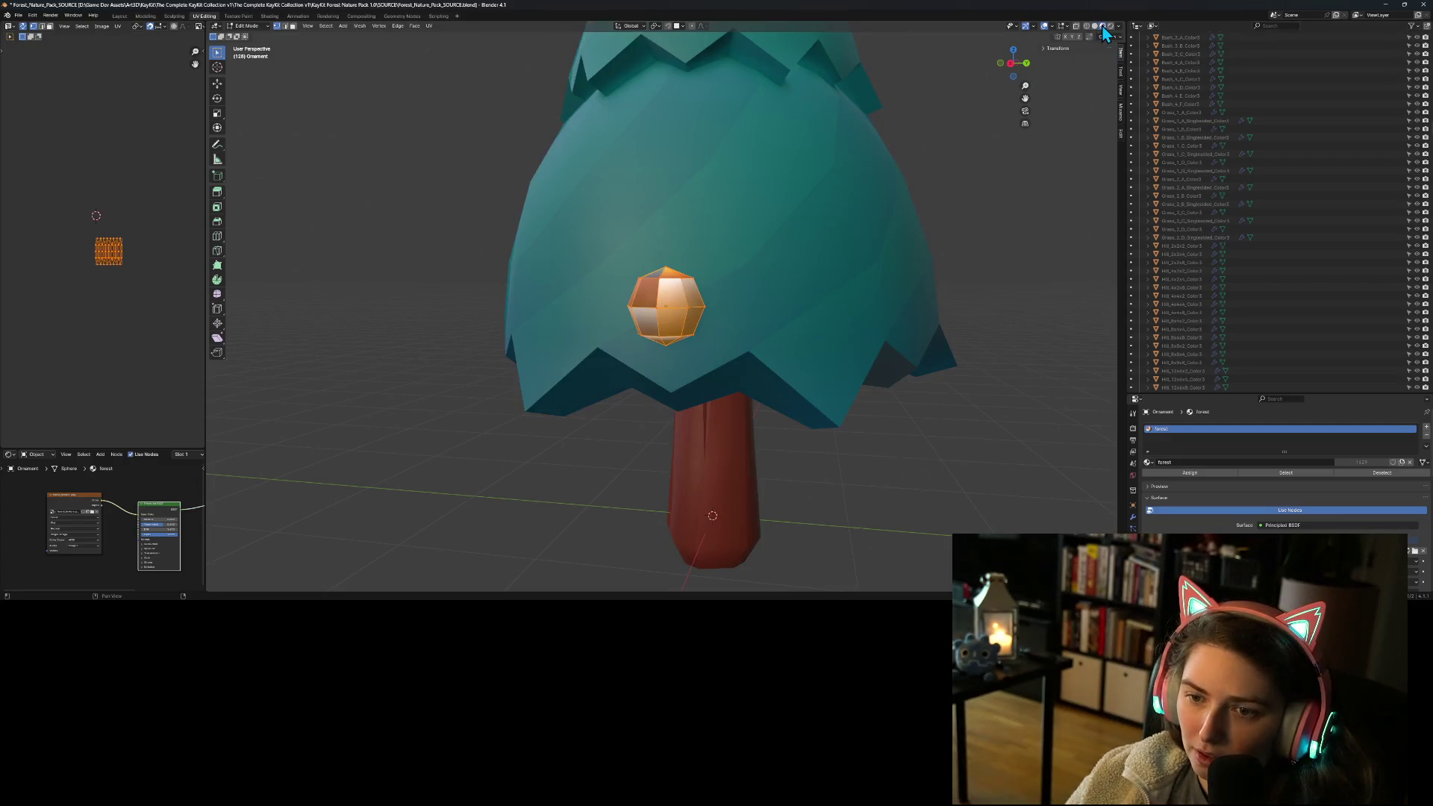
pyautogui.moveTo(563, 438); pyautogui.dragTo(107, 268, button='middle')
pyautogui.scroll(6, 105, 270)
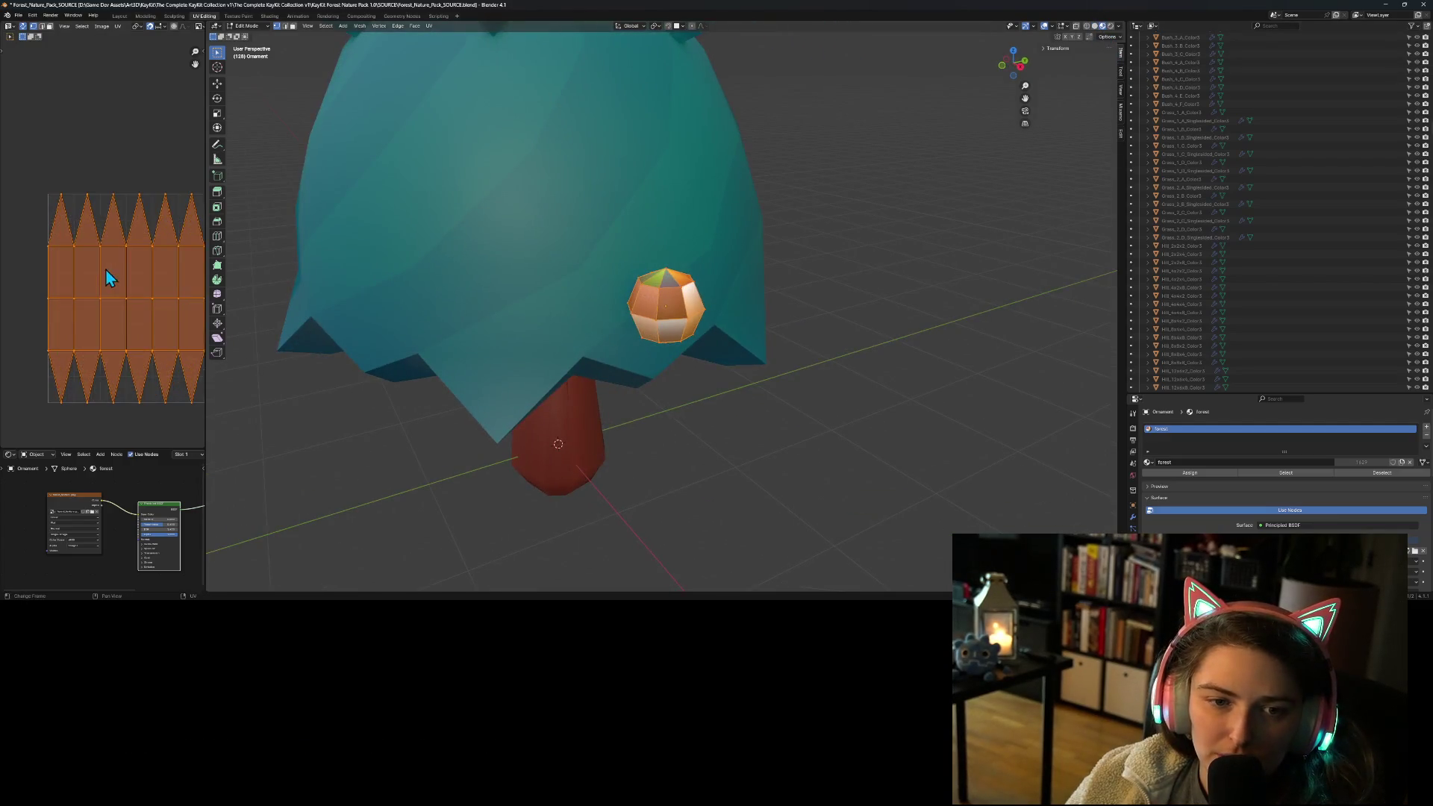
pyautogui.scroll(-2, 118, 279)
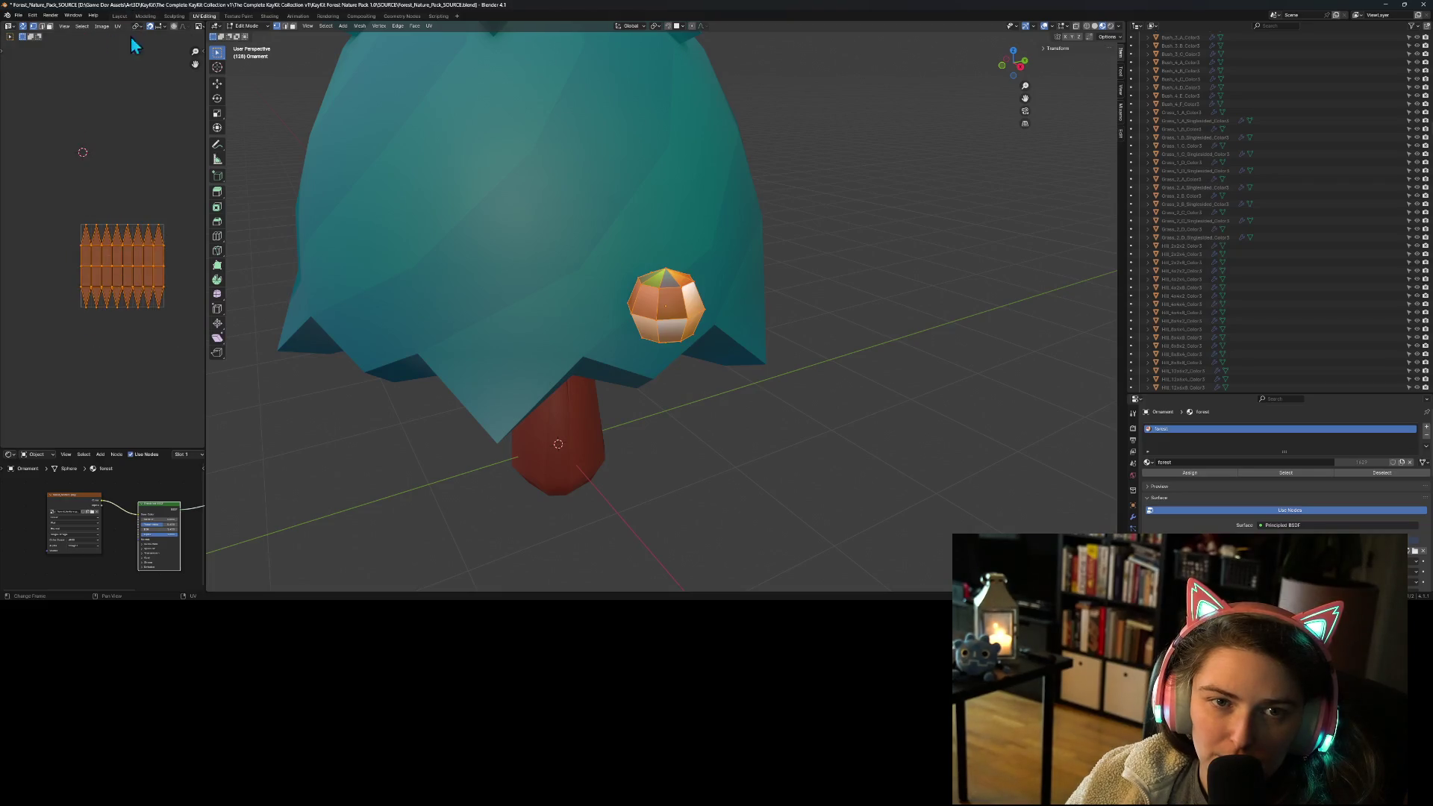
pyautogui.click(199, 26)
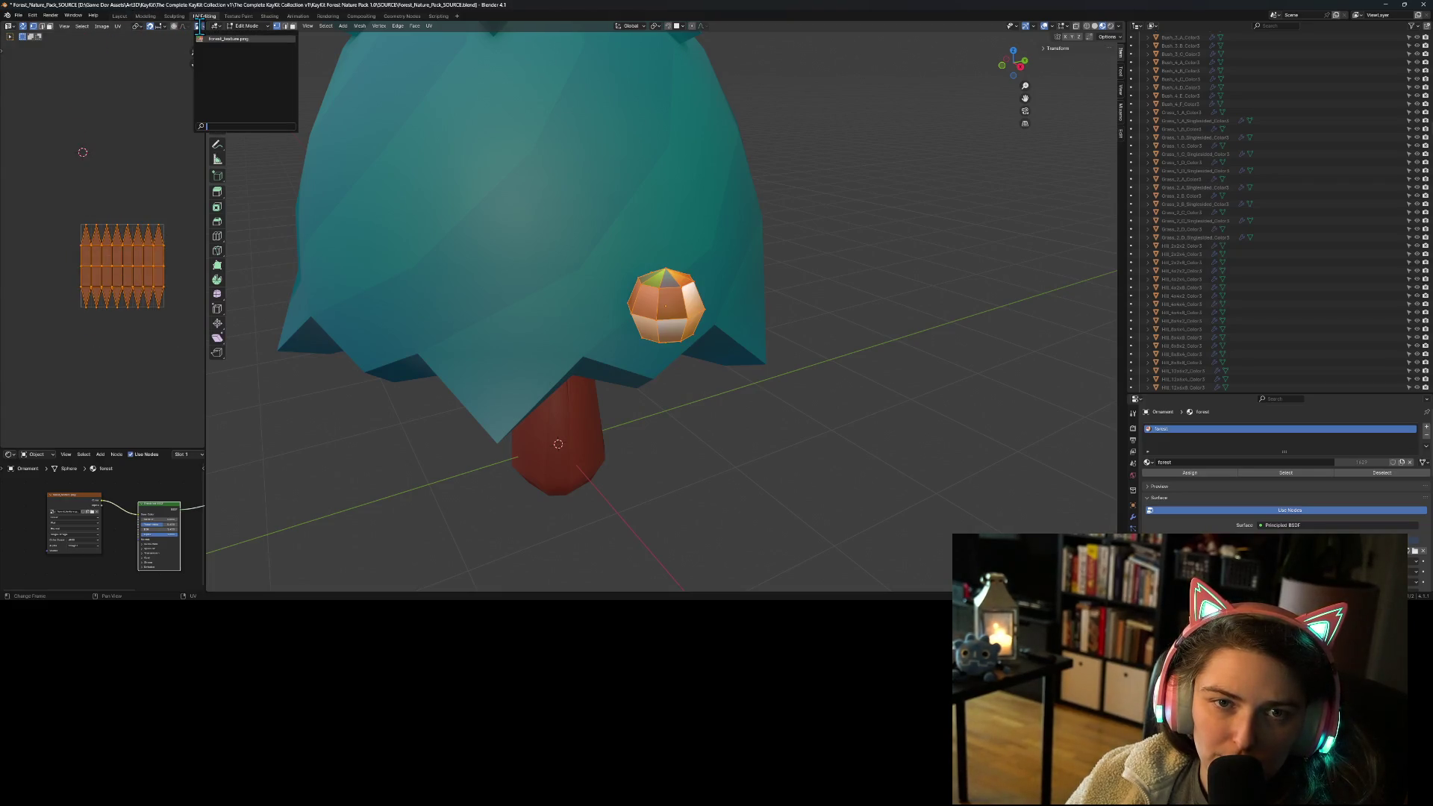
pyautogui.click(215, 48)
# Step: Scale the ornament's UVs down to fit one swatch and place them on the red swatch
pyautogui.scroll(-5, 109, 277)
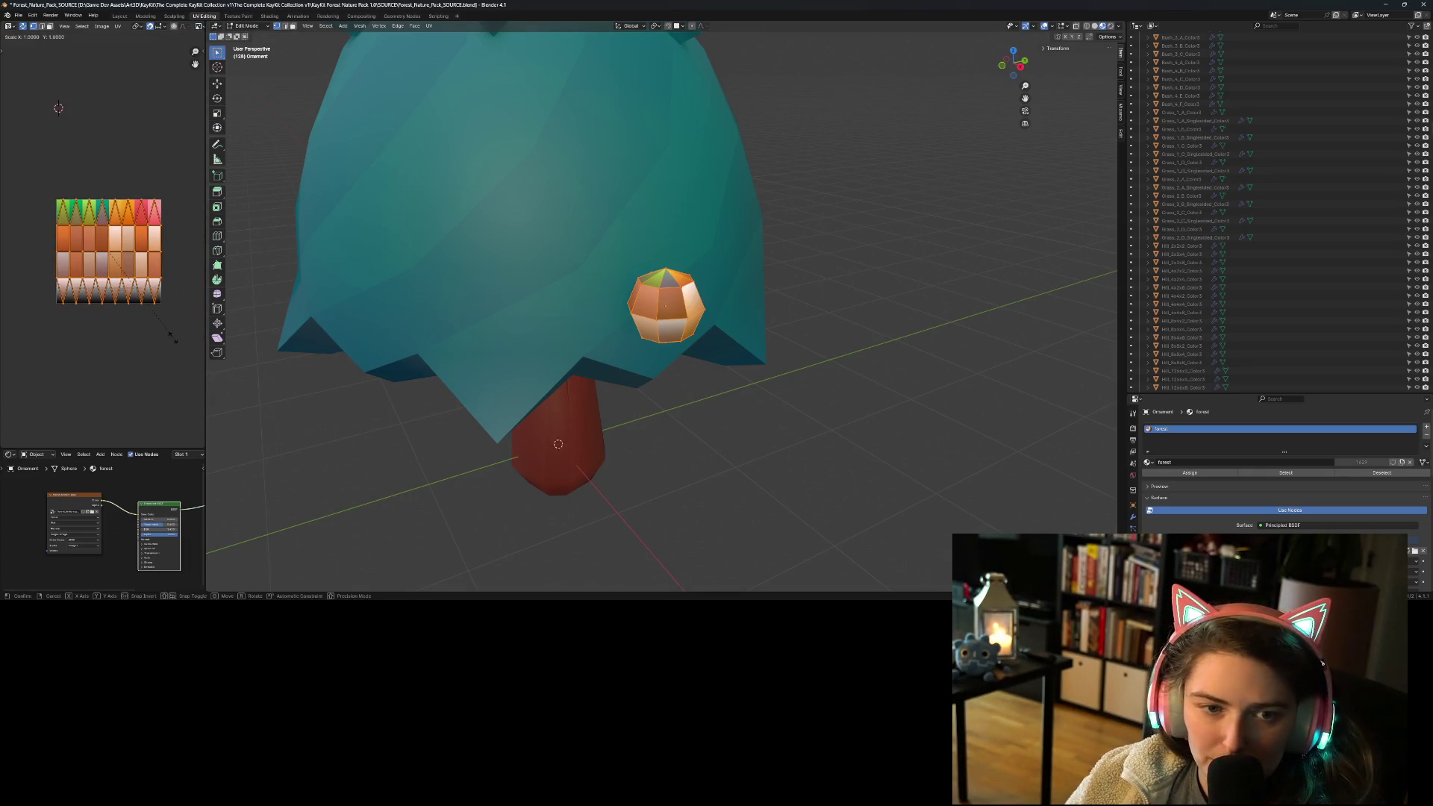
pyautogui.press('s')
pyautogui.click(107, 254)
pyautogui.press('g')
pyautogui.click(141, 229)
pyautogui.scroll(3, 145, 250)
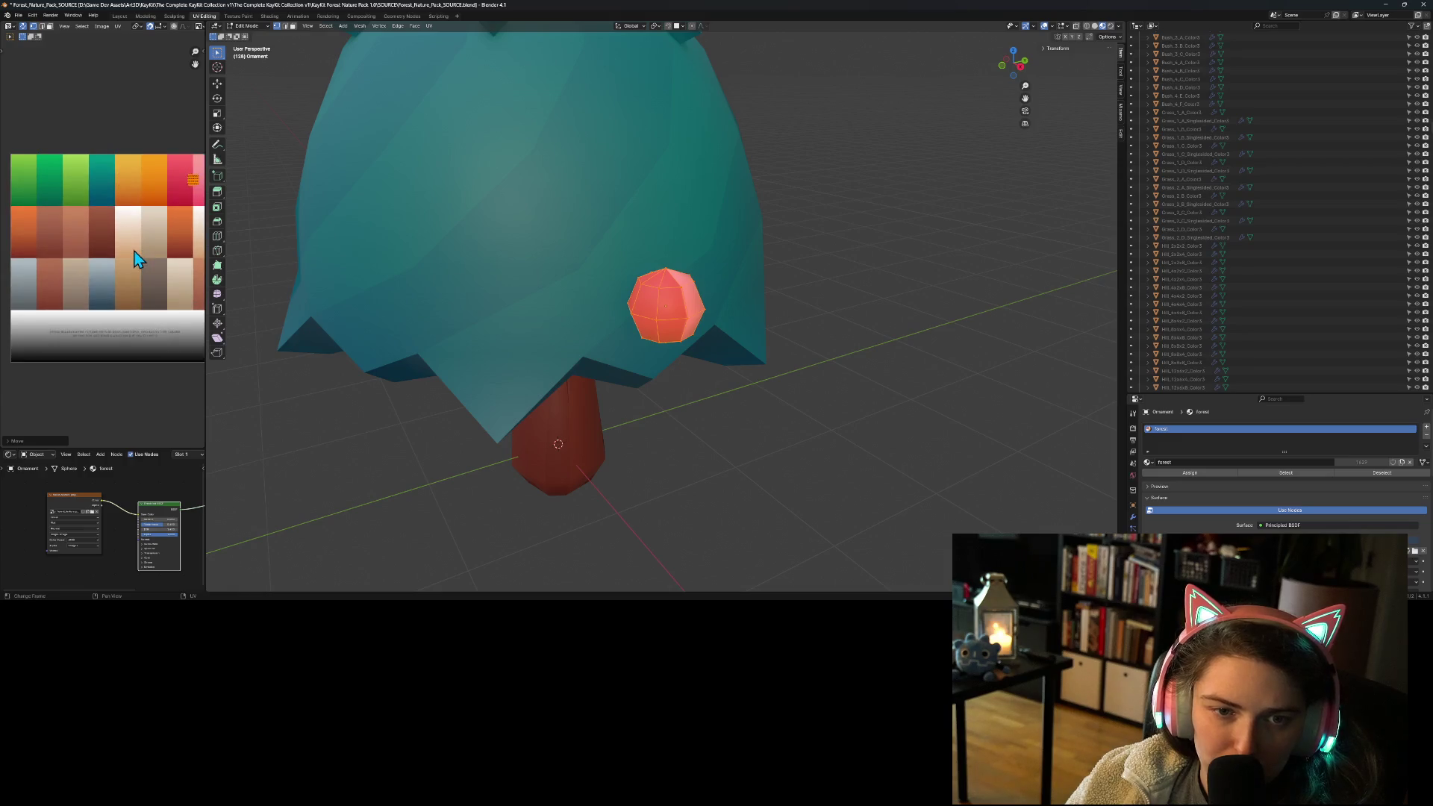
pyautogui.scroll(-1, 168, 293)
pyautogui.press('s')
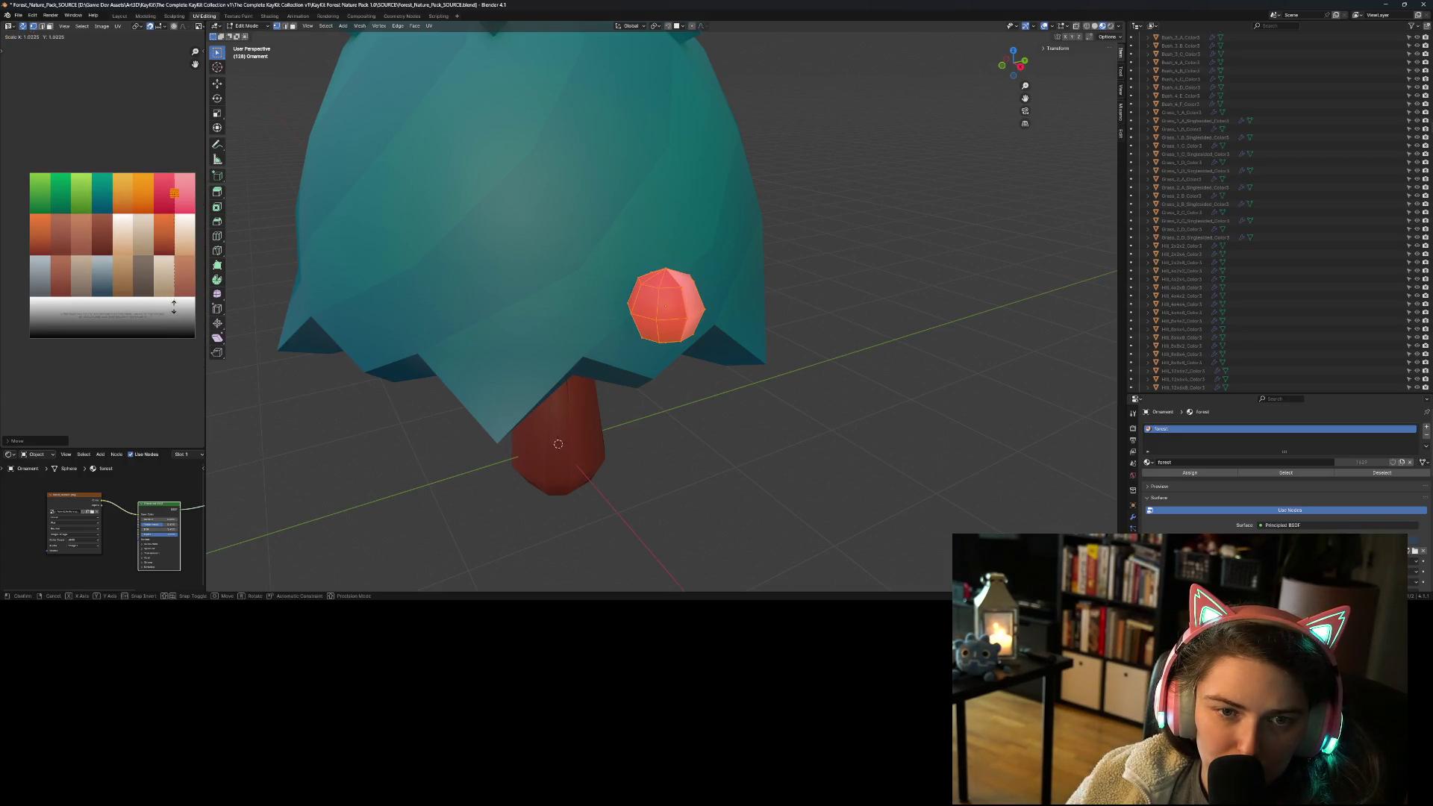
pyautogui.click(170, 224)
pyautogui.press('g')
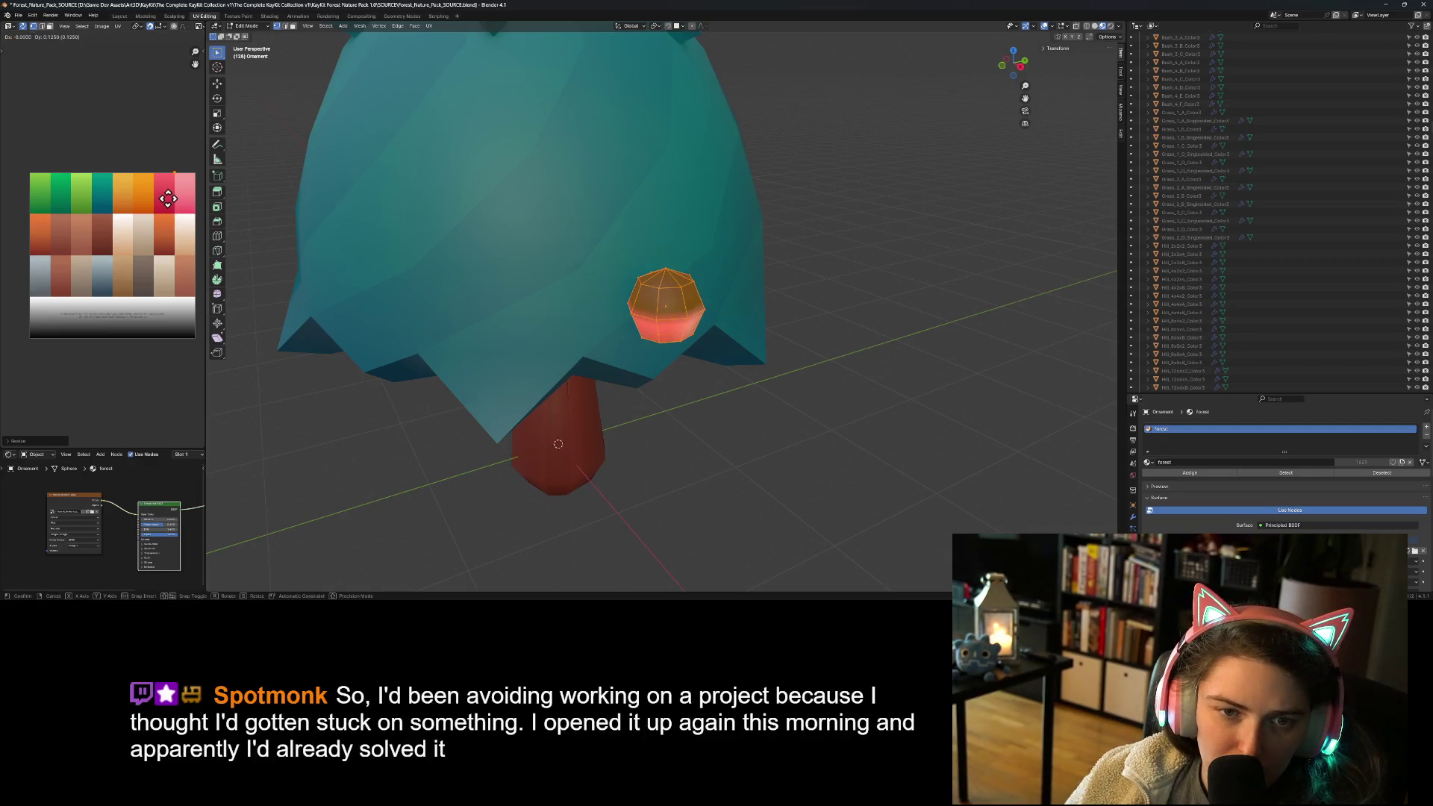
pyautogui.click(165, 218)
# Step: Shrink the UVs further, move them onto the orange swatch and preview the colour
pyautogui.press('s')
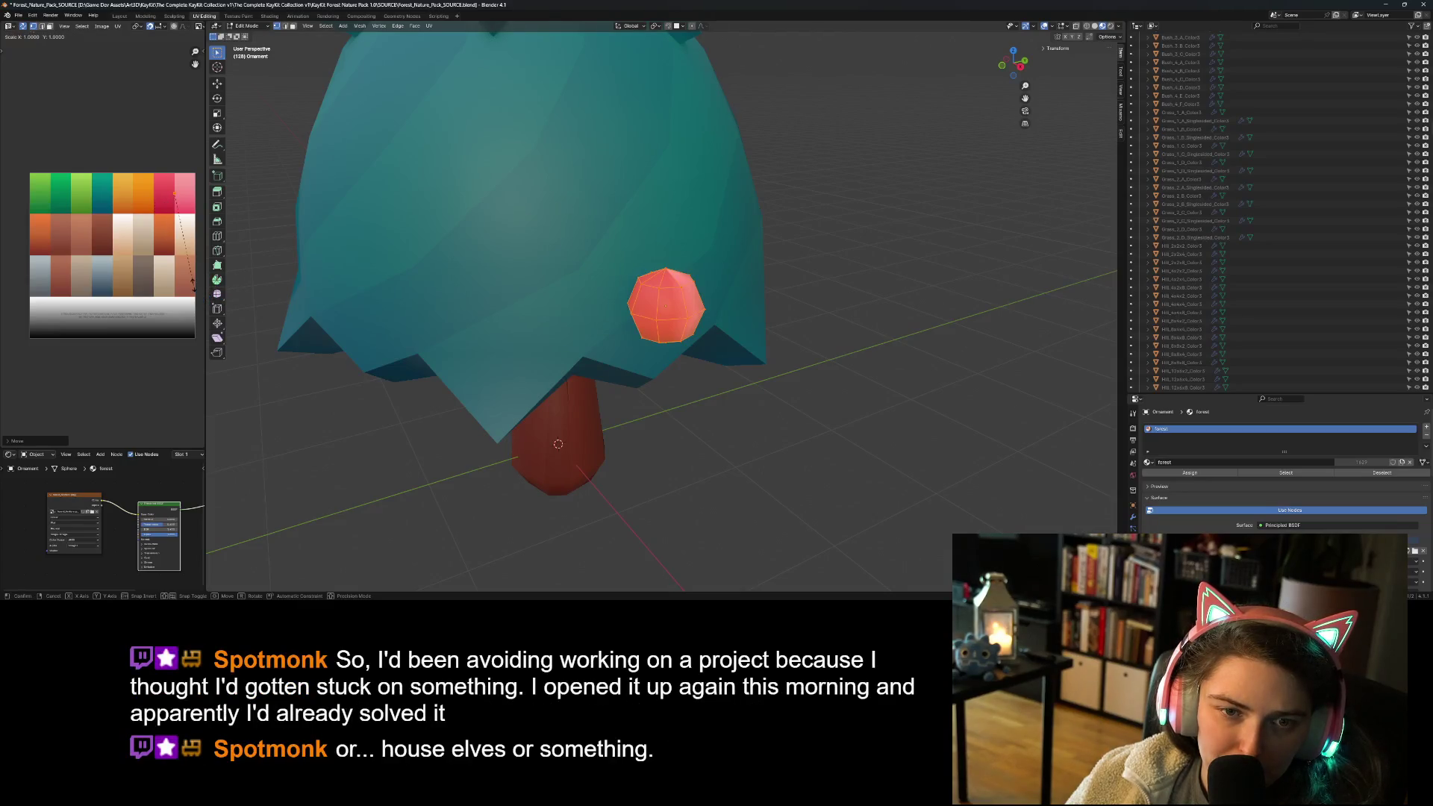
pyautogui.click(168, 191)
pyautogui.press('s')
pyautogui.click(174, 246)
pyautogui.scroll(1, 157, 216)
pyautogui.press('g')
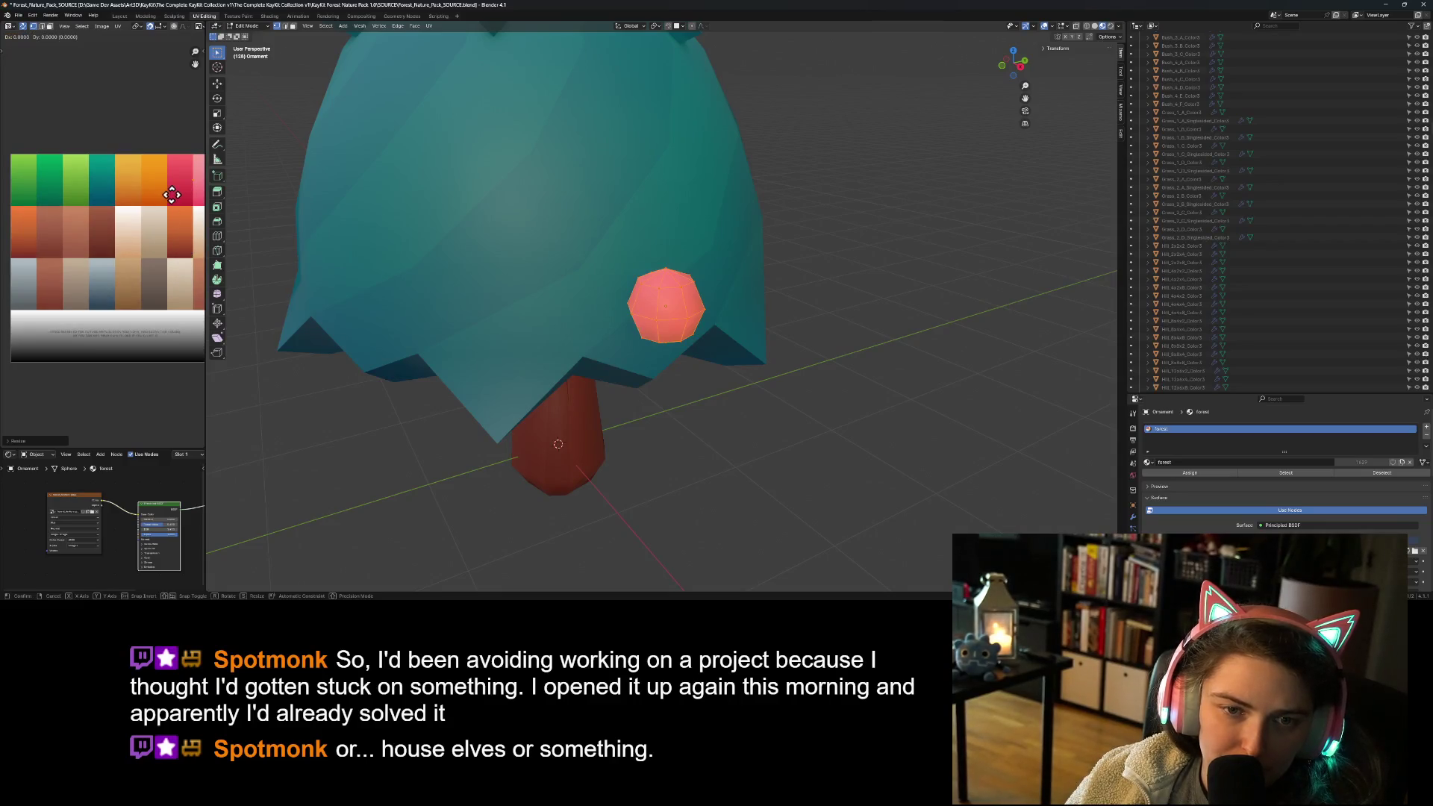
pyautogui.click(73, 188)
pyautogui.press('Tab')
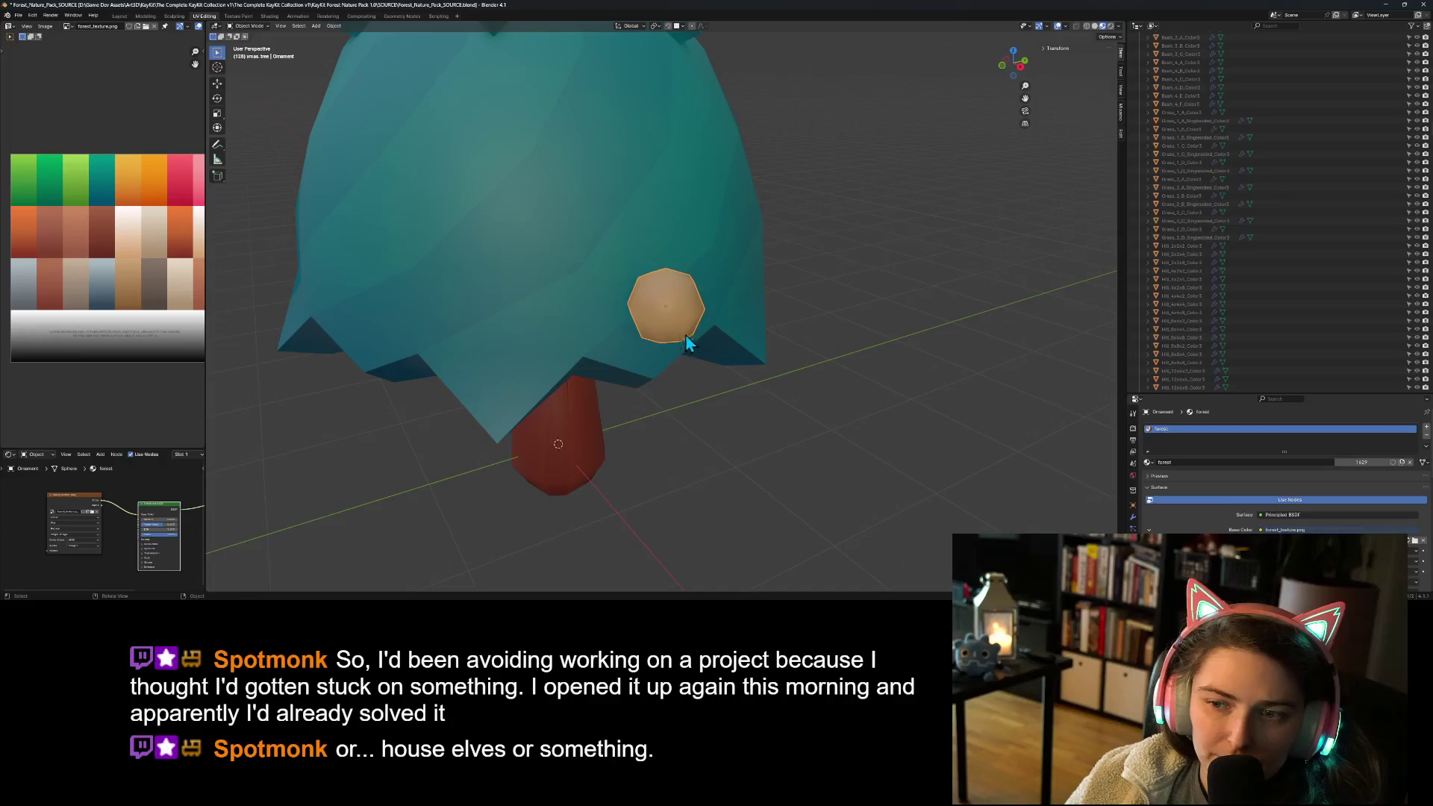
pyautogui.press('Tab')
# Step: Try the ornament's UVs on the green swatch, then on a peach swatch, previewing each
pyautogui.press('a')
pyautogui.press('g')
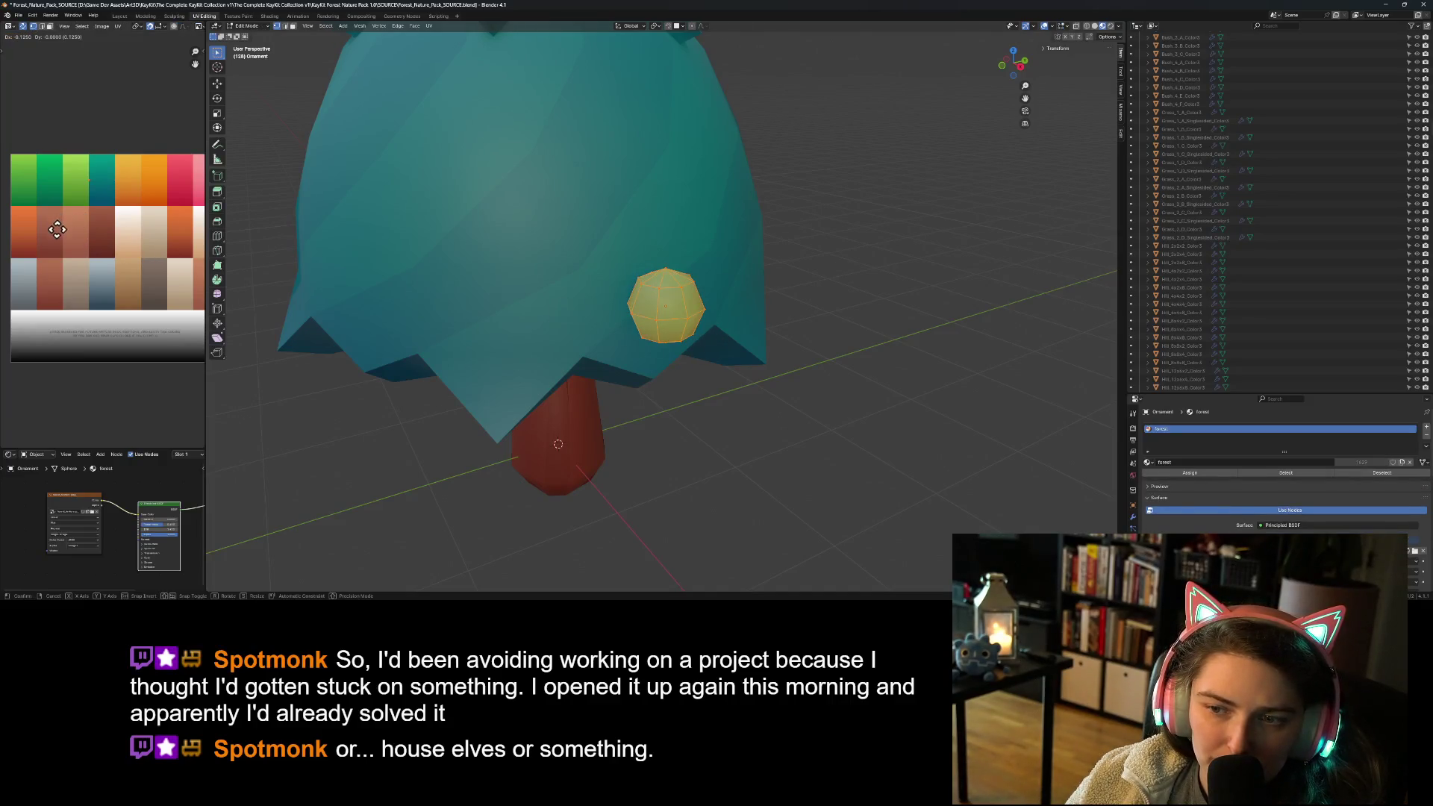
pyautogui.click(57, 231)
pyautogui.press('Tab')
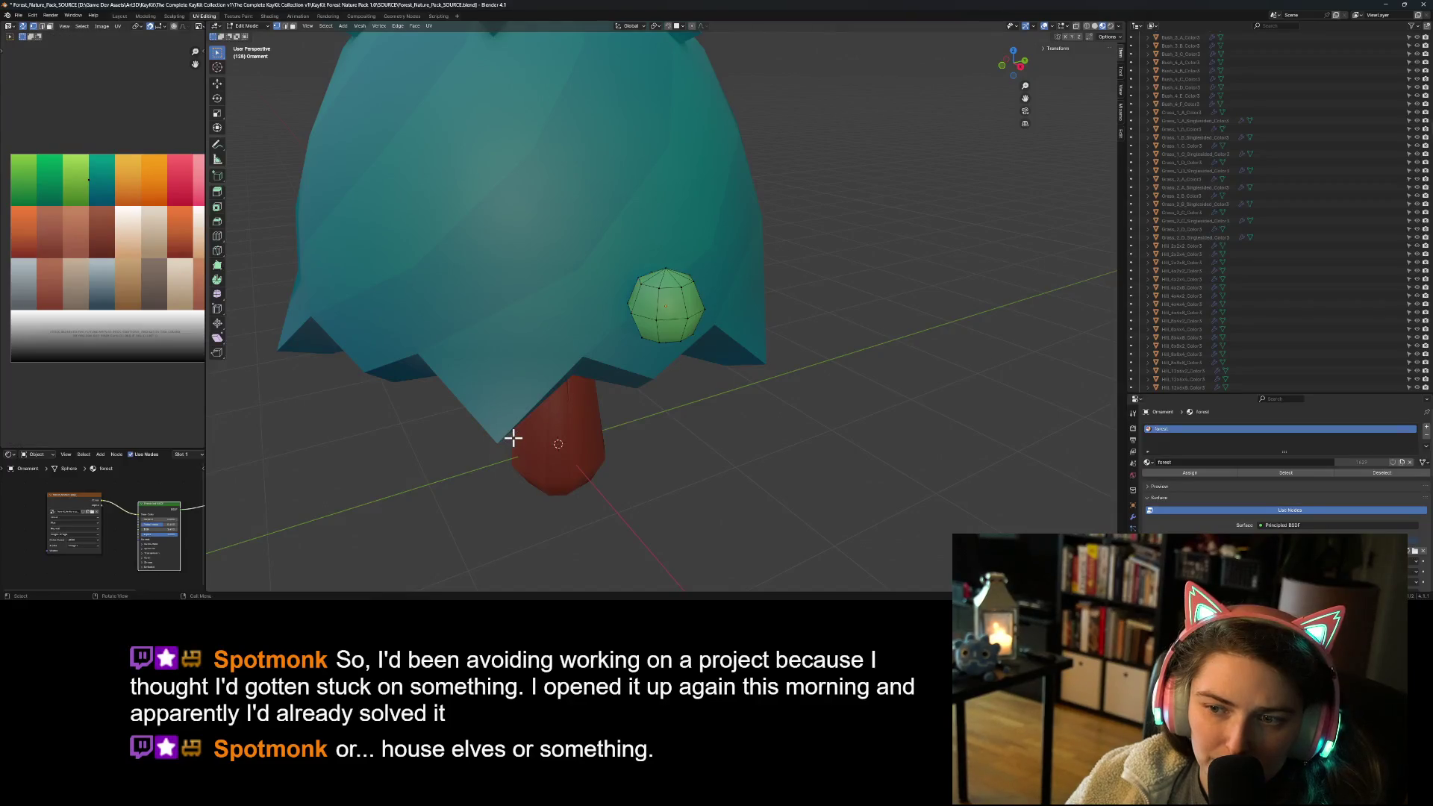
pyautogui.moveTo(720, 478)
pyautogui.mouseDown(button='middle')
pyautogui.moveTo(750, 498)
pyautogui.moveTo(664, 446)
pyautogui.moveTo(652, 459)
pyautogui.moveTo(773, 499)
pyautogui.mouseUp(button='middle')
pyautogui.press('Tab')
pyautogui.press('a')
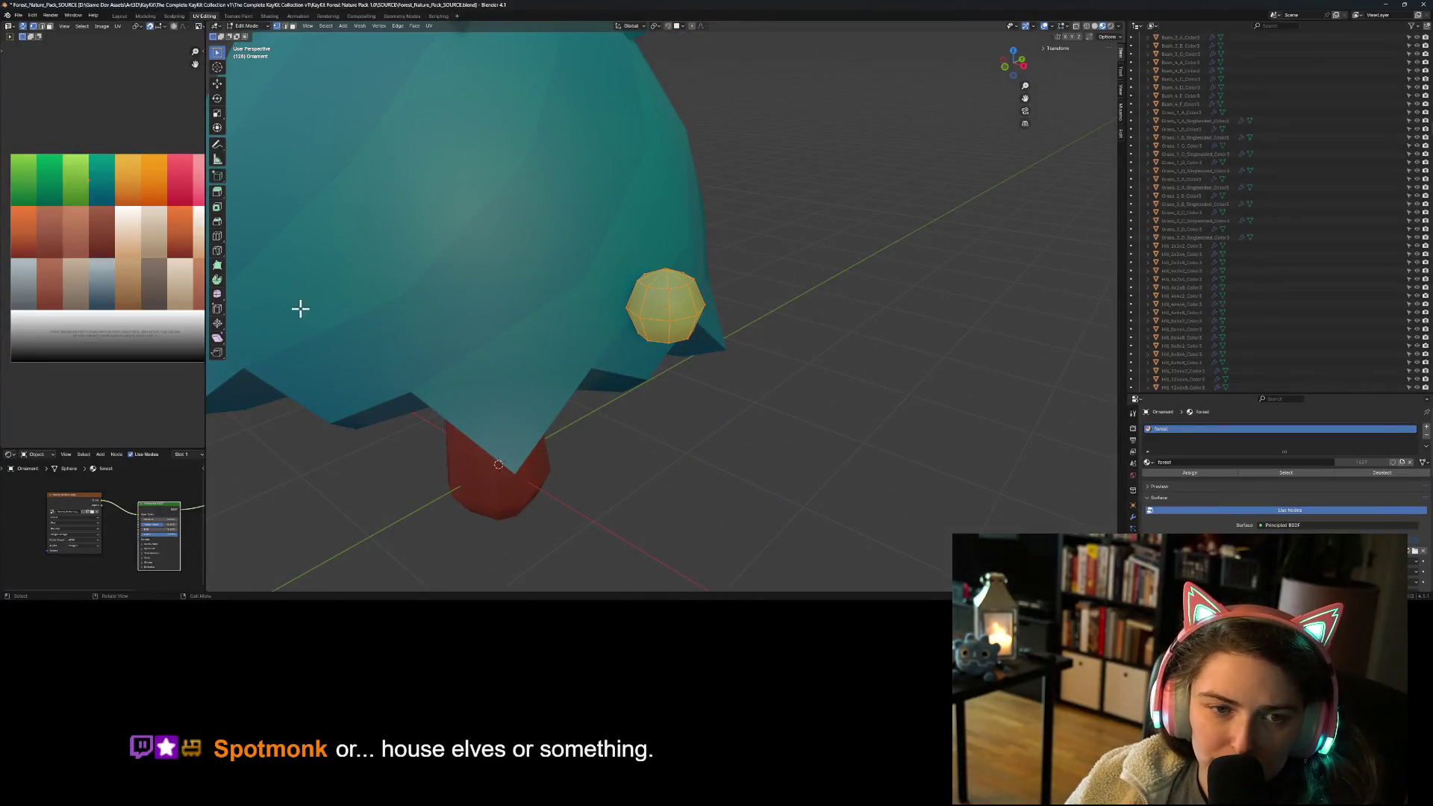
pyautogui.press('g')
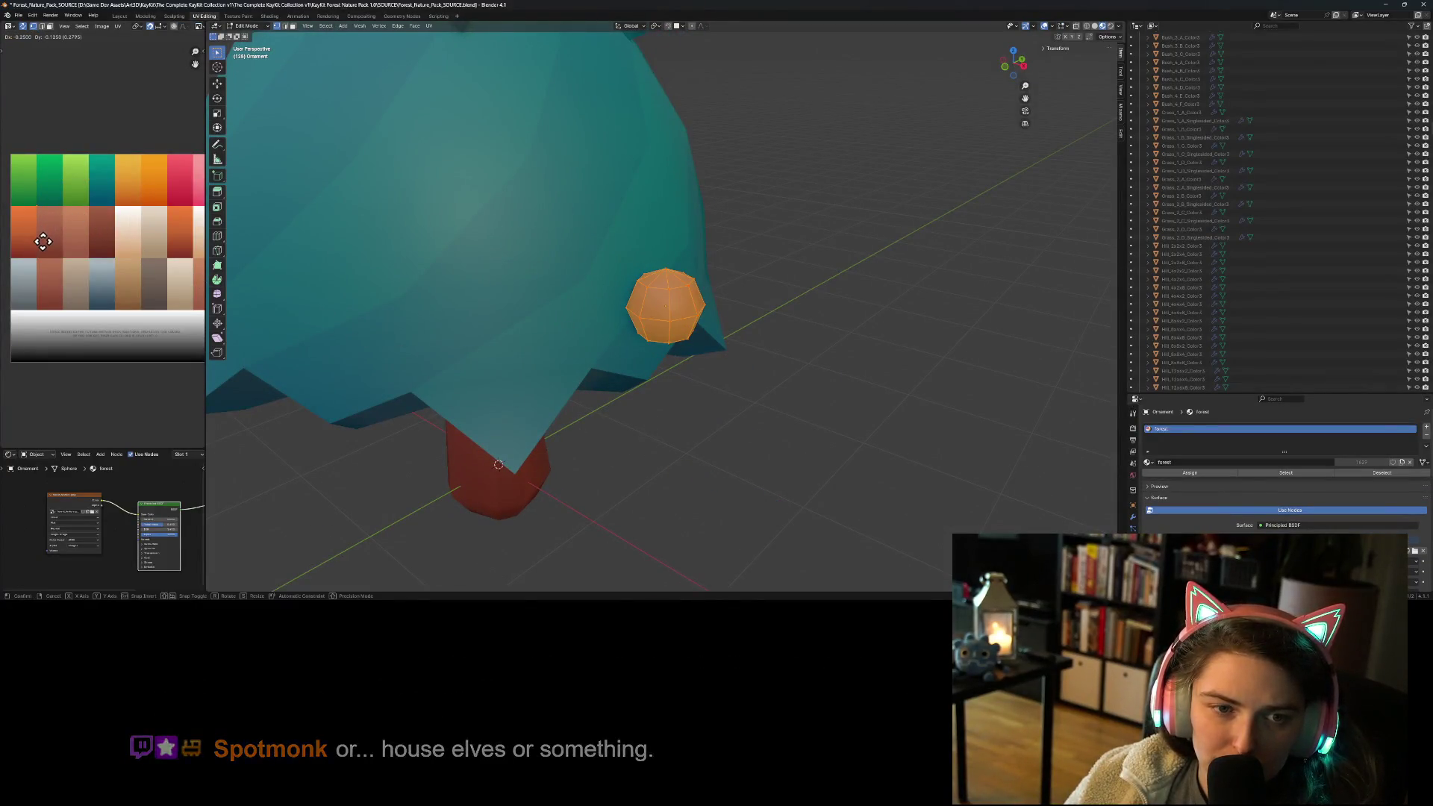
pyautogui.click(23, 236)
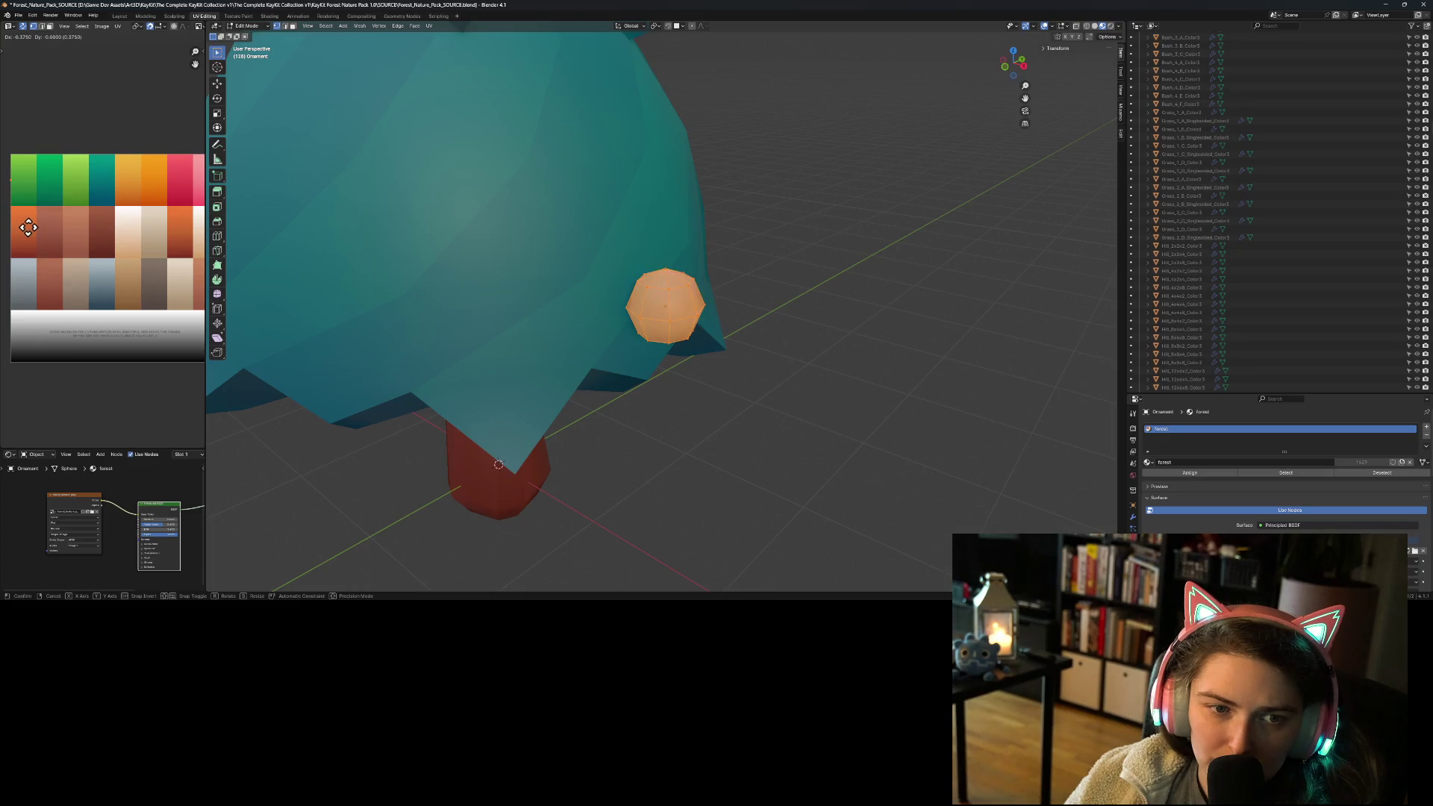
pyautogui.click(759, 500)
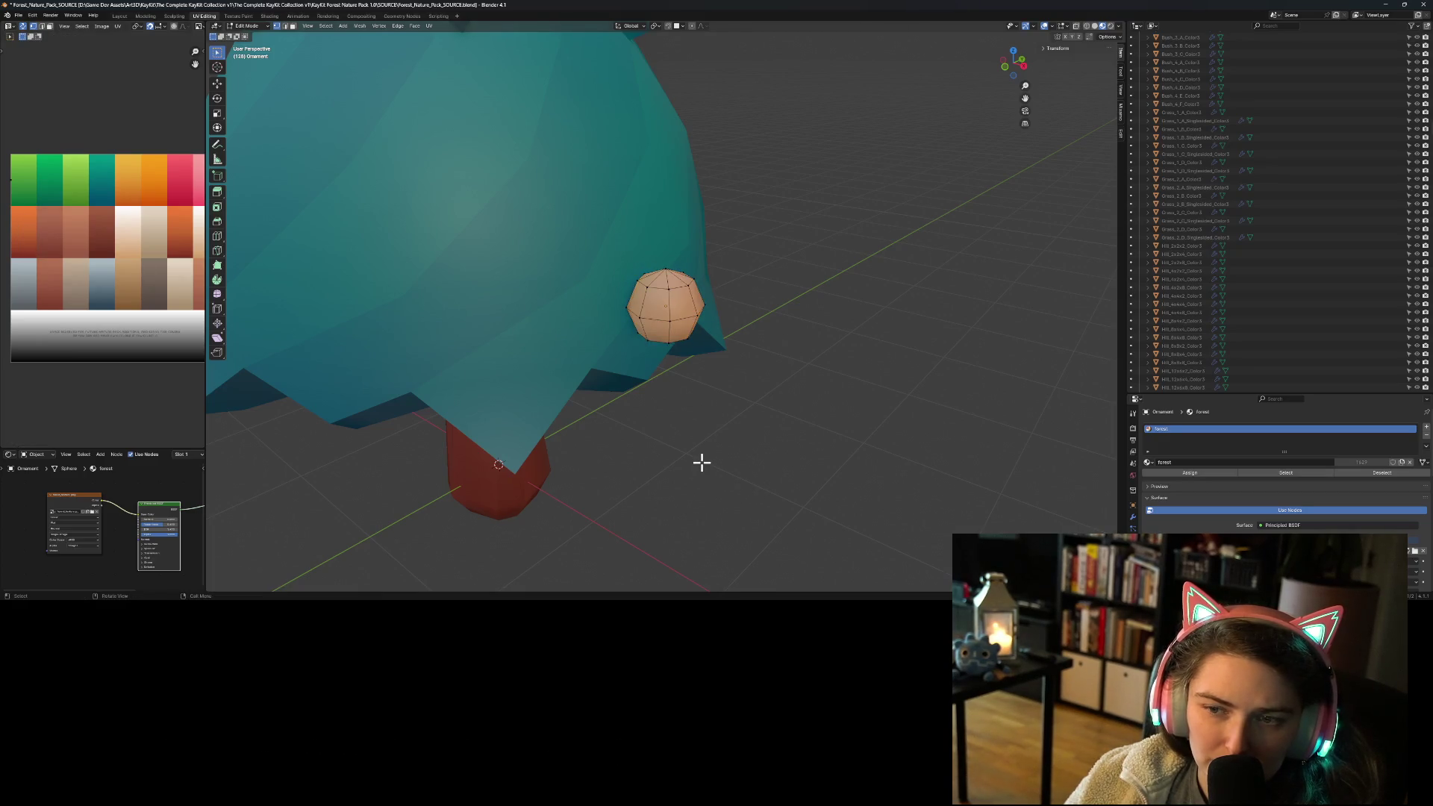
# Step: Try the yellow swatch, then settle the UVs on the pale peach swatch and return to Object Mode
pyautogui.press('a')
pyautogui.press('g')
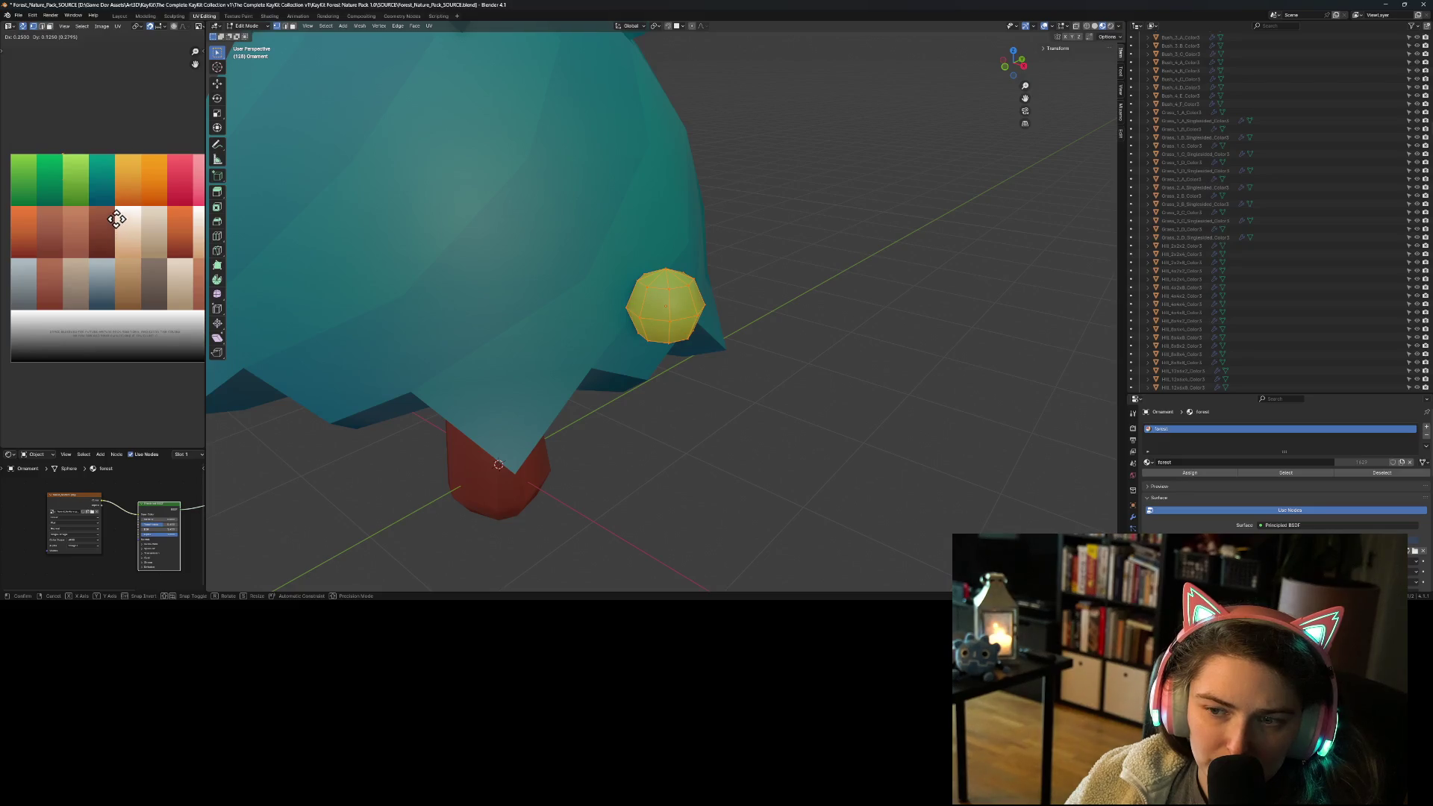
pyautogui.click(86, 215)
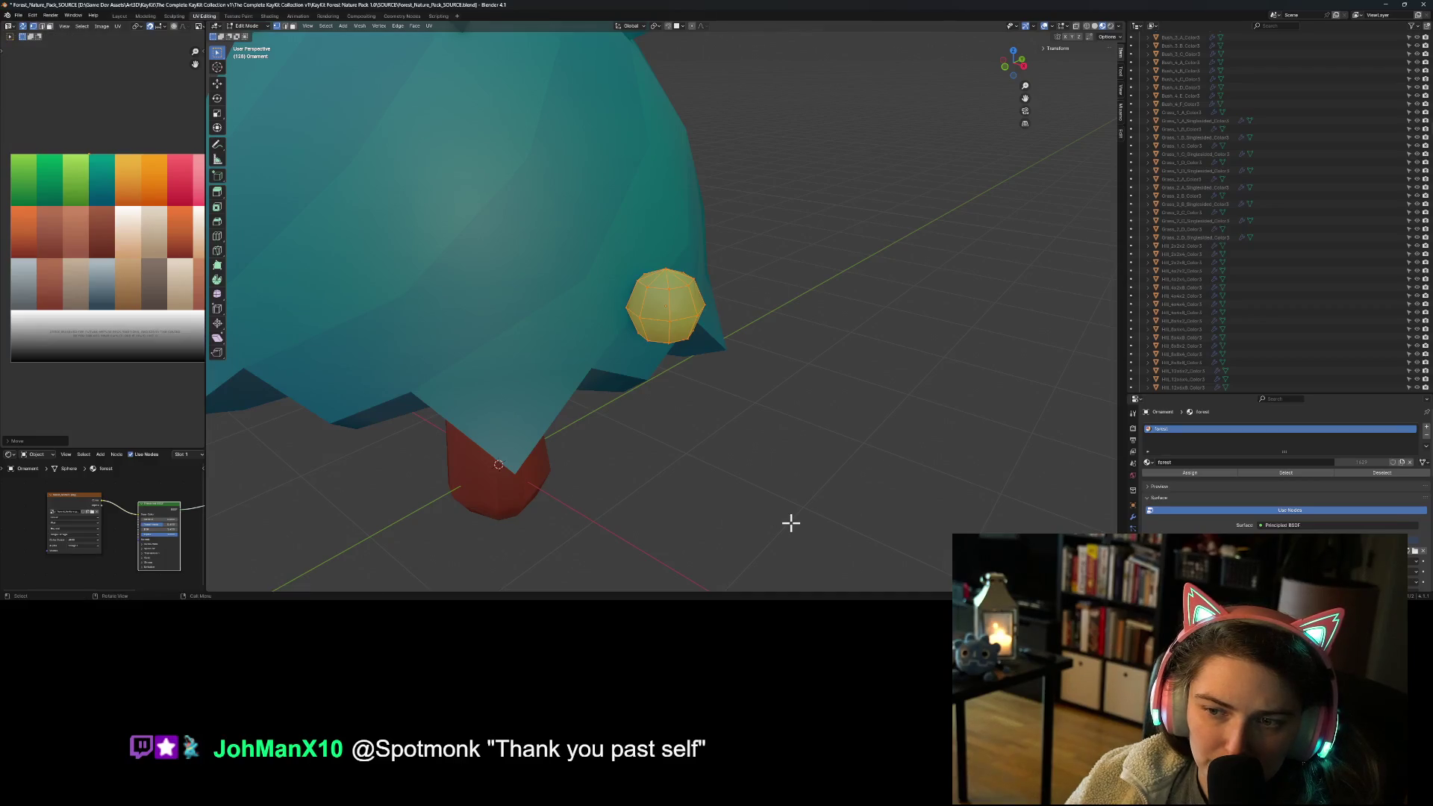
pyautogui.hotkey('alt', 'a')
pyautogui.press('a')
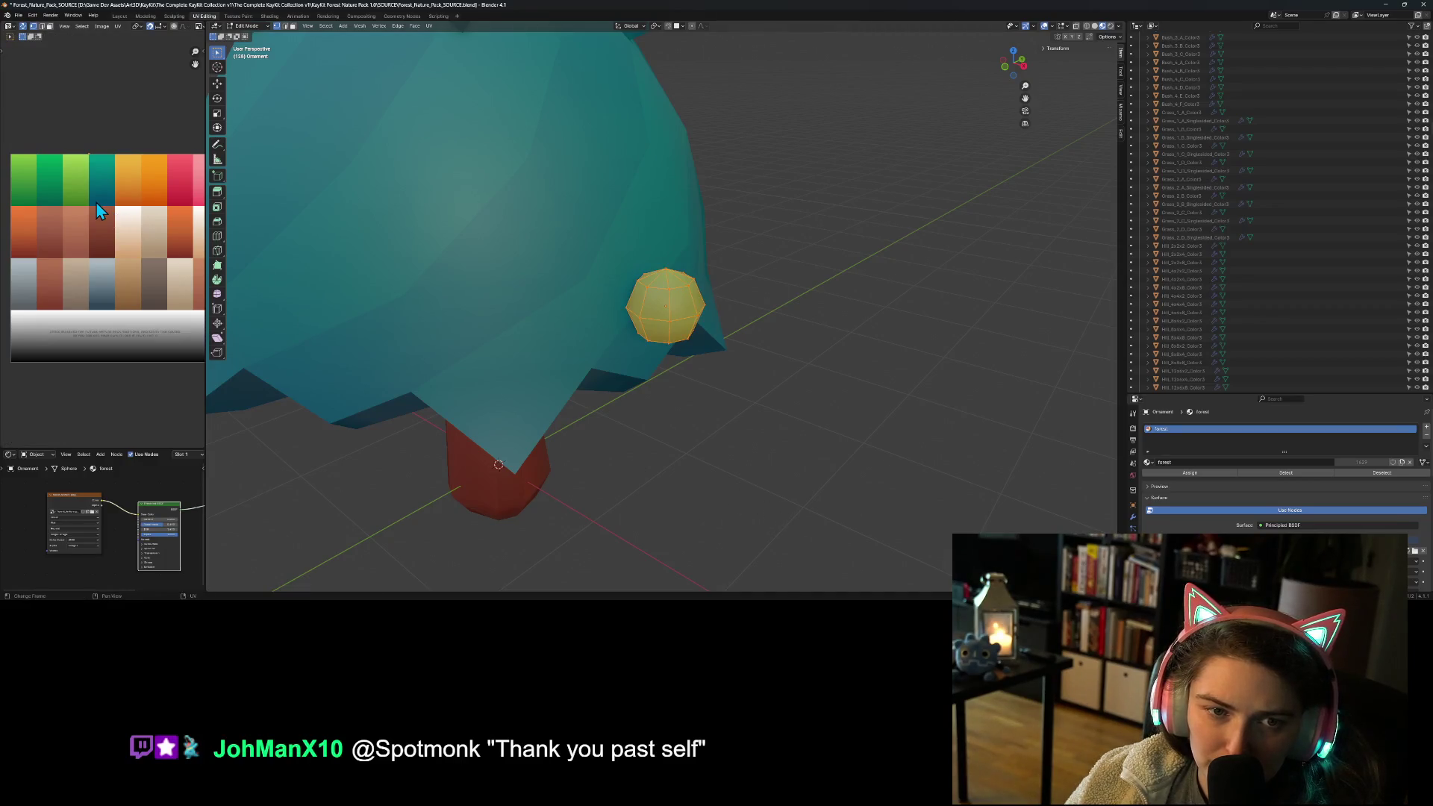
pyautogui.press('g')
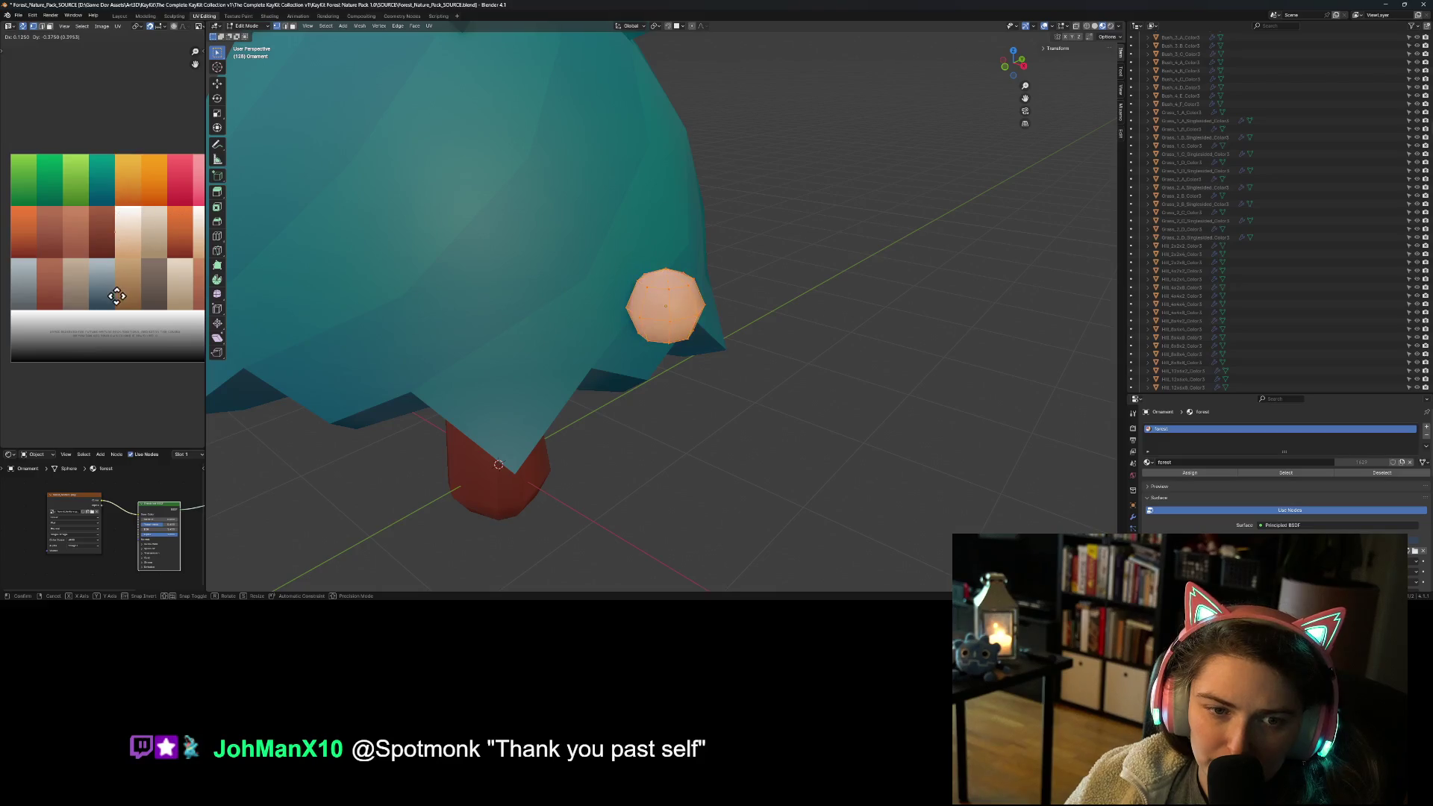
pyautogui.click(107, 319)
pyautogui.hotkey('alt', 'a')
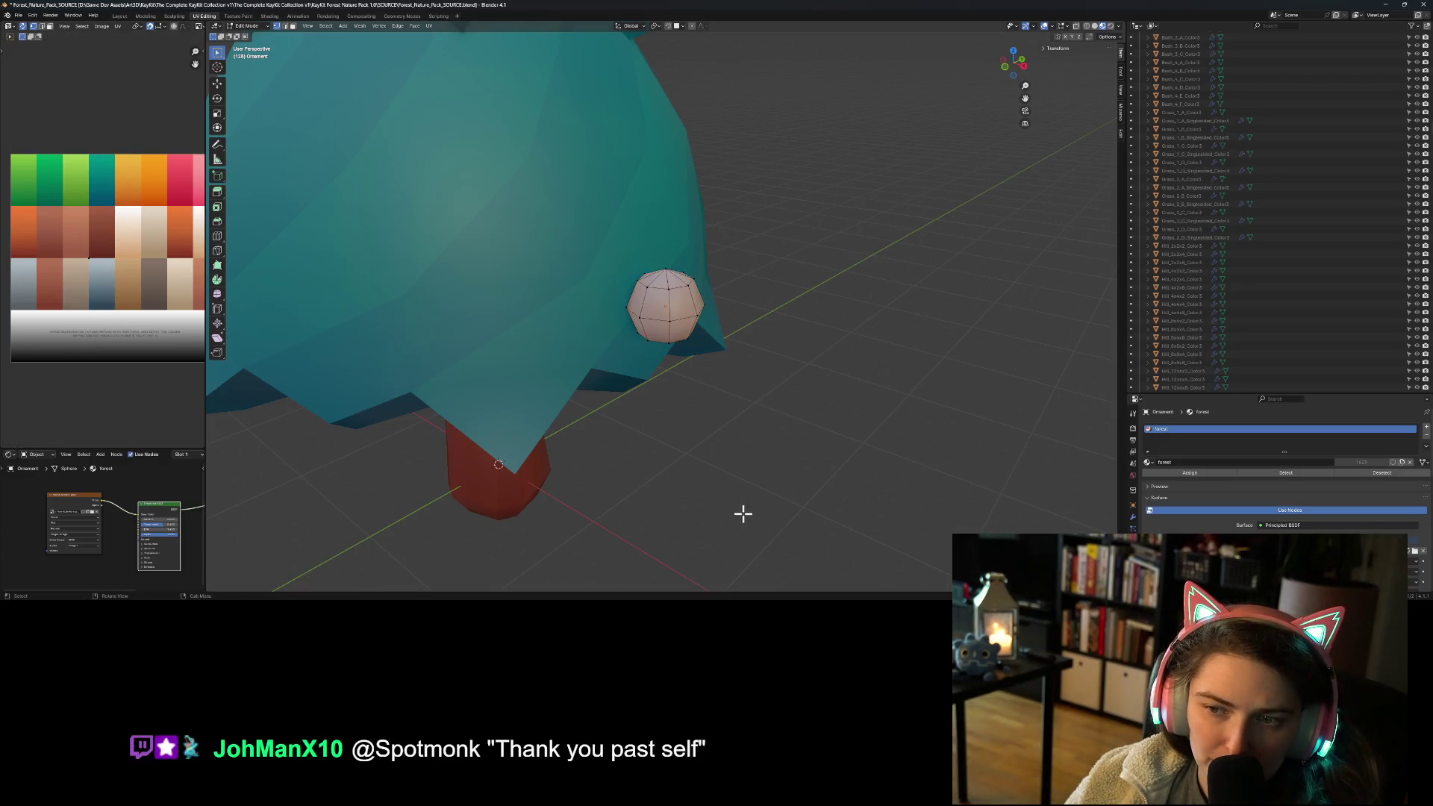
pyautogui.press('Tab')
pyautogui.scroll(-5, 742, 513)
pyautogui.moveTo(827, 494)
pyautogui.mouseDown(button='middle')
pyautogui.moveTo(721, 449)
pyautogui.moveTo(665, 464)
pyautogui.moveTo(741, 507)
pyautogui.moveTo(780, 500)
pyautogui.moveTo(714, 446)
pyautogui.moveTo(672, 459)
pyautogui.mouseUp(button='middle')
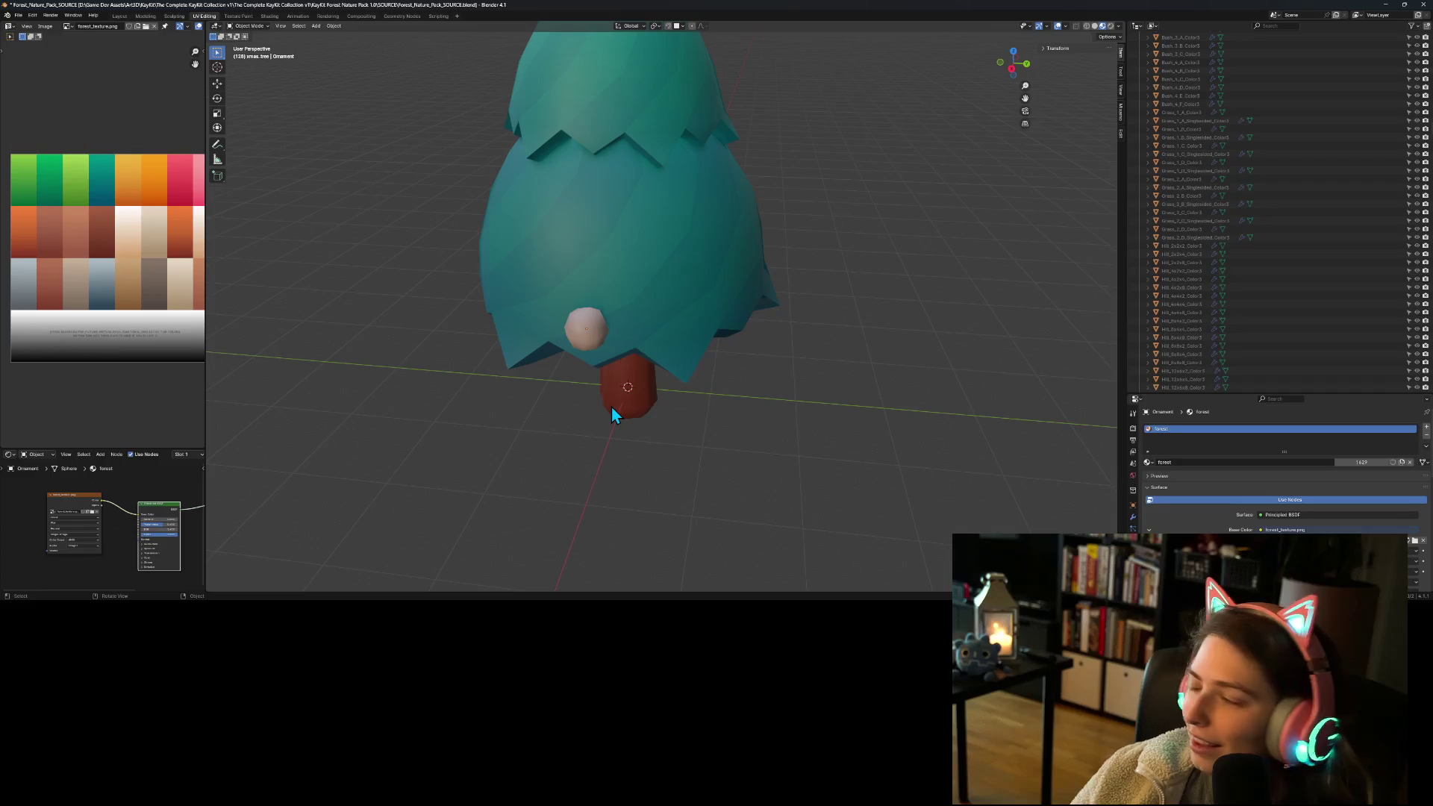
# Step: Select the ornament and move its UVs onto the pink palette swatch
pyautogui.press('a')
pyautogui.click(585, 335)
pyautogui.press('Tab')
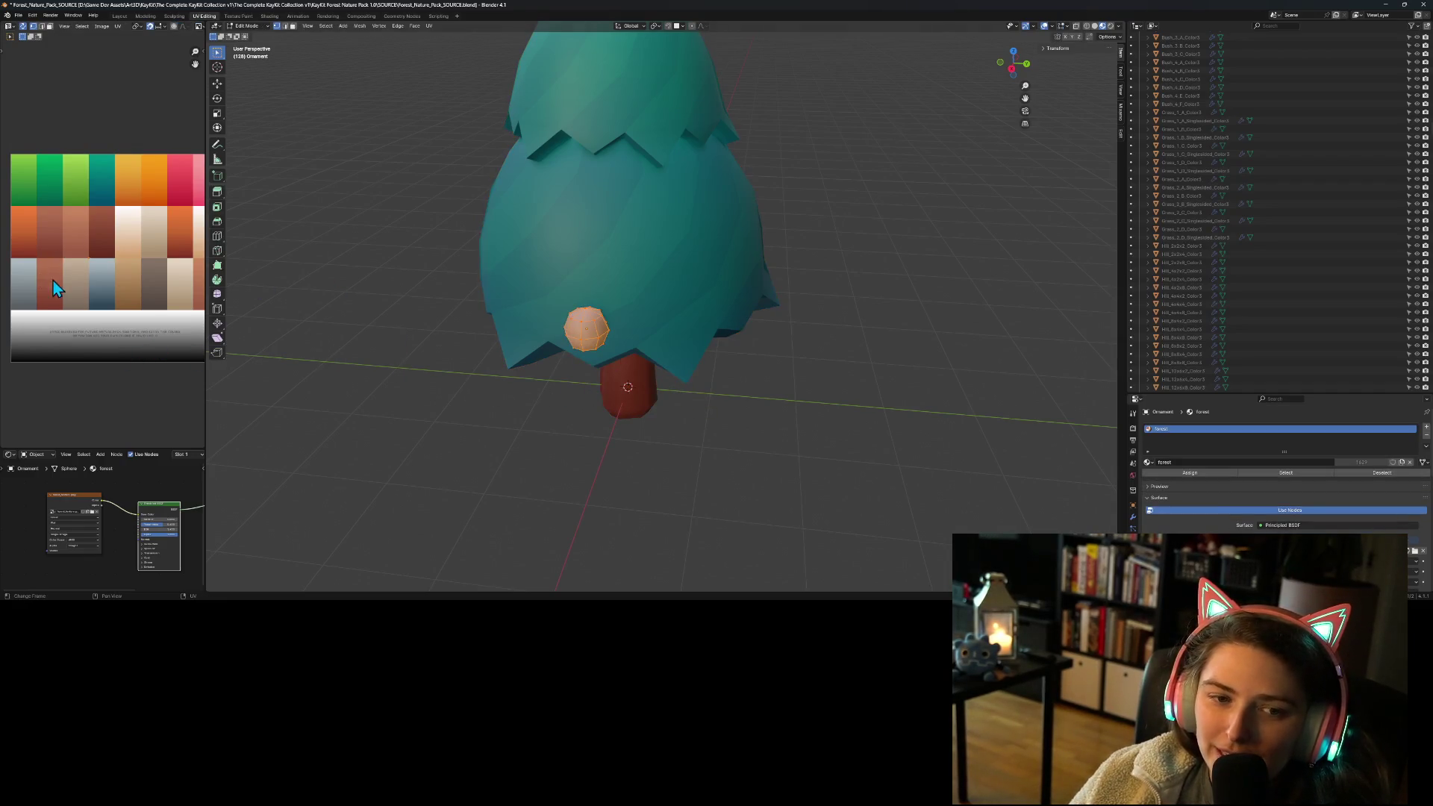
pyautogui.scroll(-1, 51, 279)
pyautogui.press('g')
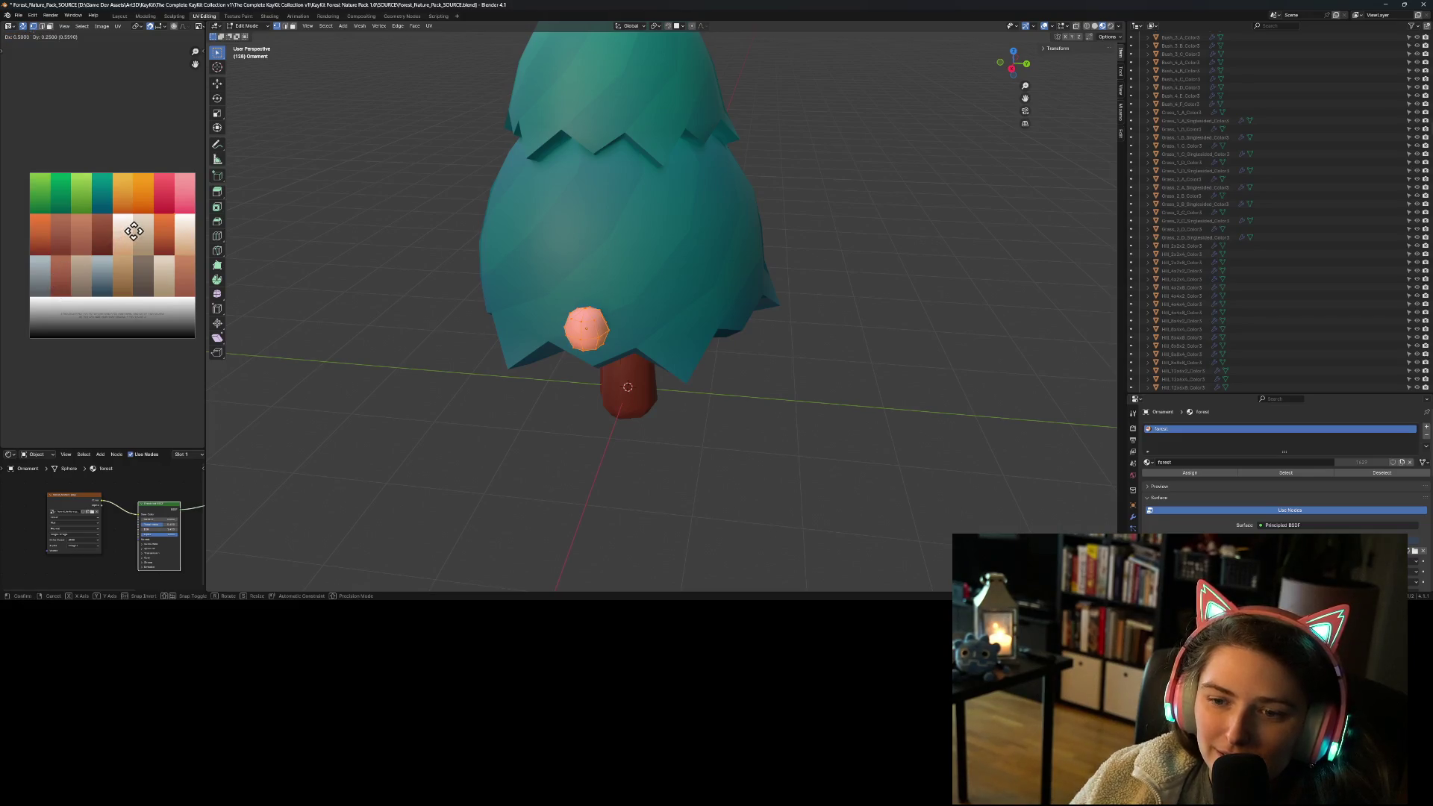
pyautogui.click(131, 231)
pyautogui.press('Tab')
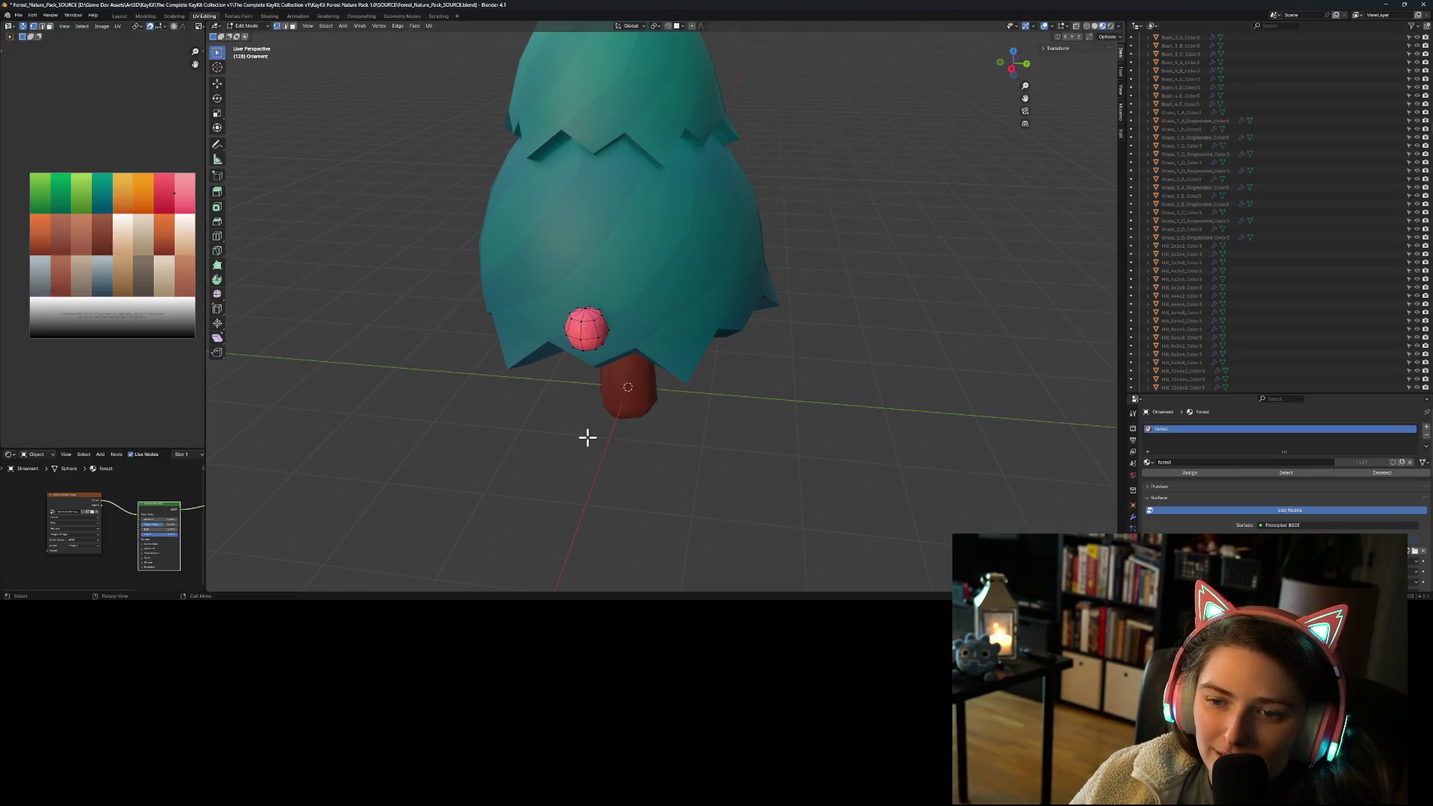
# Step: Orbit around the tree to check the pink ornament, then switch to the web browser
pyautogui.moveTo(590, 436); pyautogui.dragTo(606, 472, button='middle')
pyautogui.scroll(-5, 694, 450)
pyautogui.moveTo(694, 451)
pyautogui.mouseDown(button='middle')
pyautogui.moveTo(681, 470)
pyautogui.moveTo(580, 435)
pyautogui.moveTo(678, 428)
pyautogui.mouseUp(button='middle')
pyautogui.scroll(6, 681, 470)
pyautogui.scroll(-3, 671, 443)
pyautogui.scroll(4, 581, 434)
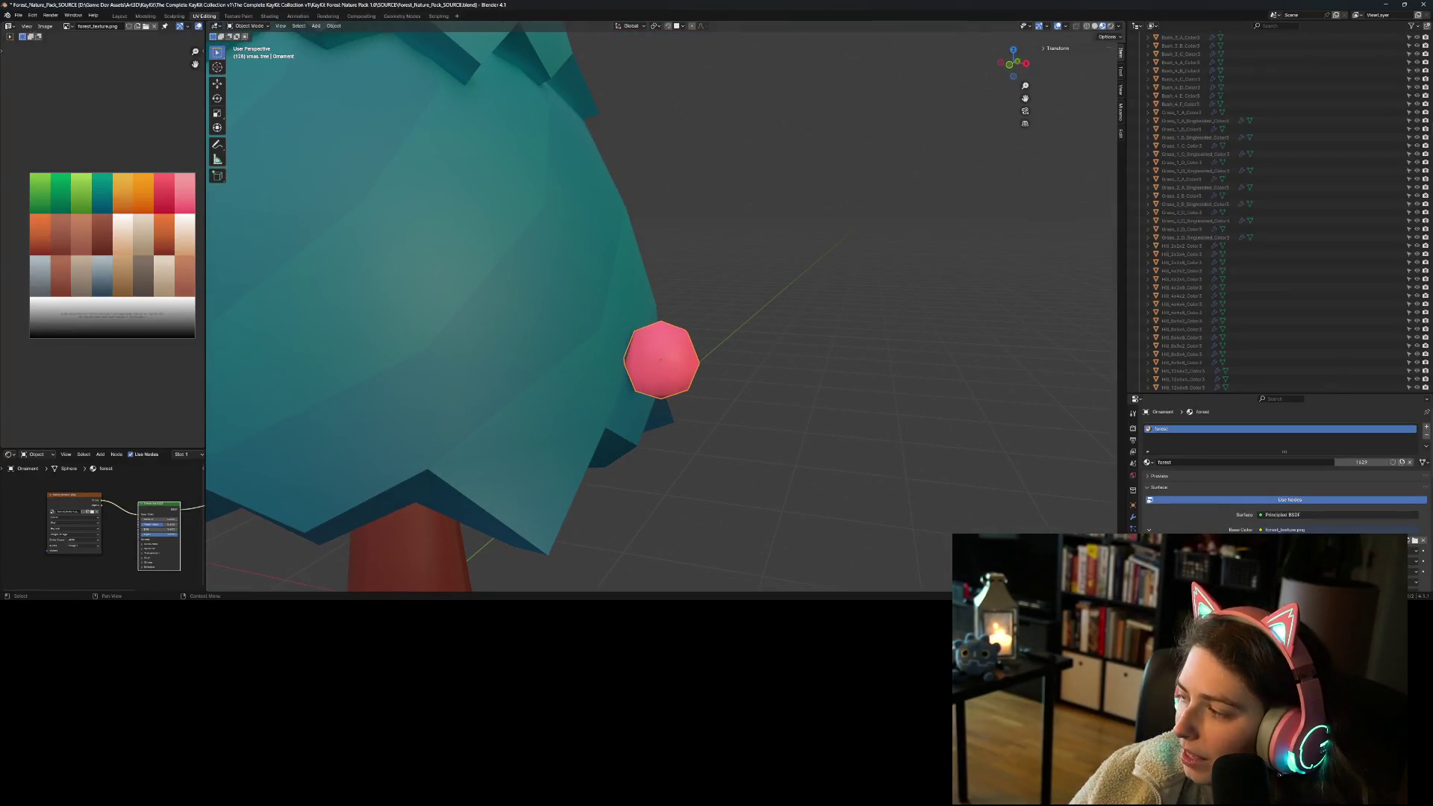
pyautogui.hotkey('alt', 'Tab')
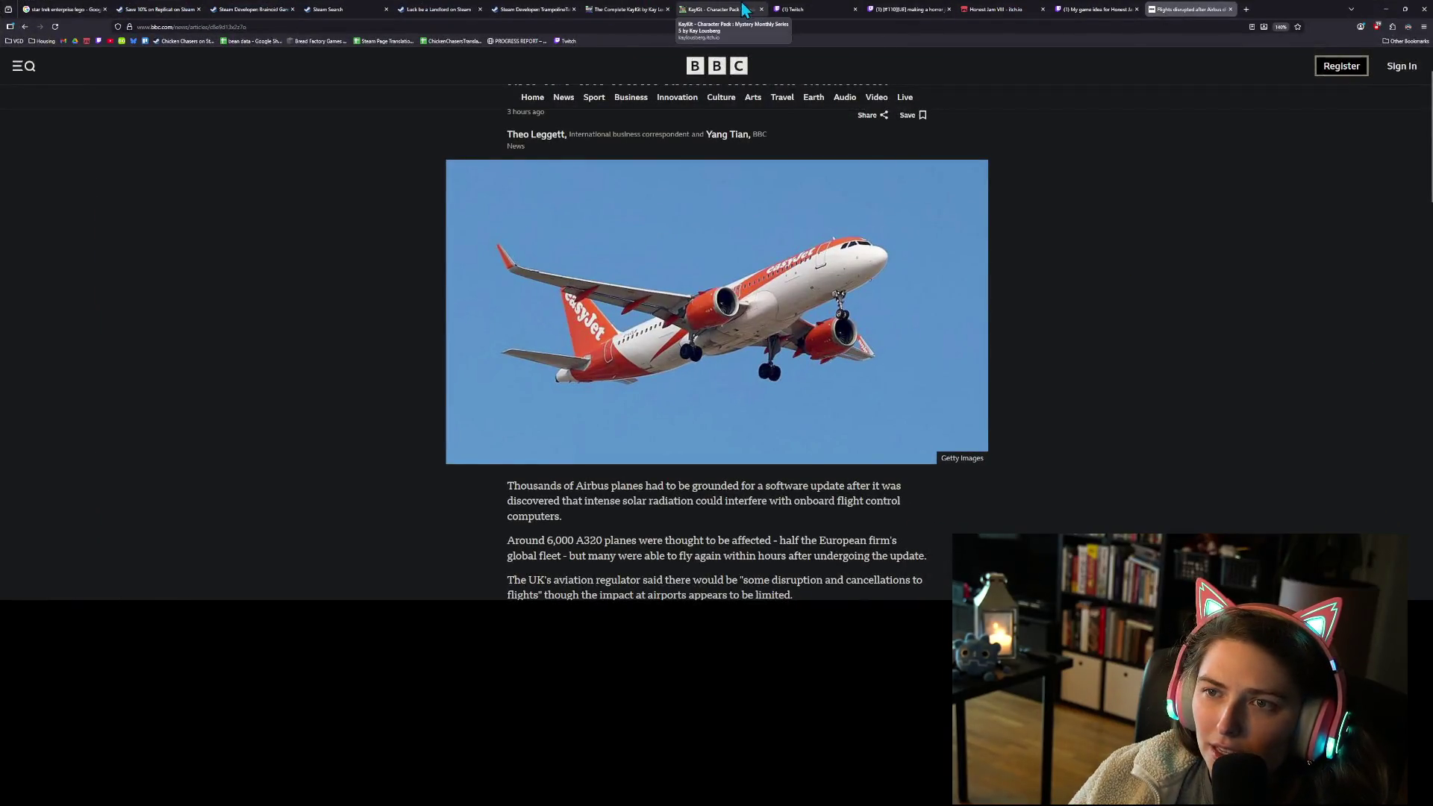
# Step: Switch to The Complete KayKit page and scroll through its listings
pyautogui.click(627, 9)
pyautogui.scroll(-1, 1066, 351)
pyautogui.scroll(2, 1064, 351)
pyautogui.scroll(-5, 1058, 351)
pyautogui.scroll(-12, 1055, 356)
pyautogui.scroll(-10, 1050, 362)
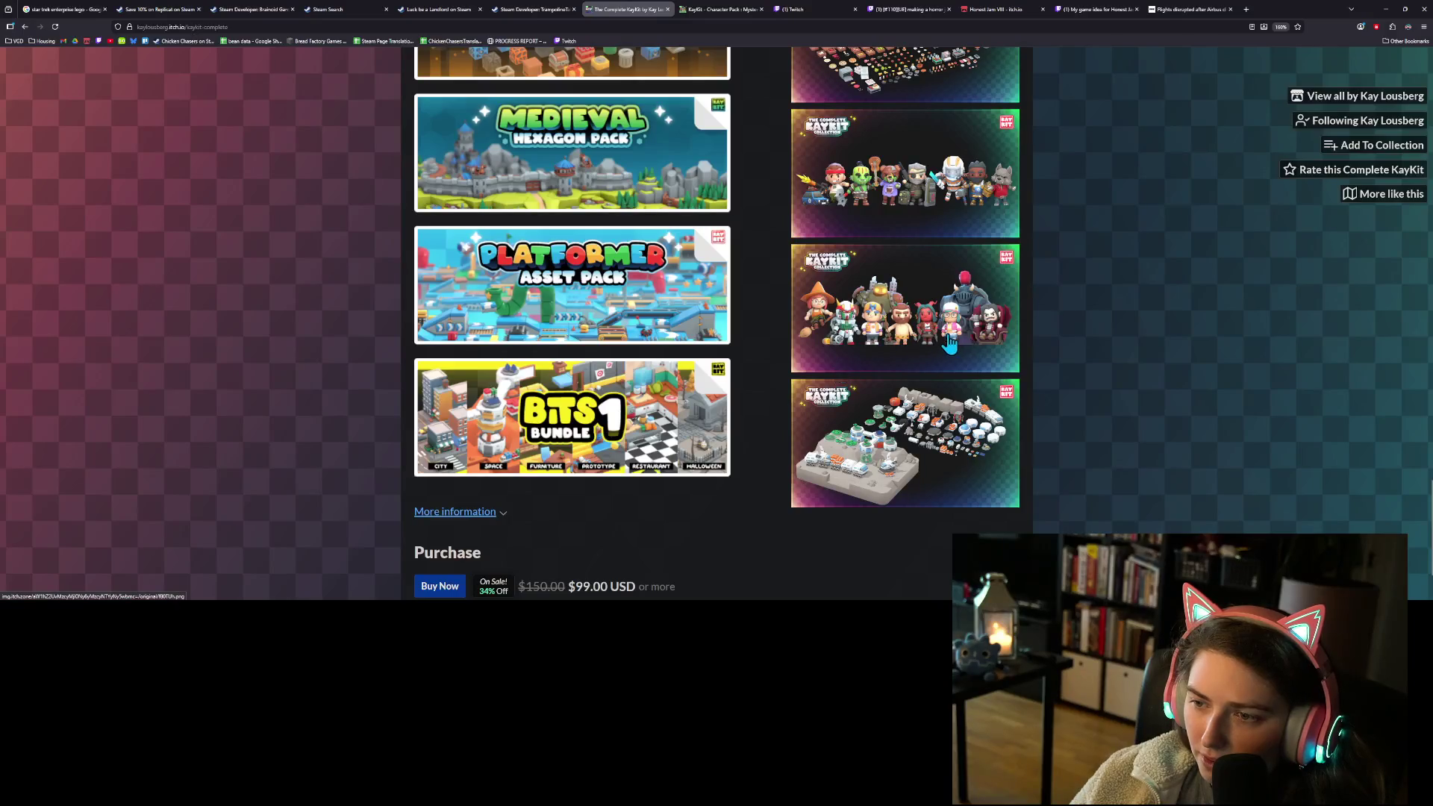
pyautogui.scroll(3, 874, 373)
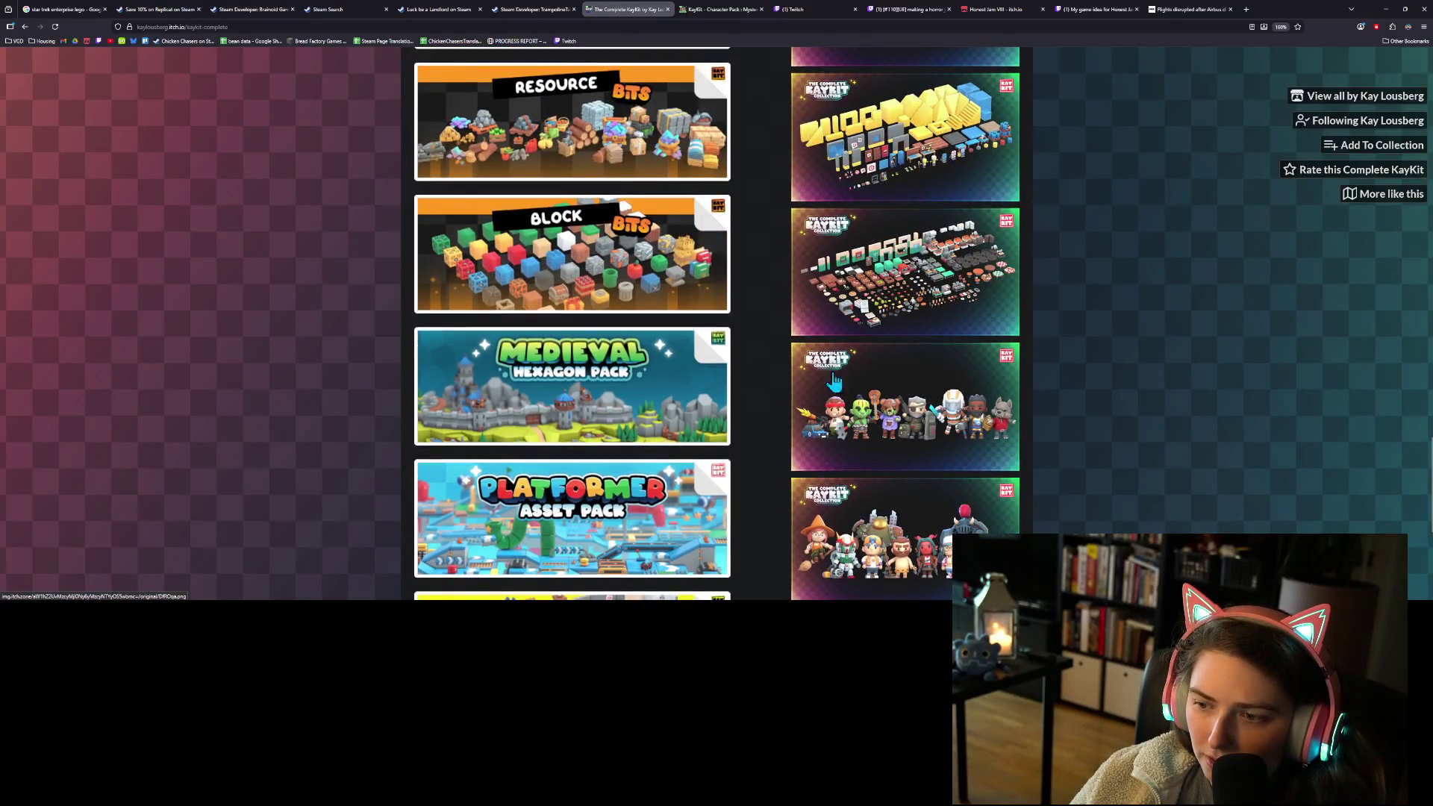
pyautogui.scroll(6, 870, 369)
pyautogui.scroll(9, 732, 431)
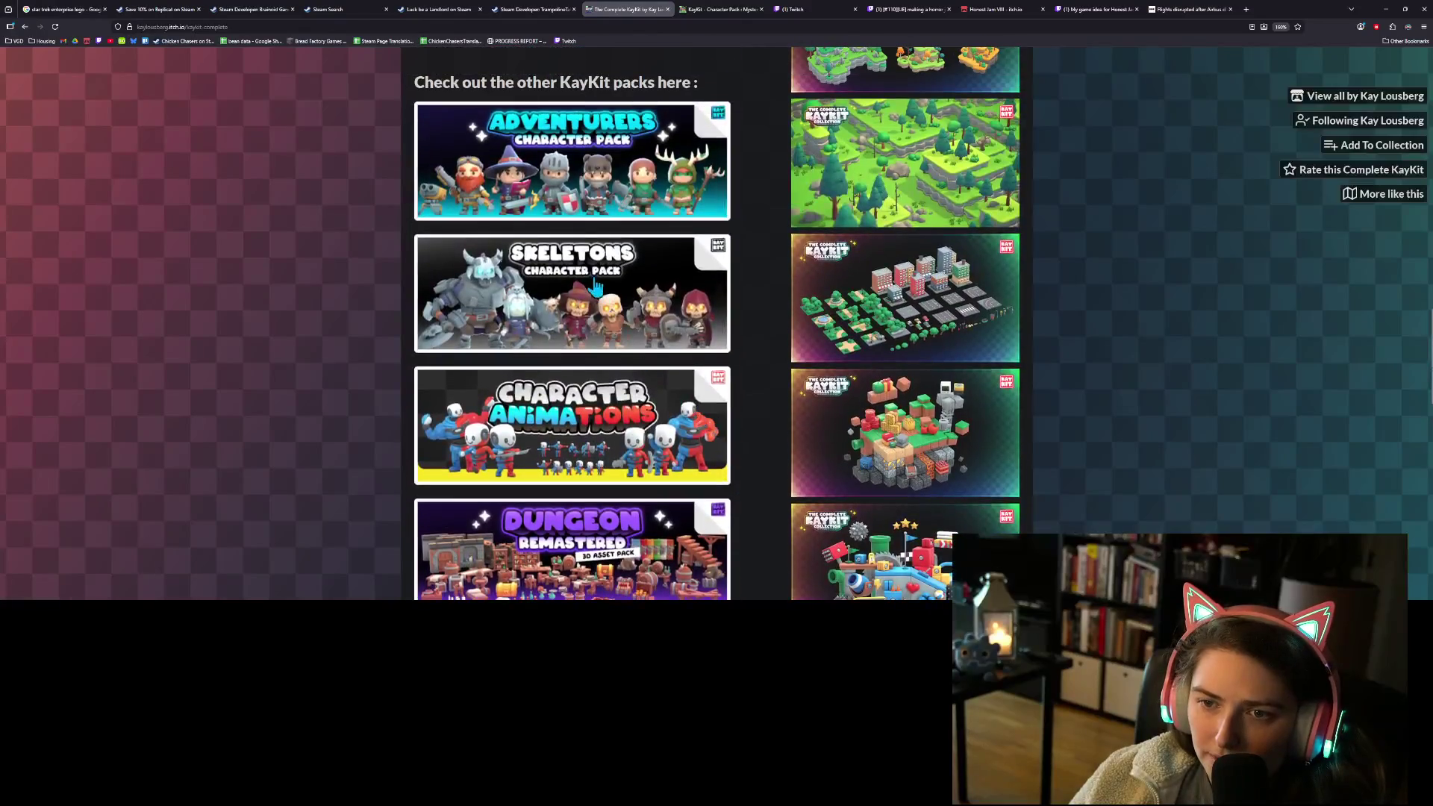
pyautogui.scroll(7, 634, 403)
pyautogui.scroll(-12, 634, 402)
pyautogui.scroll(4, 634, 403)
pyautogui.scroll(10, 633, 401)
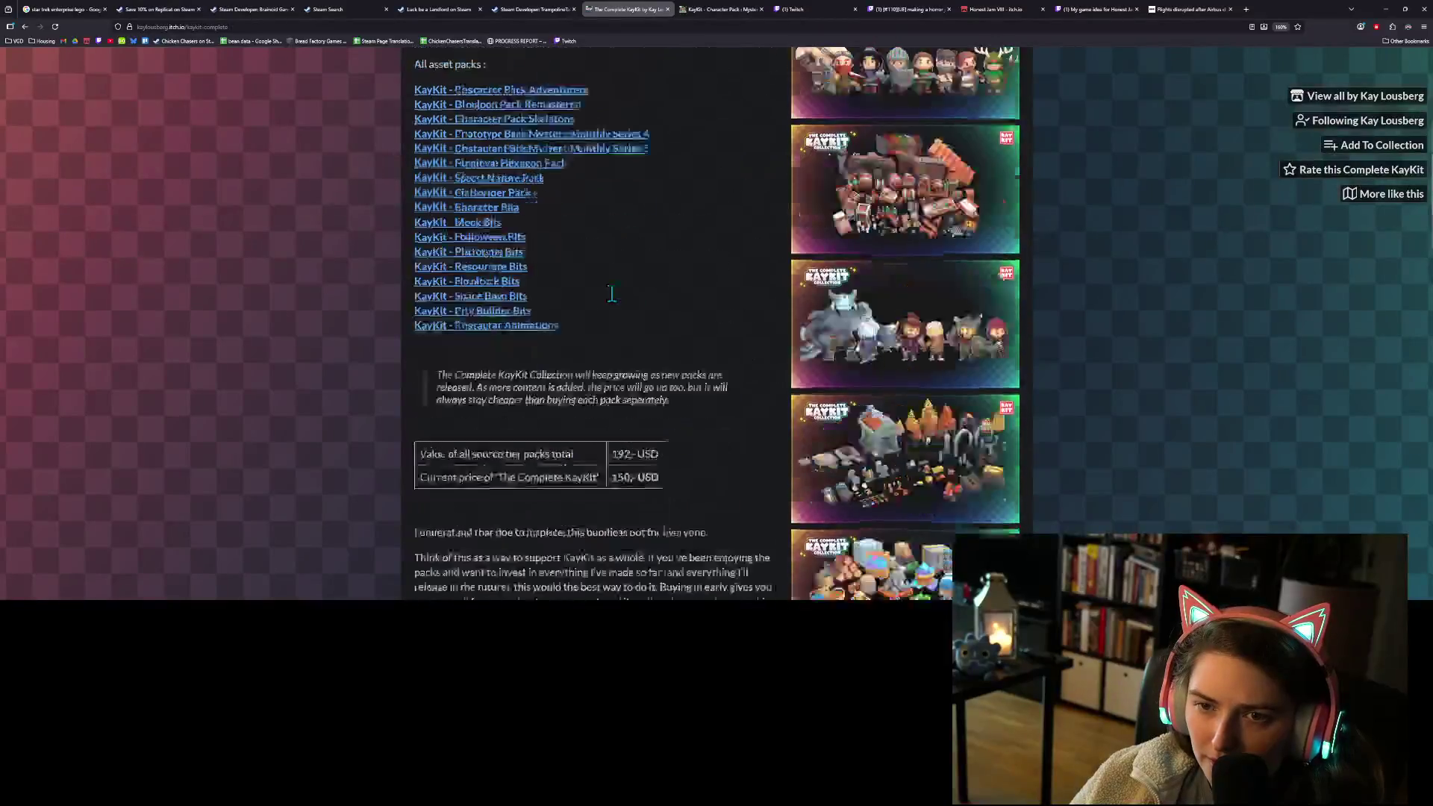
# Step: Open the Mystery Monthly Series 5 page, enlarge The Helpers preview, then minimize the browser
pyautogui.click(599, 212)
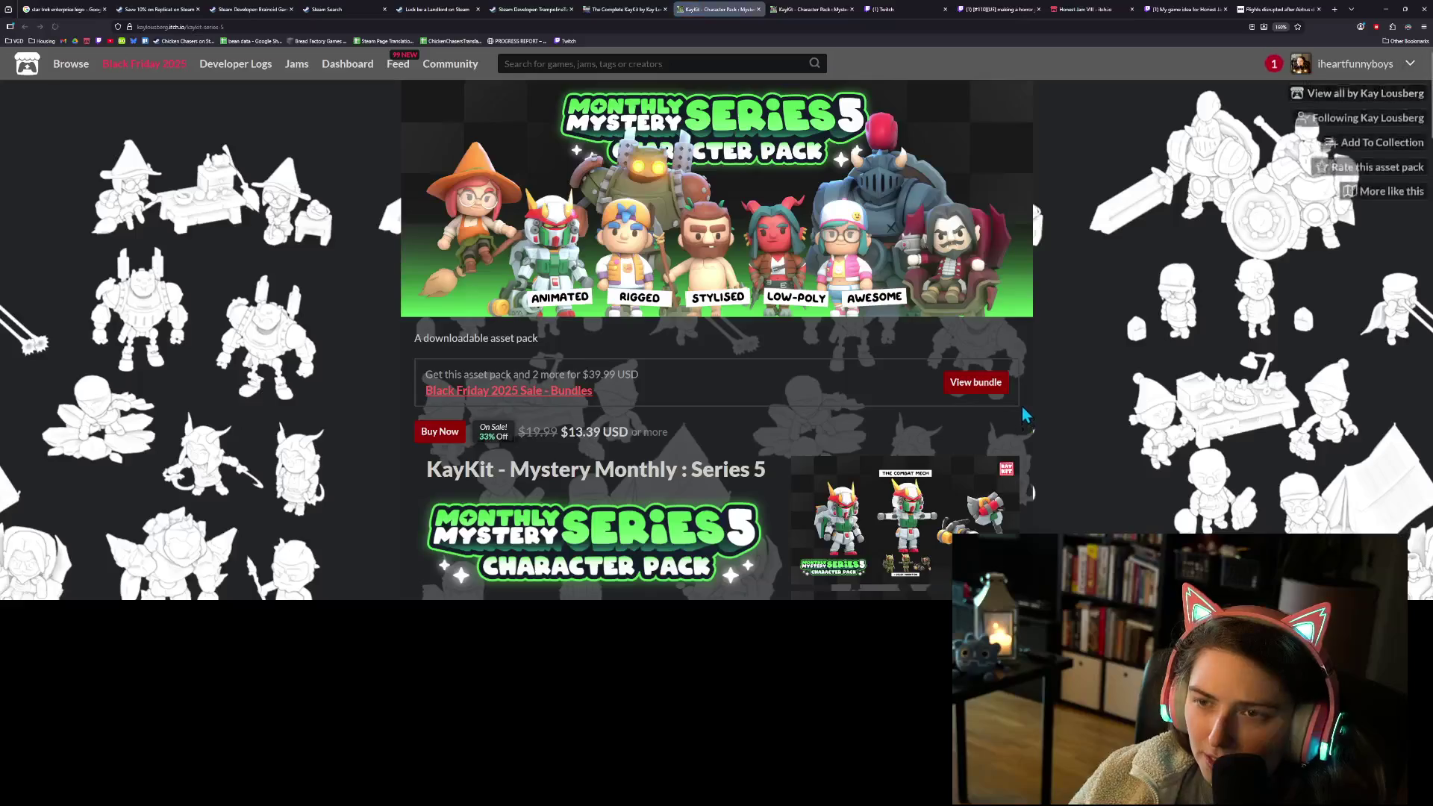
pyautogui.scroll(-5, 1086, 496)
pyautogui.scroll(-5, 1086, 494)
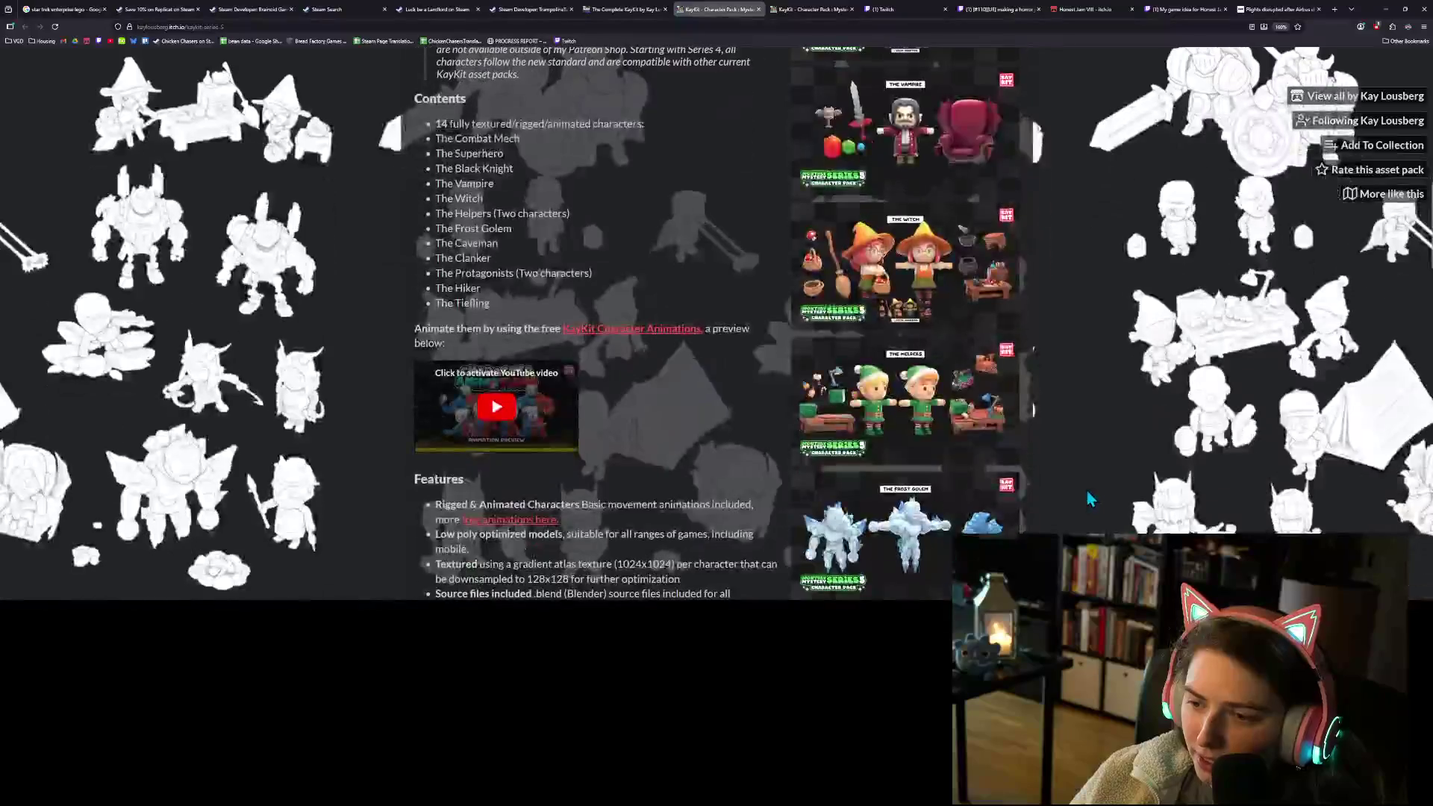
pyautogui.click(929, 403)
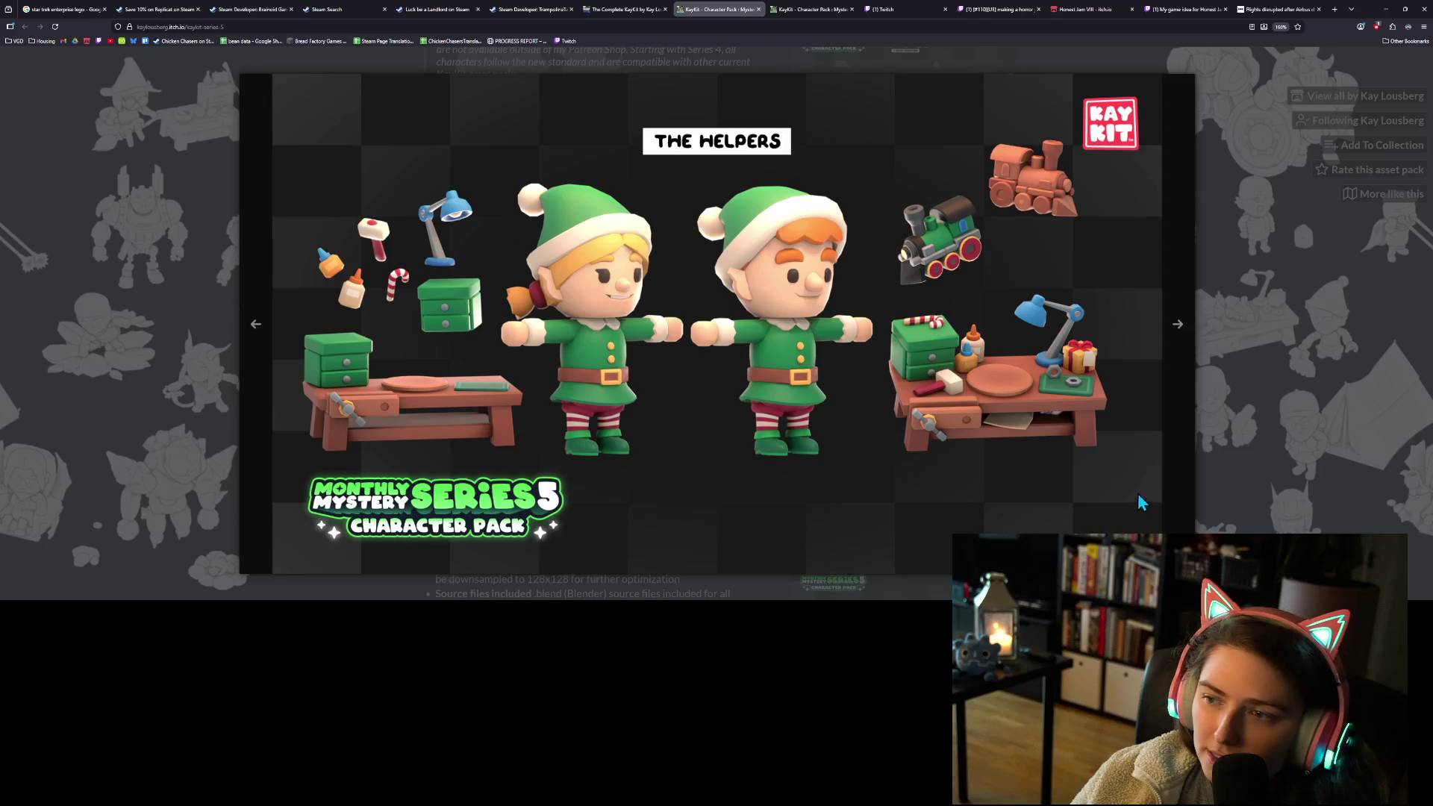
pyautogui.click(1384, 9)
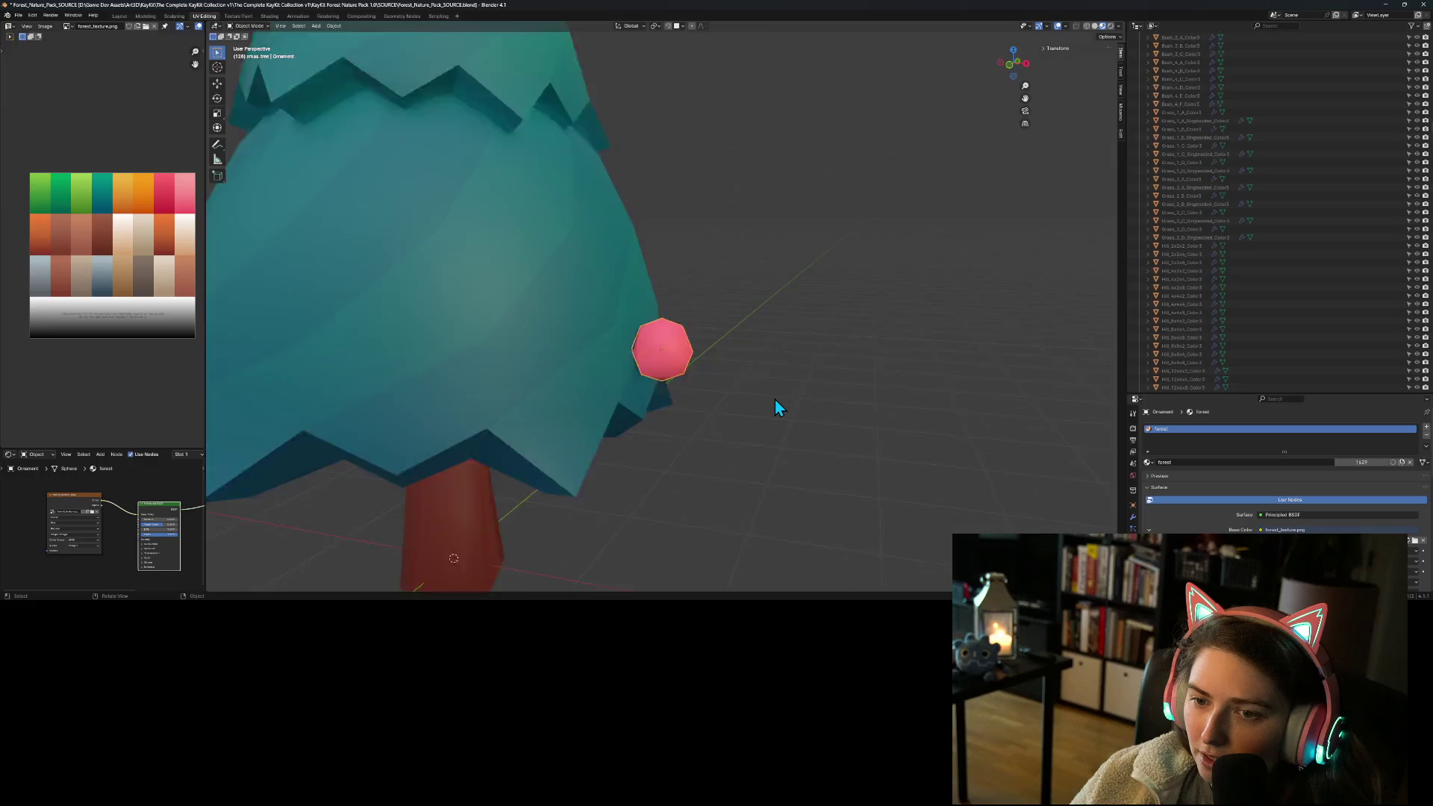
# Step: Set the ornament's Location X, Y and Z to 0 in the Transform sidebar
pyautogui.scroll(-5, 772, 399)
pyautogui.scroll(5, 748, 412)
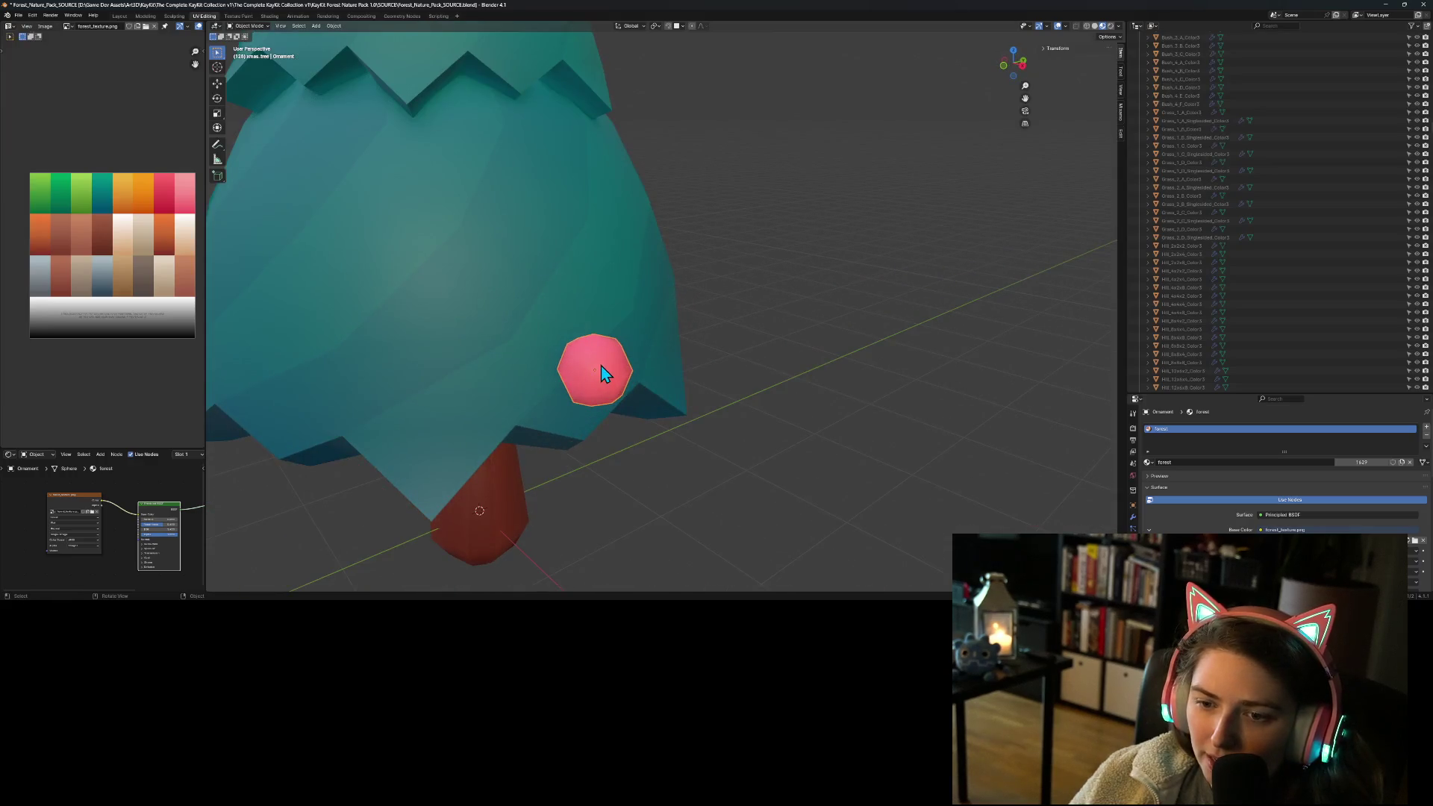
pyautogui.moveTo(808, 409)
pyautogui.mouseDown(button='middle')
pyautogui.moveTo(817, 398)
pyautogui.moveTo(715, 360)
pyautogui.mouseUp(button='middle')
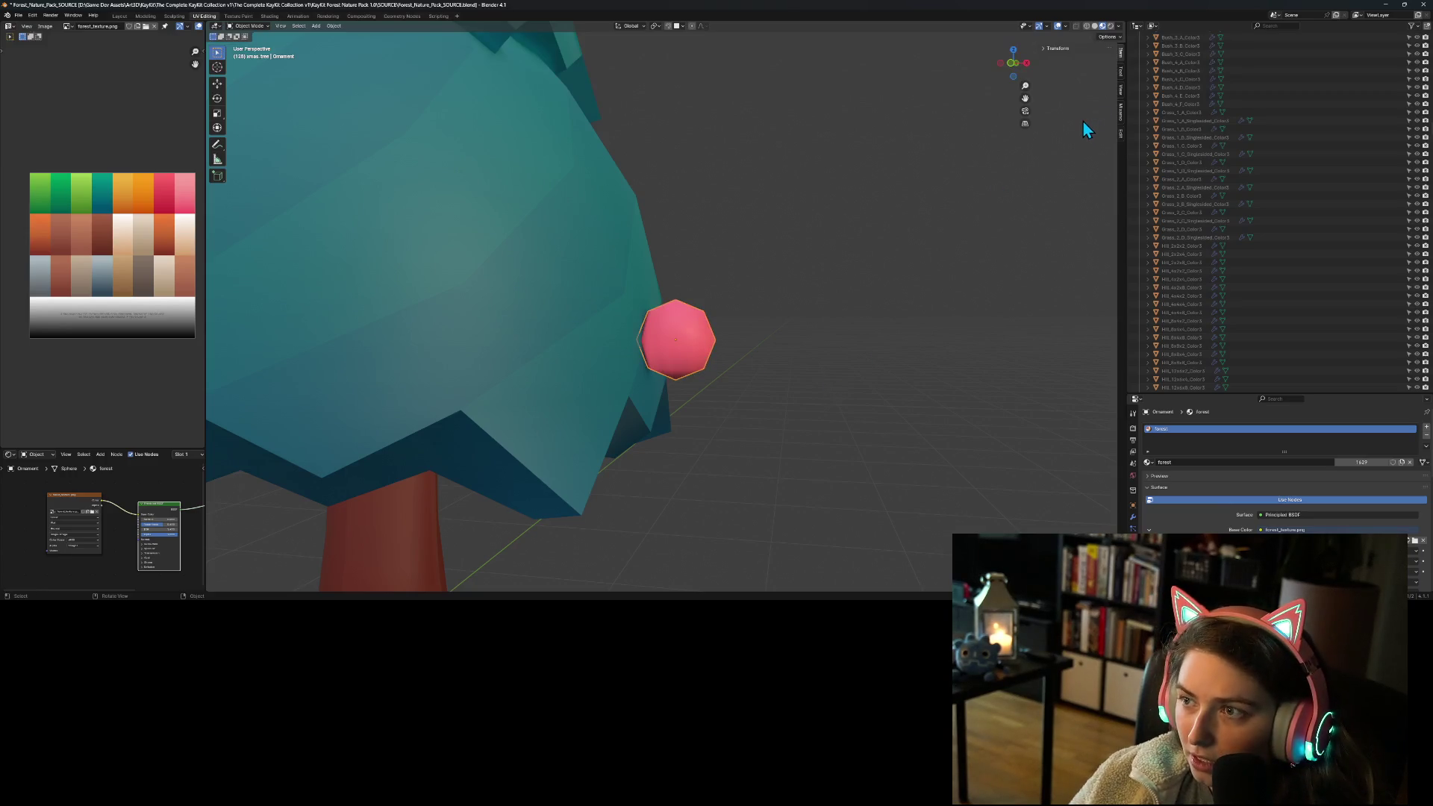
pyautogui.press('g')
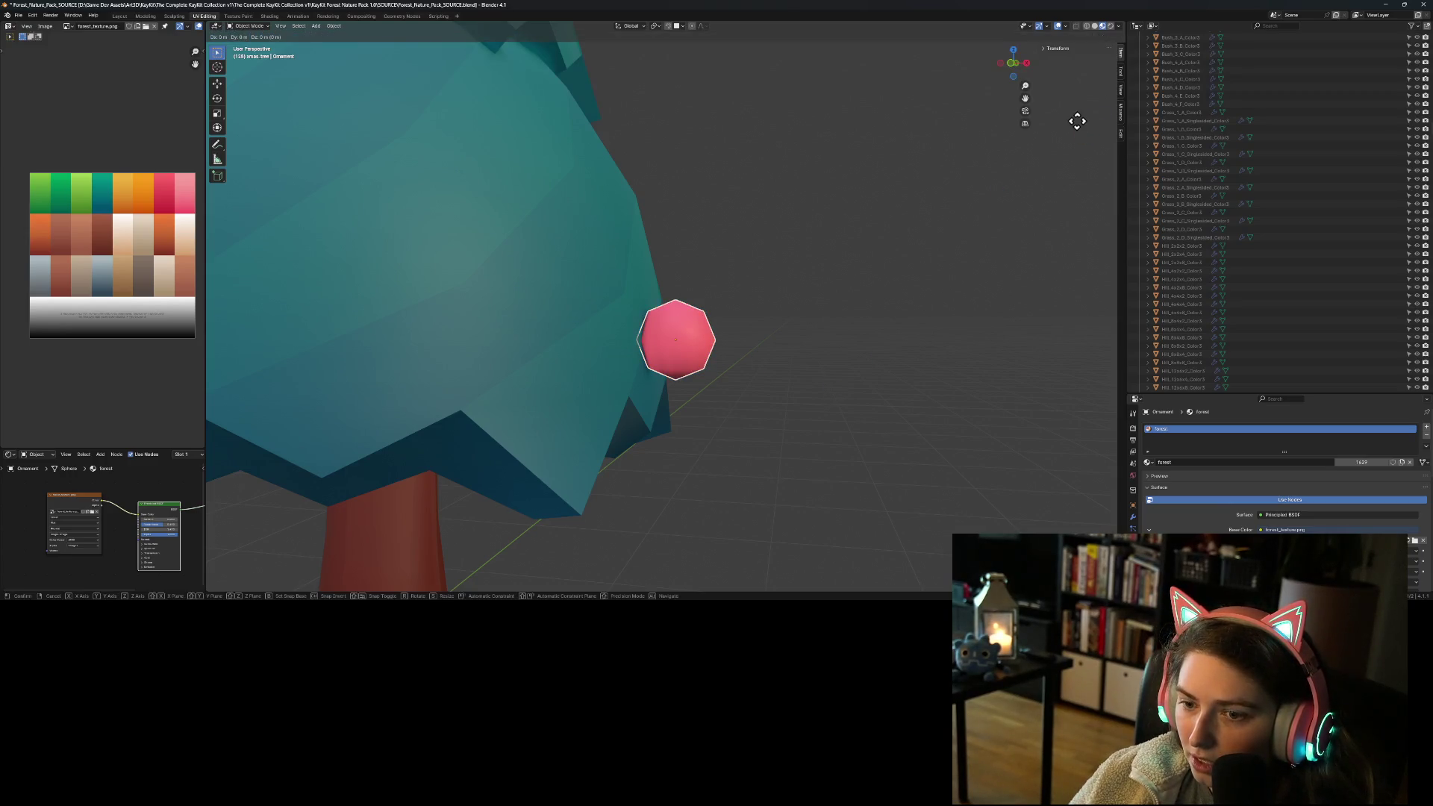
pyautogui.rightClick(1077, 120)
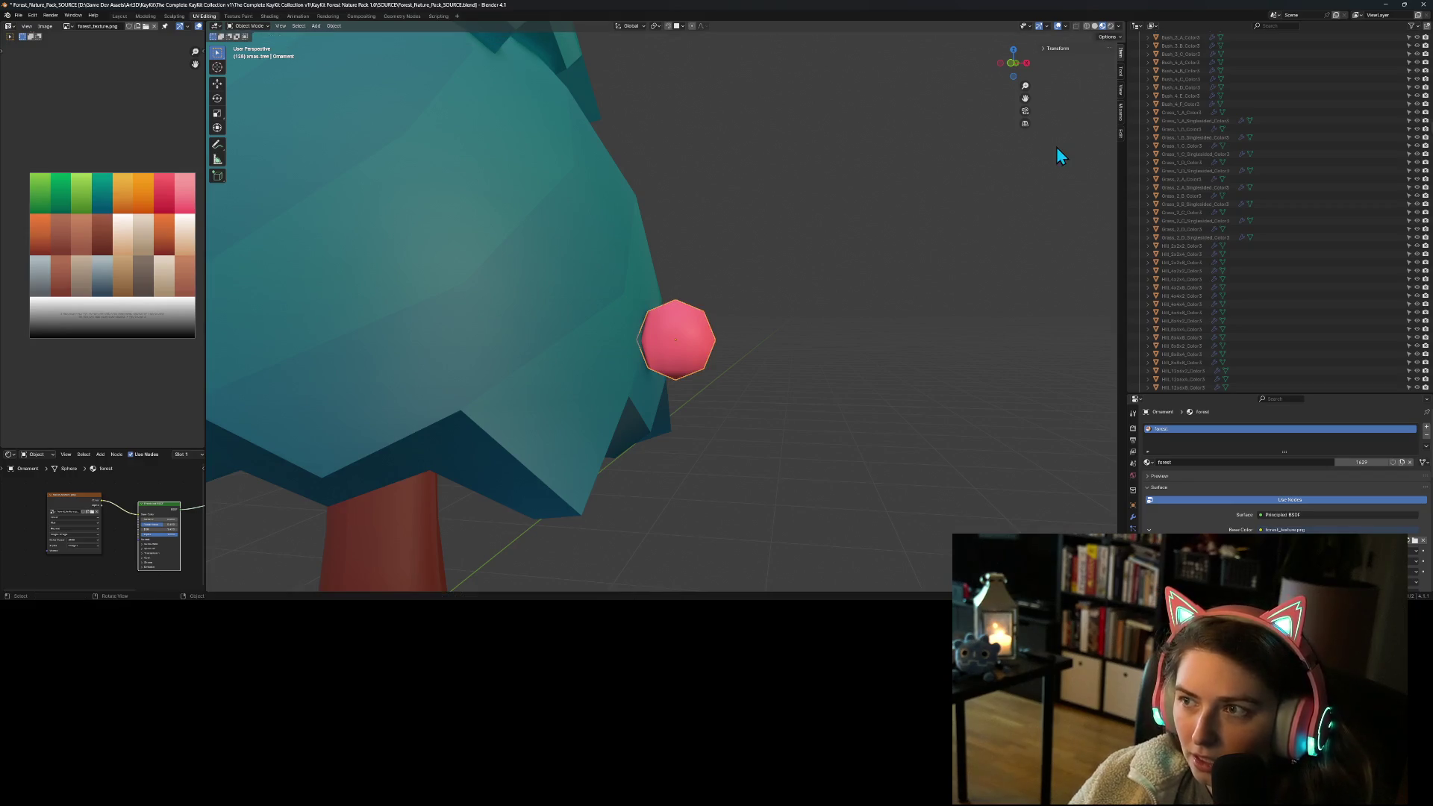
pyautogui.click(1058, 48)
pyautogui.click(1082, 69)
pyautogui.write('0')
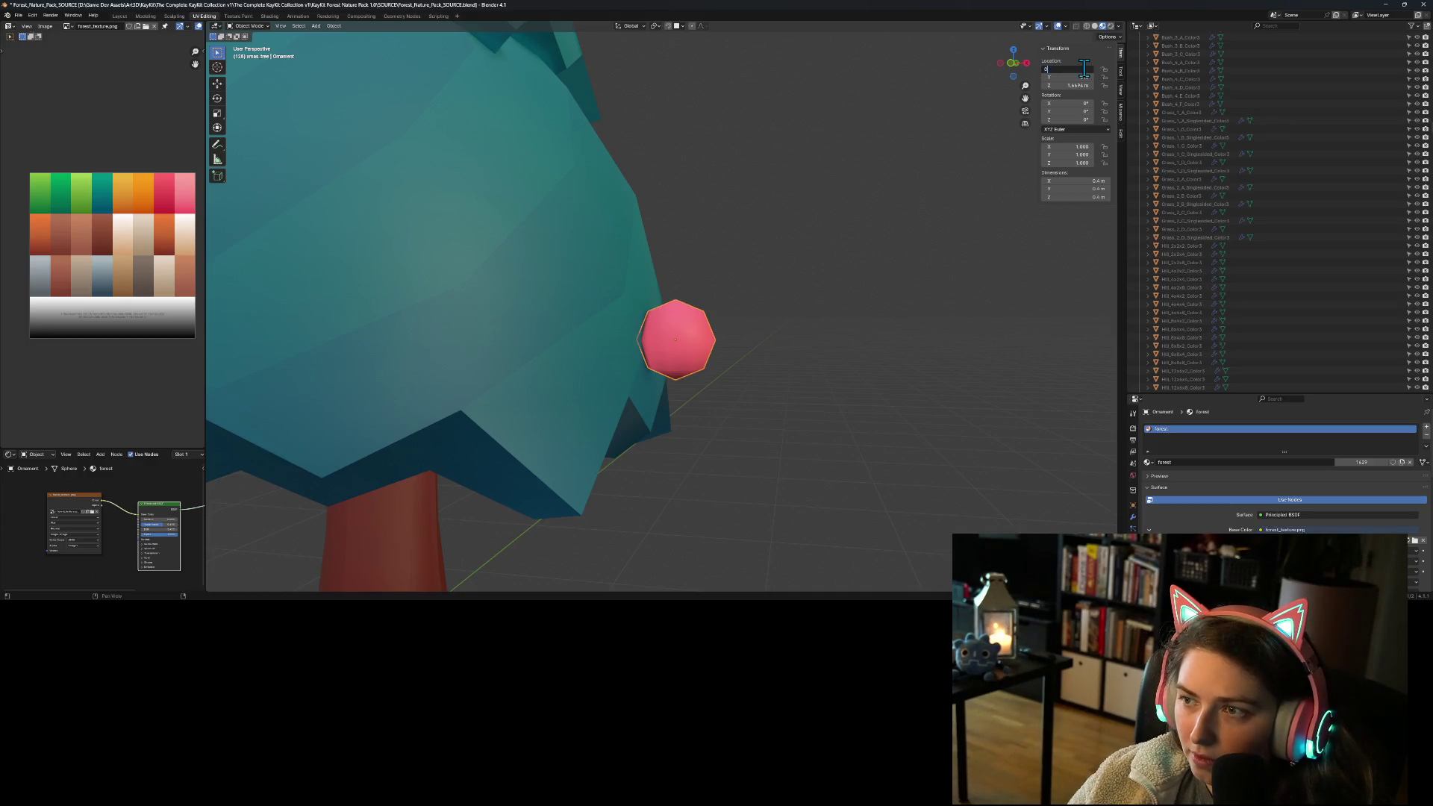
pyautogui.press('Tab')
pyautogui.press('Tab')
pyautogui.write('0')
pyautogui.press('Return')
# Step: Hide the xmas_tree object from the viewport via its Outliner eye icon
pyautogui.scroll(-10, 1298, 365)
pyautogui.scroll(-10, 1299, 366)
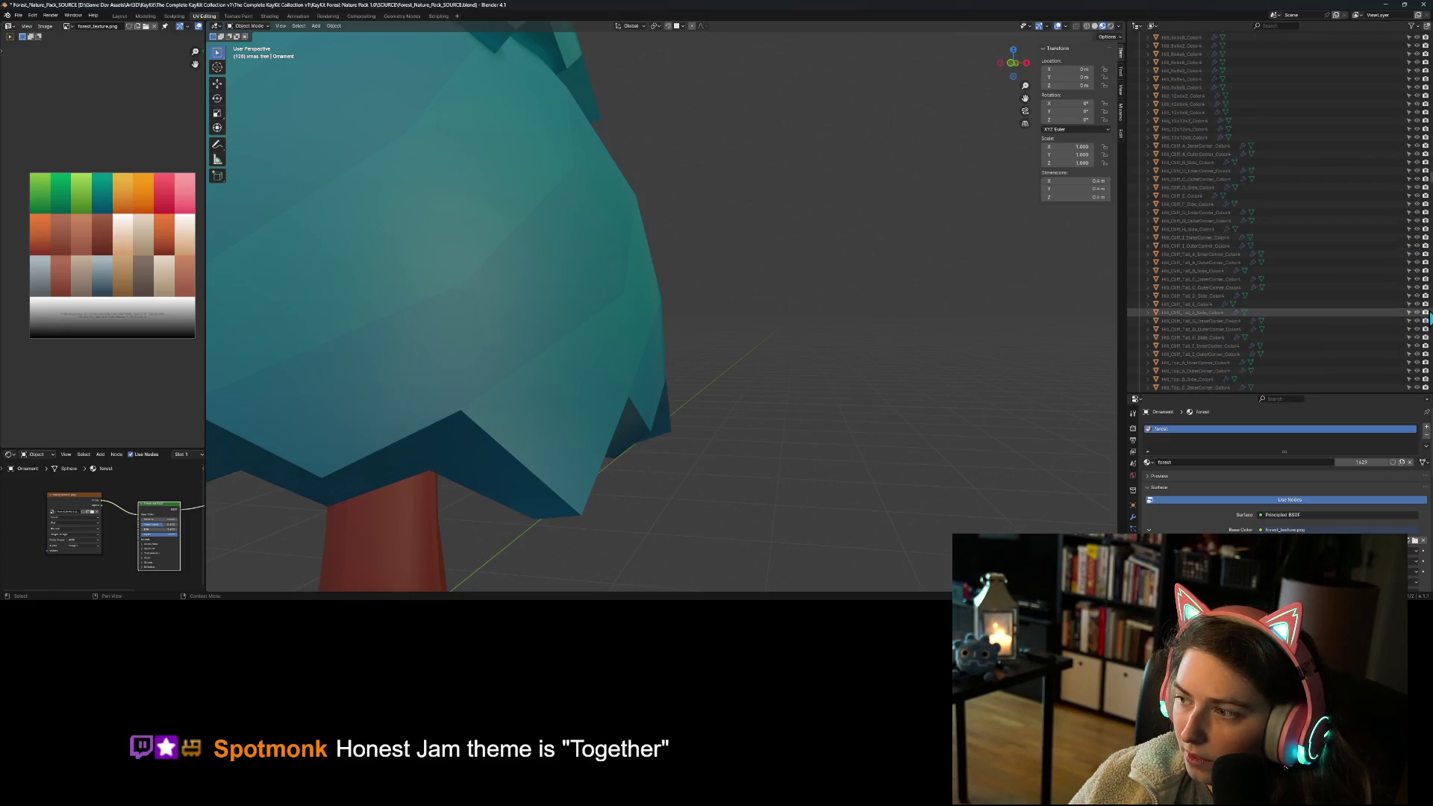
pyautogui.scroll(-10, 1401, 356)
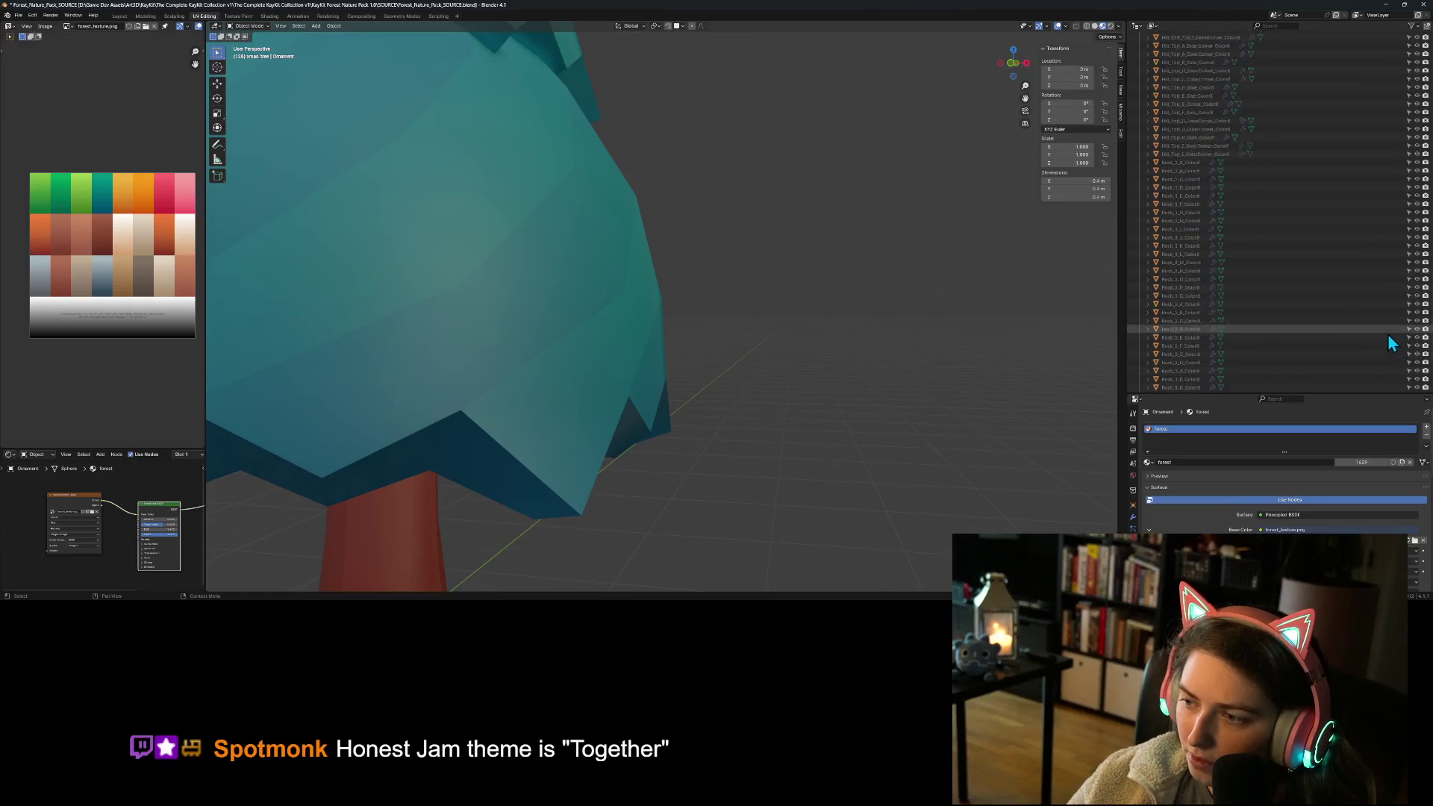
pyautogui.scroll(-15, 1382, 336)
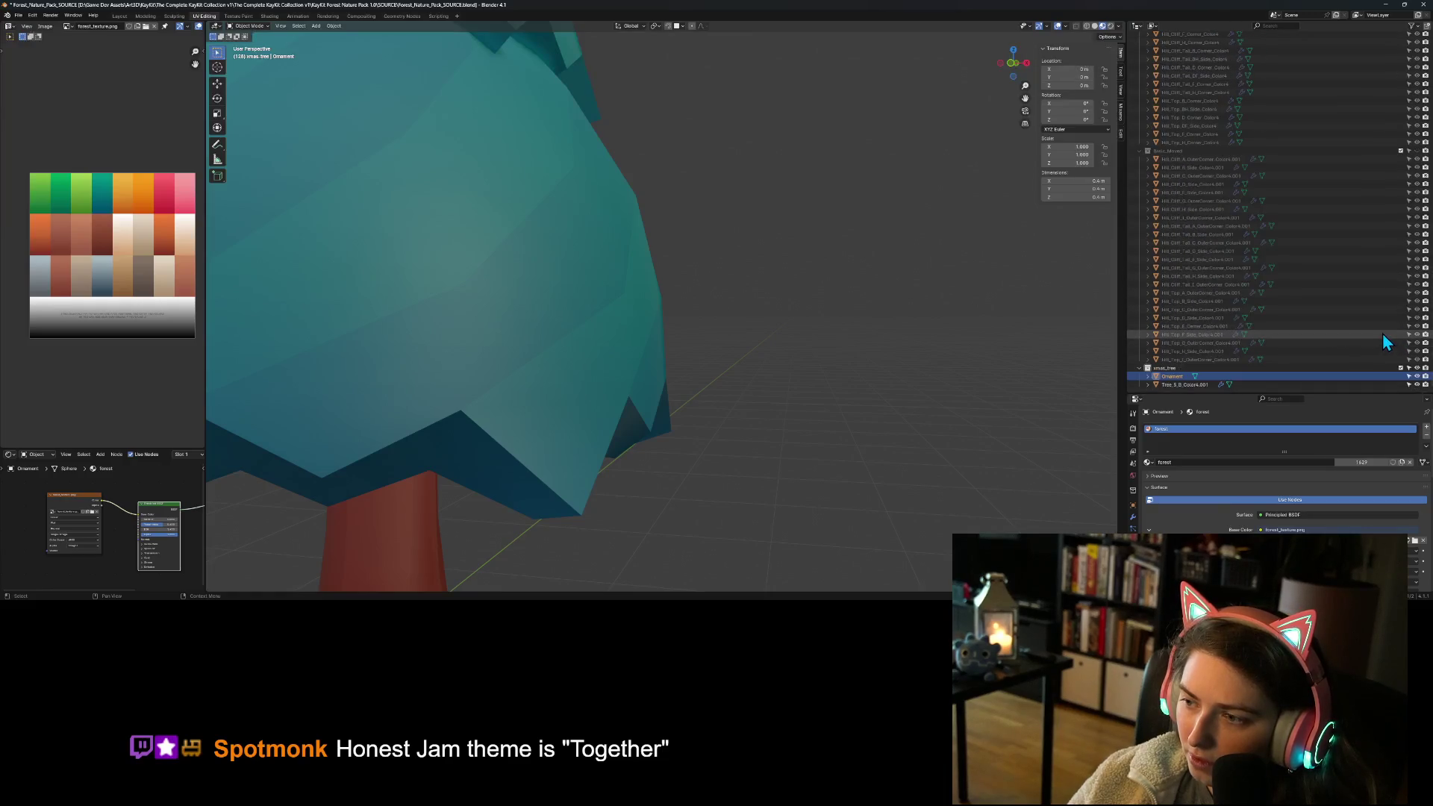
pyautogui.click(1416, 385)
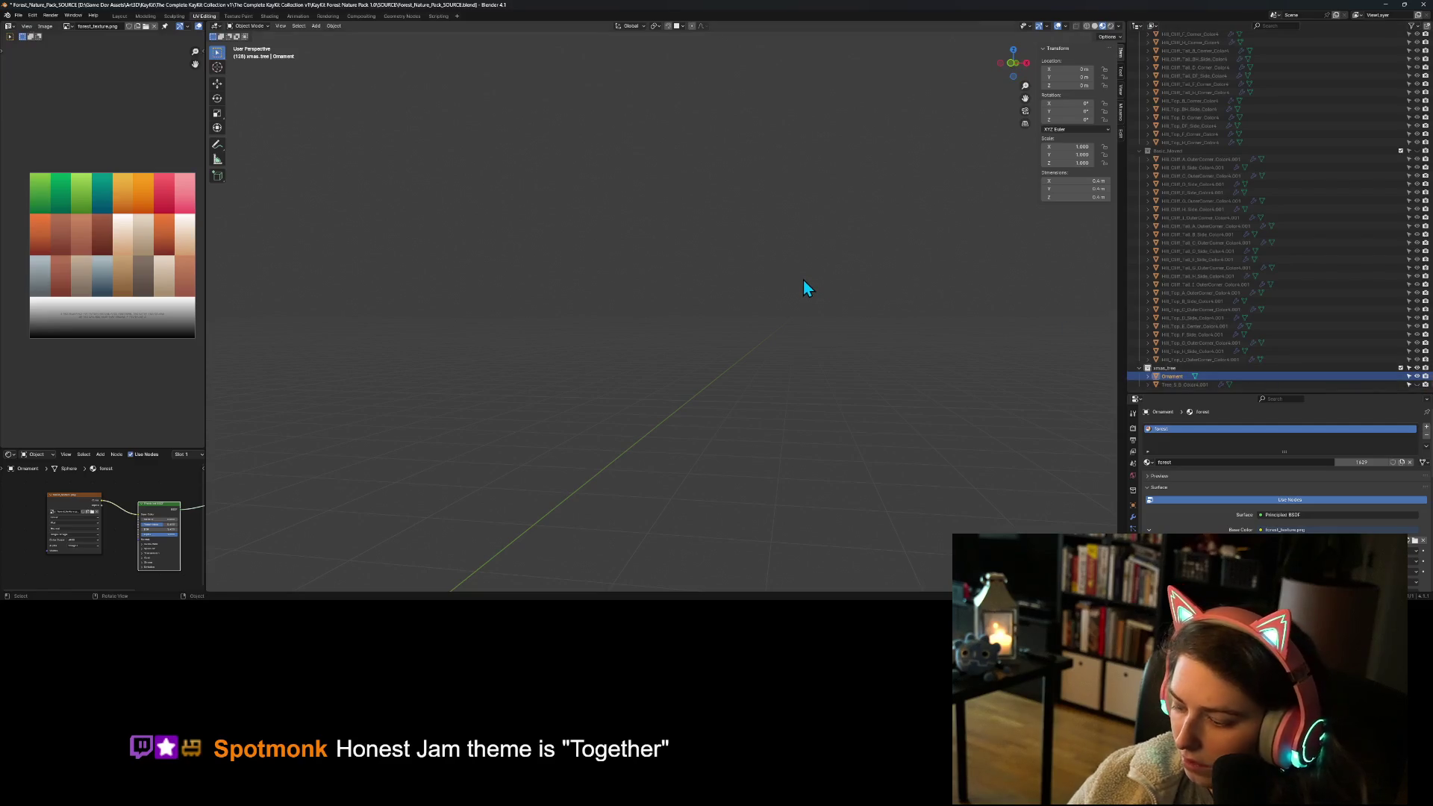
# Step: Frame the ornament in the view and add a cylinder mesh
pyautogui.press('KP_Decimal')
pyautogui.scroll(-8, 753, 313)
pyautogui.click(742, 302)
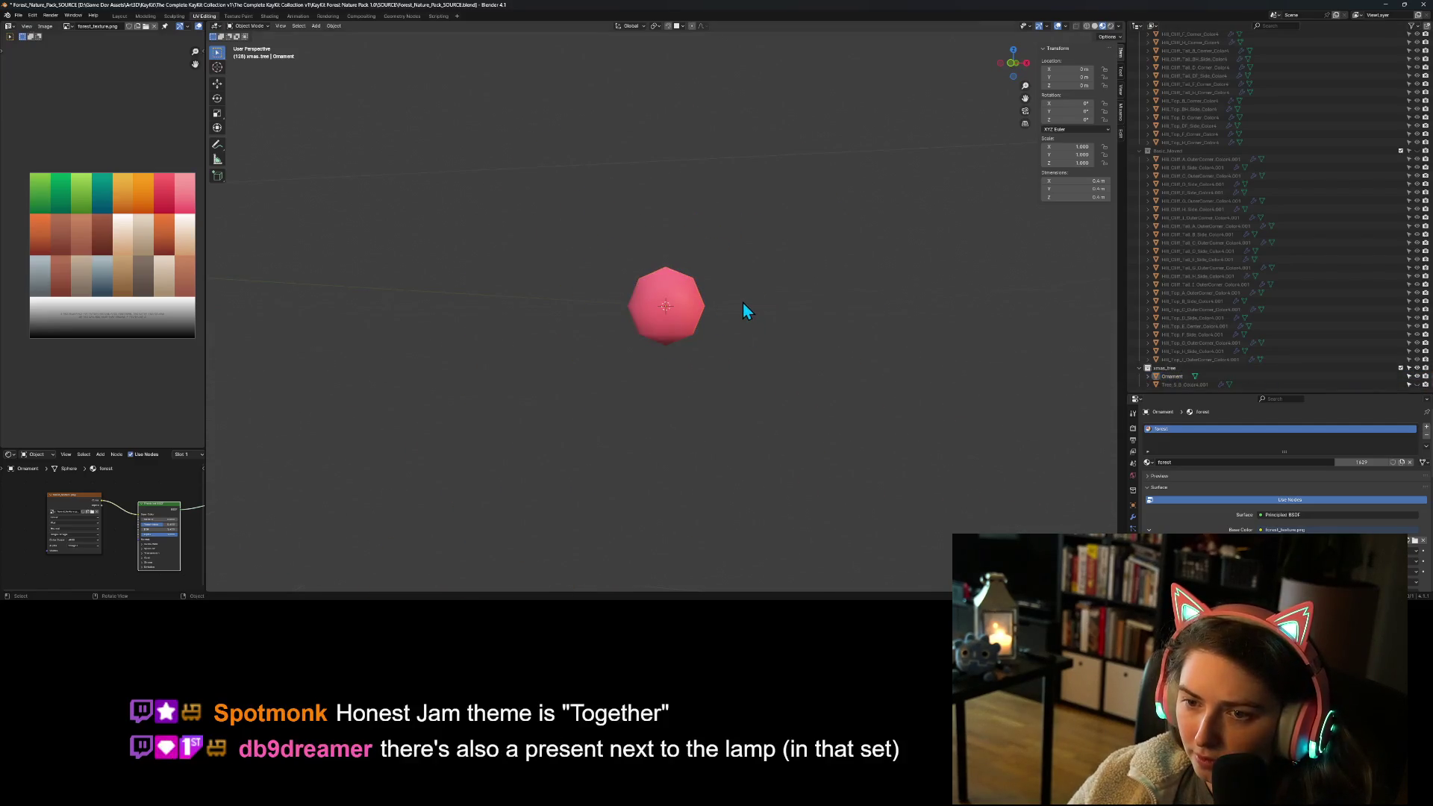
pyautogui.moveTo(742, 313); pyautogui.dragTo(755, 332, button='middle')
pyautogui.scroll(2, 746, 329)
pyautogui.click(665, 295)
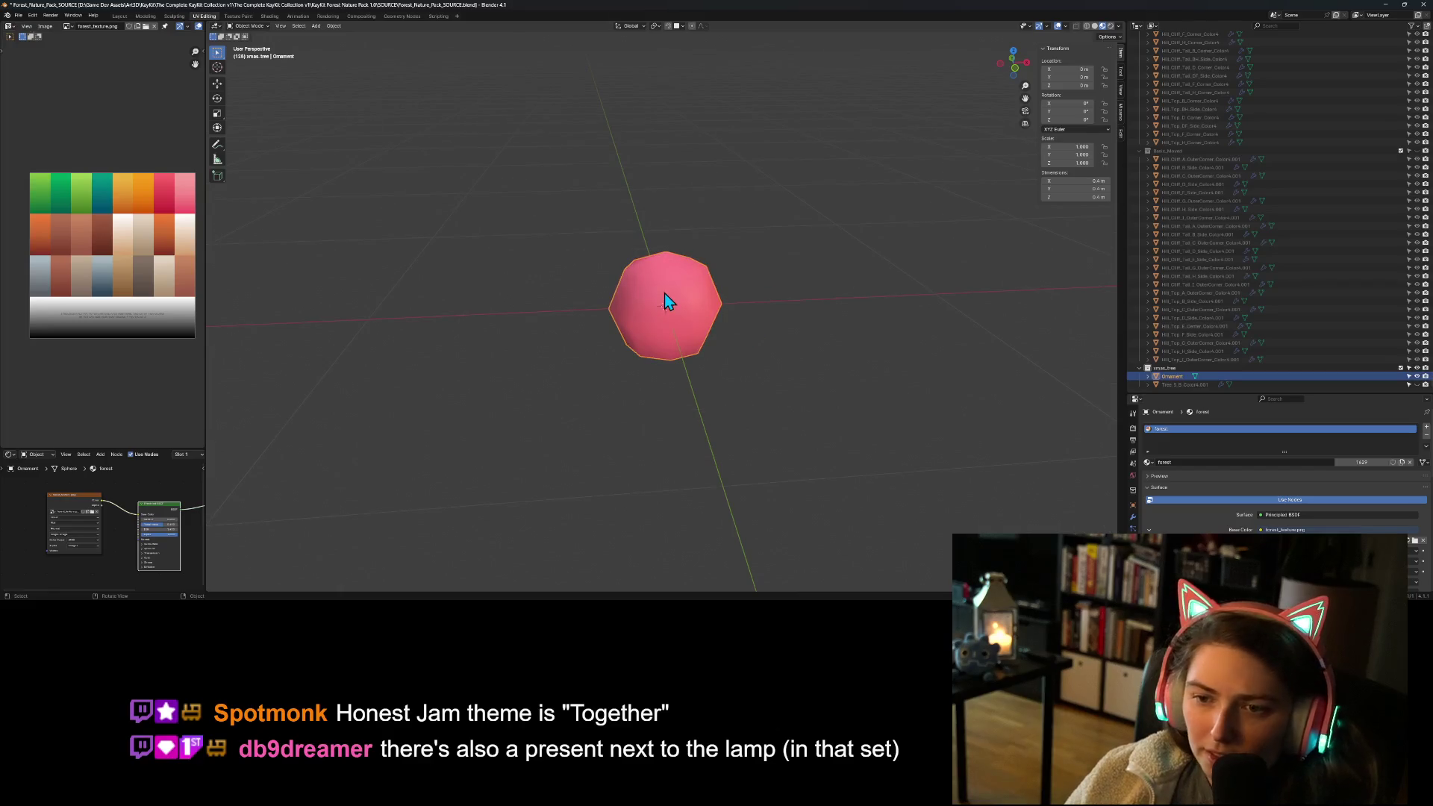
pyautogui.click(313, 27)
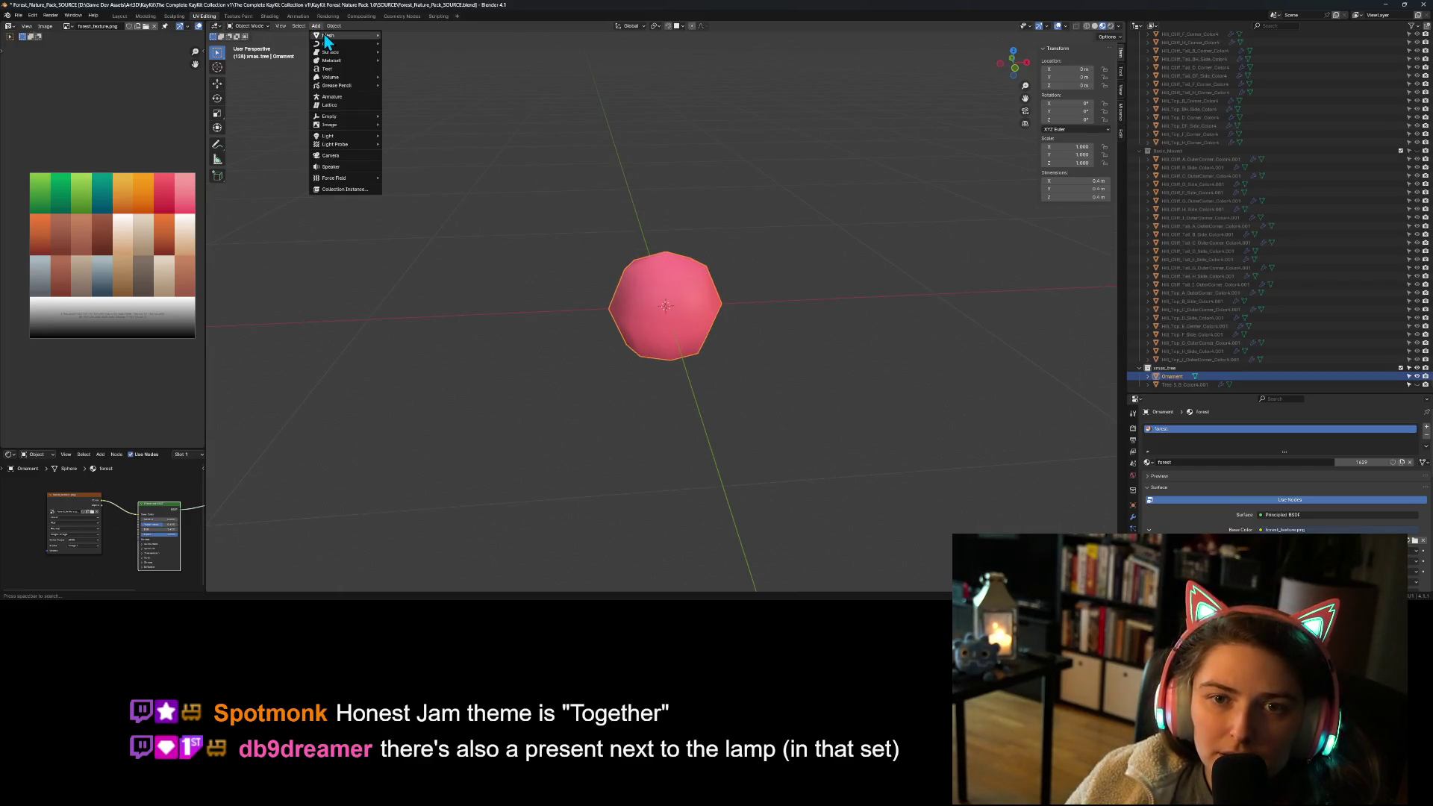
pyautogui.moveTo(370, 45)
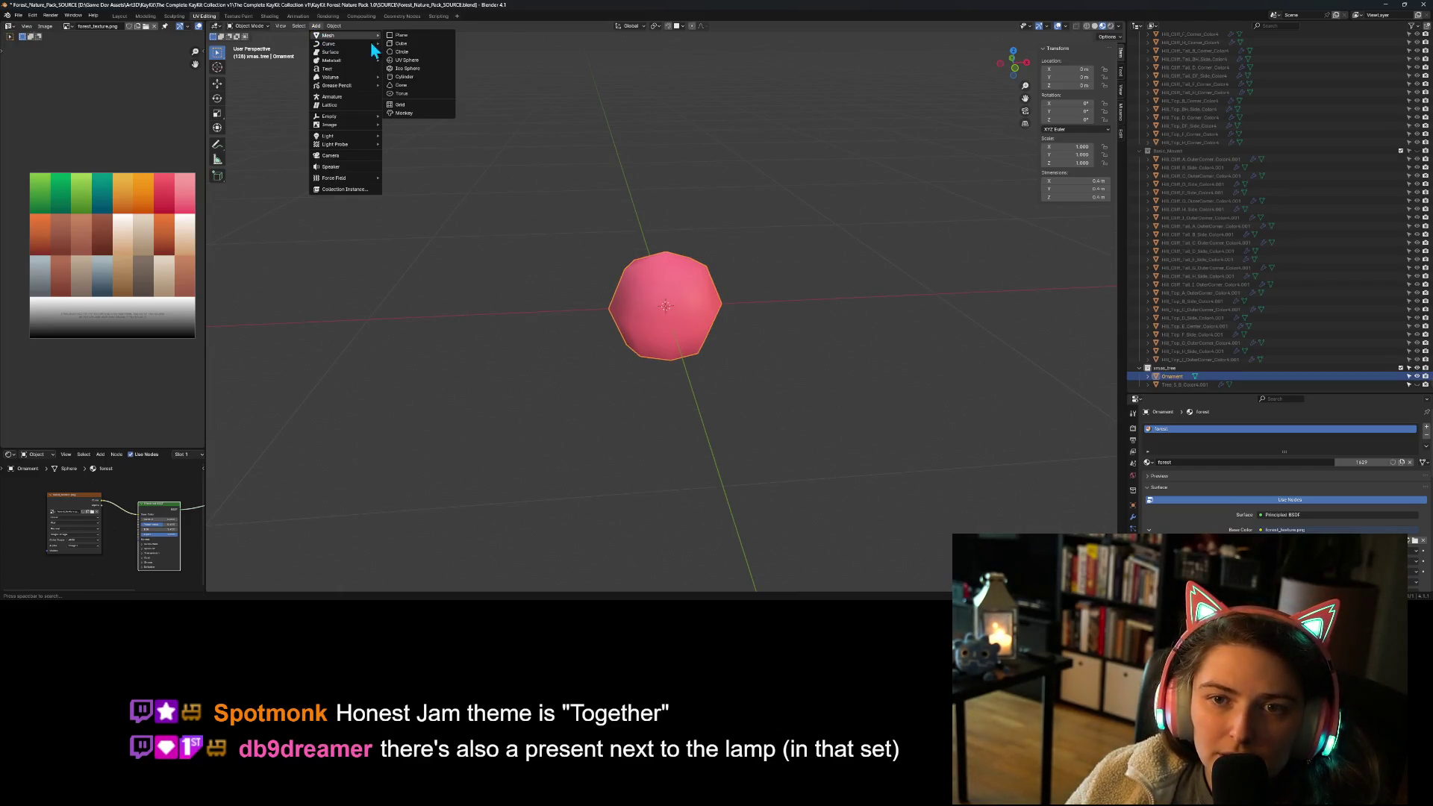
pyautogui.click(418, 78)
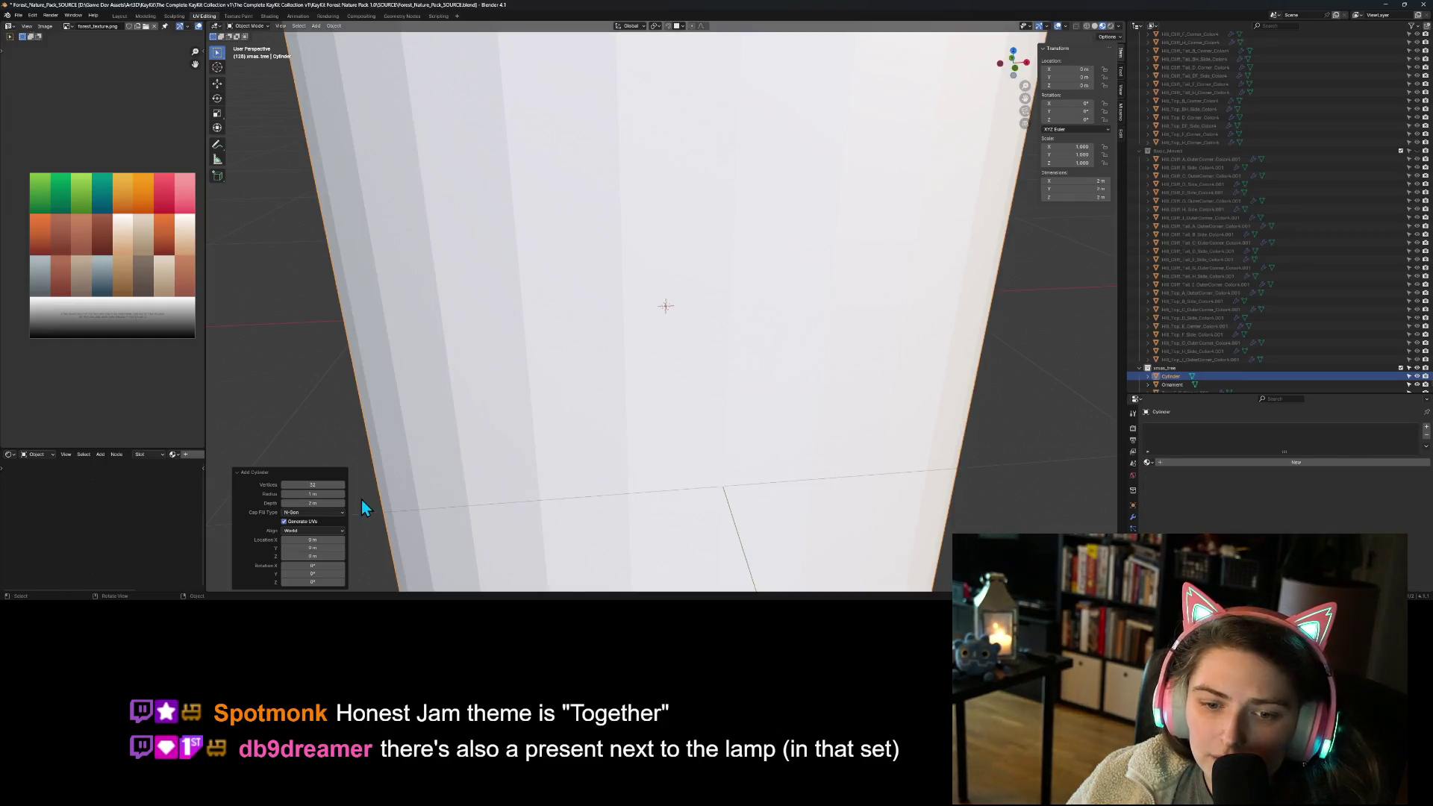
# Step: Set the new cylinder's radius to 0.05 m and depth to 0.1 m
pyautogui.click(316, 485)
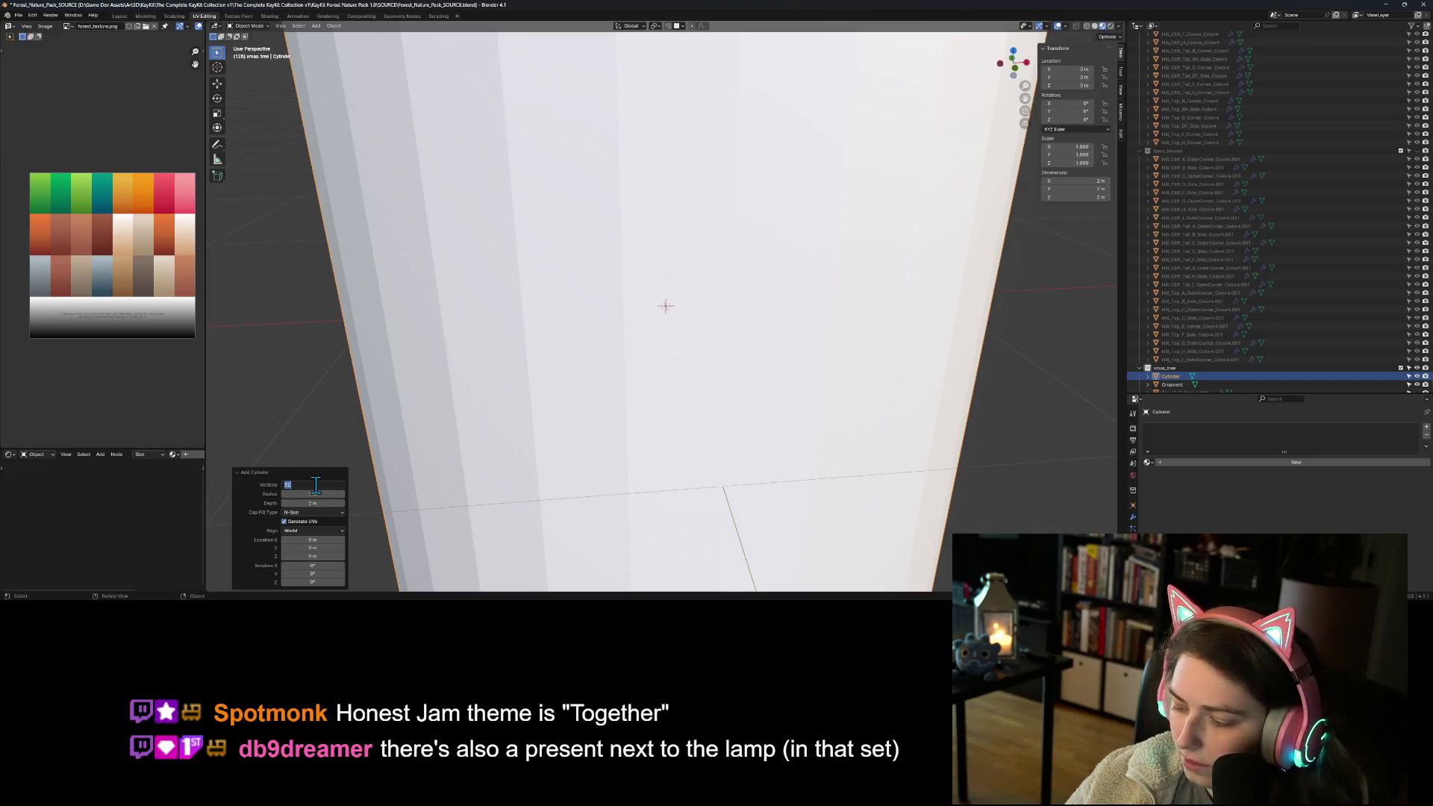
pyautogui.write('4')
pyautogui.press('Tab')
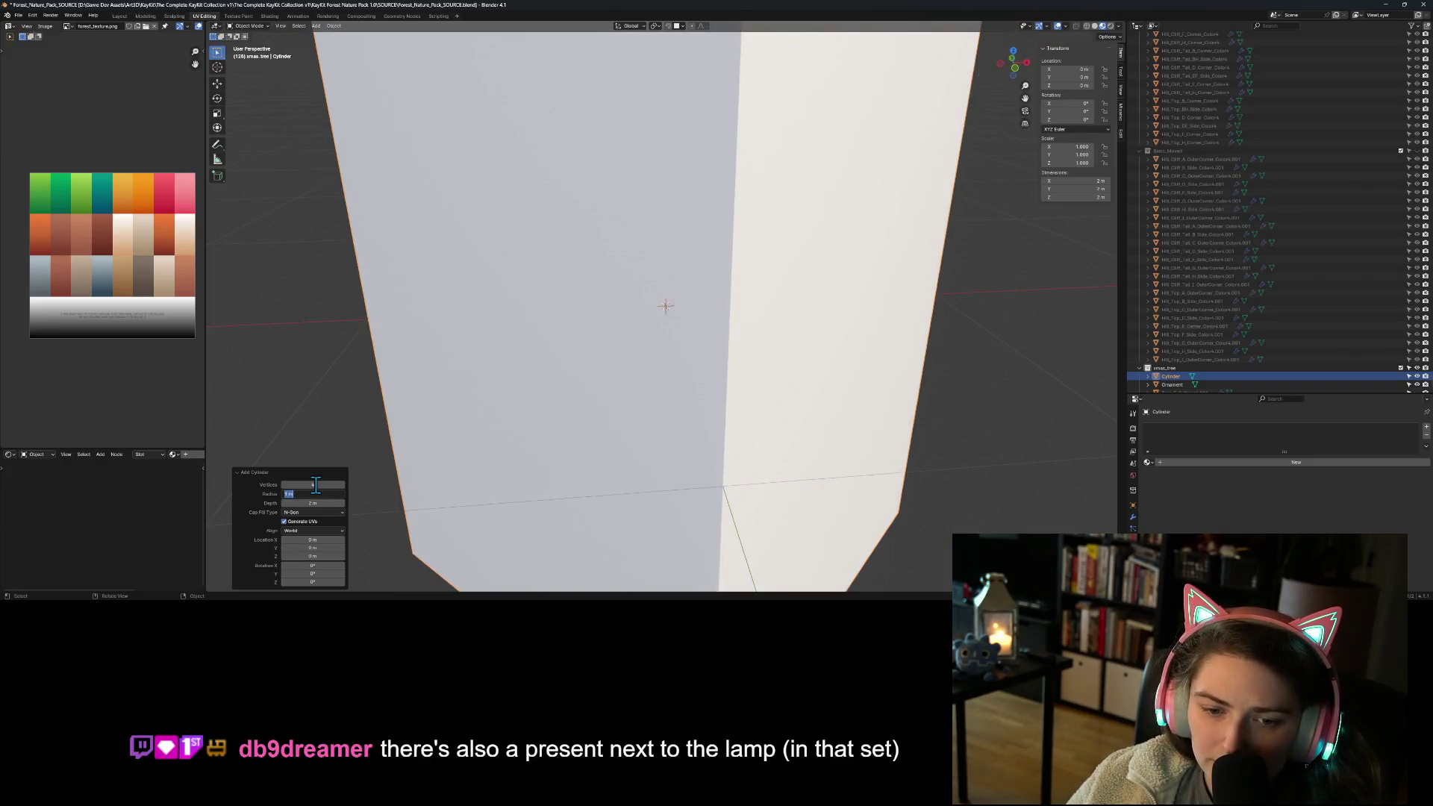
pyautogui.press('Tab')
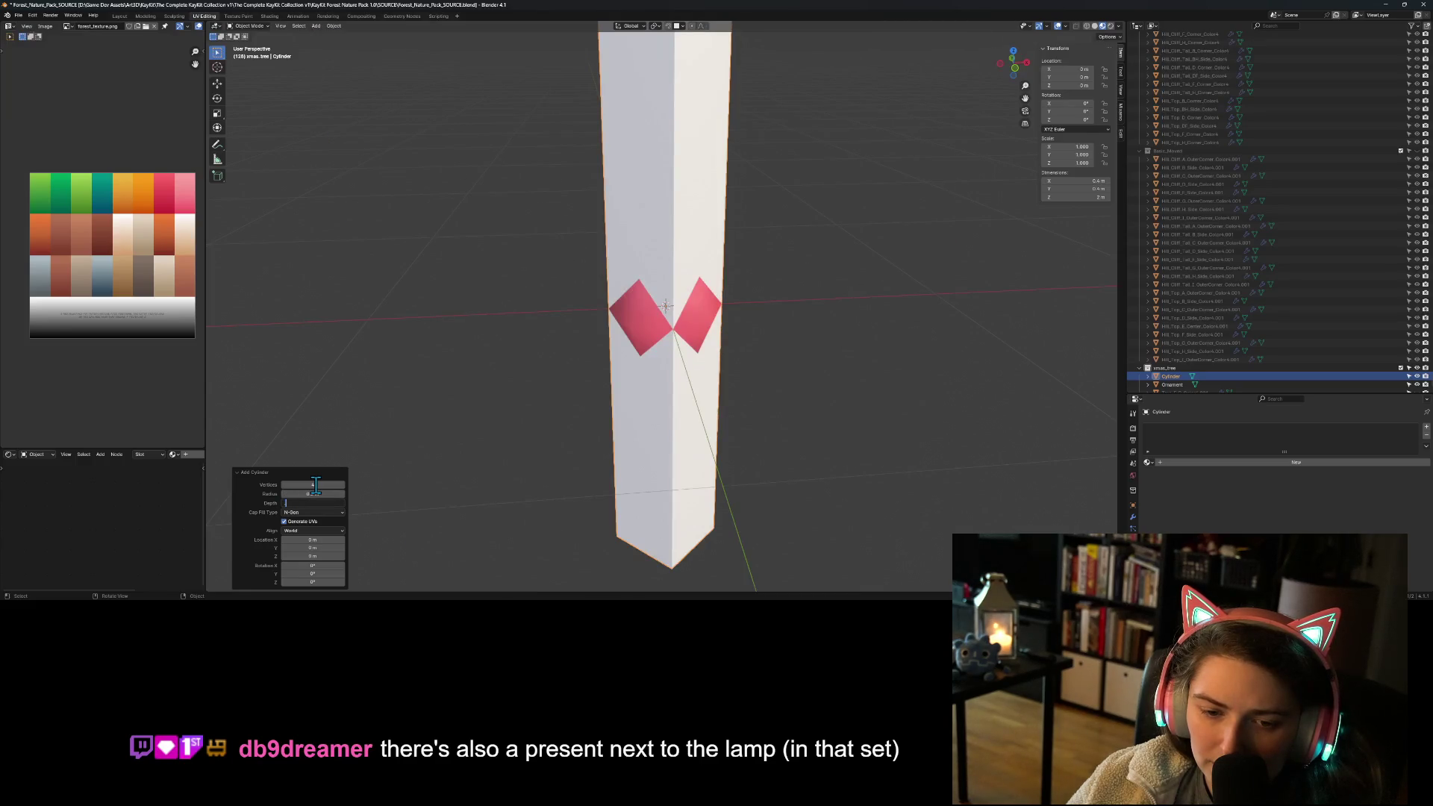
pyautogui.press('Return')
pyautogui.click(316, 492)
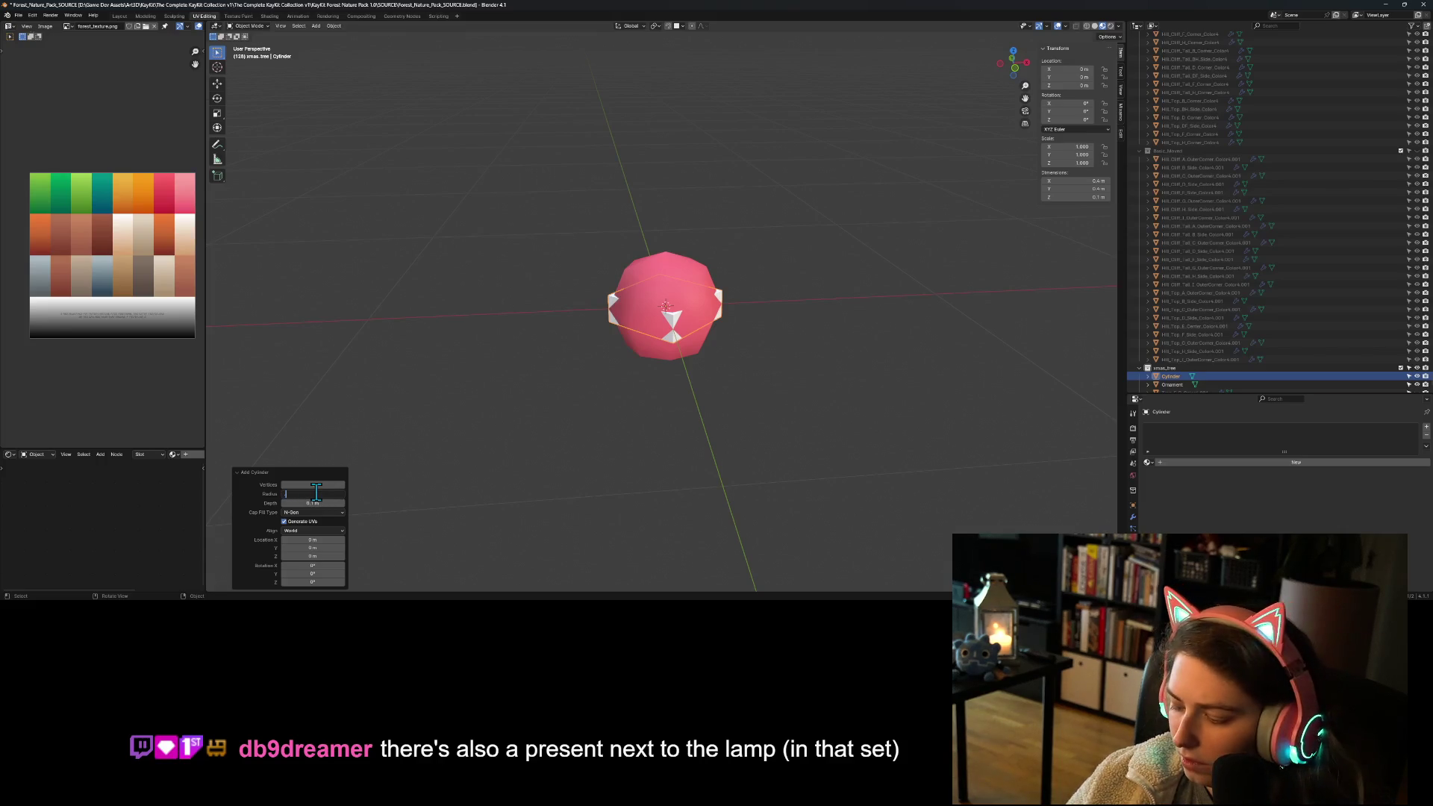
pyautogui.press('Return')
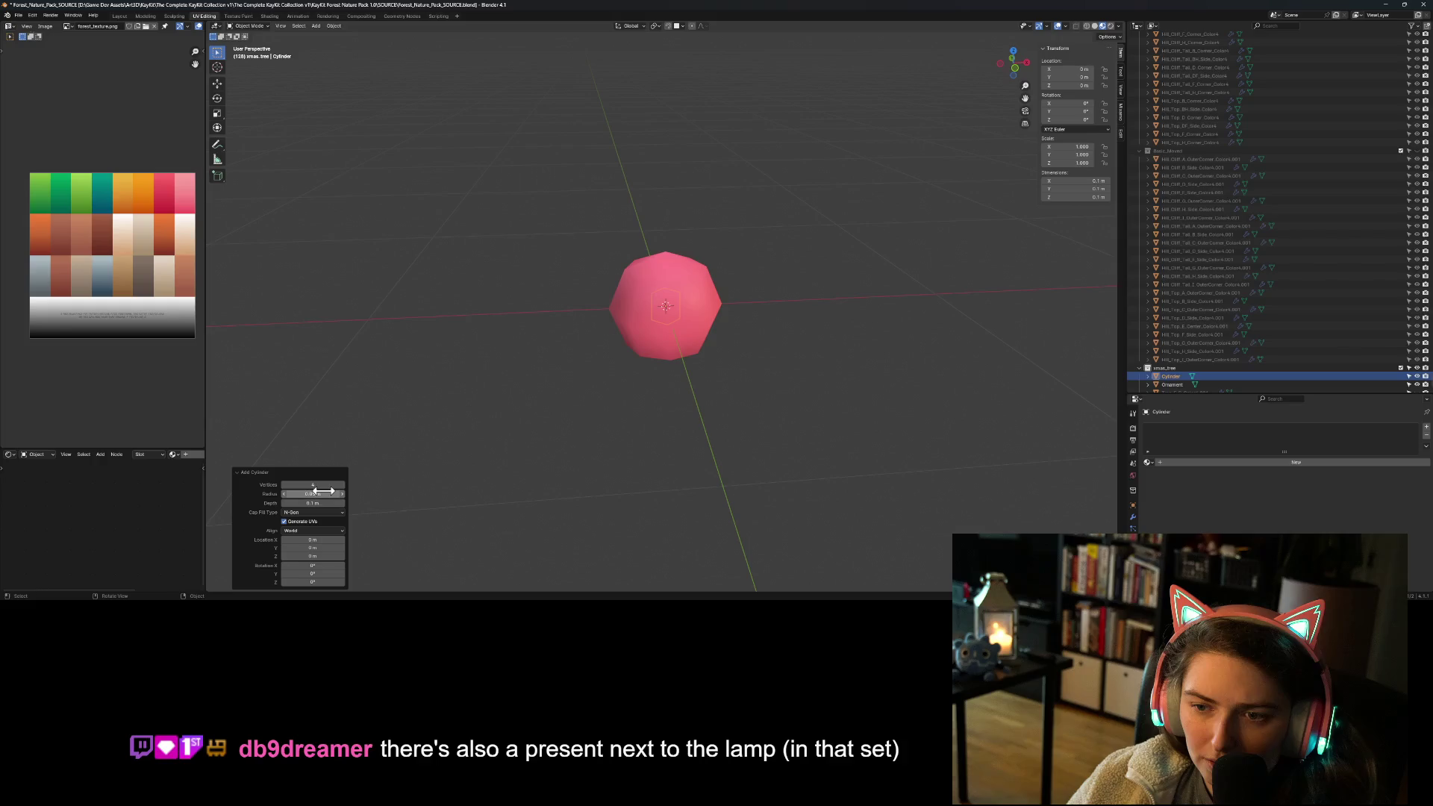
pyautogui.click(313, 503)
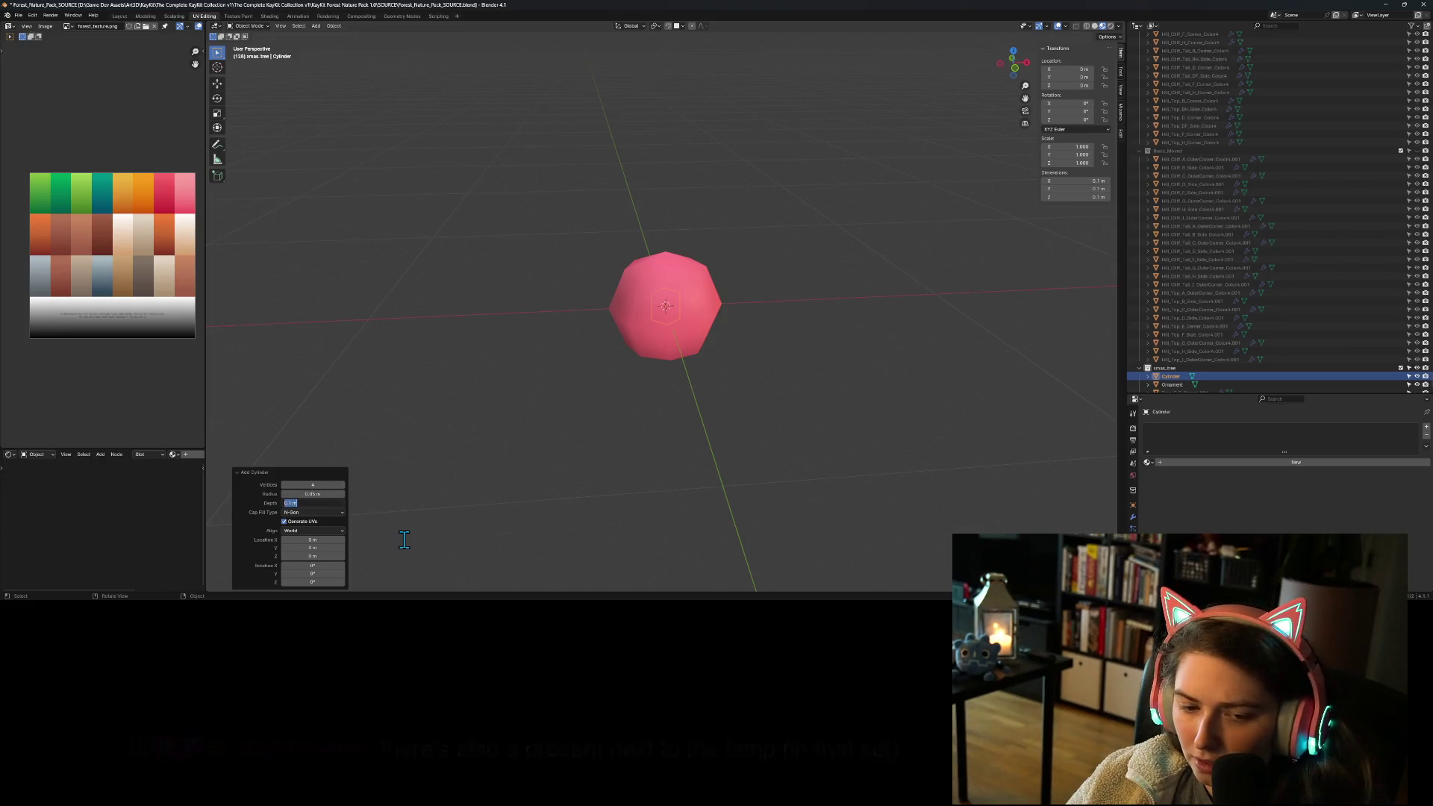
pyautogui.press('Return')
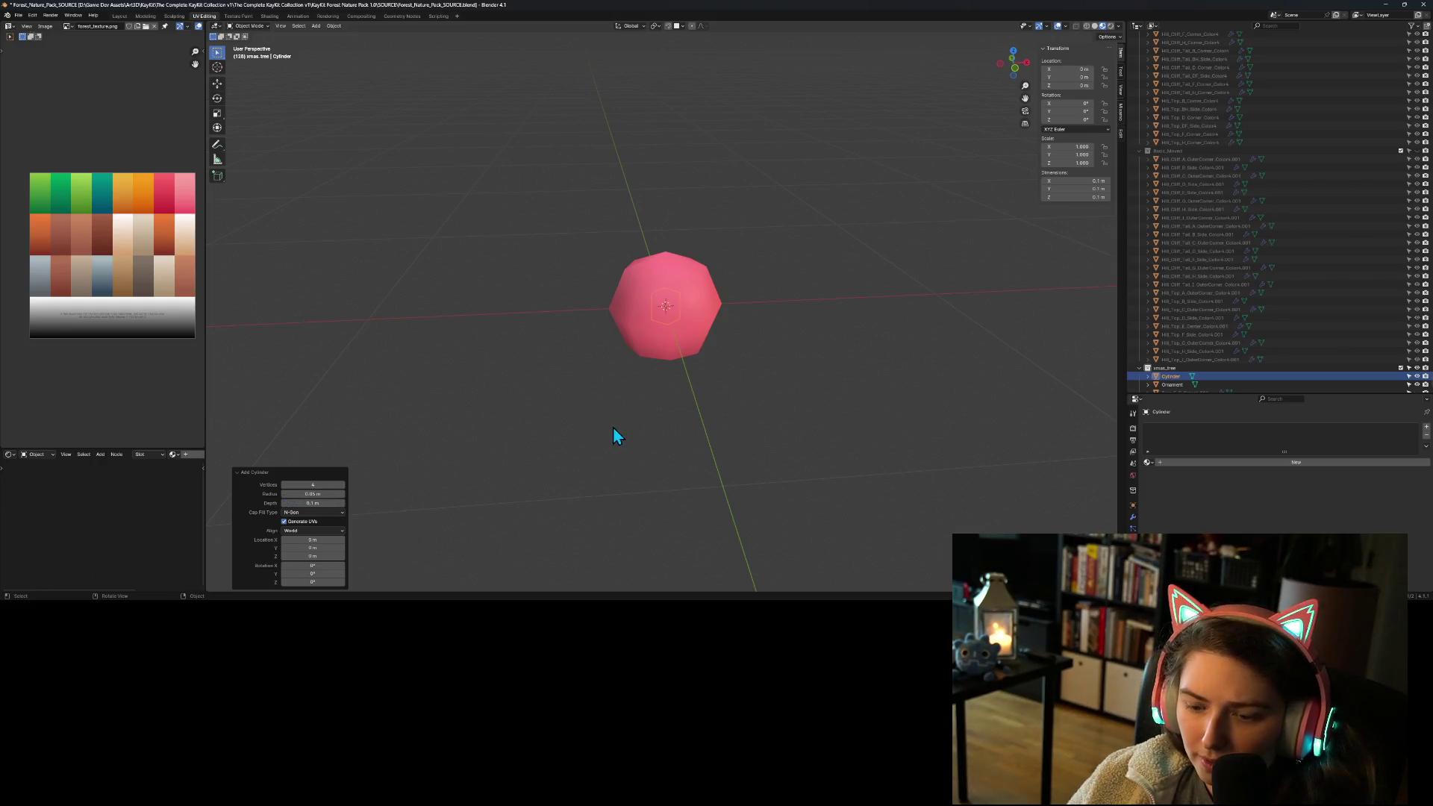
# Step: Raise the cylinder along Z so it sits on top of the ornament
pyautogui.press('g')
pyautogui.press('z')
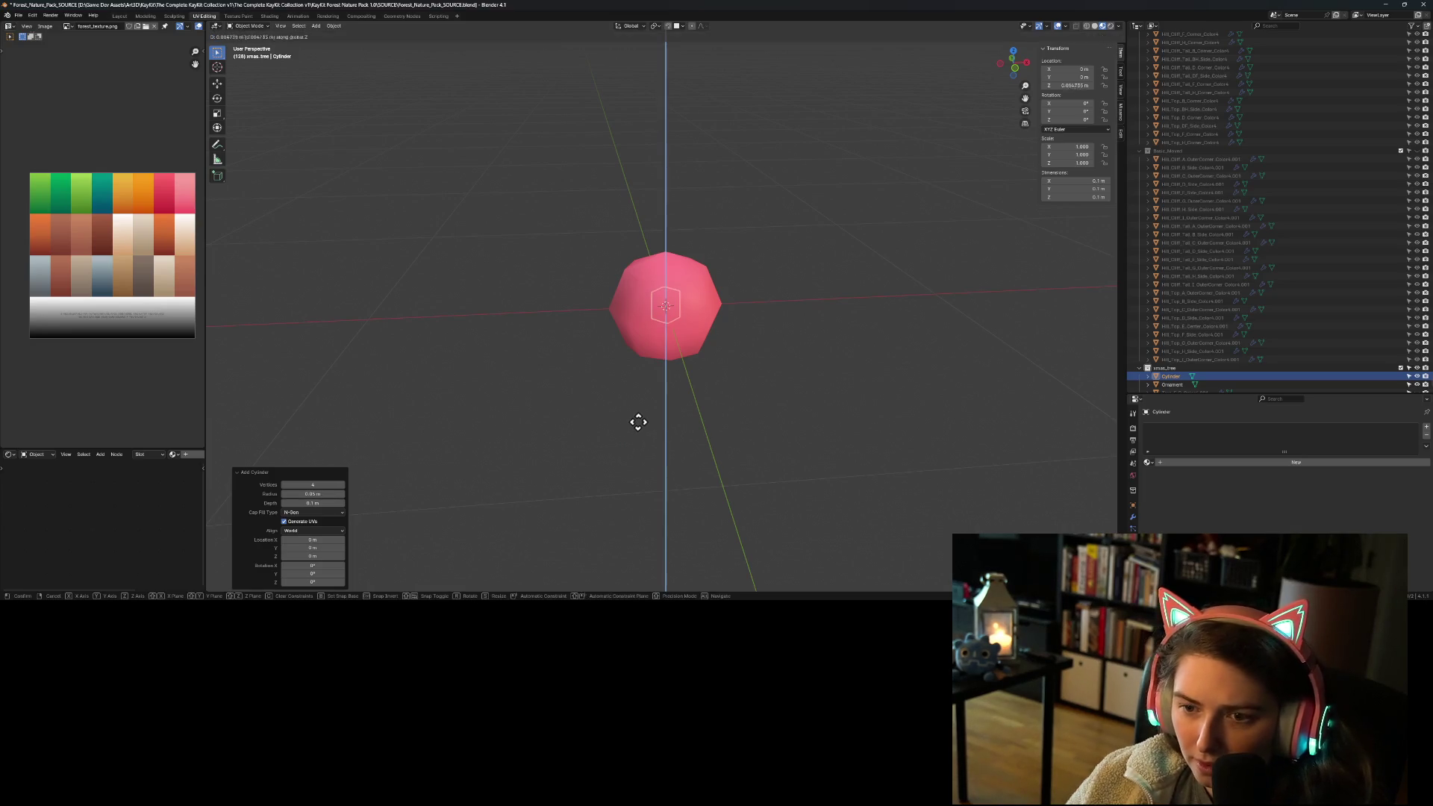
pyautogui.click(646, 375)
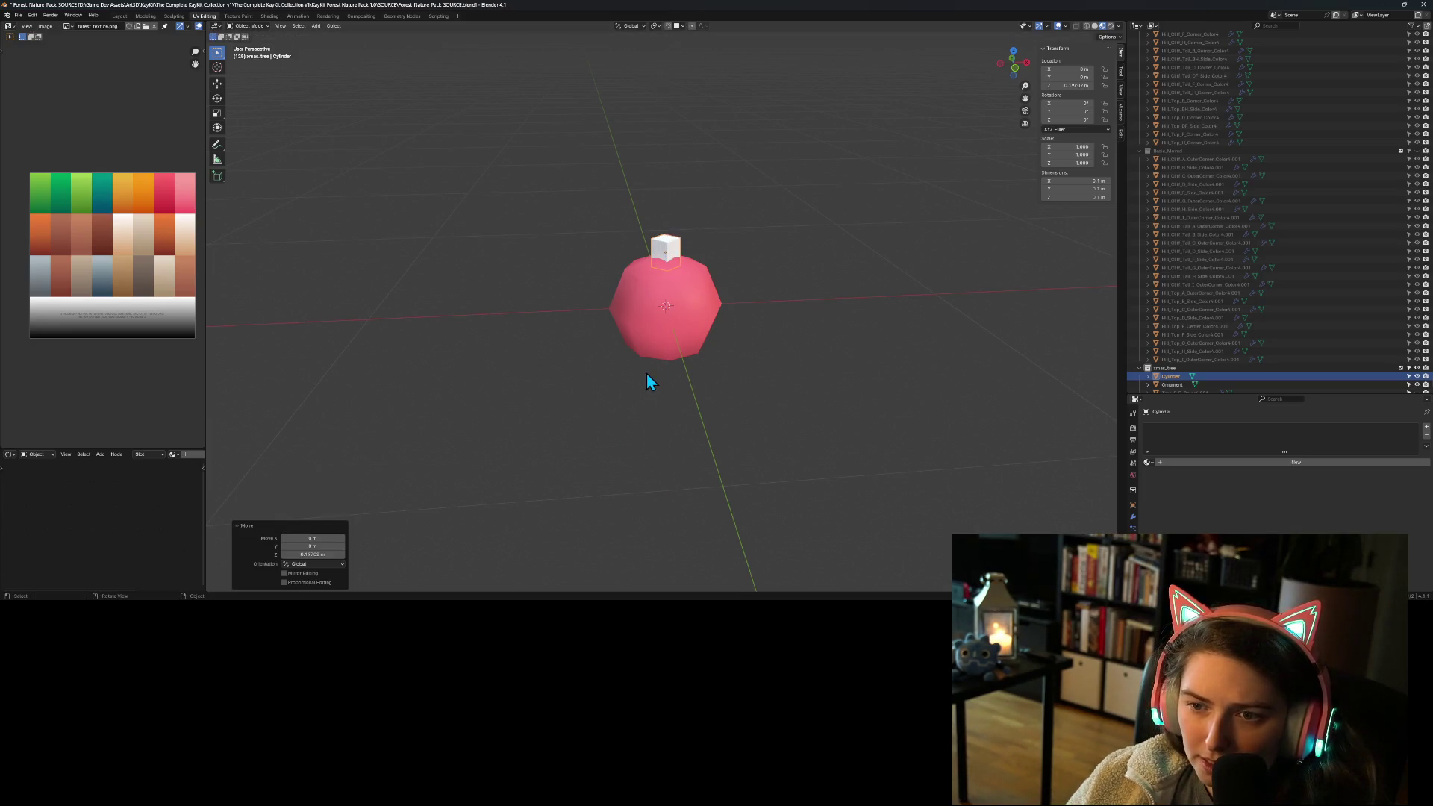
pyautogui.click(635, 409)
# Step: Undo the cap's move and the added cylinder, then bring up the Add menu
pyautogui.moveTo(634, 409)
pyautogui.mouseDown(button='middle')
pyautogui.moveTo(678, 430)
pyautogui.moveTo(758, 427)
pyautogui.moveTo(795, 400)
pyautogui.moveTo(687, 413)
pyautogui.mouseUp(button='middle')
pyautogui.click(673, 224)
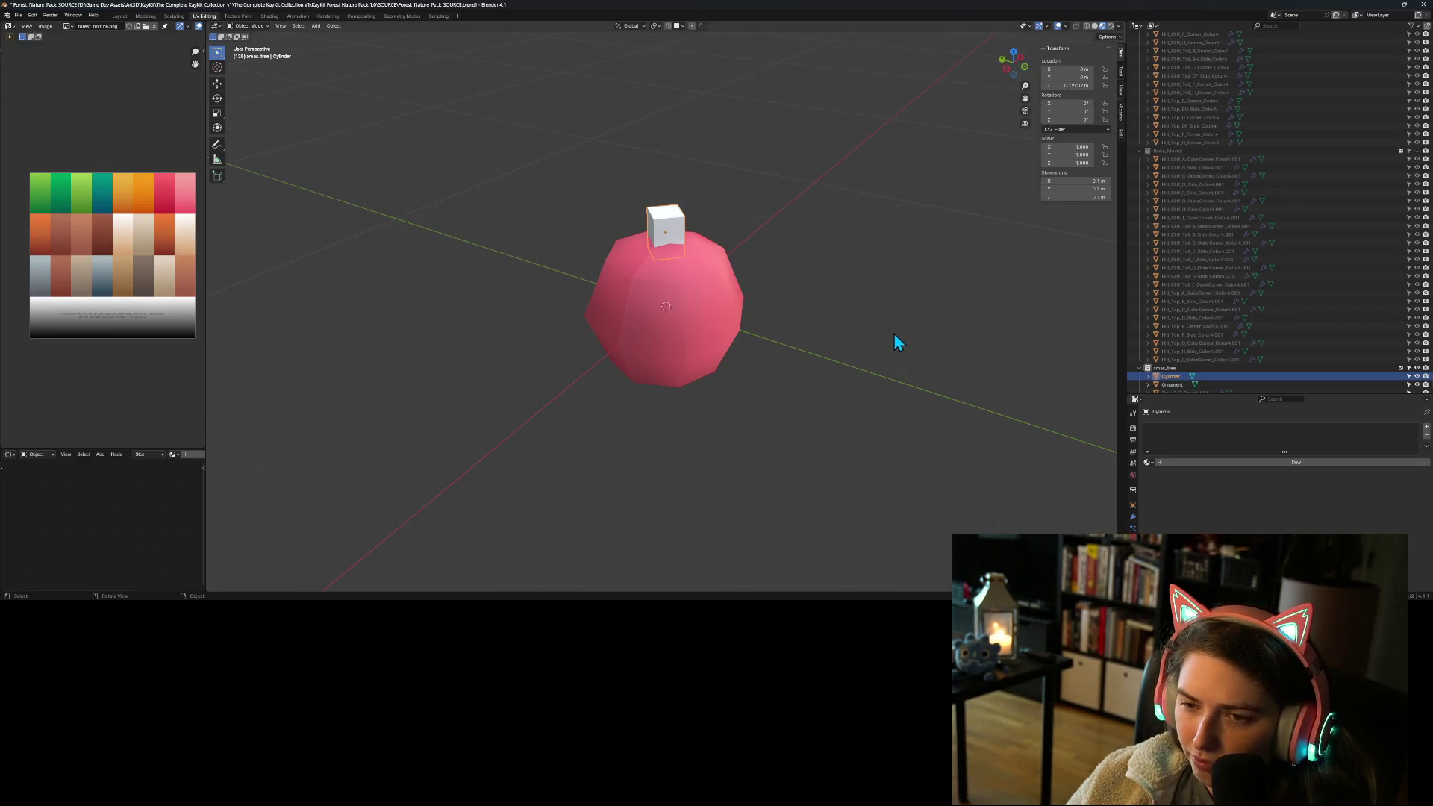
pyautogui.moveTo(893, 320)
pyautogui.keyDown('ctrl'); pyautogui.mouseDown(button='middle')
pyautogui.moveTo(763, 276)
pyautogui.moveTo(748, 346)
pyautogui.moveTo(707, 330)
pyautogui.mouseUp(button='middle'); pyautogui.keyUp('ctrl')
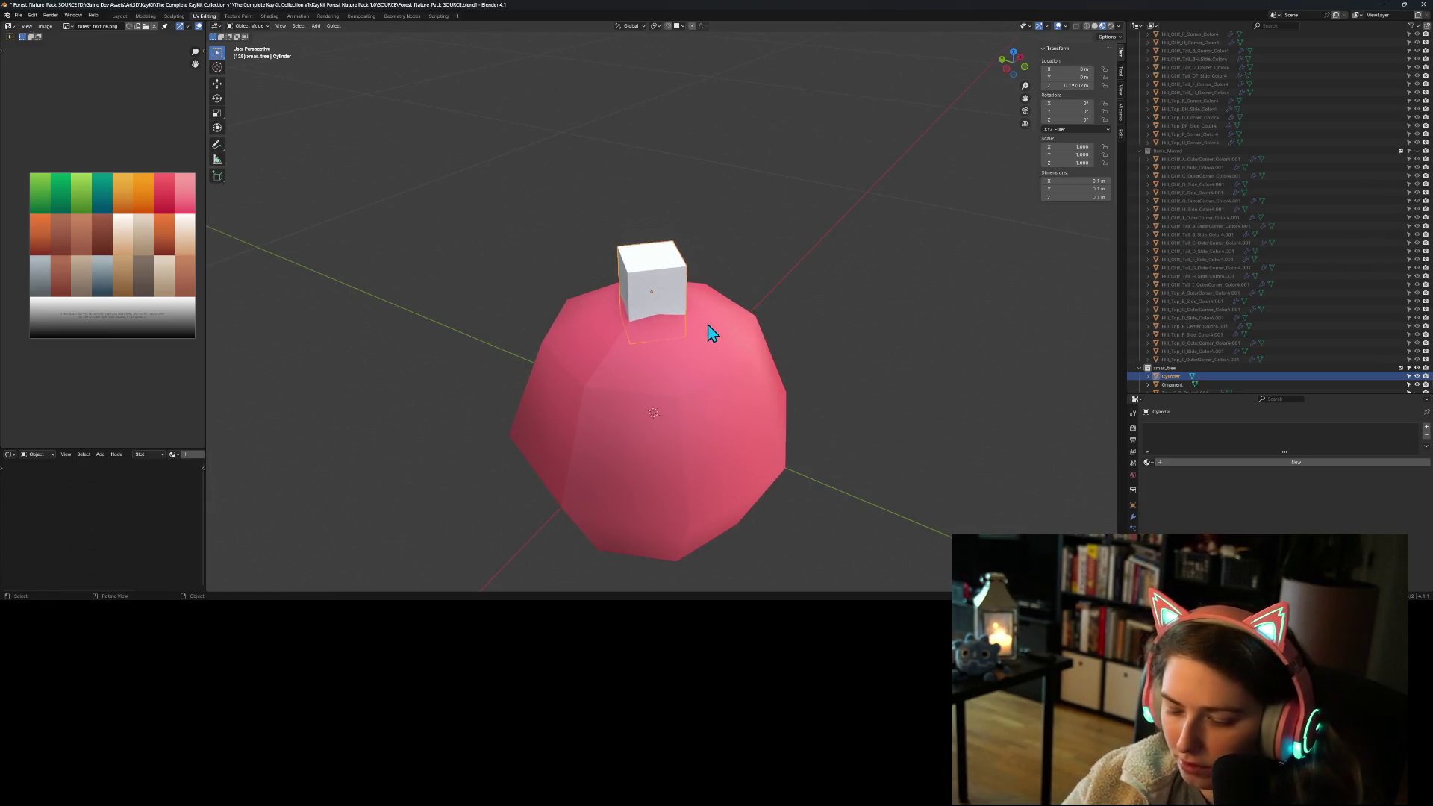
pyautogui.hotkey('ctrl', 'z')
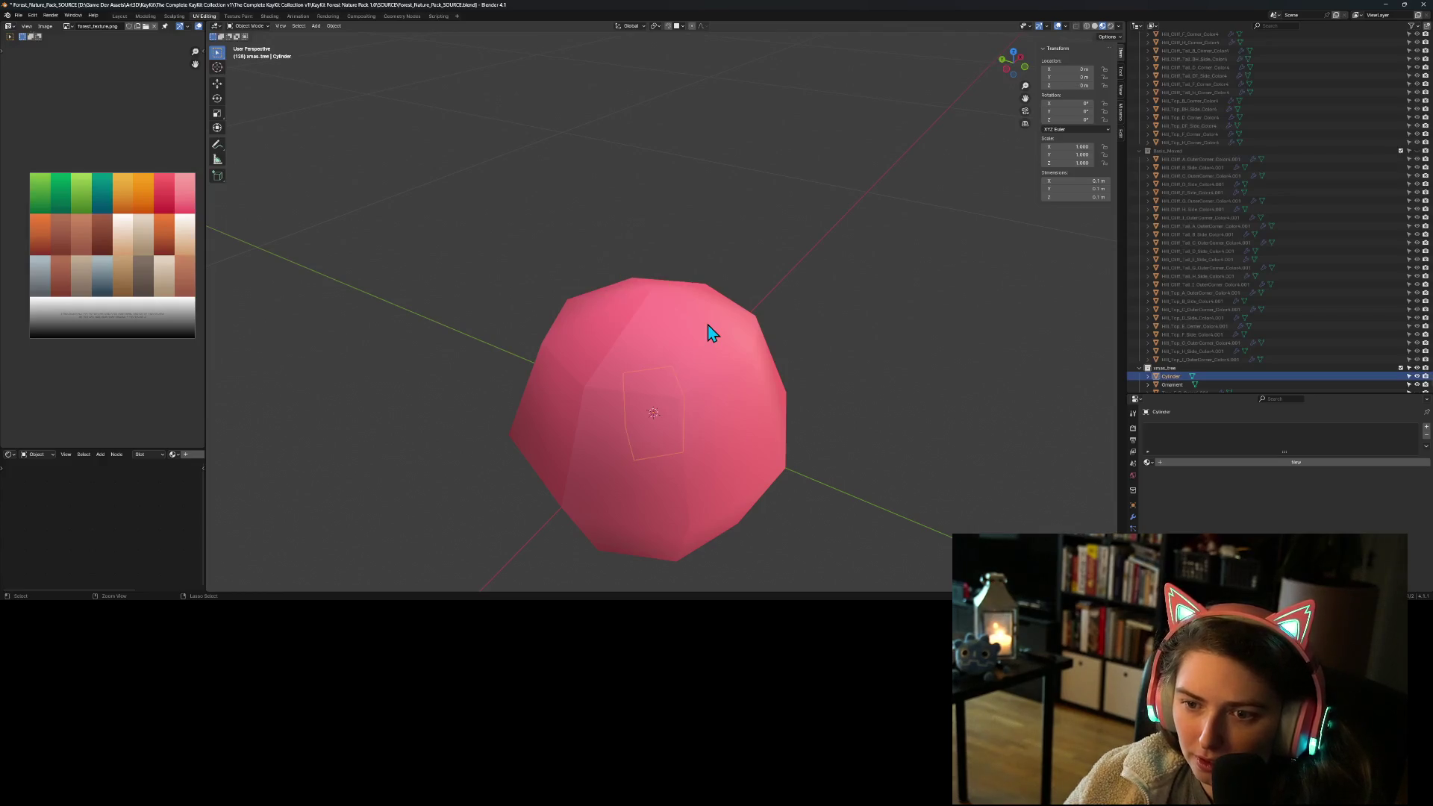
pyautogui.hotkey('ctrl', 'z')
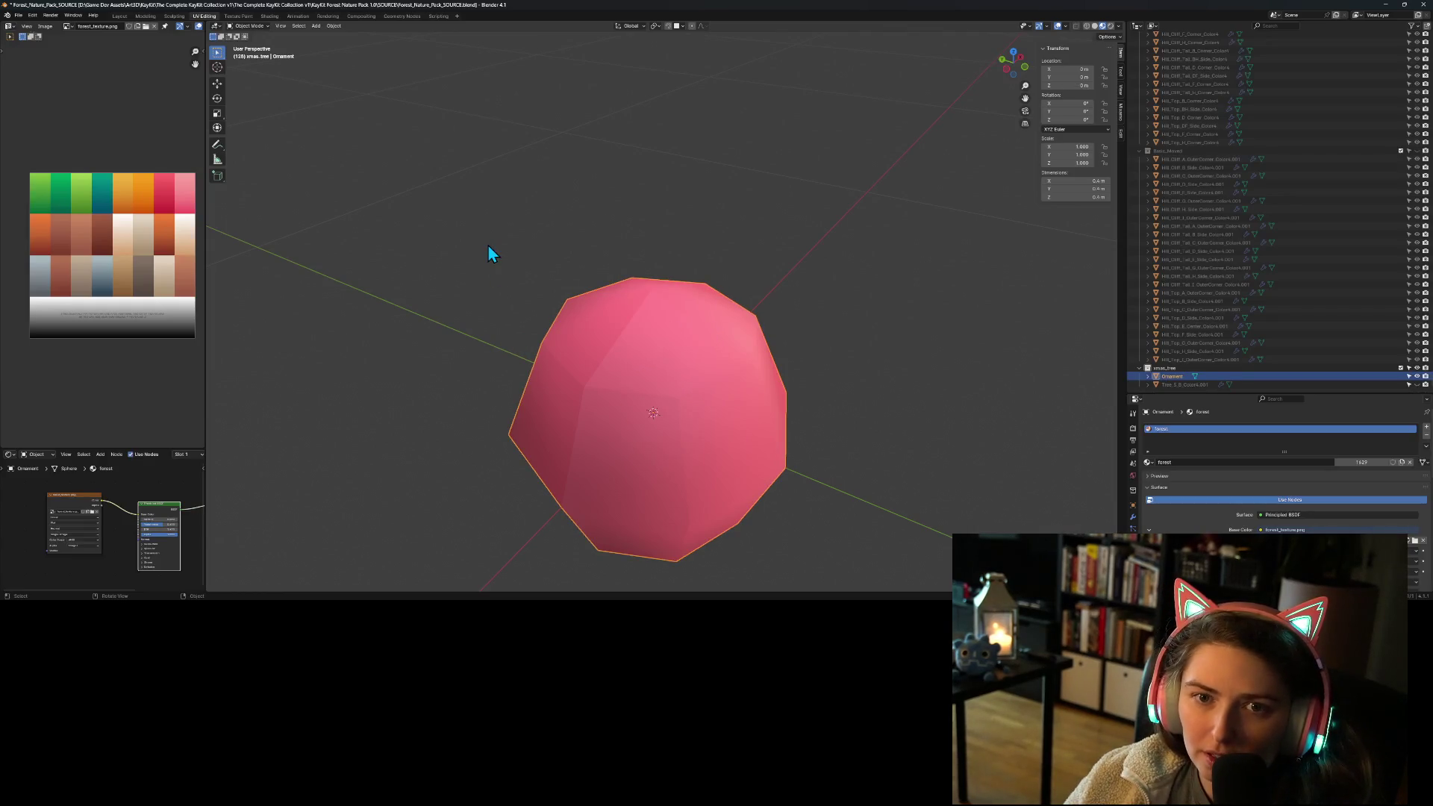
pyautogui.click(317, 27)
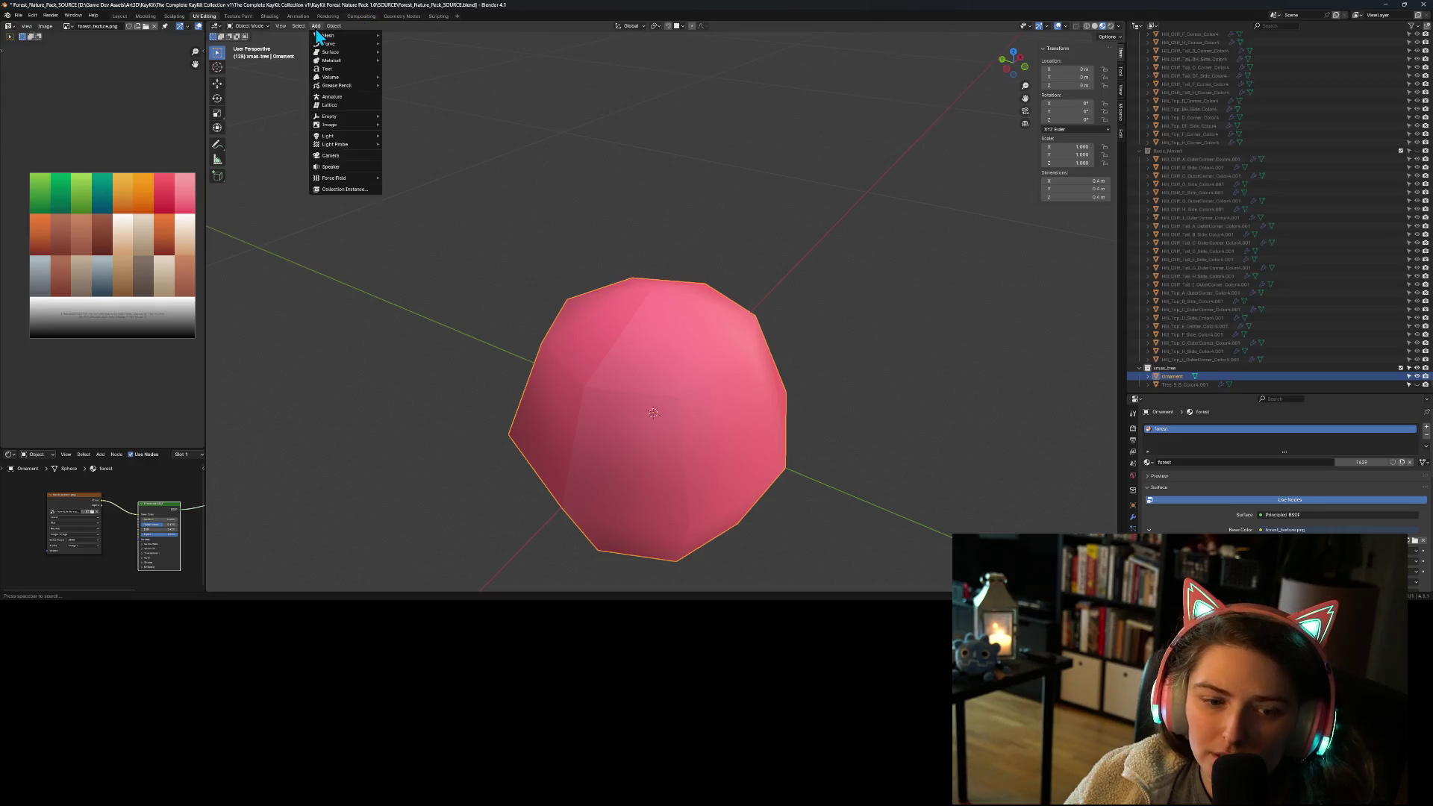
# Step: Add a cylinder mesh and set it to 6 vertices
pyautogui.moveTo(340, 37)
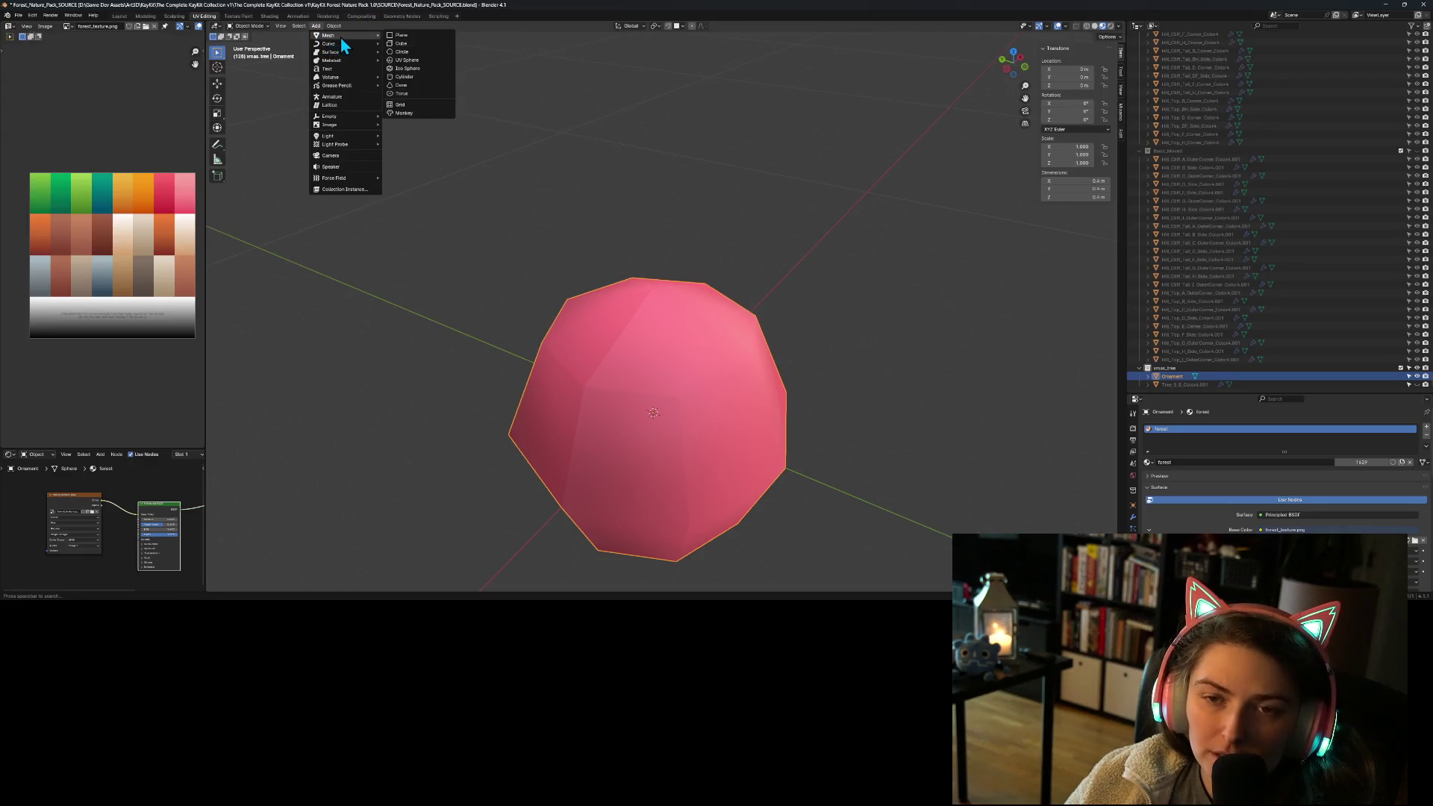
pyautogui.click(405, 77)
pyautogui.moveTo(310, 494); pyautogui.dragTo(312, 494)
pyautogui.click(313, 483)
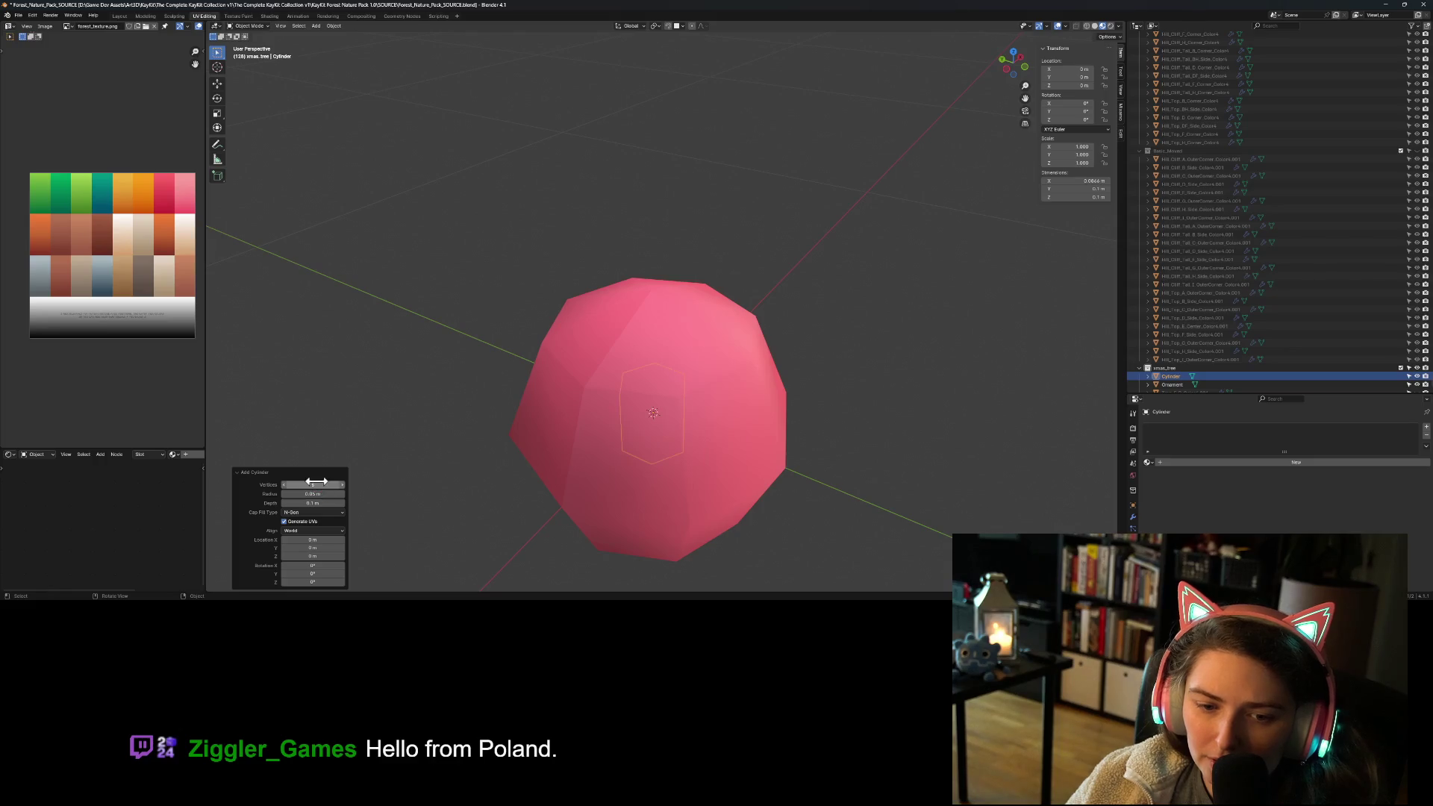
# Step: Adjust the cylinder's Location Z until the cap settles at 0.175 m
pyautogui.moveTo(305, 556); pyautogui.dragTo(306, 556)
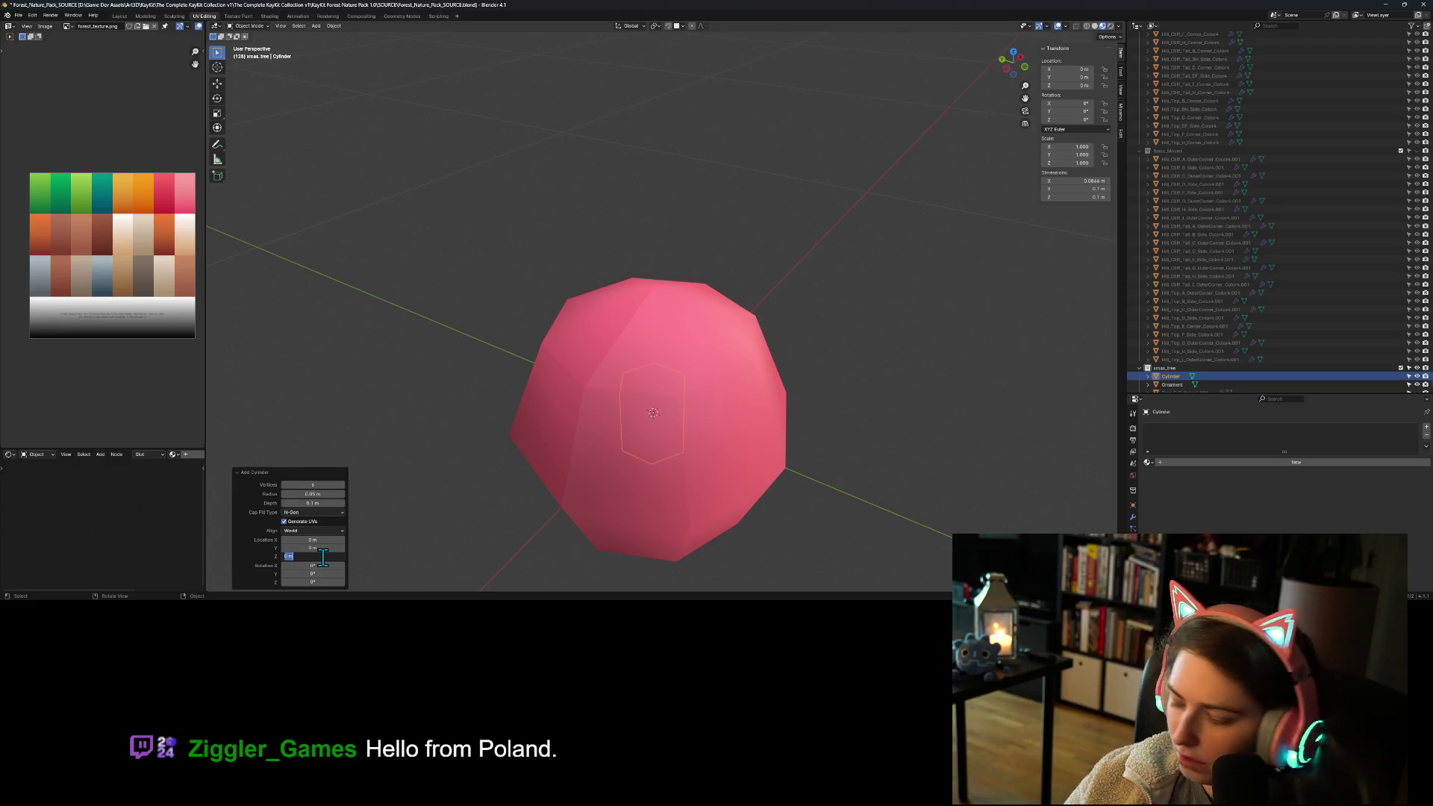
pyautogui.write('0.1')
pyautogui.press('Return')
pyautogui.click(321, 557)
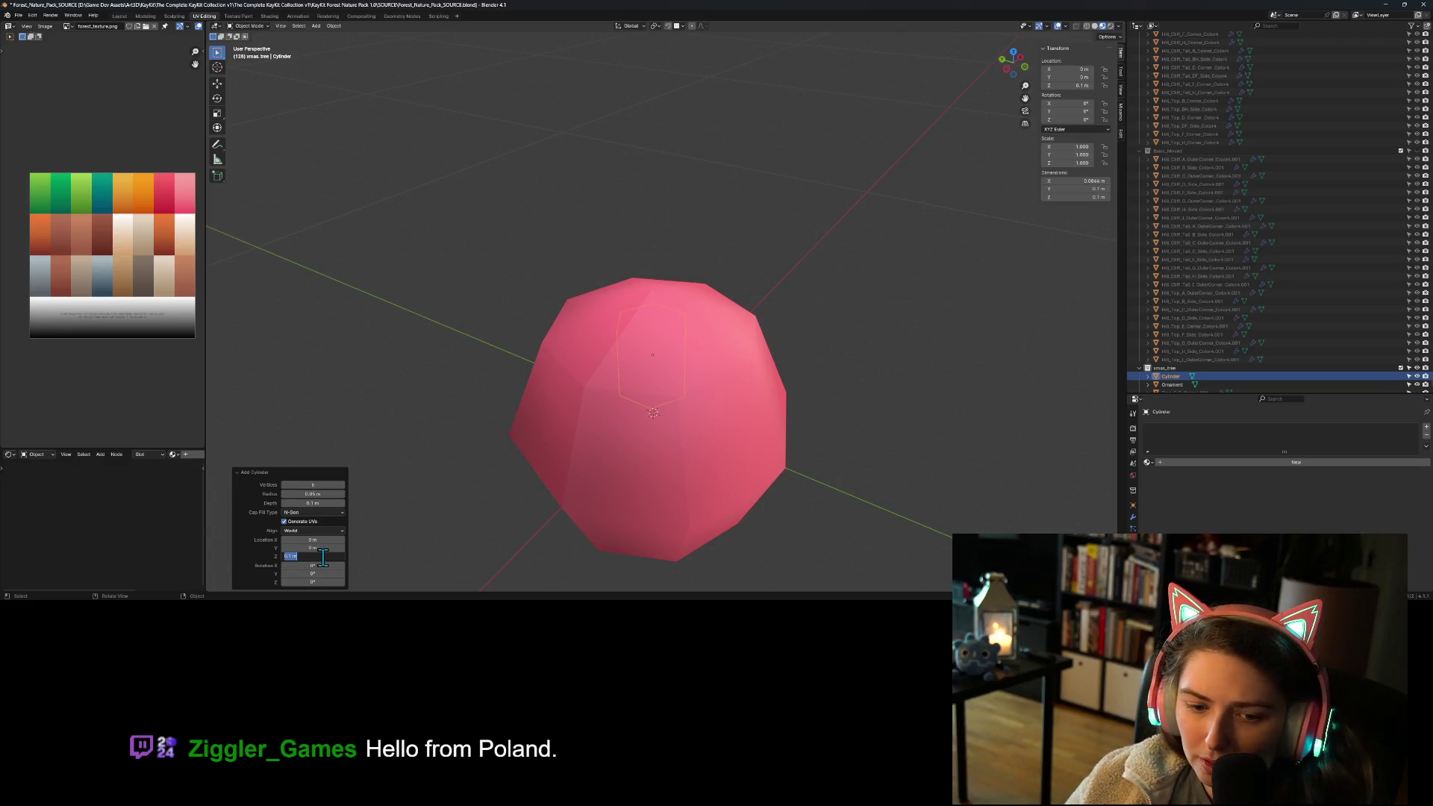
pyautogui.press('Return')
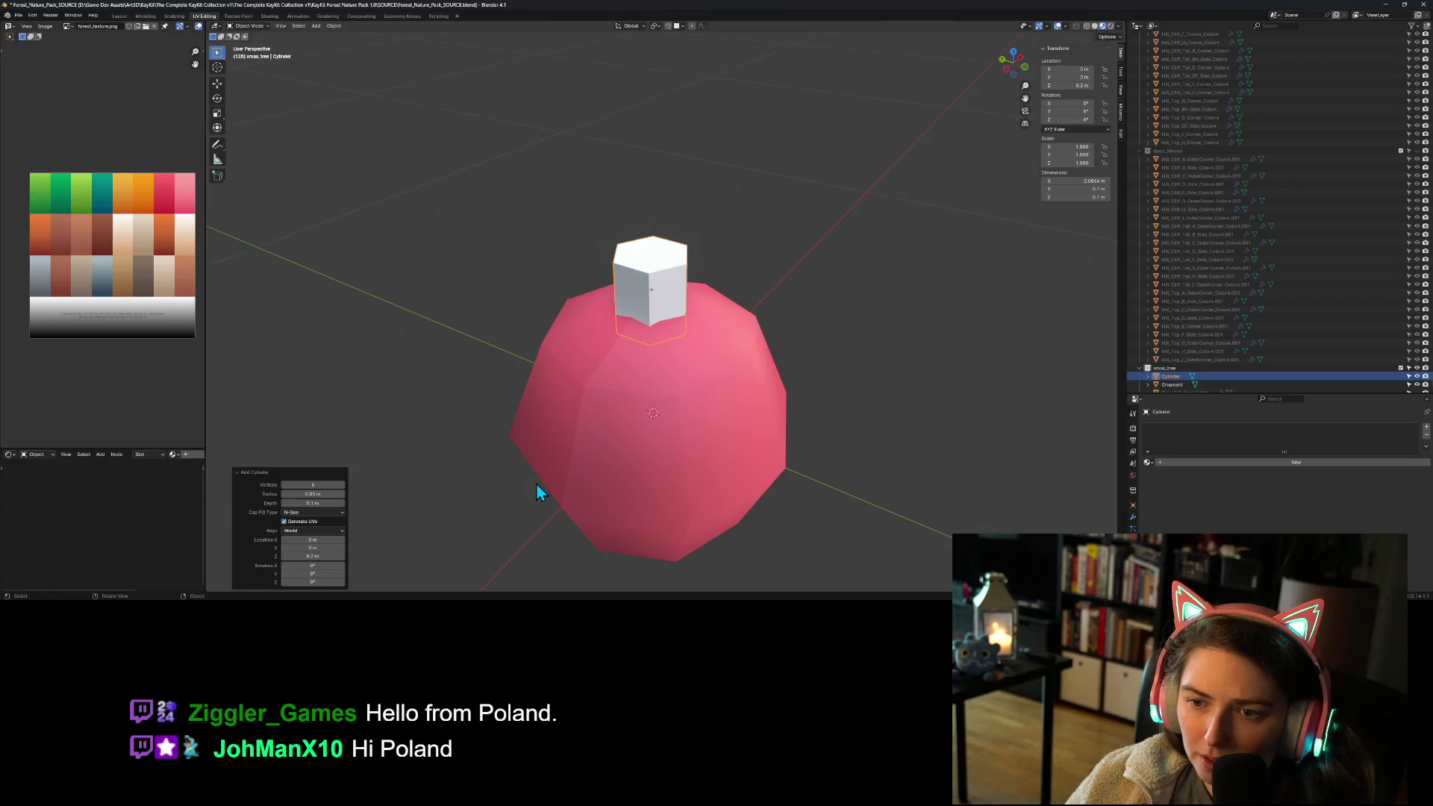
pyautogui.click(322, 556)
pyautogui.write('15')
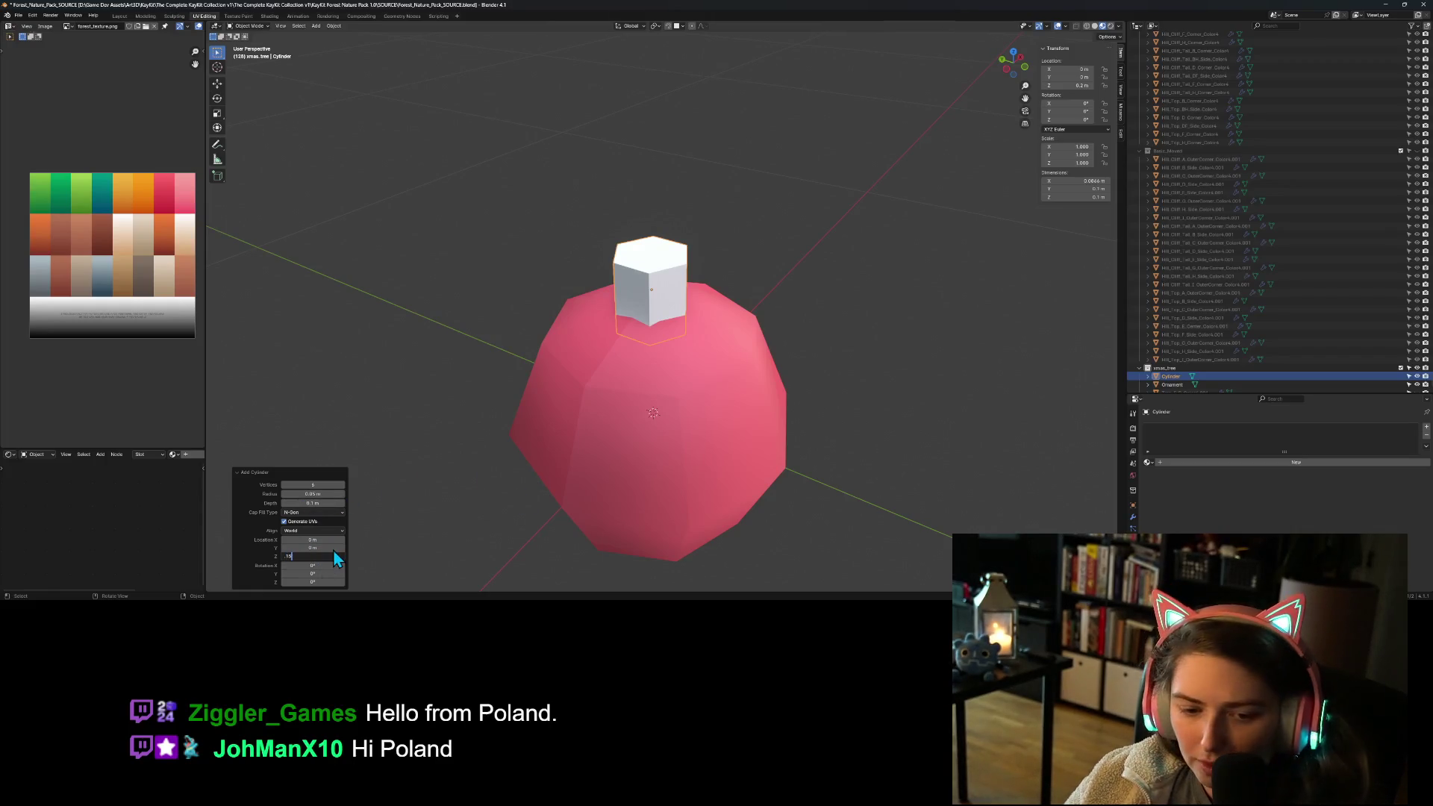
pyautogui.press('Return')
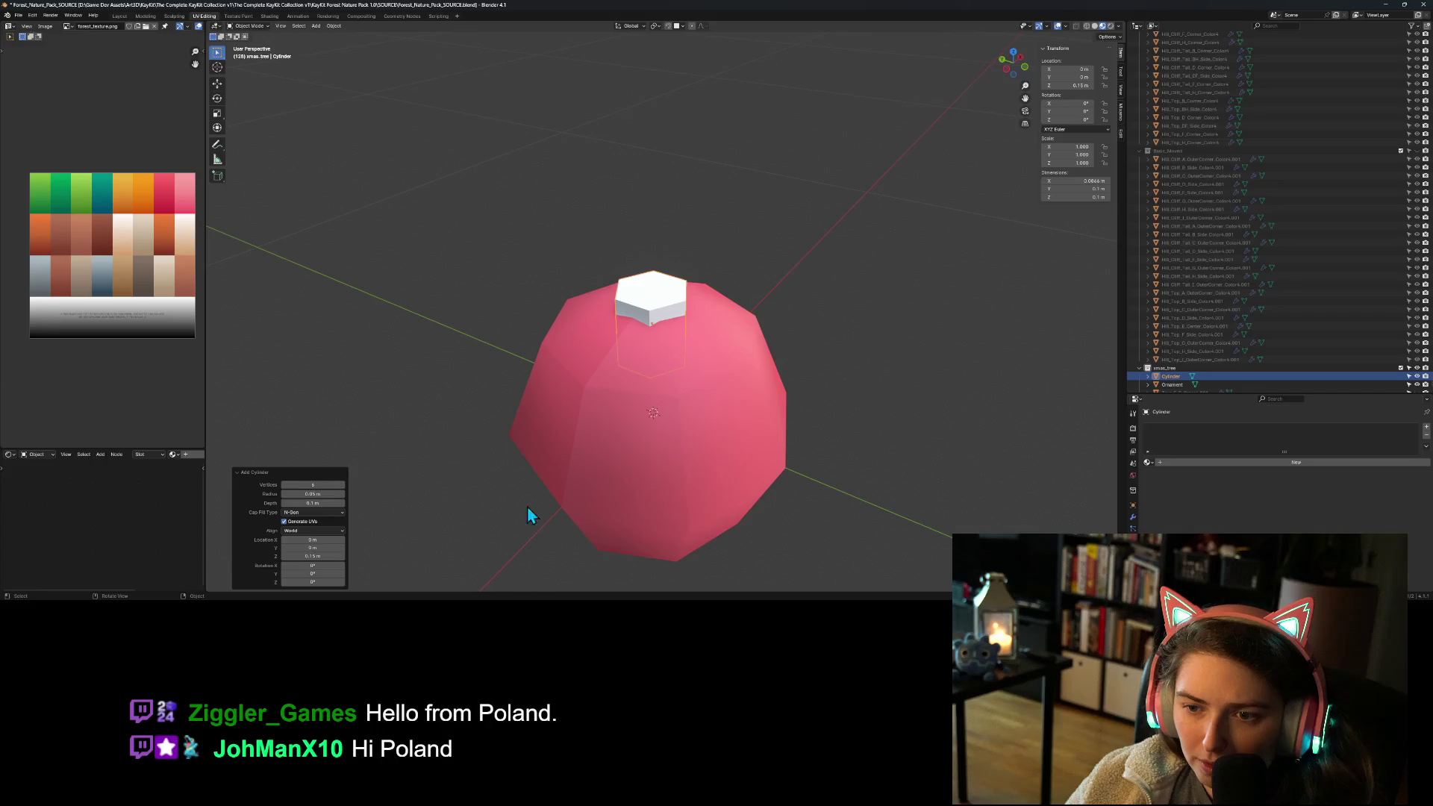
pyautogui.click(319, 555)
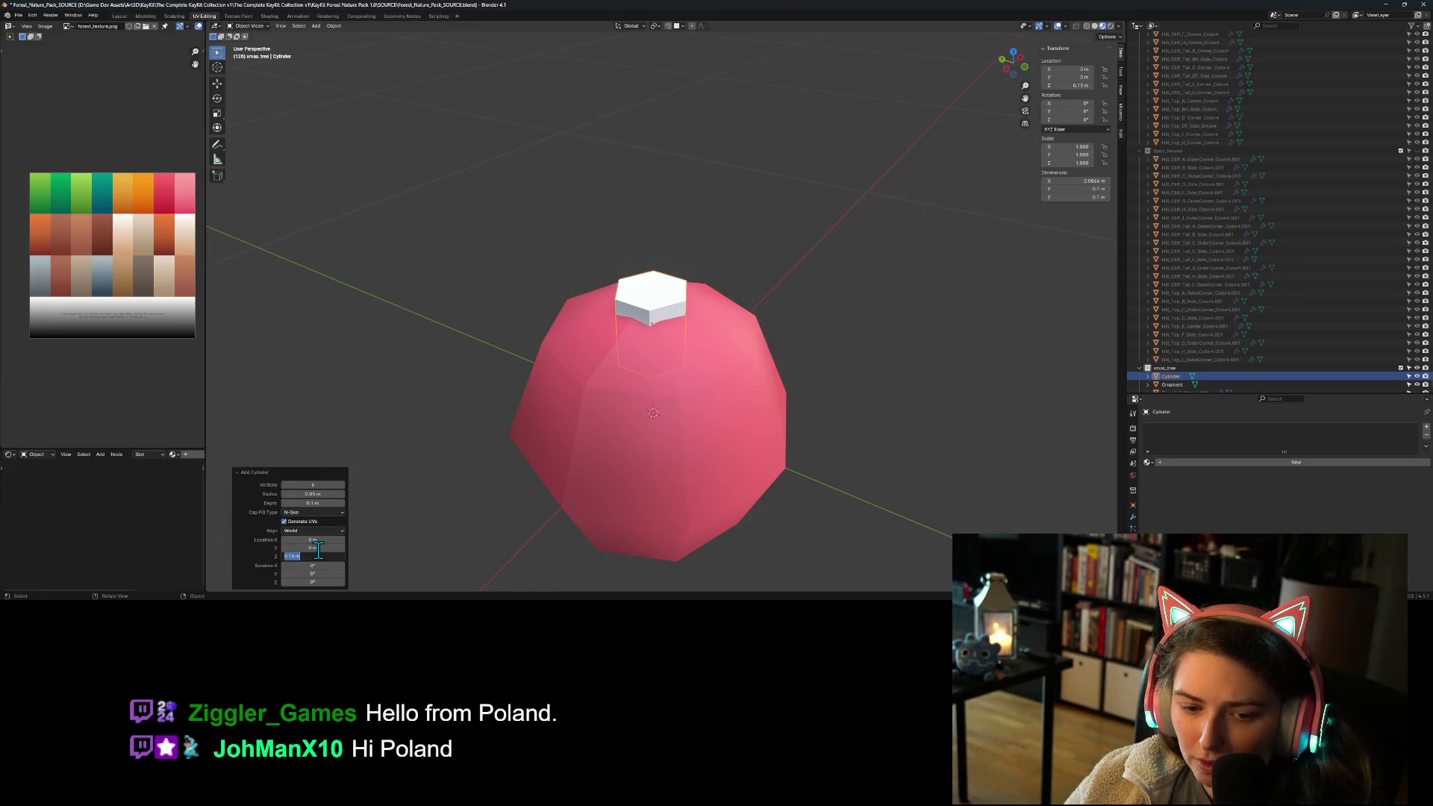
pyautogui.write('5')
pyautogui.press('Return')
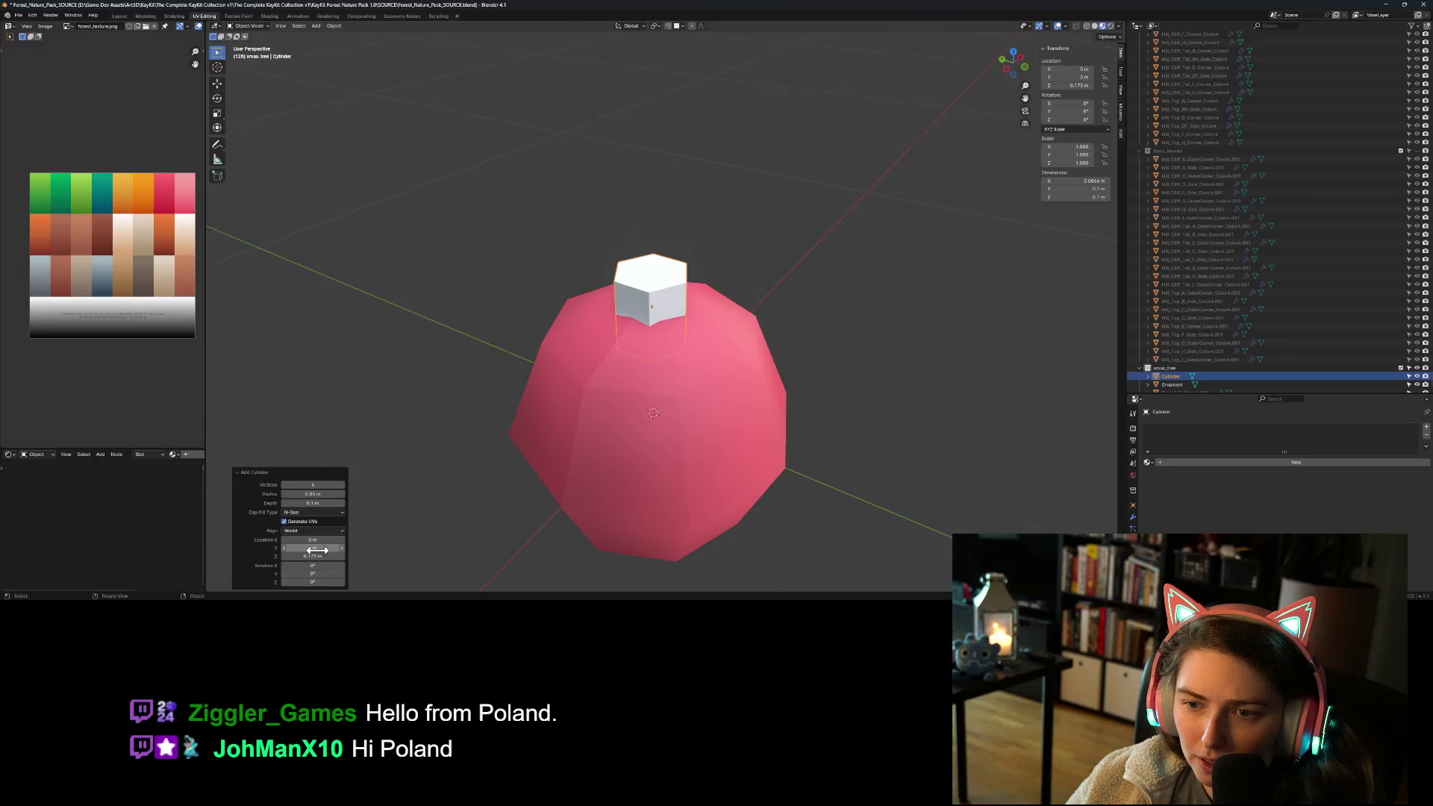
# Step: Deselect the cap and orbit around to view the ornament from the front
pyautogui.click(781, 540)
pyautogui.moveTo(781, 540); pyautogui.dragTo(808, 497, button='middle')
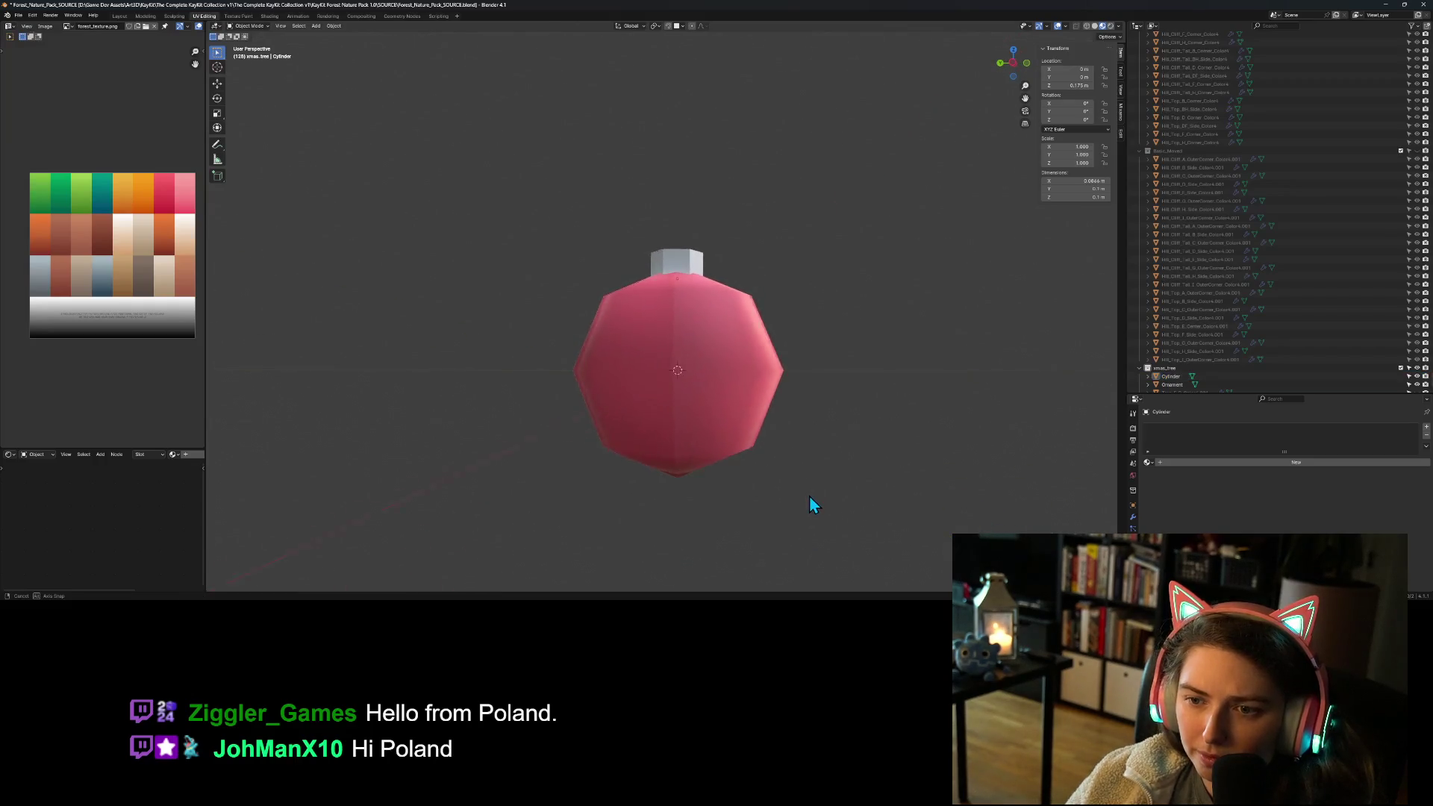
pyautogui.press('KP_1')
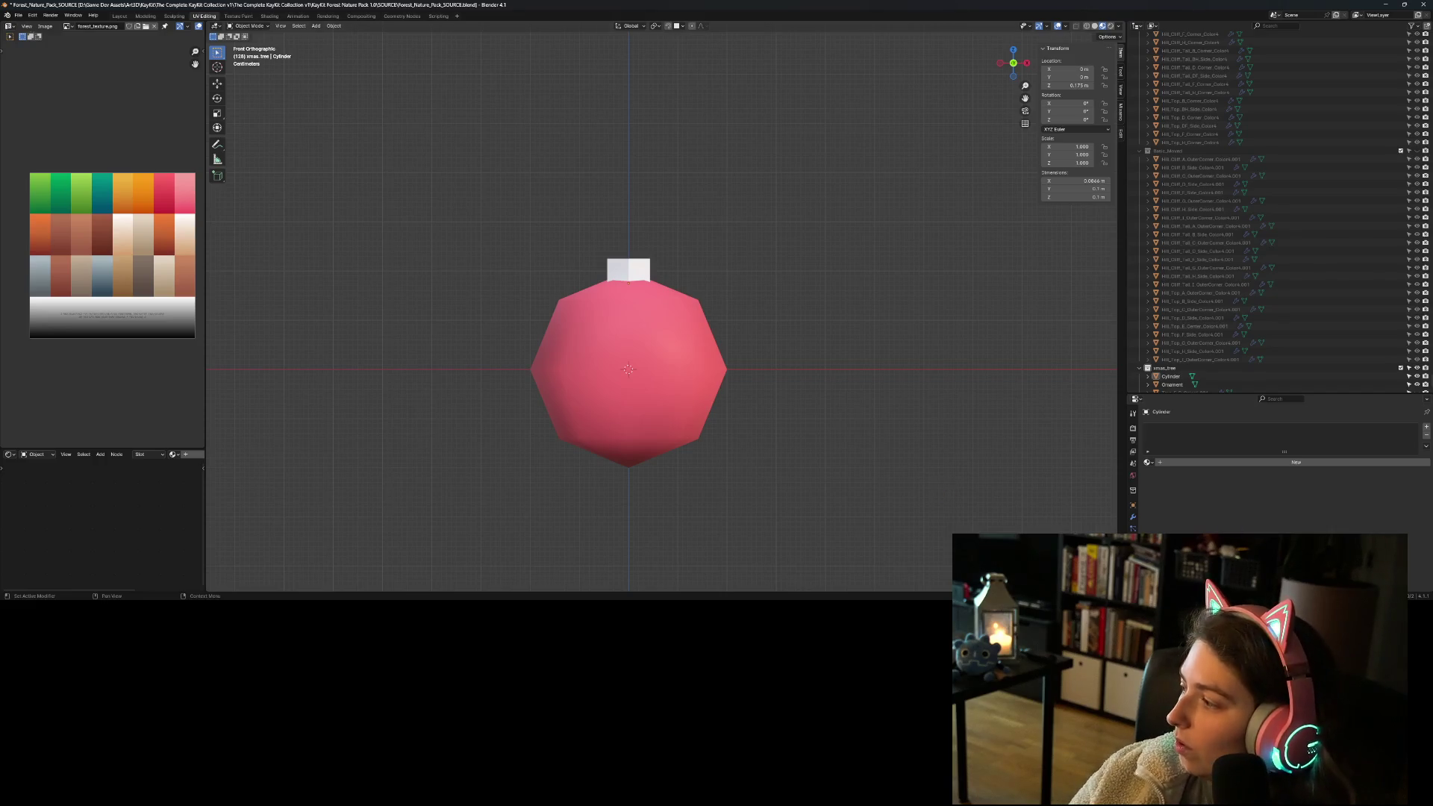
# Step: Switch from Blender to the KayKit page in the web browser
pyautogui.hotkey('alt', 'Tab')
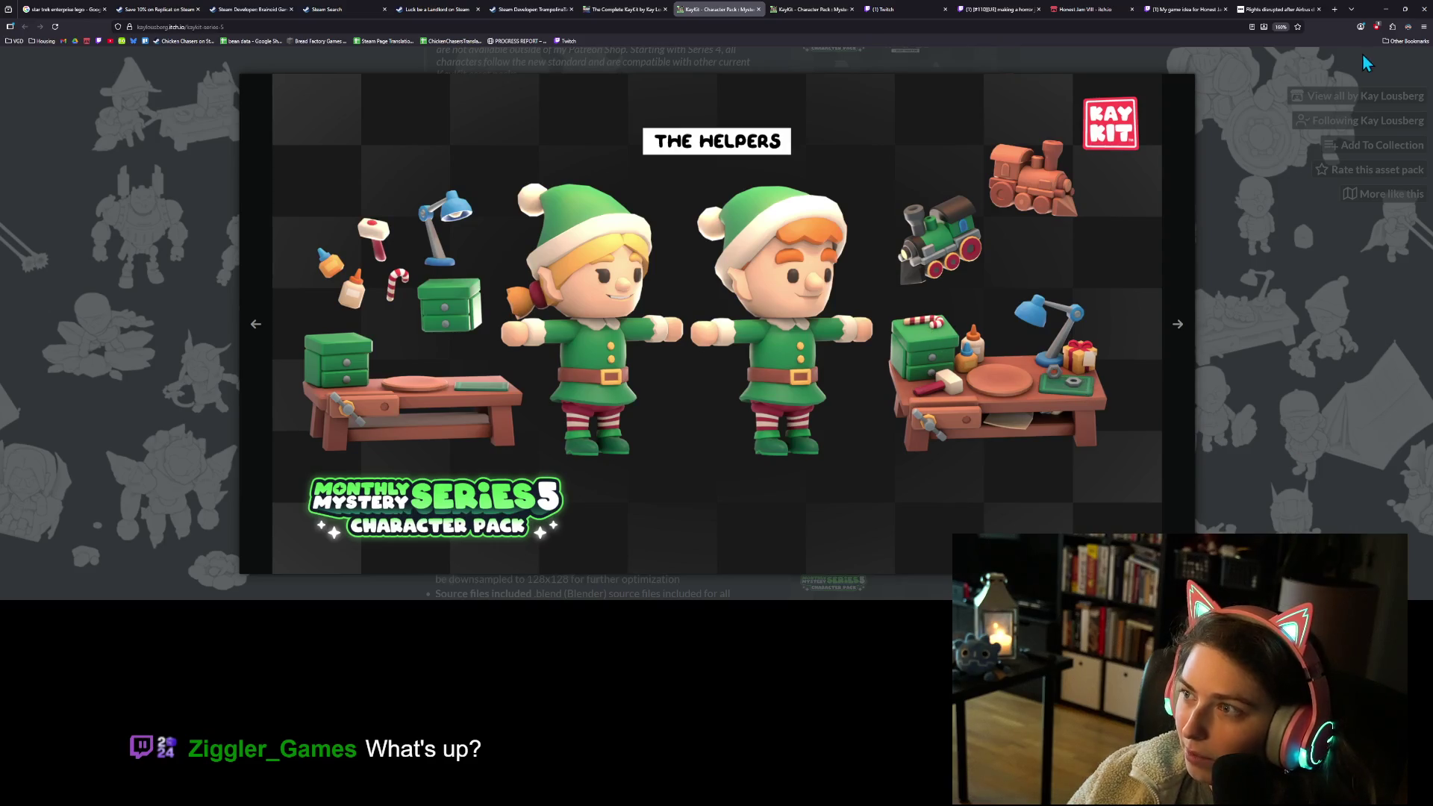
pyautogui.click(1384, 9)
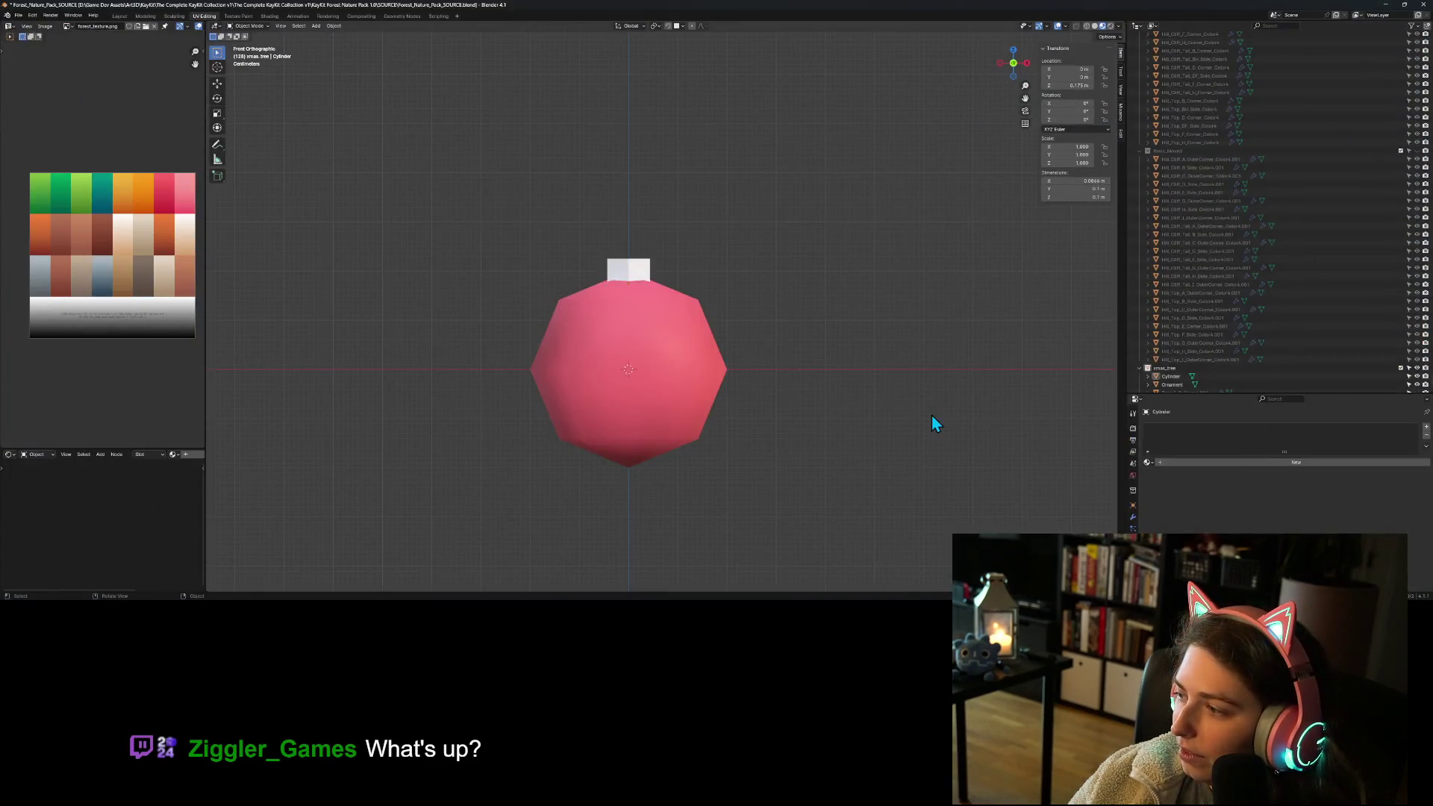
# Step: Assign the existing Forest material to the cylinder cap
pyautogui.click(637, 278)
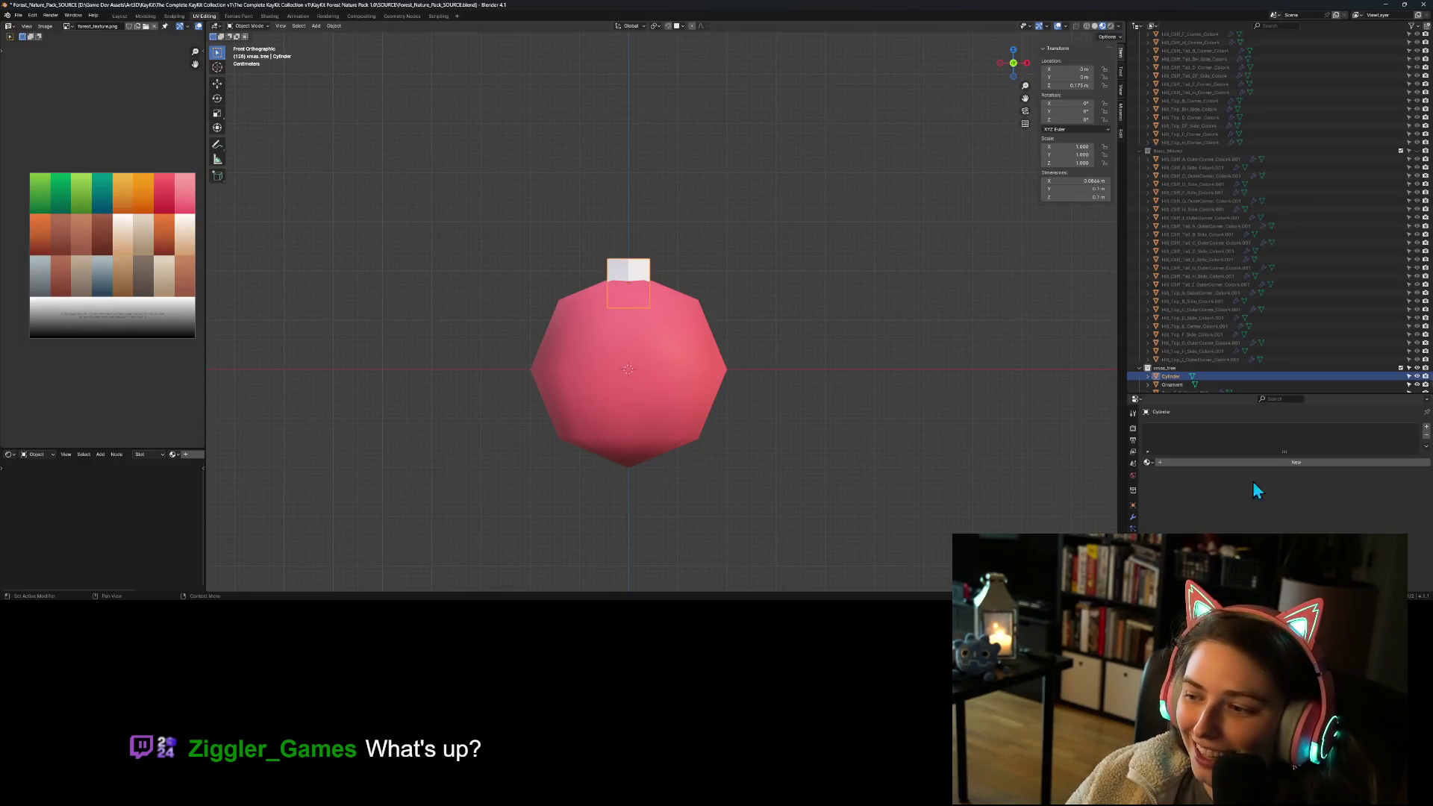
pyautogui.click(1148, 463)
pyautogui.click(1162, 475)
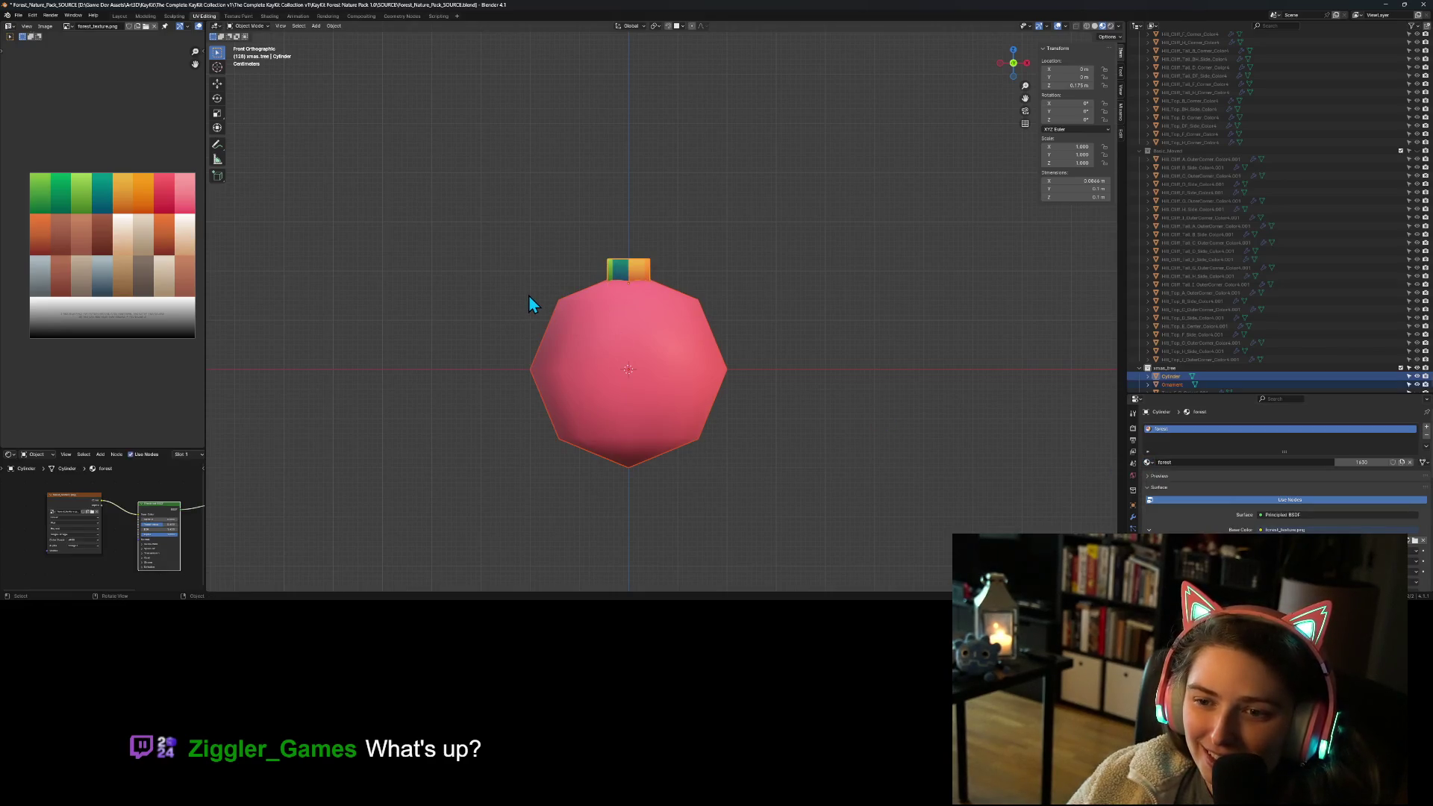
# Step: Scale the cap's UV island down and move it onto the tan palette swatch
pyautogui.click(718, 358)
pyautogui.click(638, 285)
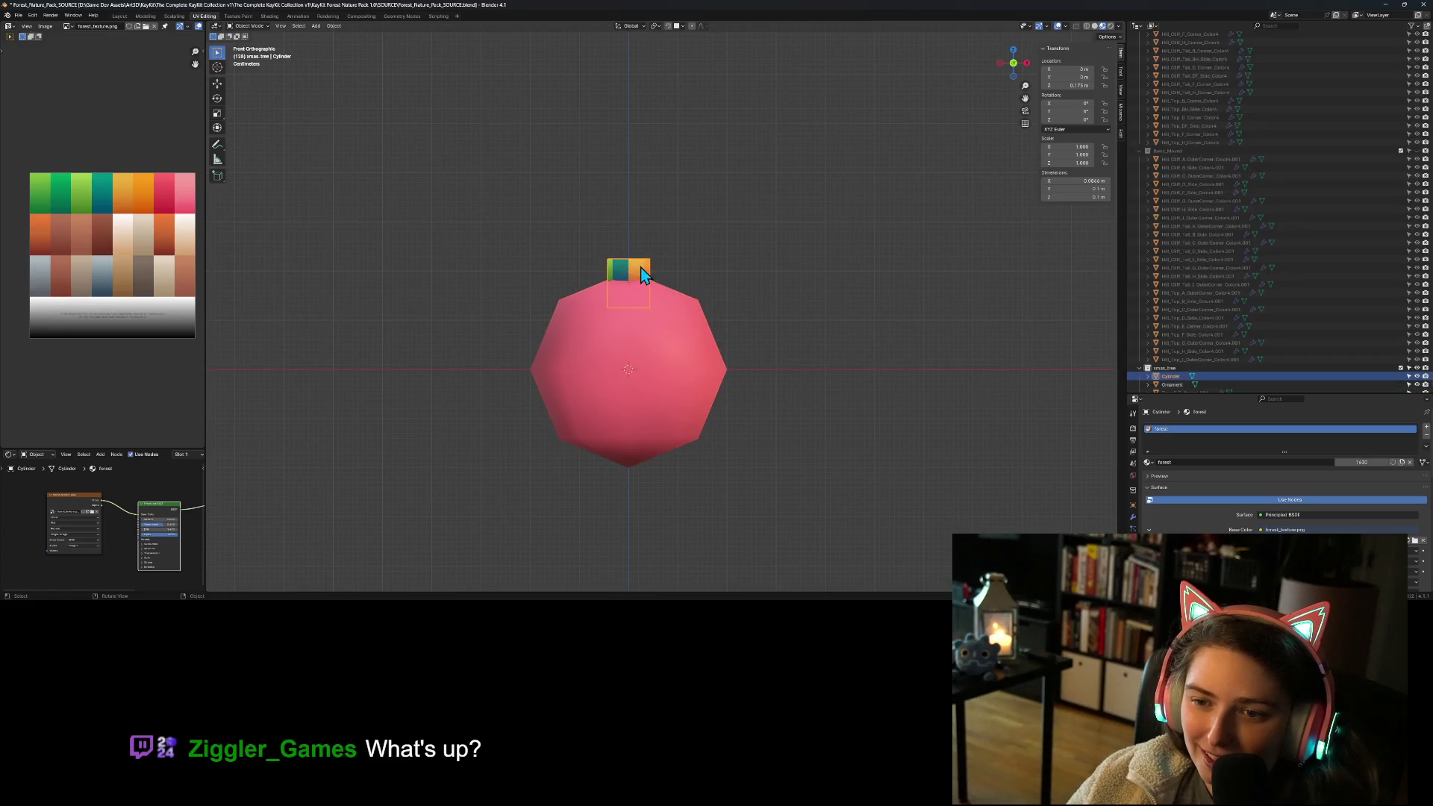
pyautogui.press('Tab')
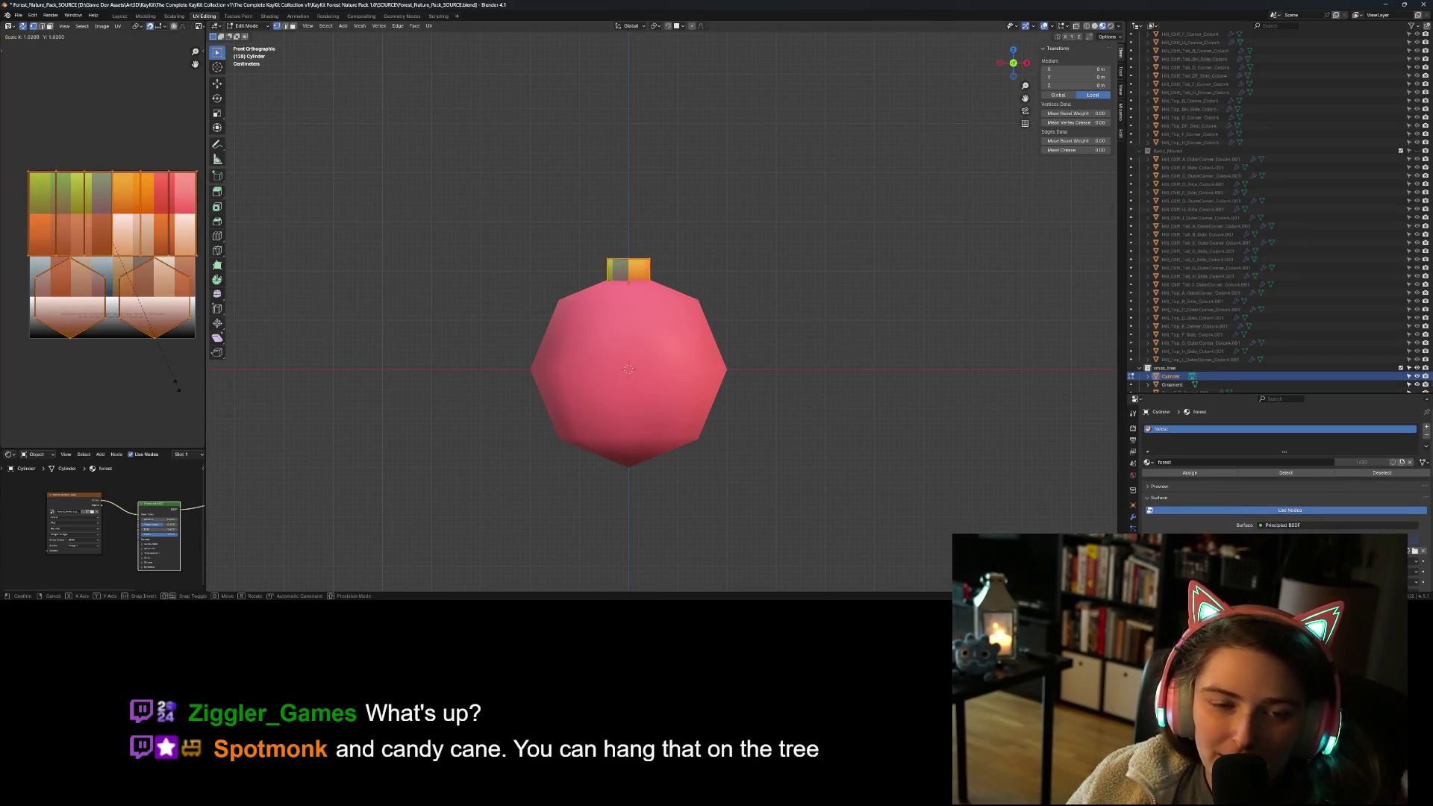
pyautogui.press('s')
pyautogui.click(111, 260)
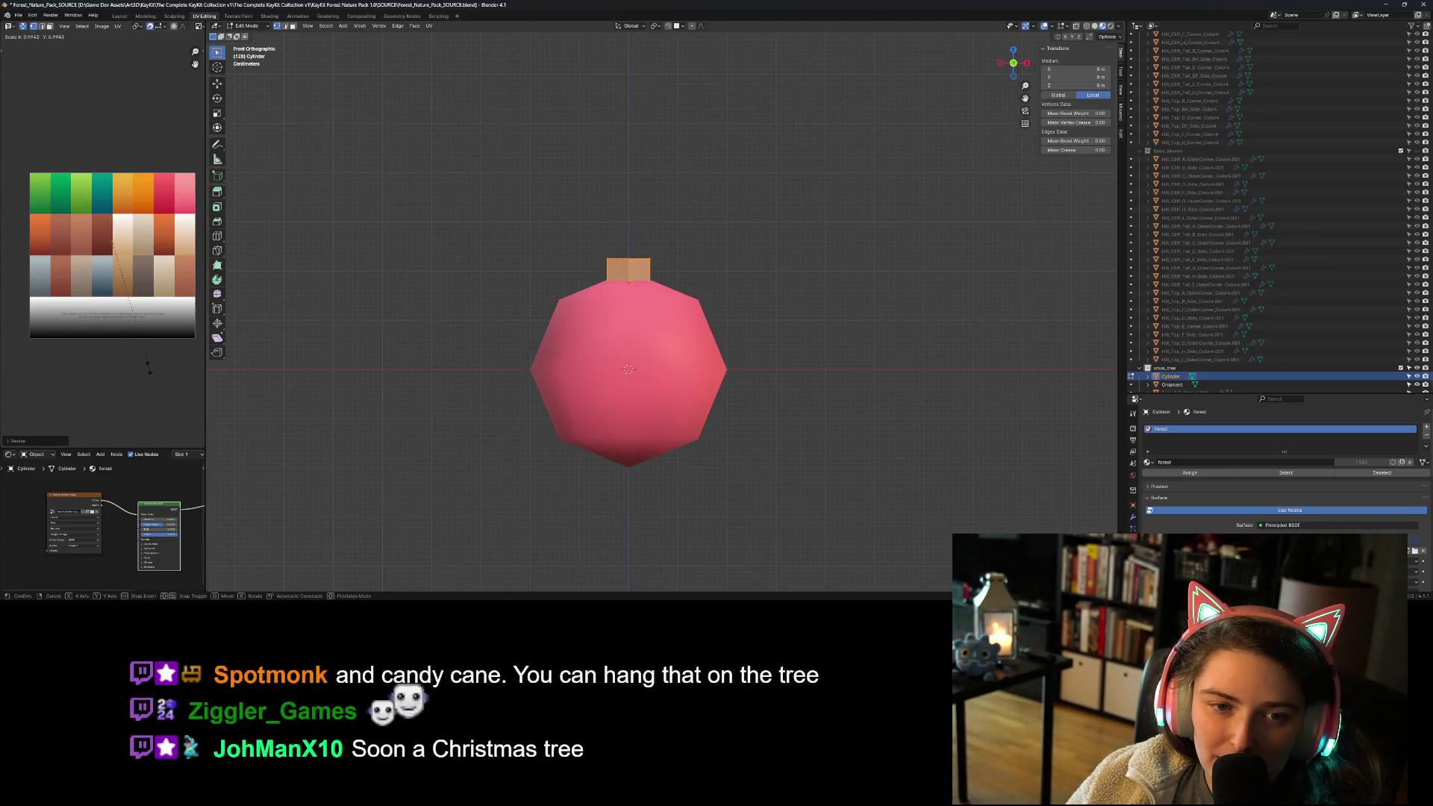
pyautogui.press('g')
pyautogui.click(131, 260)
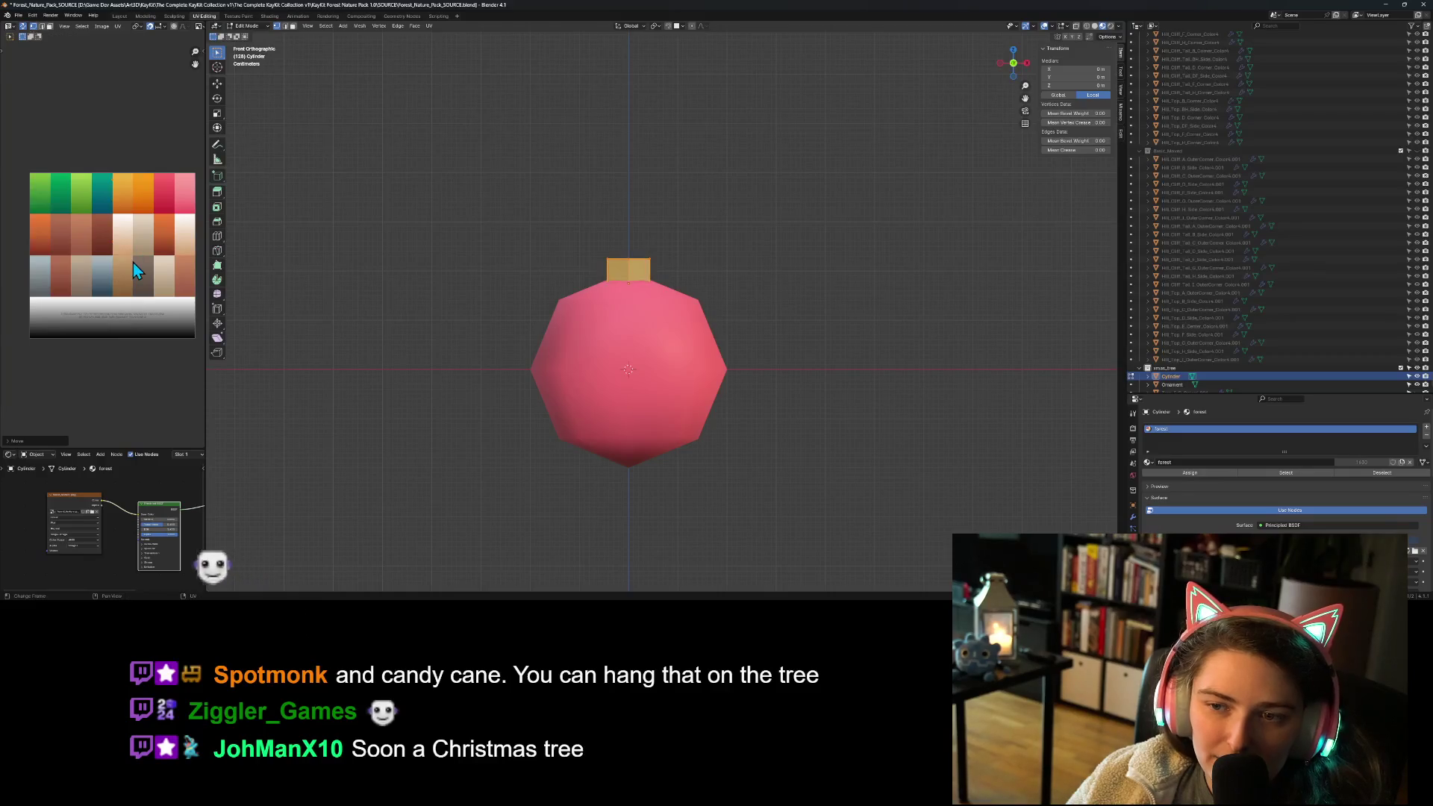
pyautogui.press('Tab')
# Step: Apply Shade Smooth to the cylinder cap
pyautogui.click(585, 504)
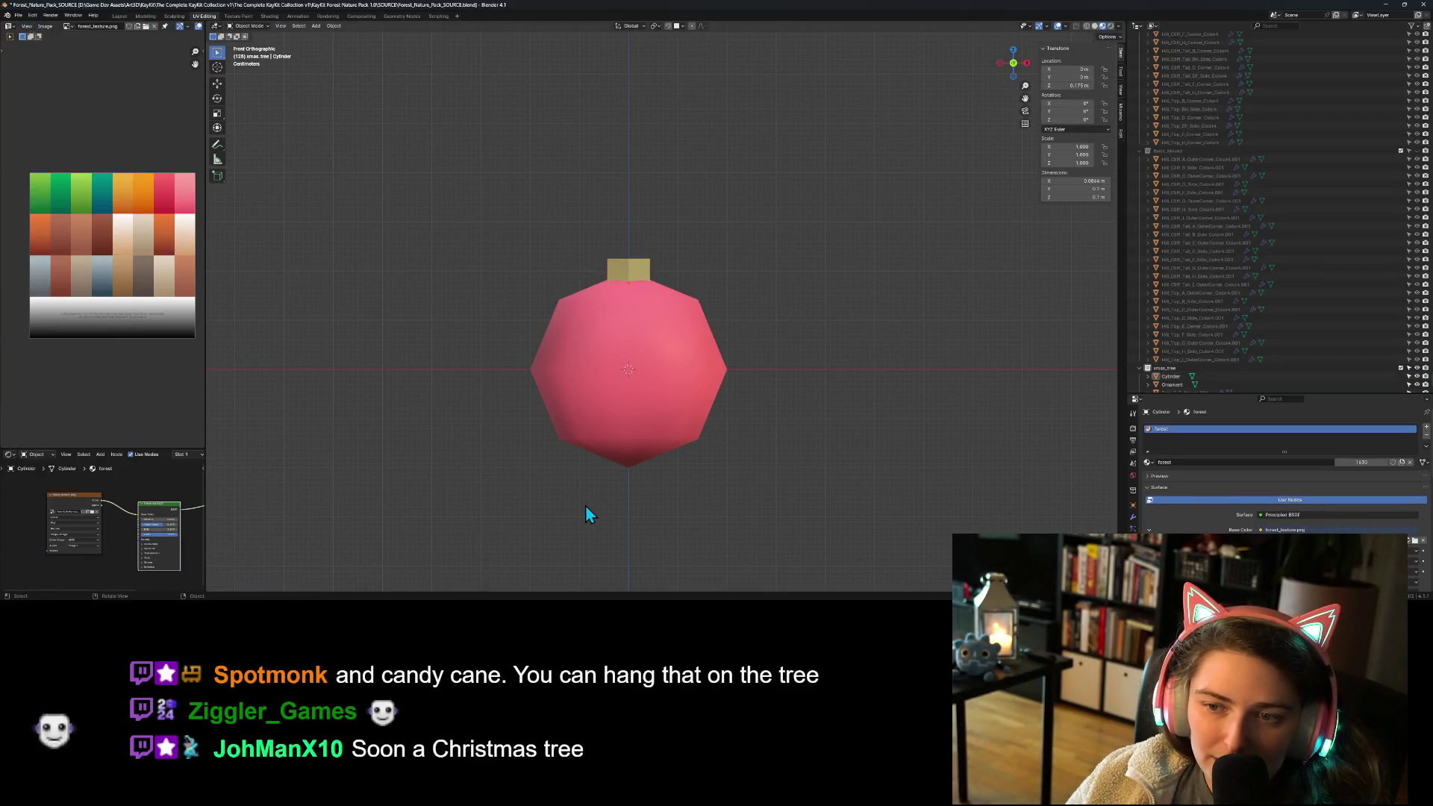
pyautogui.scroll(-5, 585, 505)
pyautogui.moveTo(562, 473)
pyautogui.mouseDown(button='middle')
pyautogui.moveTo(531, 489)
pyautogui.moveTo(416, 455)
pyautogui.moveTo(568, 498)
pyautogui.moveTo(586, 253)
pyautogui.mouseUp(button='middle')
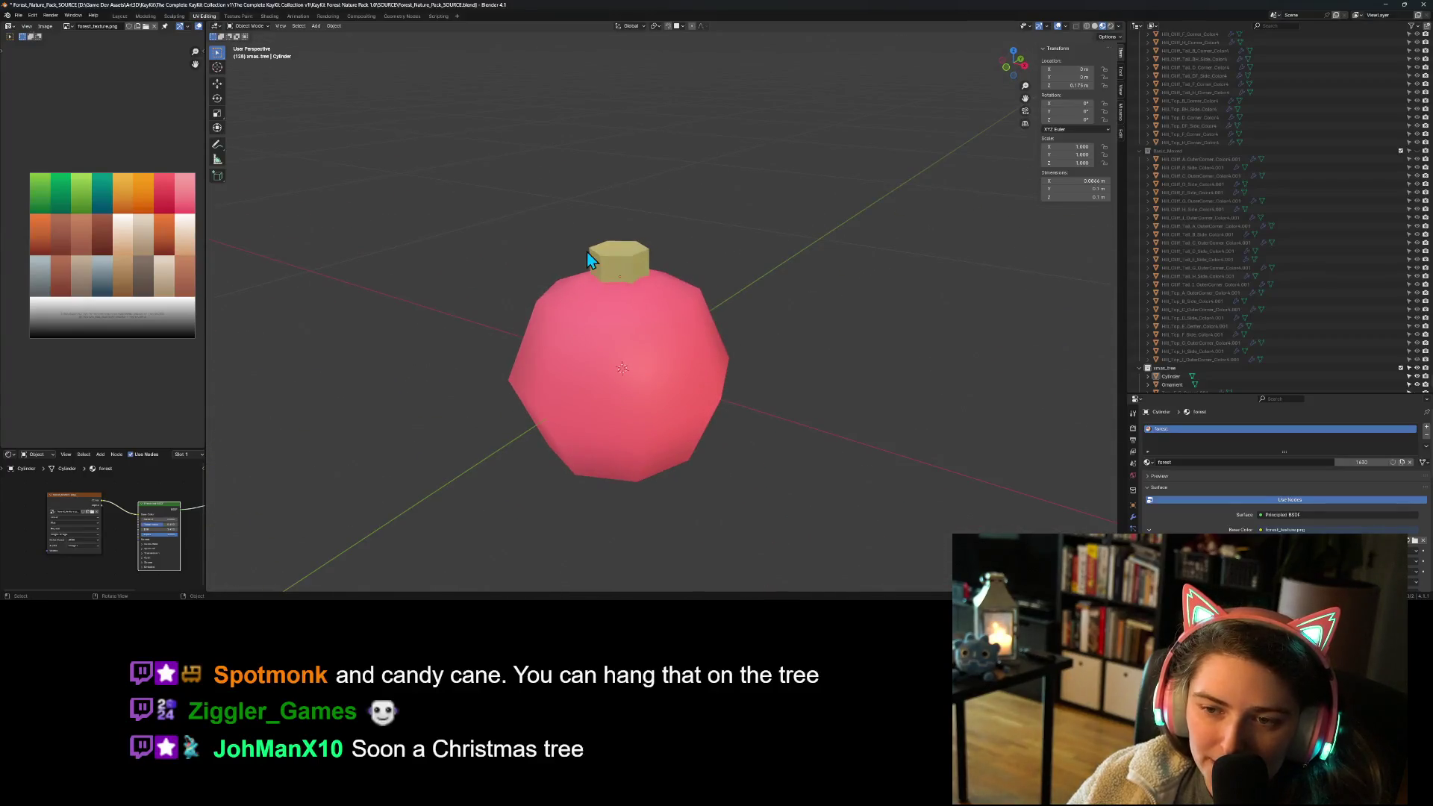
pyautogui.click(630, 261)
pyautogui.rightClick(630, 261)
pyautogui.click(630, 261)
pyautogui.click(843, 373)
pyautogui.scroll(-3, 821, 392)
pyautogui.scroll(5, 746, 373)
pyautogui.scroll(3, 715, 360)
# Step: Try moving the cap's UVs to an orange swatch, then cancel to keep it tan
pyautogui.click(570, 198)
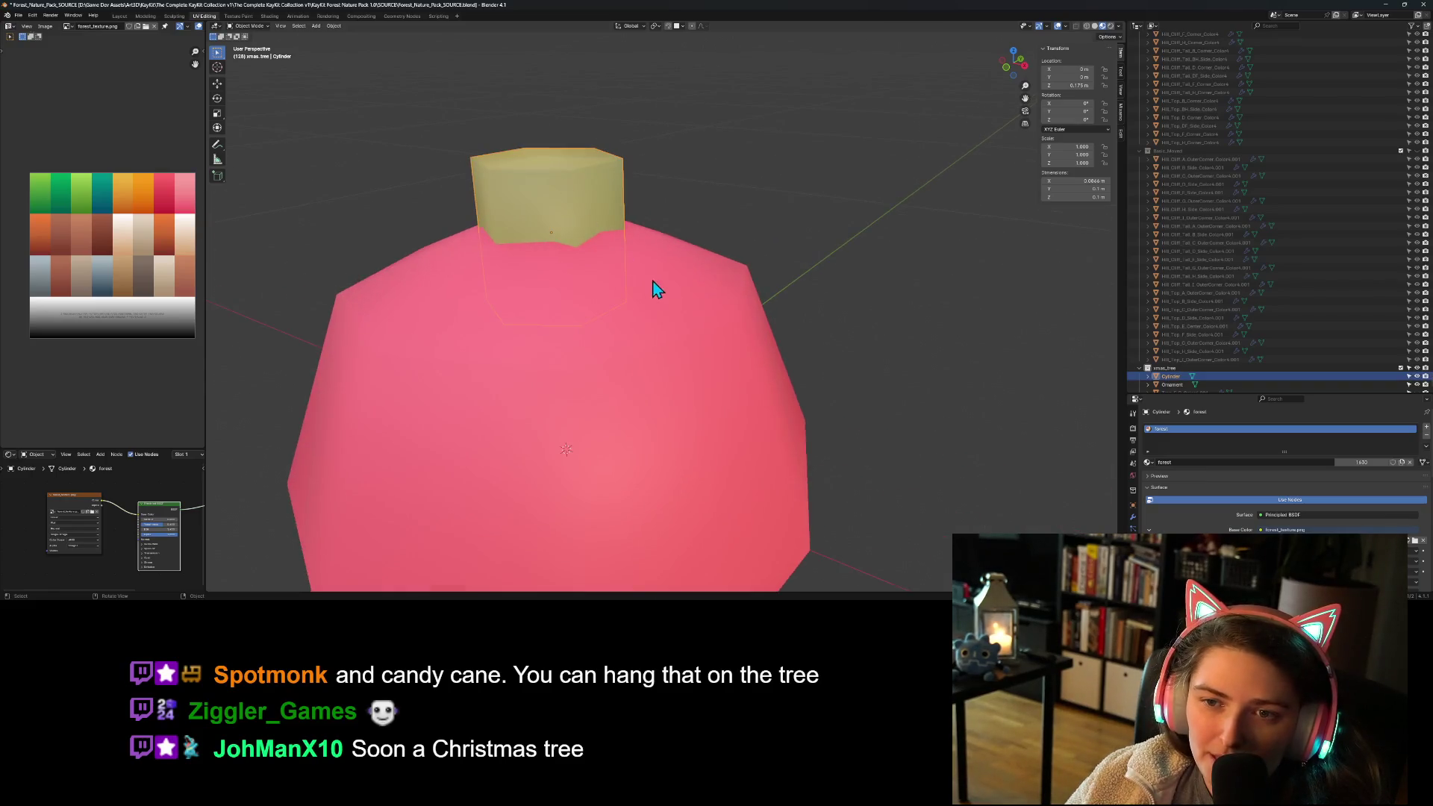
pyautogui.moveTo(655, 288); pyautogui.dragTo(675, 298, button='middle')
pyautogui.press('Tab')
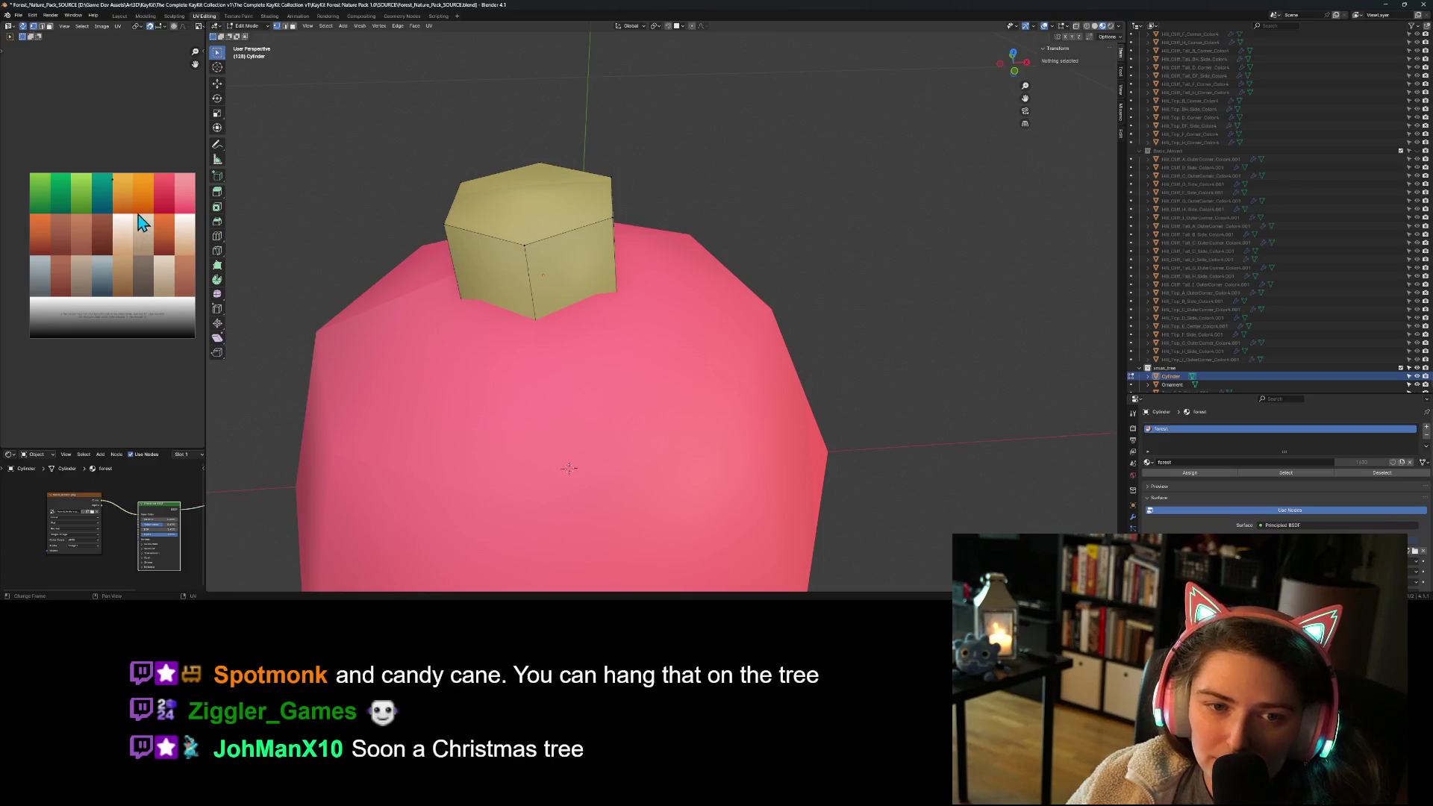
pyautogui.press('a')
pyautogui.press('g')
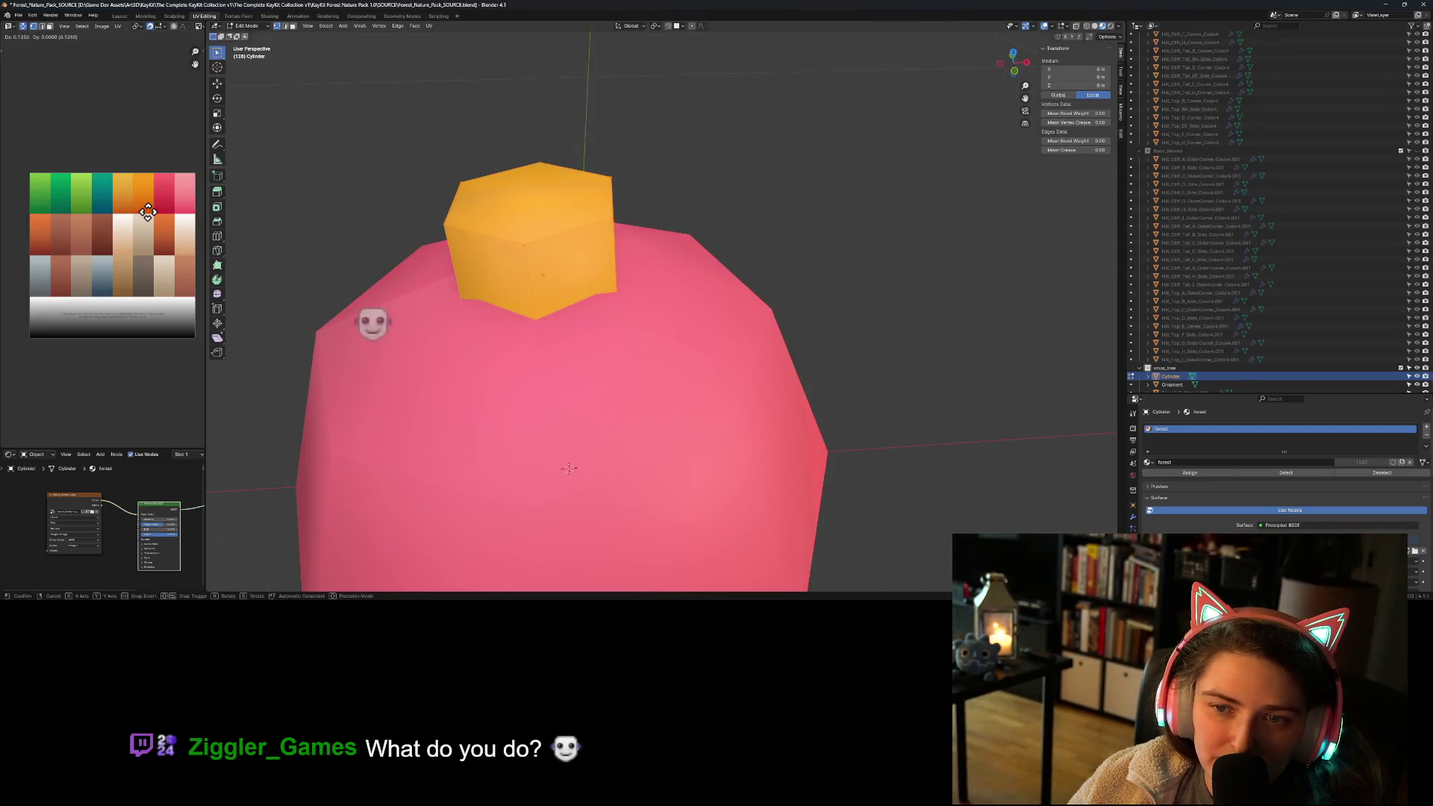
pyautogui.press('Escape')
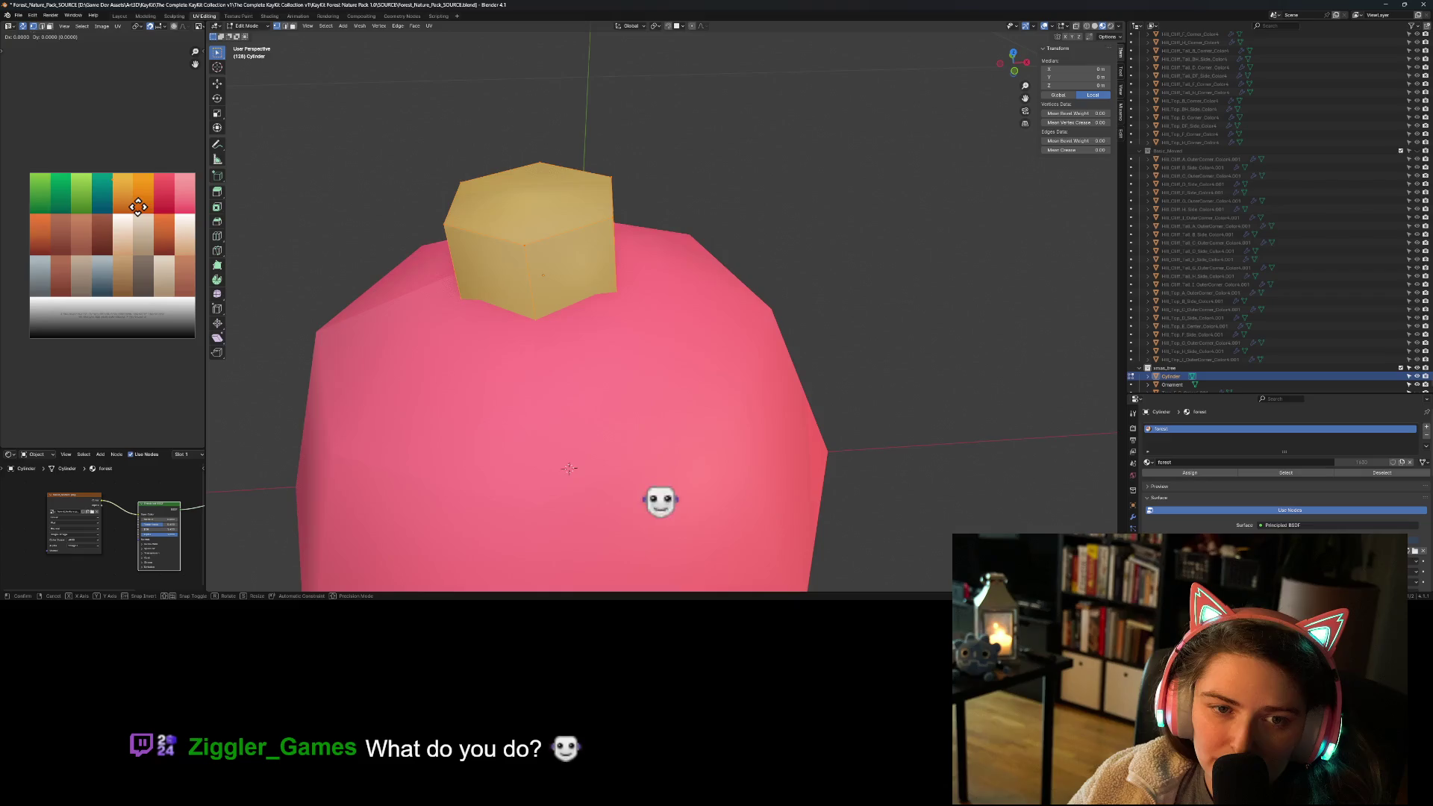
pyautogui.press('Tab')
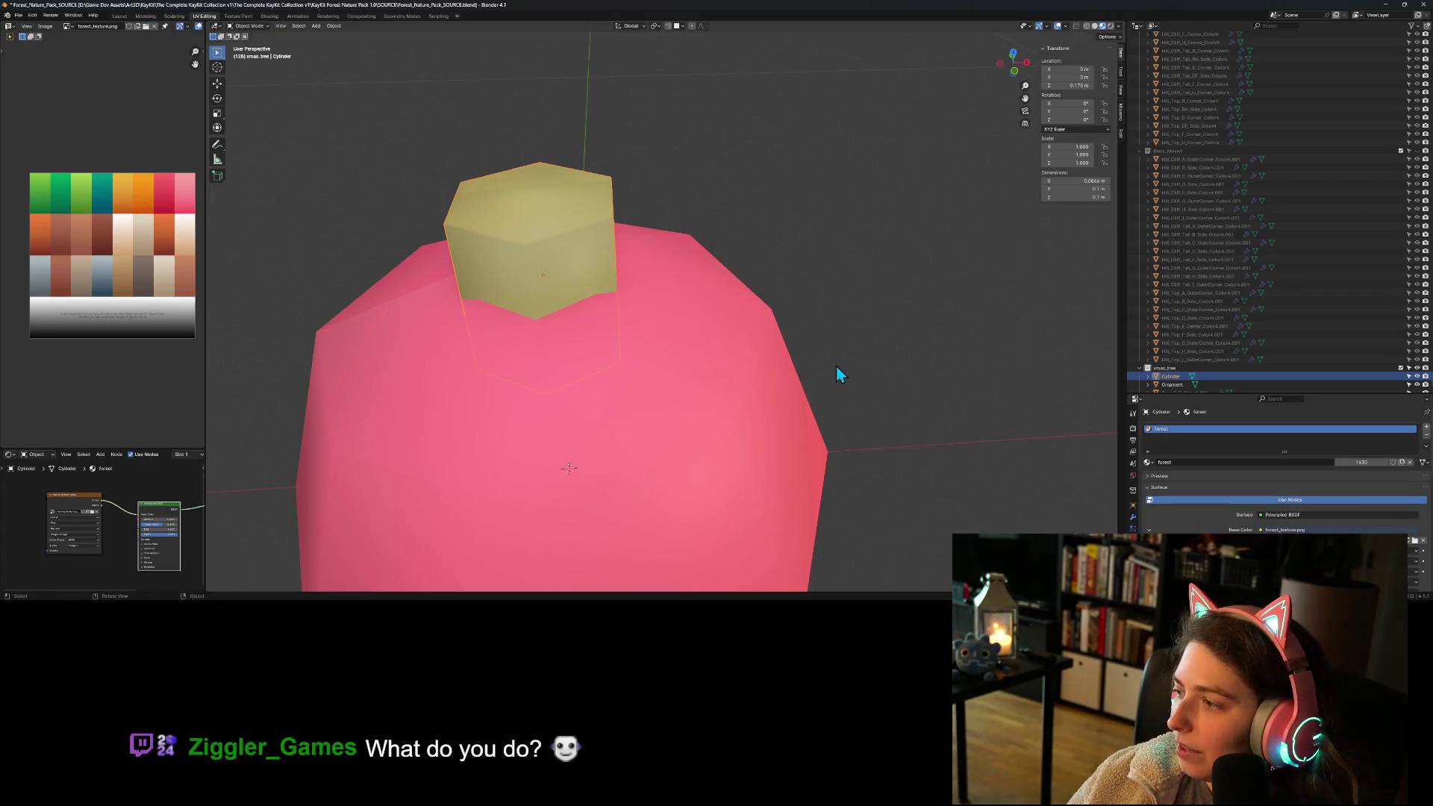
# Step: Flatten the tan cap by scaling it to 0.405 along Z
pyautogui.scroll(-3, 857, 391)
pyautogui.moveTo(857, 387)
pyautogui.mouseDown(button='middle')
pyautogui.moveTo(809, 416)
pyautogui.moveTo(882, 384)
pyautogui.moveTo(893, 361)
pyautogui.moveTo(882, 373)
pyautogui.mouseUp(button='middle')
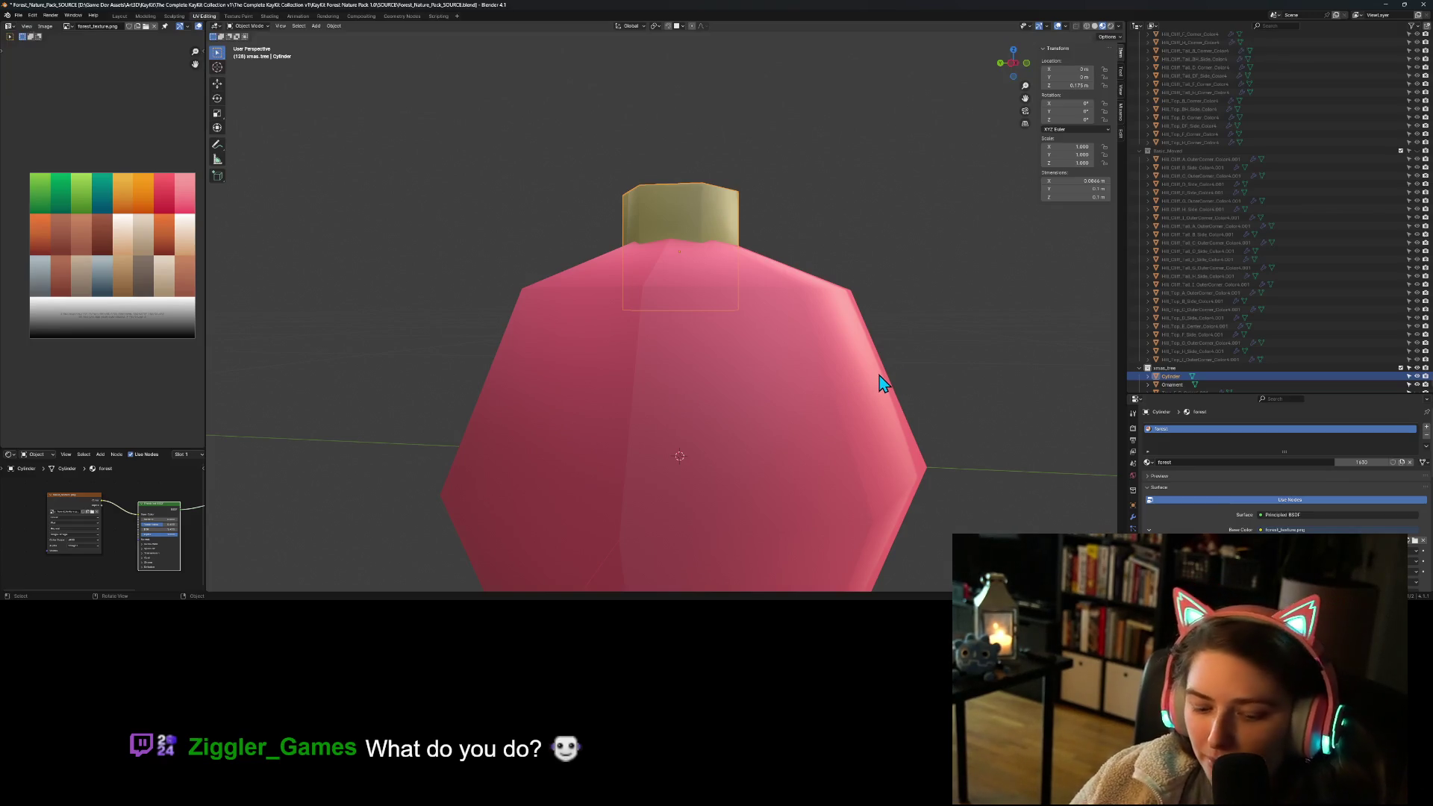
pyautogui.press('s')
pyautogui.press('z')
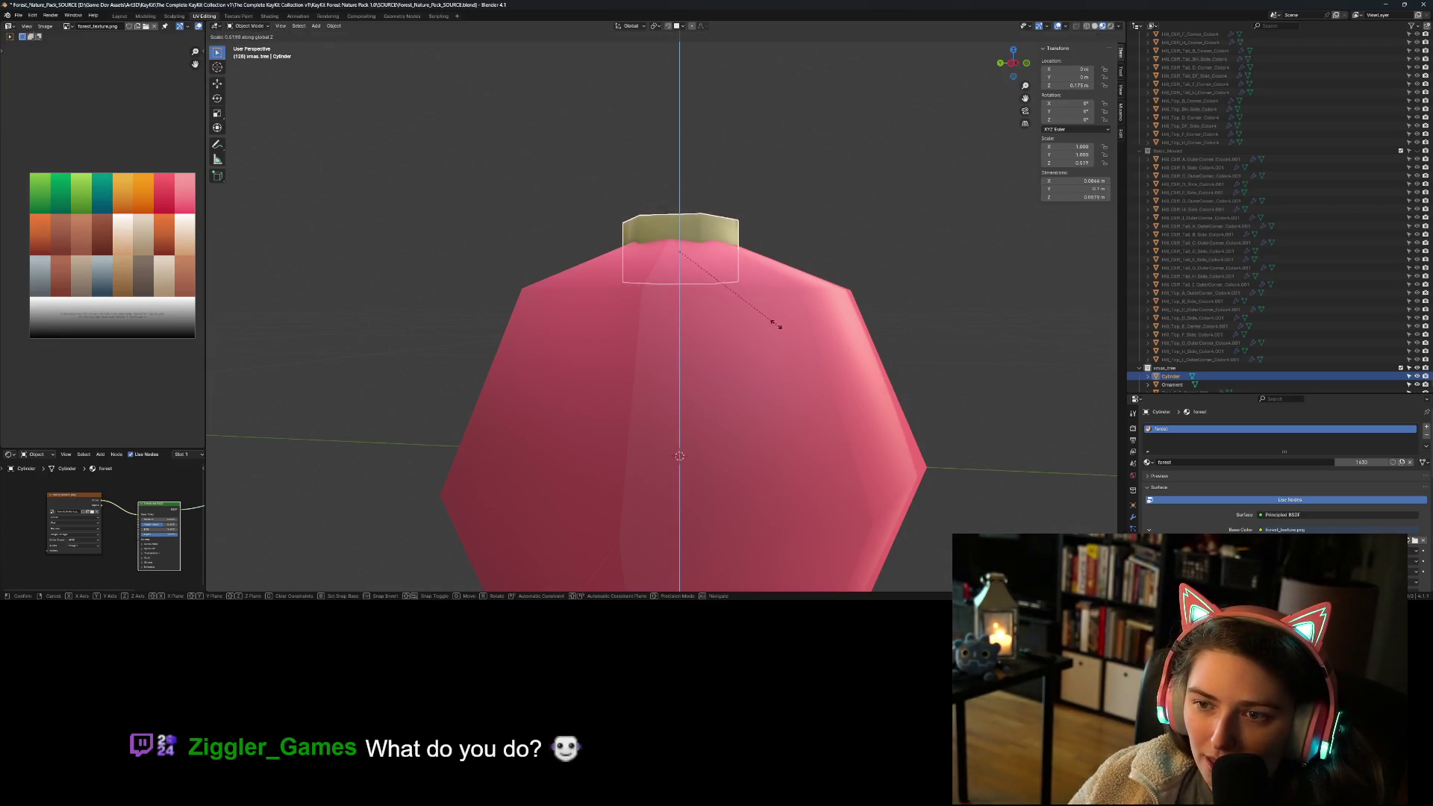
pyautogui.click(750, 313)
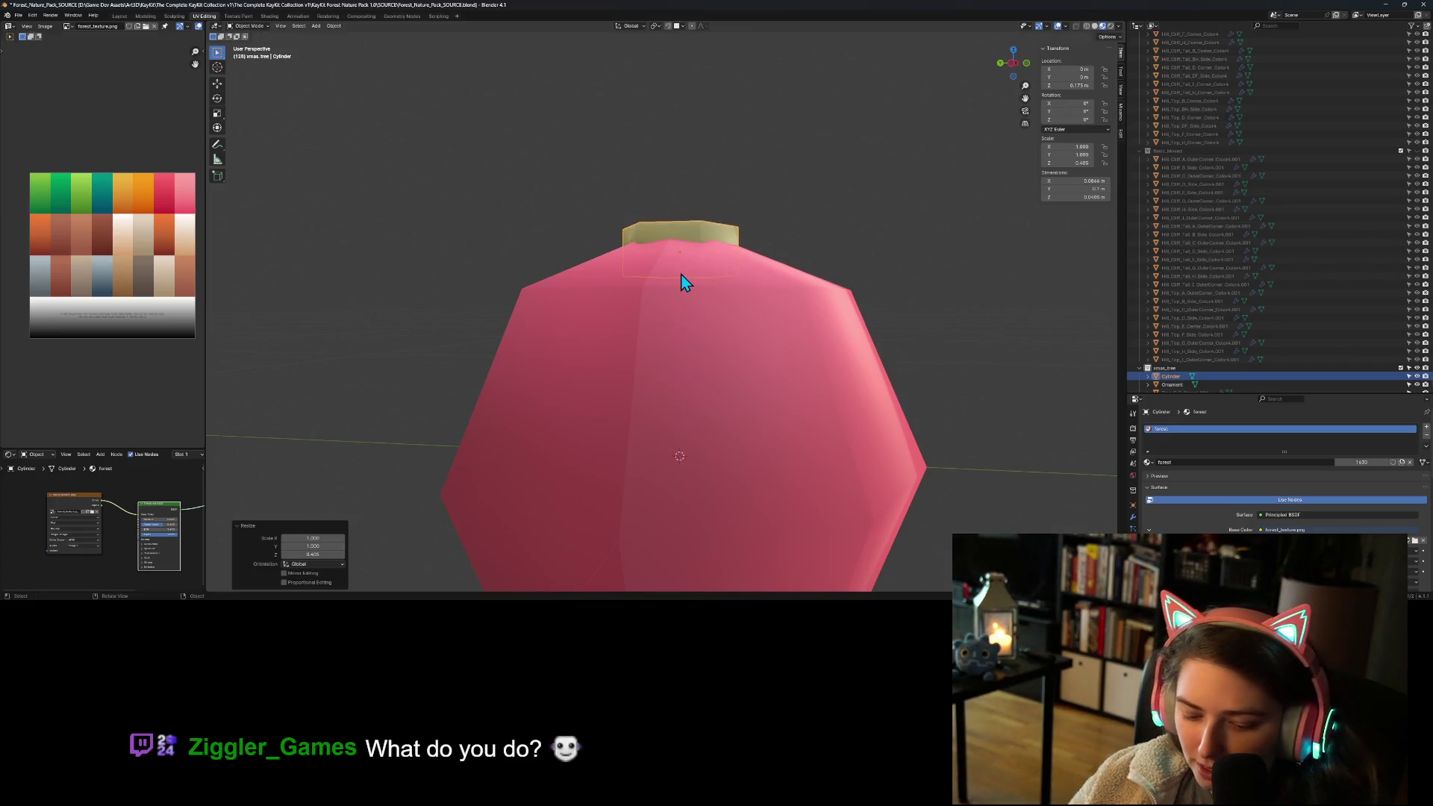
# Step: Nudge the cap upward along Z in two small moves so it sits snugly on the ornament
pyautogui.press('g')
pyautogui.press('z')
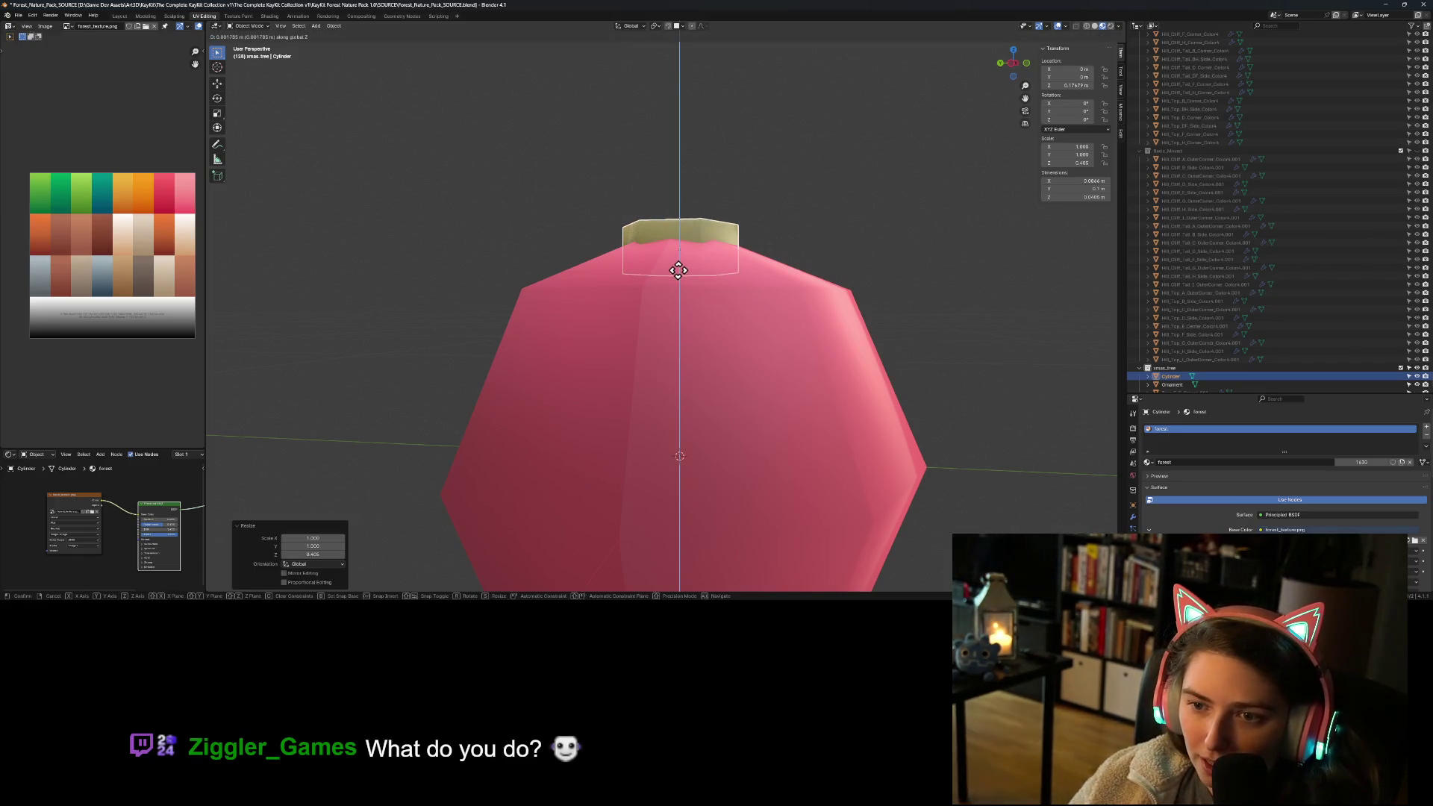
pyautogui.click(696, 270)
pyautogui.click(793, 333)
pyautogui.click(676, 224)
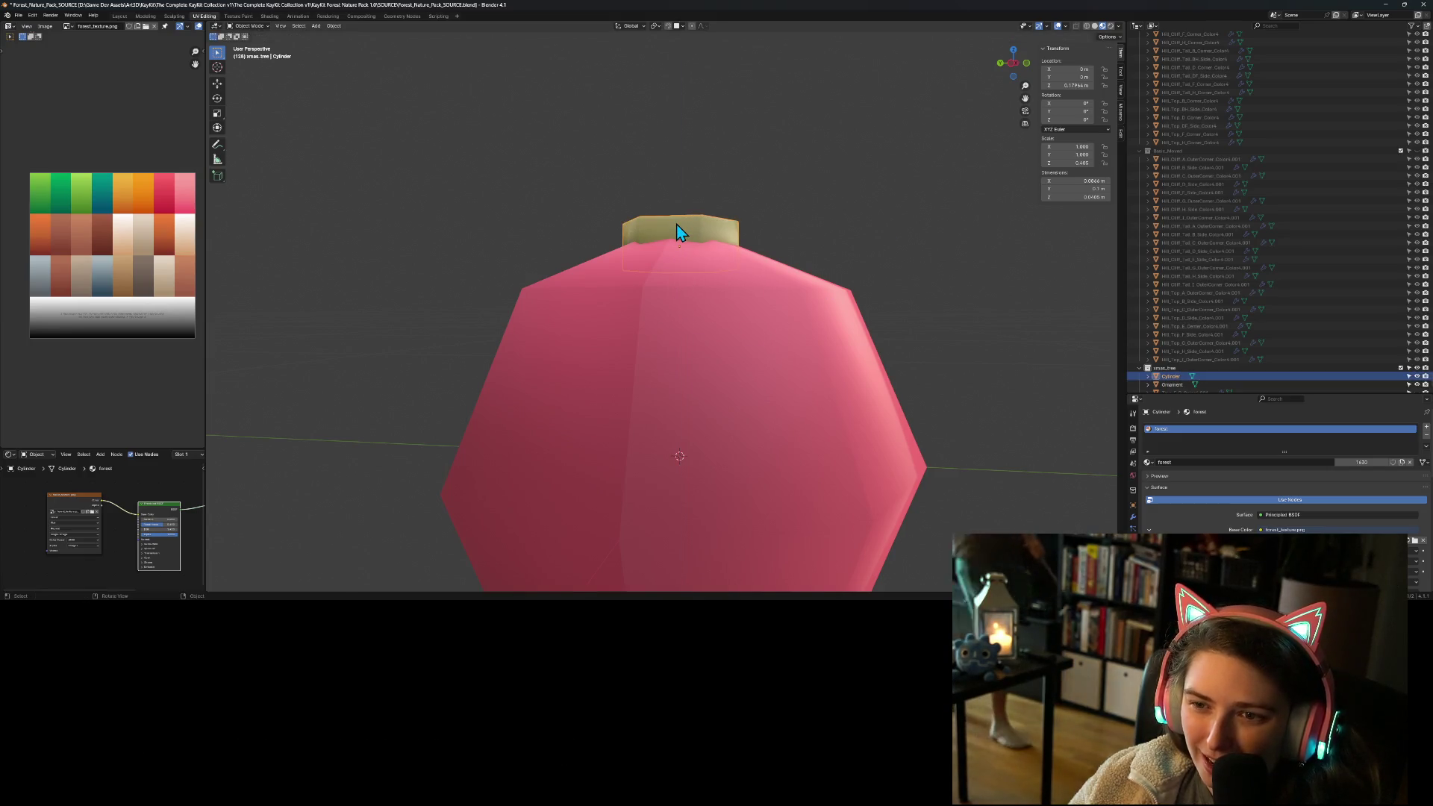
pyautogui.press('g')
pyautogui.press('z')
pyautogui.click(676, 213)
pyautogui.click(826, 232)
# Step: Briefly unhide the Tree_5_B pine model in the outliner for comparison, then hide it again
pyautogui.moveTo(720, 264)
pyautogui.mouseDown(button='middle')
pyautogui.moveTo(779, 300)
pyautogui.moveTo(850, 282)
pyautogui.moveTo(832, 277)
pyautogui.mouseUp(button='middle')
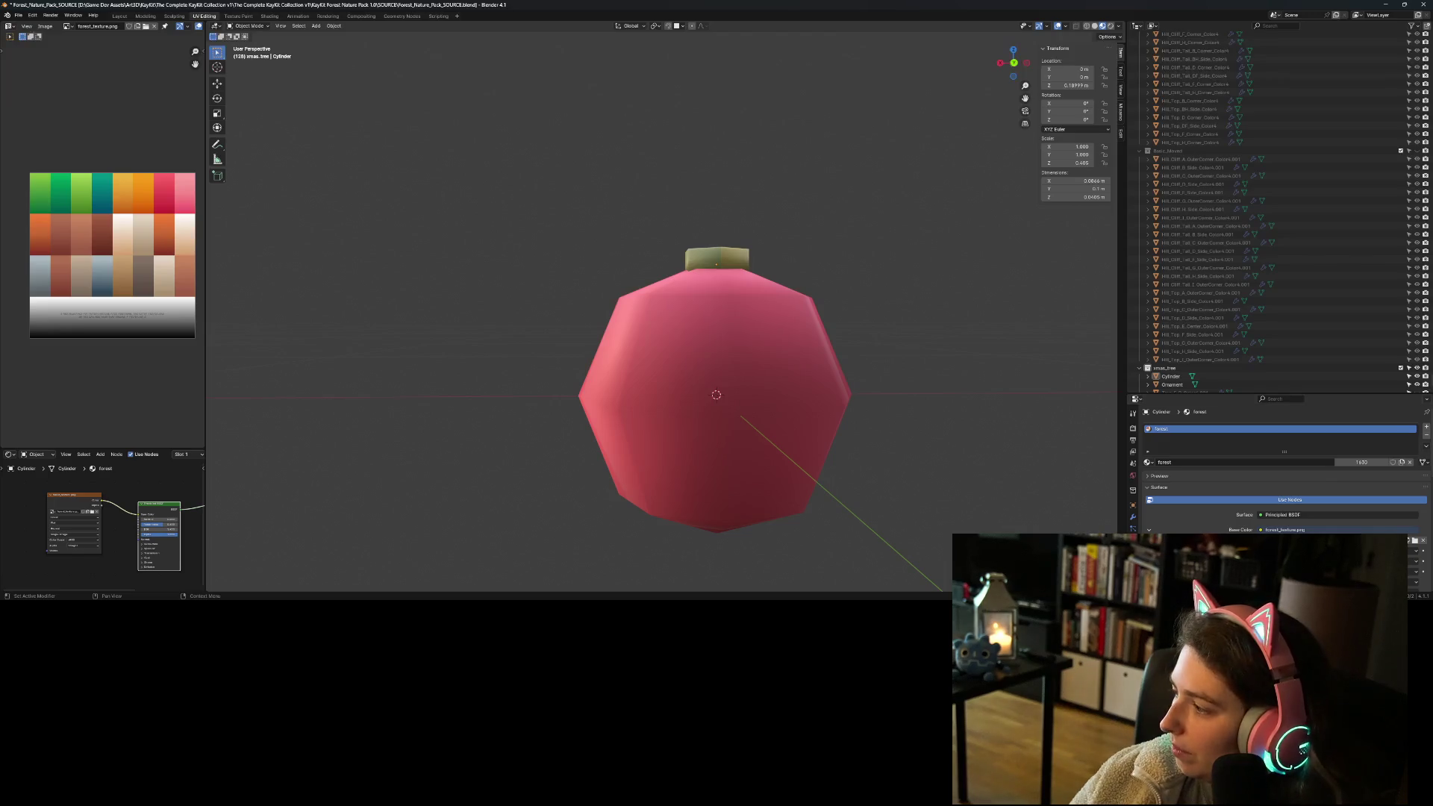
pyautogui.scroll(-1, 1364, 372)
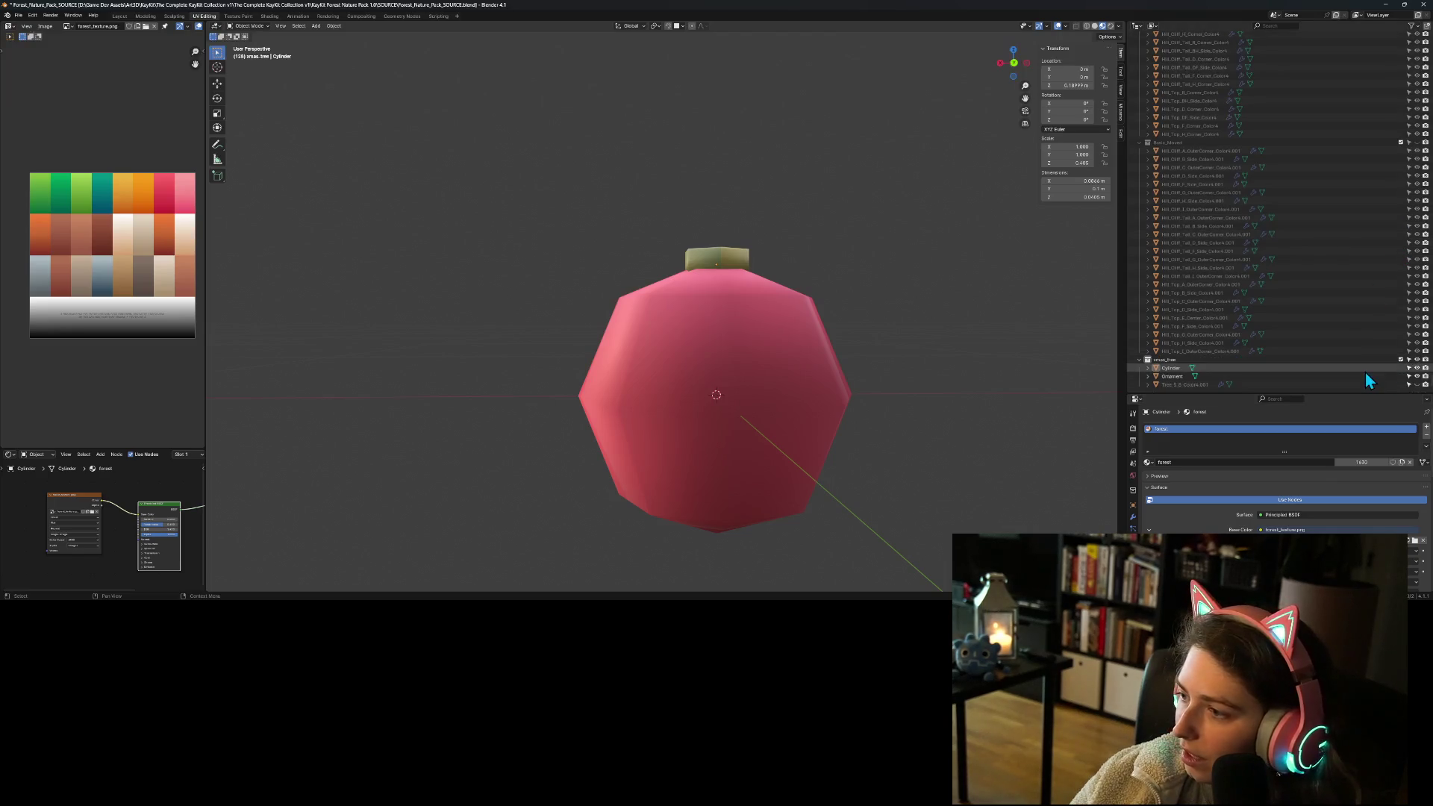
pyautogui.click(1419, 383)
pyautogui.scroll(-8, 738, 284)
pyautogui.scroll(2, 743, 283)
pyautogui.scroll(2, 742, 284)
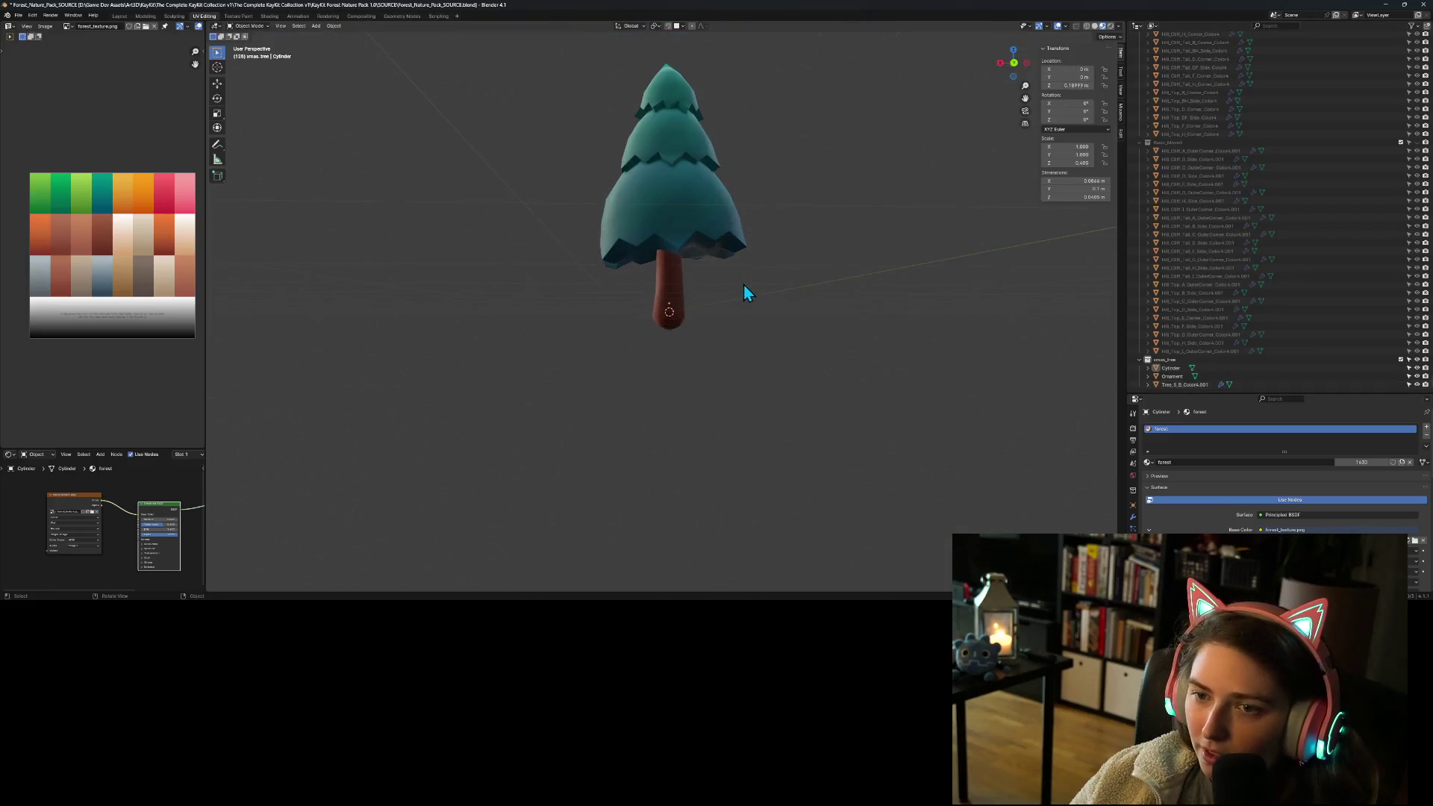
pyautogui.click(1417, 385)
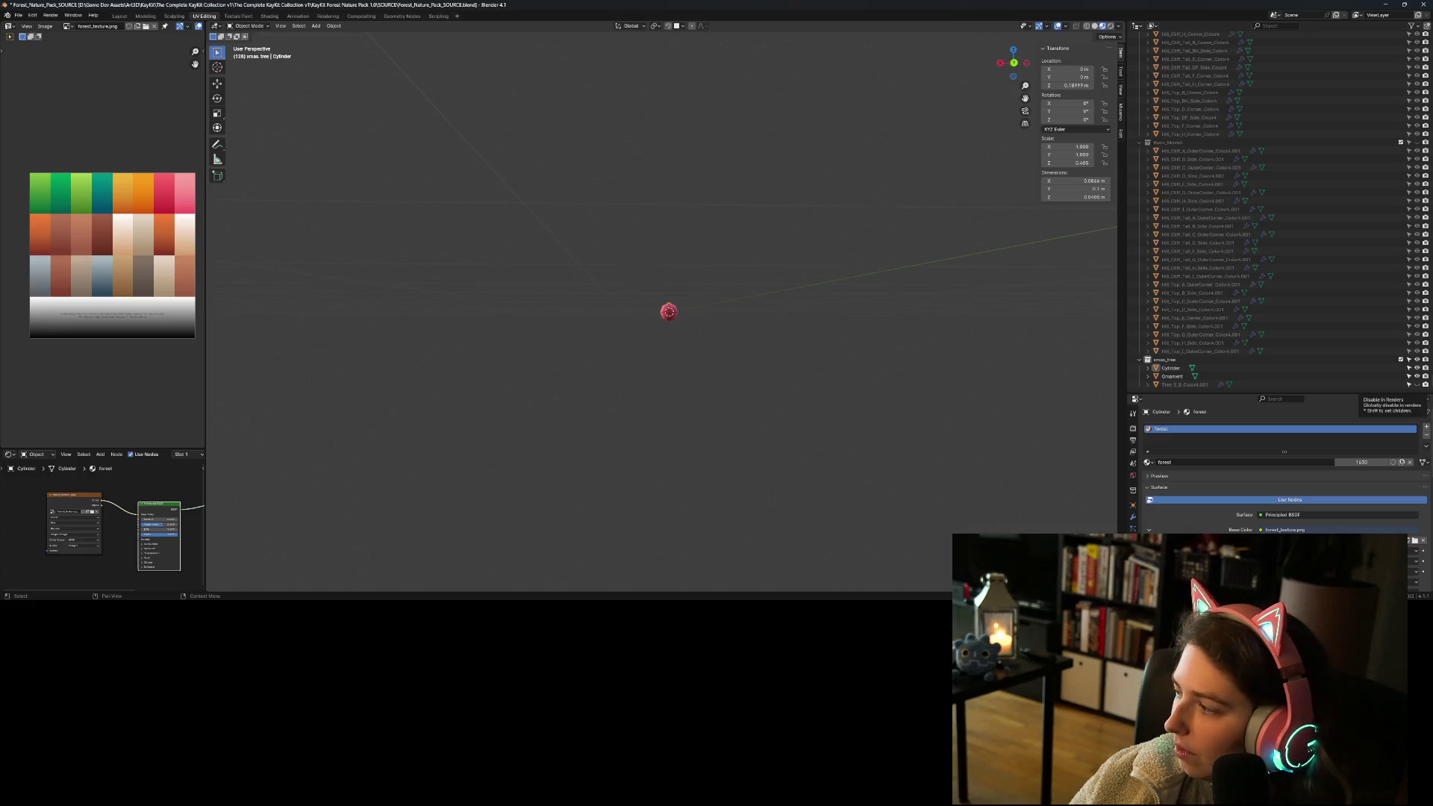
pyautogui.hotkey('alt', 'Tab')
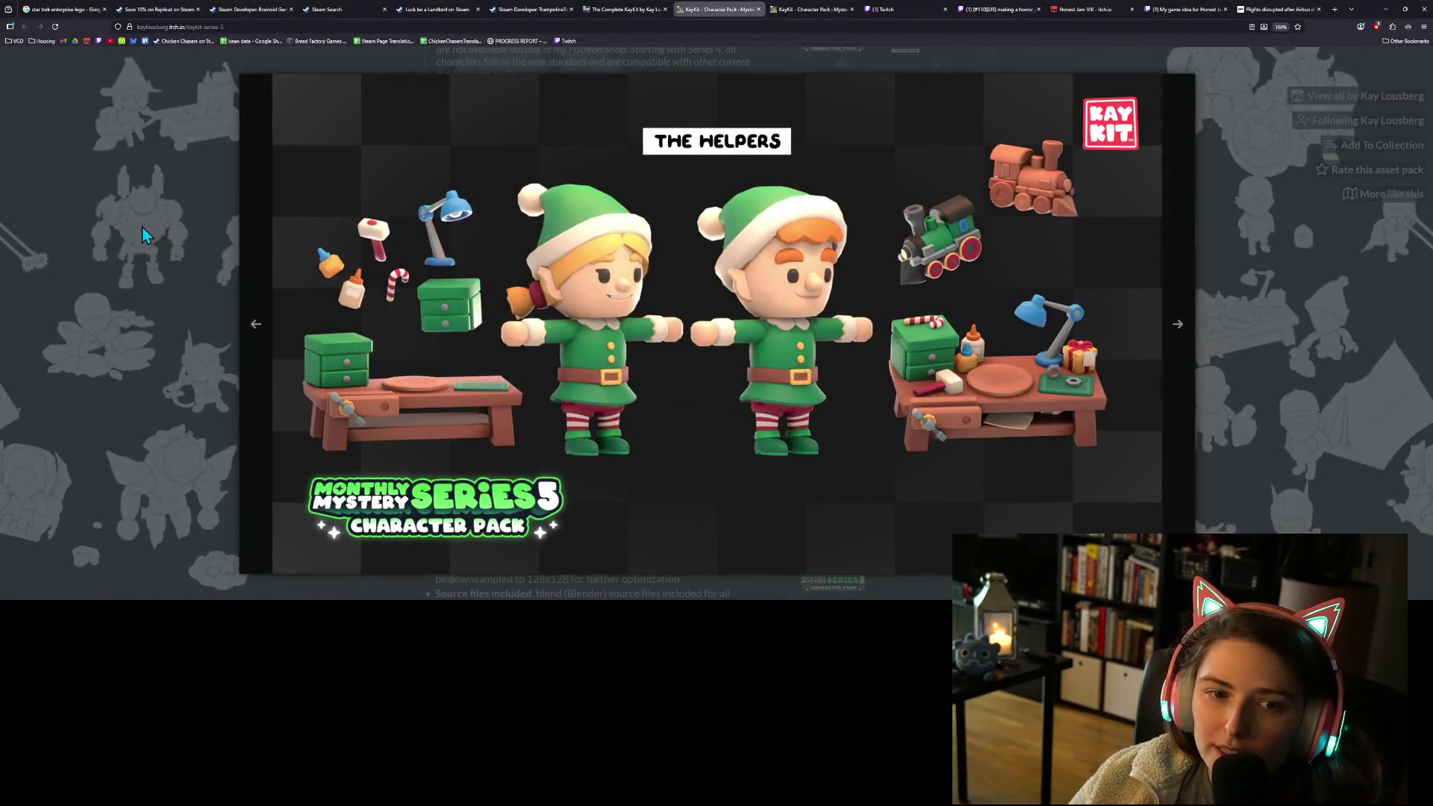
# Step: Close the enlarged Helpers image and flip between the Complete KayKit and Series 5 pages
pyautogui.click(141, 226)
pyautogui.scroll(6, 574, 299)
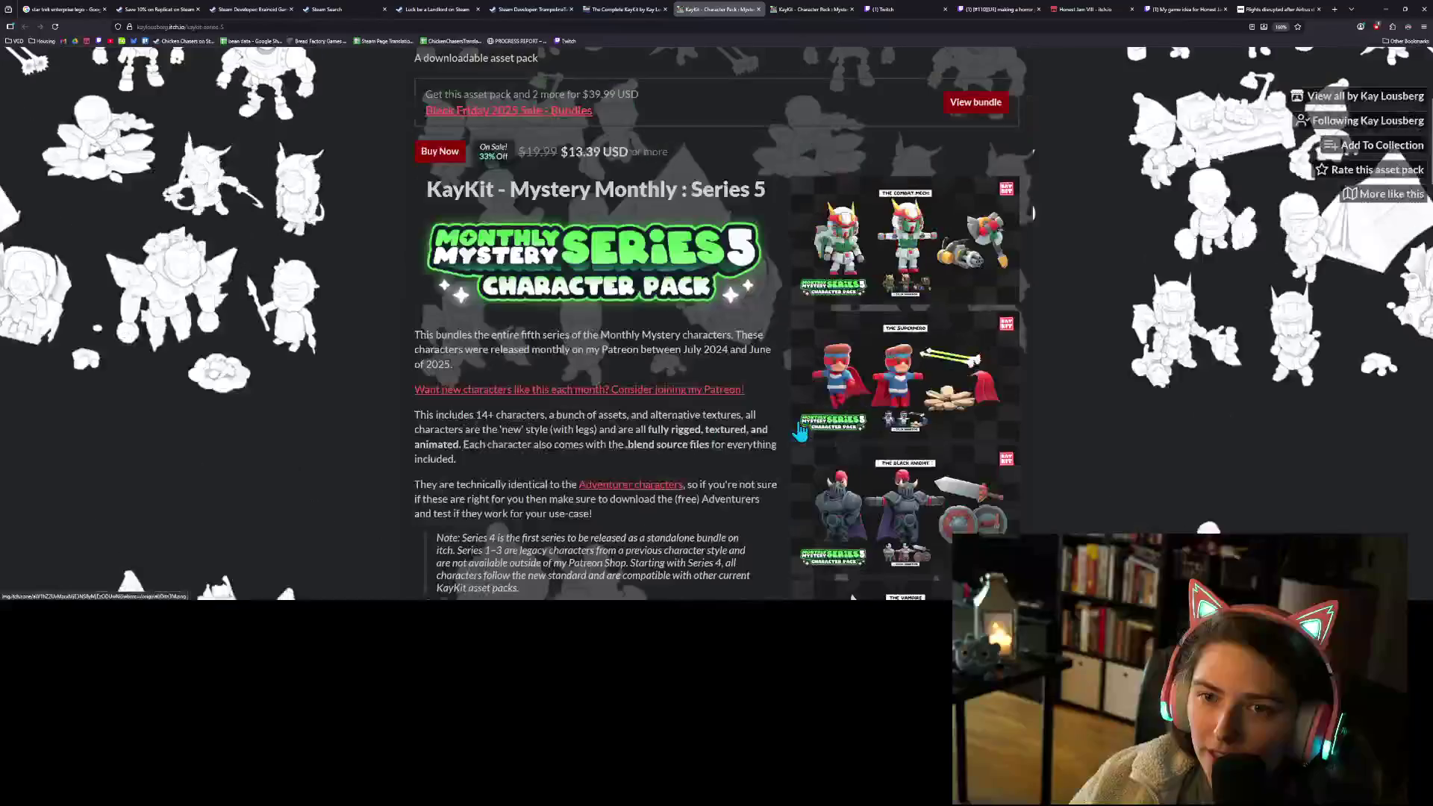
pyautogui.scroll(-5, 799, 432)
pyautogui.scroll(5, 799, 431)
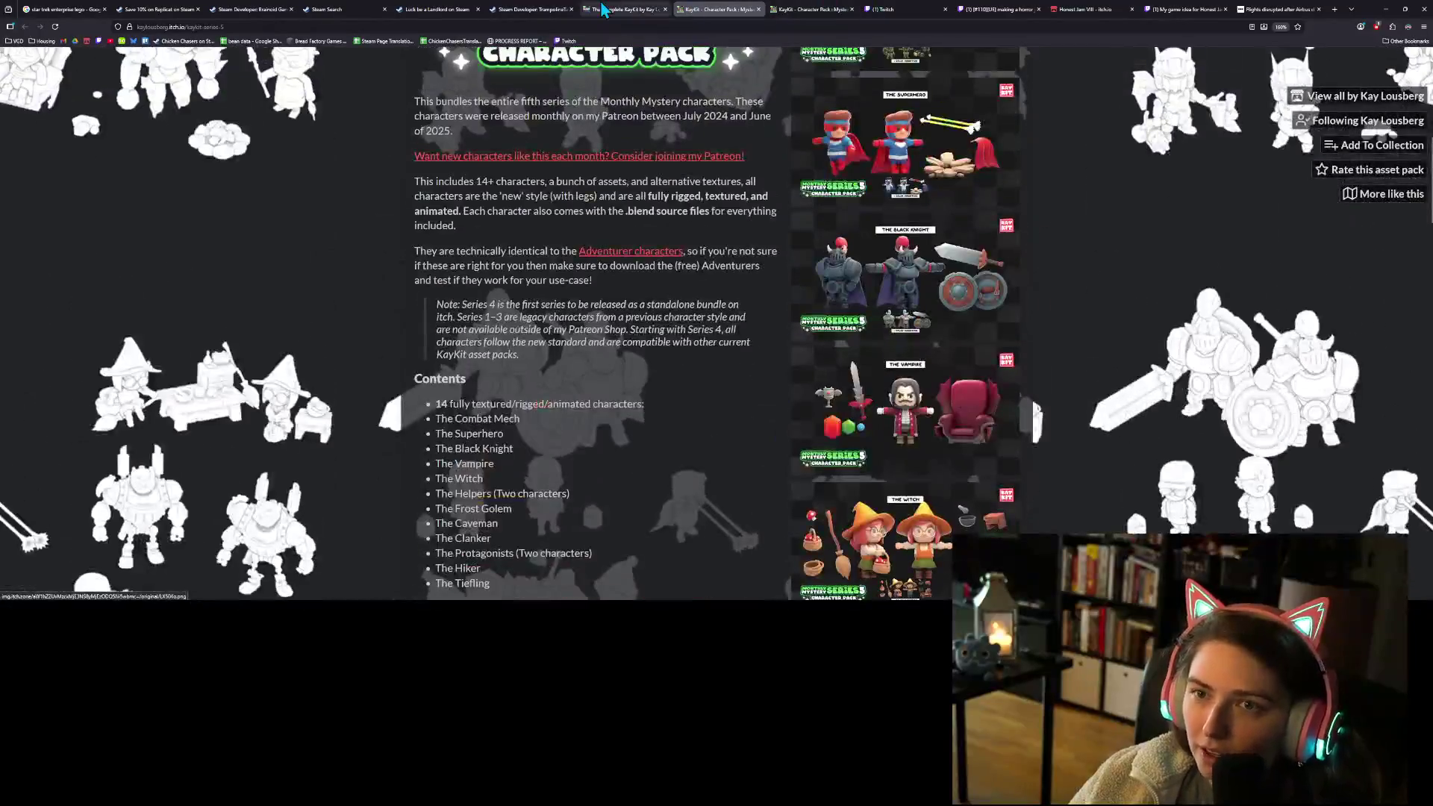
pyautogui.click(606, 9)
pyautogui.click(717, 9)
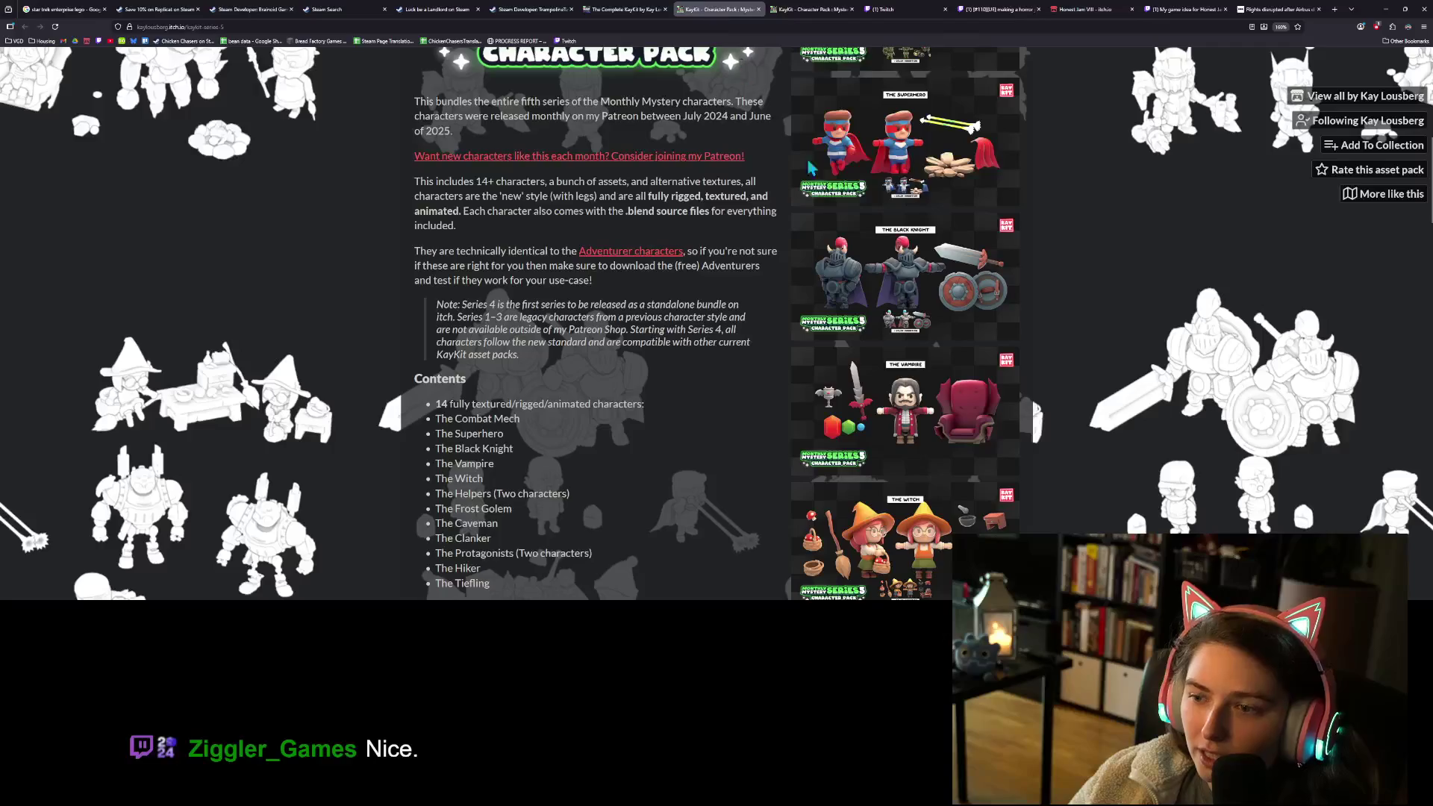
# Step: Enlarge The Helpers preview on the Series 5 page, then minimize the browser
pyautogui.scroll(-3, 917, 490)
pyautogui.scroll(-2, 916, 490)
pyautogui.click(903, 313)
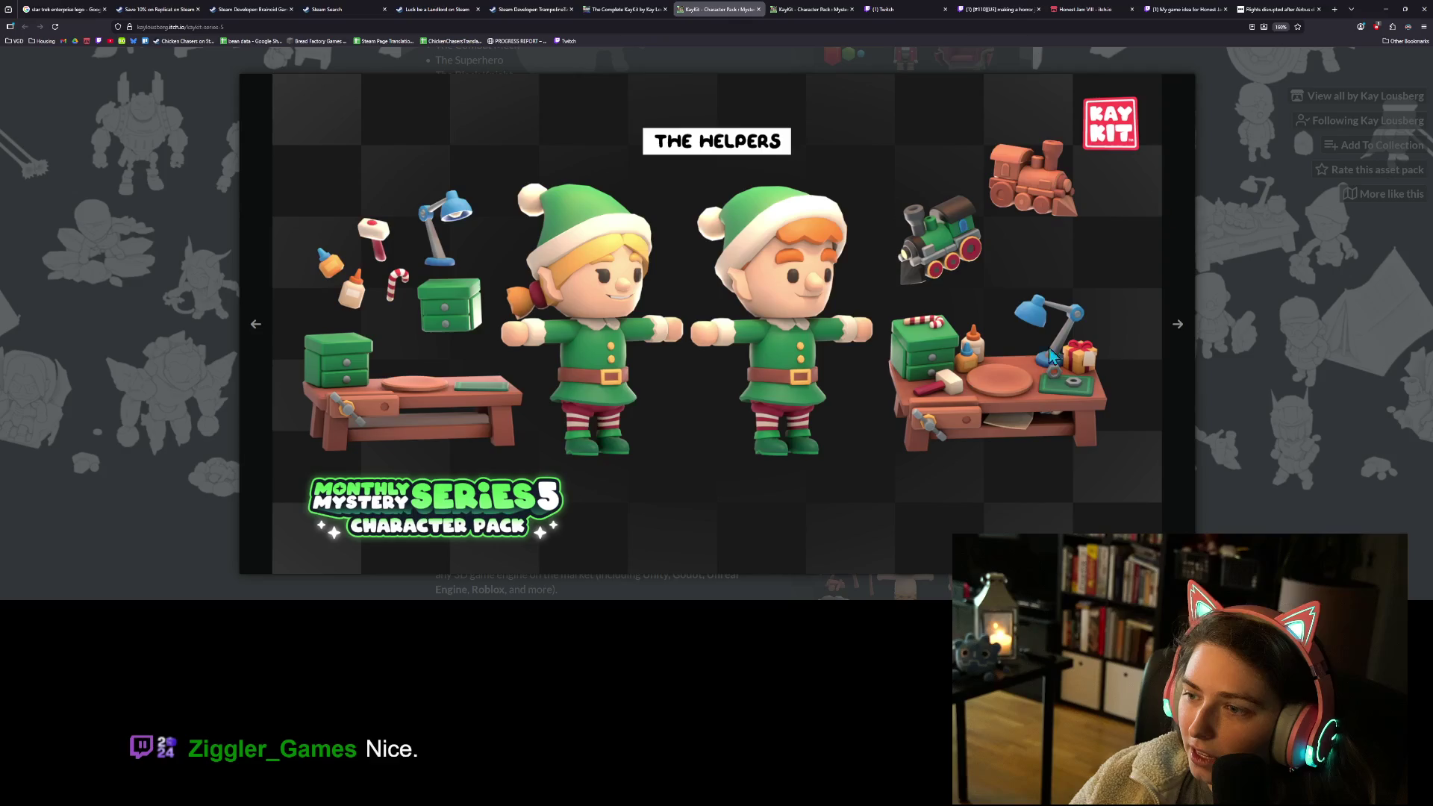
pyautogui.click(1384, 10)
pyautogui.scroll(8, 574, 339)
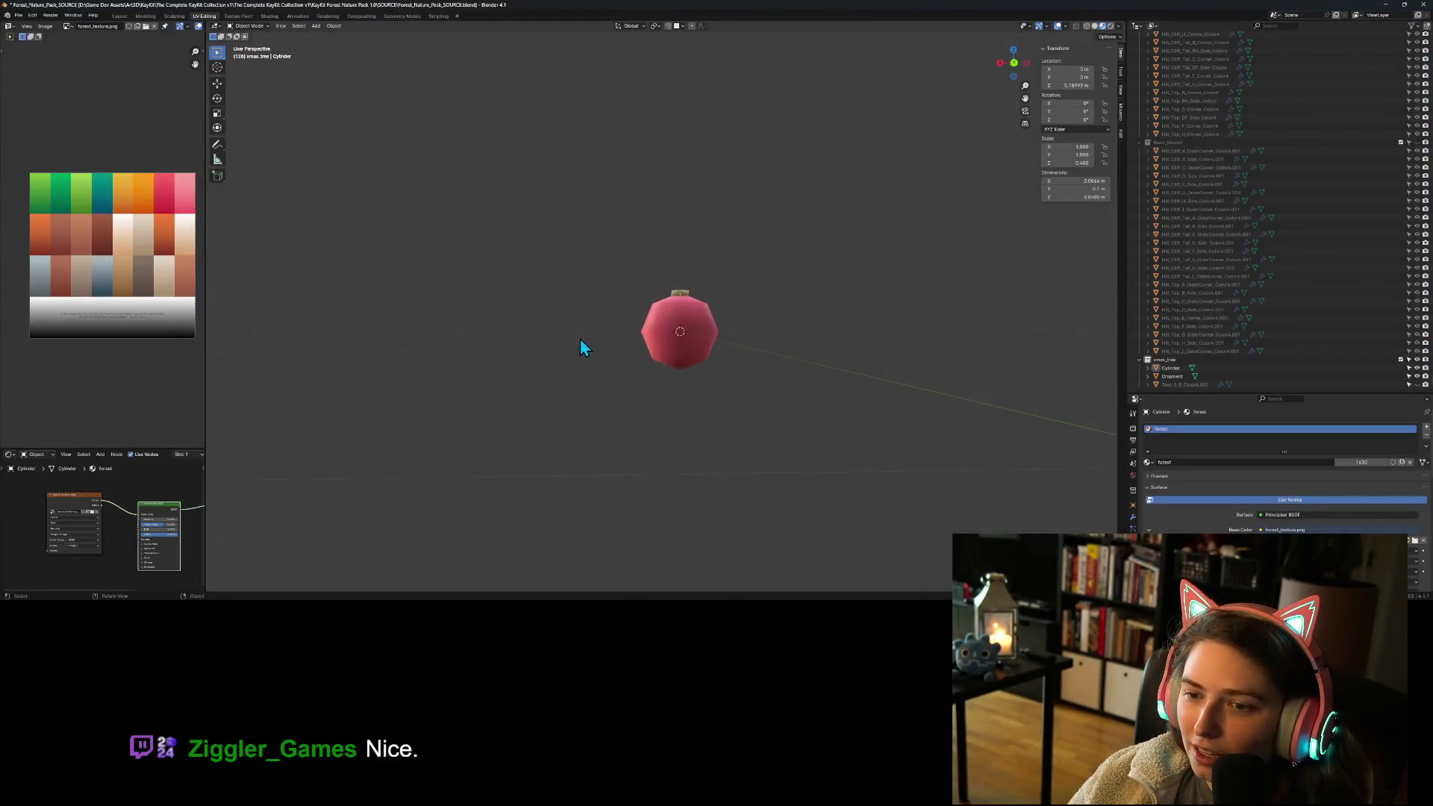
# Step: Select the tan cap cylinder, enter Edit Mode and select all its geometry
pyautogui.moveTo(729, 410)
pyautogui.mouseDown(button='middle')
pyautogui.moveTo(758, 435)
pyautogui.moveTo(824, 407)
pyautogui.moveTo(805, 425)
pyautogui.mouseUp(button='middle')
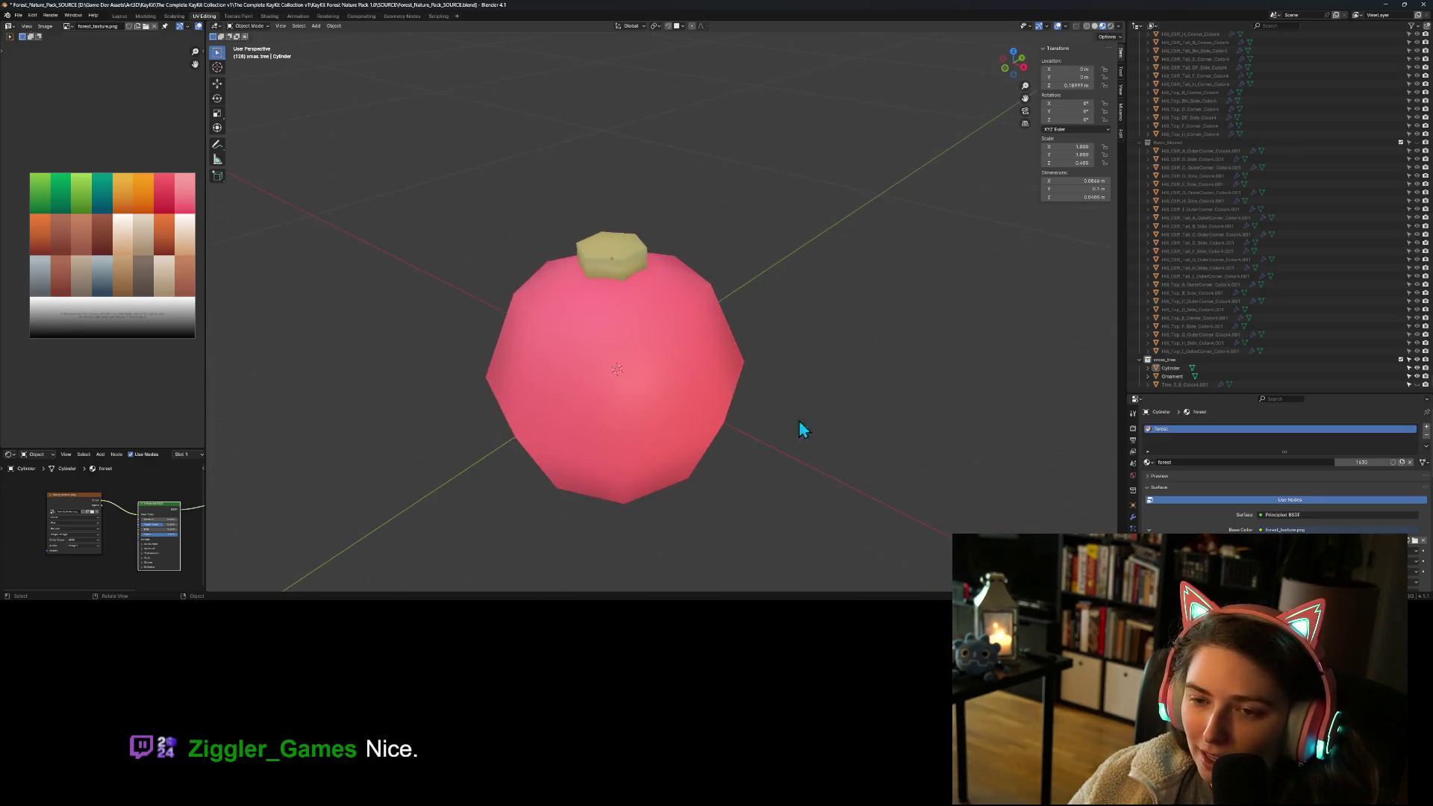
pyautogui.click(631, 258)
pyautogui.press('Tab')
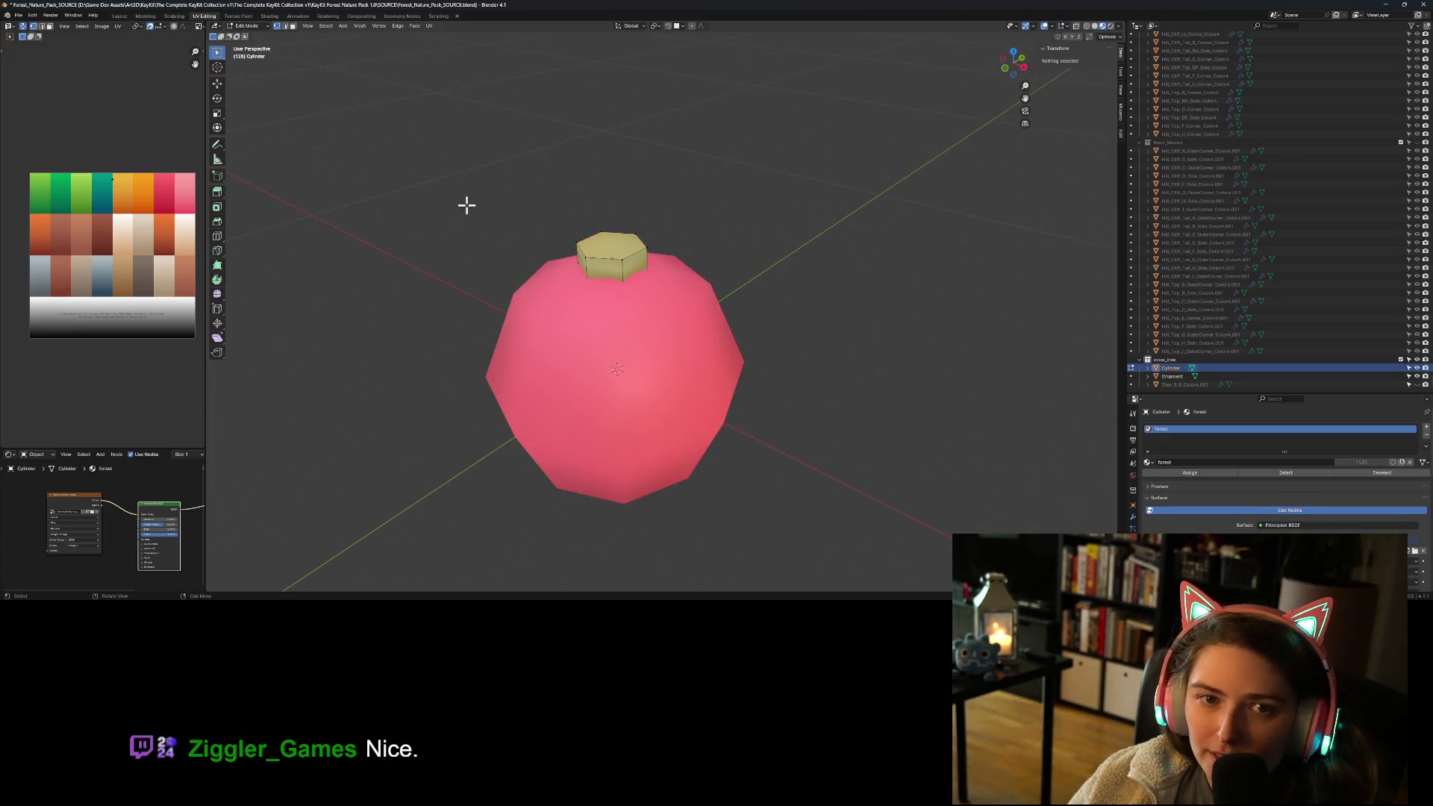
pyautogui.press('a')
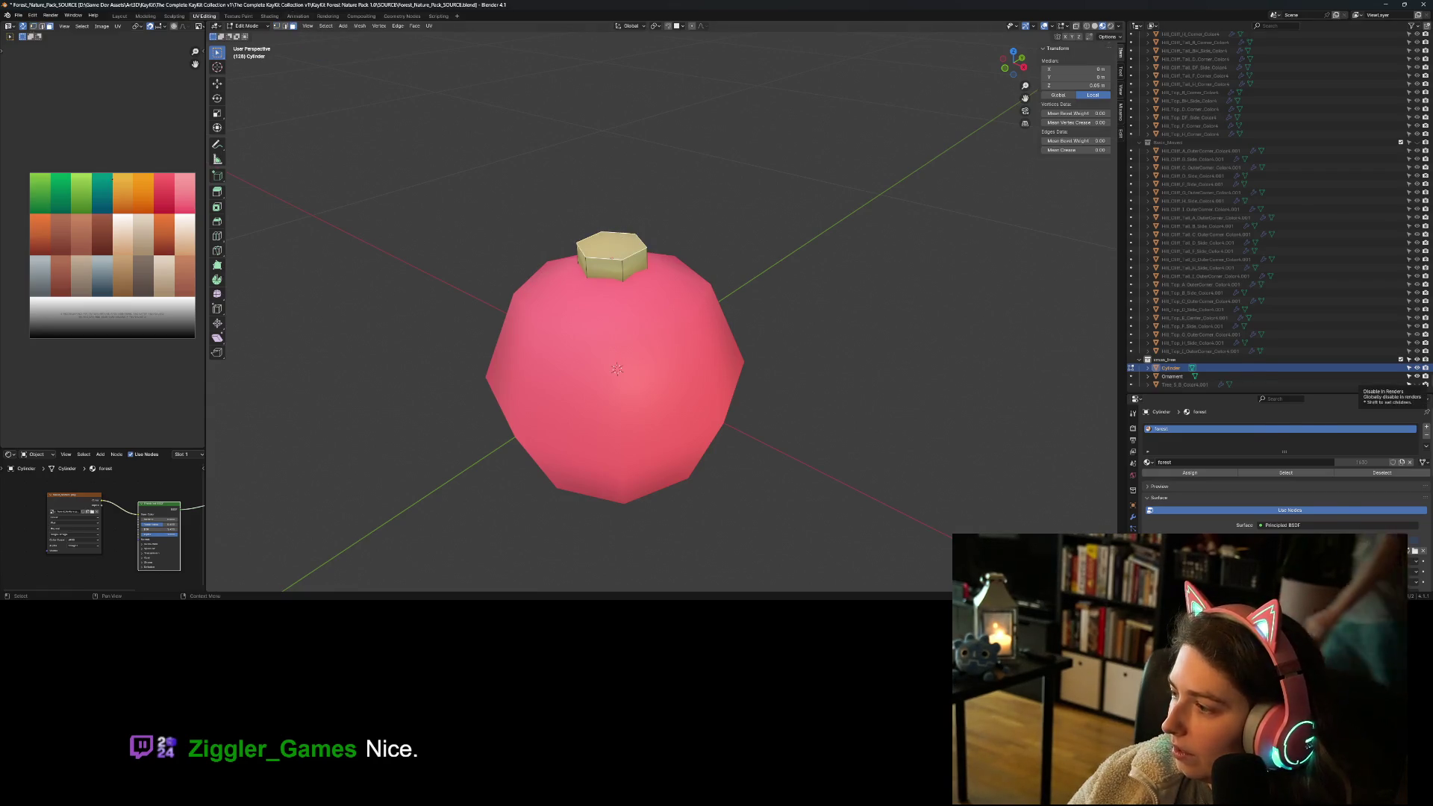
pyautogui.hotkey('alt', 'Tab')
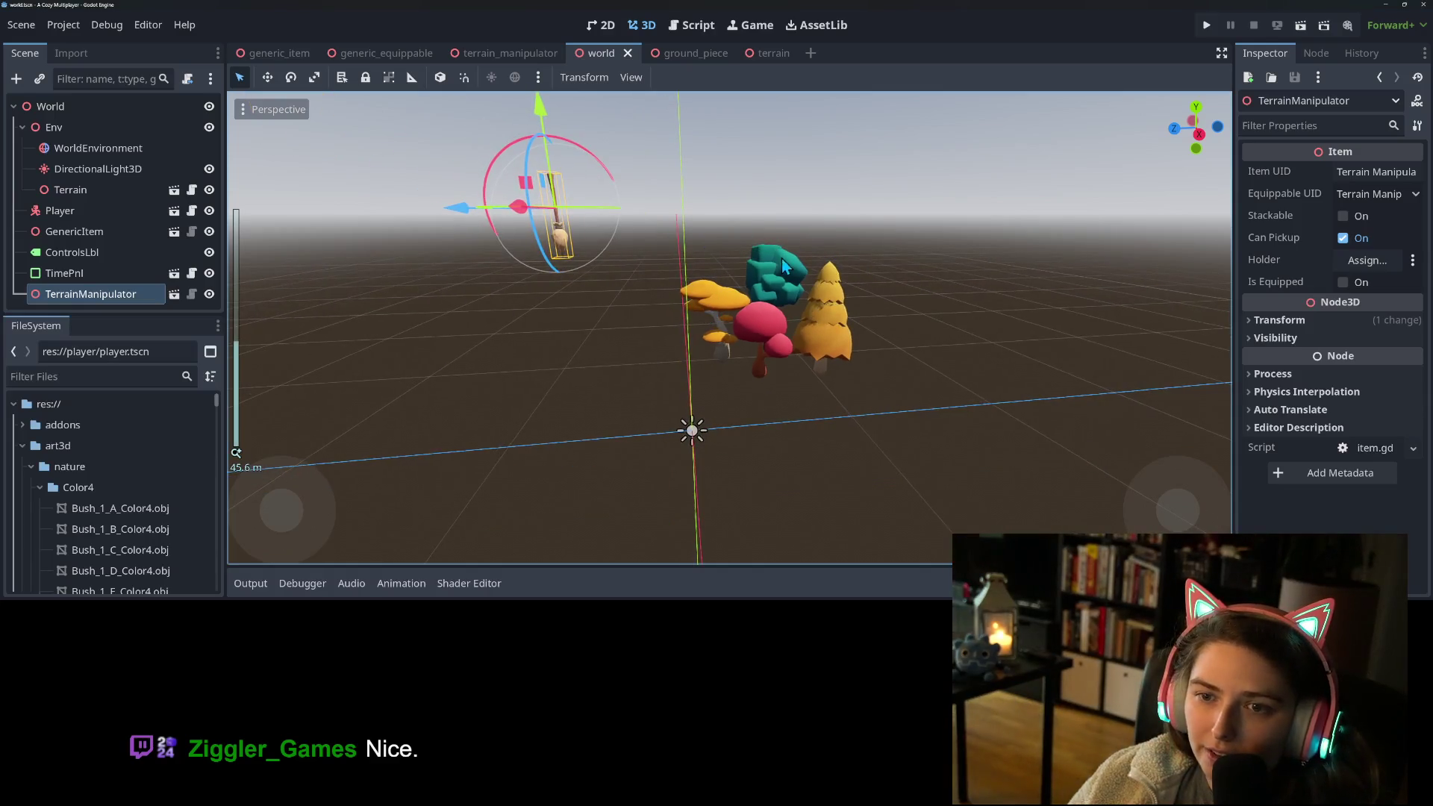
# Step: Orbit and zoom around the trees and mushrooms in Godot's world scene
pyautogui.moveTo(785, 256)
pyautogui.mouseDown(button='middle')
pyautogui.moveTo(652, 272)
pyautogui.moveTo(743, 343)
pyautogui.mouseUp(button='middle')
pyautogui.scroll(2, 672, 285)
pyautogui.scroll(-3, 672, 285)
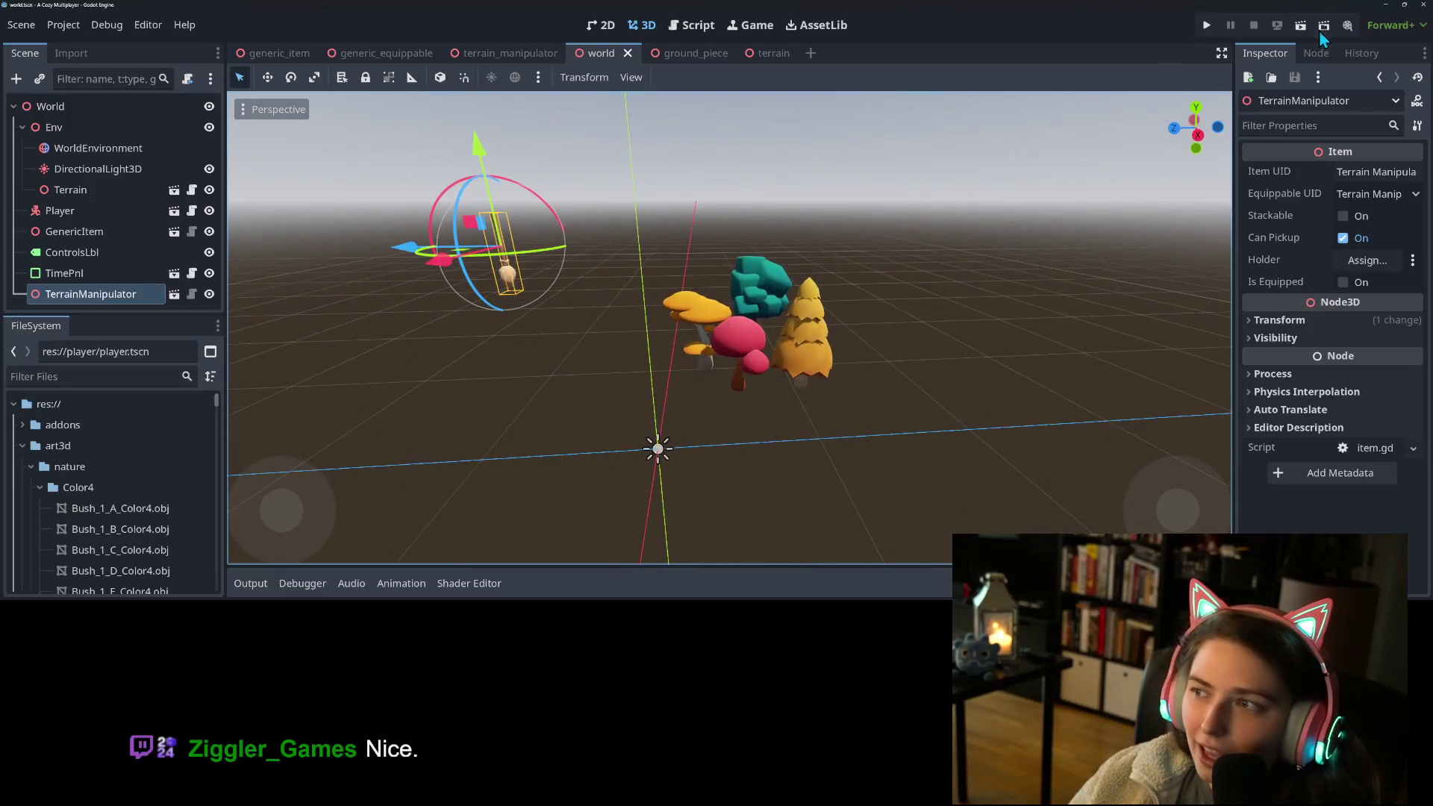
pyautogui.hotkey('alt', 'Tab')
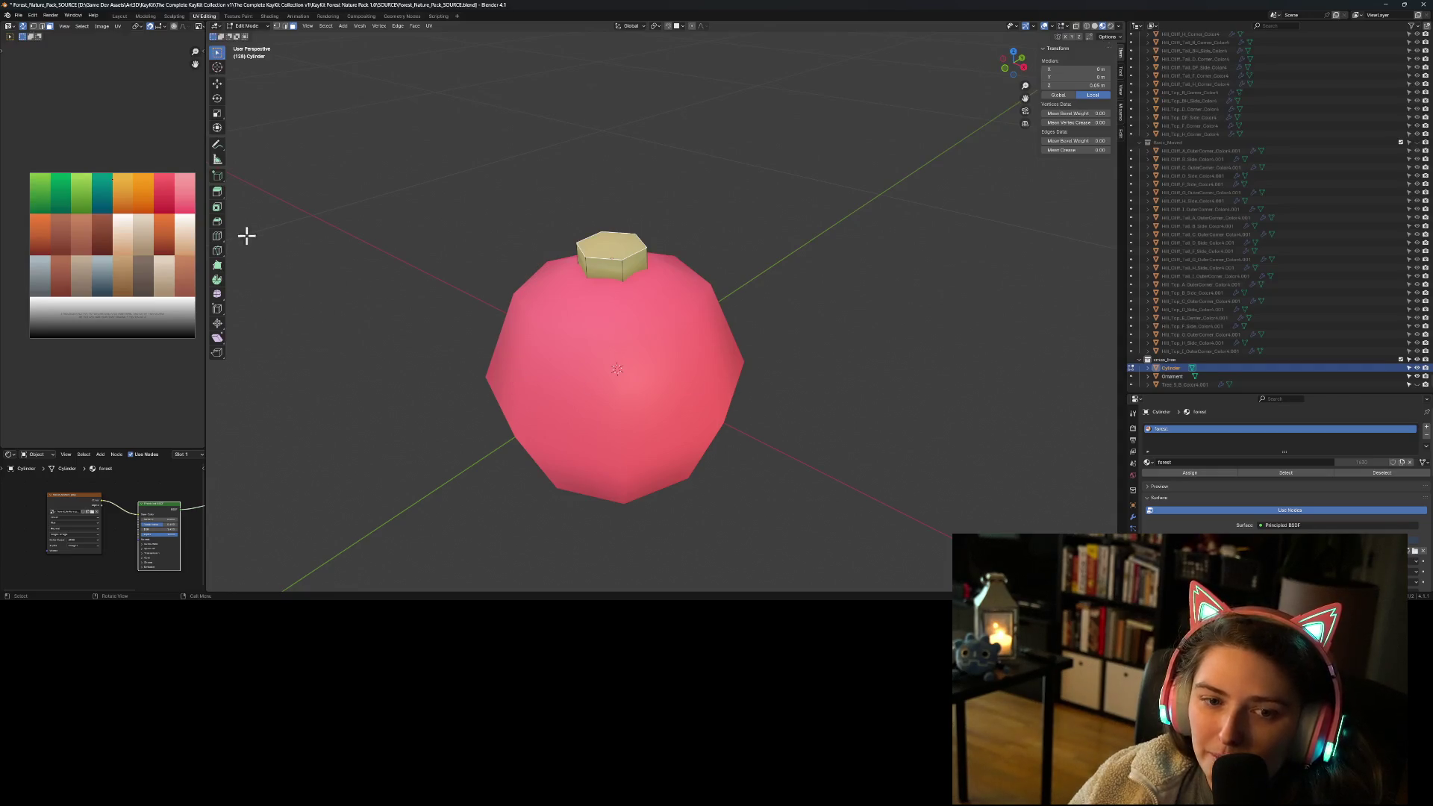
# Step: Apply all transforms to the cap in Object Mode
pyautogui.press('Tab')
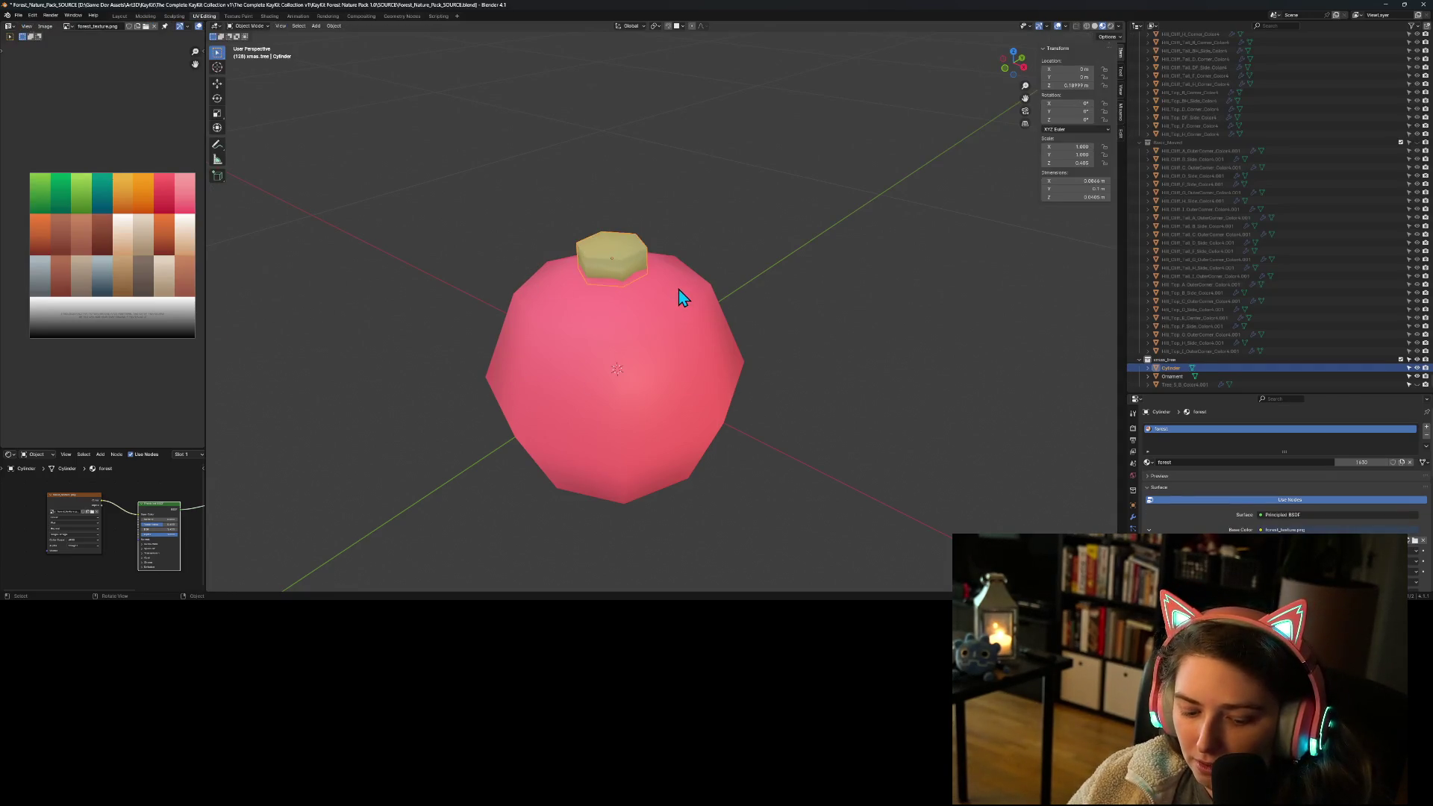
pyautogui.hotkey('ctrl', 'a')
pyautogui.click(646, 315)
pyautogui.click(627, 269)
# Step: Try insetting the cap's top face in Edit Mode, then undo it
pyautogui.press('Tab')
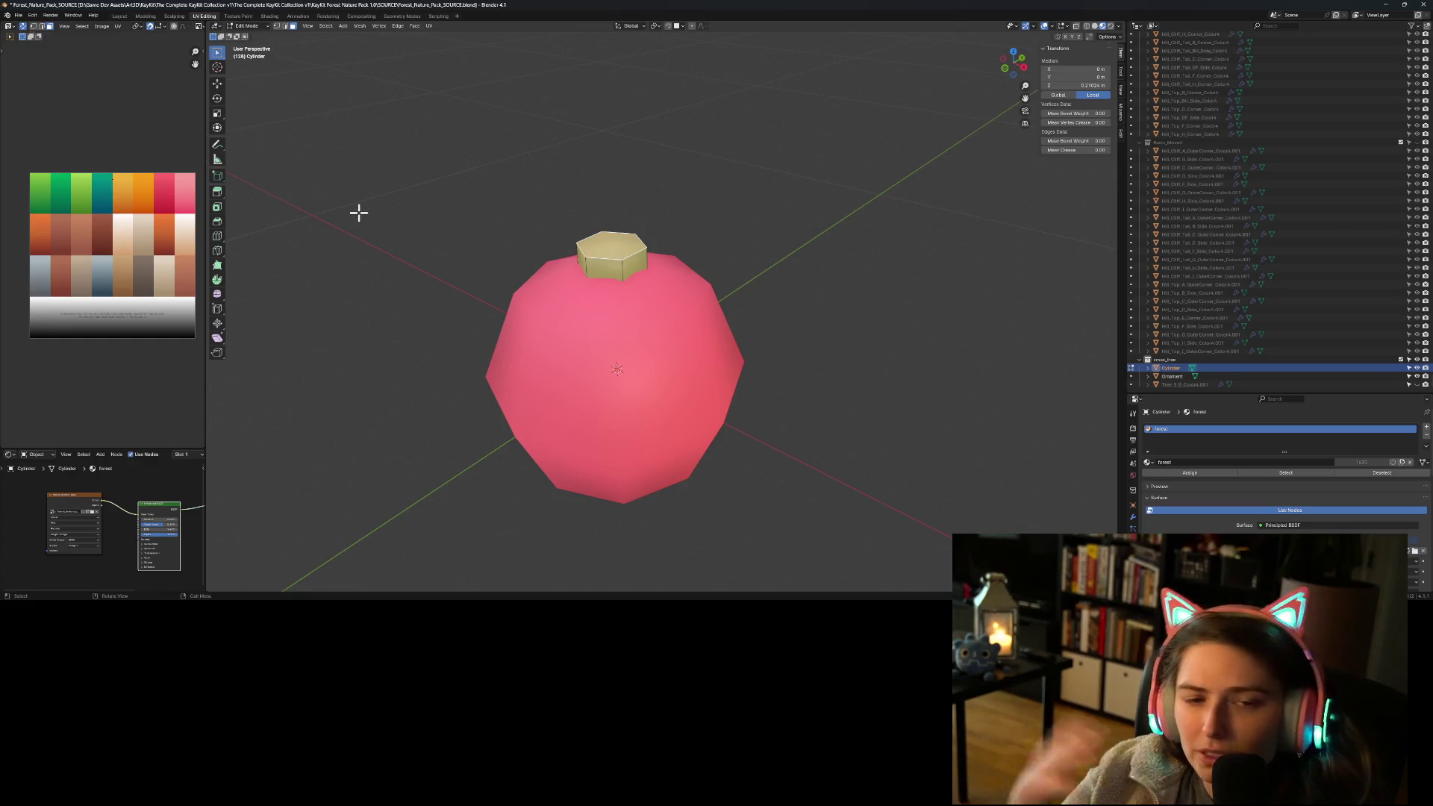
pyautogui.click(215, 209)
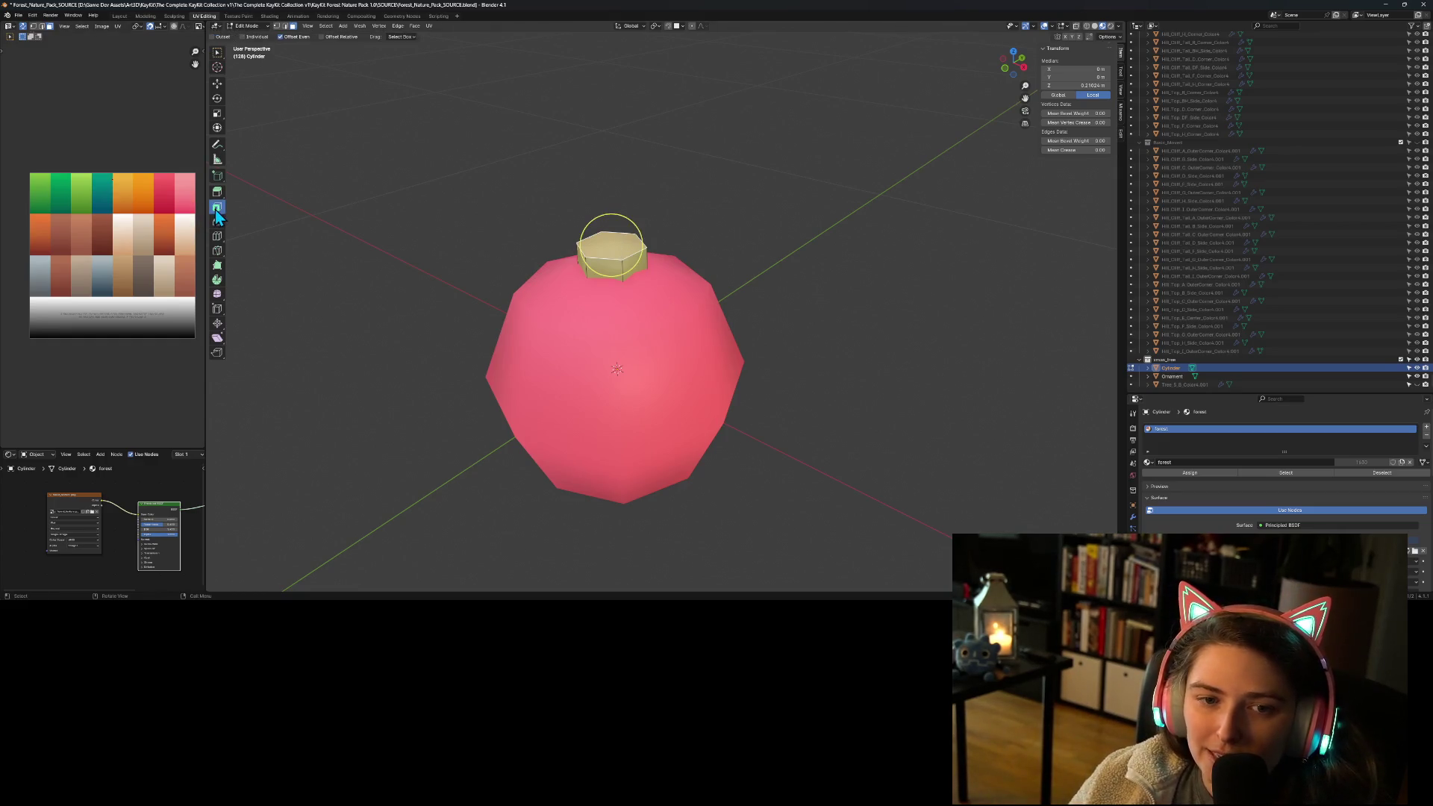
pyautogui.moveTo(638, 252); pyautogui.dragTo(632, 249)
pyautogui.hotkey('ctrl', 'z')
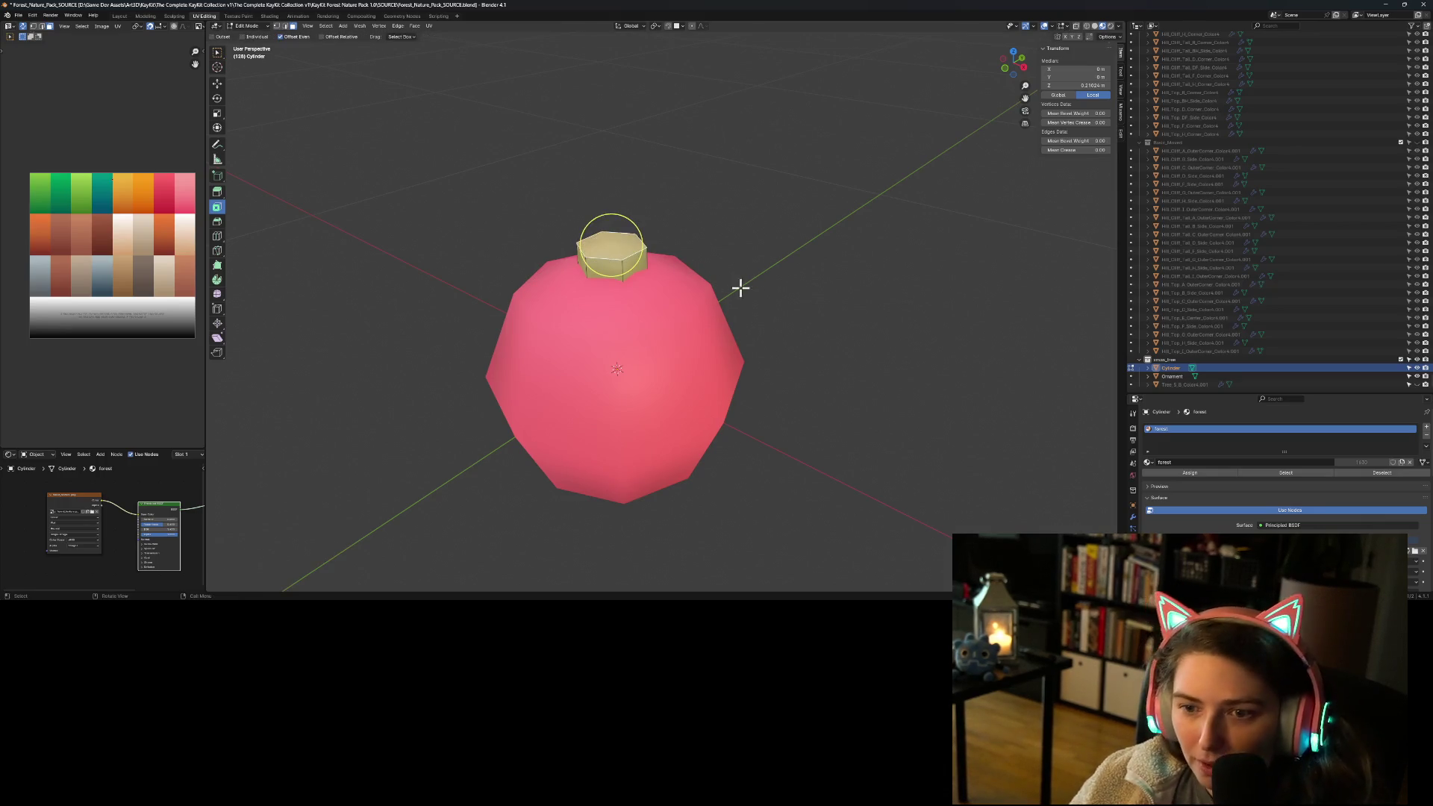
# Step: Bevel the cap's top edges to soften them, then return to Object Mode
pyautogui.click(218, 222)
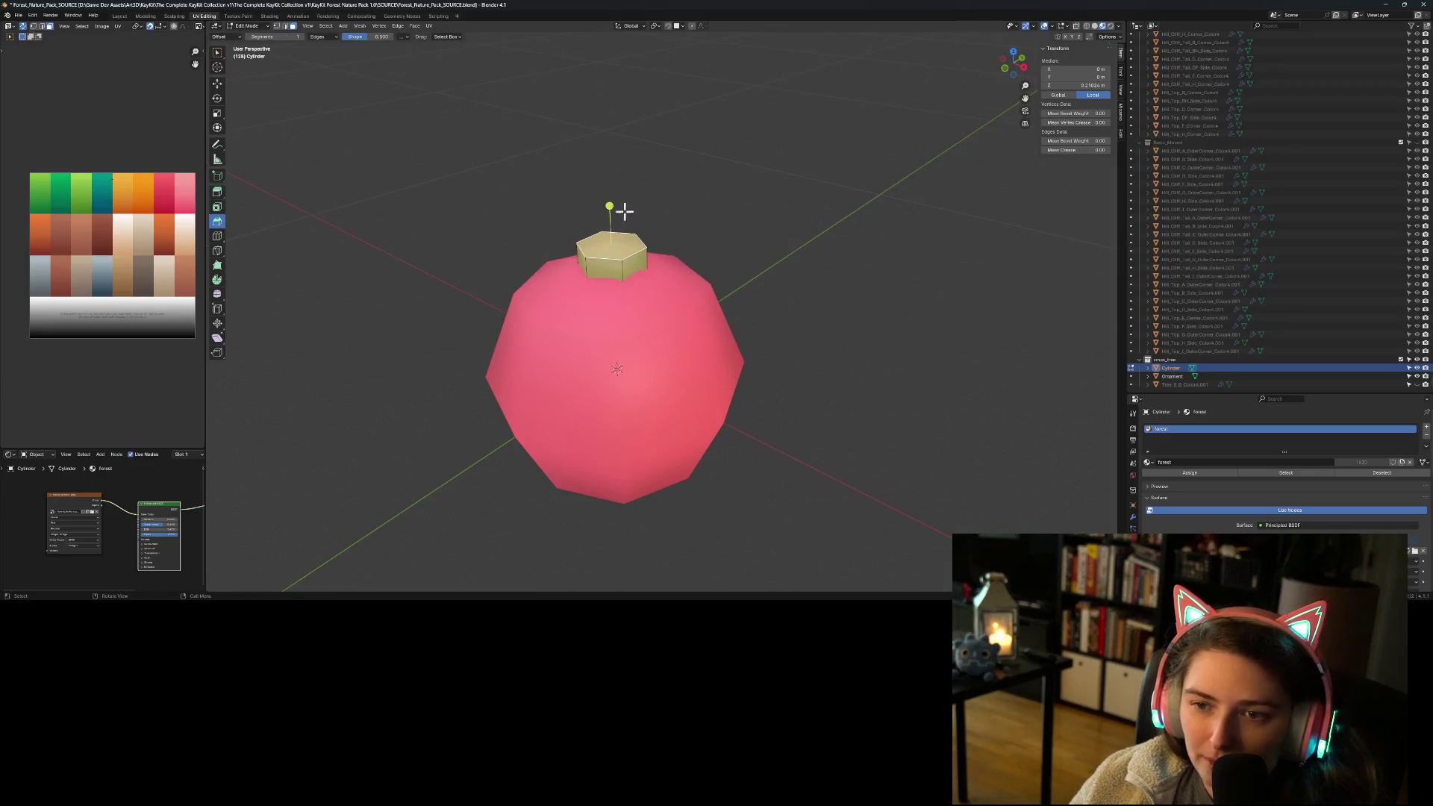
pyautogui.moveTo(612, 206); pyautogui.dragTo(611, 196)
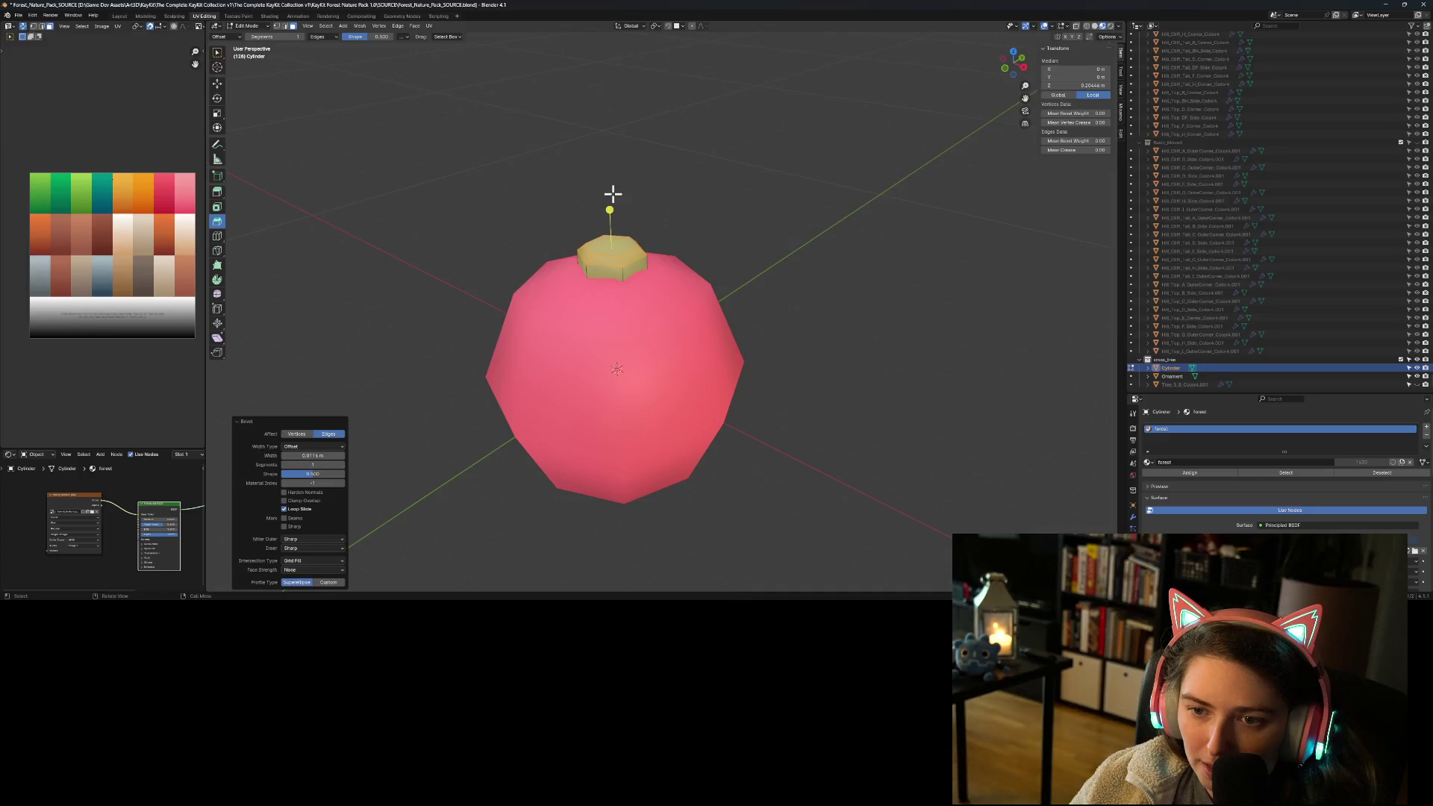
pyautogui.press('Tab')
pyautogui.scroll(-4, 779, 348)
pyautogui.click(750, 406)
pyautogui.moveTo(750, 406)
pyautogui.mouseDown(button='middle')
pyautogui.moveTo(783, 373)
pyautogui.moveTo(809, 373)
pyautogui.moveTo(754, 400)
pyautogui.moveTo(812, 393)
pyautogui.moveTo(785, 396)
pyautogui.mouseUp(button='middle')
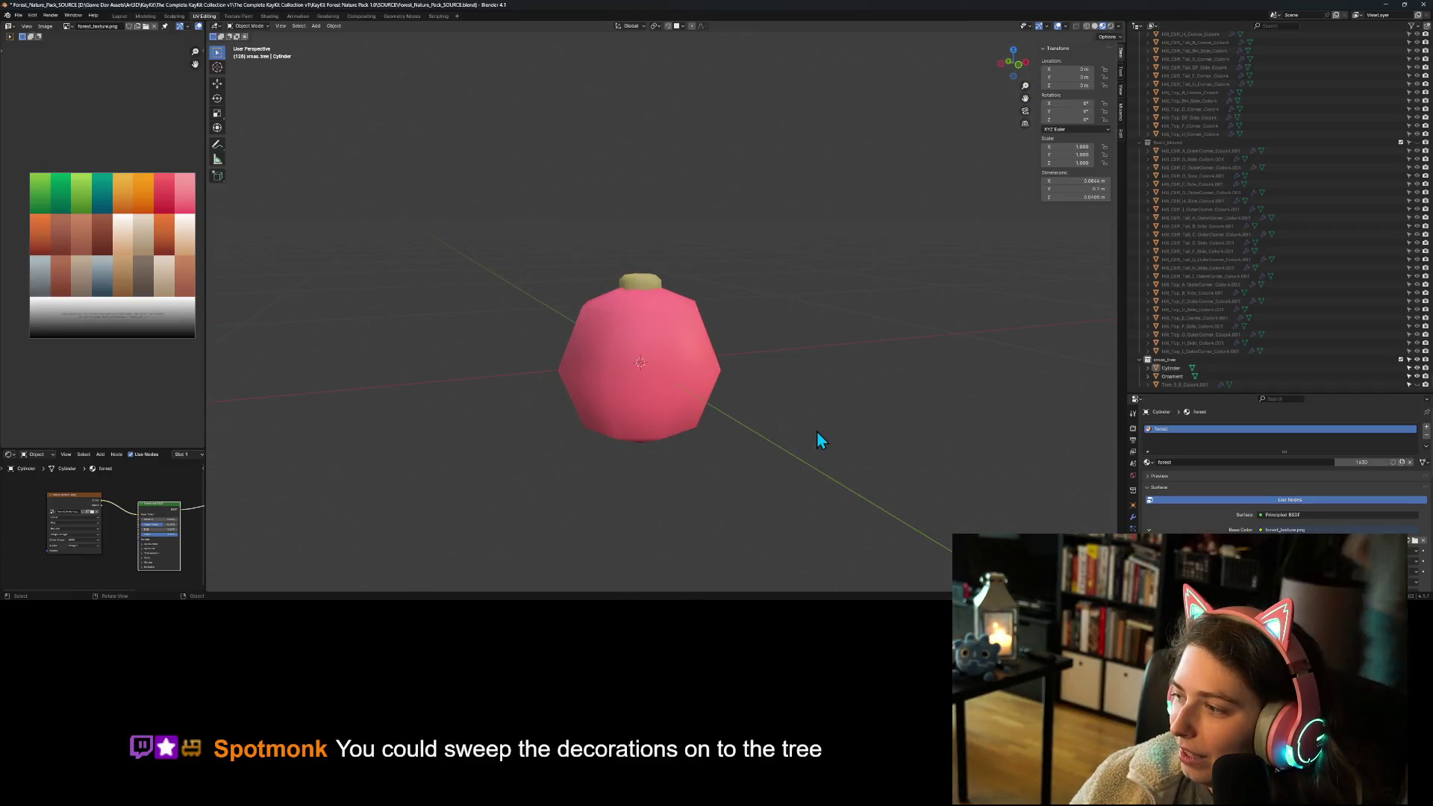
pyautogui.moveTo(802, 451); pyautogui.dragTo(791, 460, button='middle')
pyautogui.scroll(1, 791, 460)
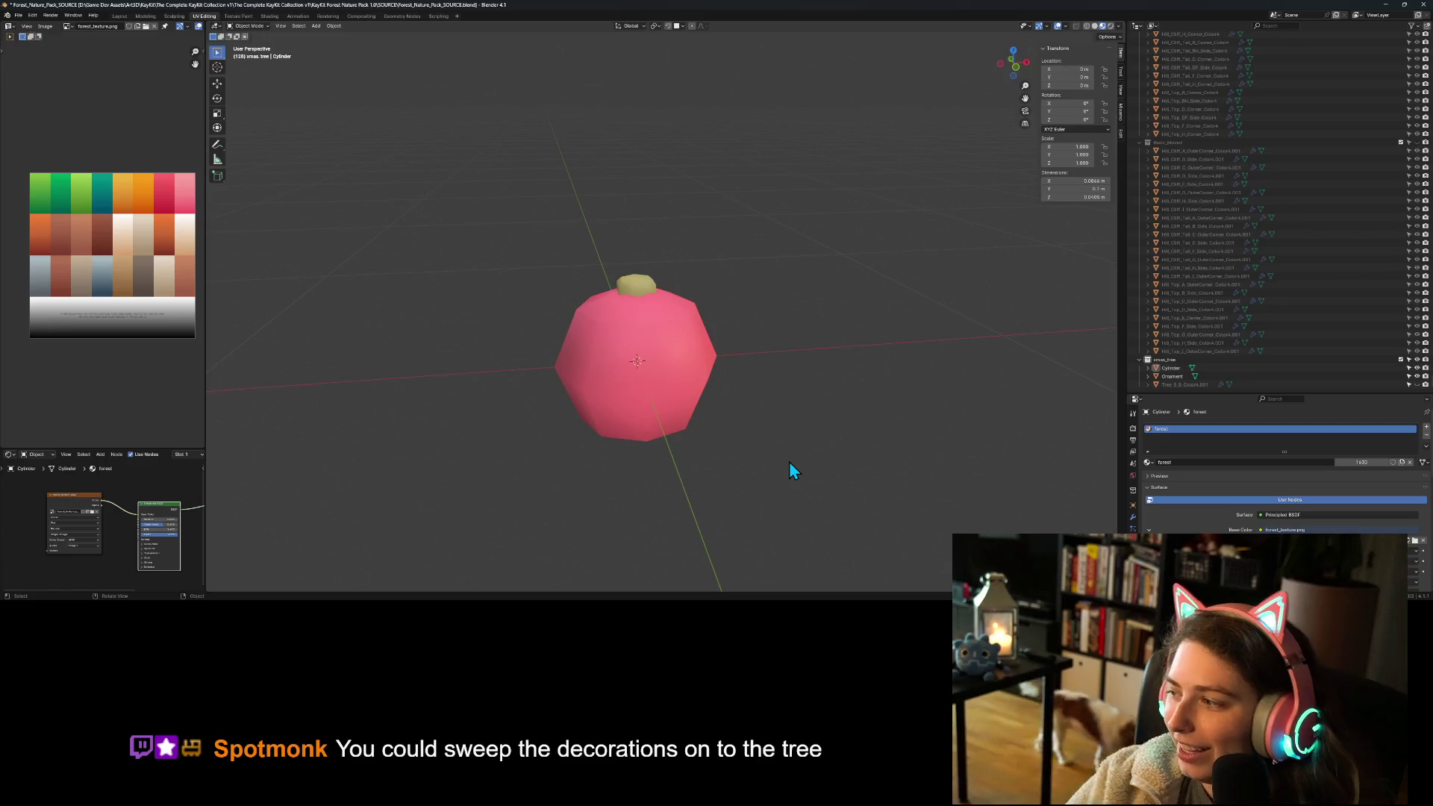
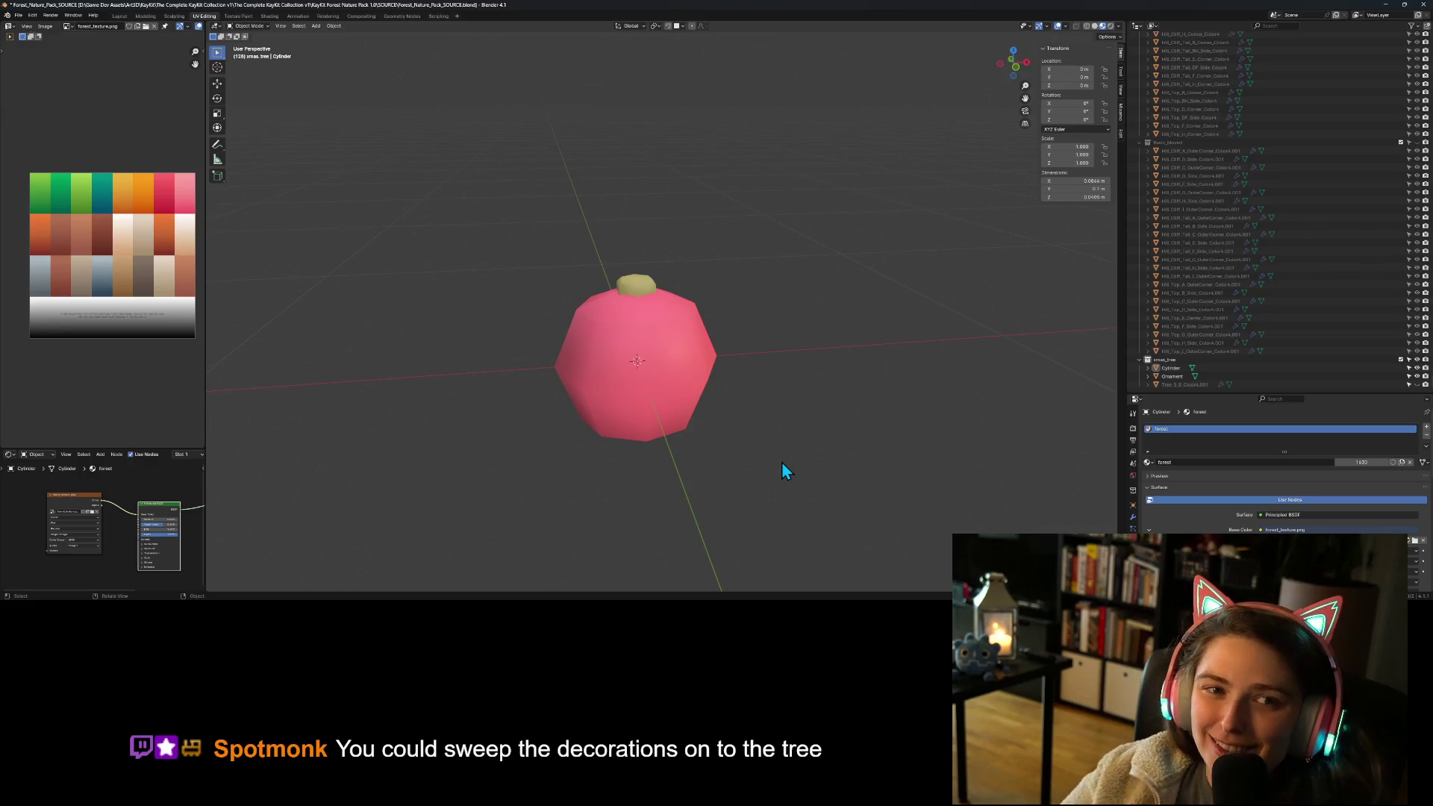
# Step: Save the file and raise the gold cap vertically above the pink ornament
pyautogui.hotkey('ctrl', 's')
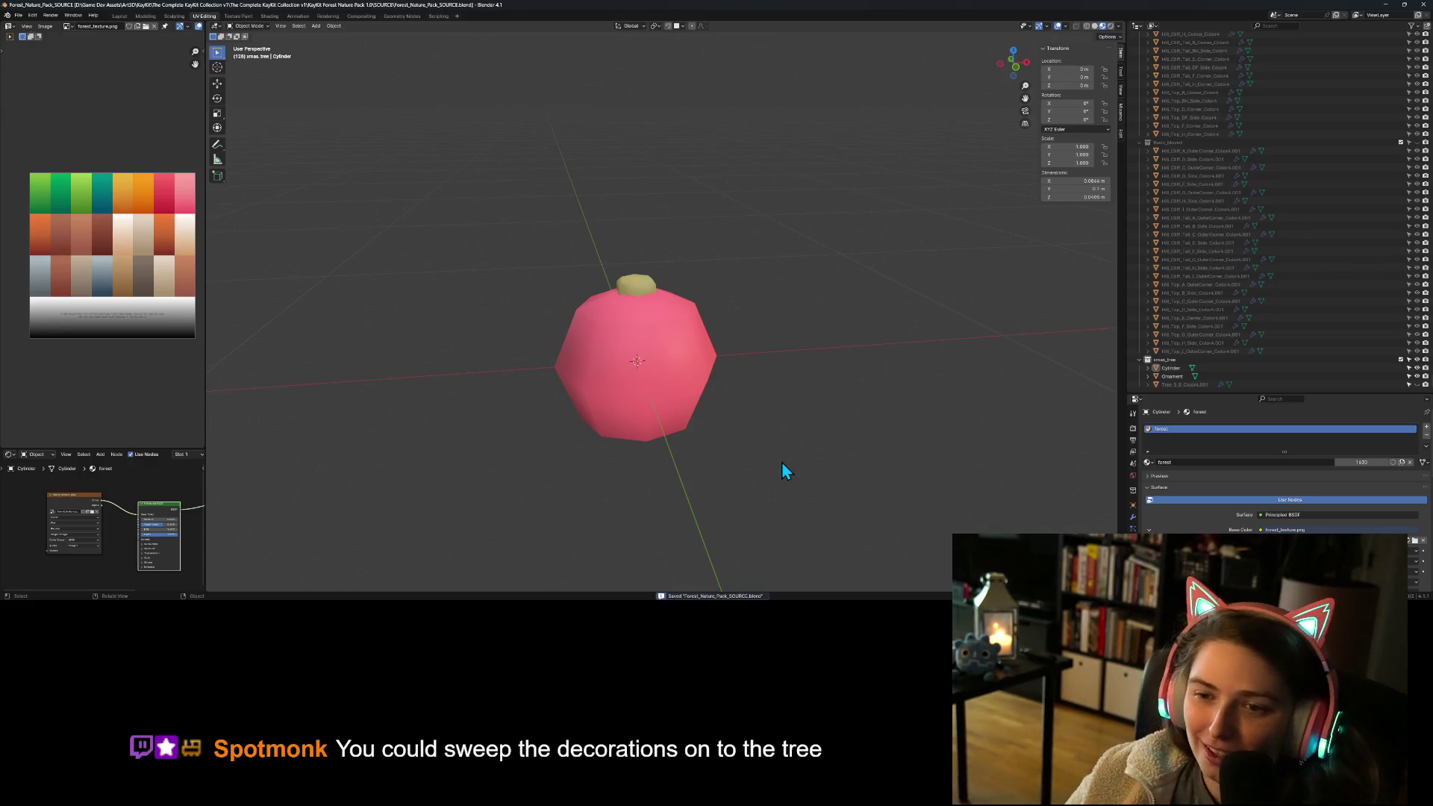
pyautogui.click(643, 283)
pyautogui.scroll(3, 685, 345)
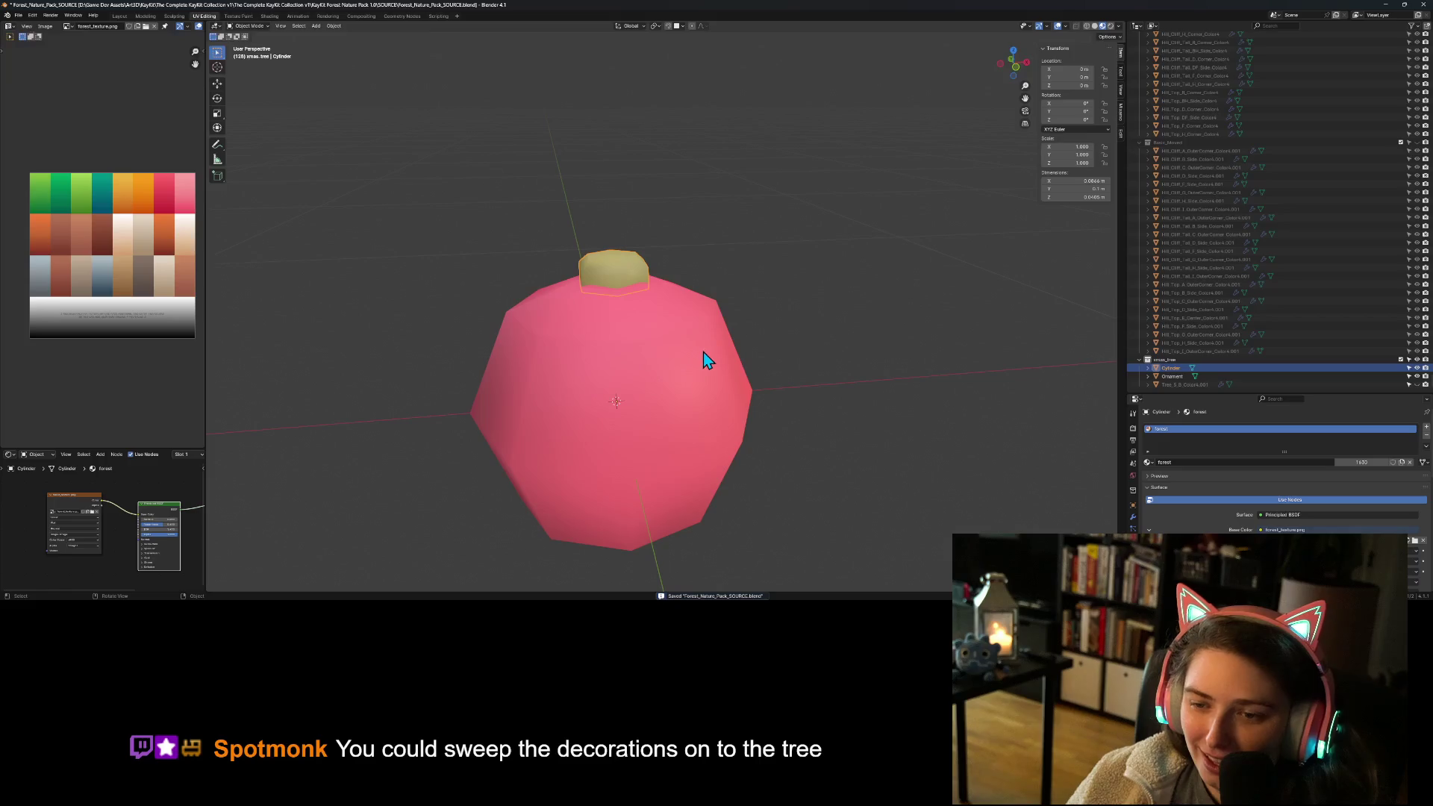
pyautogui.press('KP_1')
pyautogui.press('g')
pyautogui.press('z')
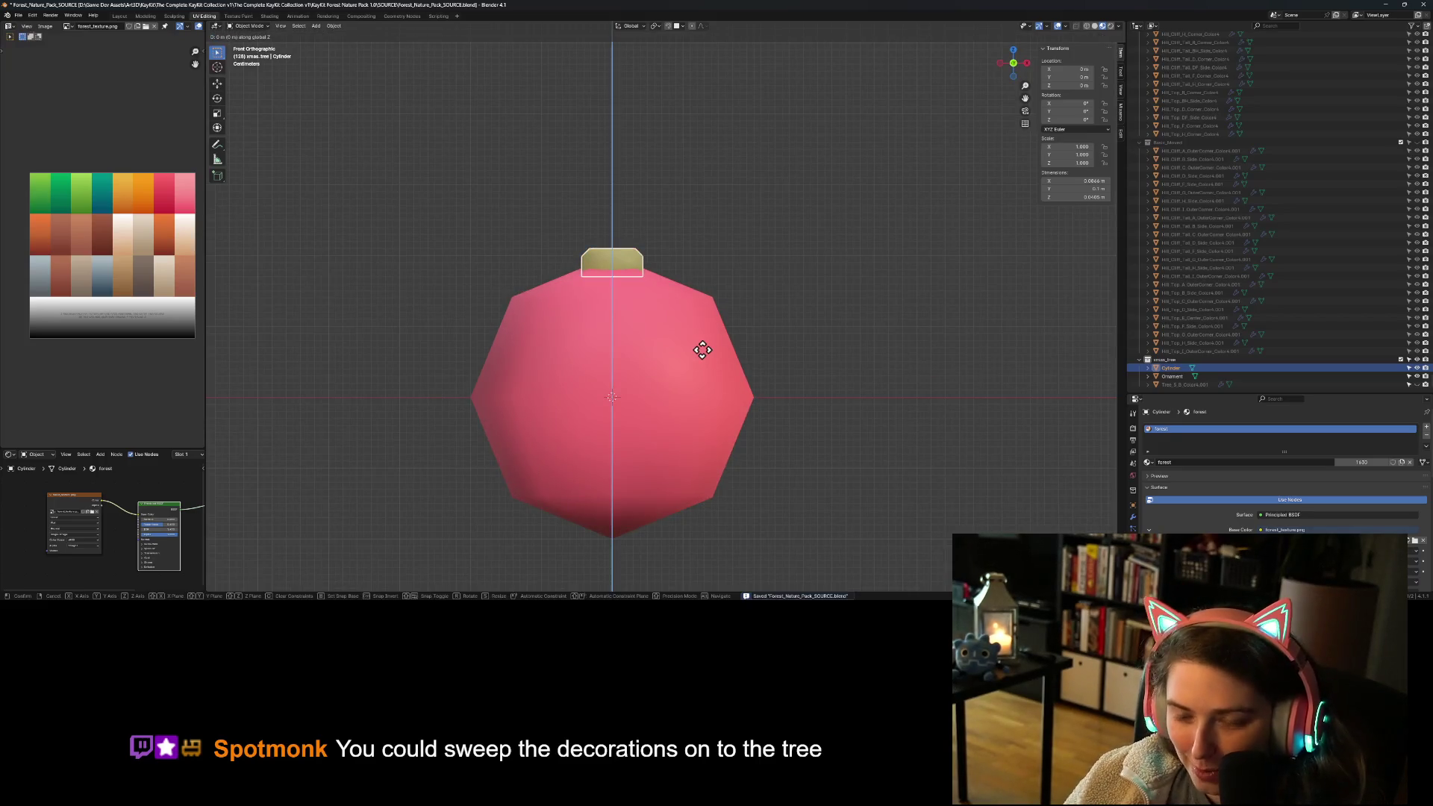
pyautogui.click(704, 344)
pyautogui.click(845, 382)
pyautogui.moveTo(610, 433)
pyautogui.mouseDown(button='middle')
pyautogui.moveTo(561, 438)
pyautogui.moveTo(648, 453)
pyautogui.moveTo(670, 426)
pyautogui.moveTo(635, 419)
pyautogui.moveTo(678, 366)
pyautogui.mouseUp(button='middle')
# Step: In Edit Mode, lower the cap's bottom edge loop slightly along Z
pyautogui.click(710, 278)
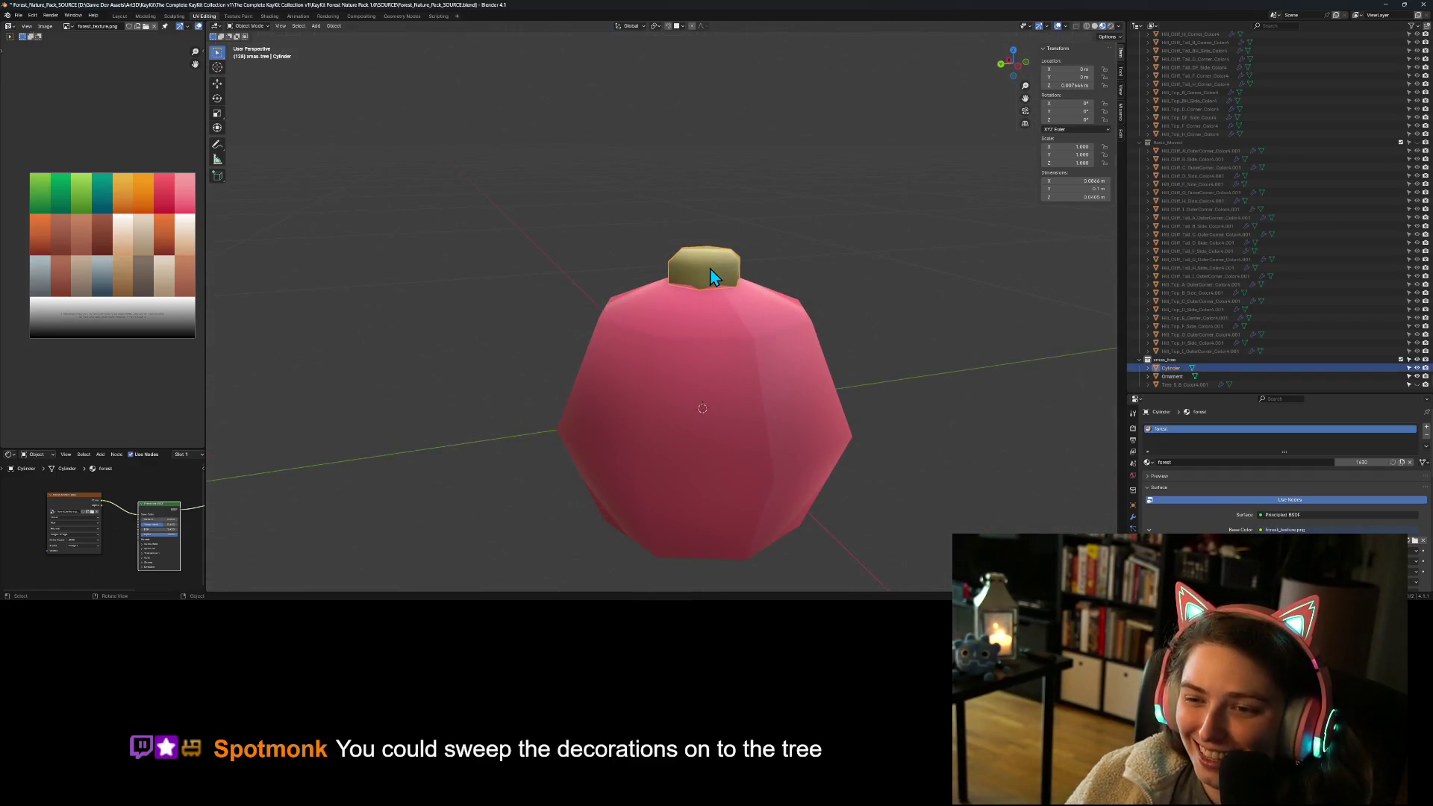
pyautogui.press('Tab')
pyautogui.moveTo(690, 343); pyautogui.dragTo(703, 263, button='middle')
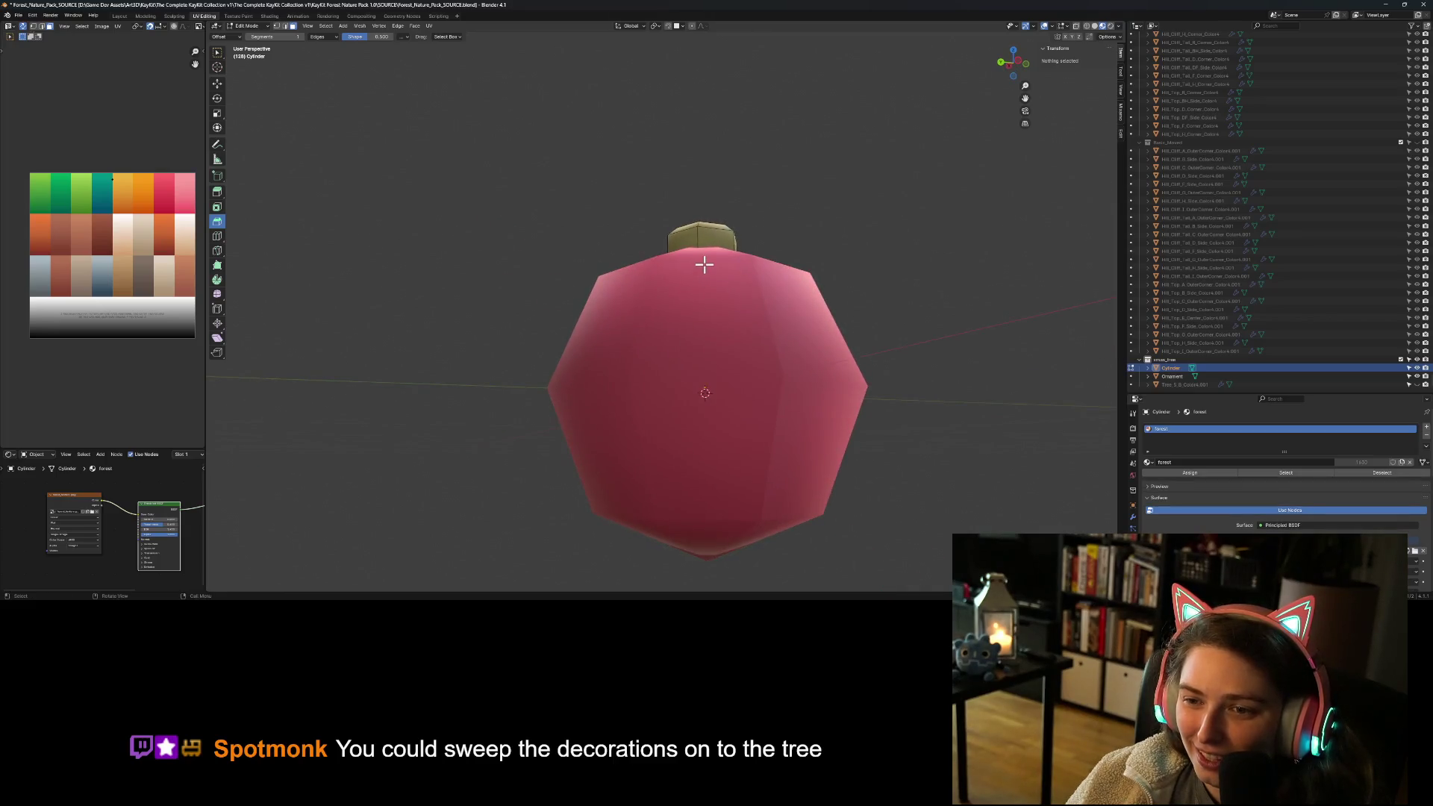
pyautogui.click(704, 264)
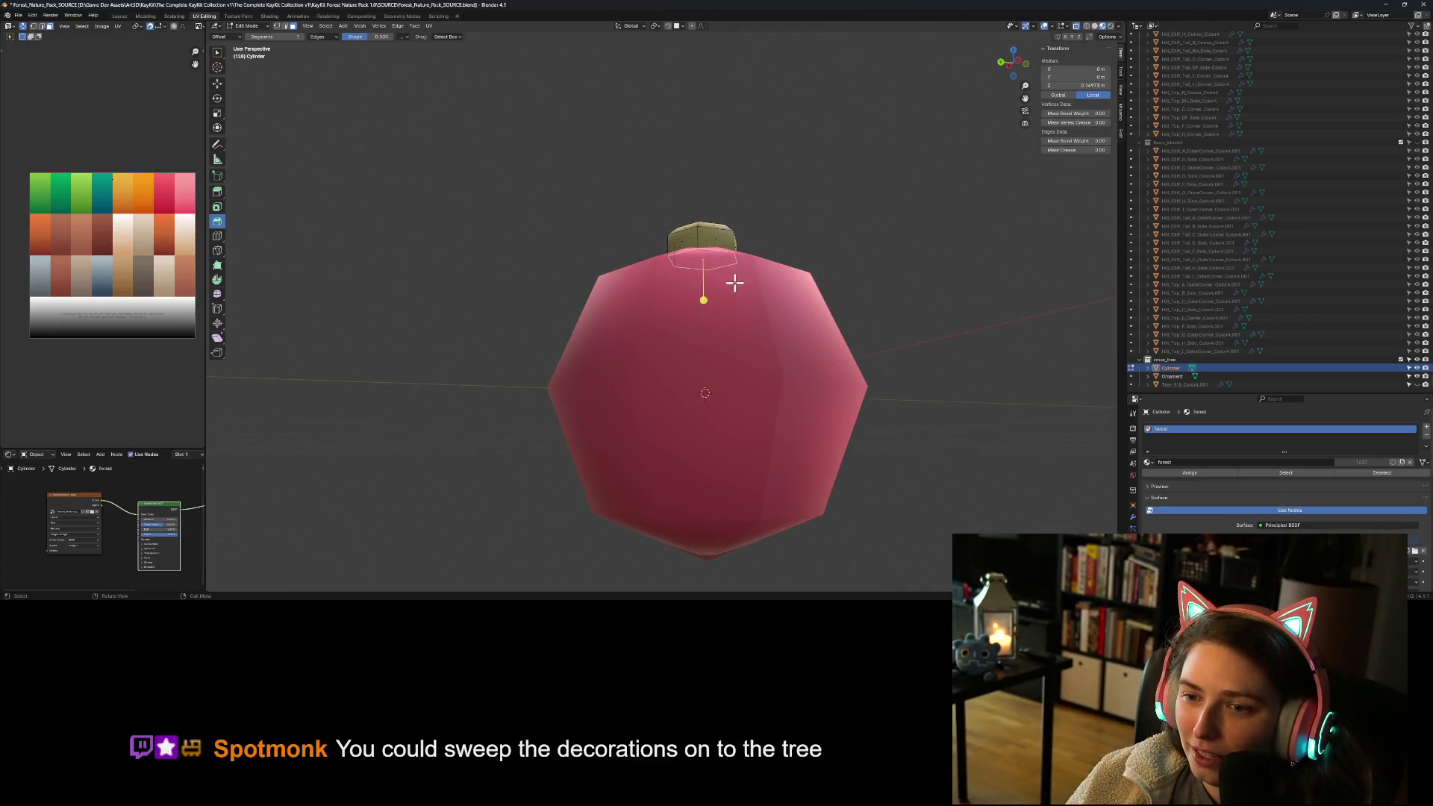
pyautogui.click(217, 52)
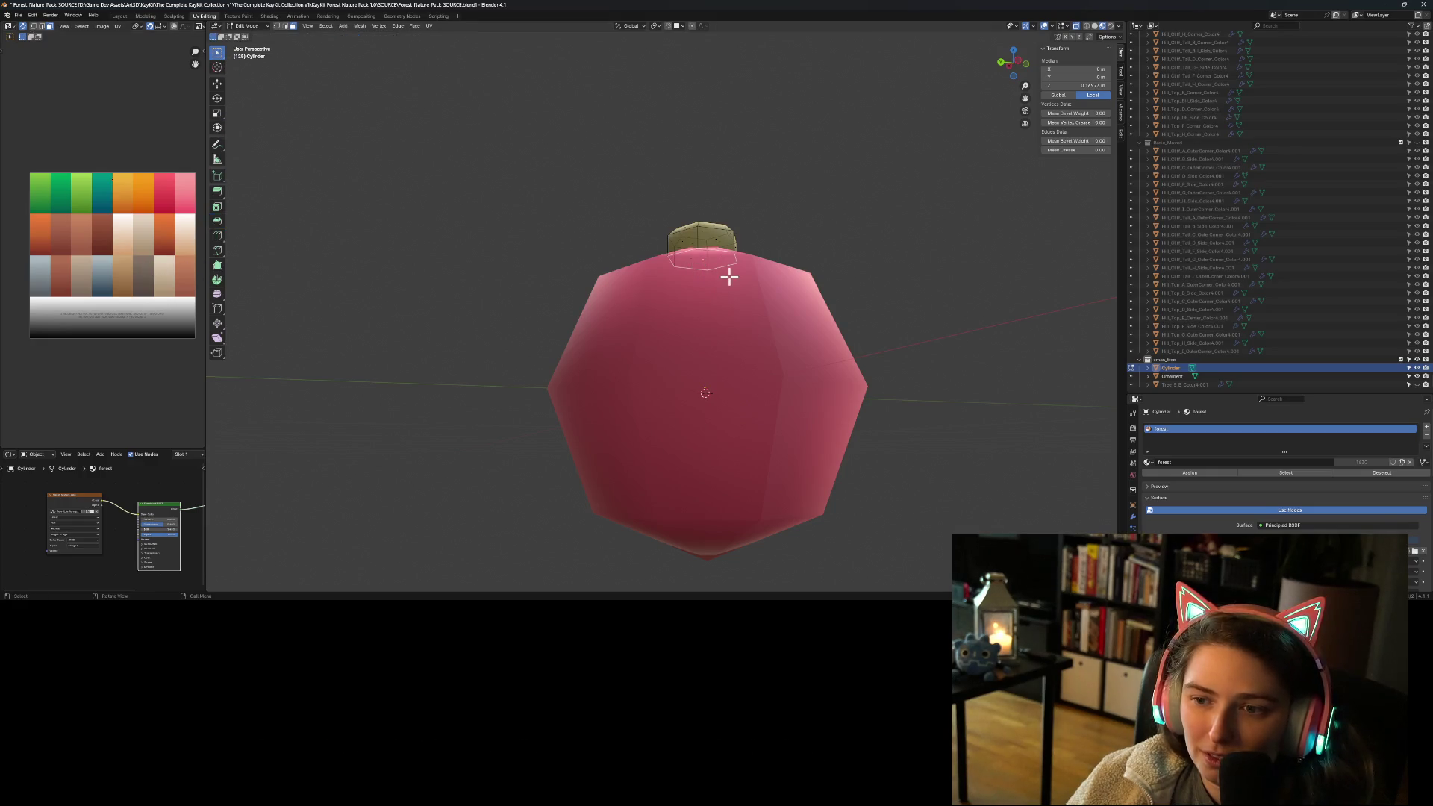
pyautogui.press('g')
pyautogui.press('z')
pyautogui.click(718, 327)
pyautogui.press('Tab')
# Step: From the front view, raise the cap slightly so it sits snugly on the ornament
pyautogui.moveTo(819, 375); pyautogui.dragTo(750, 342, button='middle')
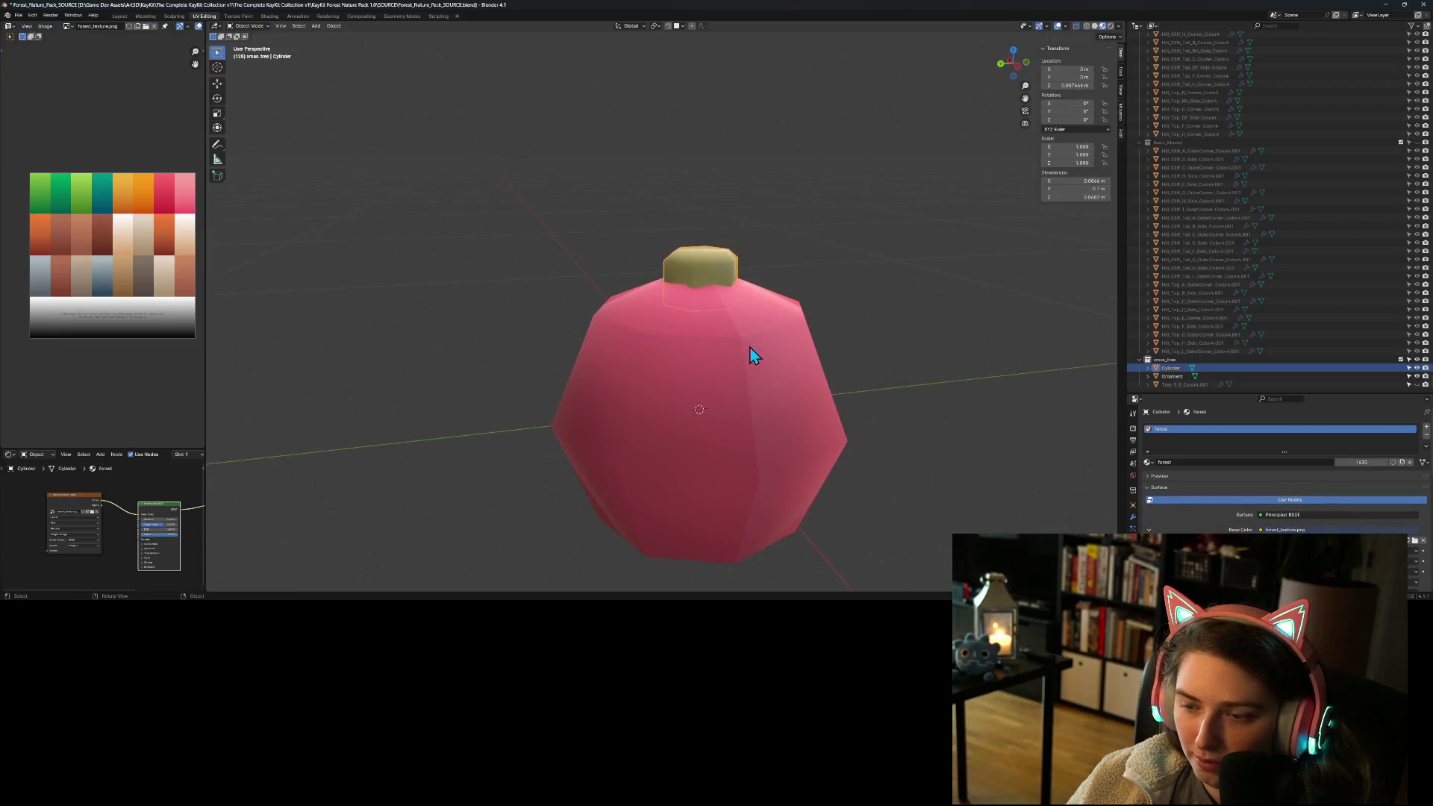
pyautogui.press('KP_1')
pyautogui.press('g')
pyautogui.press('z')
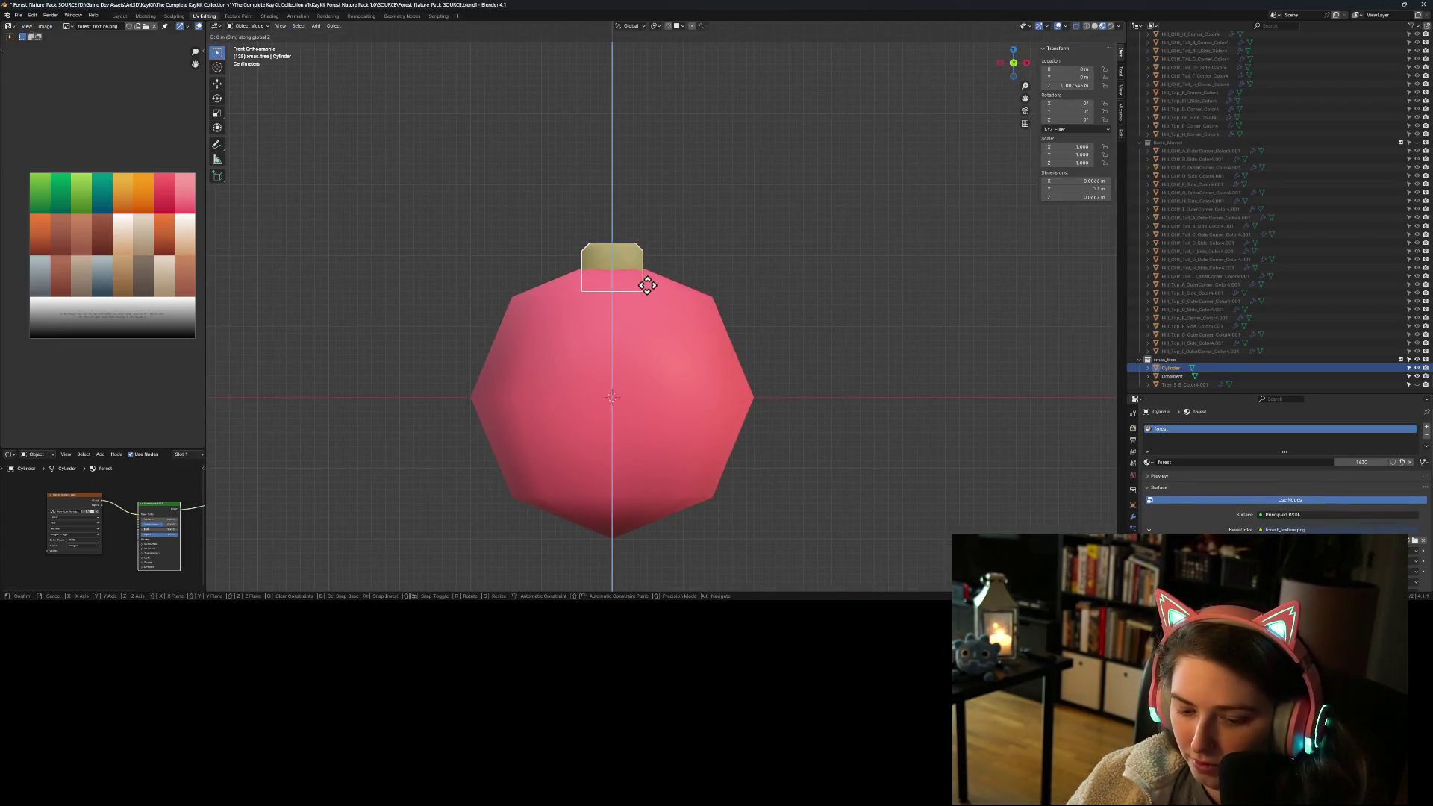
pyautogui.click(647, 279)
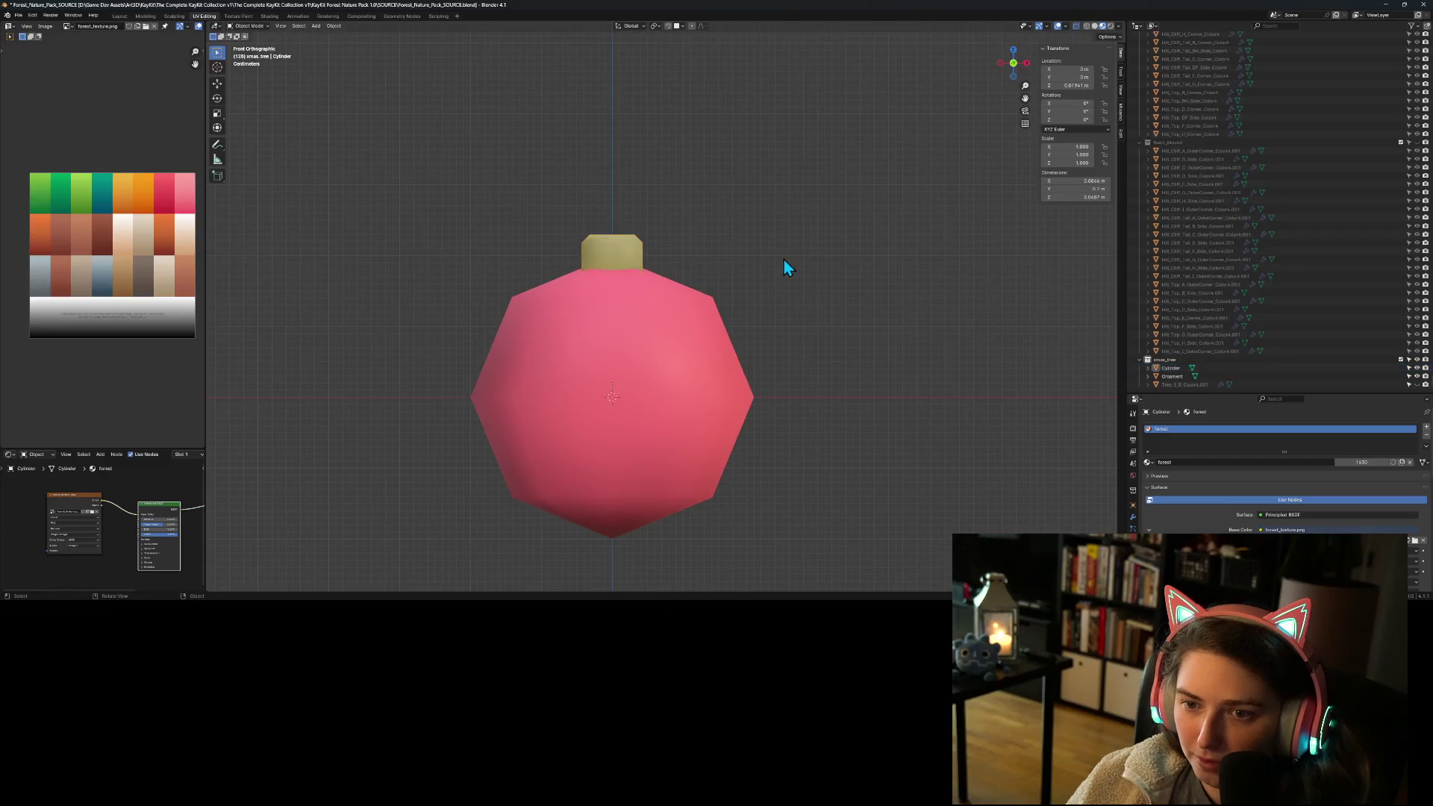
# Step: Apply the cap's location transform so it reads zero
pyautogui.click(607, 255)
pyautogui.rightClick(607, 255)
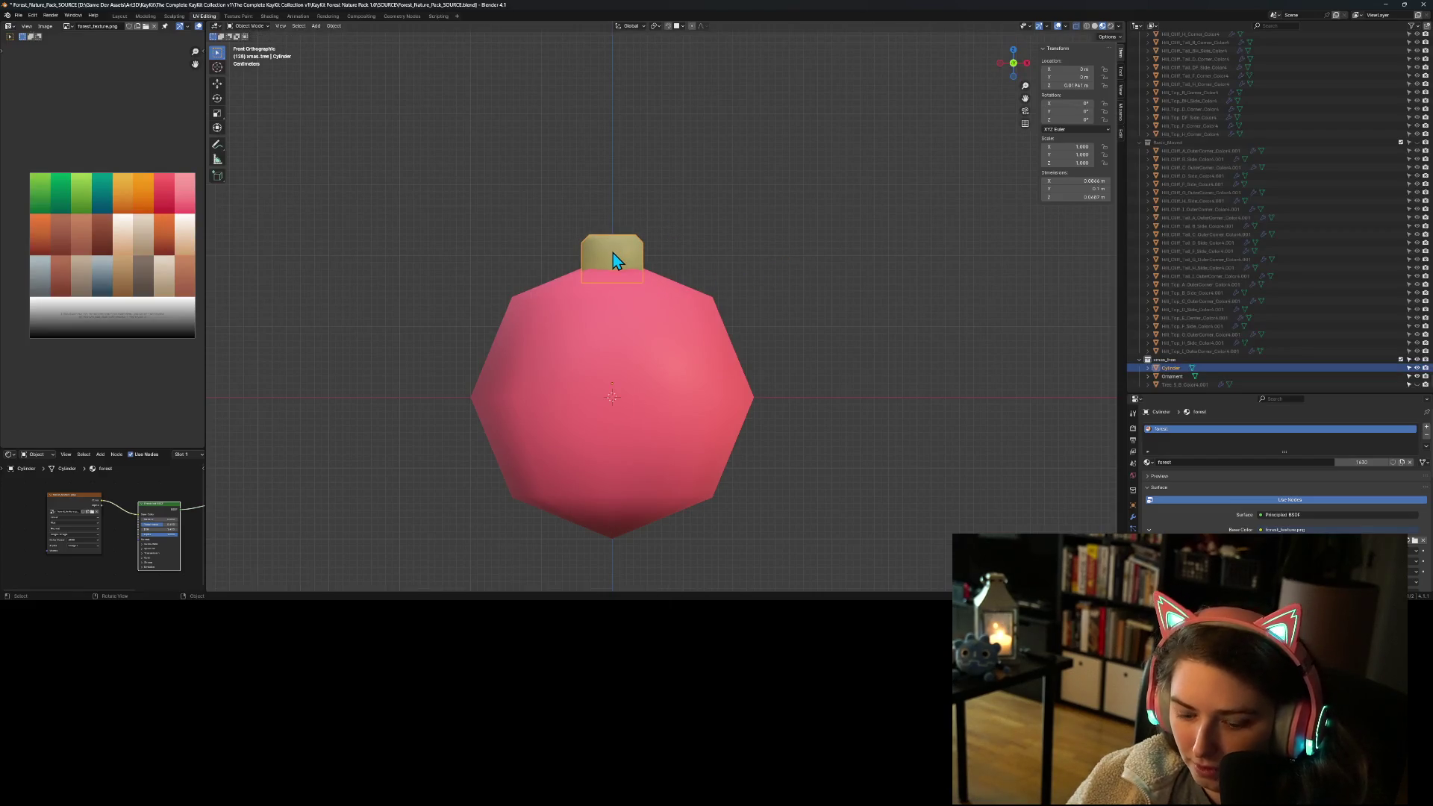
pyautogui.hotkey('ctrl', 'a')
pyautogui.click(612, 252)
pyautogui.click(835, 321)
pyautogui.scroll(-5, 761, 379)
pyautogui.moveTo(716, 403)
pyautogui.mouseDown(button='middle')
pyautogui.moveTo(799, 445)
pyautogui.moveTo(873, 407)
pyautogui.moveTo(813, 424)
pyautogui.moveTo(776, 410)
pyautogui.mouseUp(button='middle')
pyautogui.scroll(2, 771, 407)
pyautogui.scroll(-2, 783, 420)
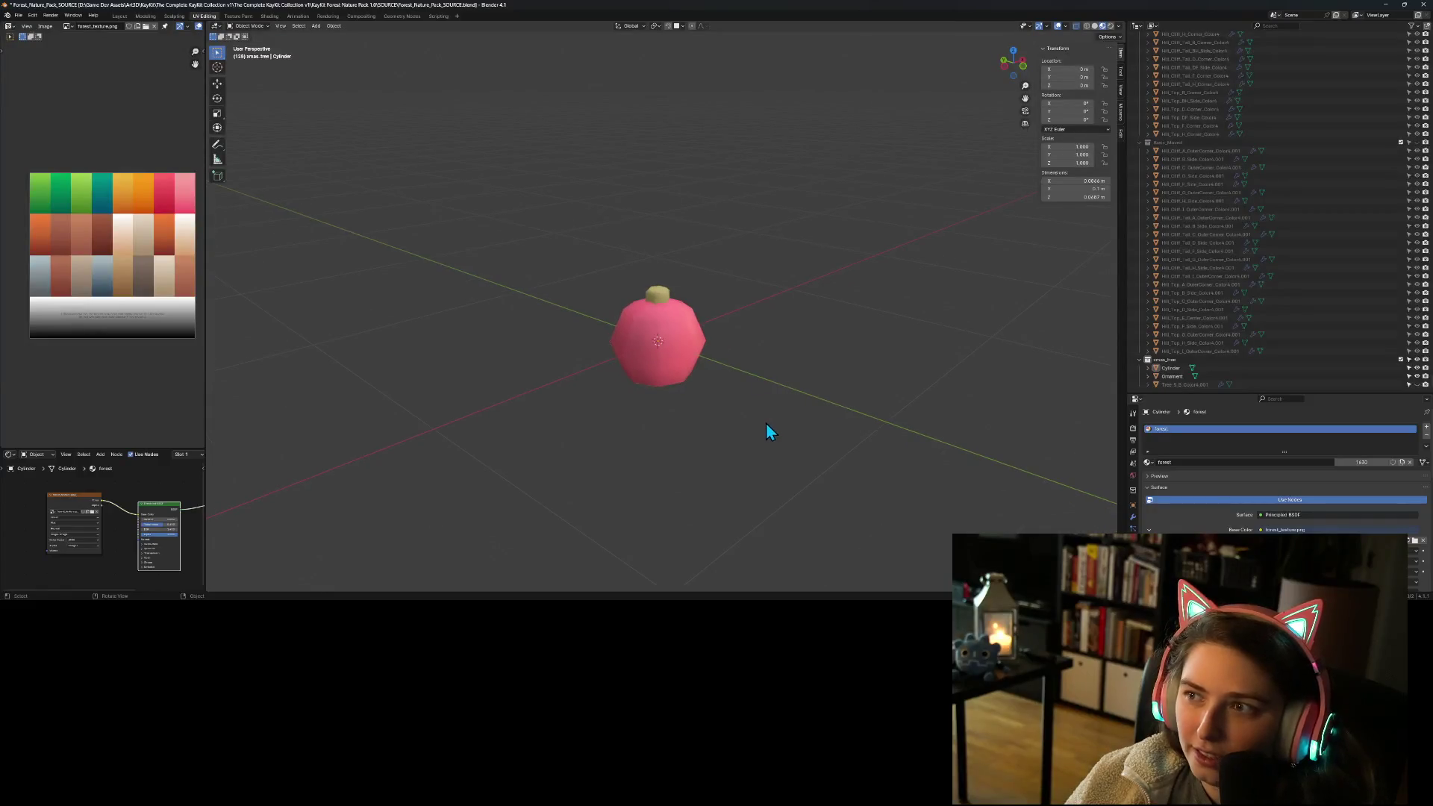
# Step: Join the cap (Cylinder) into the Ornament object
pyautogui.click(1176, 368)
pyautogui.keyDown('ctrl'); pyautogui.click(1174, 373); pyautogui.keyUp('ctrl')
pyautogui.rightClick(692, 343)
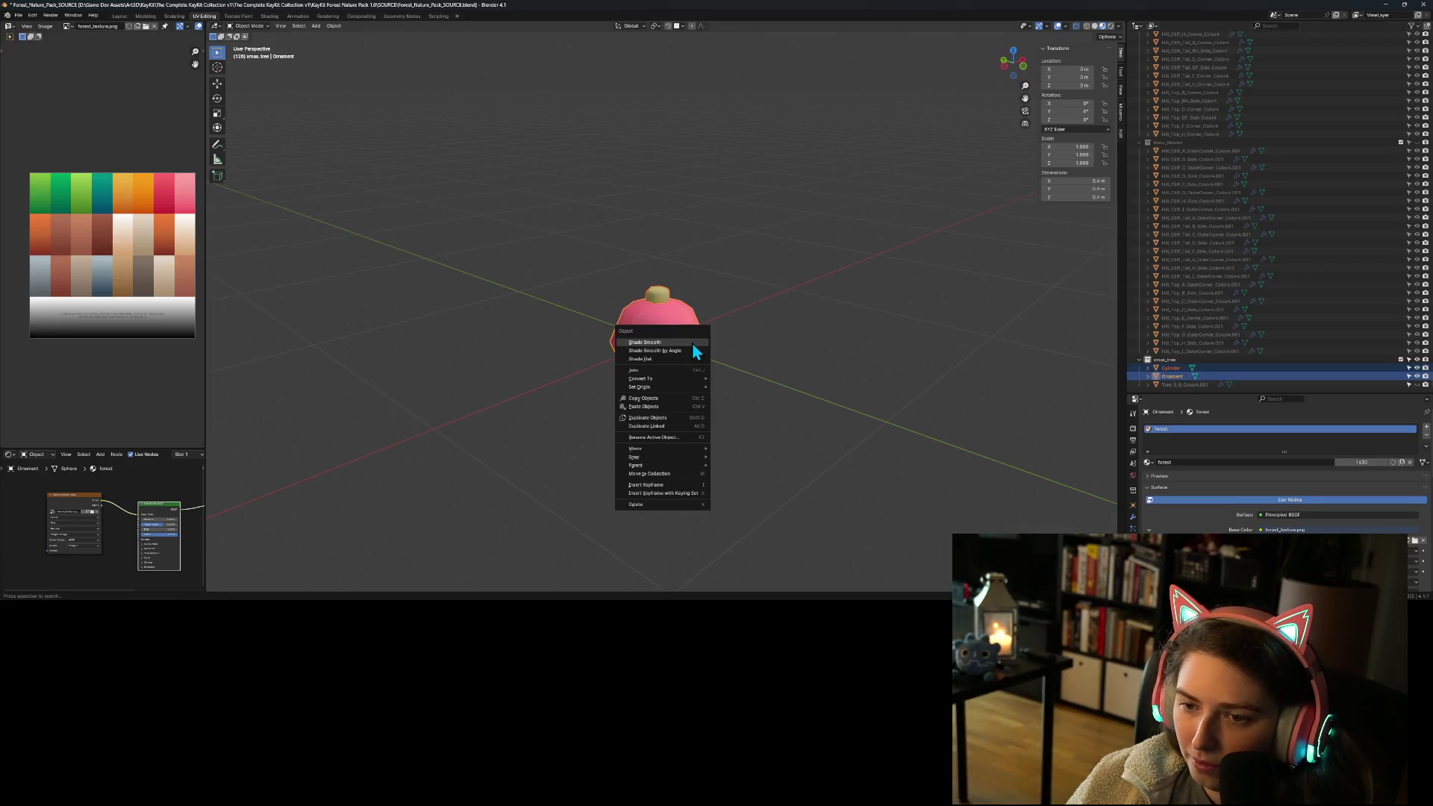
pyautogui.click(651, 370)
pyautogui.click(923, 381)
# Step: Unhide Tree_5_B_Color4.001 and reselect the Ornament
pyautogui.click(1183, 384)
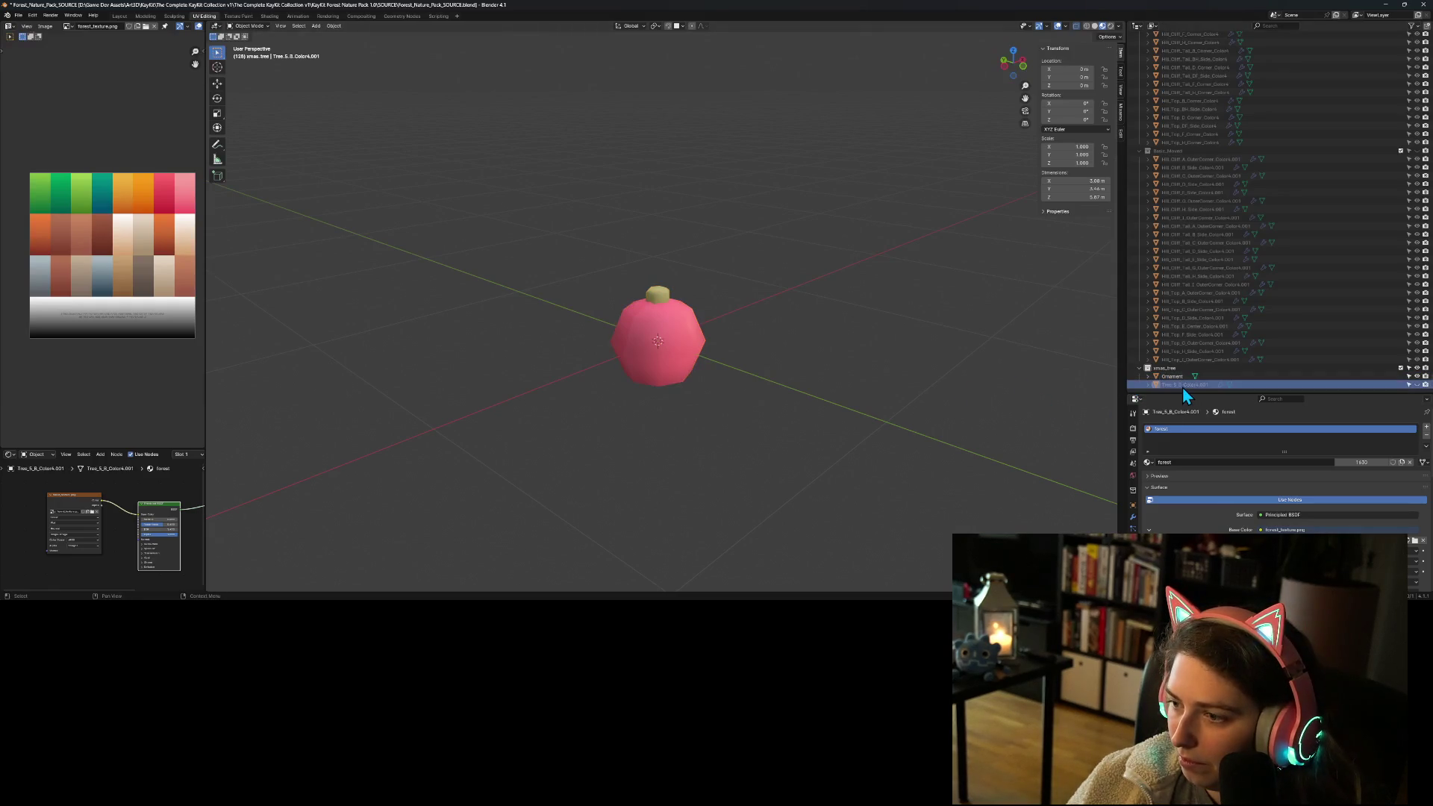
pyautogui.click(1417, 384)
pyautogui.click(1264, 376)
pyautogui.scroll(-2, 795, 348)
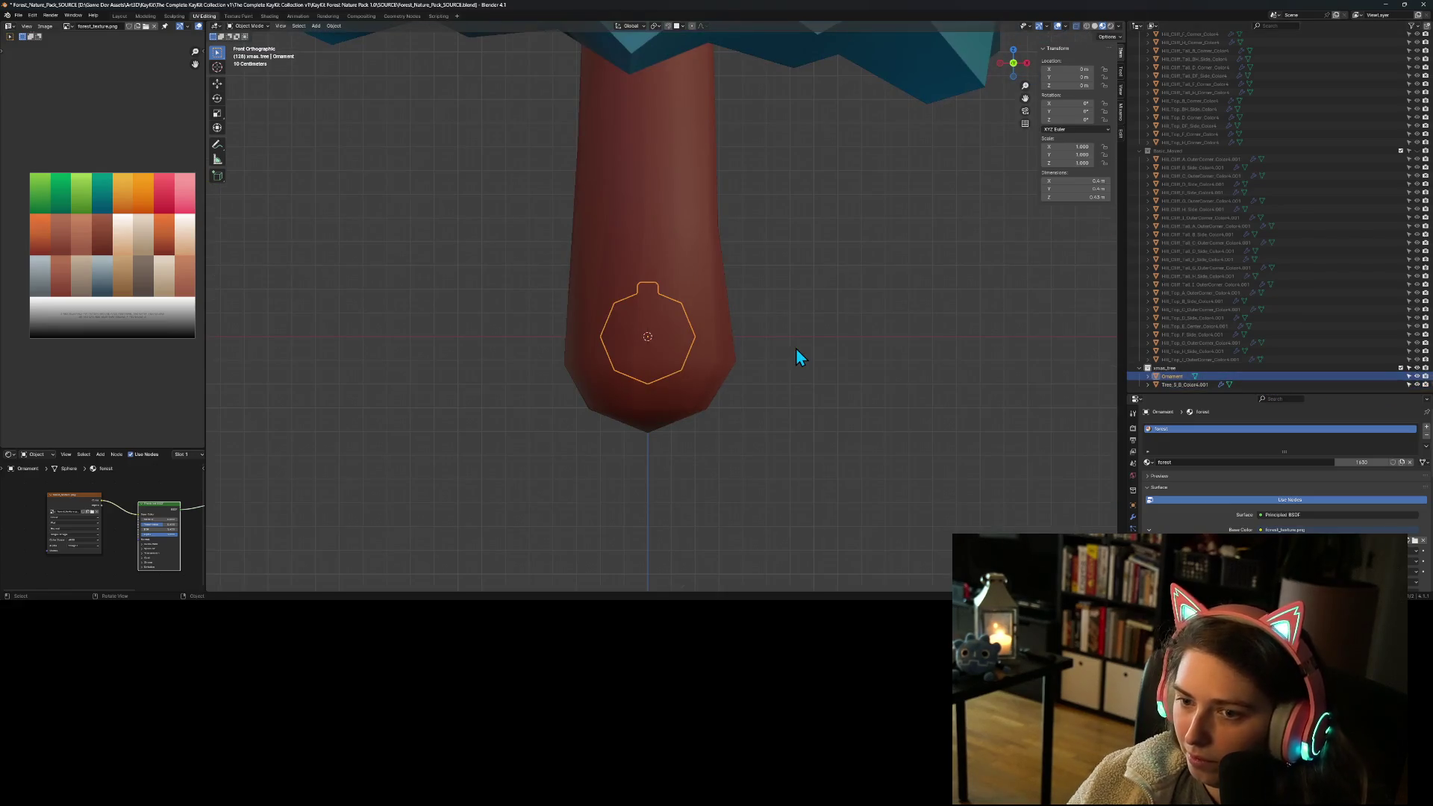
# Step: Move the ornament up onto the edge of the tree's lower foliage tier
pyautogui.press('KP_1')
pyautogui.scroll(-3, 795, 347)
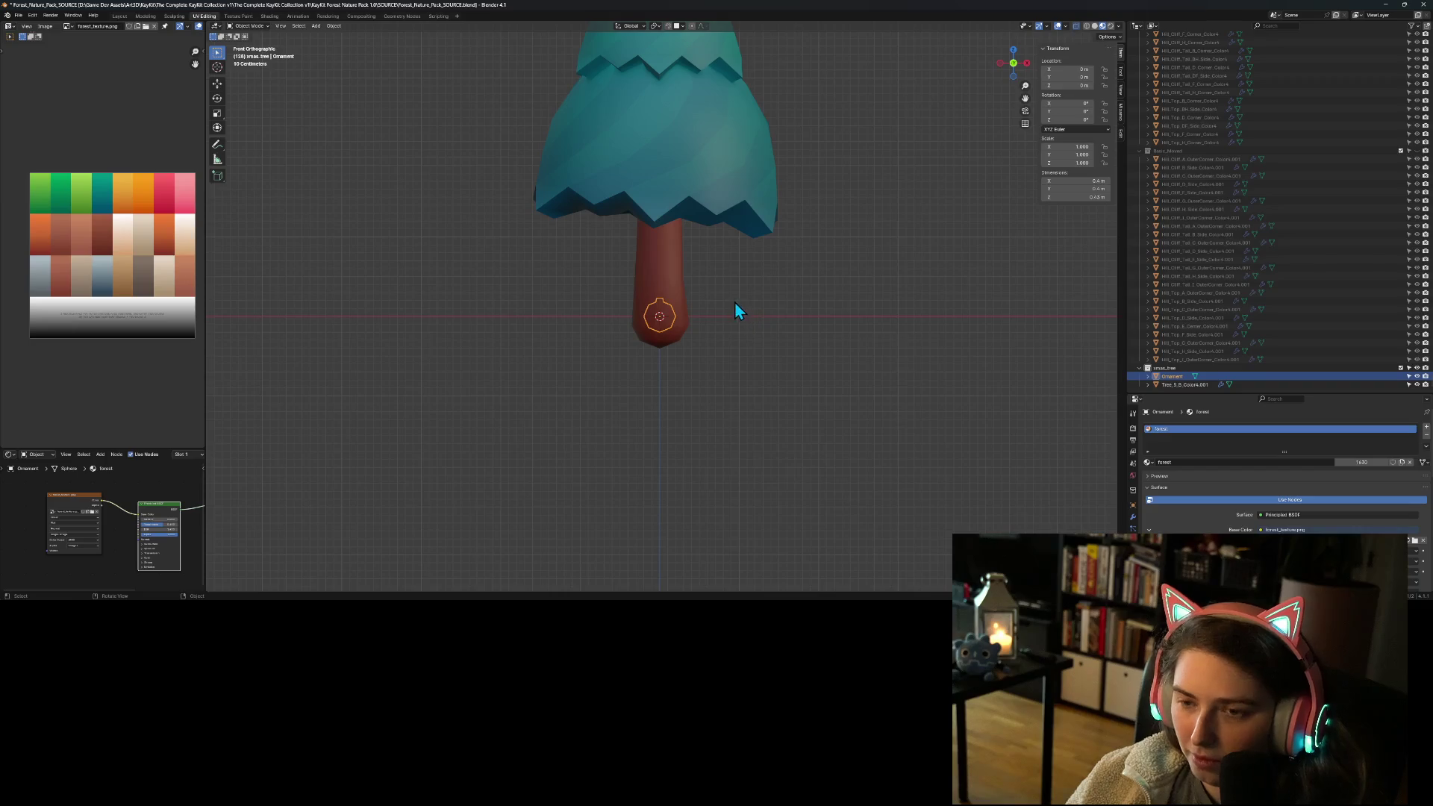
pyautogui.press('g')
pyautogui.click(852, 172)
pyautogui.moveTo(853, 172)
pyautogui.mouseDown(button='middle')
pyautogui.moveTo(821, 253)
pyautogui.moveTo(684, 318)
pyautogui.moveTo(726, 271)
pyautogui.moveTo(794, 286)
pyautogui.moveTo(852, 222)
pyautogui.mouseUp(button='middle')
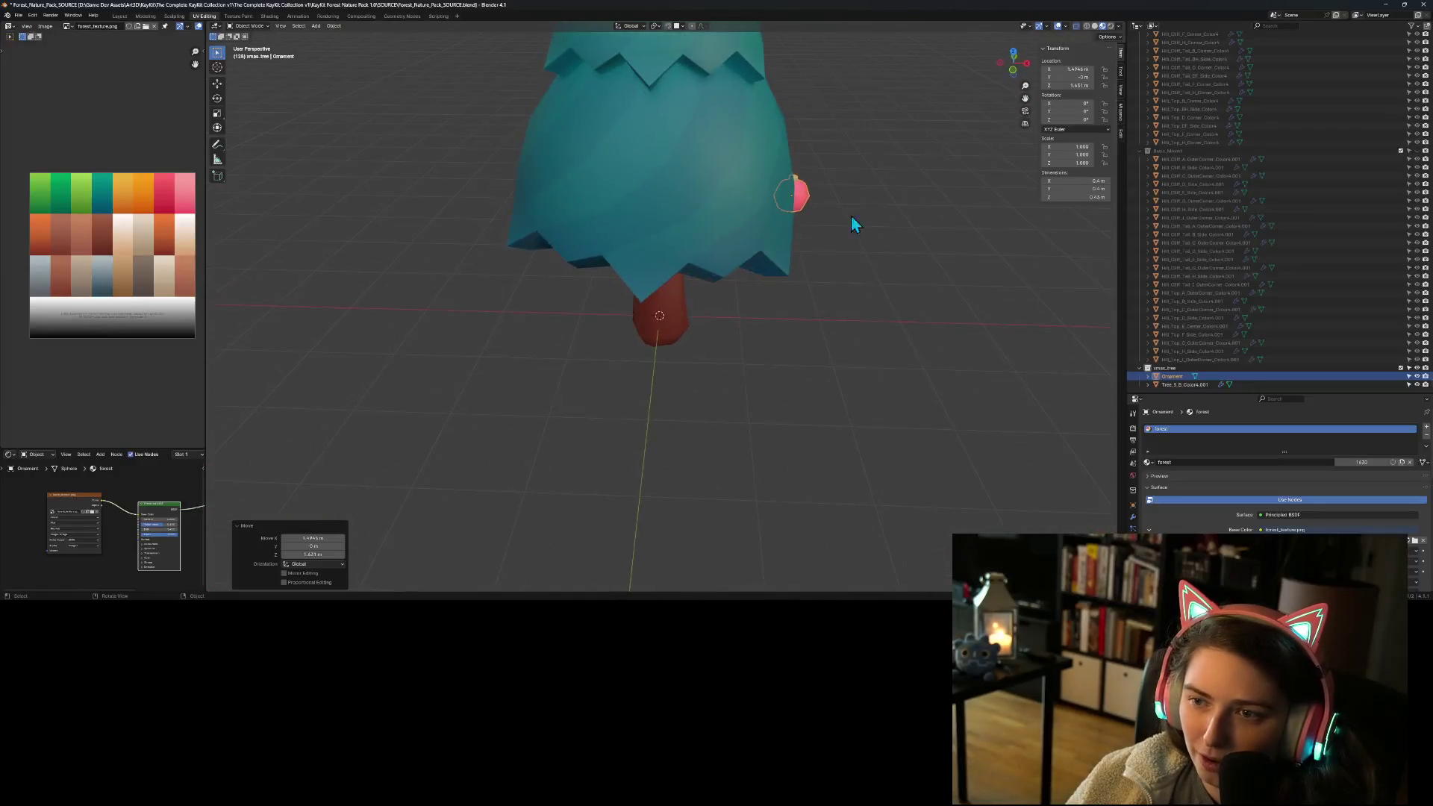
pyautogui.click(805, 195)
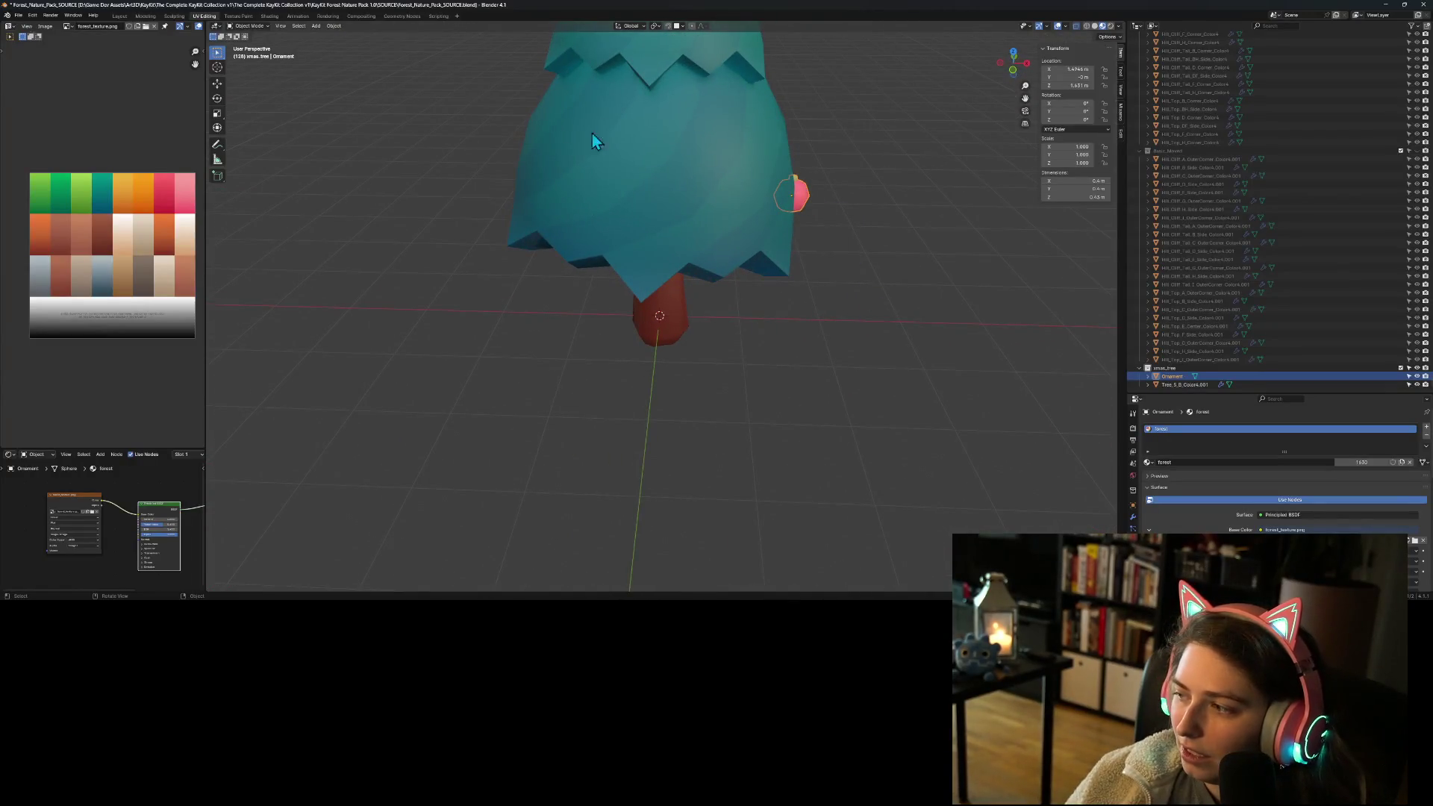
pyautogui.scroll(-8, 637, 421)
pyautogui.moveTo(647, 303)
pyautogui.mouseDown(button='middle')
pyautogui.moveTo(743, 401)
pyautogui.moveTo(731, 373)
pyautogui.moveTo(710, 406)
pyautogui.moveTo(726, 406)
pyautogui.moveTo(701, 365)
pyautogui.moveTo(731, 409)
pyautogui.moveTo(781, 427)
pyautogui.moveTo(797, 359)
pyautogui.mouseUp(button='middle')
pyautogui.scroll(3, 691, 388)
pyautogui.scroll(3, 691, 384)
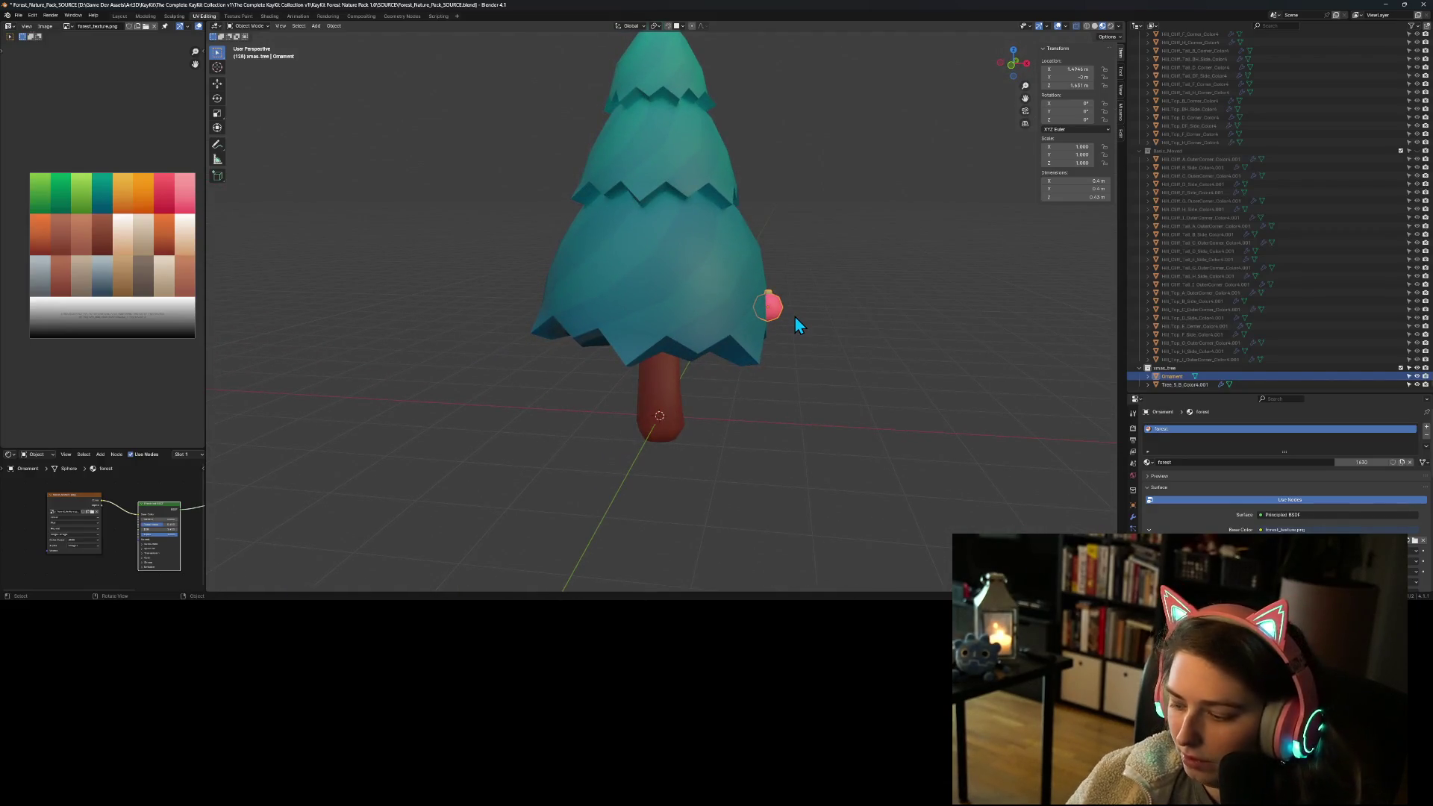
# Step: Tilt the ornament to rest against the foliage and nudge it slightly right
pyautogui.press('KP_1')
pyautogui.press('r')
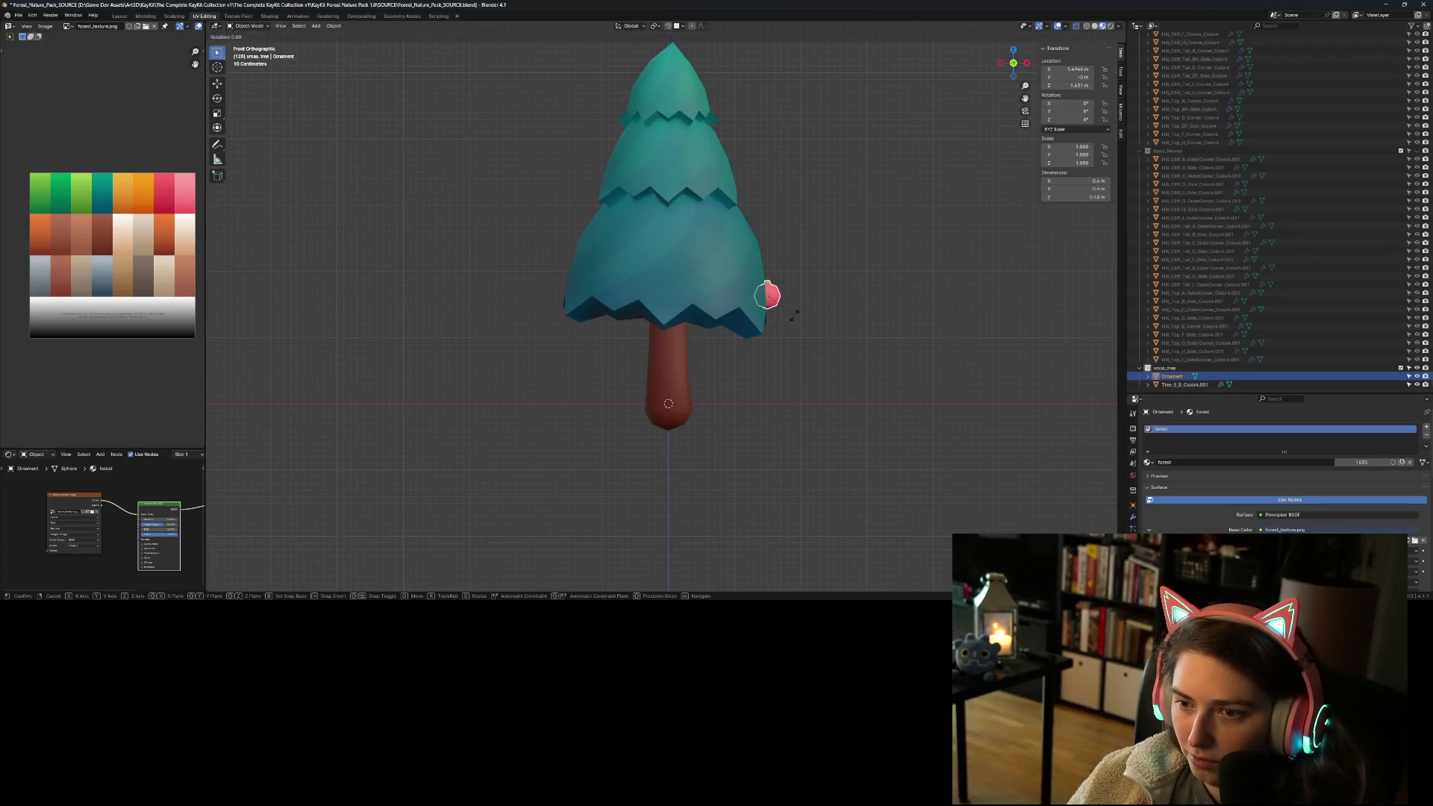
pyautogui.click(795, 306)
pyautogui.click(821, 386)
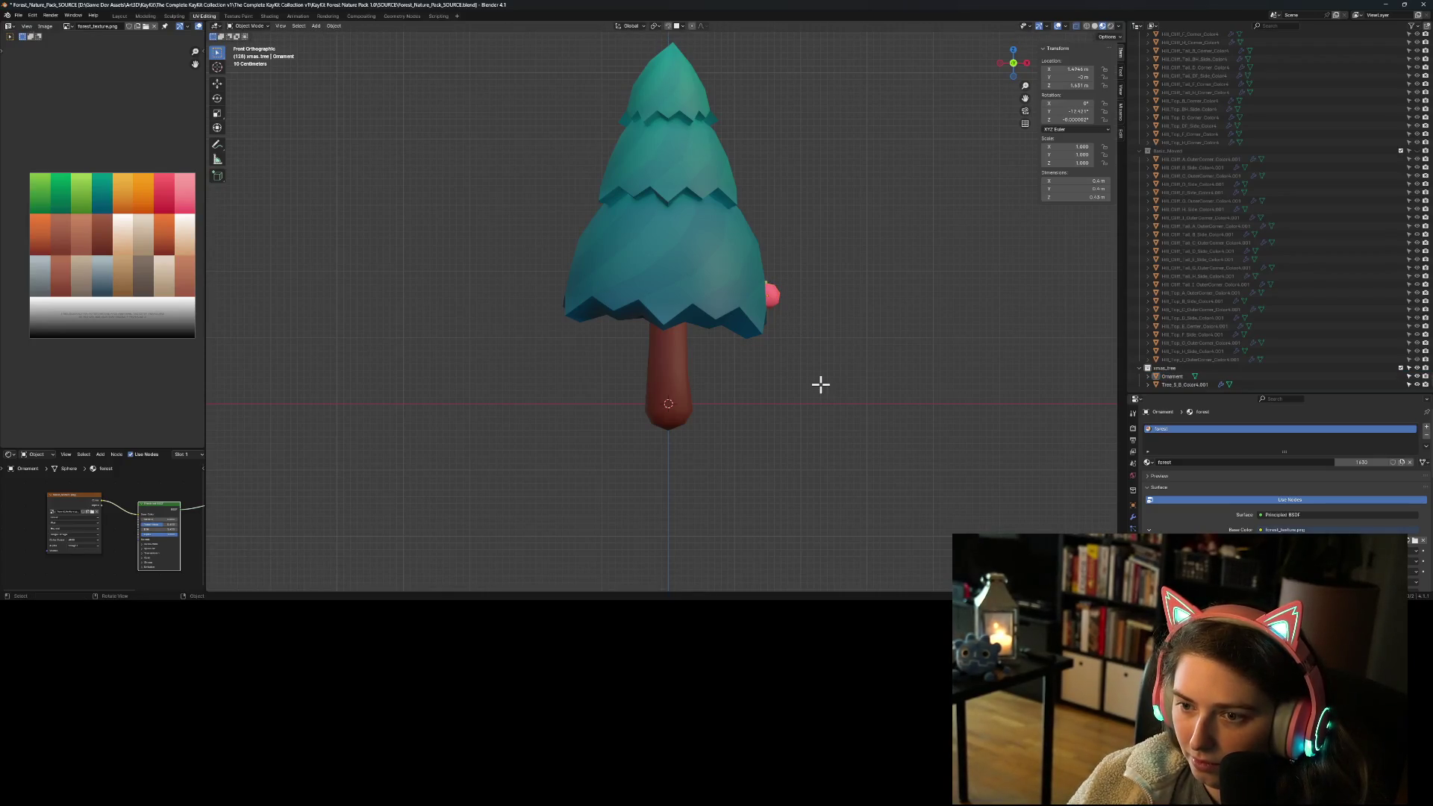
pyautogui.moveTo(834, 414)
pyautogui.mouseDown(button='middle')
pyautogui.moveTo(767, 447)
pyautogui.moveTo(771, 416)
pyautogui.moveTo(749, 406)
pyautogui.moveTo(659, 414)
pyautogui.moveTo(834, 412)
pyautogui.mouseUp(button='middle')
pyautogui.press('KP_1')
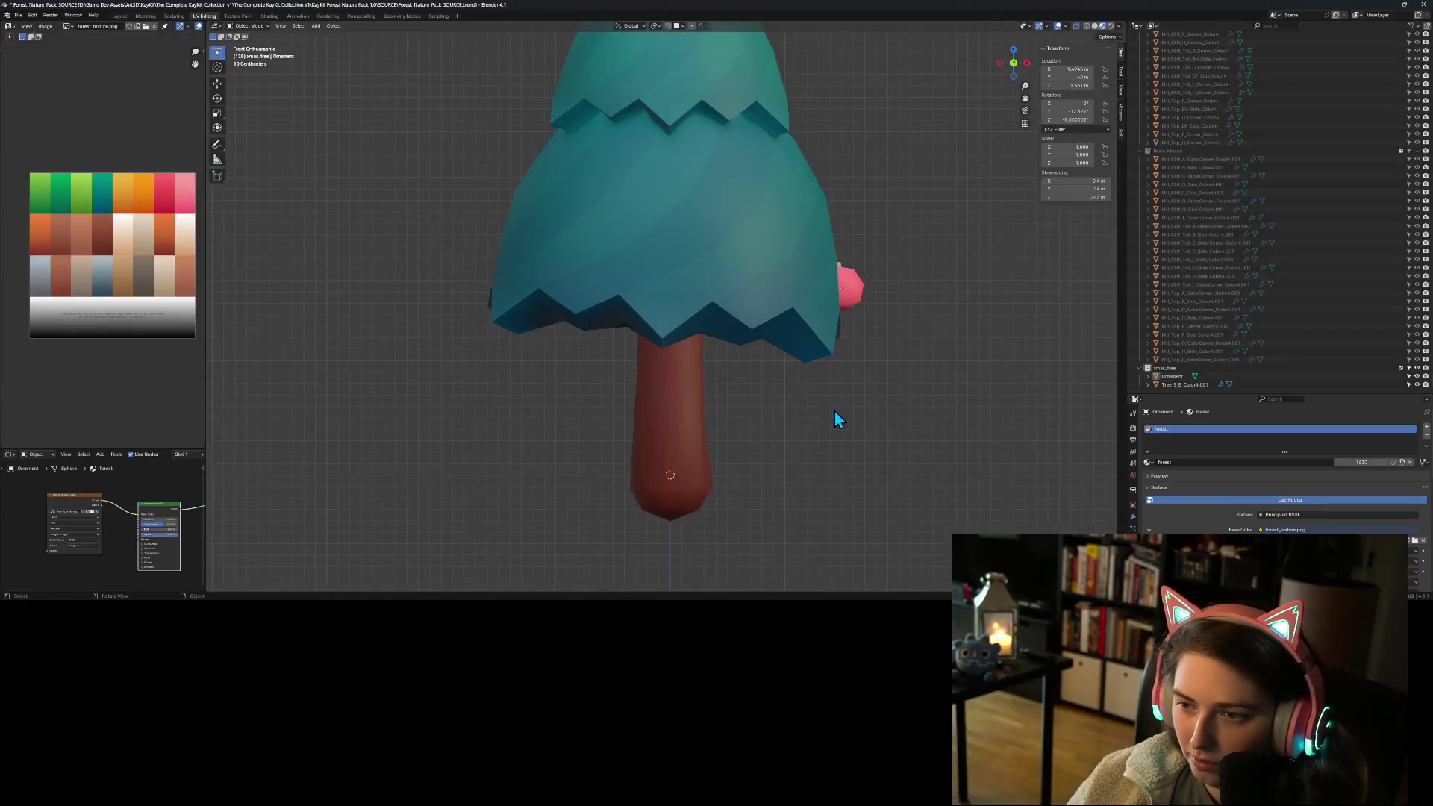
pyautogui.moveTo(858, 298); pyautogui.dragTo(862, 299)
pyautogui.click(930, 364)
pyautogui.moveTo(930, 364)
pyautogui.mouseDown(button='middle')
pyautogui.moveTo(919, 463)
pyautogui.moveTo(755, 501)
pyautogui.moveTo(743, 463)
pyautogui.moveTo(771, 447)
pyautogui.moveTo(918, 489)
pyautogui.mouseUp(button='middle')
pyautogui.click(794, 292)
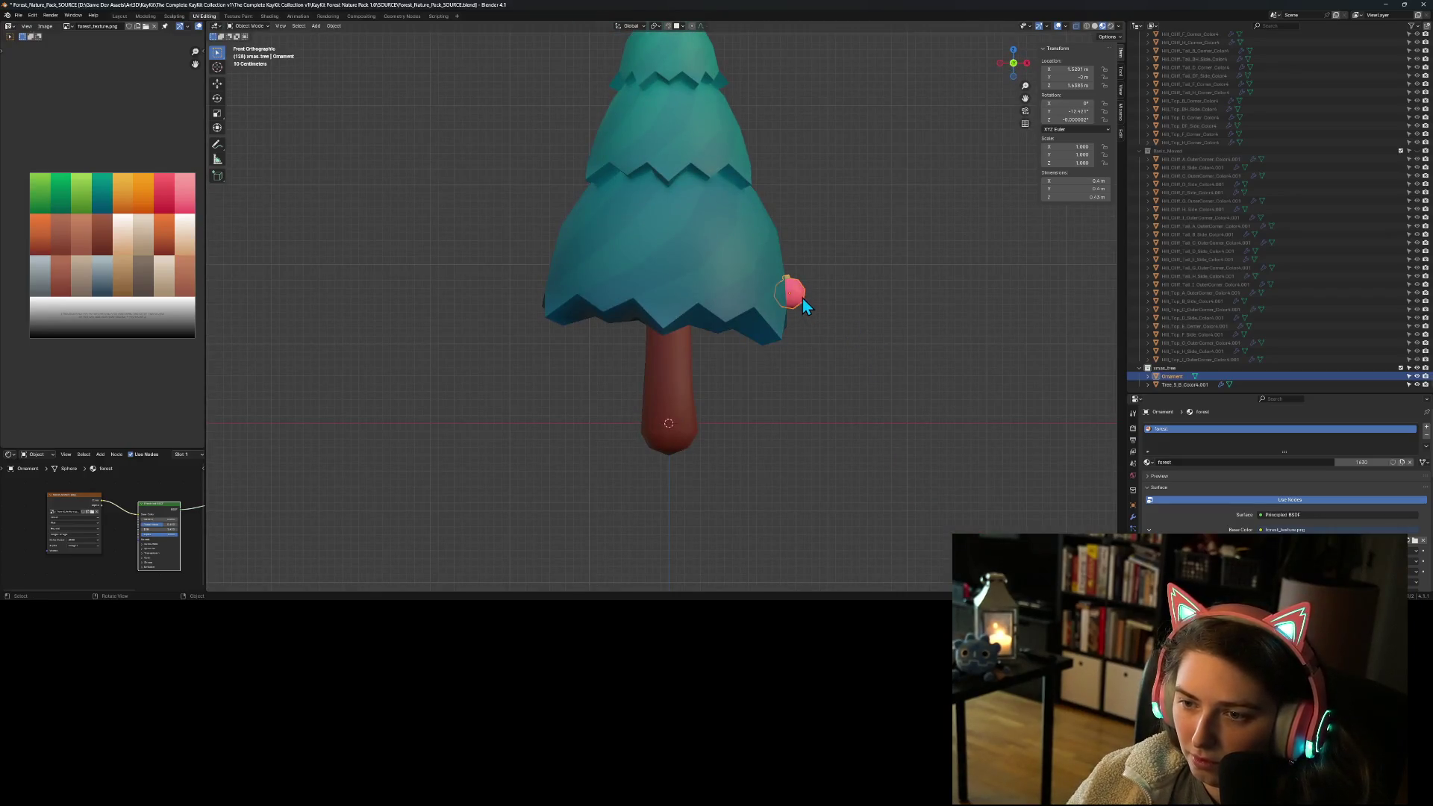
# Step: Rotate and reposition the ornament against the foliage edge
pyautogui.press('r')
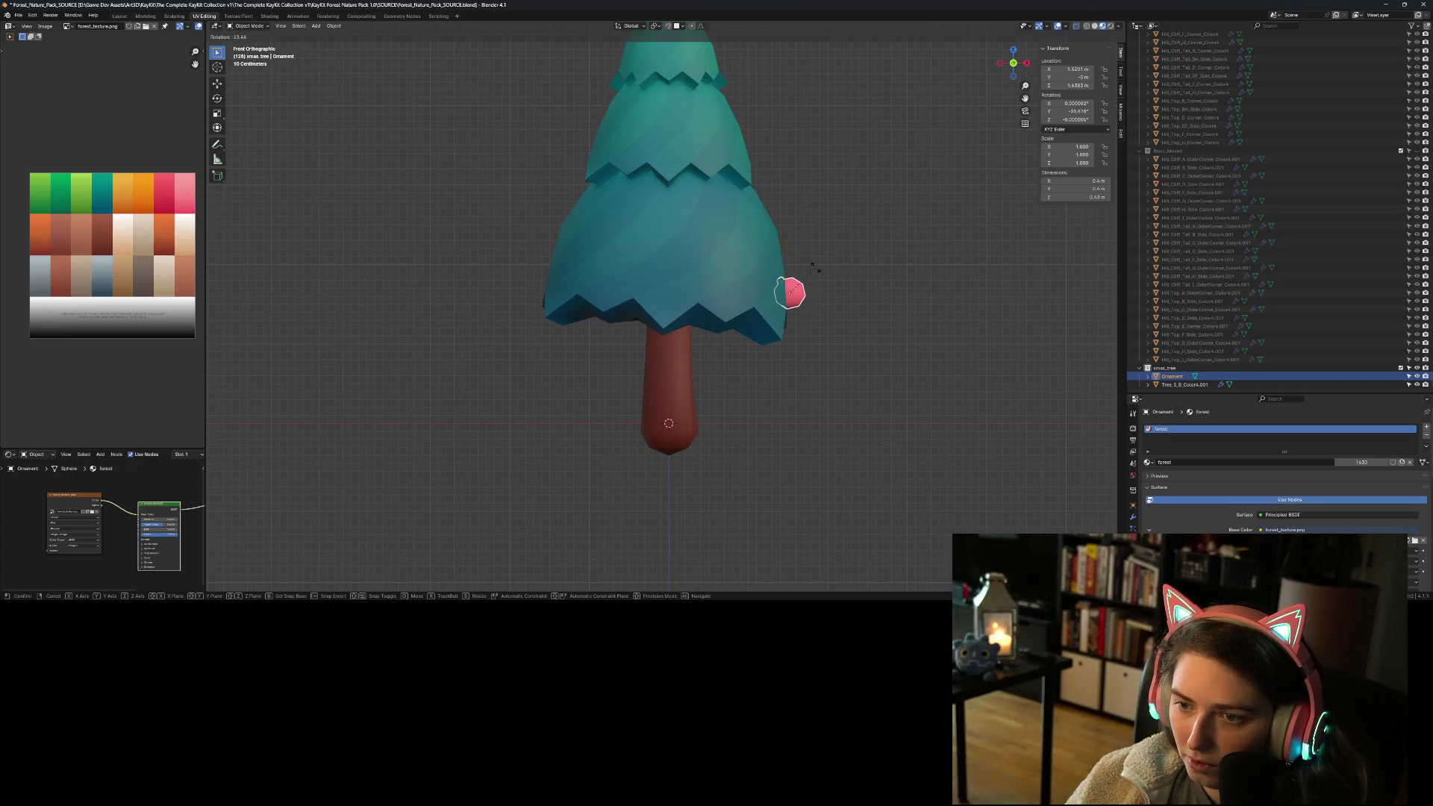
pyautogui.click(813, 267)
pyautogui.press('g')
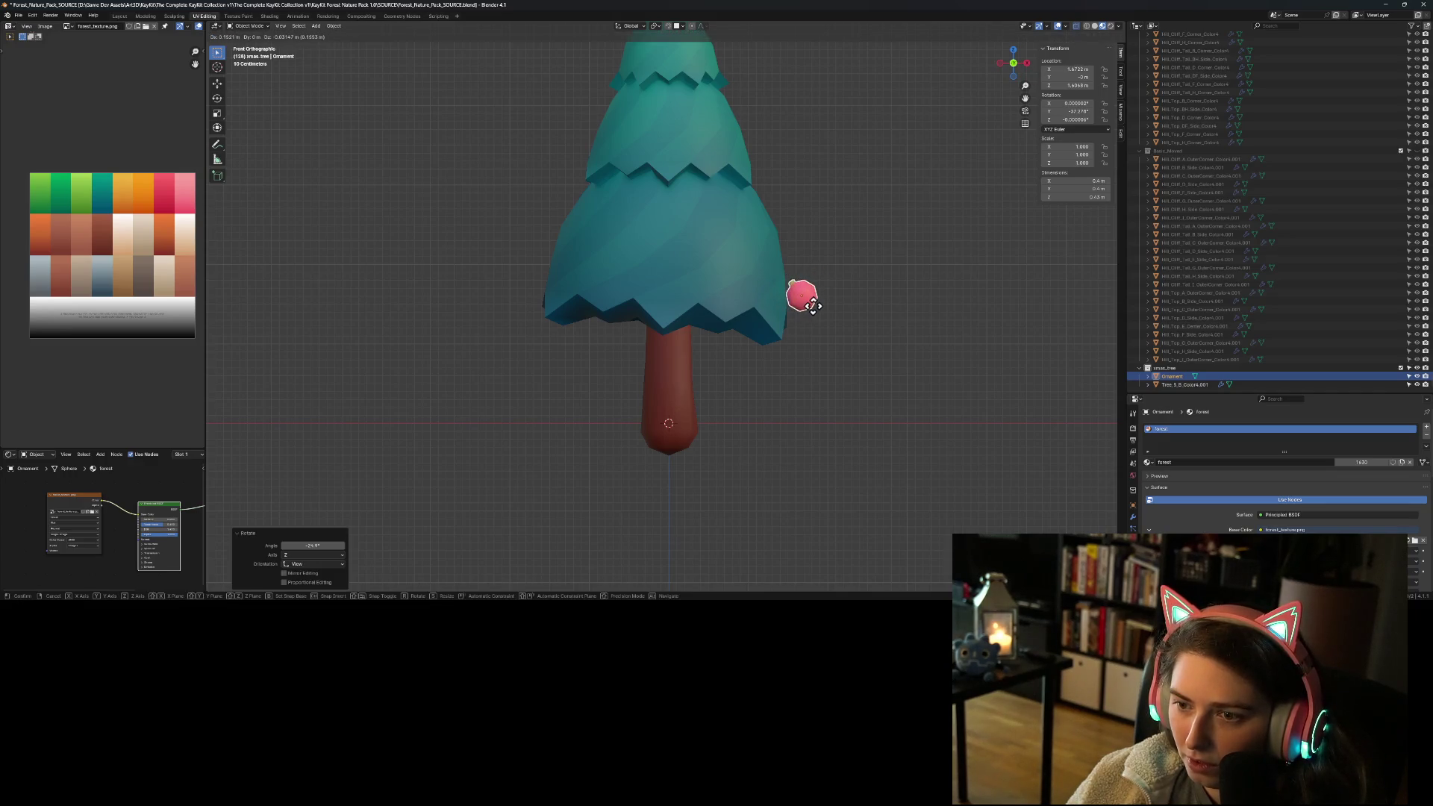
pyautogui.click(808, 307)
pyautogui.click(885, 344)
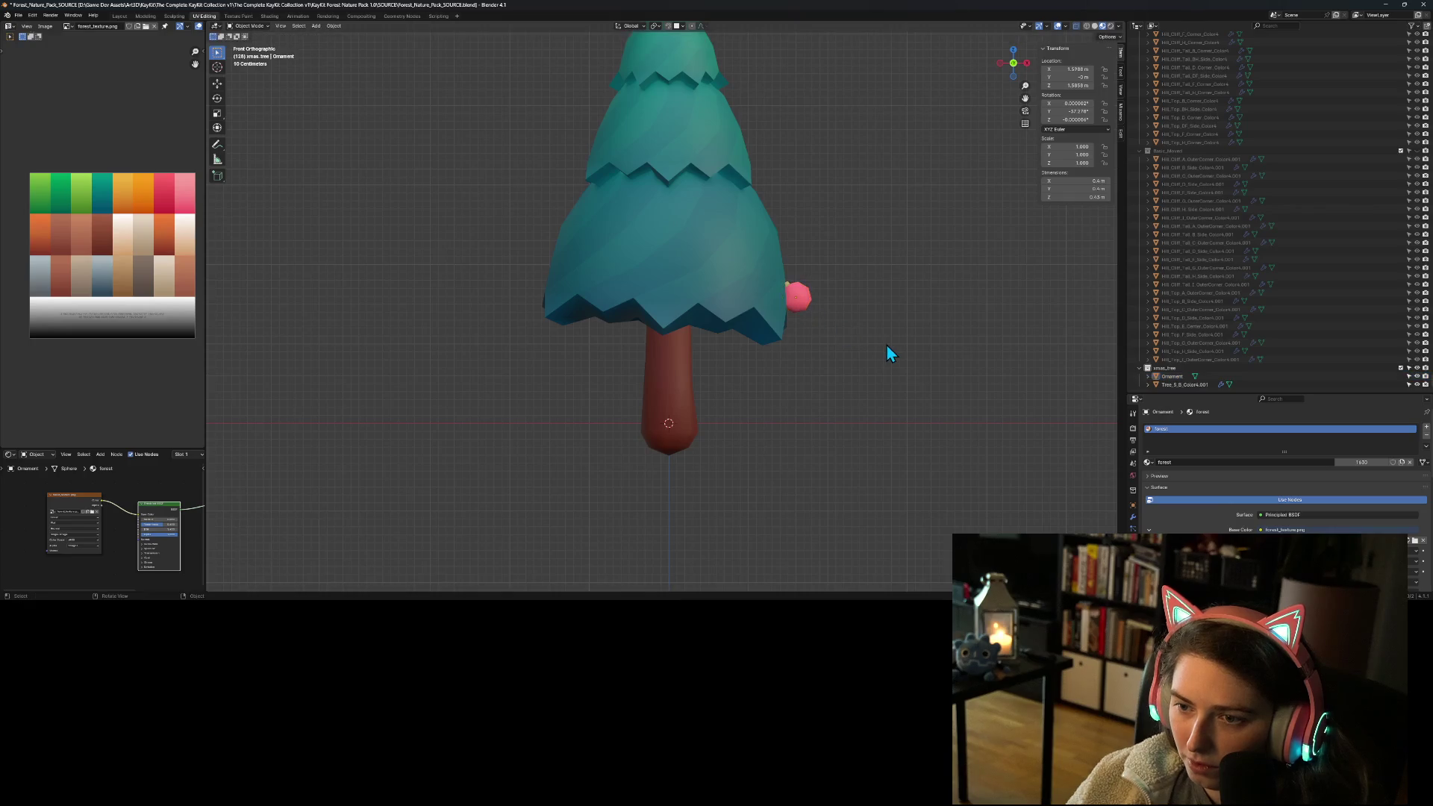
pyautogui.moveTo(888, 347)
pyautogui.mouseDown(button='middle')
pyautogui.moveTo(894, 361)
pyautogui.moveTo(827, 382)
pyautogui.moveTo(709, 368)
pyautogui.moveTo(797, 358)
pyautogui.moveTo(892, 387)
pyautogui.moveTo(840, 365)
pyautogui.moveTo(743, 385)
pyautogui.moveTo(876, 396)
pyautogui.moveTo(884, 382)
pyautogui.mouseUp(button='middle')
pyautogui.scroll(5, 892, 388)
pyautogui.press('KP_1')
# Step: Tilt the ornament 7.2° then 5.72°, shift it into place, and select Tree_5_B_Color4.001
pyautogui.click(795, 297)
pyautogui.press('r')
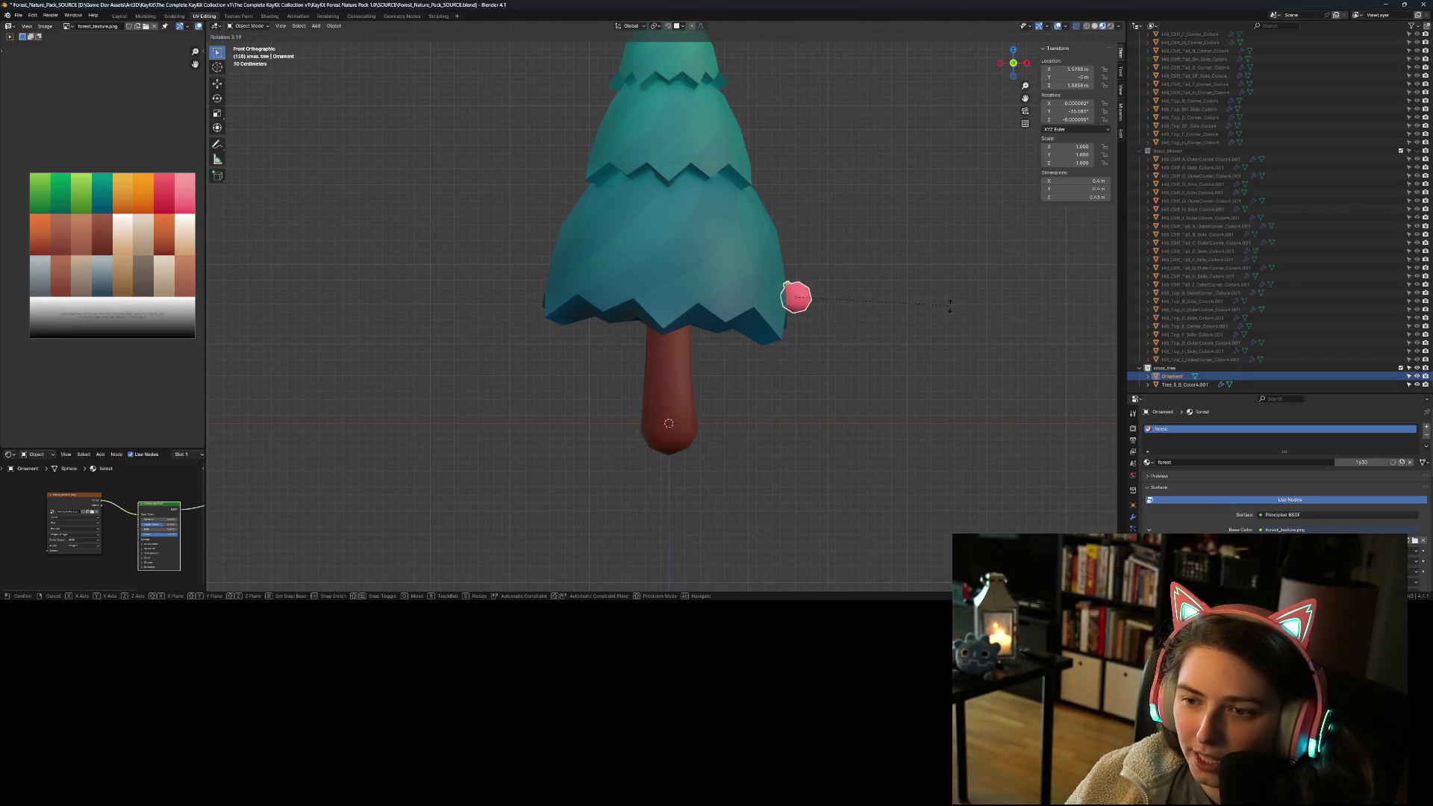
pyautogui.click(909, 314)
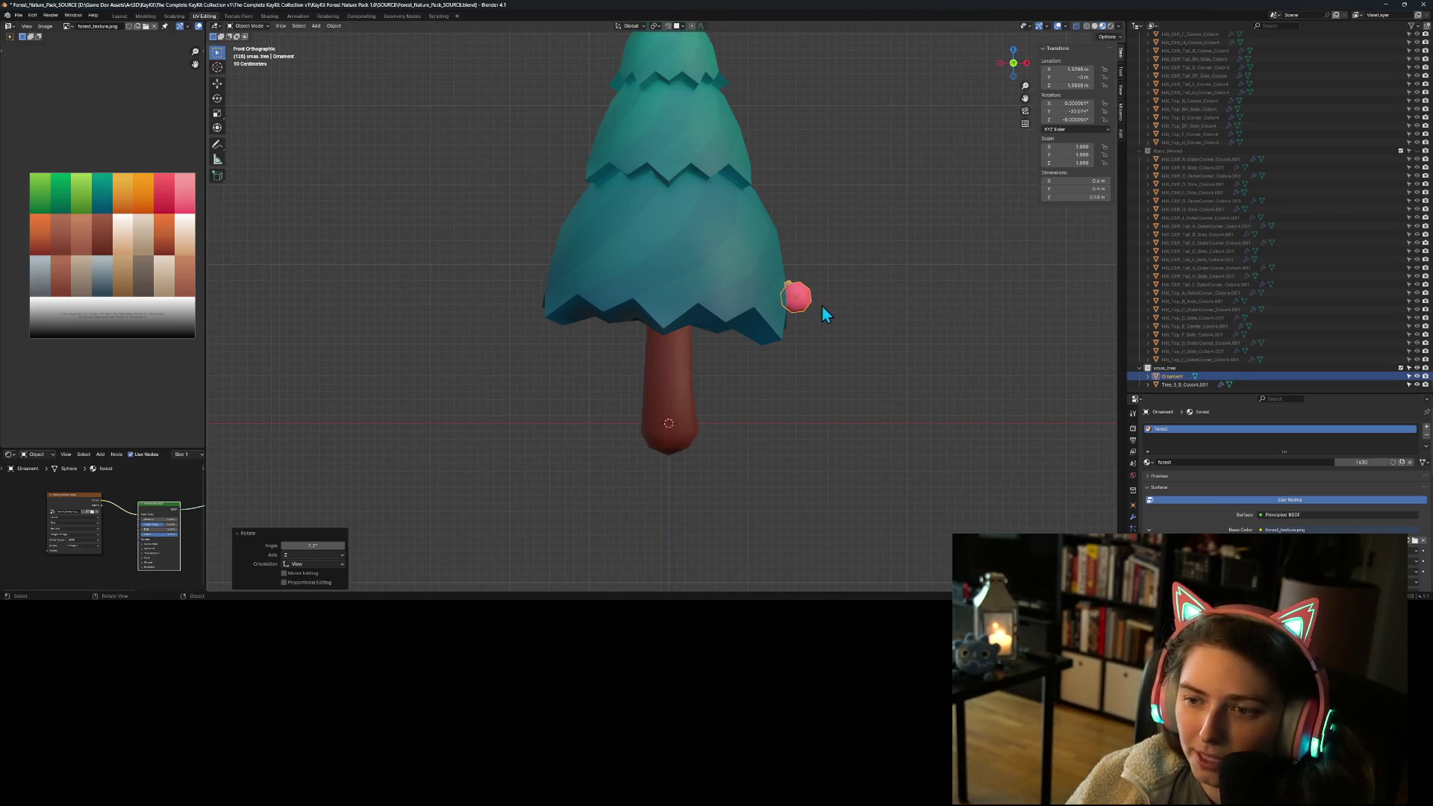
pyautogui.press('r')
pyautogui.click(963, 378)
pyautogui.press('g')
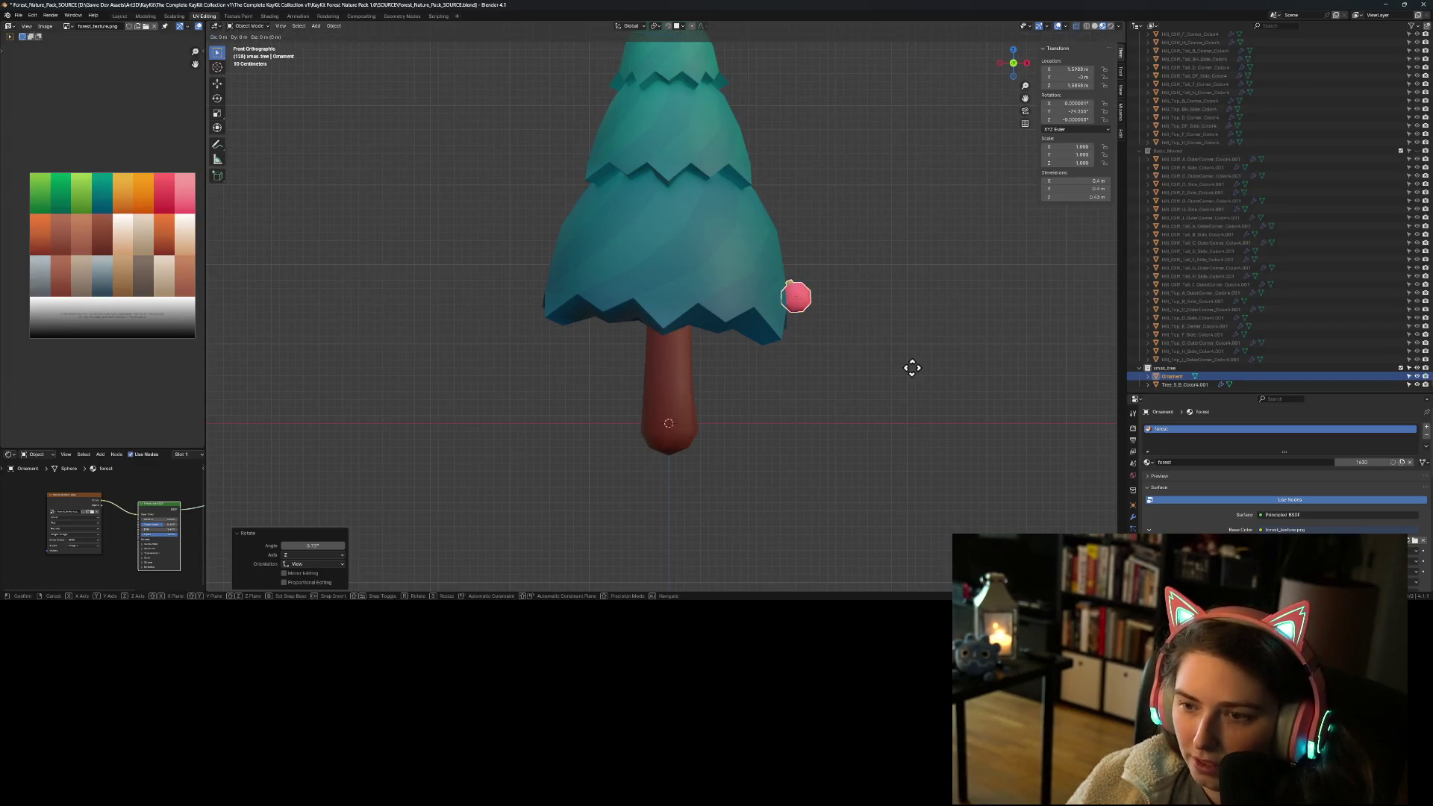
pyautogui.click(929, 382)
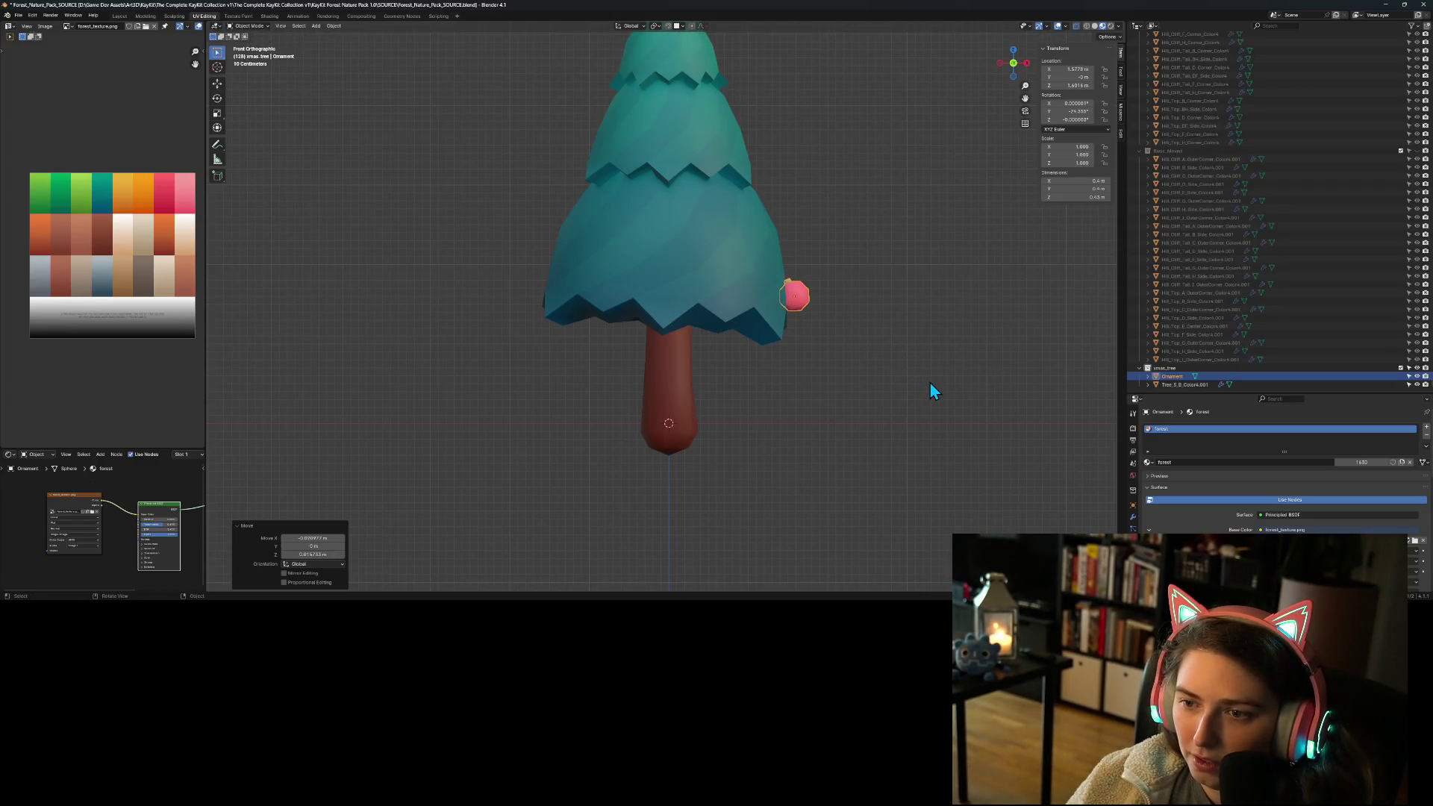
pyautogui.click(929, 382)
pyautogui.moveTo(952, 389)
pyautogui.mouseDown(button='middle')
pyautogui.moveTo(874, 402)
pyautogui.moveTo(776, 386)
pyautogui.moveTo(933, 406)
pyautogui.moveTo(976, 384)
pyautogui.mouseUp(button='middle')
pyautogui.press('KP_1')
pyautogui.click(798, 297)
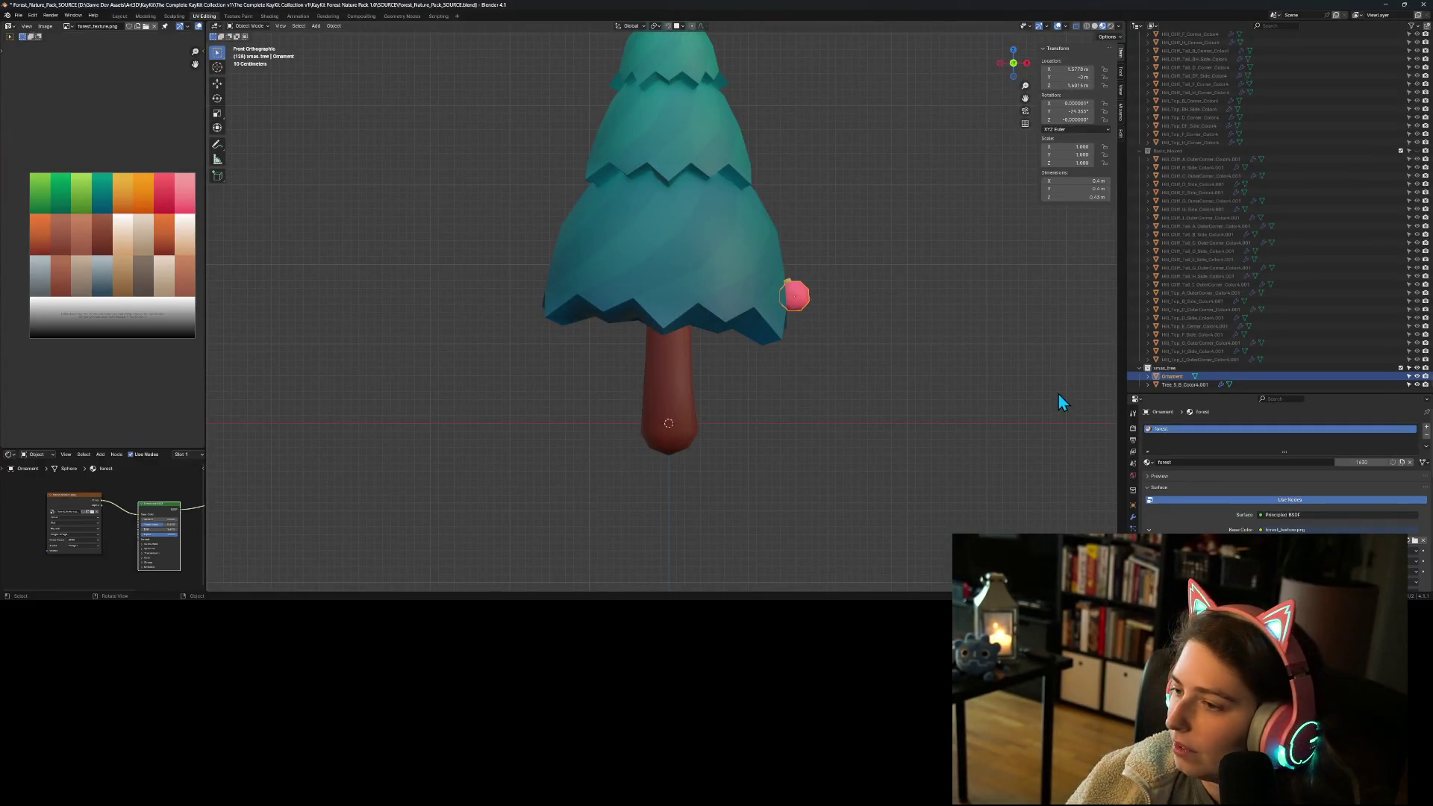
pyautogui.click(1183, 385)
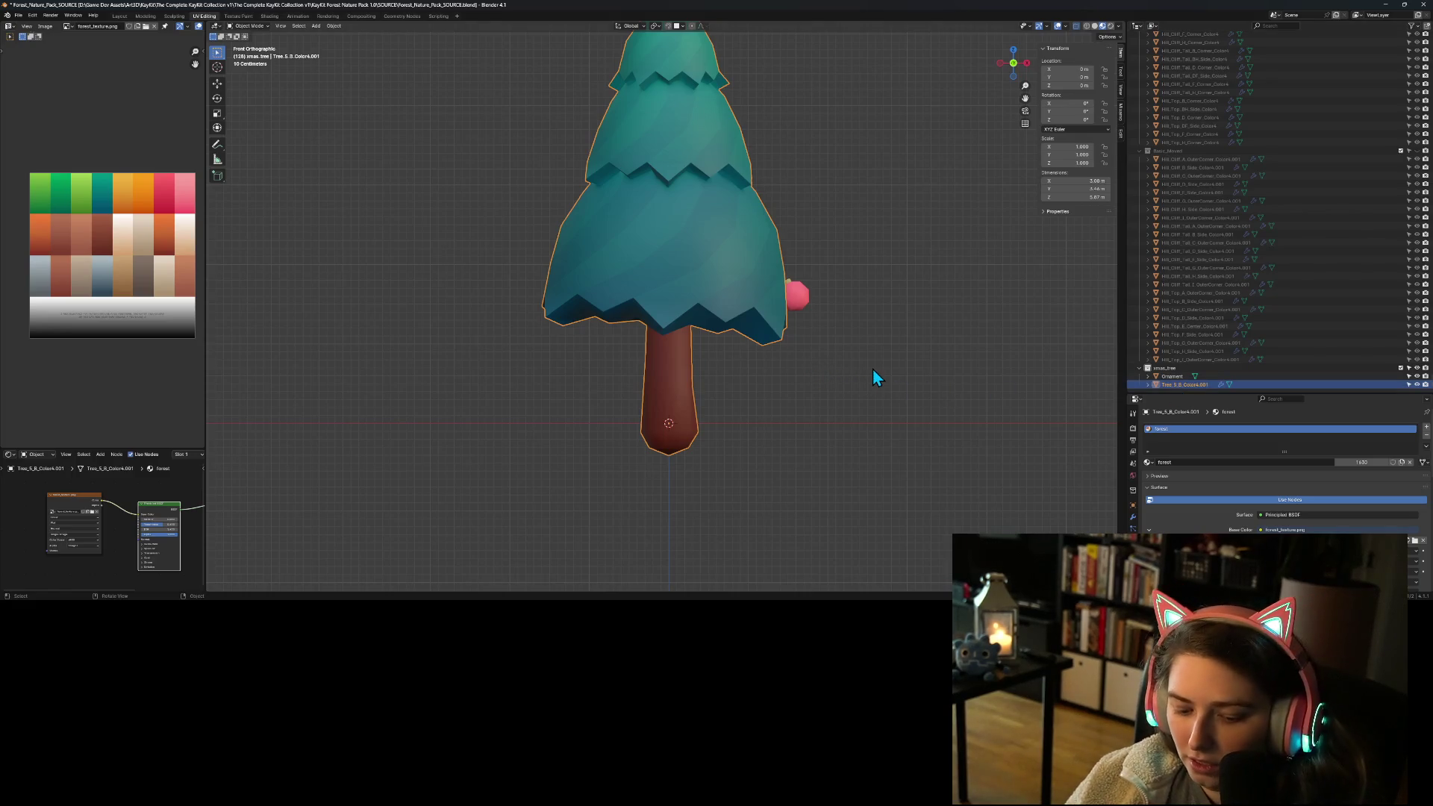
# Step: Discard an accidental duplicate of the tree
pyautogui.hotkey('shift', 'd')
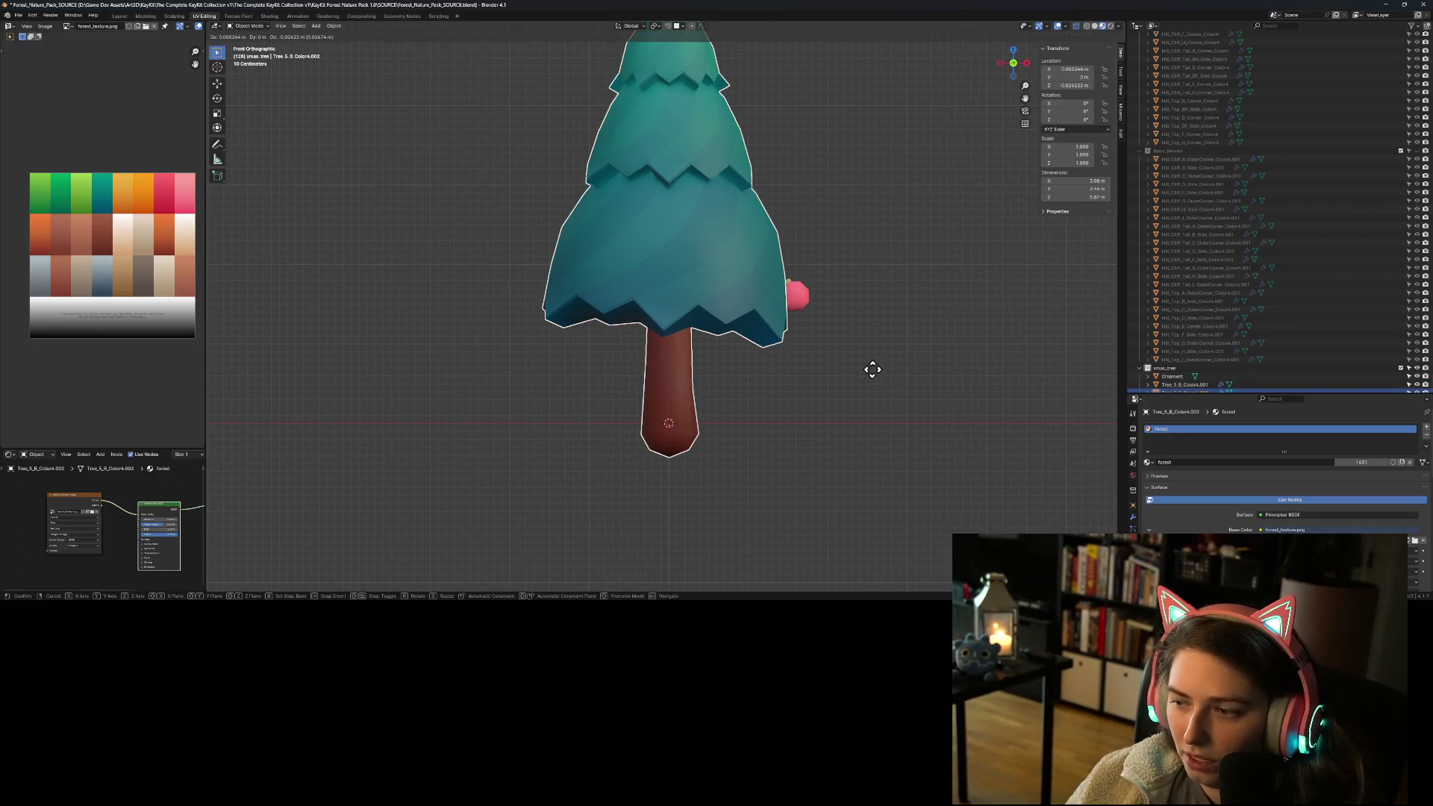
pyautogui.rightClick(910, 348)
pyautogui.press('Delete')
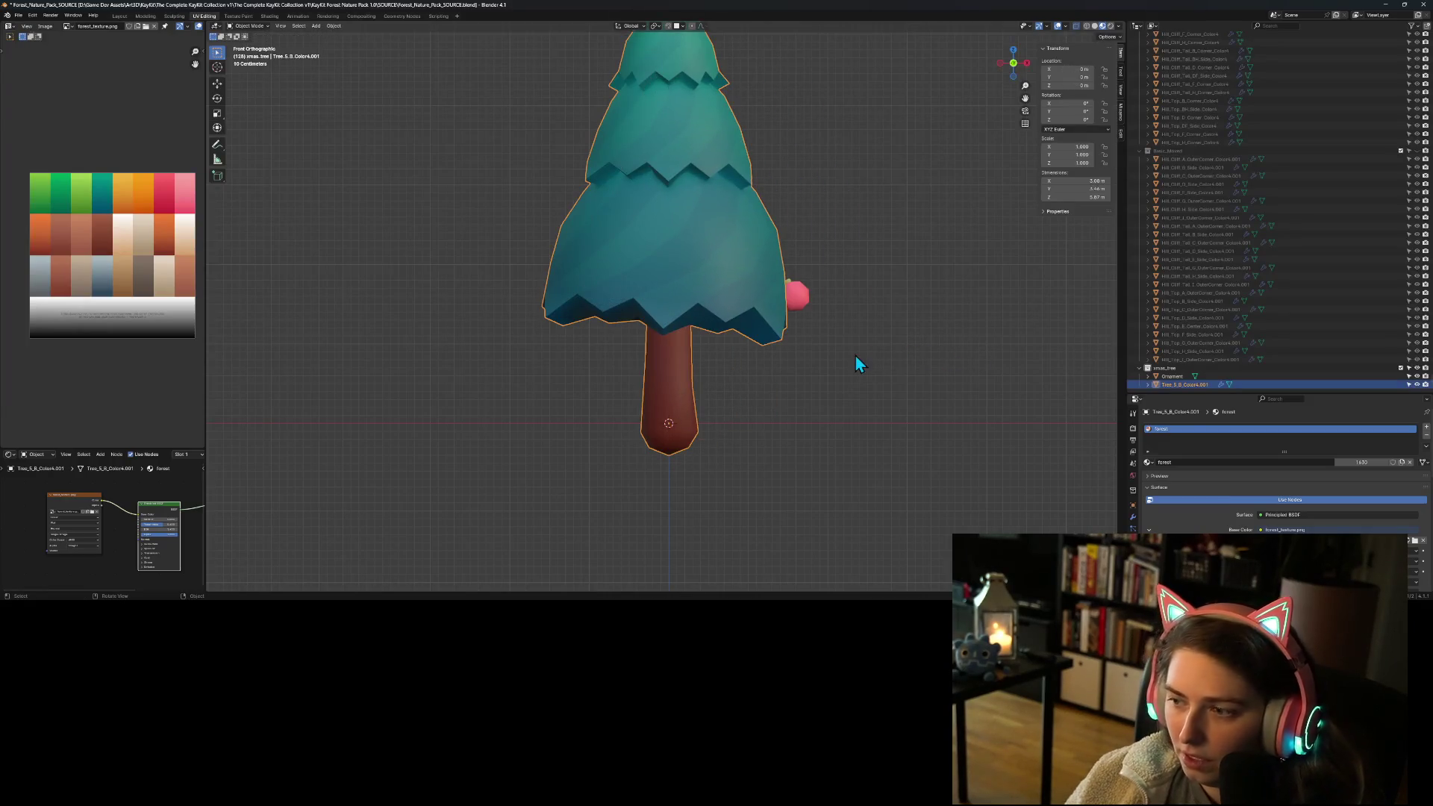
# Step: In Edit Mode, box-select only the tree's trunk geometry
pyautogui.press('Tab')
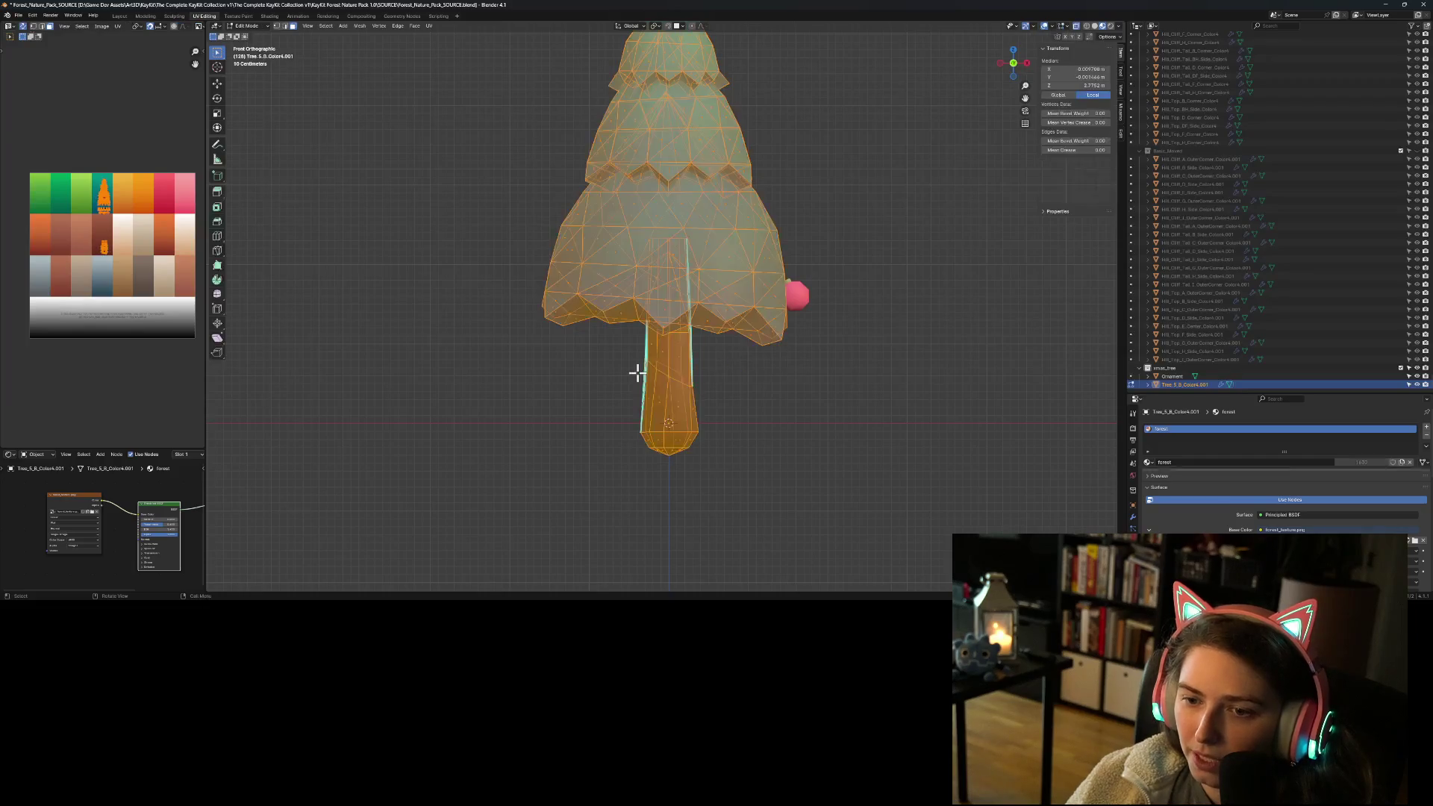
pyautogui.moveTo(783, 478); pyautogui.dragTo(602, 342)
pyautogui.moveTo(740, 442)
pyautogui.mouseDown(button='middle')
pyautogui.moveTo(841, 426)
pyautogui.moveTo(795, 384)
pyautogui.mouseUp(button='middle')
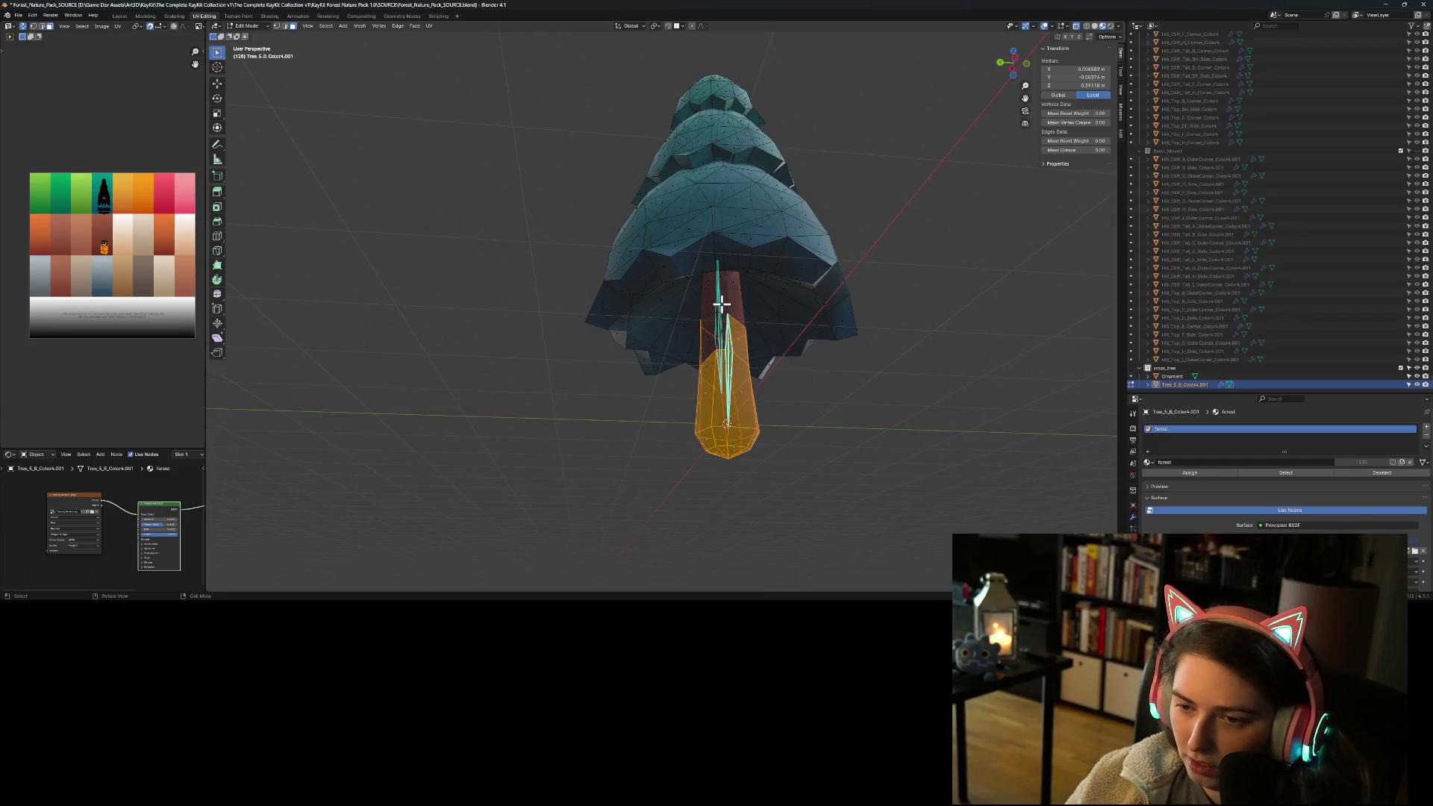
# Step: Delete the trunk vertices from the tree mesh
pyautogui.press('x')
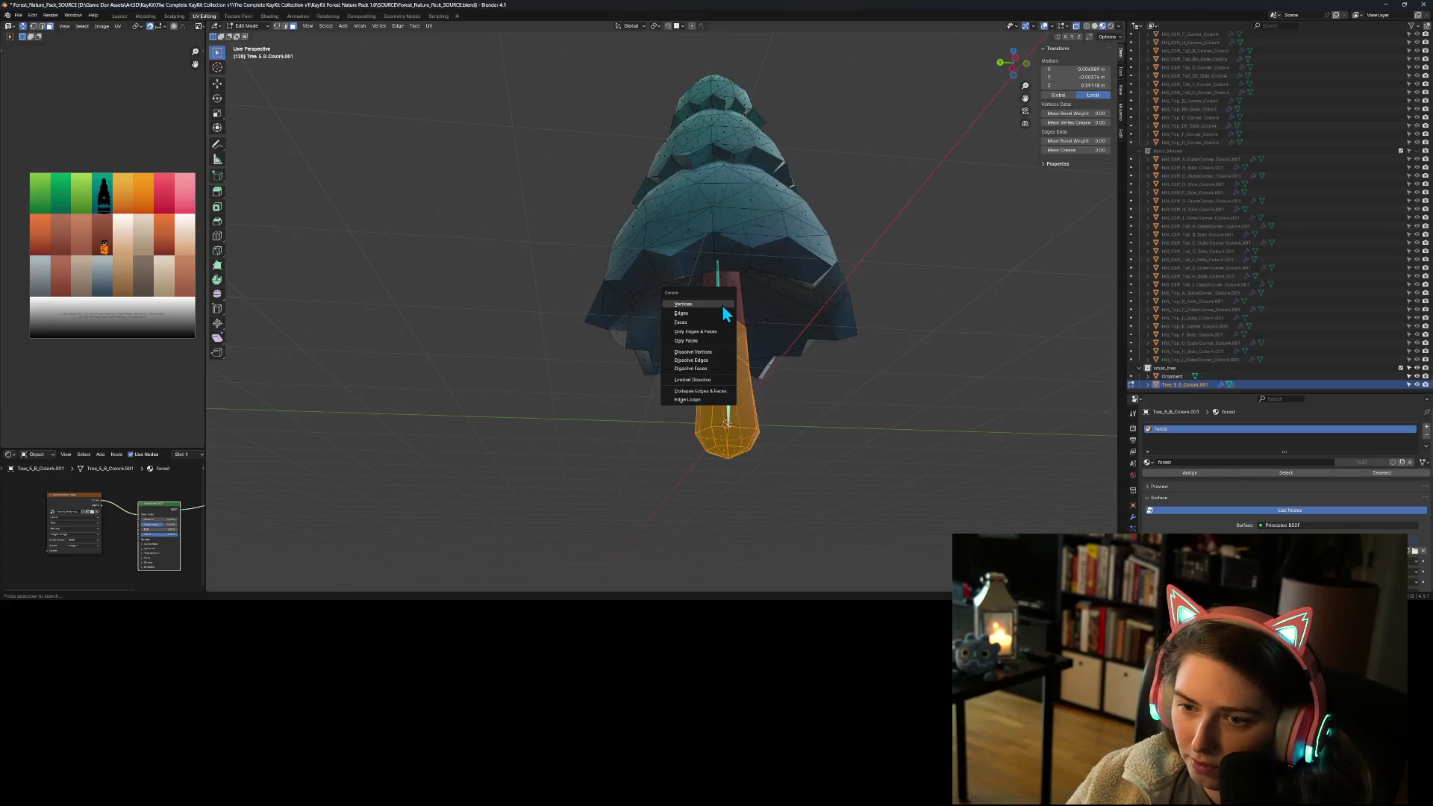
pyautogui.click(722, 303)
pyautogui.moveTo(691, 506)
pyautogui.mouseDown(button='middle')
pyautogui.moveTo(710, 432)
pyautogui.moveTo(694, 403)
pyautogui.mouseUp(button='middle')
pyautogui.scroll(8, 646, 278)
pyautogui.moveTo(742, 276); pyautogui.dragTo(727, 356, button='middle')
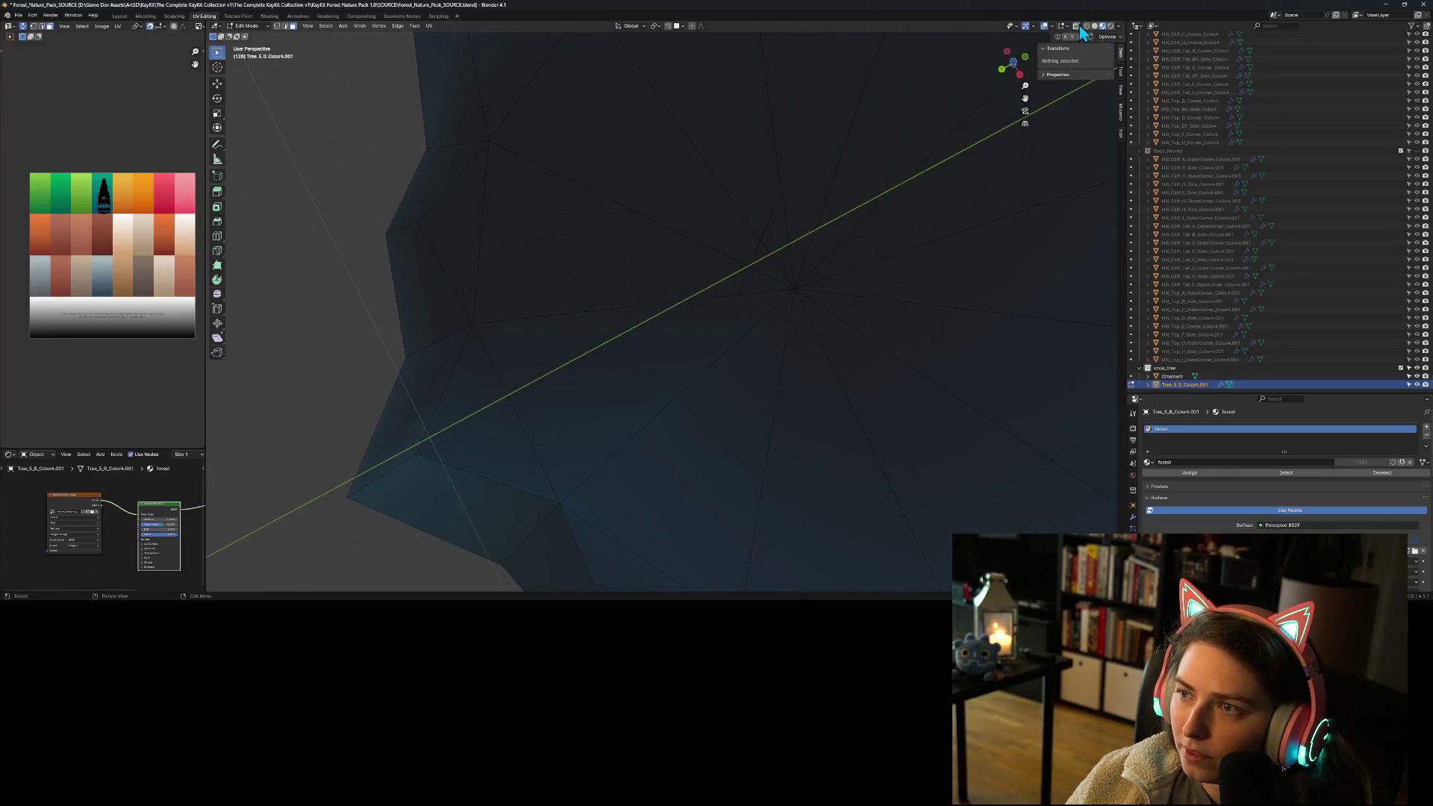
pyautogui.moveTo(856, 230); pyautogui.dragTo(819, 252, button='middle')
# Step: Delete the stray leftover vertex under the foliage and check the mesh
pyautogui.click(789, 228)
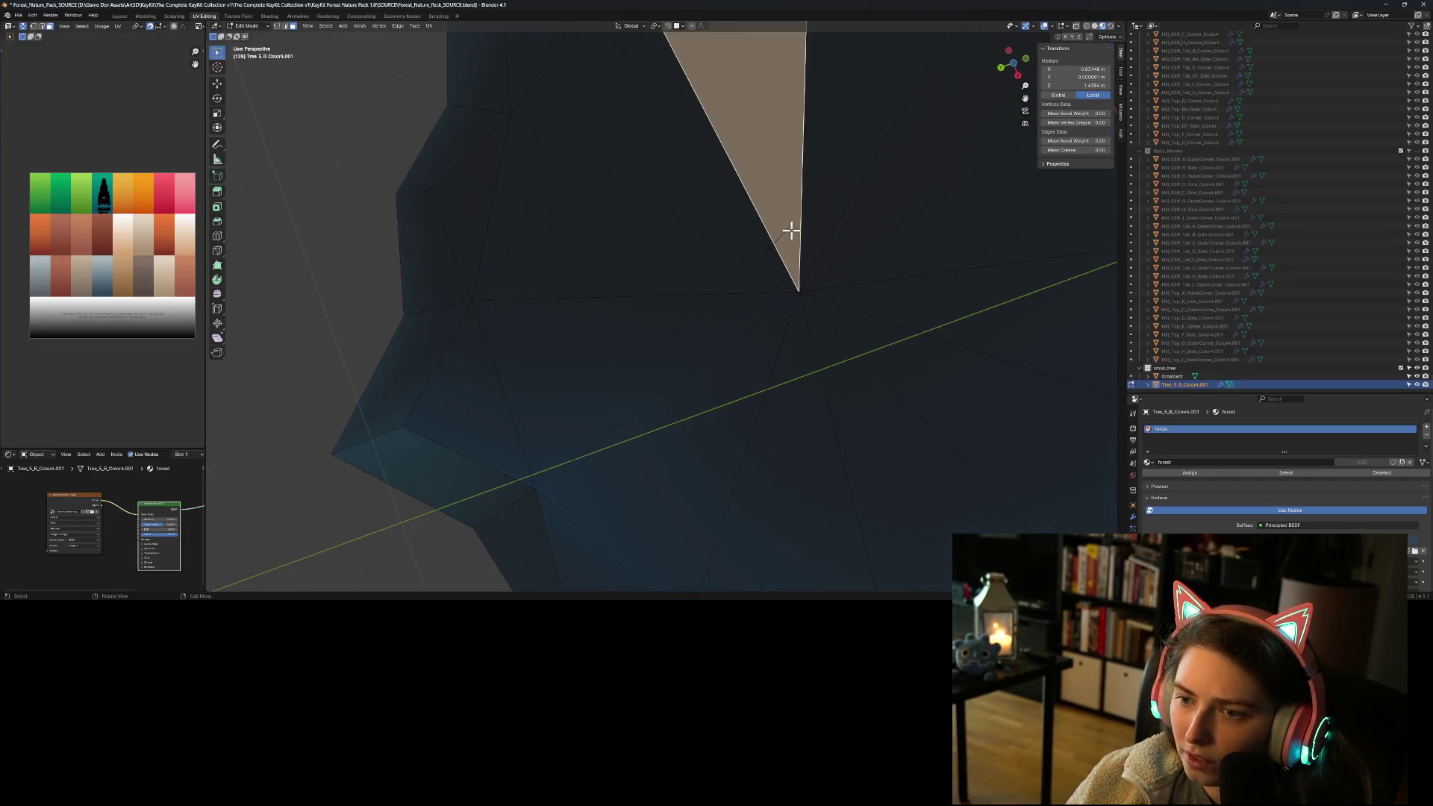
pyautogui.click(277, 26)
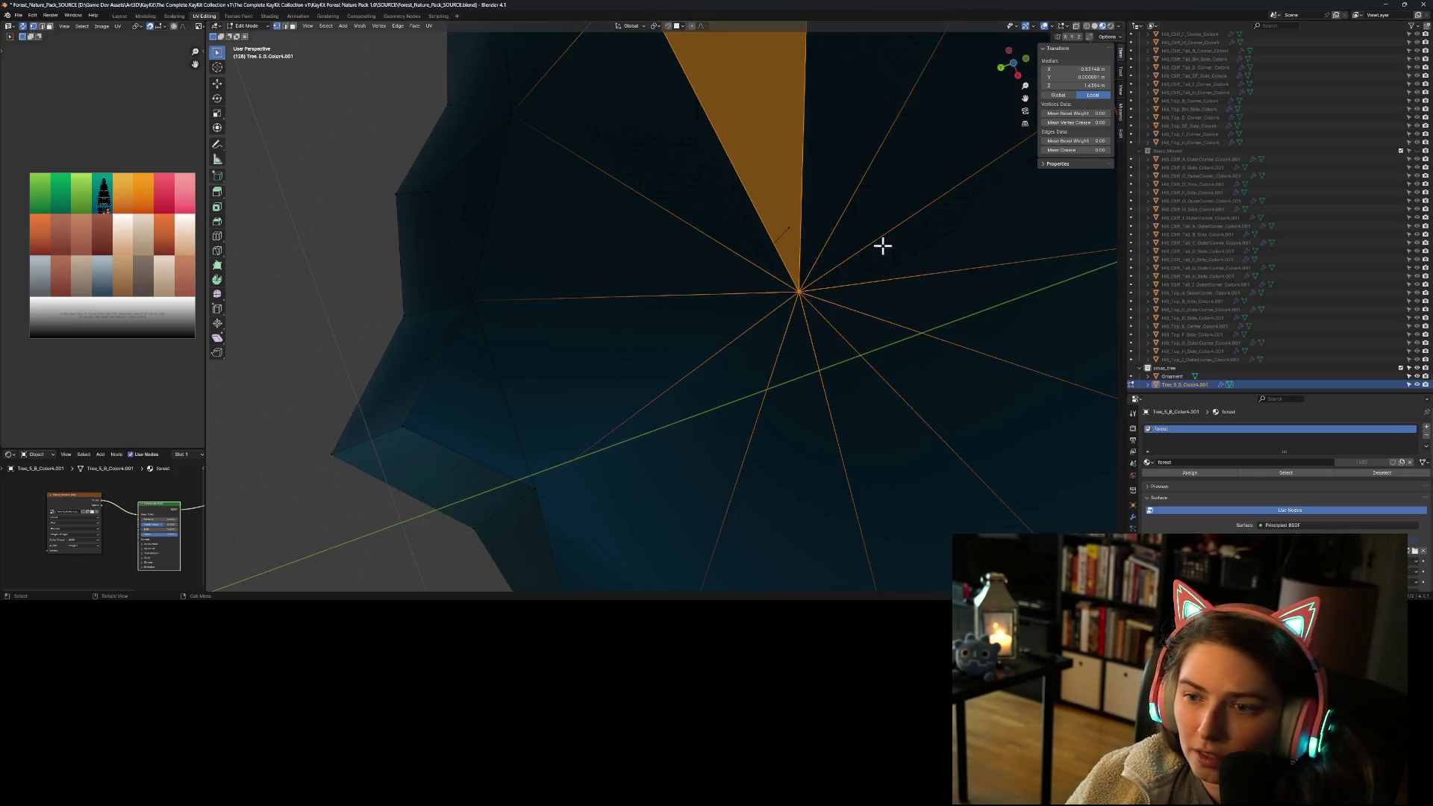
pyautogui.click(785, 228)
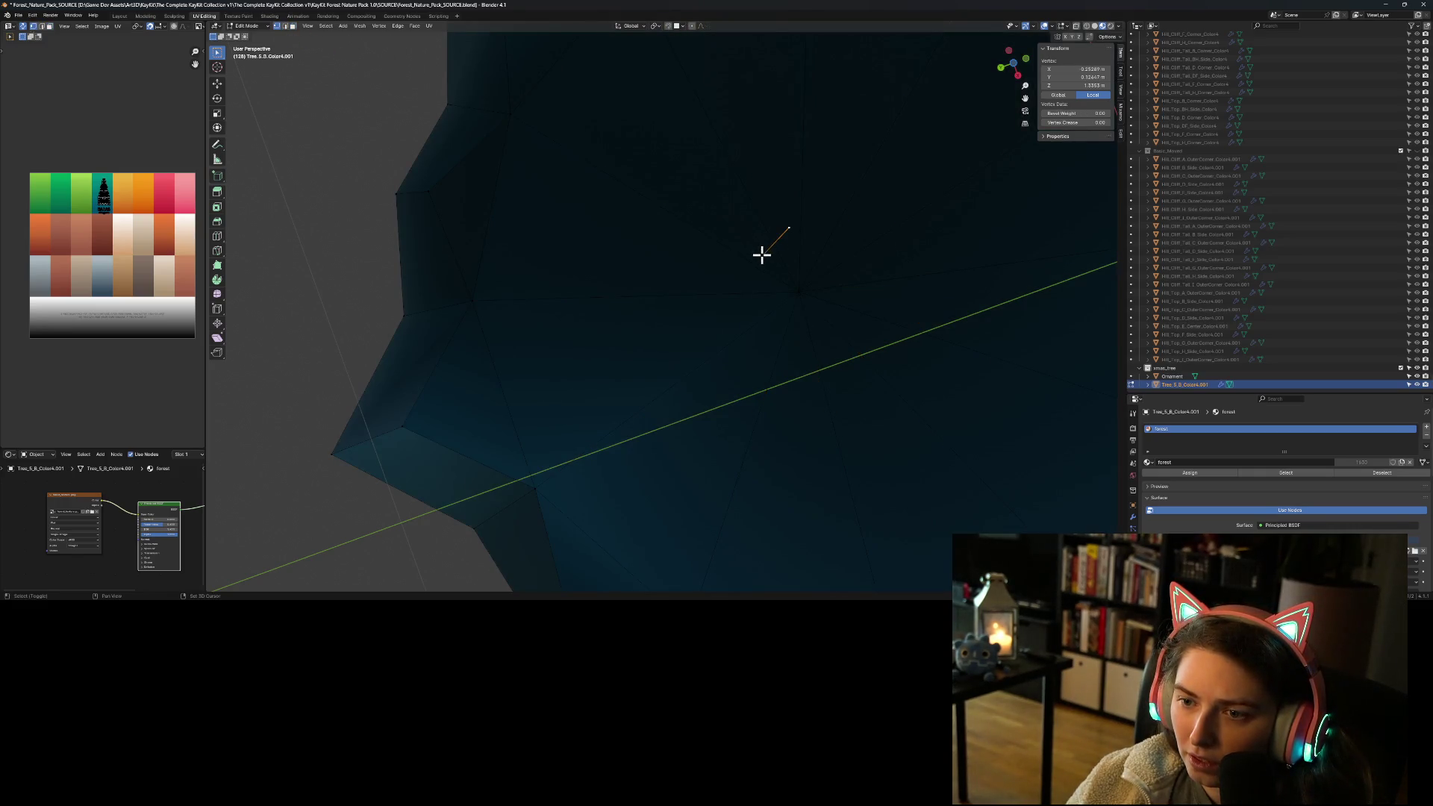
pyautogui.press('x')
pyautogui.click(831, 276)
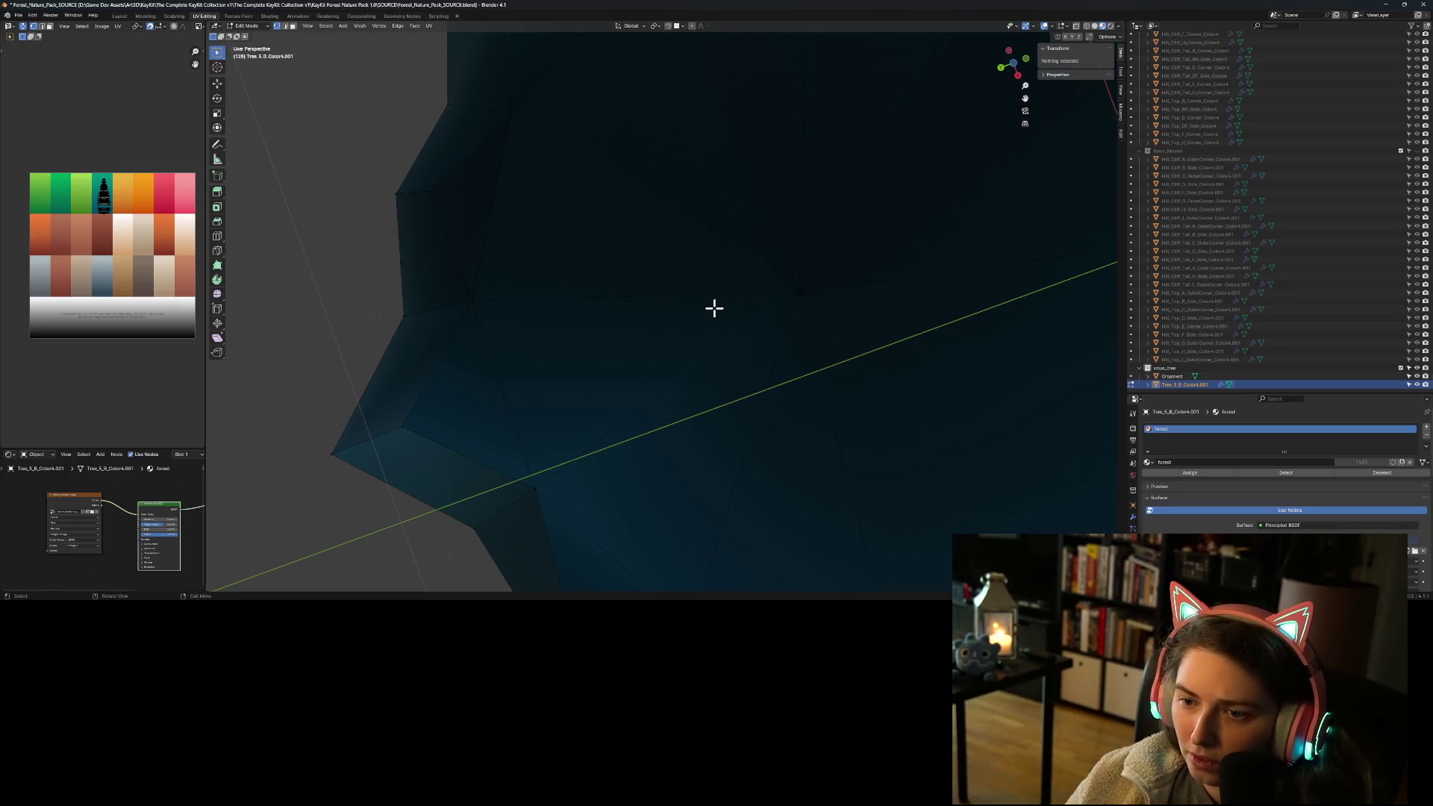
pyautogui.scroll(-5, 714, 308)
pyautogui.moveTo(652, 310)
pyautogui.mouseDown(button='middle')
pyautogui.moveTo(672, 358)
pyautogui.moveTo(732, 400)
pyautogui.moveTo(705, 330)
pyautogui.moveTo(704, 374)
pyautogui.mouseUp(button='middle')
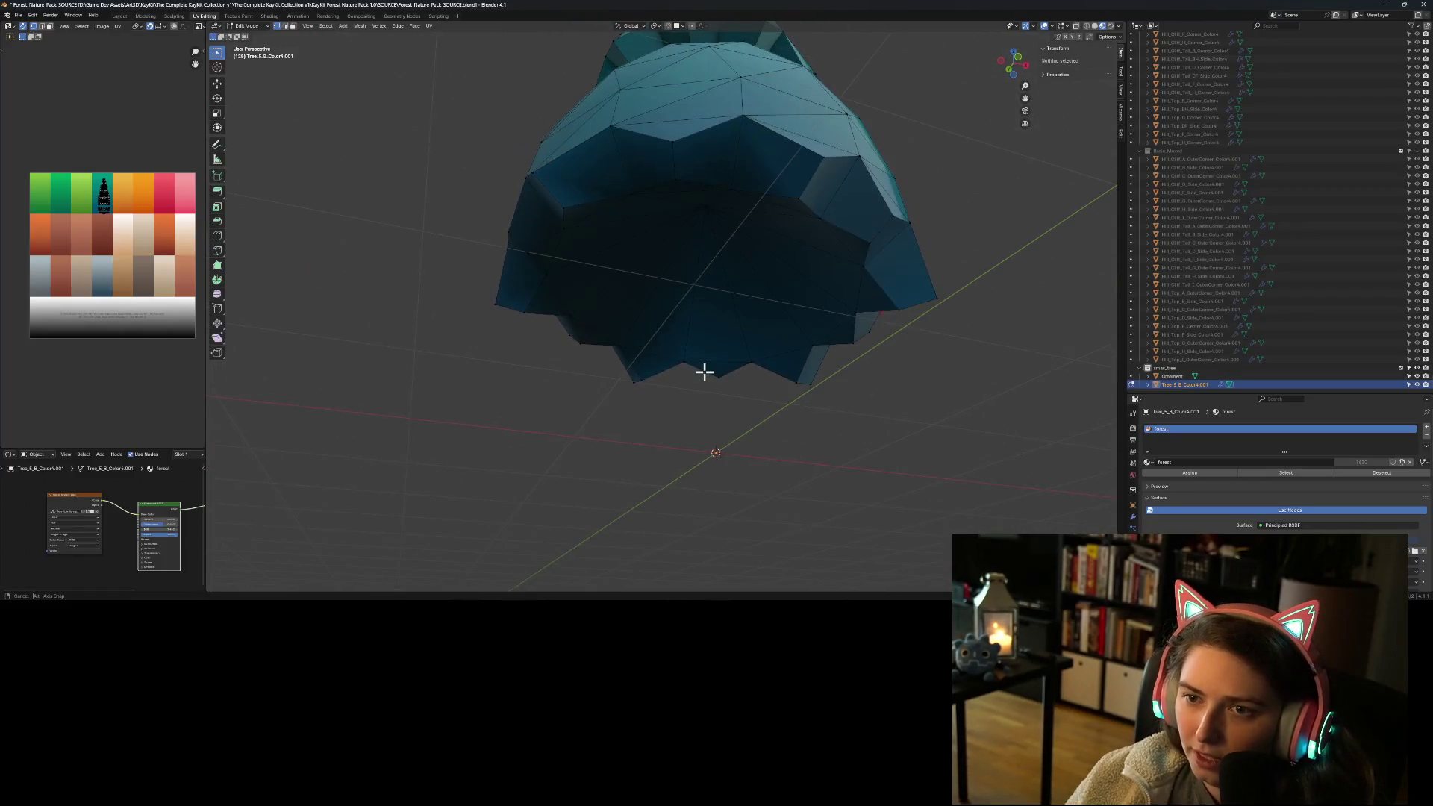
pyautogui.moveTo(547, 217)
pyautogui.mouseDown(button='middle')
pyautogui.moveTo(670, 276)
pyautogui.moveTo(761, 256)
pyautogui.moveTo(602, 288)
pyautogui.moveTo(691, 279)
pyautogui.moveTo(672, 300)
pyautogui.moveTo(675, 344)
pyautogui.moveTo(694, 346)
pyautogui.moveTo(719, 304)
pyautogui.mouseUp(button='middle')
pyautogui.scroll(-5, 675, 344)
pyautogui.scroll(3, 713, 243)
pyautogui.moveTo(712, 243)
pyautogui.mouseDown(button='middle')
pyautogui.moveTo(661, 195)
pyautogui.moveTo(656, 262)
pyautogui.mouseUp(button='middle')
pyautogui.scroll(2, 607, 194)
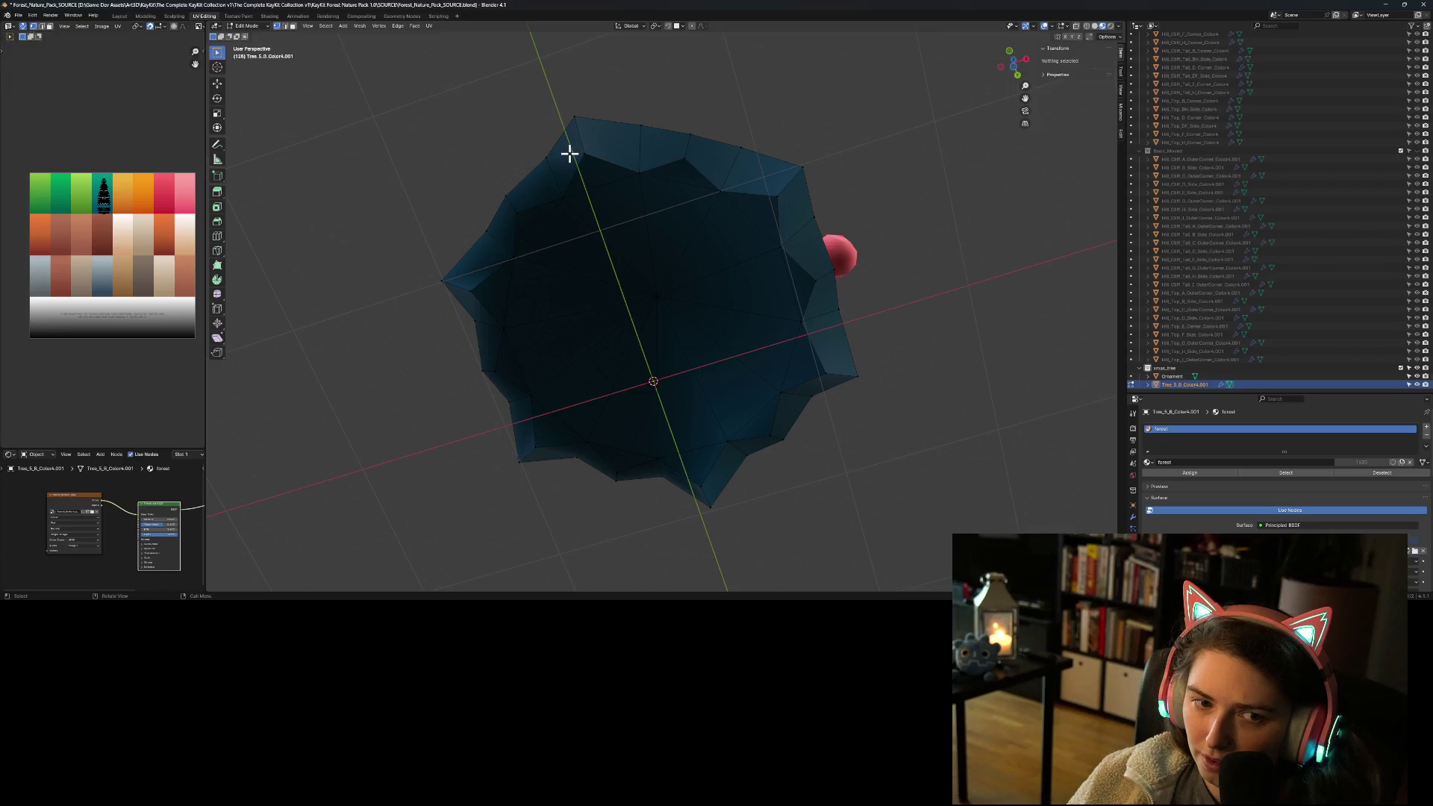
pyautogui.moveTo(569, 153)
pyautogui.mouseDown(button='middle')
pyautogui.moveTo(576, 288)
pyautogui.moveTo(597, 342)
pyautogui.moveTo(566, 341)
pyautogui.mouseUp(button='middle')
# Step: Scale the whole foliage mesh to 1.02 in X and Y, then leave Edit Mode
pyautogui.press('a')
pyautogui.press('s')
pyautogui.press('x')
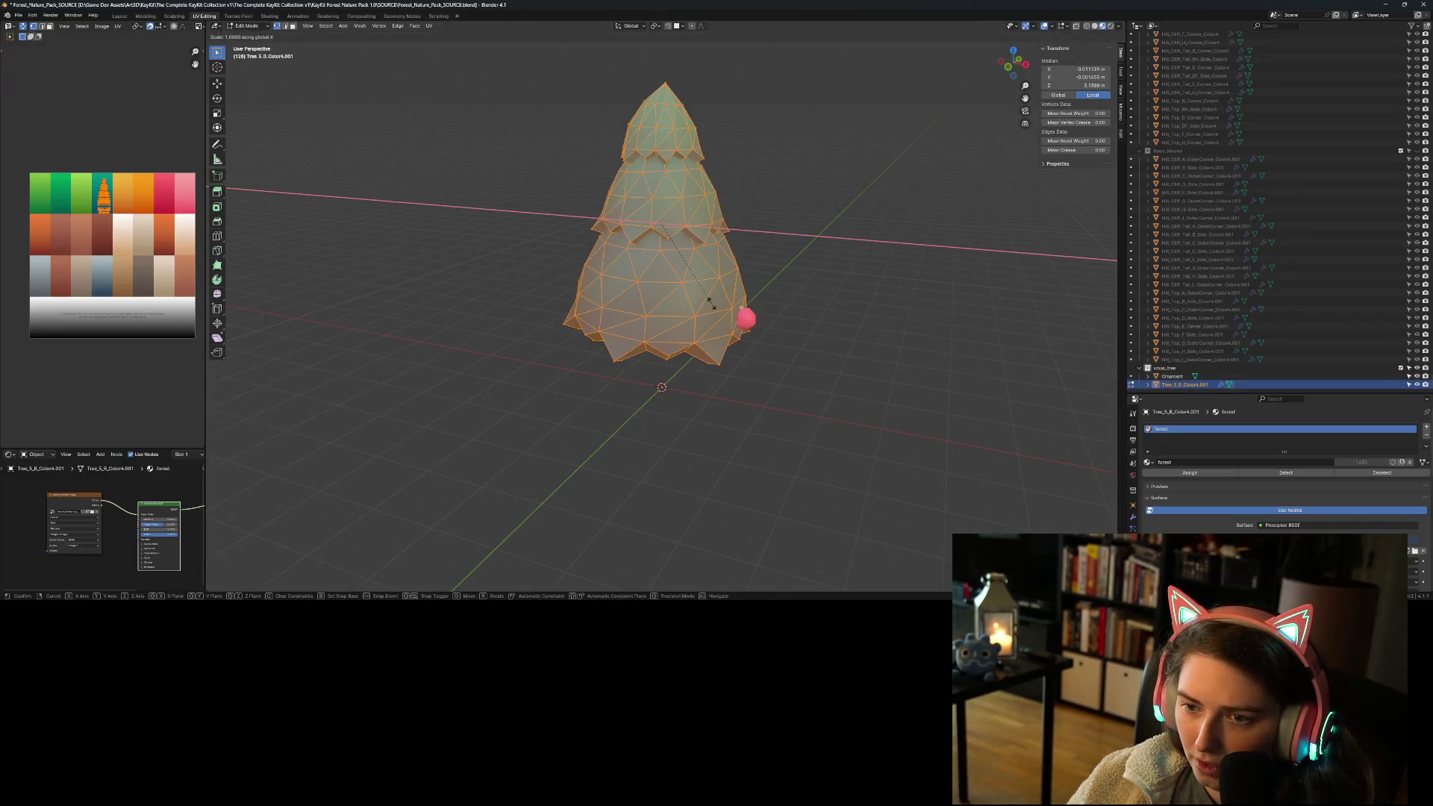
pyautogui.write('1.02')
pyautogui.press('Return')
pyautogui.press('s')
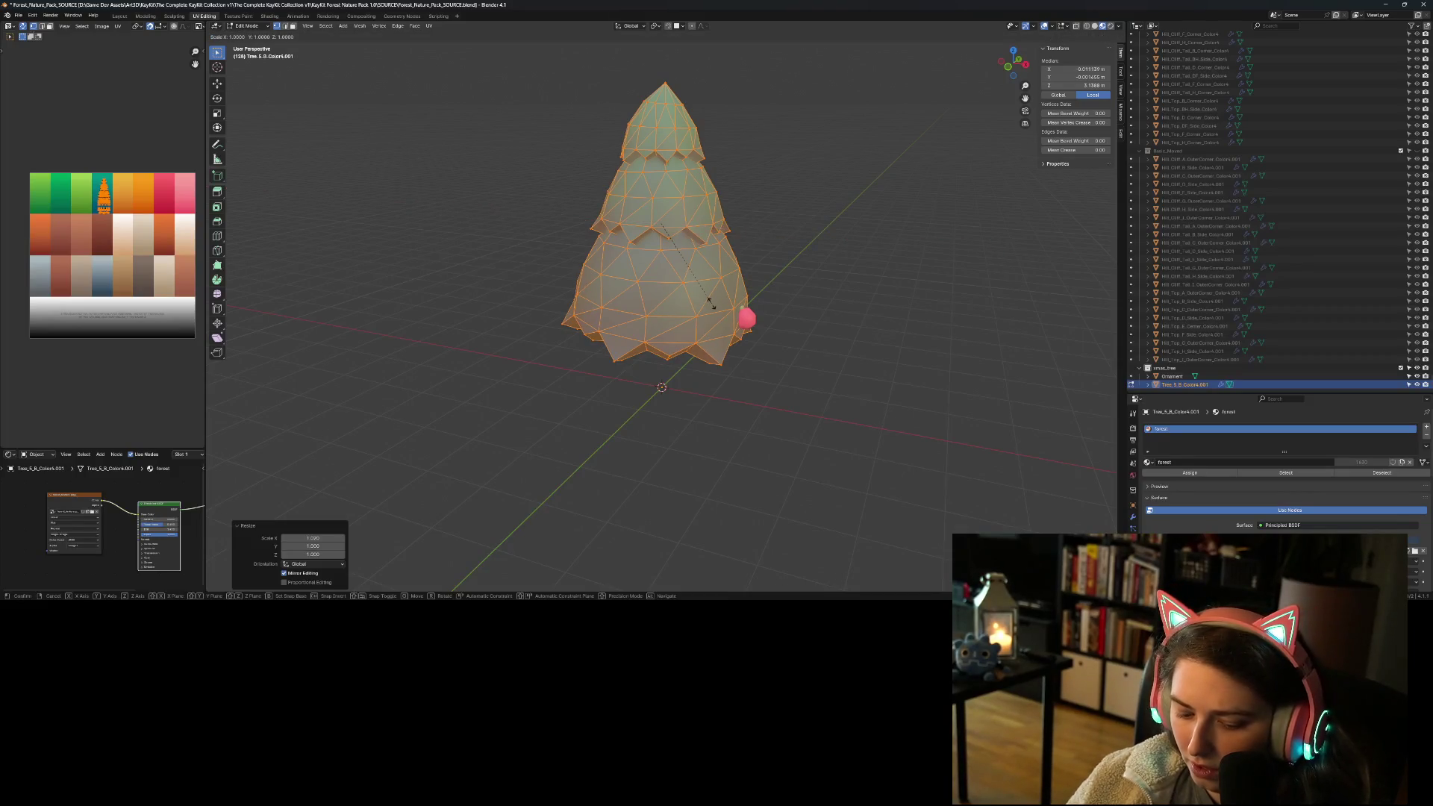
pyautogui.press('y')
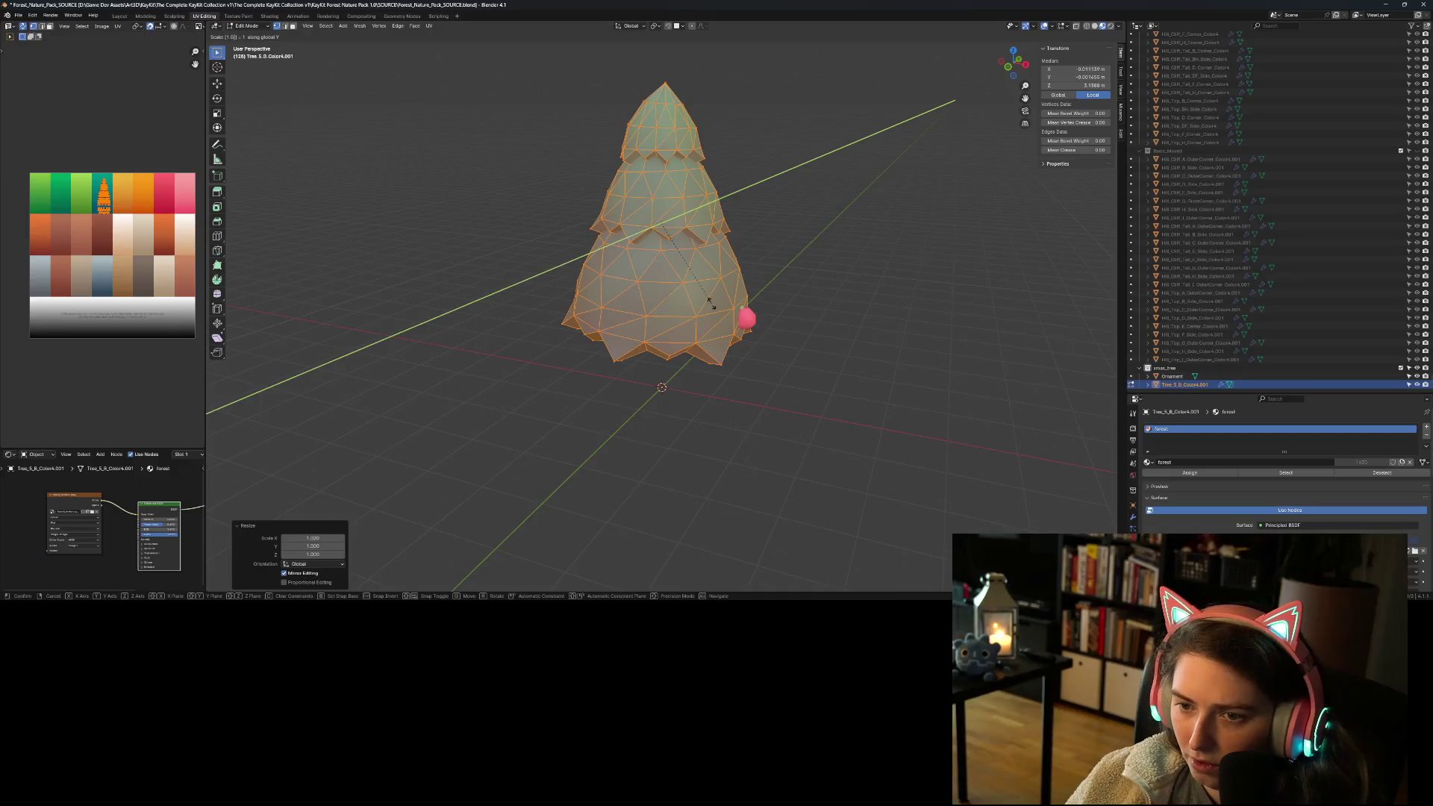
pyautogui.write('2')
pyautogui.press('Return')
pyautogui.press('Tab')
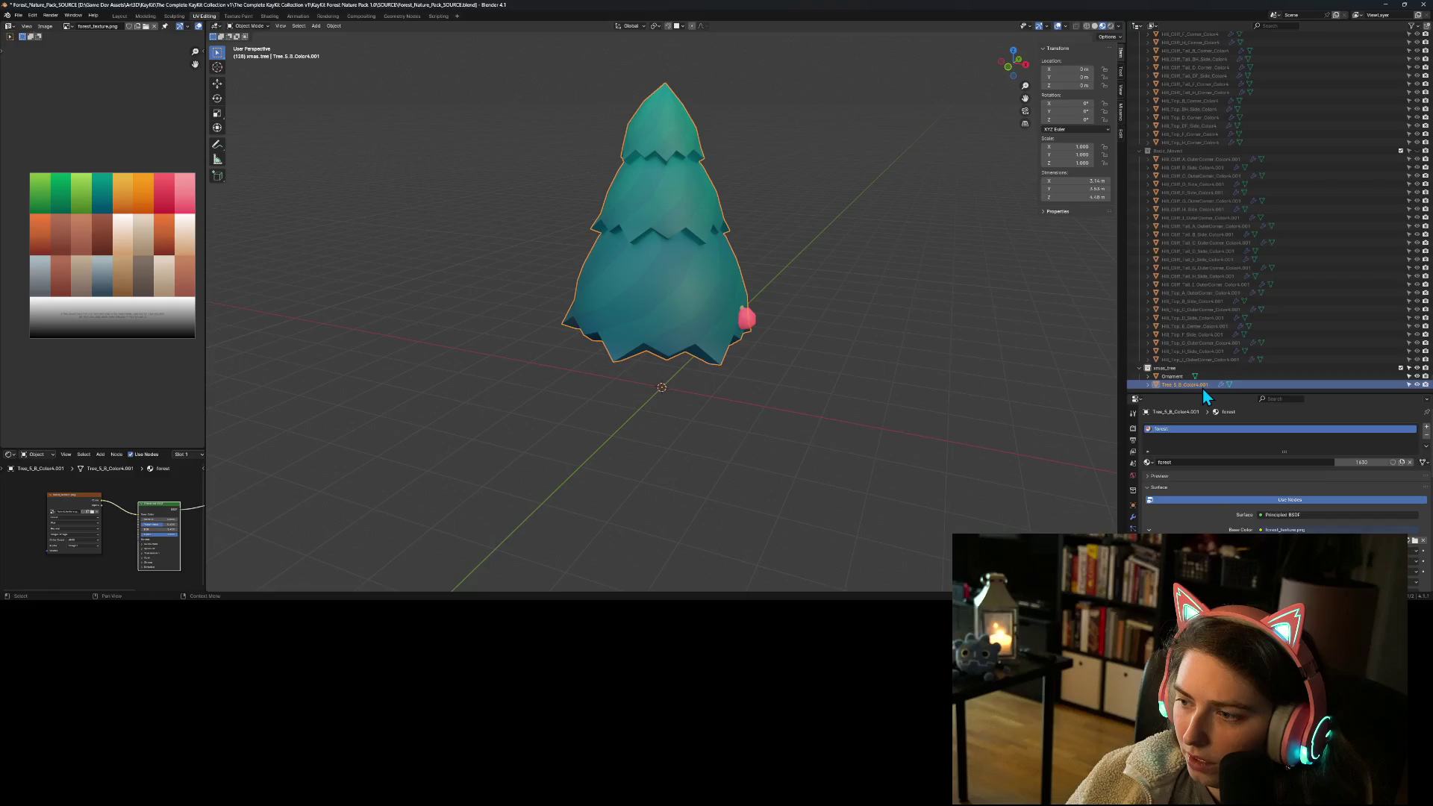
pyautogui.scroll(10, 1420, 345)
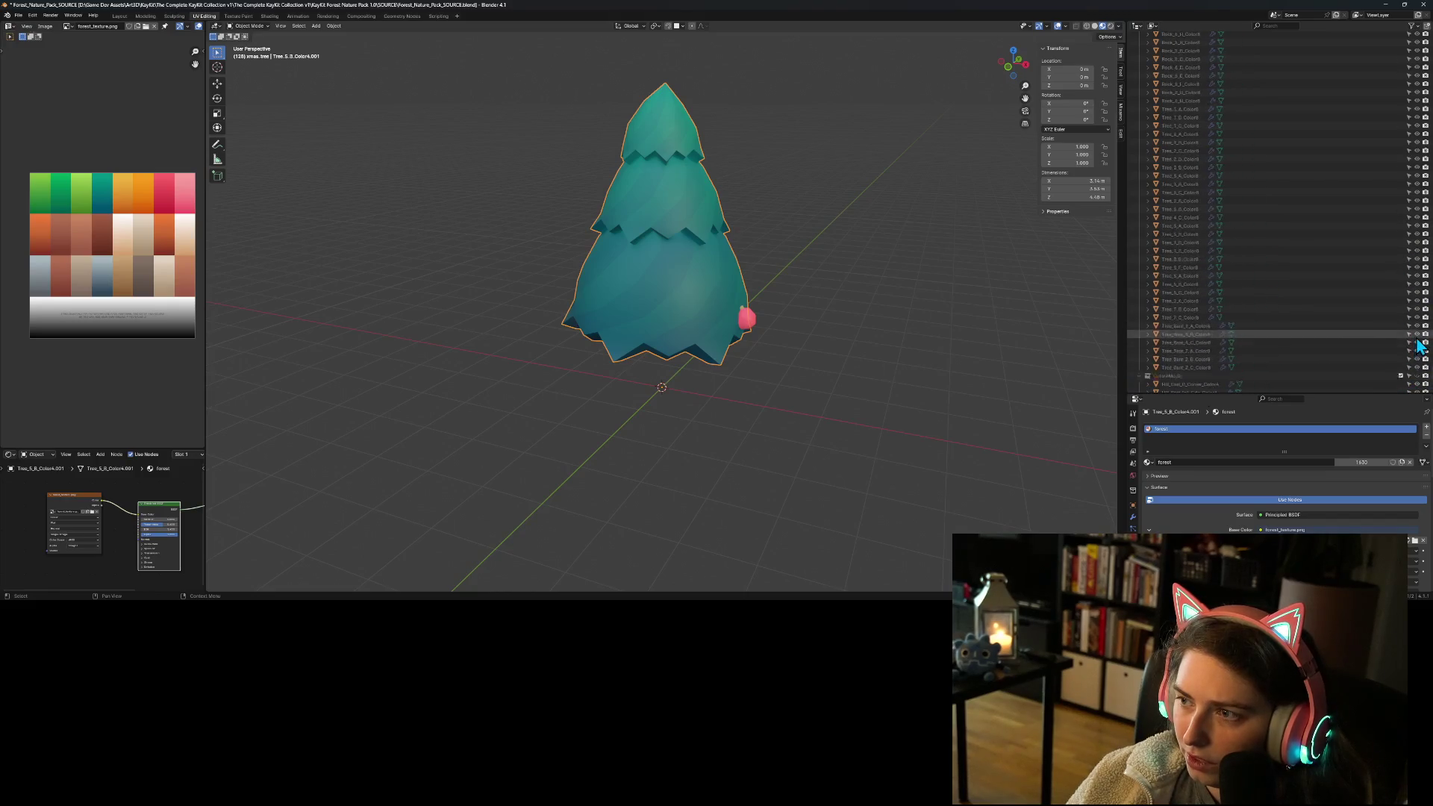
pyautogui.scroll(-2, 1414, 345)
pyautogui.scroll(-1, 1413, 345)
pyautogui.moveTo(874, 334)
pyautogui.mouseDown(button='middle')
pyautogui.moveTo(773, 294)
pyautogui.moveTo(720, 291)
pyautogui.moveTo(815, 306)
pyautogui.moveTo(840, 261)
pyautogui.moveTo(811, 332)
pyautogui.moveTo(853, 281)
pyautogui.moveTo(860, 378)
pyautogui.moveTo(970, 365)
pyautogui.mouseUp(button='middle')
pyautogui.scroll(-10, 1277, 351)
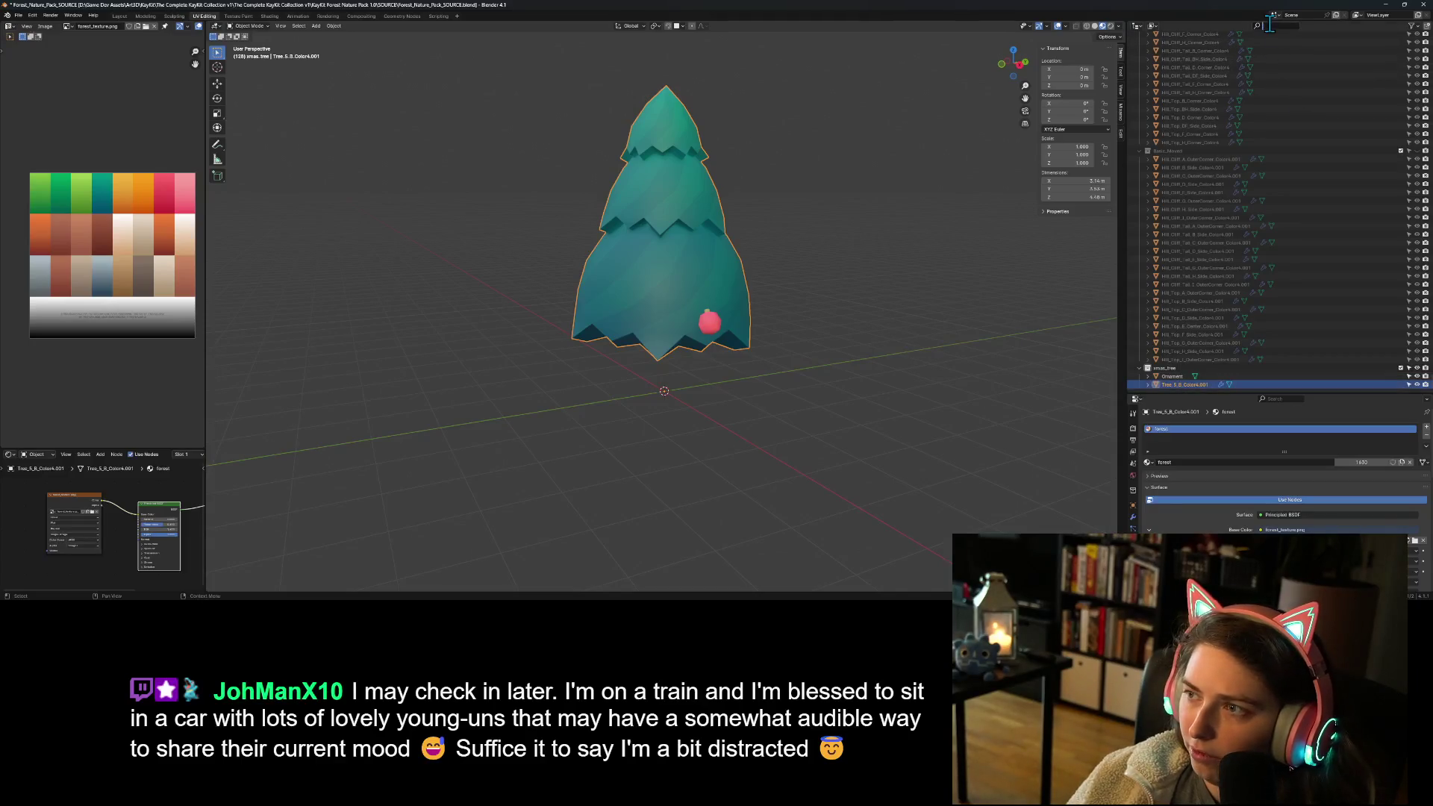
# Step: Filter the Outliner by 'Tree_5_B' and unhide the original Color4 pine tree
pyautogui.write('Tree')
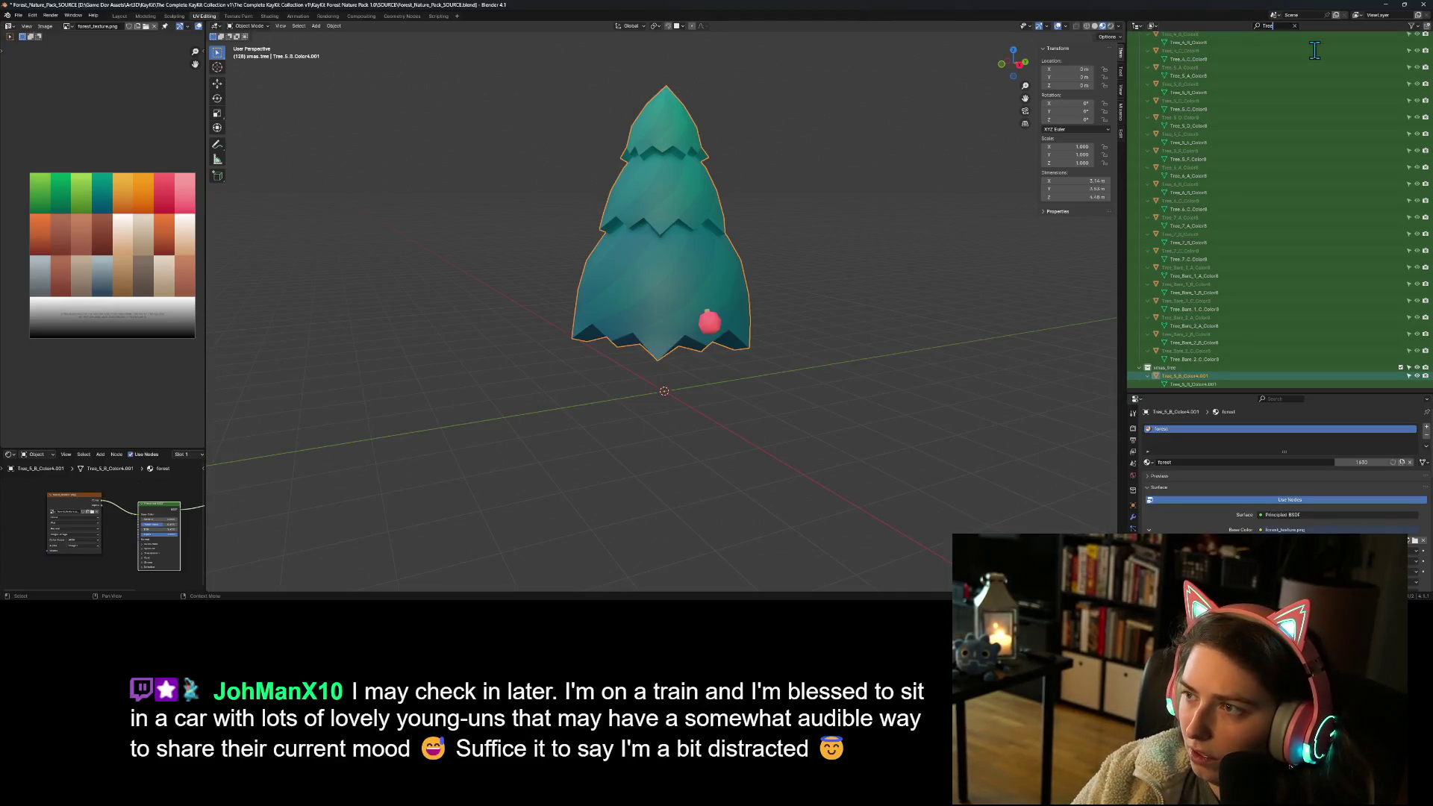
pyautogui.write('_5_')
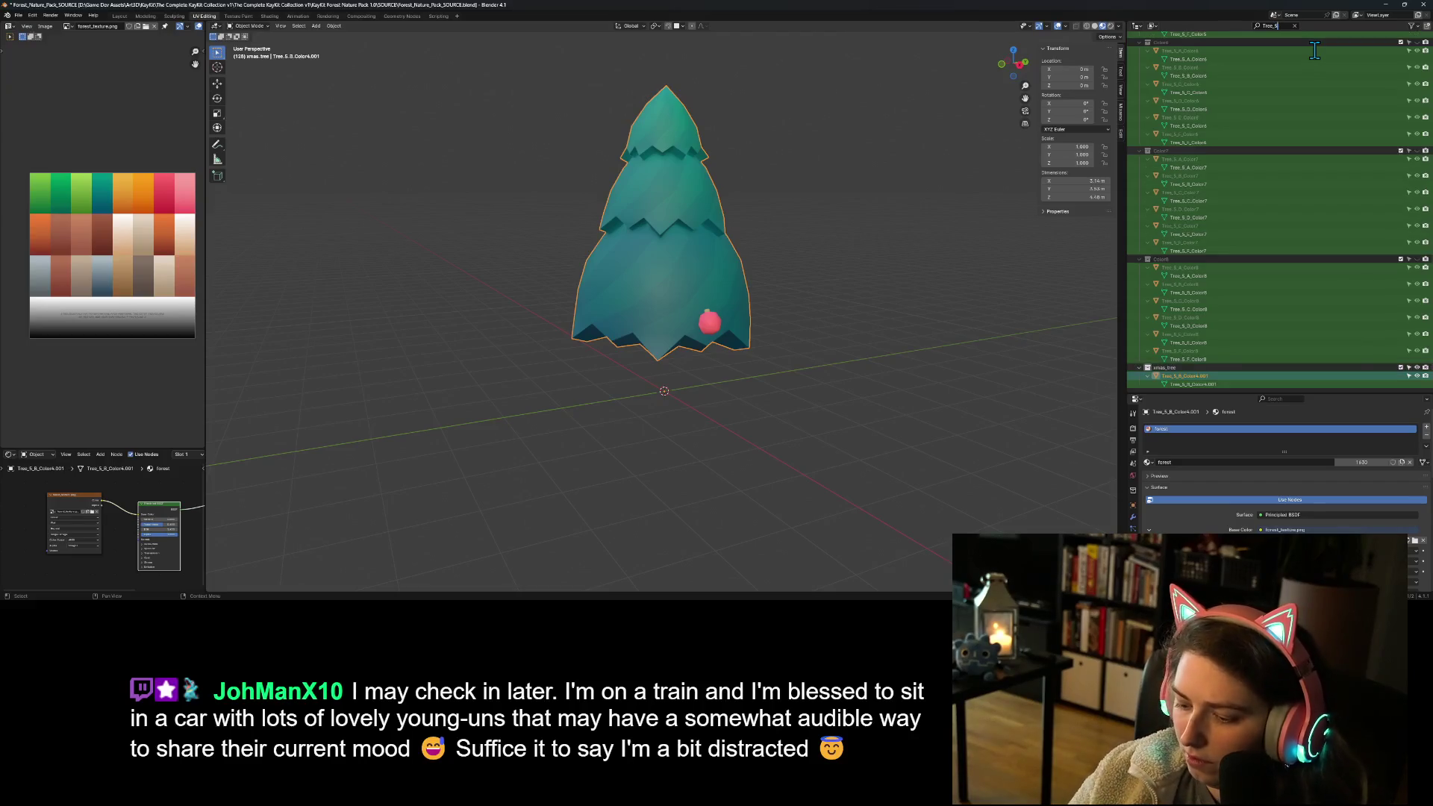
pyautogui.write('B')
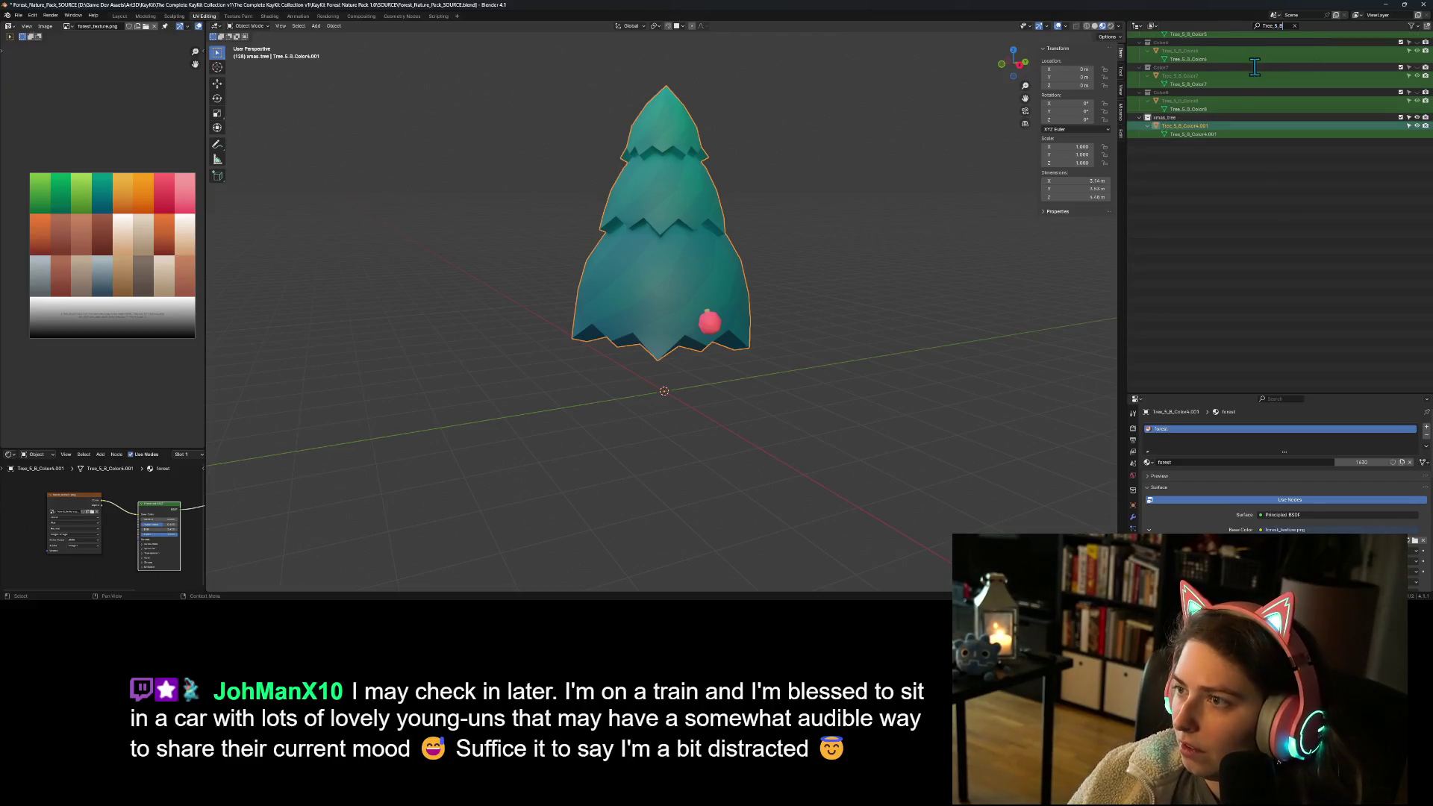
pyautogui.press('Return')
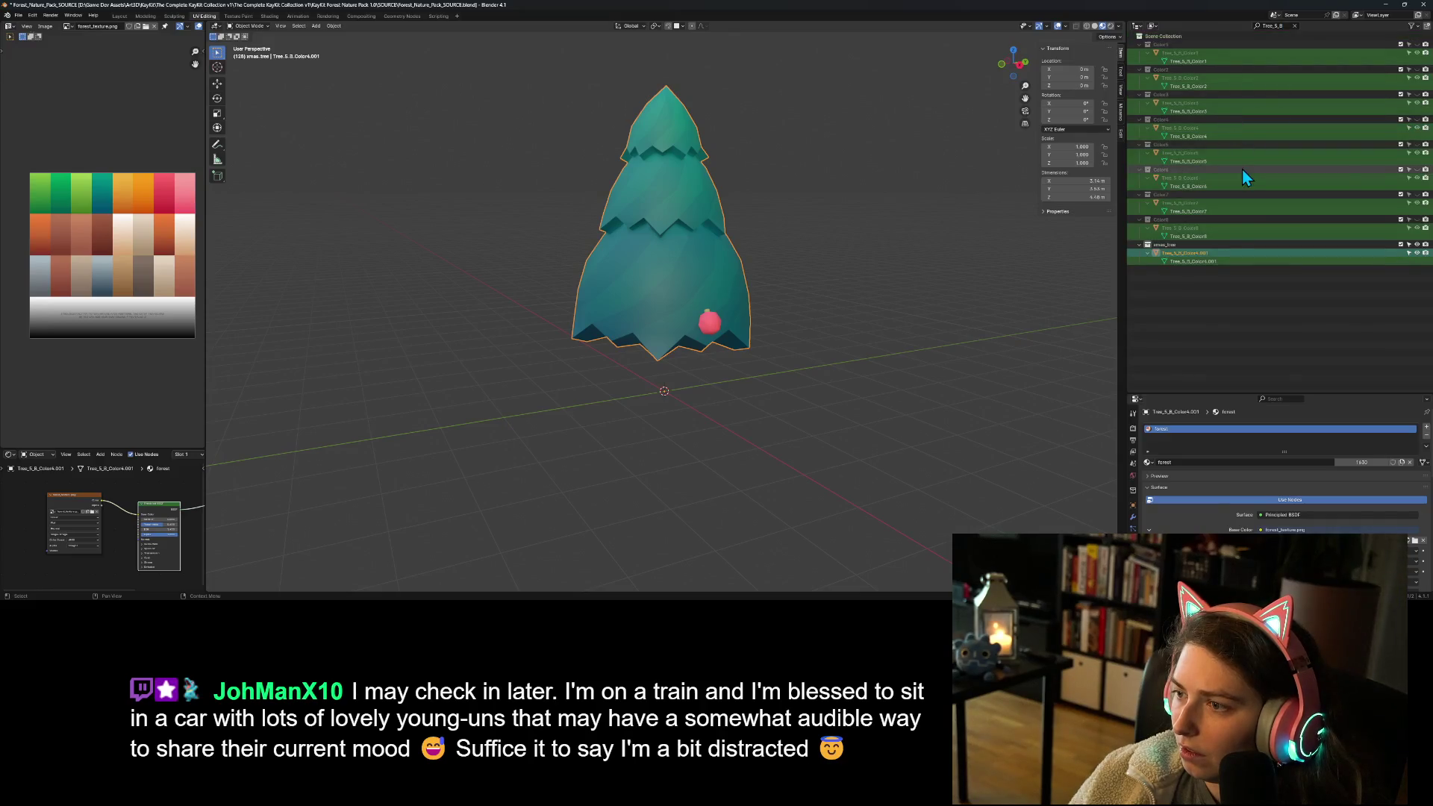
pyautogui.click(1241, 316)
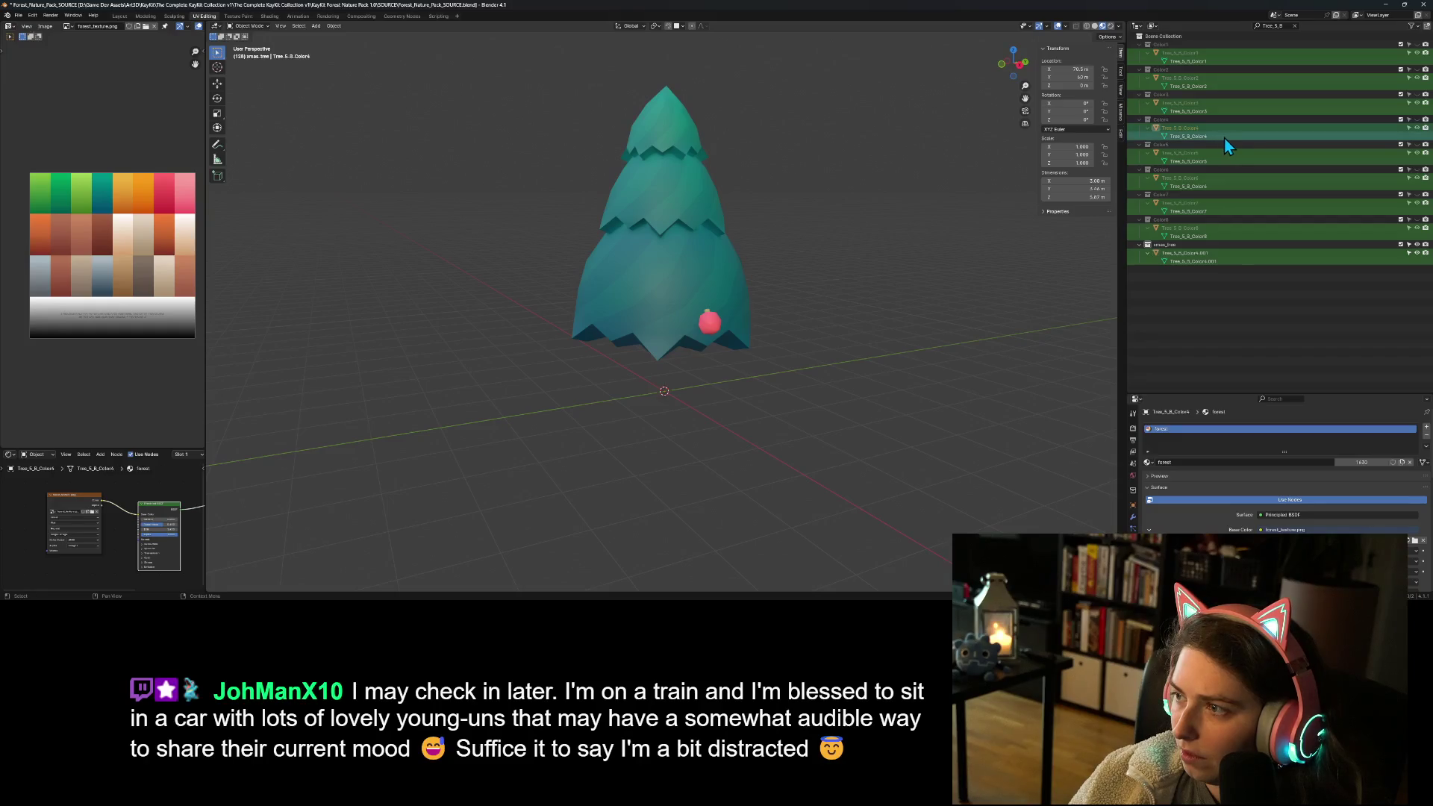
pyautogui.click(1417, 128)
pyautogui.click(1417, 128)
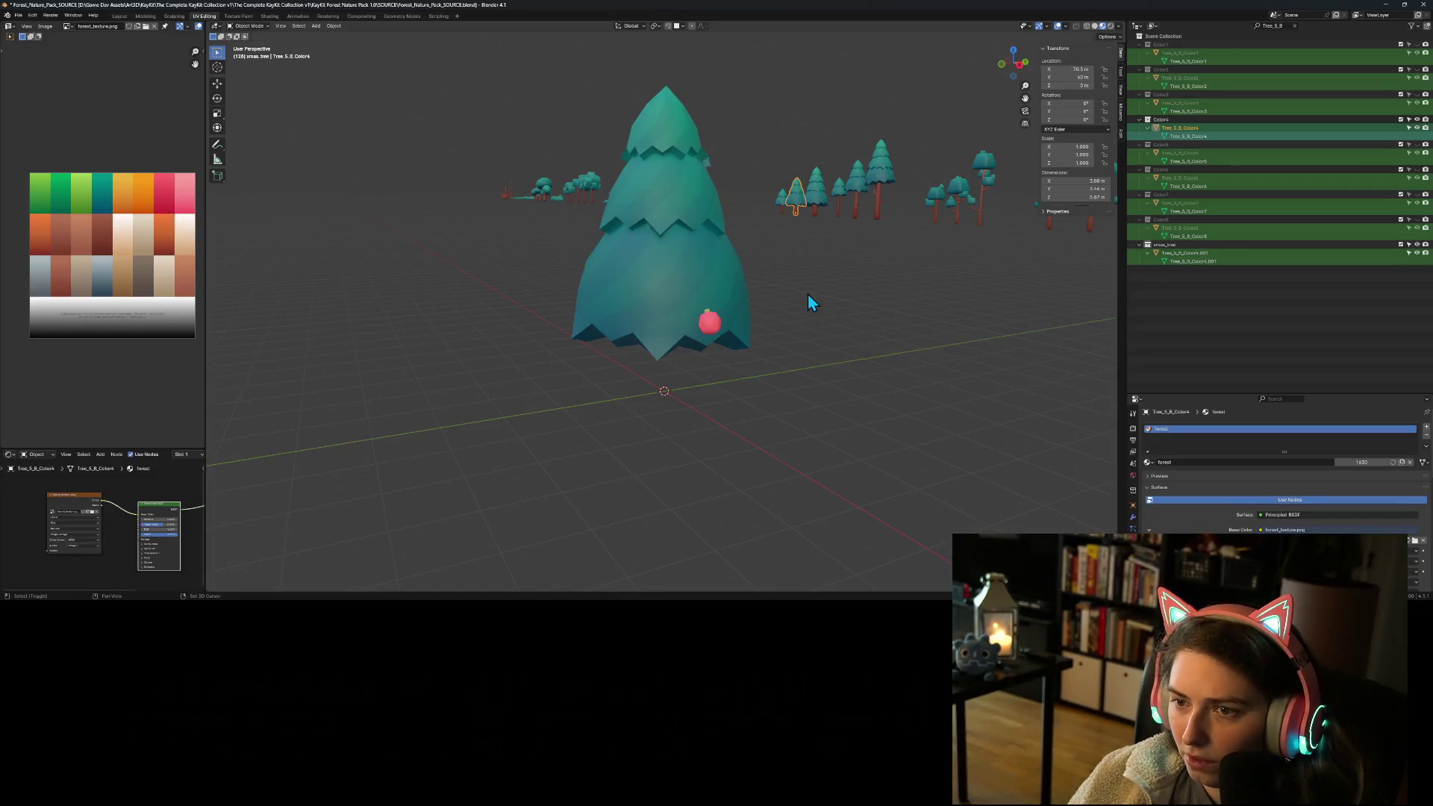
# Step: Duplicate the original pine, set its X and Y location to 0 m, and select Tree_5_B_Color4.002
pyautogui.hotkey('shift', 'd')
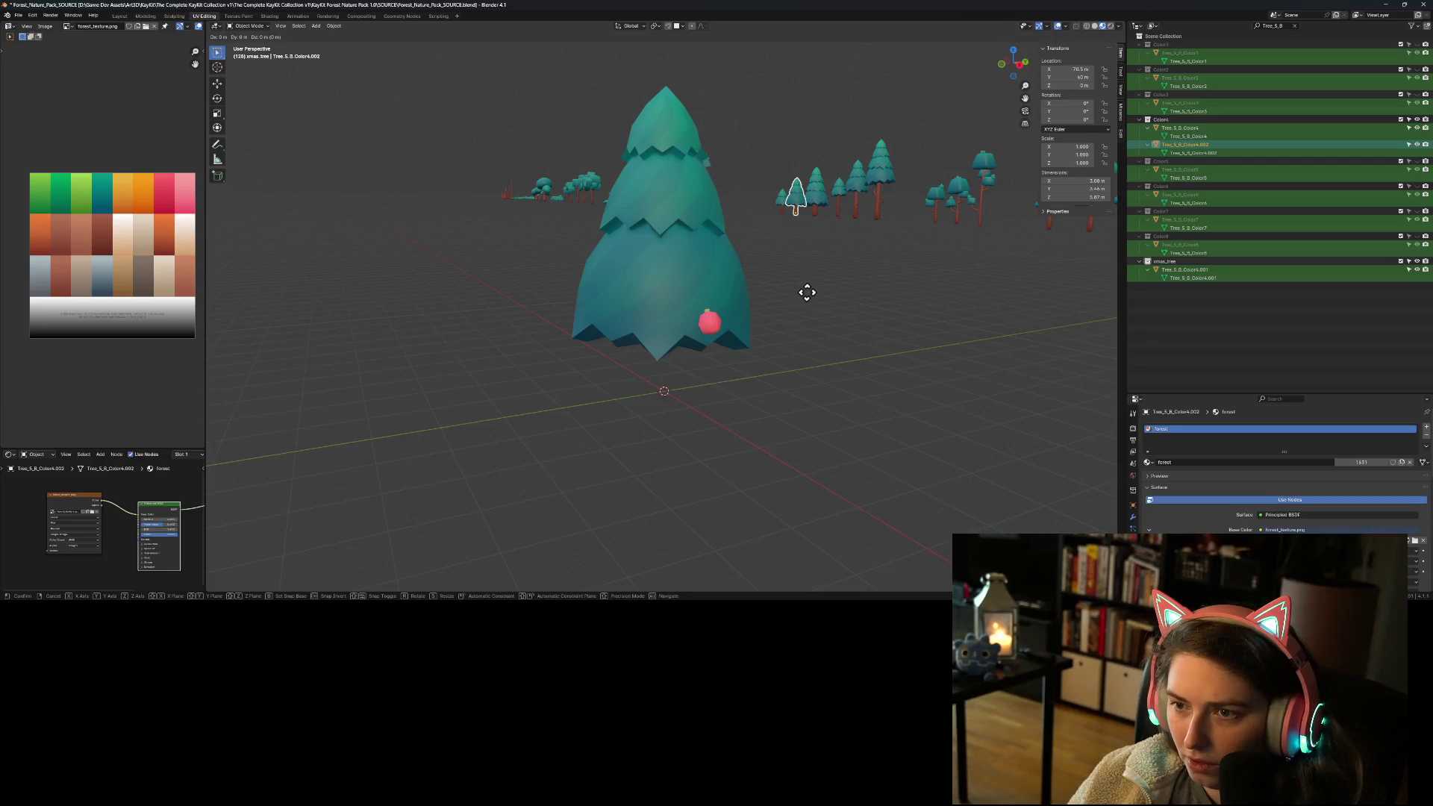
pyautogui.rightClick(807, 293)
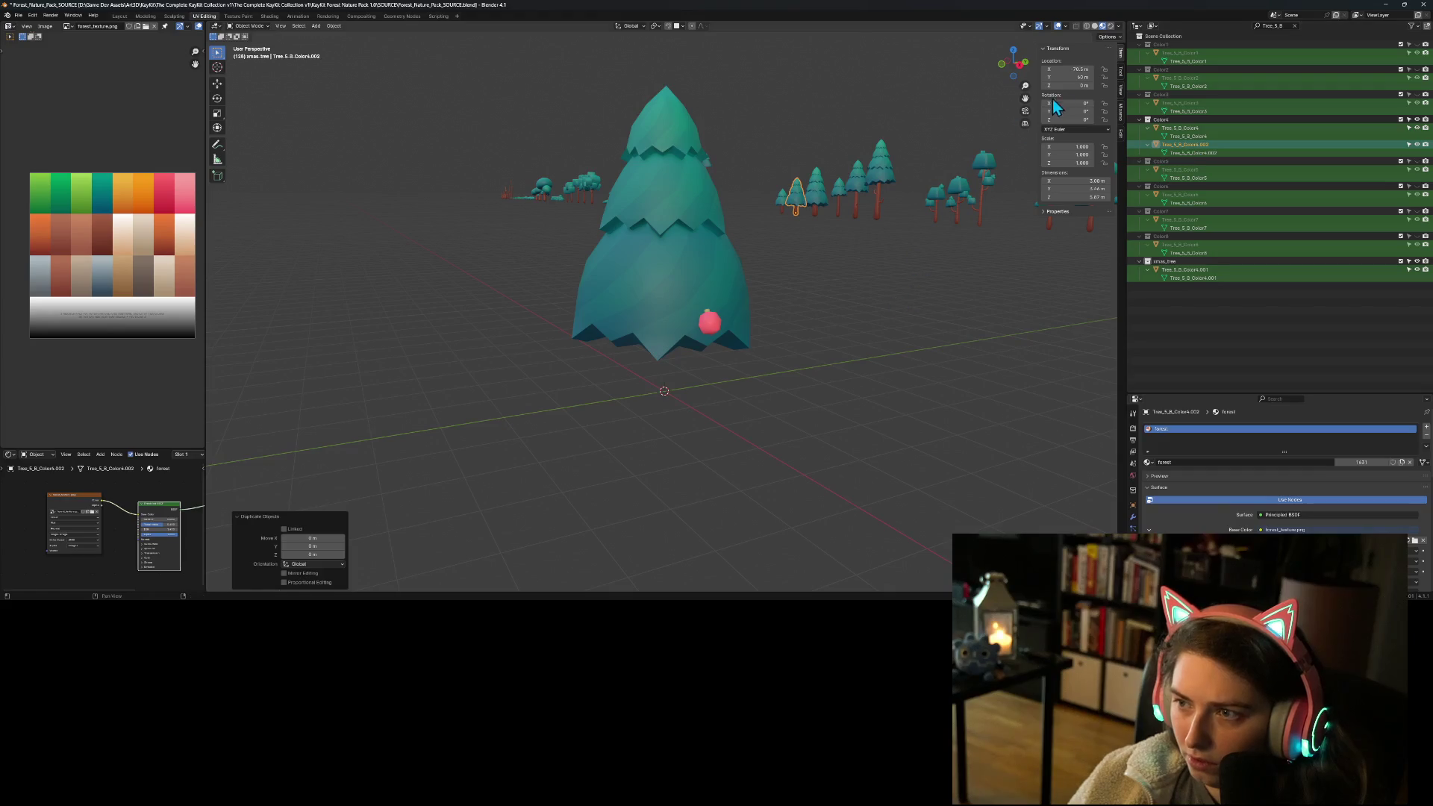
pyautogui.click(1071, 69)
pyautogui.press('Return')
pyautogui.press('BackSpace')
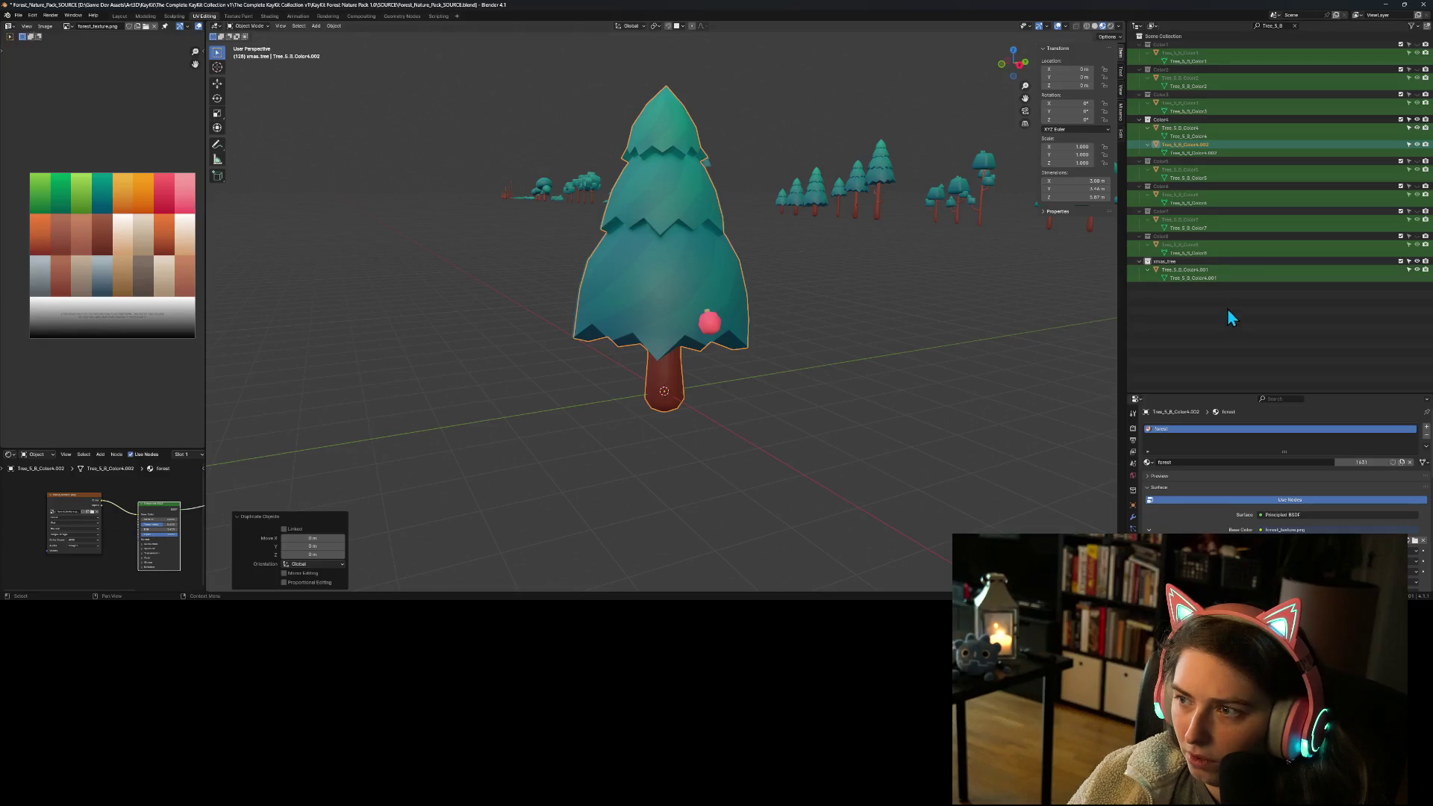
pyautogui.click(1227, 304)
pyautogui.click(1175, 145)
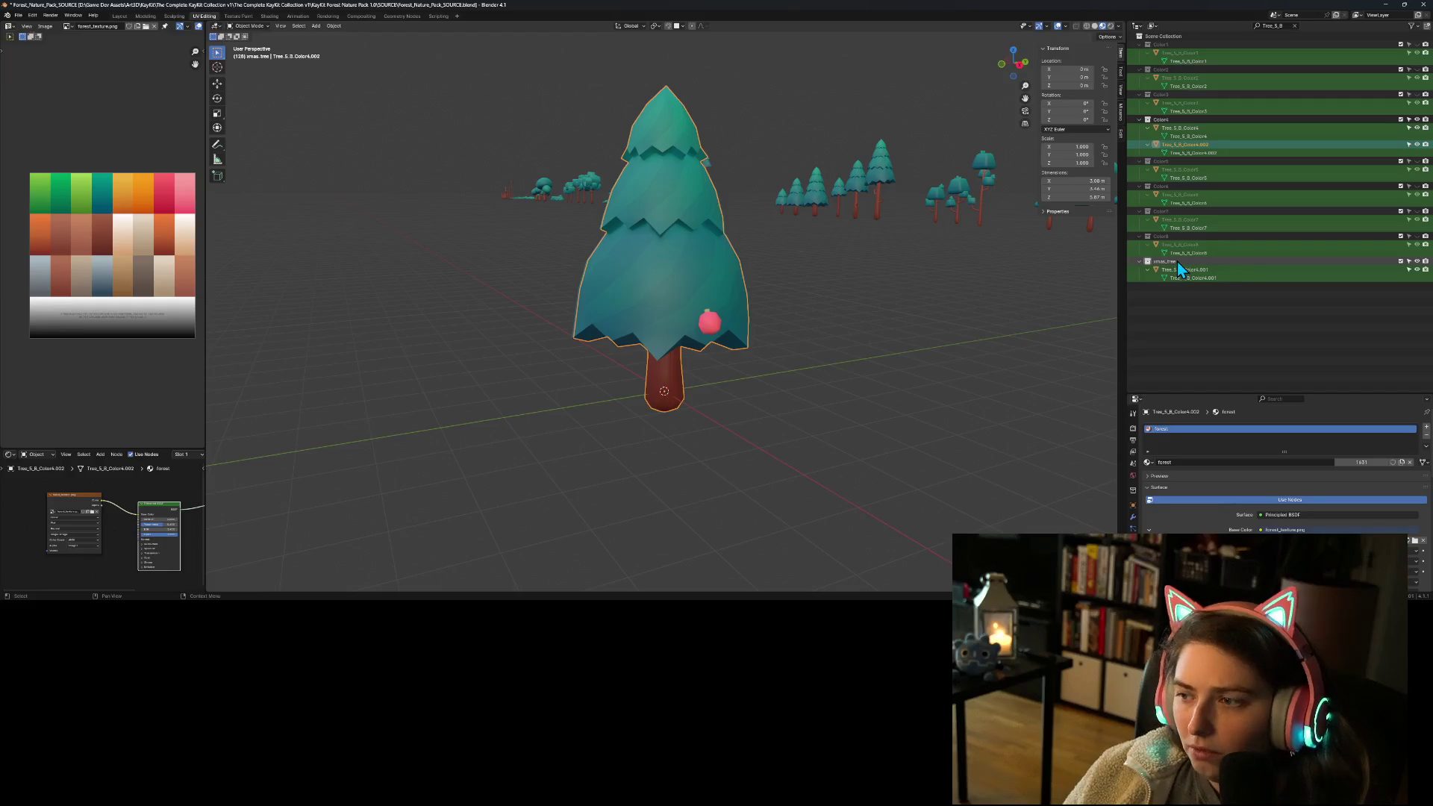
# Step: Move the duplicated tree into the xmas_tree collection and show only the xmas tree
pyautogui.rightClick(1190, 153)
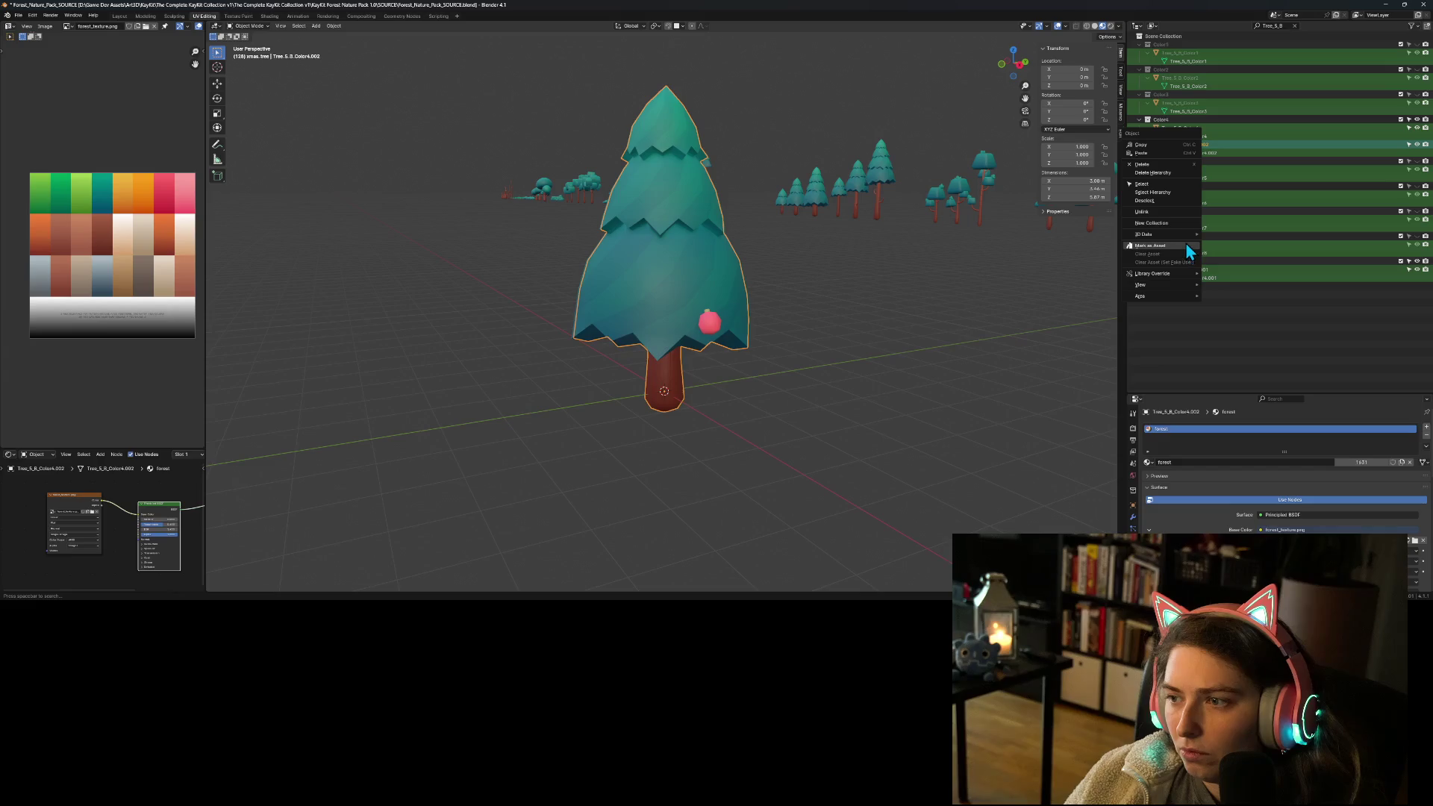
pyautogui.moveTo(1206, 151); pyautogui.dragTo(1202, 269)
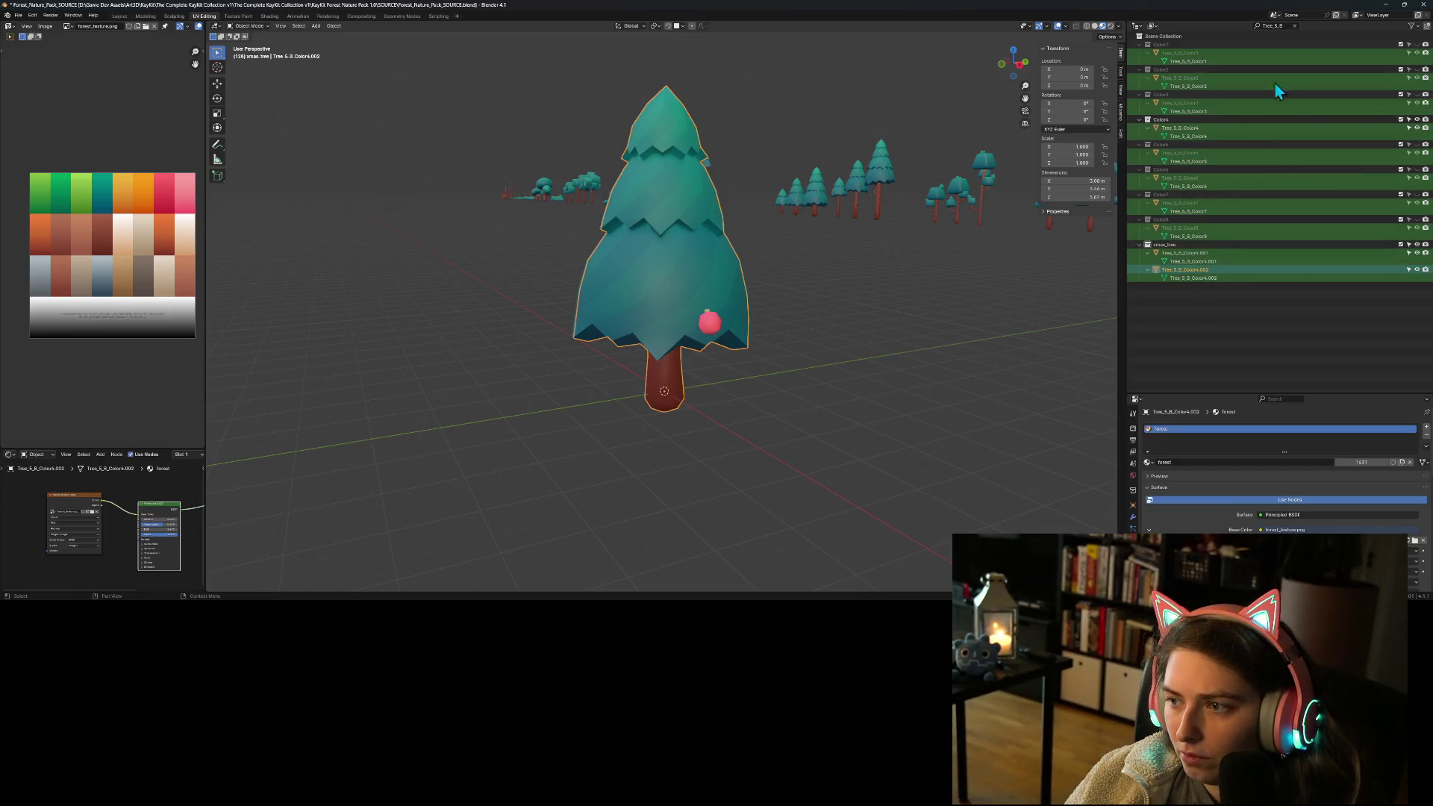
pyautogui.hotkey('shift', 'h')
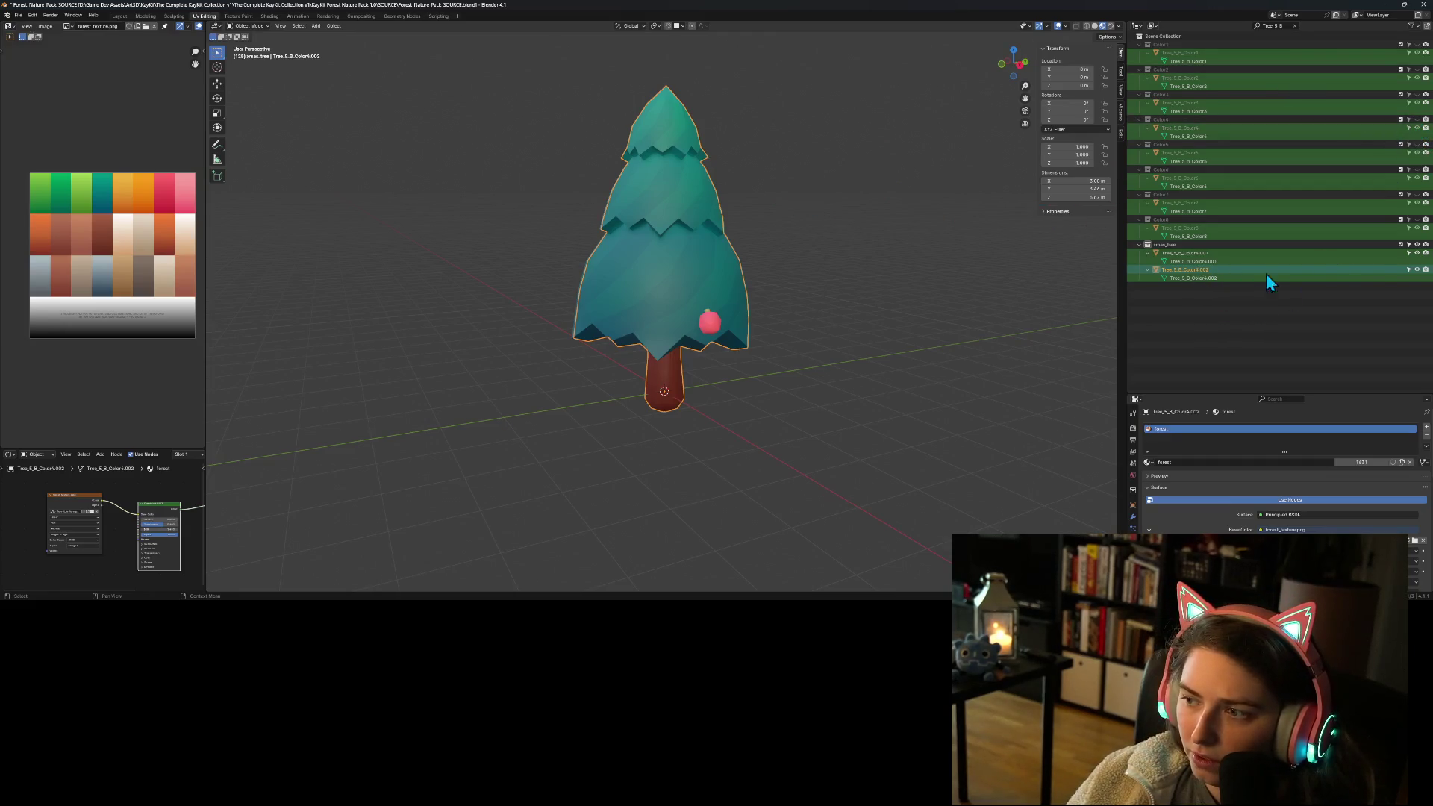
pyautogui.hotkey('alt', 'a')
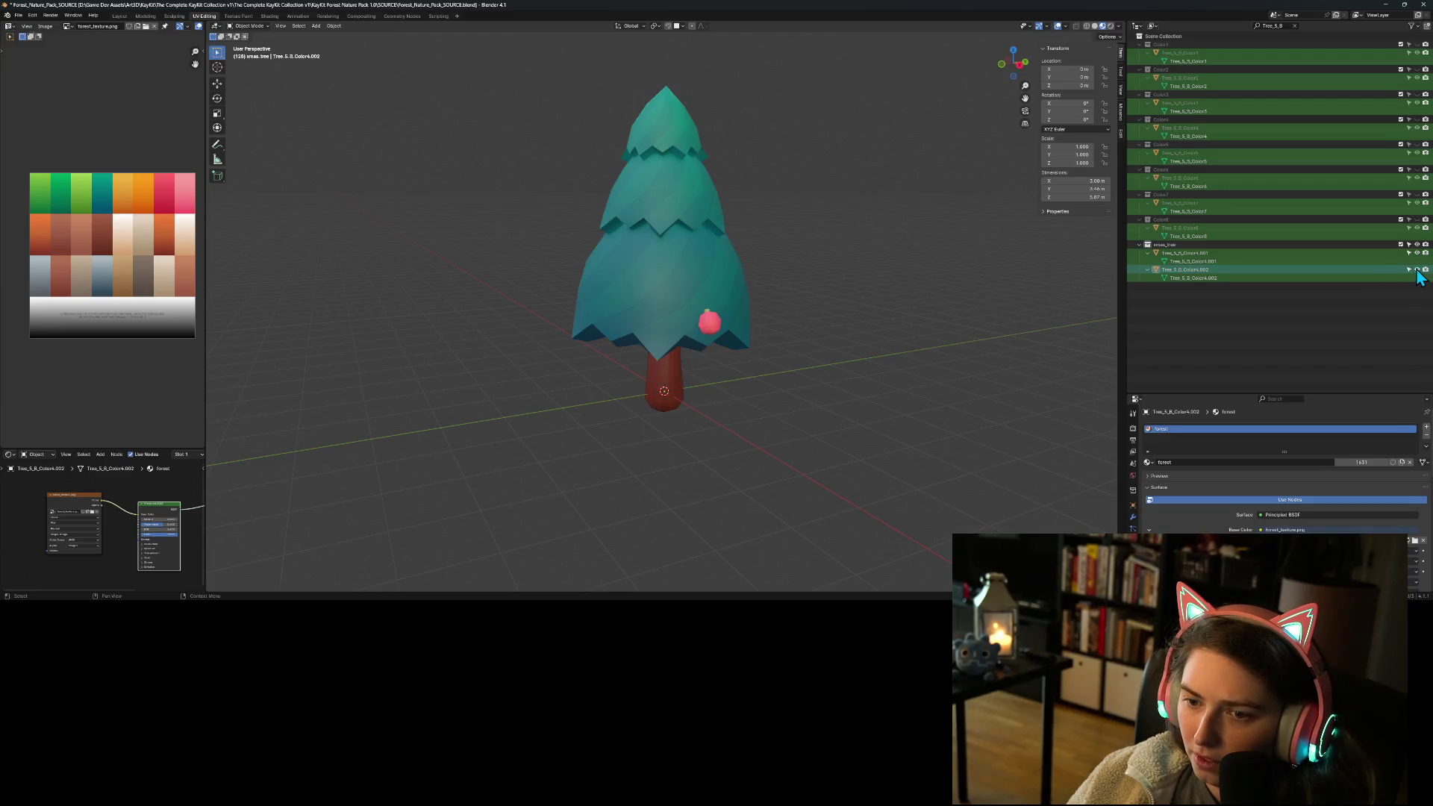
pyautogui.moveTo(951, 370)
pyautogui.mouseDown(button='middle')
pyautogui.moveTo(723, 346)
pyautogui.moveTo(755, 317)
pyautogui.moveTo(768, 345)
pyautogui.moveTo(870, 367)
pyautogui.mouseUp(button='middle')
pyautogui.scroll(3, 776, 370)
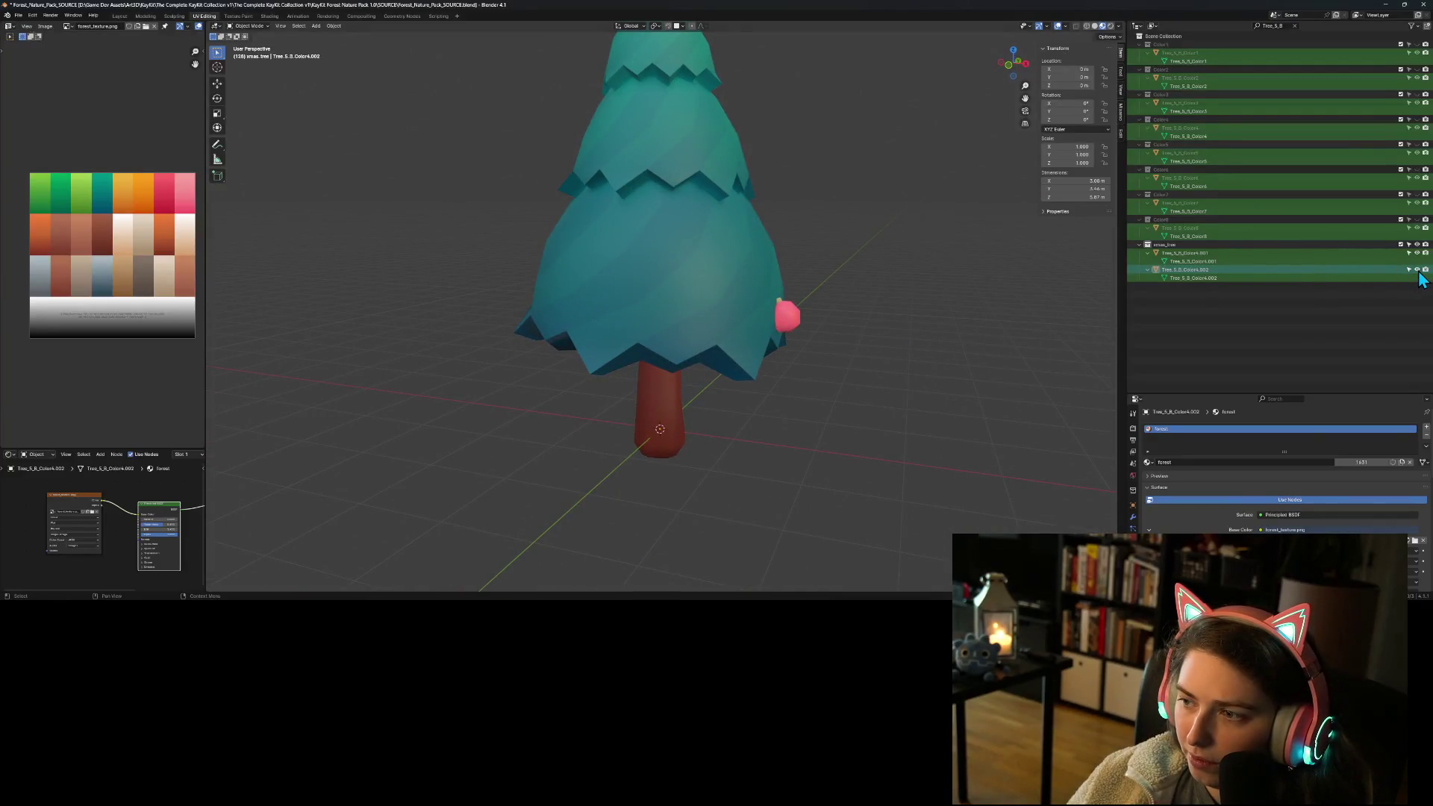
# Step: Clear the Outliner filter and collapse the Color1–Color8, Color4Mods and Basic_Moved collections
pyautogui.click(1295, 26)
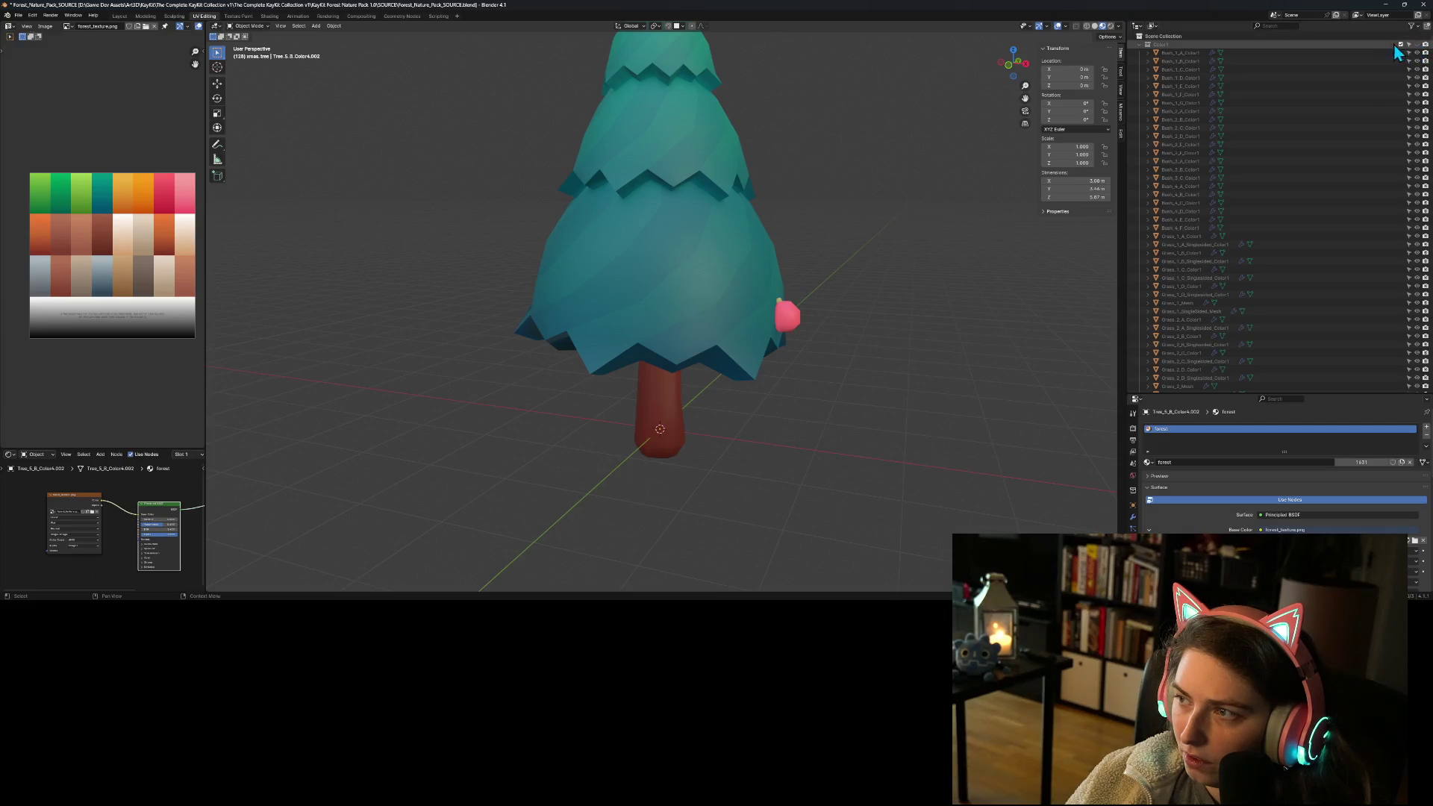
pyautogui.click(1140, 45)
pyautogui.click(1140, 53)
pyautogui.click(1139, 63)
pyautogui.click(1139, 72)
pyautogui.click(1138, 78)
pyautogui.click(1139, 87)
pyautogui.click(1139, 94)
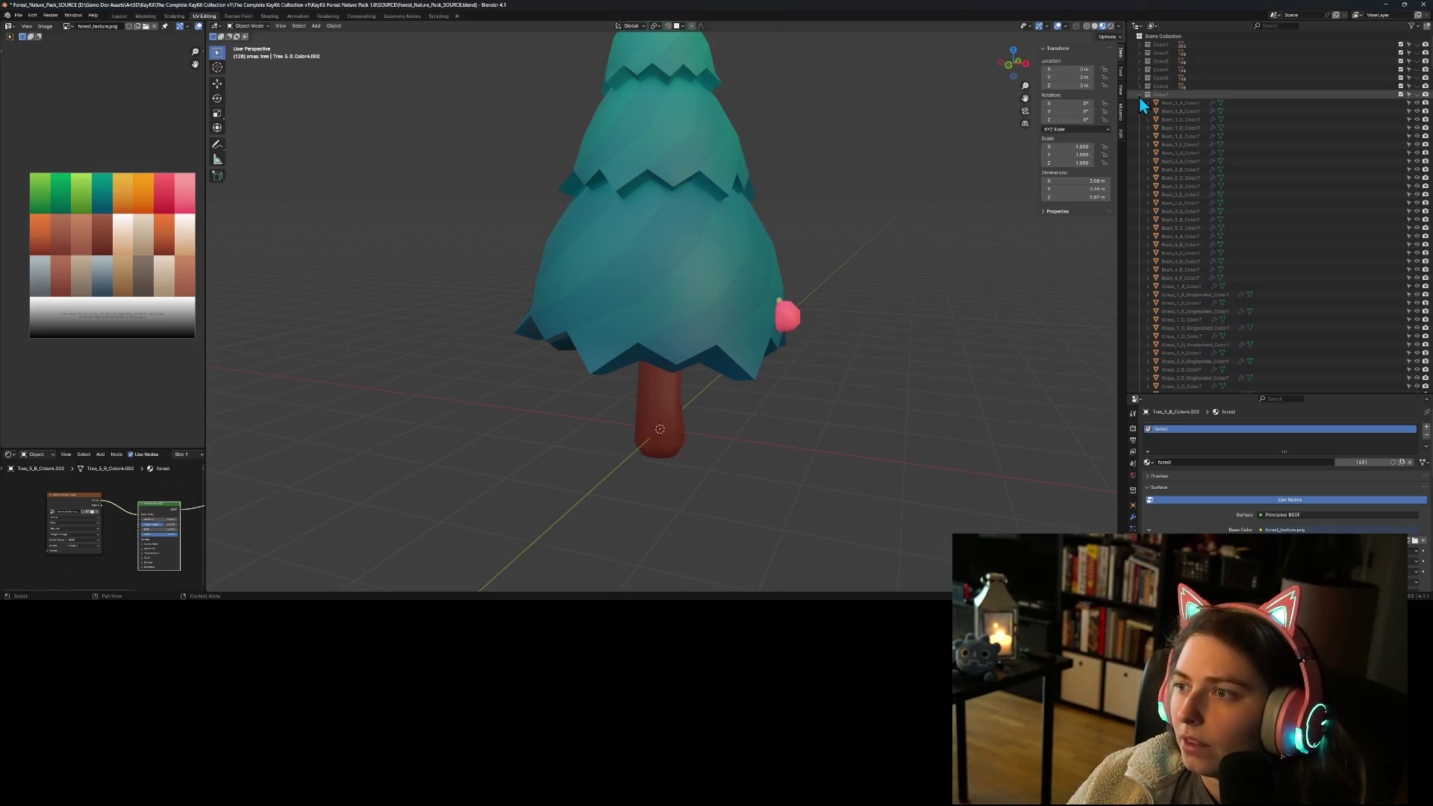
pyautogui.click(1139, 103)
pyautogui.click(1139, 111)
pyautogui.click(1139, 120)
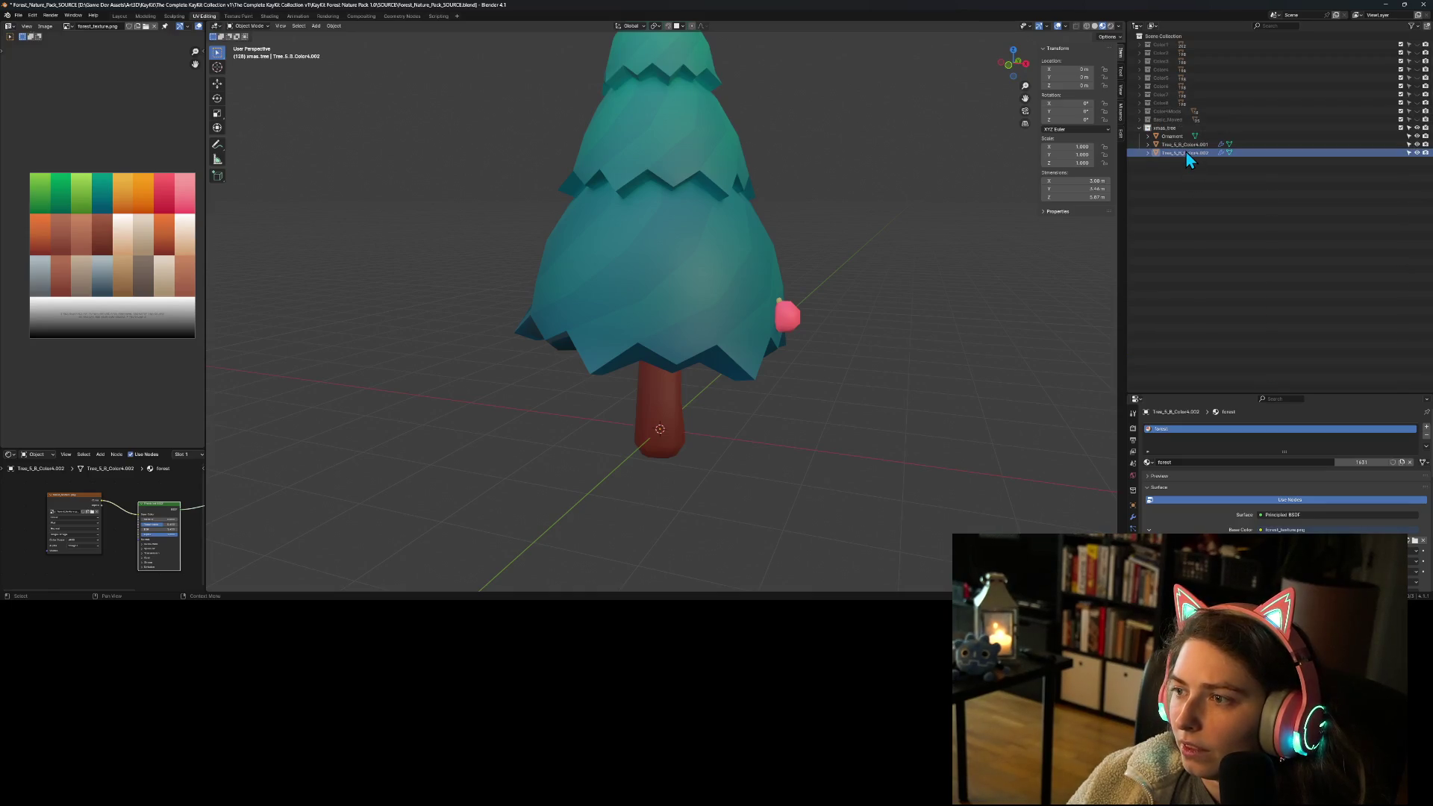
# Step: Select the Tree_5_B_Color4.001 canopy layer and enter Edit Mode
pyautogui.click(1359, 146)
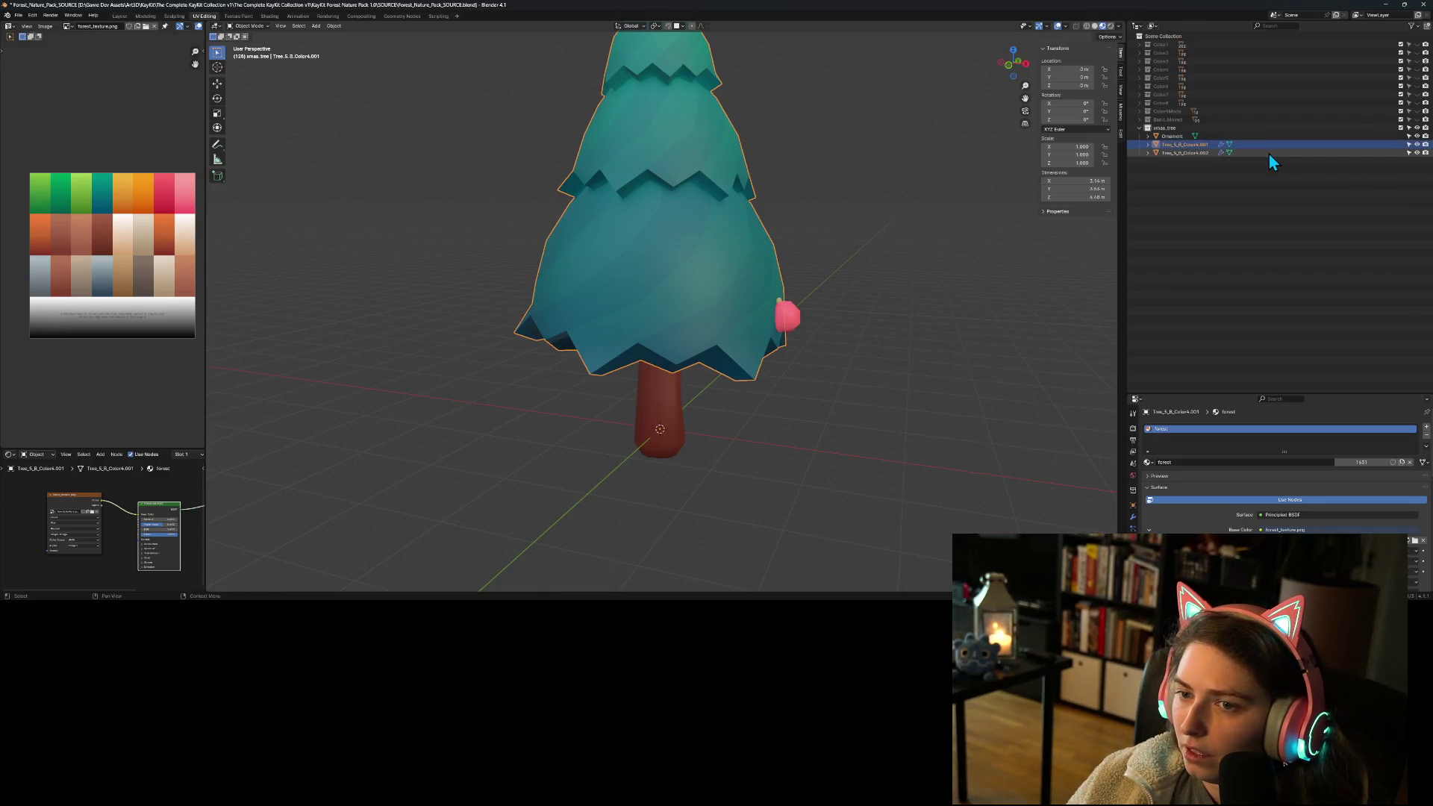
pyautogui.moveTo(661, 348)
pyautogui.mouseDown(button='middle')
pyautogui.moveTo(557, 374)
pyautogui.moveTo(652, 384)
pyautogui.moveTo(673, 361)
pyautogui.moveTo(716, 355)
pyautogui.moveTo(685, 365)
pyautogui.moveTo(678, 325)
pyautogui.moveTo(697, 298)
pyautogui.moveTo(588, 227)
pyautogui.mouseUp(button='middle')
pyautogui.press('Tab')
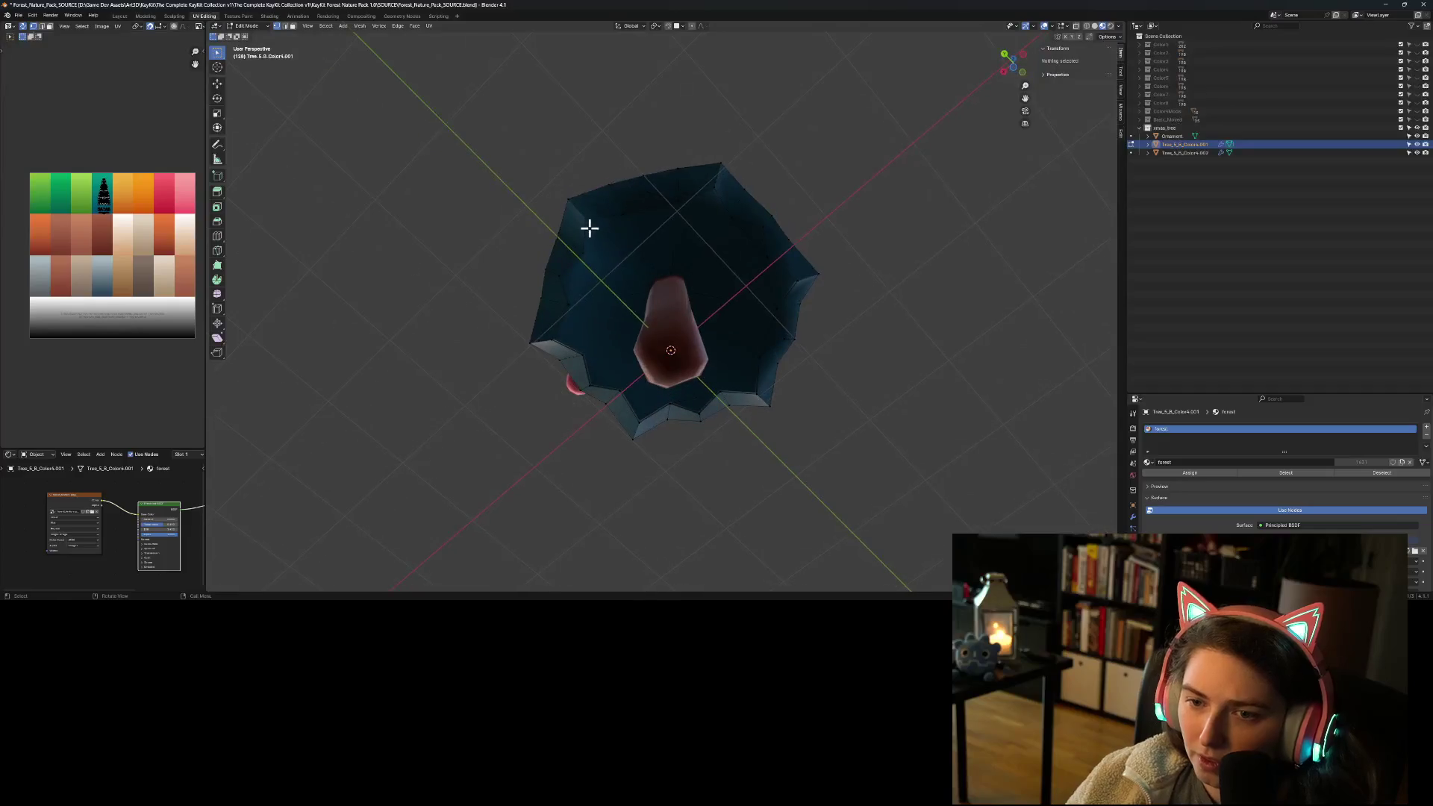
# Step: Select the vertices around the underside rim of the canopy
pyautogui.moveTo(579, 210); pyautogui.dragTo(663, 243)
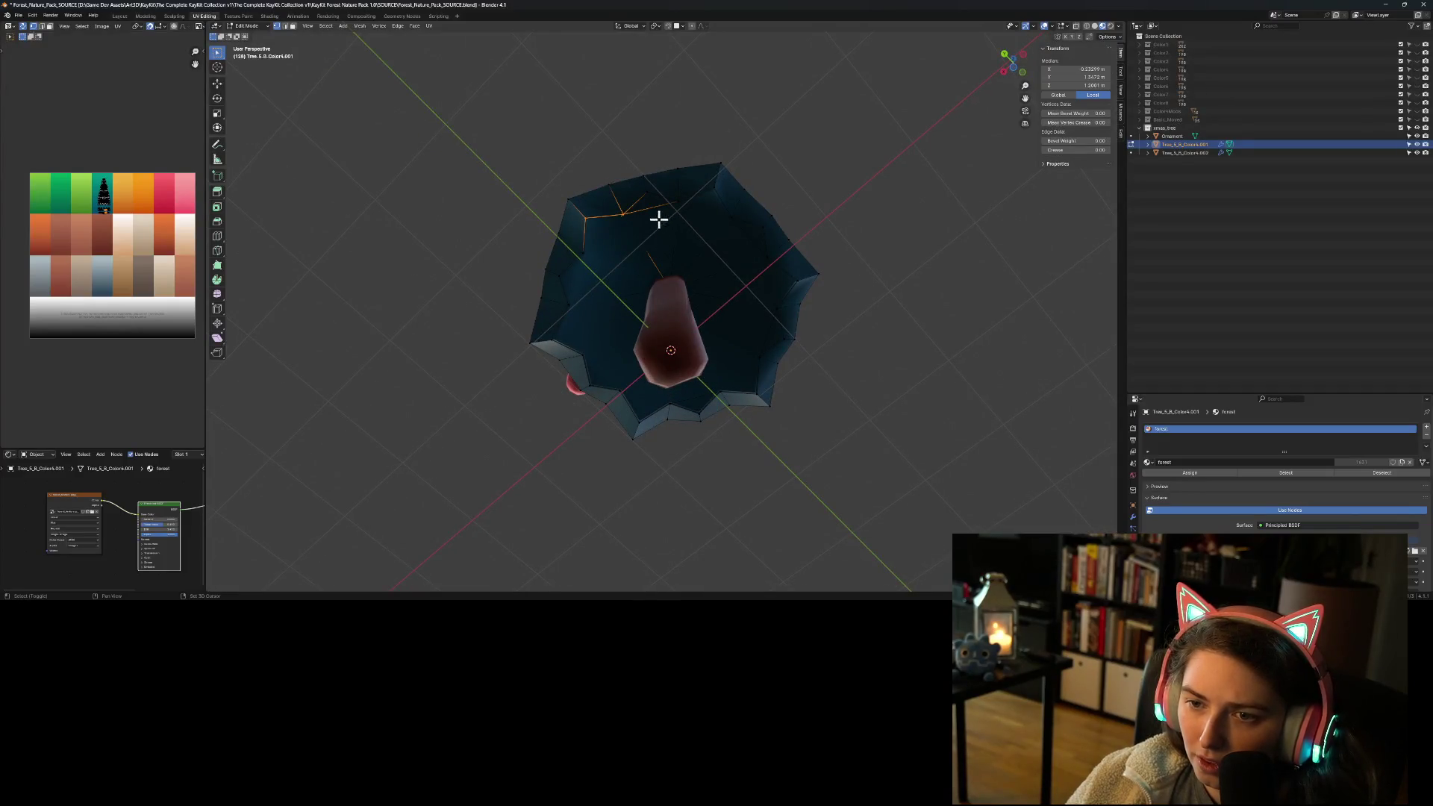
pyautogui.moveTo(642, 191)
pyautogui.keyDown('shift'); pyautogui.mouseDown()
pyautogui.moveTo(729, 224)
pyautogui.moveTo(793, 304)
pyautogui.moveTo(773, 375)
pyautogui.moveTo(675, 402)
pyautogui.moveTo(690, 405)
pyautogui.mouseUp(); pyautogui.keyUp('shift')
pyautogui.keyDown('shift'); pyautogui.click(697, 415); pyautogui.keyUp('shift')
pyautogui.keyDown('shift'); pyautogui.click(605, 385); pyautogui.keyUp('shift')
pyautogui.keyDown('shift'); pyautogui.click(582, 366); pyautogui.keyUp('shift')
pyautogui.keyDown('shift'); pyautogui.click(557, 329); pyautogui.keyUp('shift')
pyautogui.keyDown('shift'); pyautogui.click(569, 301); pyautogui.keyUp('shift')
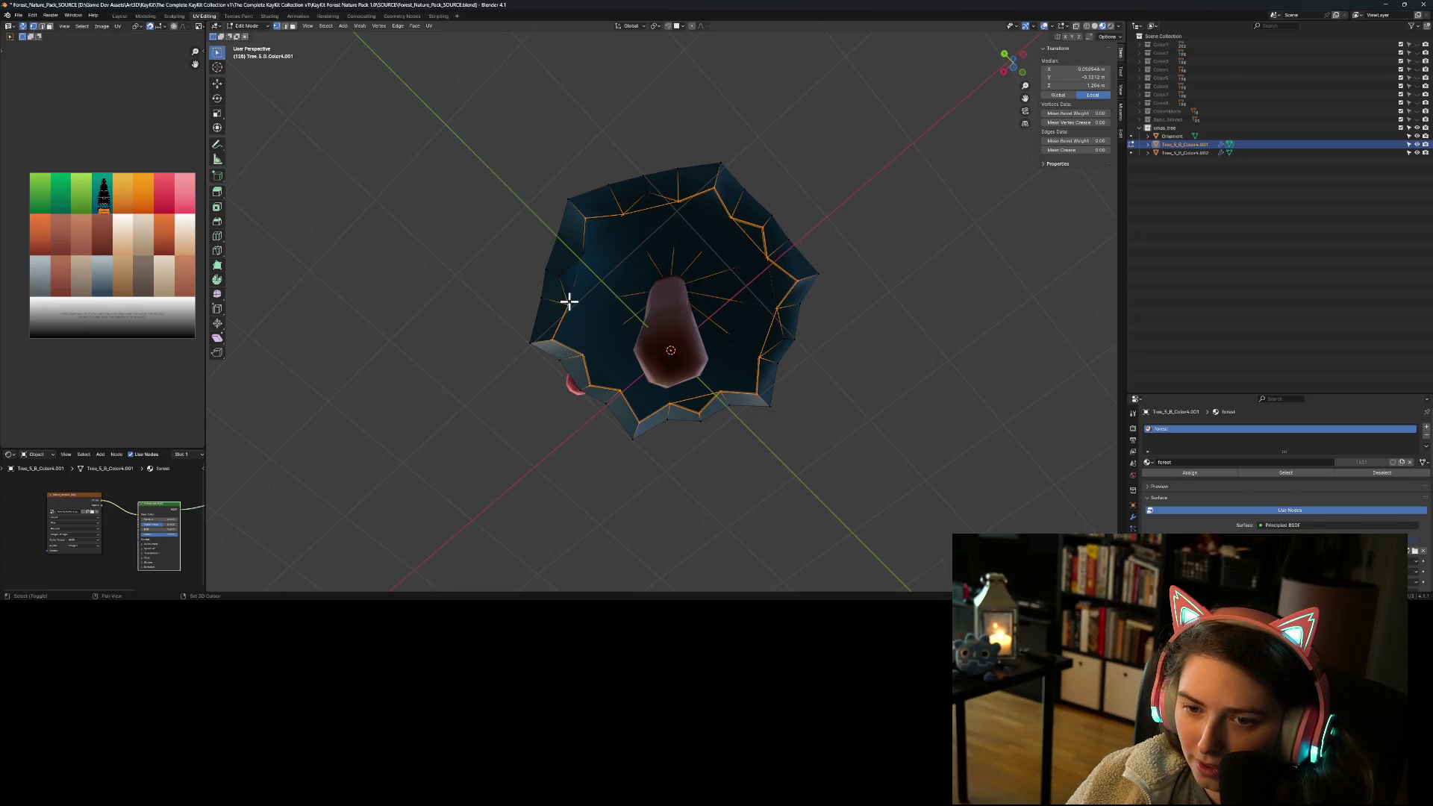
pyautogui.keyDown('shift'); pyautogui.click(590, 248); pyautogui.keyUp('shift')
# Step: Delete the selected rim vertices and return to Object Mode with nothing selected
pyautogui.press('x')
pyautogui.click(711, 307)
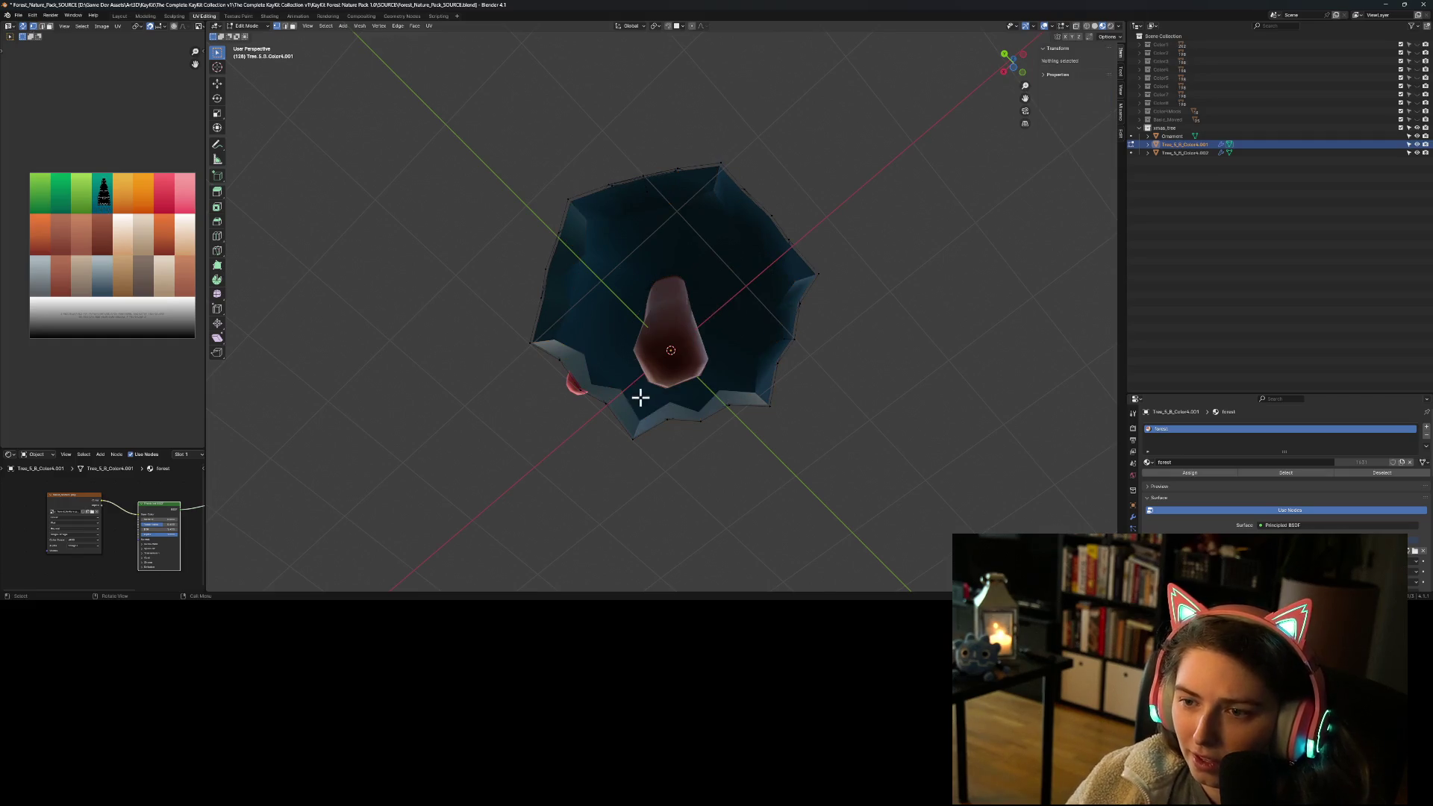
pyautogui.moveTo(634, 386)
pyautogui.mouseDown(button='middle')
pyautogui.moveTo(707, 473)
pyautogui.moveTo(751, 448)
pyautogui.mouseUp(button='middle')
pyautogui.scroll(4, 755, 448)
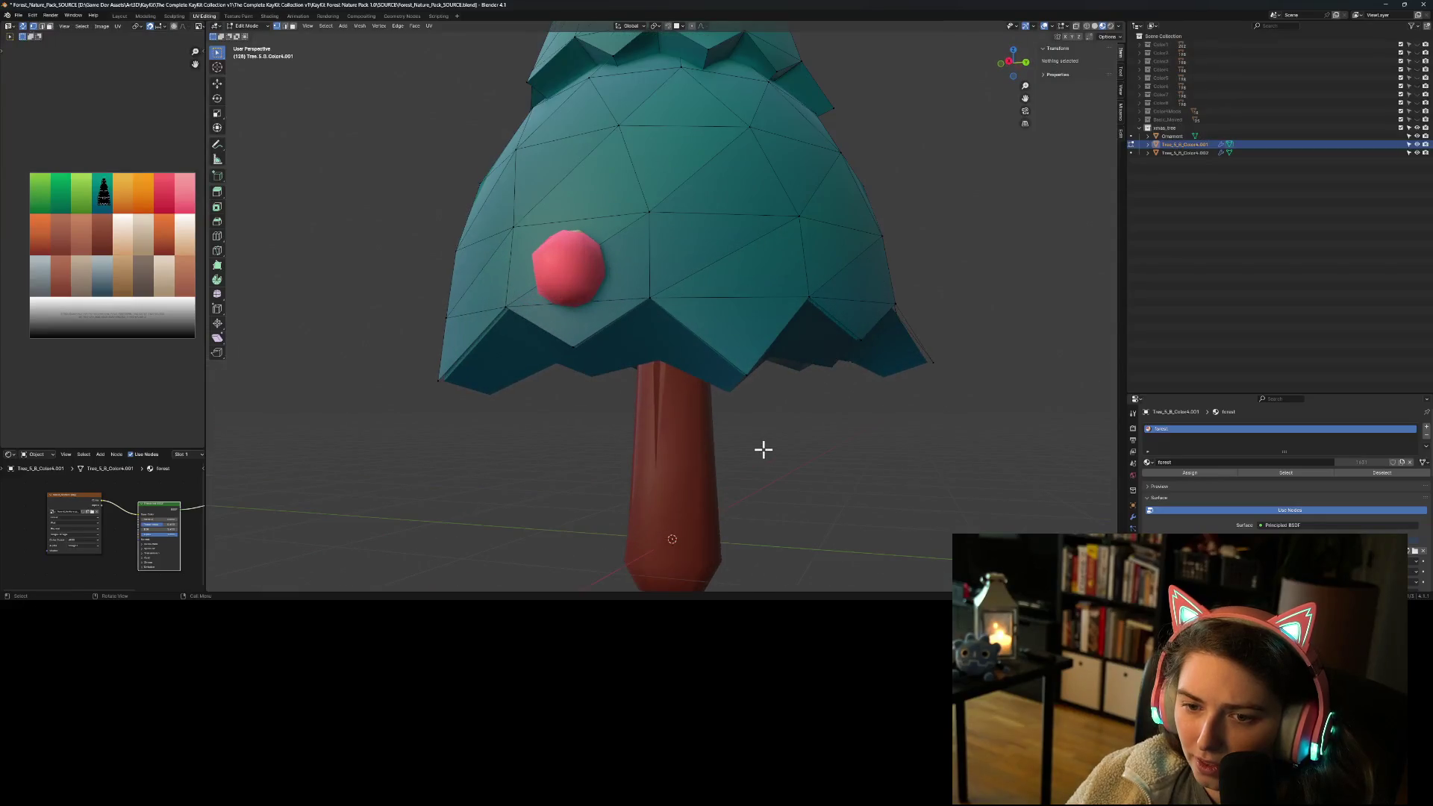
pyautogui.press('Tab')
pyautogui.click(755, 490)
pyautogui.moveTo(761, 509)
pyautogui.mouseDown(button='middle')
pyautogui.moveTo(854, 482)
pyautogui.moveTo(895, 506)
pyautogui.moveTo(915, 491)
pyautogui.moveTo(846, 514)
pyautogui.mouseUp(button='middle')
pyautogui.hotkey('ctrl', 'z')
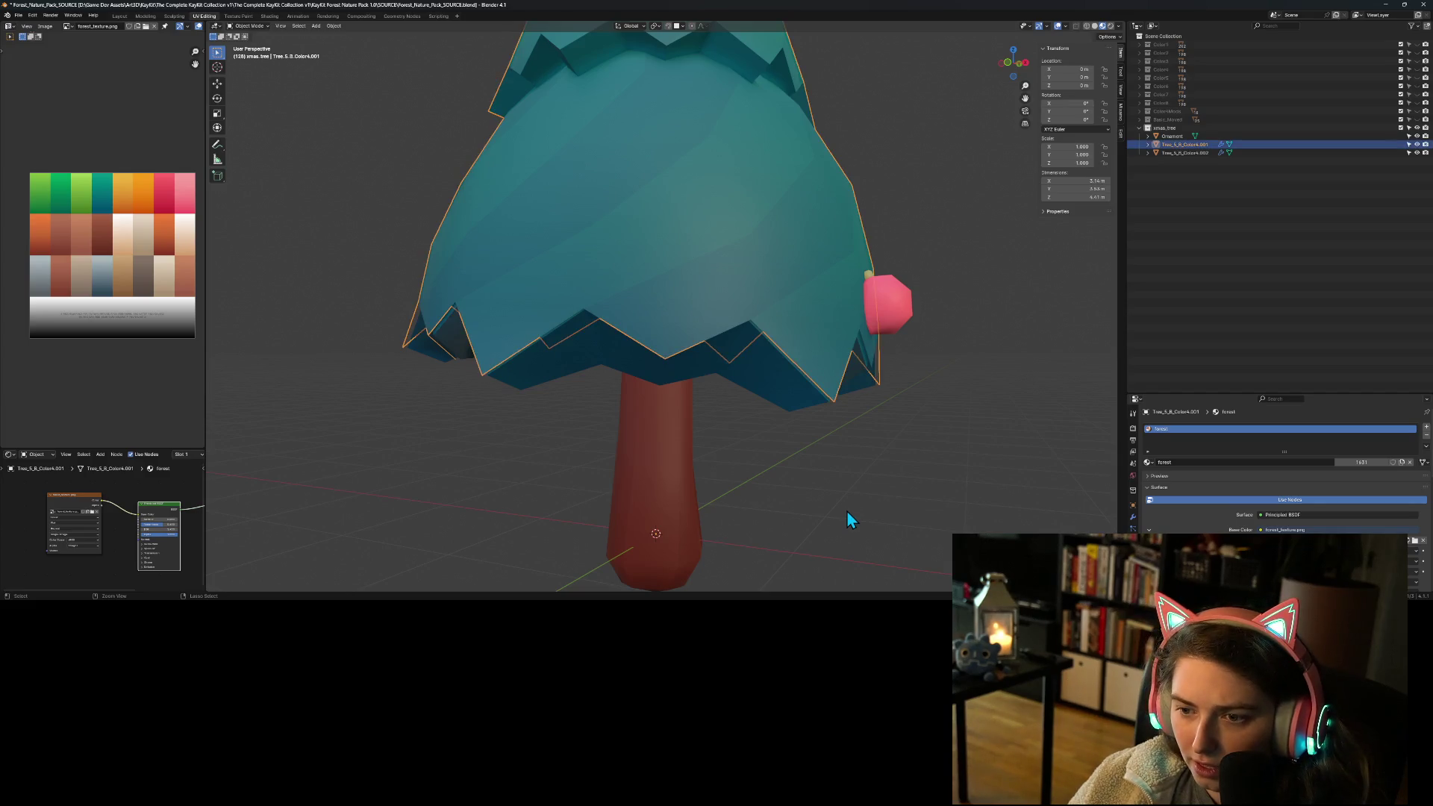
pyautogui.press('Tab')
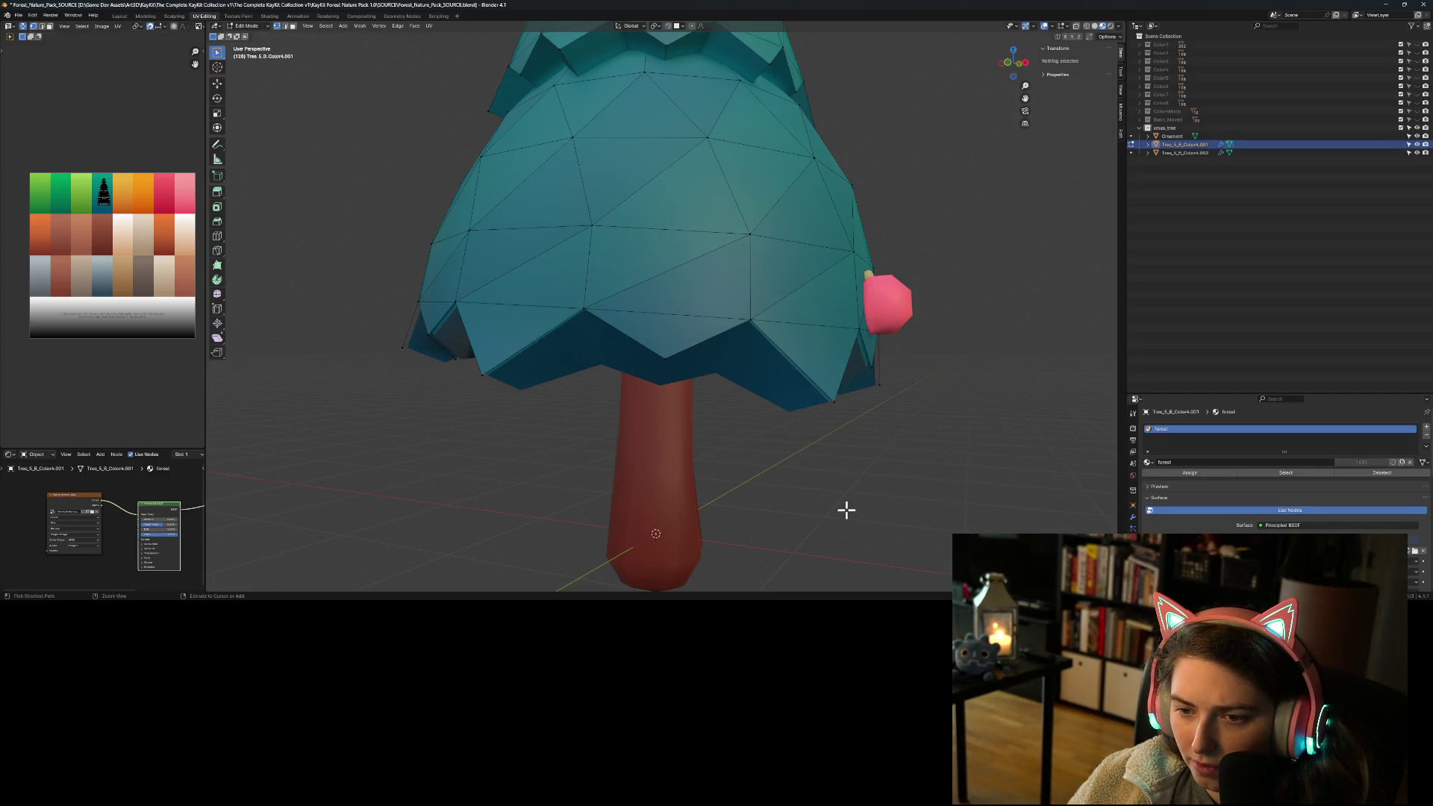
pyautogui.hotkey('ctrl', 'z')
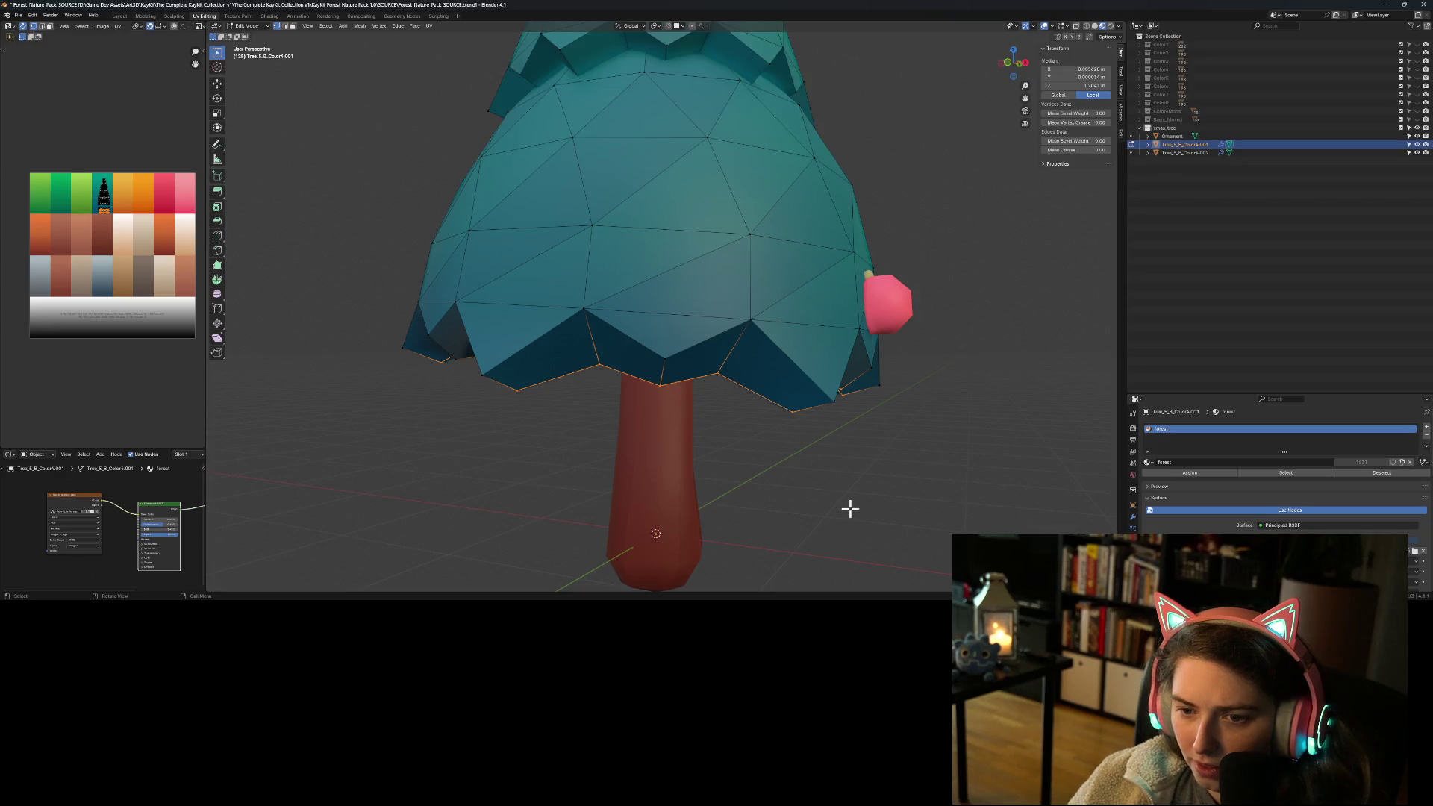
pyautogui.press('Tab')
pyautogui.moveTo(845, 501)
pyautogui.mouseDown(button='middle')
pyautogui.moveTo(917, 432)
pyautogui.moveTo(903, 418)
pyautogui.mouseUp(button='middle')
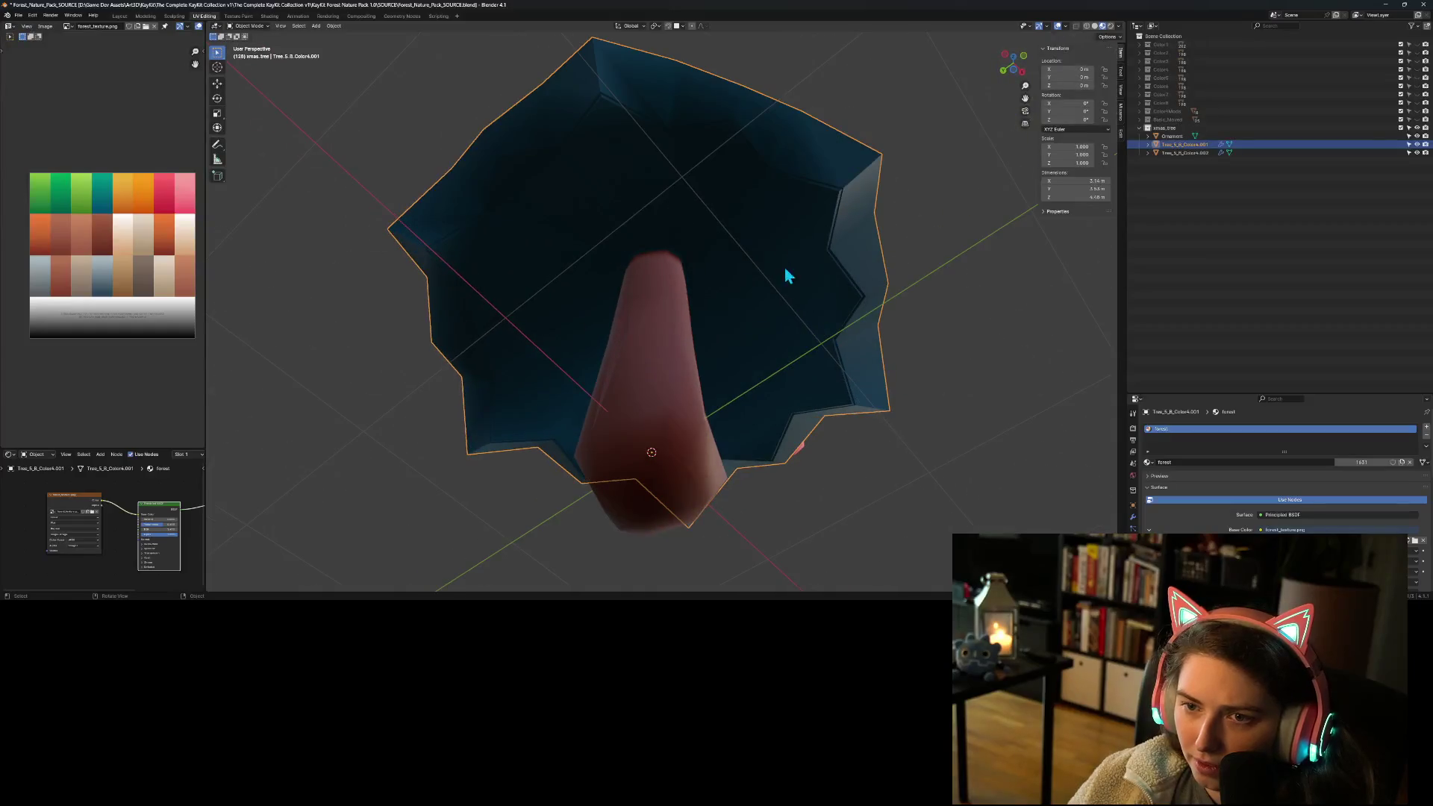
pyautogui.press('Tab')
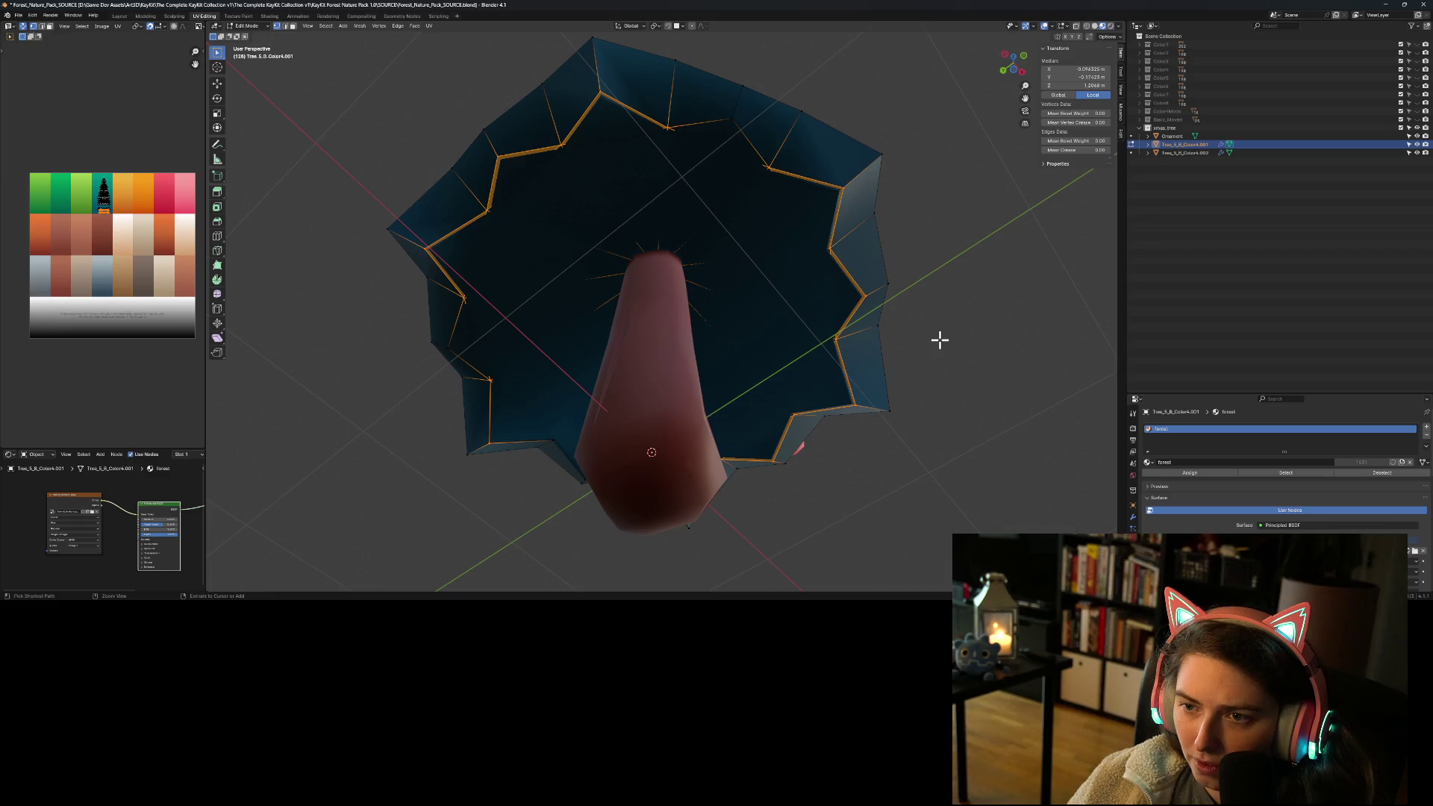
pyautogui.press('ctrl+KP_Subtract')
pyautogui.press('ctrl+KP_Subtract')
pyautogui.press('ctrl+KP_Subtract')
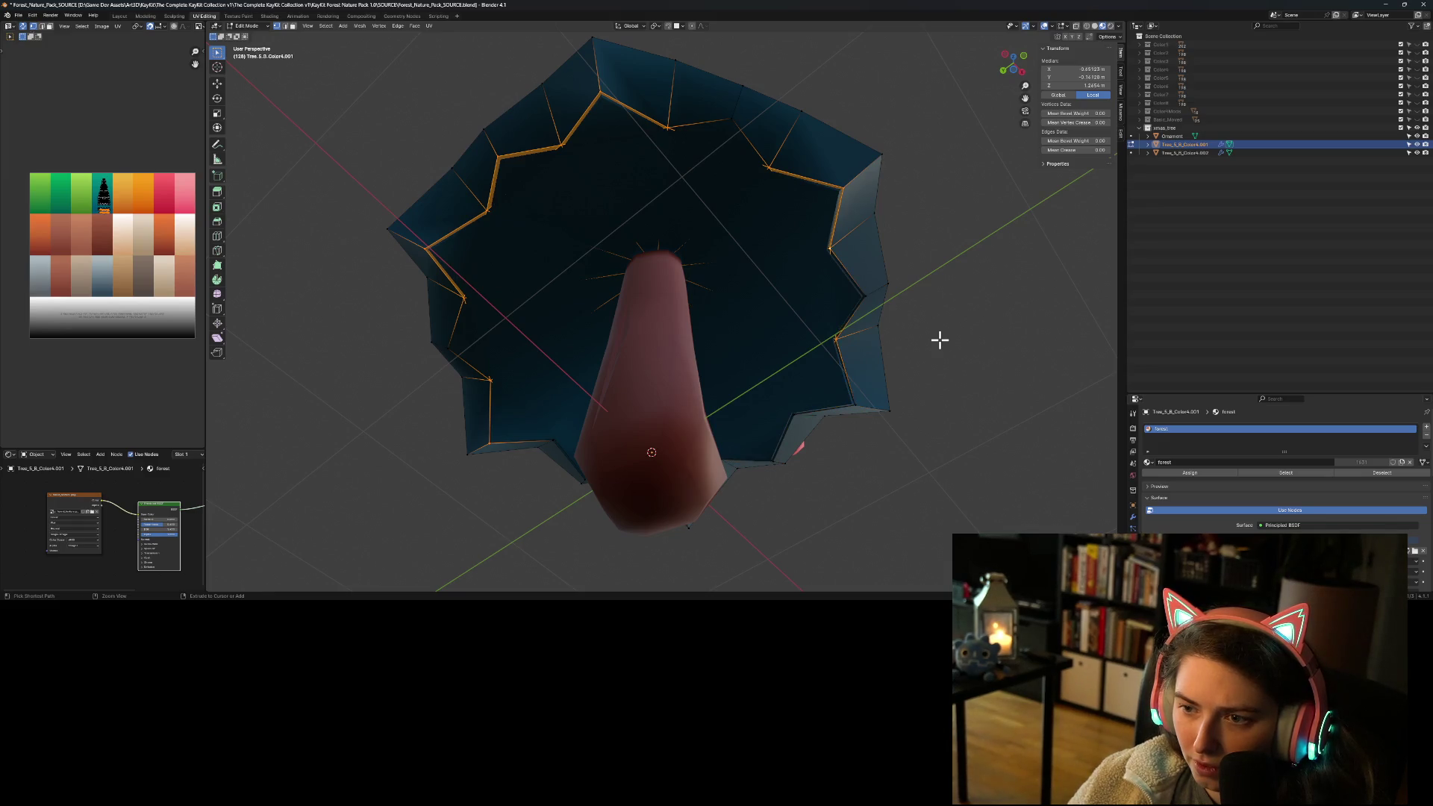
pyautogui.press('ctrl+KP_Subtract')
pyautogui.press('ctrl+KP_Subtract')
pyautogui.press('ctrl+KP_Subtract')
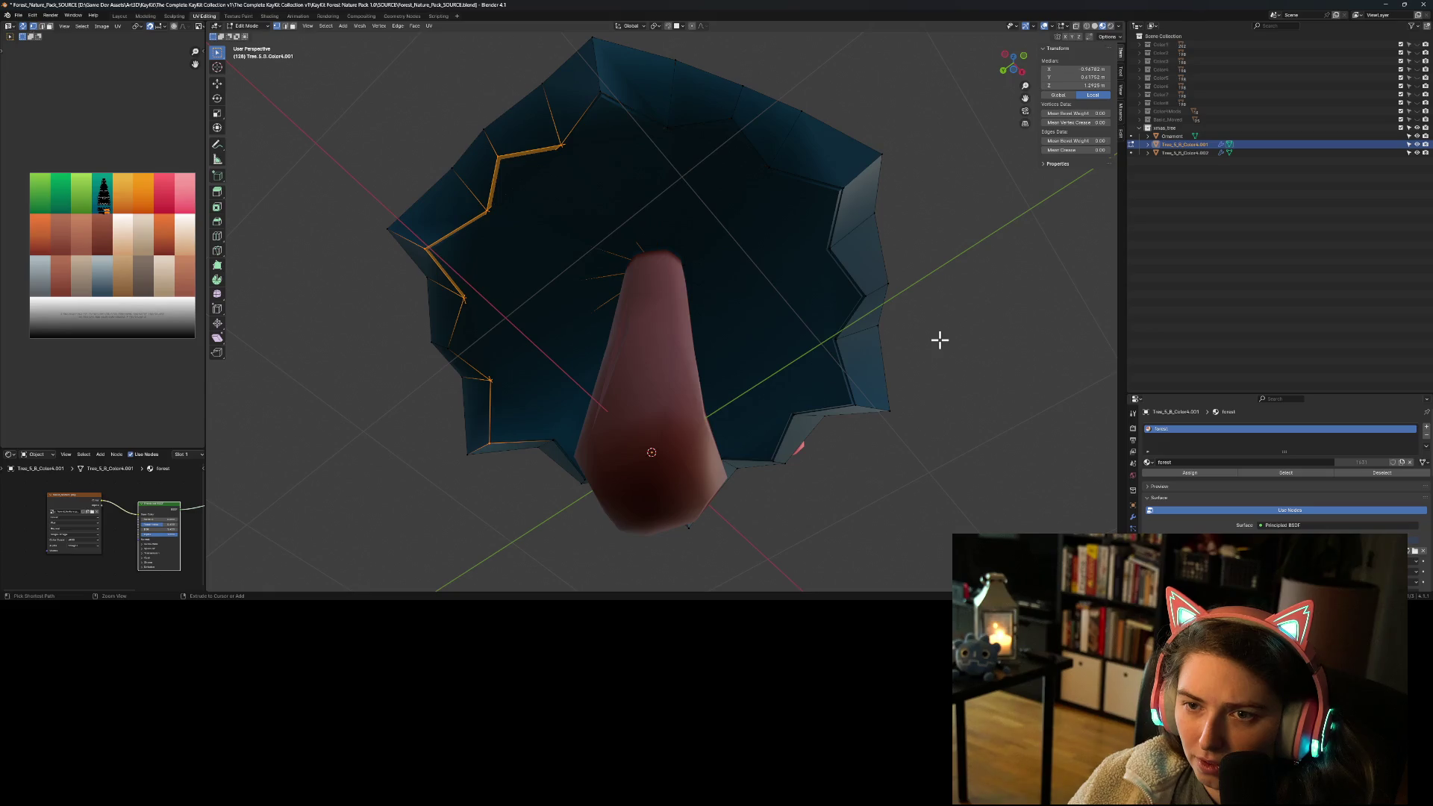
pyautogui.press('ctrl+KP_Subtract')
pyautogui.press('ctrl+KP_Subtract')
pyautogui.press('ctrl+KP_Subtract')
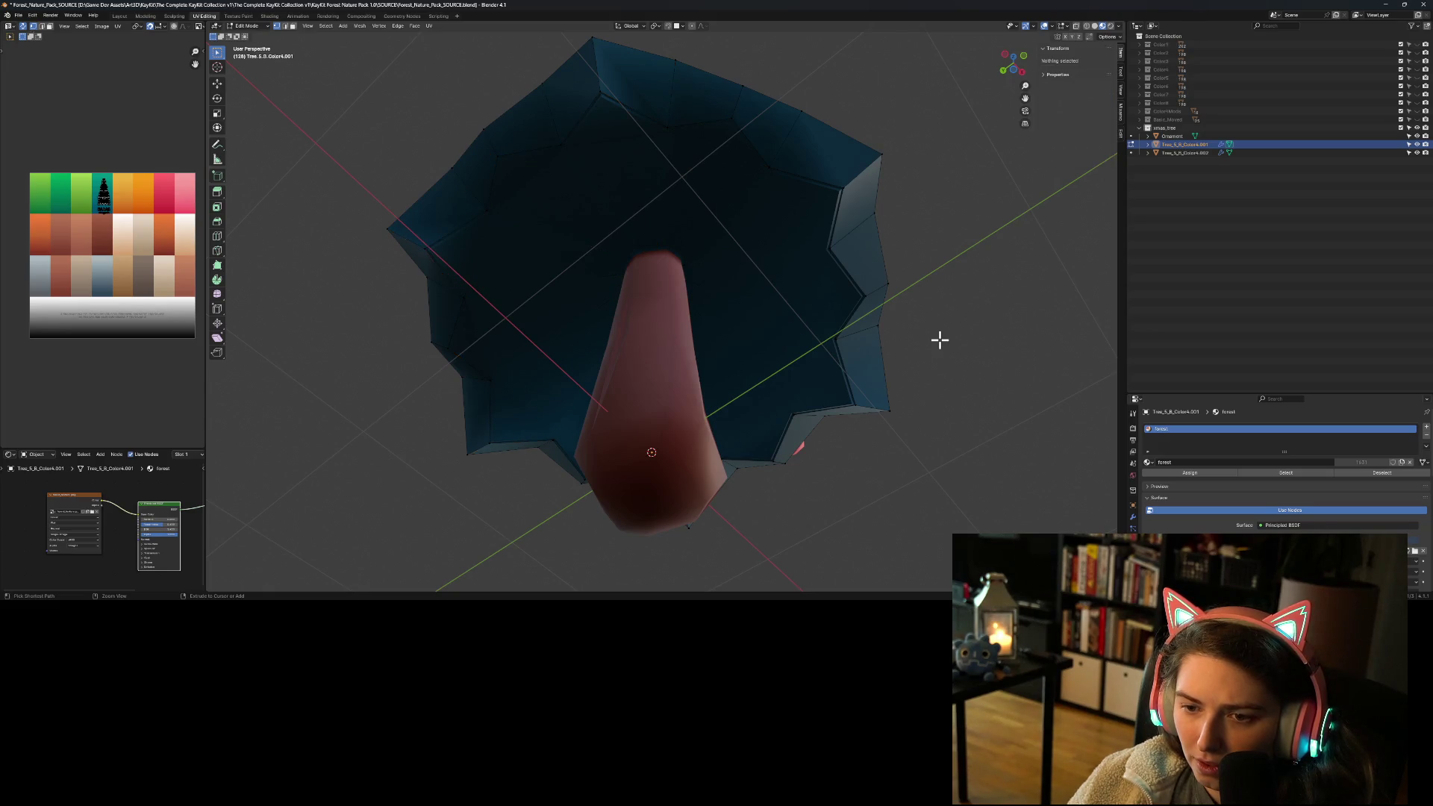
pyautogui.press('Tab')
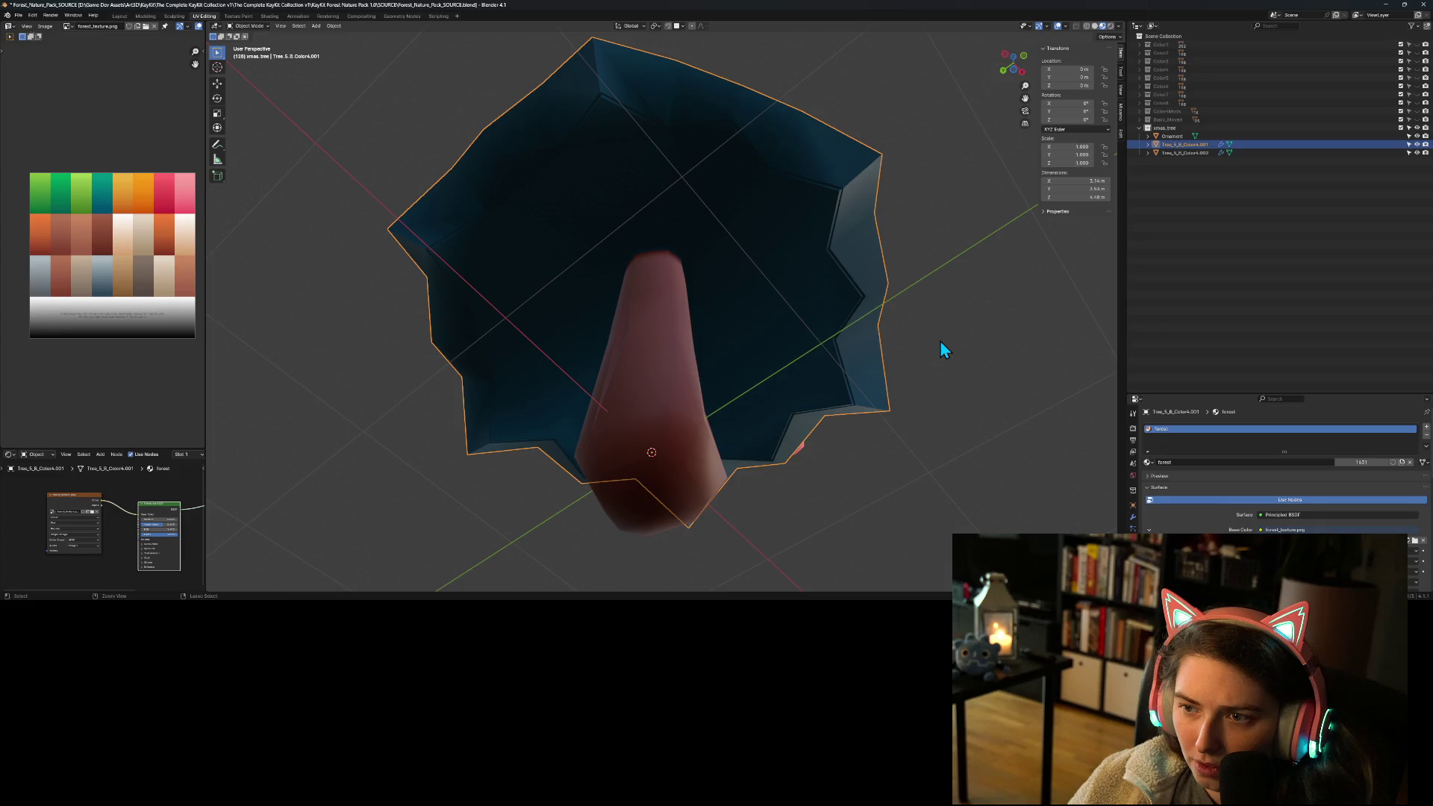
pyautogui.click(937, 402)
pyautogui.moveTo(938, 400)
pyautogui.mouseDown(button='middle')
pyautogui.moveTo(835, 343)
pyautogui.moveTo(807, 372)
pyautogui.moveTo(819, 377)
pyautogui.moveTo(823, 218)
pyautogui.mouseUp(button='middle')
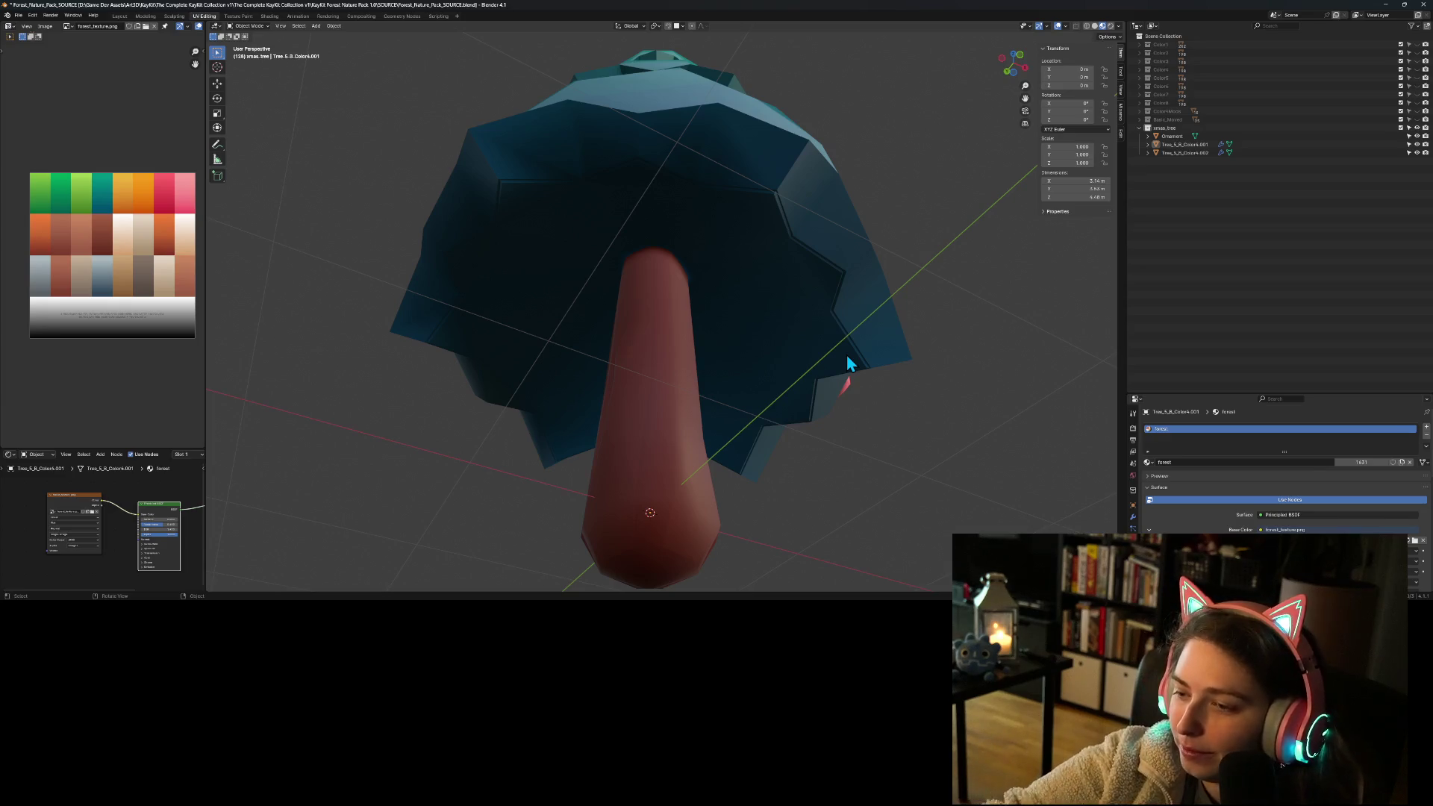
# Step: Rename the Tree_5_B_Color4.001 canopy layer to over_tree and enter Edit Mode on it
pyautogui.scroll(-1, 839, 362)
pyautogui.moveTo(838, 362)
pyautogui.mouseDown(button='middle')
pyautogui.moveTo(841, 347)
pyautogui.moveTo(755, 355)
pyautogui.moveTo(667, 300)
pyautogui.moveTo(651, 319)
pyautogui.moveTo(732, 356)
pyautogui.mouseUp(button='middle')
pyautogui.scroll(2, 651, 319)
pyautogui.click(647, 310)
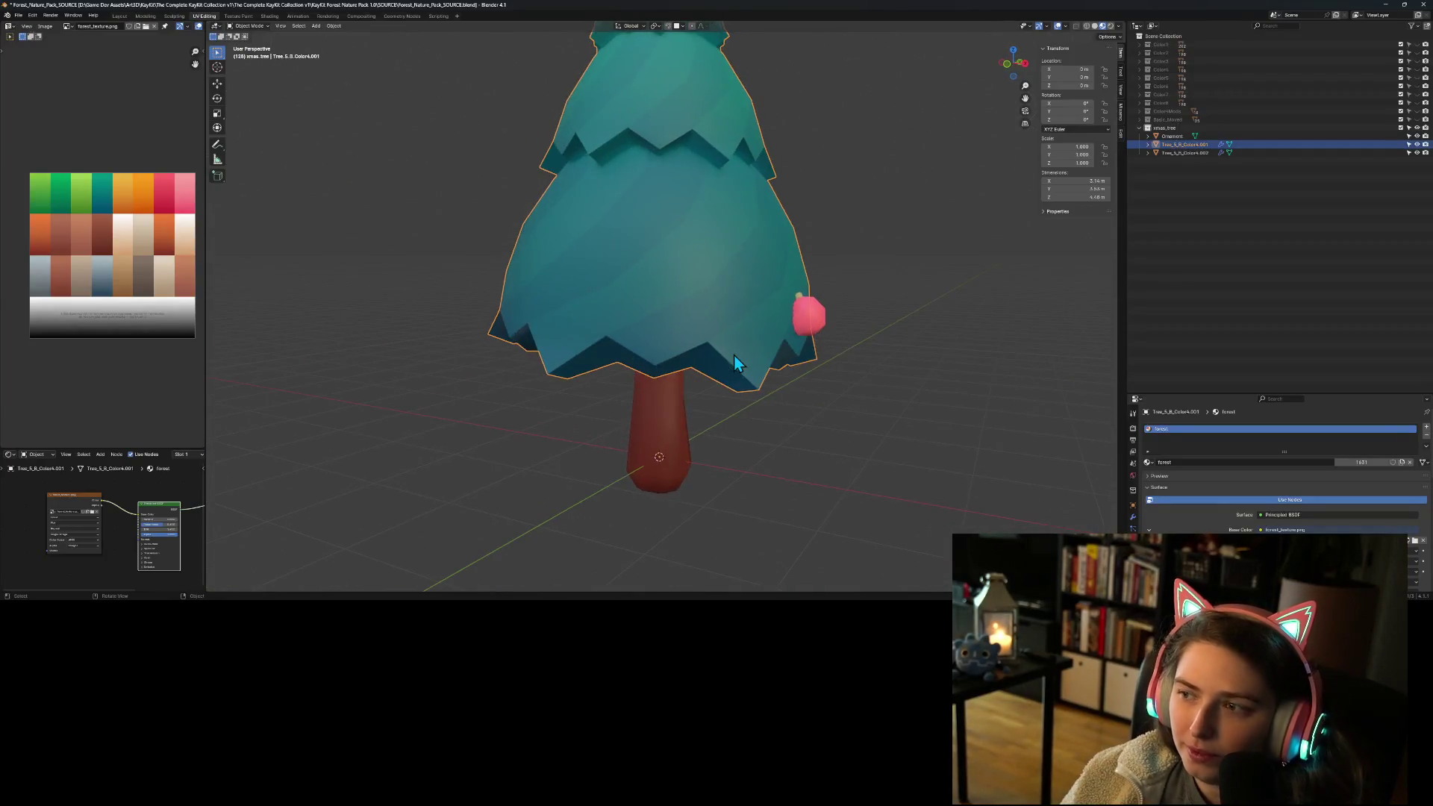
pyautogui.doubleClick(1198, 144)
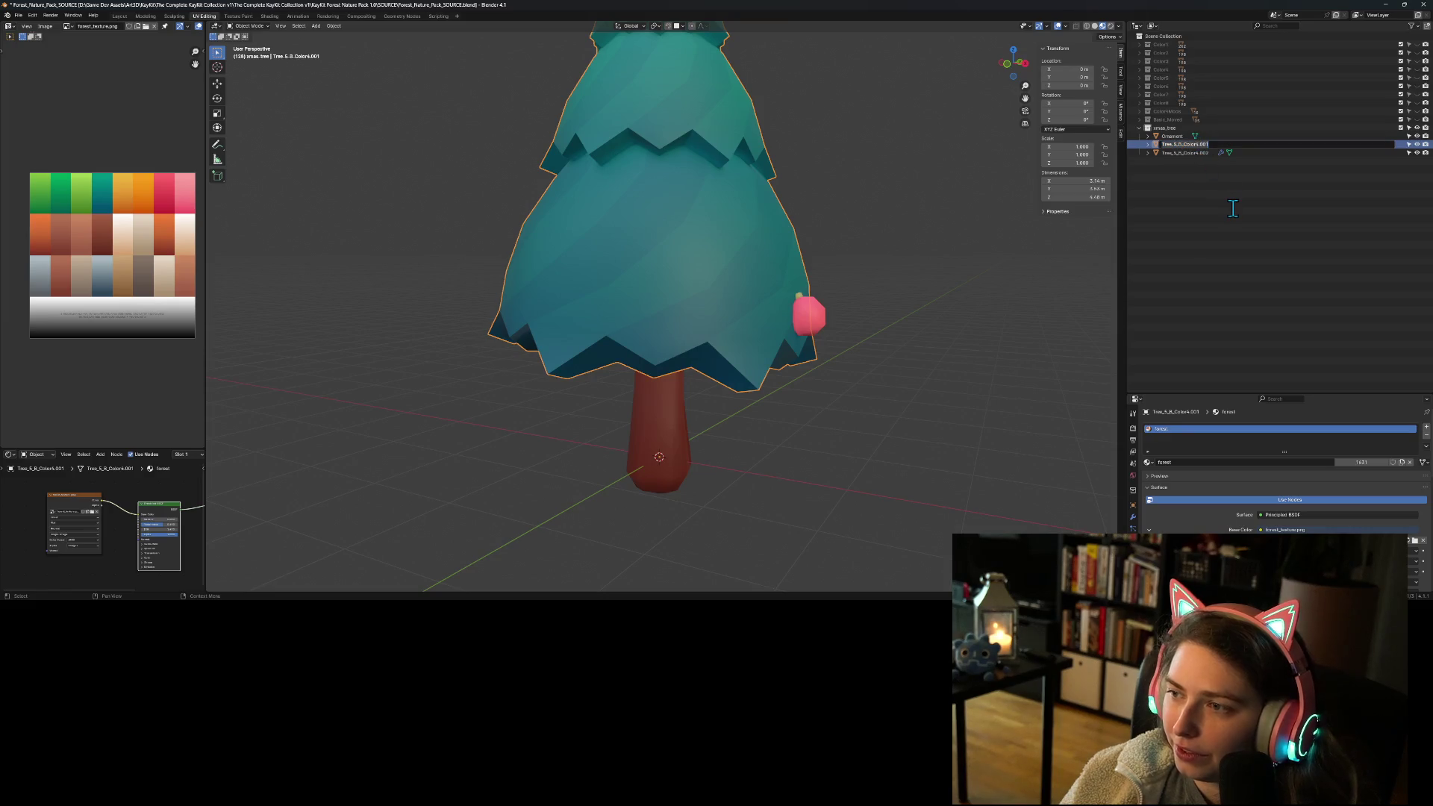
pyautogui.write('over_tree')
pyautogui.press('Return')
pyautogui.press('Tab')
pyautogui.scroll(-1, 676, 375)
pyautogui.moveTo(675, 375)
pyautogui.mouseDown(button='middle')
pyautogui.moveTo(719, 329)
pyautogui.moveTo(674, 361)
pyautogui.moveTo(575, 343)
pyautogui.mouseUp(button='middle')
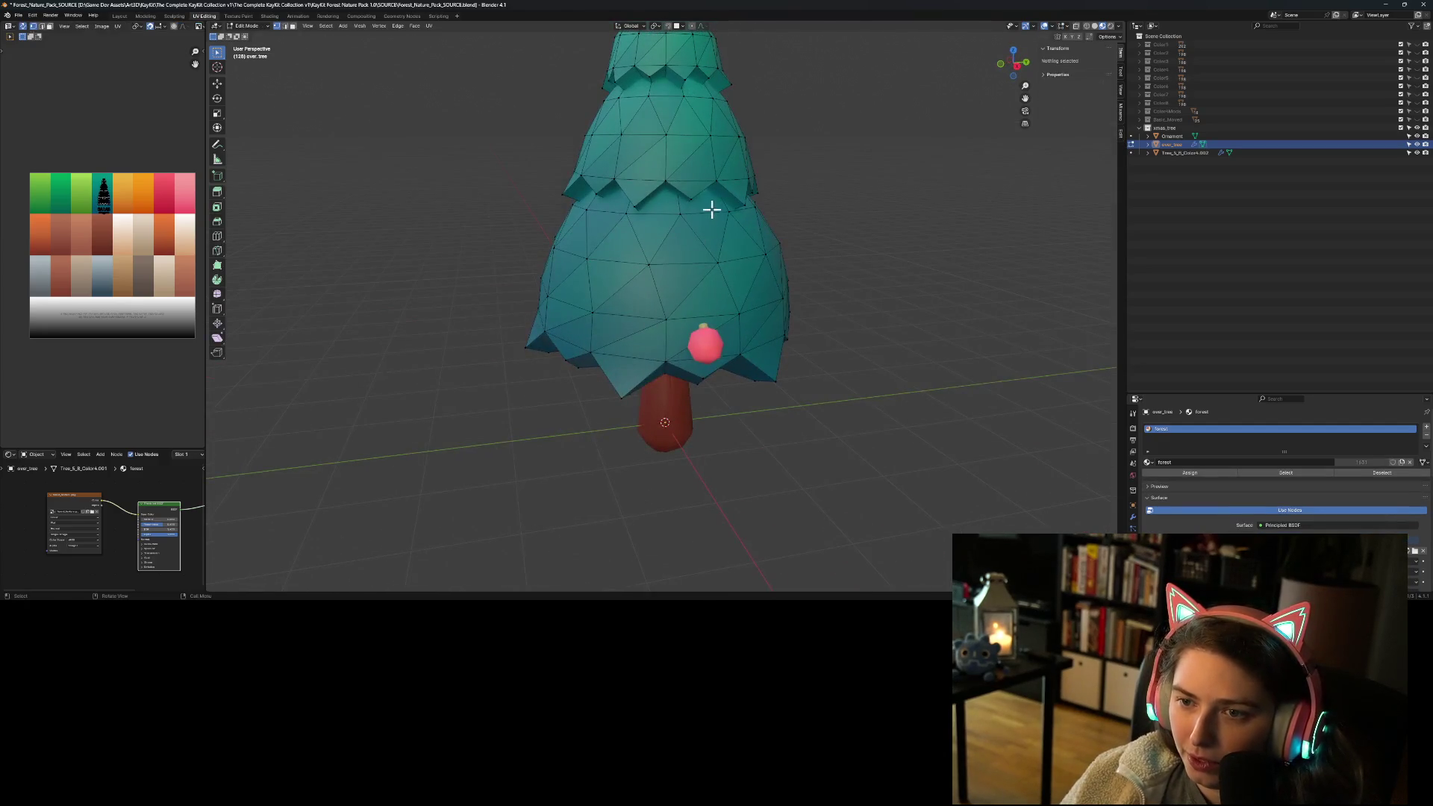
# Step: Switch to face select and start selecting a spiral band of faces on the lower canopy
pyautogui.moveTo(692, 352)
pyautogui.mouseDown(button='middle')
pyautogui.moveTo(624, 368)
pyautogui.moveTo(692, 359)
pyautogui.moveTo(665, 366)
pyautogui.moveTo(611, 339)
pyautogui.moveTo(664, 336)
pyautogui.moveTo(653, 343)
pyautogui.mouseUp(button='middle')
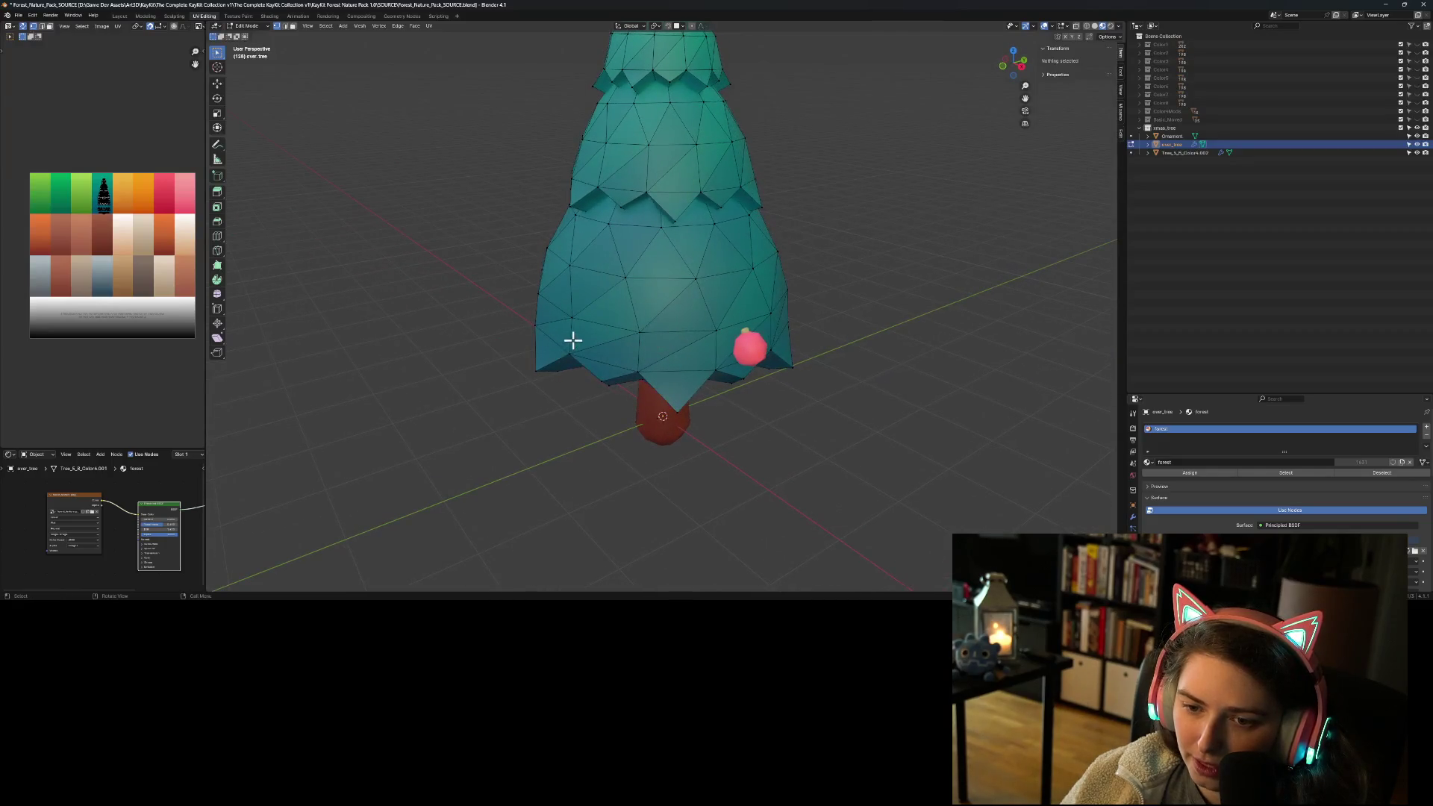
pyautogui.click(294, 26)
pyautogui.moveTo(502, 234)
pyautogui.mouseDown(button='middle')
pyautogui.moveTo(585, 253)
pyautogui.moveTo(606, 275)
pyautogui.mouseUp(button='middle')
pyautogui.click(649, 321)
pyautogui.keyDown('shift'); pyautogui.click(679, 298); pyautogui.keyUp('shift')
pyautogui.keyDown('shift'); pyautogui.click(708, 276); pyautogui.keyUp('shift')
pyautogui.keyDown('shift'); pyautogui.click(724, 257); pyautogui.keyUp('shift')
pyautogui.moveTo(723, 257)
pyautogui.mouseDown(button='middle')
pyautogui.moveTo(668, 321)
pyautogui.moveTo(579, 303)
pyautogui.mouseUp(button='middle')
pyautogui.keyDown('shift'); pyautogui.click(571, 298); pyautogui.keyUp('shift')
pyautogui.keyDown('shift'); pyautogui.click(591, 284); pyautogui.keyUp('shift')
pyautogui.keyDown('shift'); pyautogui.click(631, 246); pyautogui.keyUp('shift')
# Step: Extend the band selection up and around toward the canopy bottom
pyautogui.keyDown('shift'); pyautogui.click(614, 272); pyautogui.keyUp('shift')
pyautogui.keyDown('shift'); pyautogui.click(732, 243); pyautogui.keyUp('shift')
pyautogui.keyDown('shift'); pyautogui.click(732, 275); pyautogui.keyUp('shift')
pyautogui.keyDown('shift'); pyautogui.click(702, 312); pyautogui.keyUp('shift')
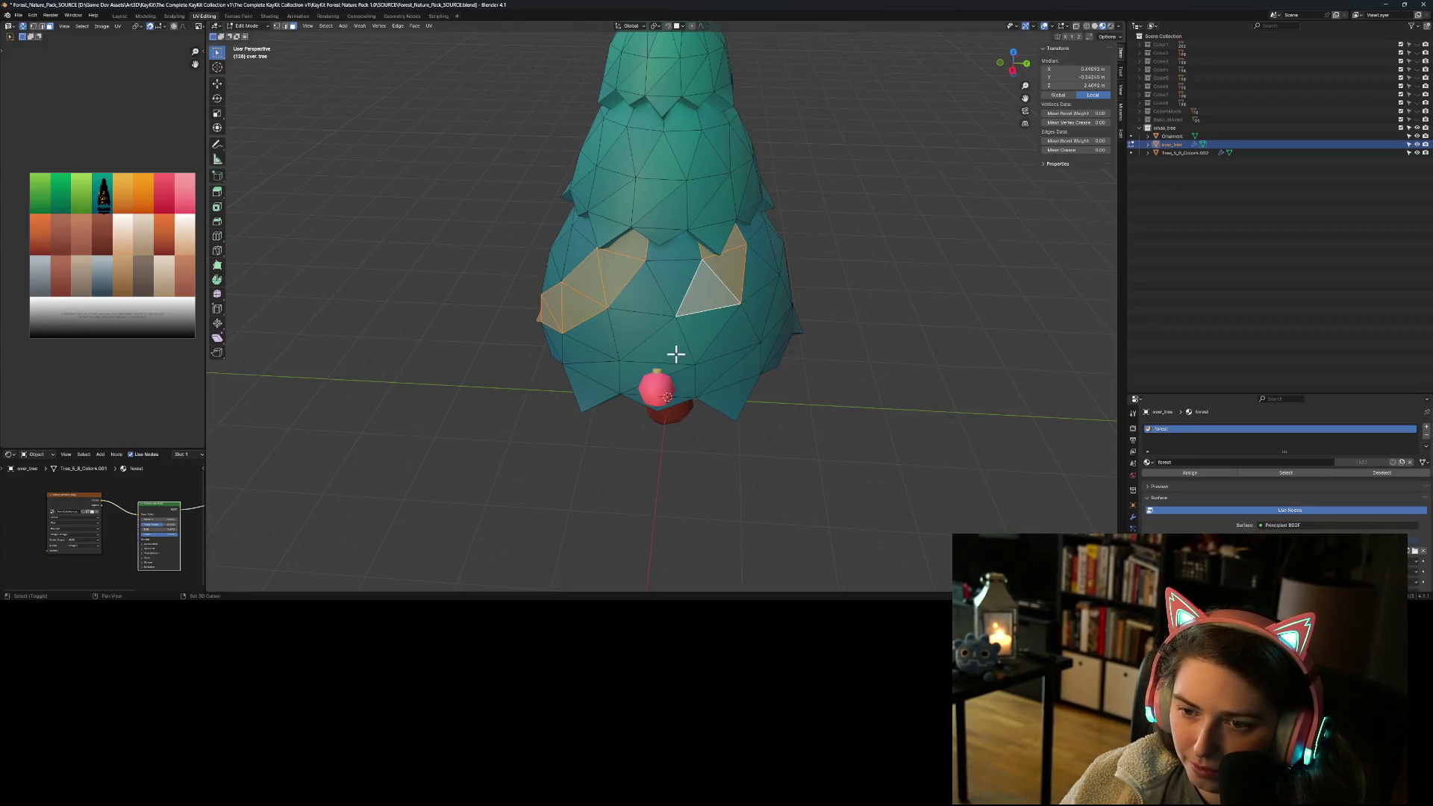
pyautogui.keyDown('shift'); pyautogui.click(664, 347); pyautogui.keyUp('shift')
pyautogui.keyDown('shift'); pyautogui.click(706, 332); pyautogui.keyUp('shift')
pyautogui.keyDown('shift'); pyautogui.click(627, 378); pyautogui.keyUp('shift')
pyautogui.keyDown('shift'); pyautogui.click(601, 380); pyautogui.keyUp('shift')
pyautogui.keyDown('shift'); pyautogui.click(582, 378); pyautogui.keyUp('shift')
pyautogui.moveTo(582, 377)
pyautogui.mouseDown(button='middle')
pyautogui.moveTo(704, 397)
pyautogui.moveTo(747, 363)
pyautogui.moveTo(767, 383)
pyautogui.mouseUp(button='middle')
# Step: Delete the selected band of faces, redoing the deletion after an undo
pyautogui.press('x')
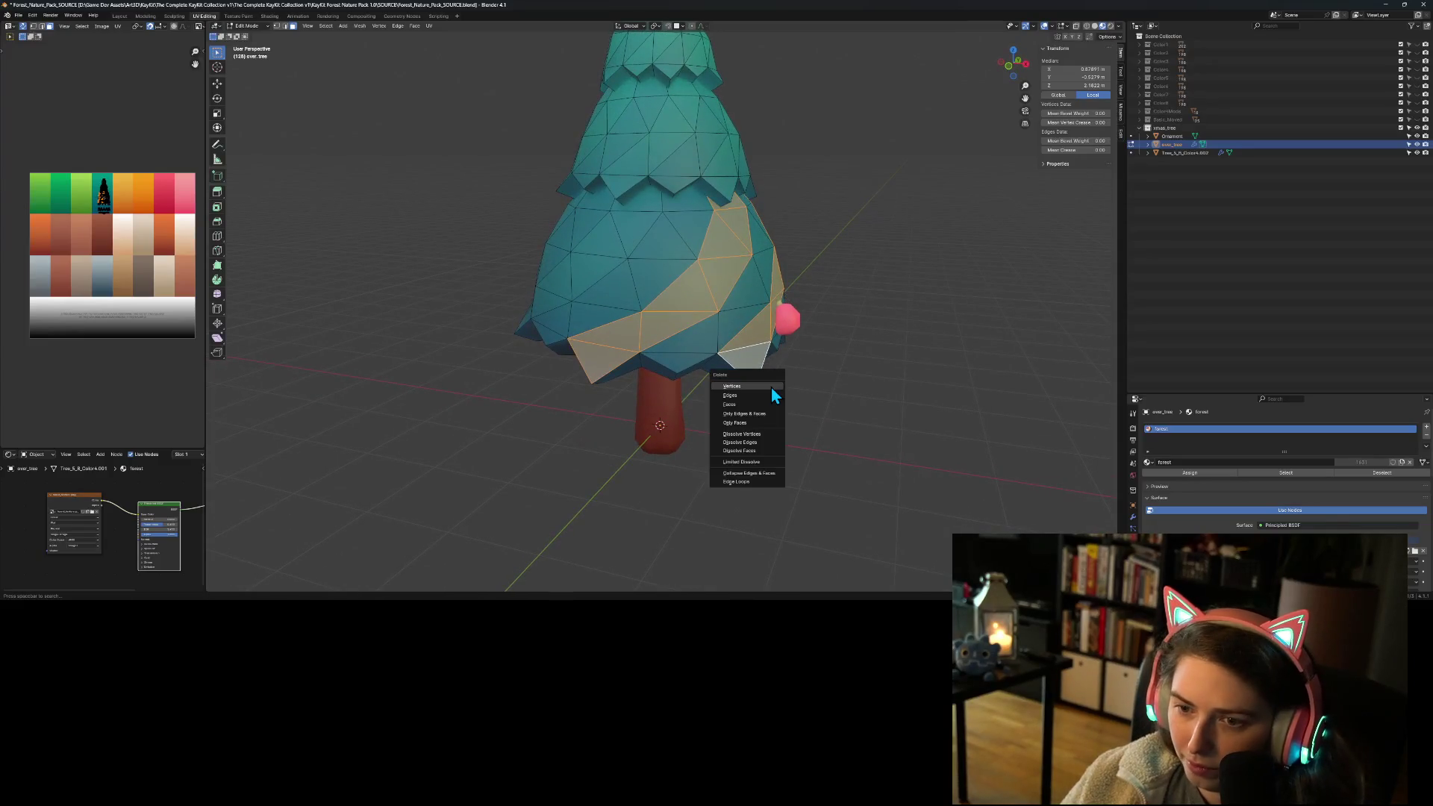
pyautogui.click(771, 386)
pyautogui.hotkey('ctrl', 'z')
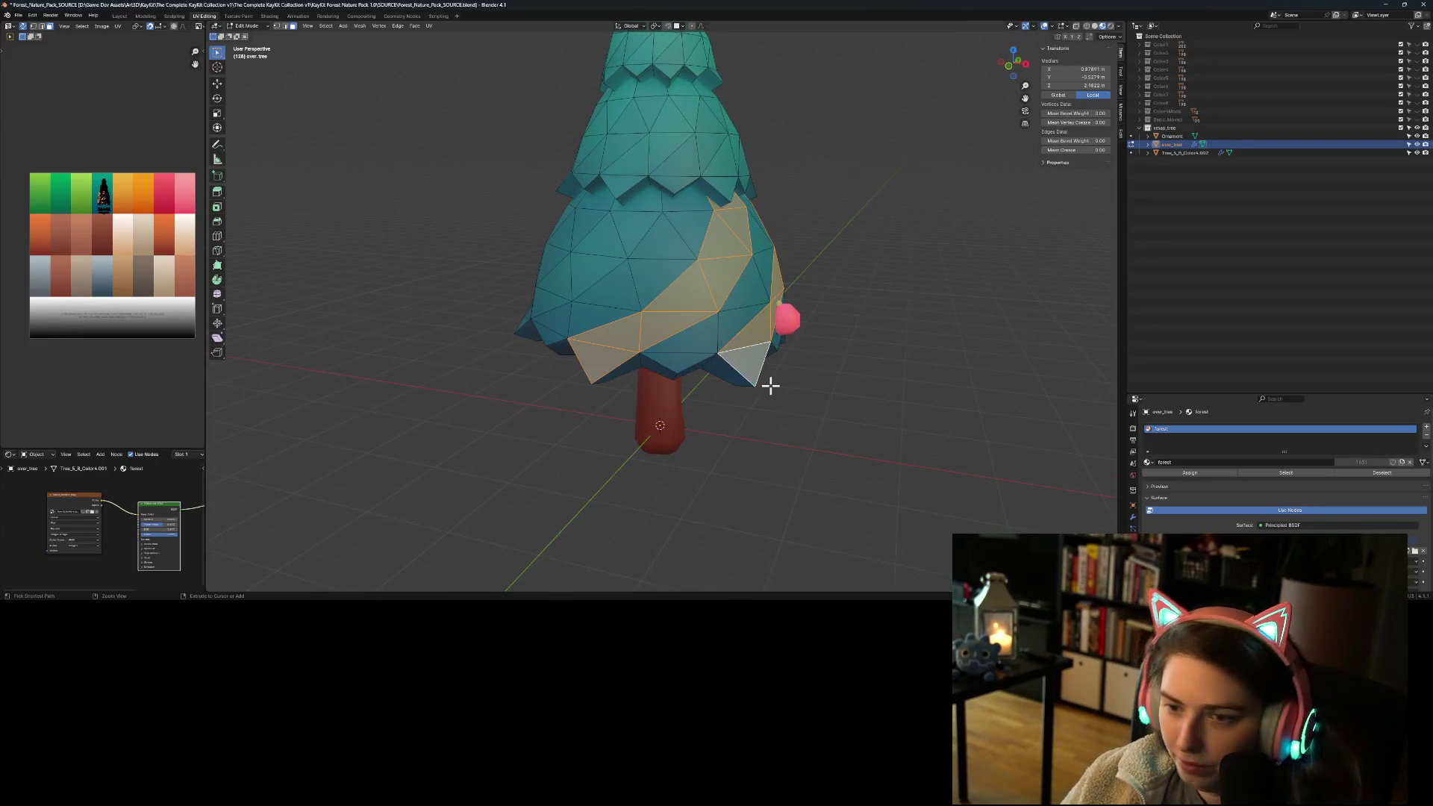
pyautogui.press('x')
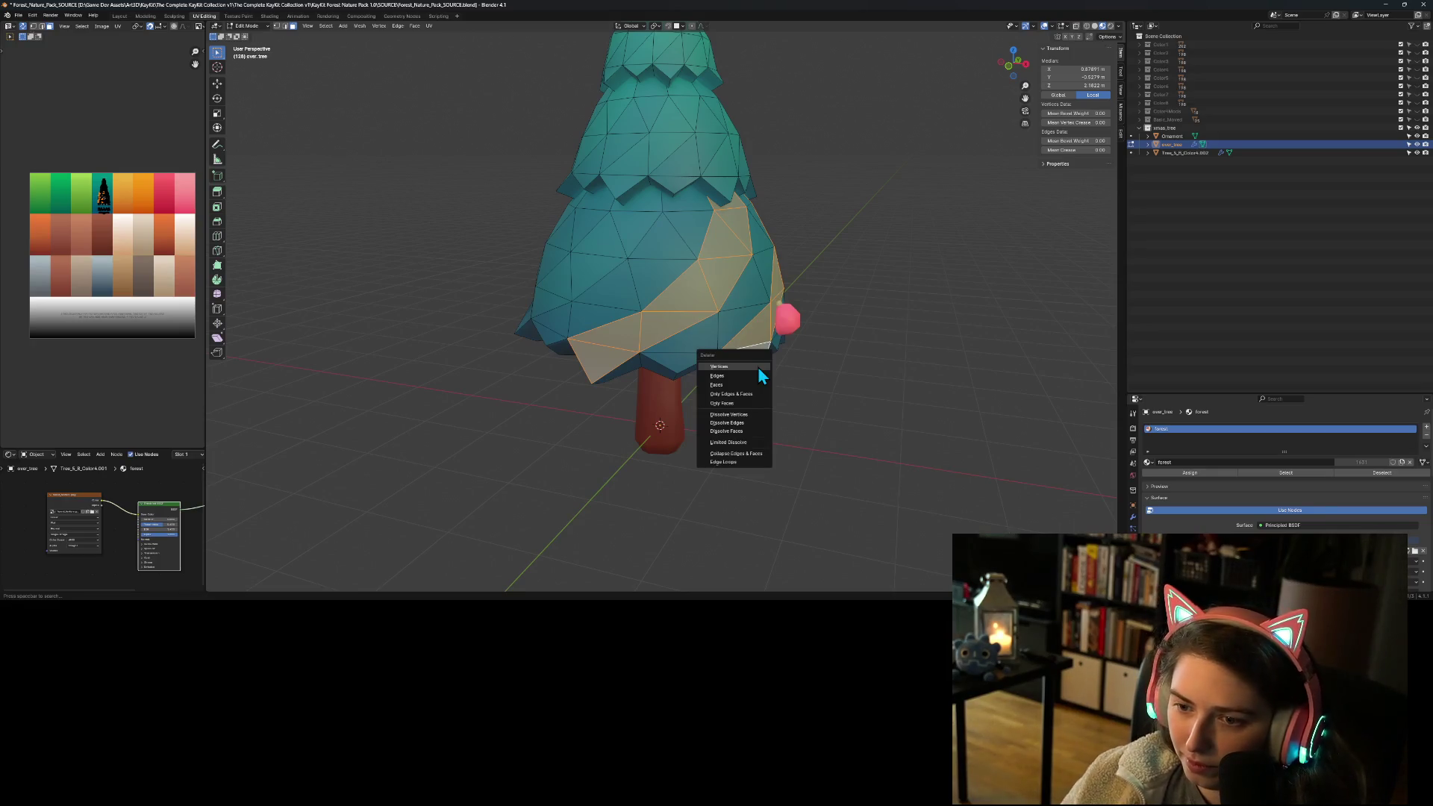
pyautogui.click(750, 384)
pyautogui.moveTo(749, 378)
pyautogui.mouseDown(button='middle')
pyautogui.moveTo(796, 448)
pyautogui.moveTo(729, 454)
pyautogui.moveTo(698, 424)
pyautogui.moveTo(595, 400)
pyautogui.mouseUp(button='middle')
# Step: Select a second strip of faces running upward from the lower canopy
pyautogui.click(585, 383)
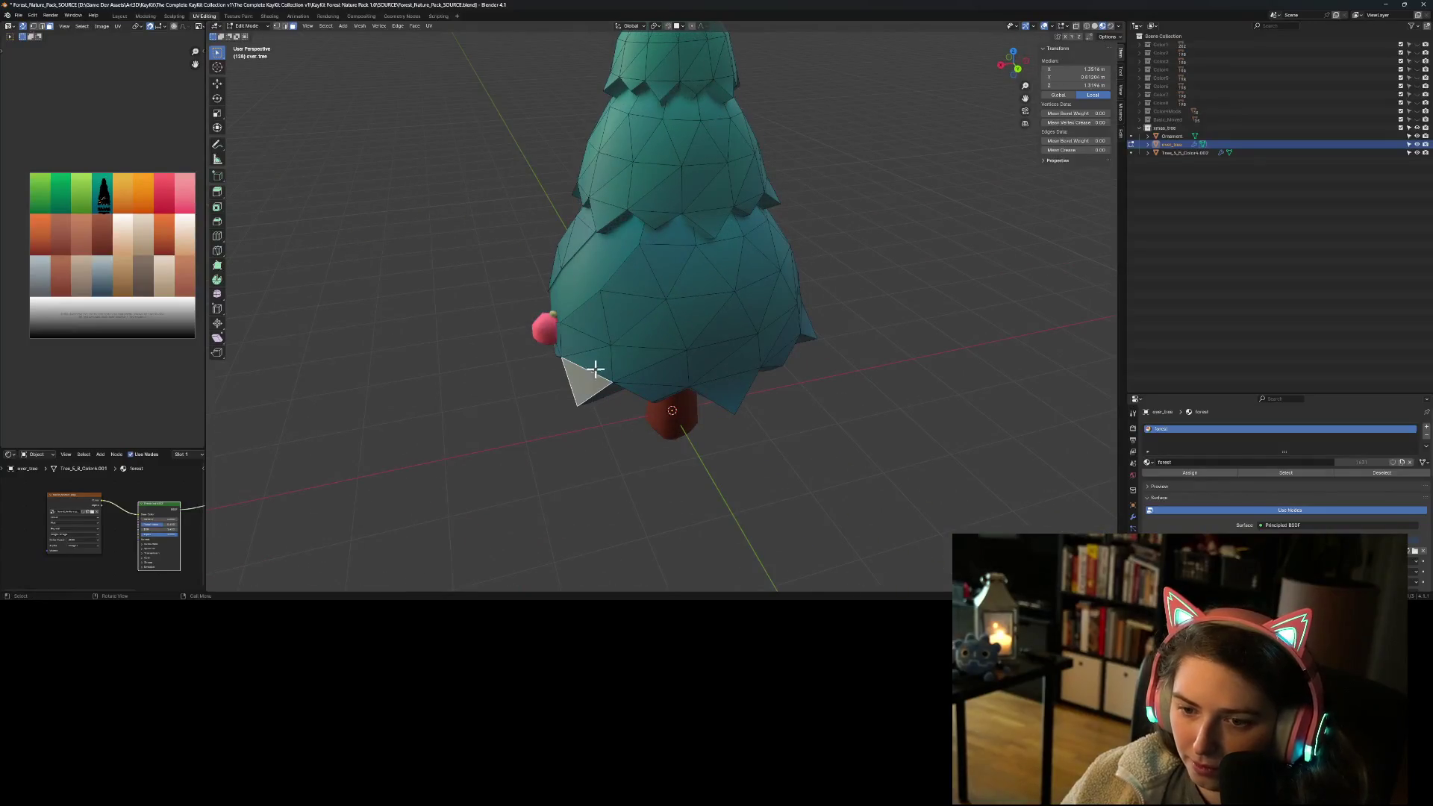
pyautogui.keyDown('shift'); pyautogui.click(655, 341); pyautogui.keyUp('shift')
pyautogui.keyDown('shift'); pyautogui.click(687, 320); pyautogui.keyUp('shift')
pyautogui.keyDown('shift'); pyautogui.click(704, 272); pyautogui.keyUp('shift')
pyautogui.keyDown('shift'); pyautogui.click(725, 256); pyautogui.keyUp('shift')
pyautogui.keyDown('shift'); pyautogui.click(733, 246); pyautogui.keyUp('shift')
pyautogui.keyDown('shift'); pyautogui.click(739, 234); pyautogui.keyUp('shift')
pyautogui.moveTo(738, 234)
pyautogui.mouseDown(button='middle')
pyautogui.moveTo(748, 371)
pyautogui.moveTo(633, 383)
pyautogui.mouseUp(button='middle')
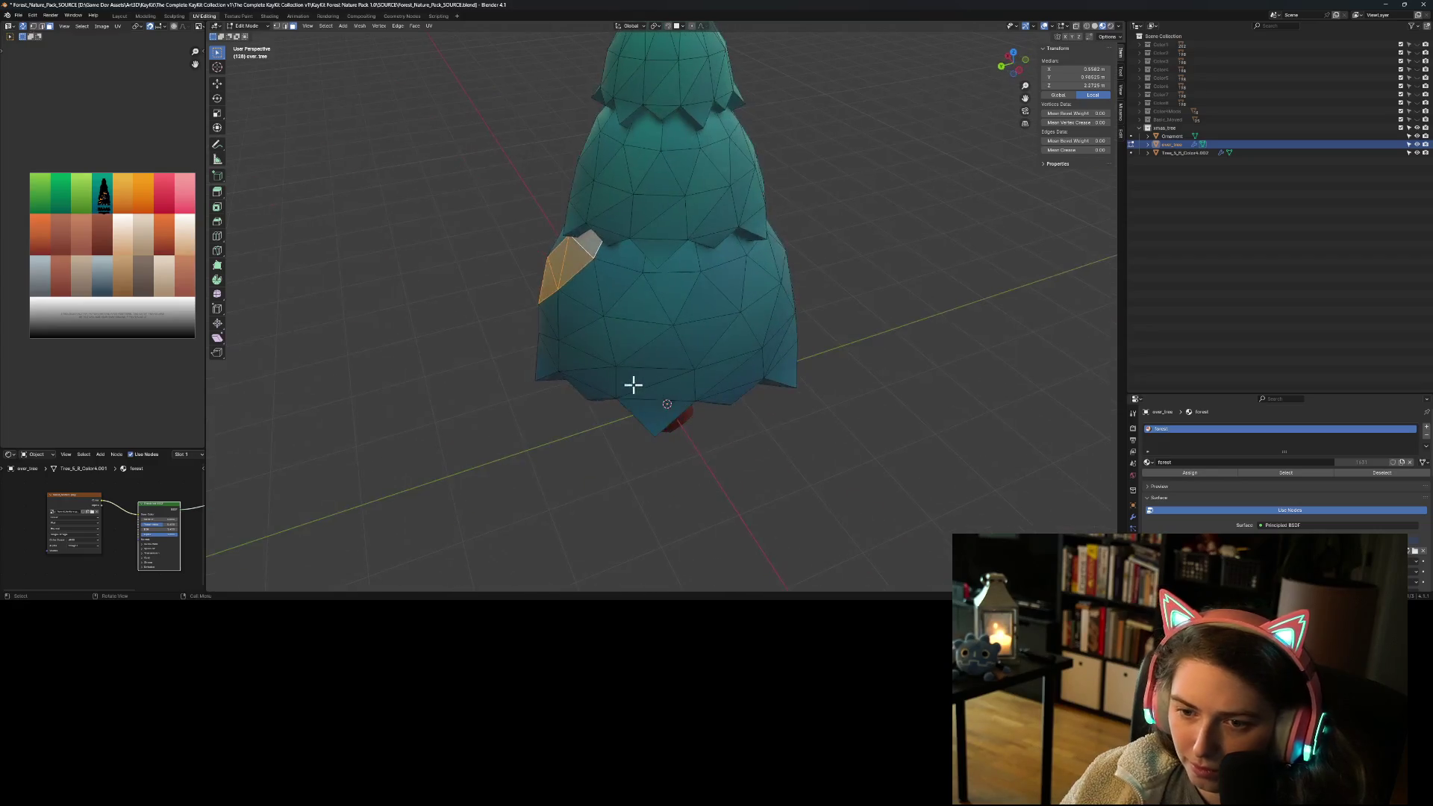
# Step: Extend the second strip around the tree and delete its faces
pyautogui.keyDown('shift'); pyautogui.click(551, 350); pyautogui.keyUp('shift')
pyautogui.keyDown('shift'); pyautogui.click(554, 346); pyautogui.keyUp('shift')
pyautogui.keyDown('shift'); pyautogui.click(582, 351); pyautogui.keyUp('shift')
pyautogui.keyDown('shift'); pyautogui.click(601, 342); pyautogui.keyUp('shift')
pyautogui.keyDown('shift'); pyautogui.click(630, 326); pyautogui.keyUp('shift')
pyautogui.keyDown('shift'); pyautogui.click(664, 295); pyautogui.keyUp('shift')
pyautogui.keyDown('shift'); pyautogui.click(694, 261); pyautogui.keyUp('shift')
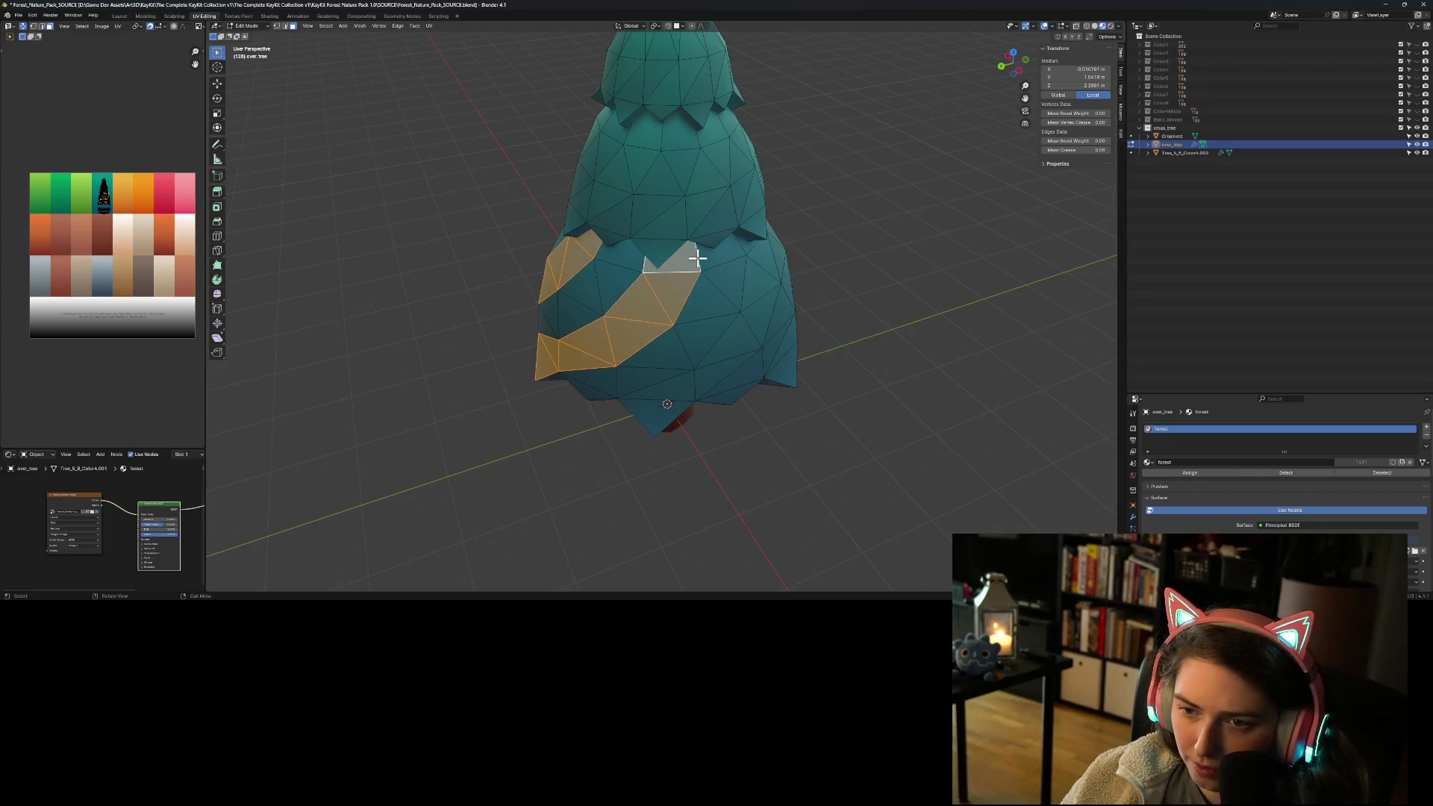
pyautogui.press('x')
pyautogui.click(697, 258)
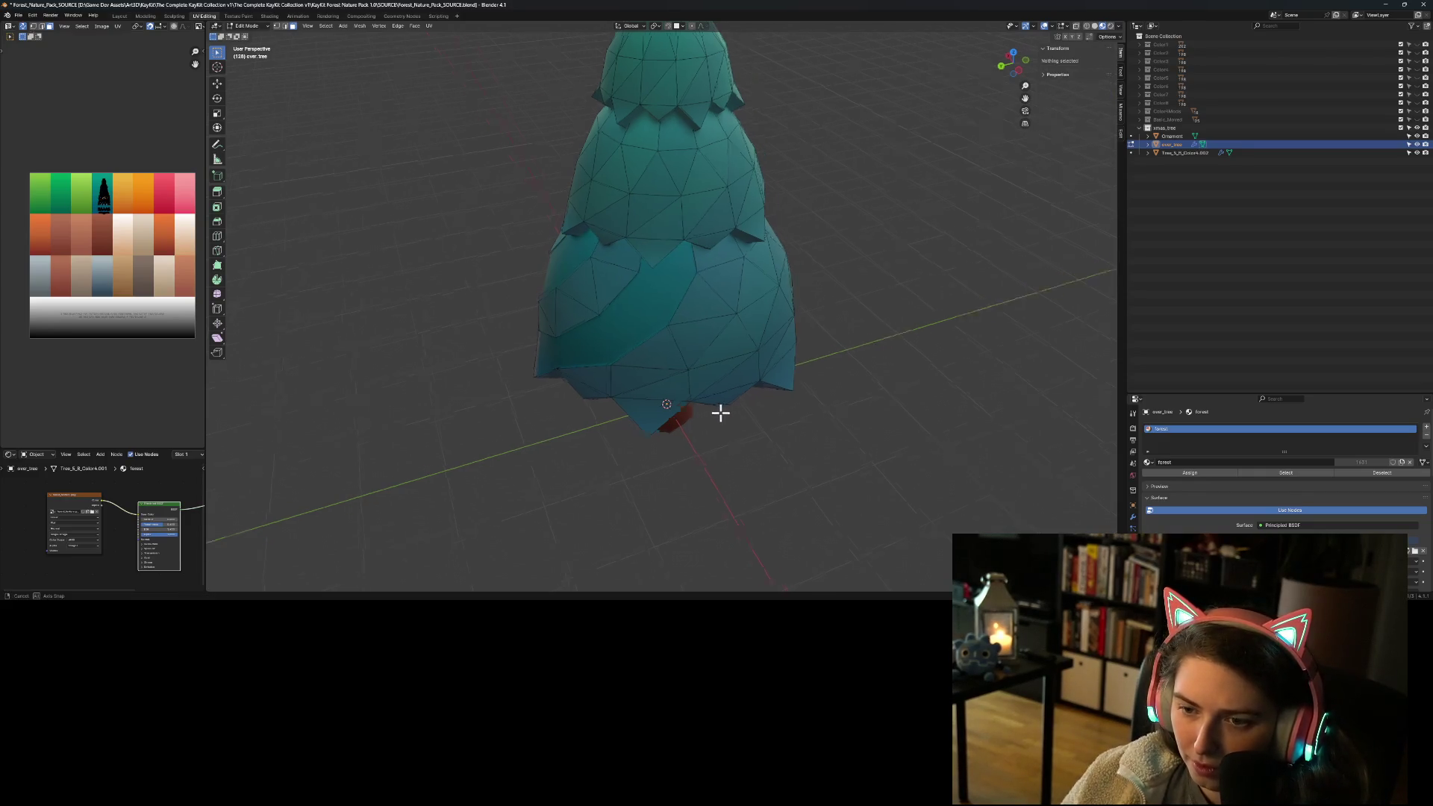
# Step: Start a third strip of faces, refining which faces belong near its top-right
pyautogui.moveTo(723, 410); pyautogui.dragTo(591, 371, button='middle')
pyautogui.click(580, 359)
pyautogui.keyDown('shift'); pyautogui.click(614, 347); pyautogui.keyUp('shift')
pyautogui.keyDown('shift'); pyautogui.click(633, 326); pyautogui.keyUp('shift')
pyautogui.keyDown('shift'); pyautogui.click(664, 313); pyautogui.keyUp('shift')
pyautogui.keyDown('shift'); pyautogui.click(704, 302); pyautogui.keyUp('shift')
pyautogui.keyDown('shift'); pyautogui.click(694, 298); pyautogui.keyUp('shift')
pyautogui.keyDown('shift'); pyautogui.click(727, 309); pyautogui.keyUp('shift')
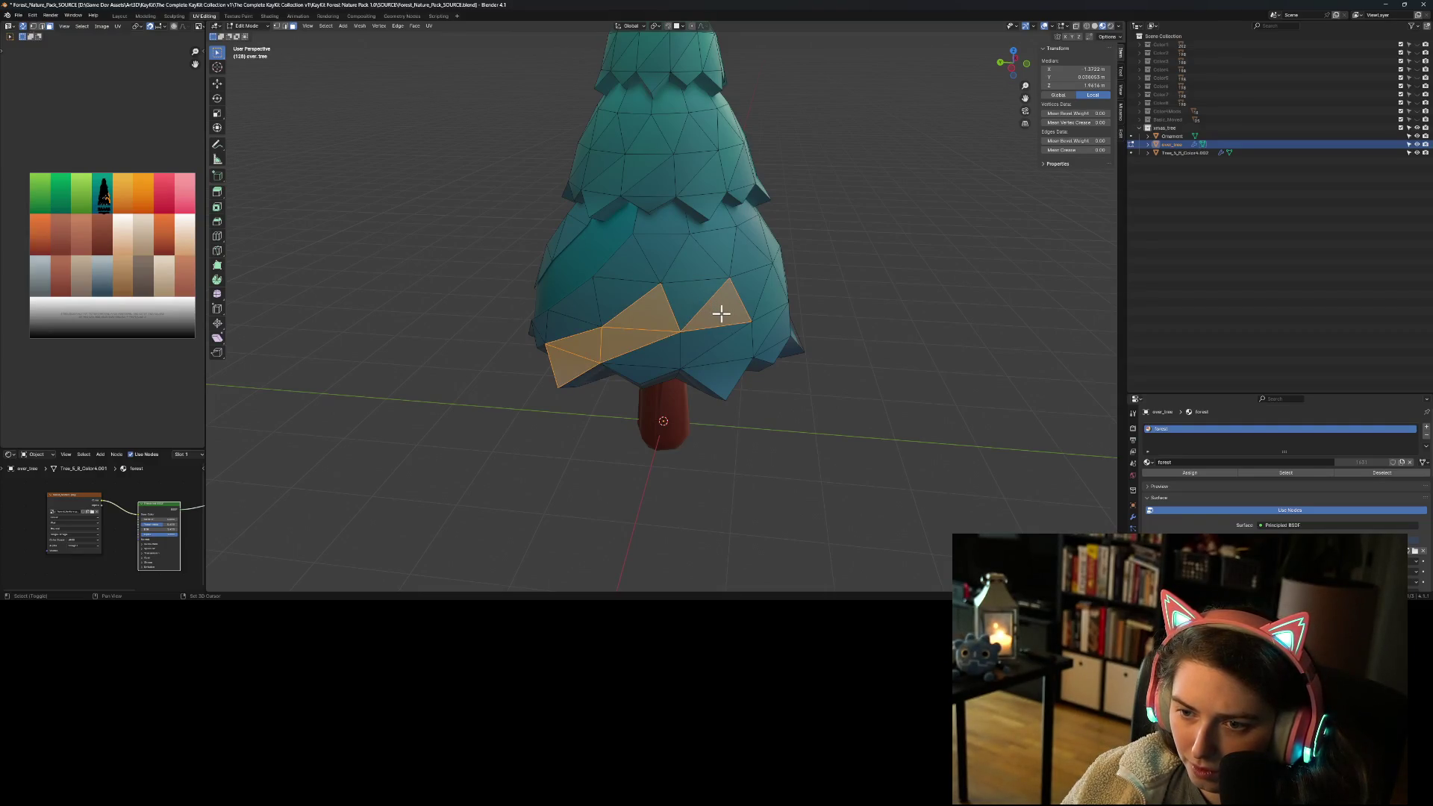
pyautogui.keyDown('shift'); pyautogui.click(729, 310); pyautogui.keyUp('shift')
pyautogui.keyDown('shift'); pyautogui.click(686, 282); pyautogui.keyUp('shift')
pyautogui.keyDown('shift'); pyautogui.click(709, 250); pyautogui.keyUp('shift')
pyautogui.keyDown('shift'); pyautogui.click(712, 239); pyautogui.keyUp('shift')
pyautogui.moveTo(713, 238)
pyautogui.mouseDown(button='middle')
pyautogui.moveTo(684, 342)
pyautogui.moveTo(562, 397)
pyautogui.mouseUp(button='middle')
# Step: Extend the third strip with lower-left and upper-right faces, then clear the selection
pyautogui.keyDown('shift'); pyautogui.click(549, 356); pyautogui.keyUp('shift')
pyautogui.keyDown('shift'); pyautogui.click(588, 357); pyautogui.keyUp('shift')
pyautogui.keyDown('shift'); pyautogui.click(607, 340); pyautogui.keyUp('shift')
pyautogui.keyDown('shift'); pyautogui.click(629, 333); pyautogui.keyUp('shift')
pyautogui.keyDown('shift'); pyautogui.click(655, 321); pyautogui.keyUp('shift')
pyautogui.keyDown('shift'); pyautogui.click(675, 297); pyautogui.keyUp('shift')
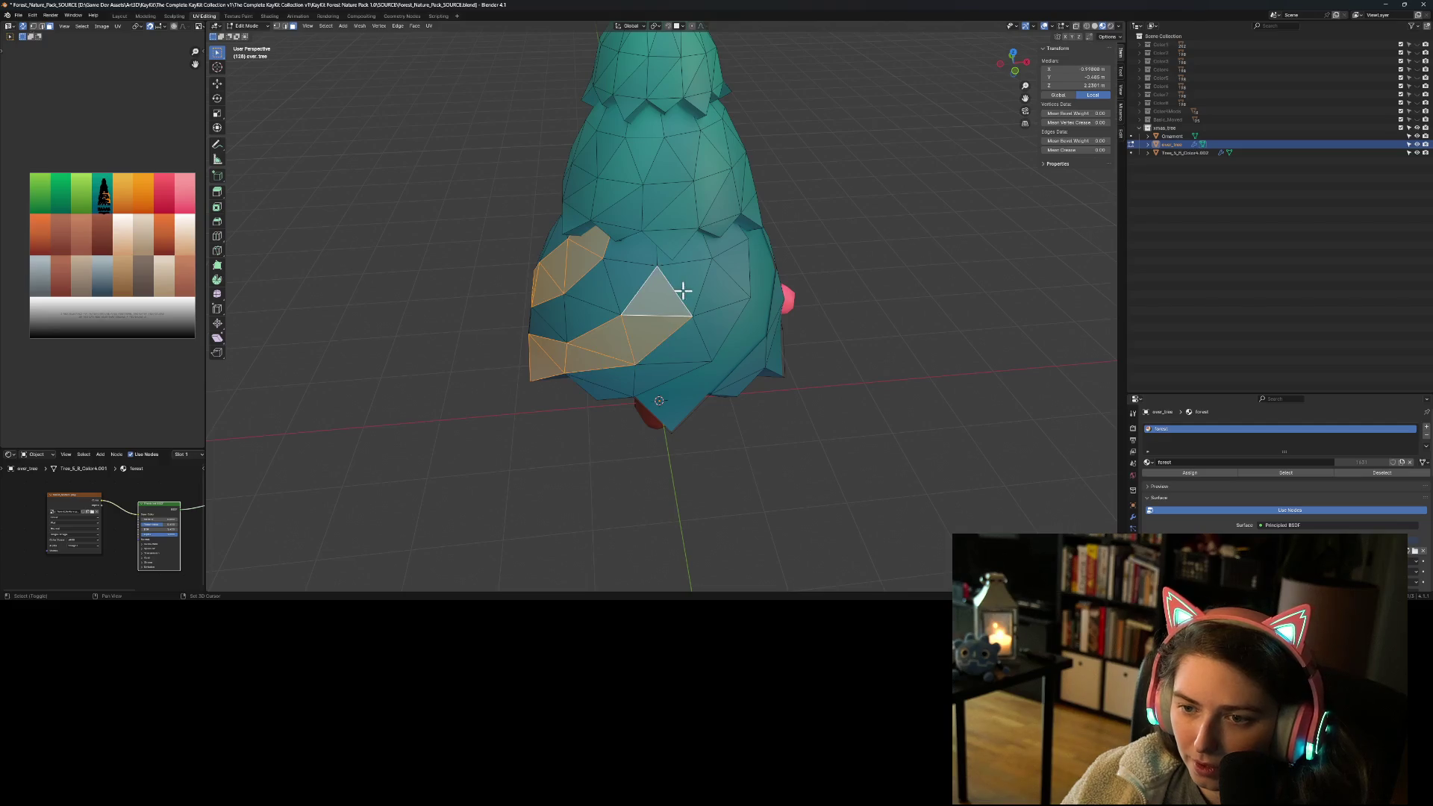
pyautogui.keyDown('shift'); pyautogui.click(690, 280); pyautogui.keyUp('shift')
pyautogui.keyDown('shift'); pyautogui.click(697, 250); pyautogui.keyUp('shift')
pyautogui.moveTo(726, 358)
pyautogui.mouseDown(button='middle')
pyautogui.moveTo(686, 361)
pyautogui.moveTo(760, 350)
pyautogui.mouseUp(button='middle')
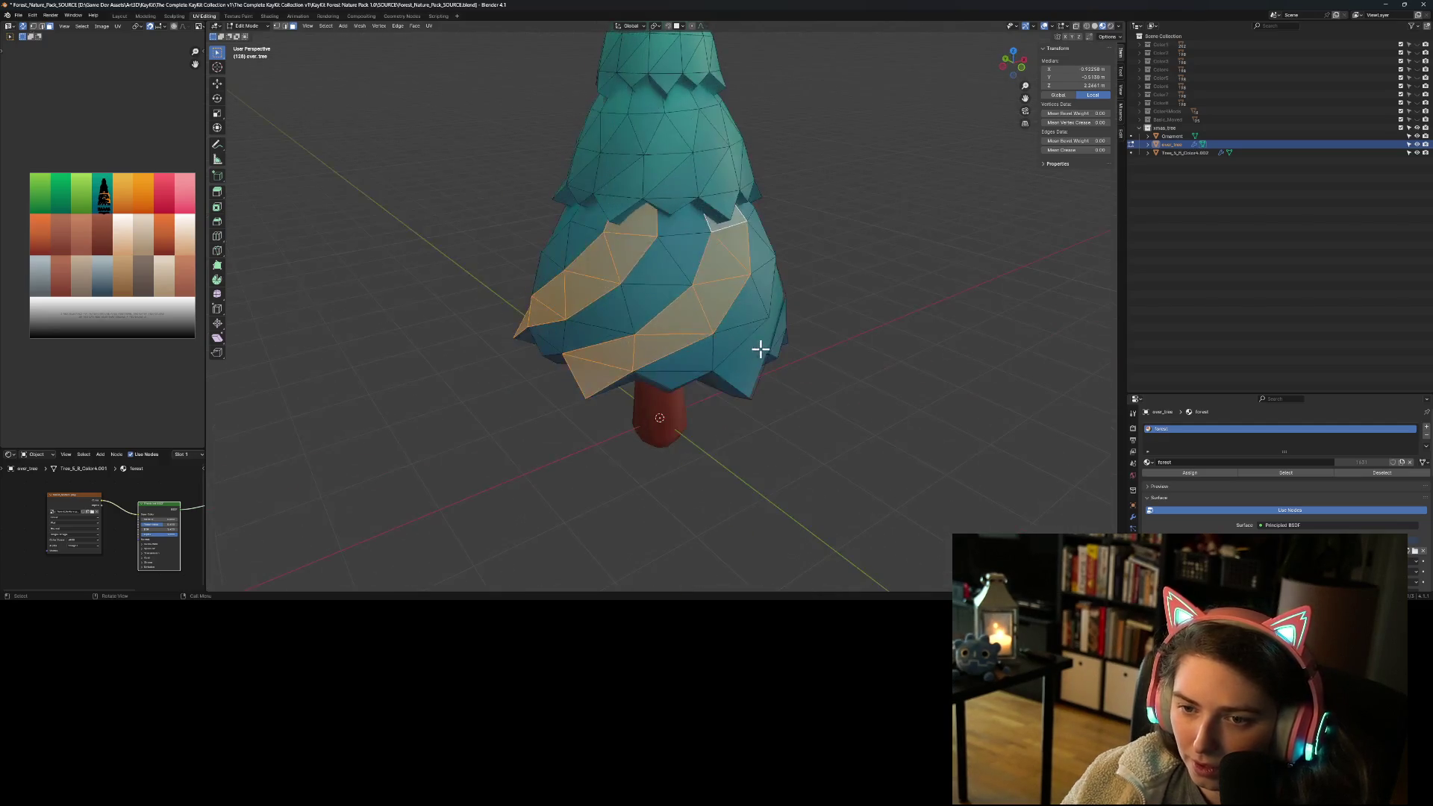
pyautogui.rightClick(760, 349)
pyautogui.click(759, 349)
pyautogui.scroll(-3, 736, 422)
# Step: From below the tree, pick a starting face on the canopy's bottom rim and save the file
pyautogui.moveTo(681, 432)
pyautogui.mouseDown(button='middle')
pyautogui.moveTo(738, 406)
pyautogui.moveTo(866, 406)
pyautogui.moveTo(949, 430)
pyautogui.moveTo(684, 320)
pyautogui.moveTo(575, 368)
pyautogui.moveTo(662, 393)
pyautogui.moveTo(683, 341)
pyautogui.mouseUp(button='middle')
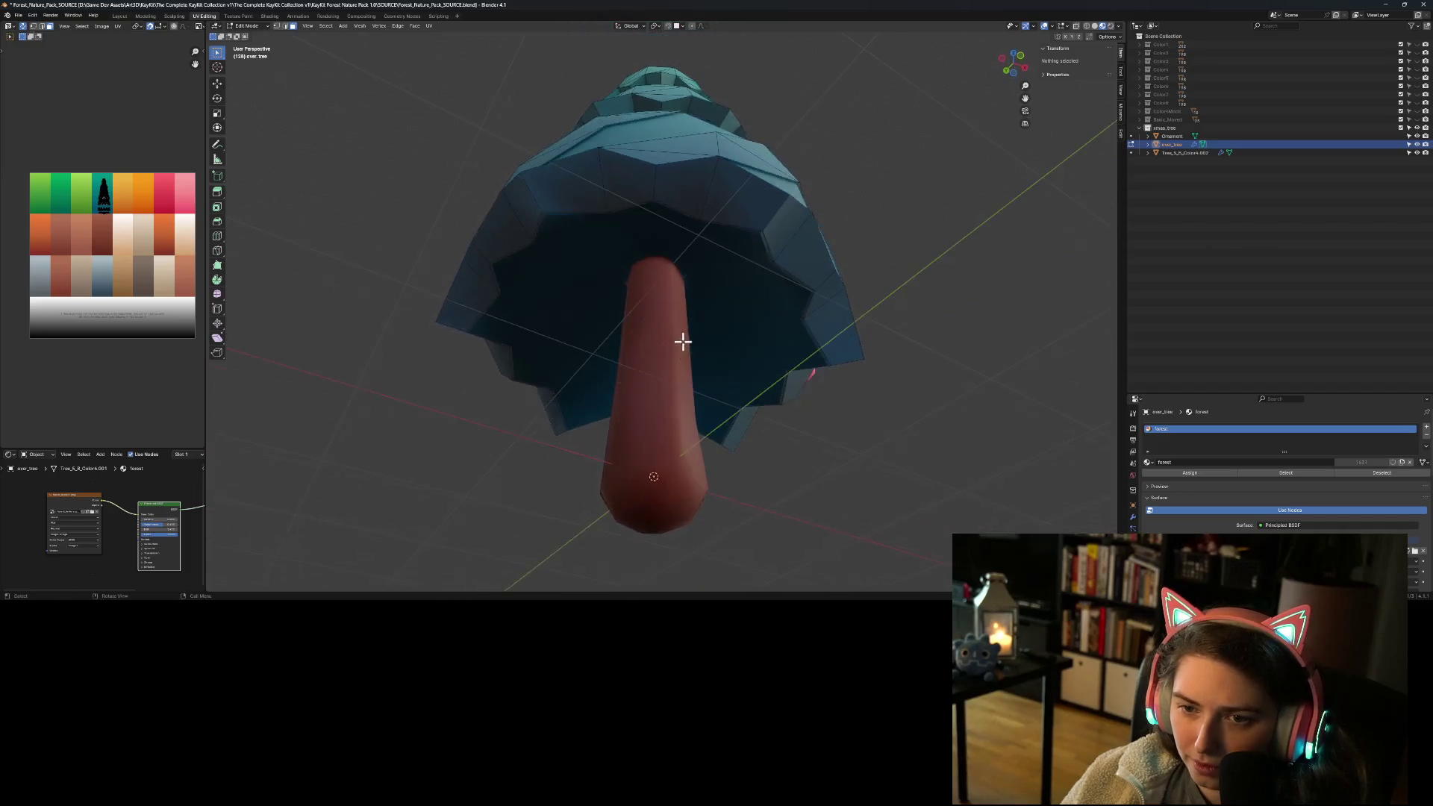
pyautogui.click(559, 198)
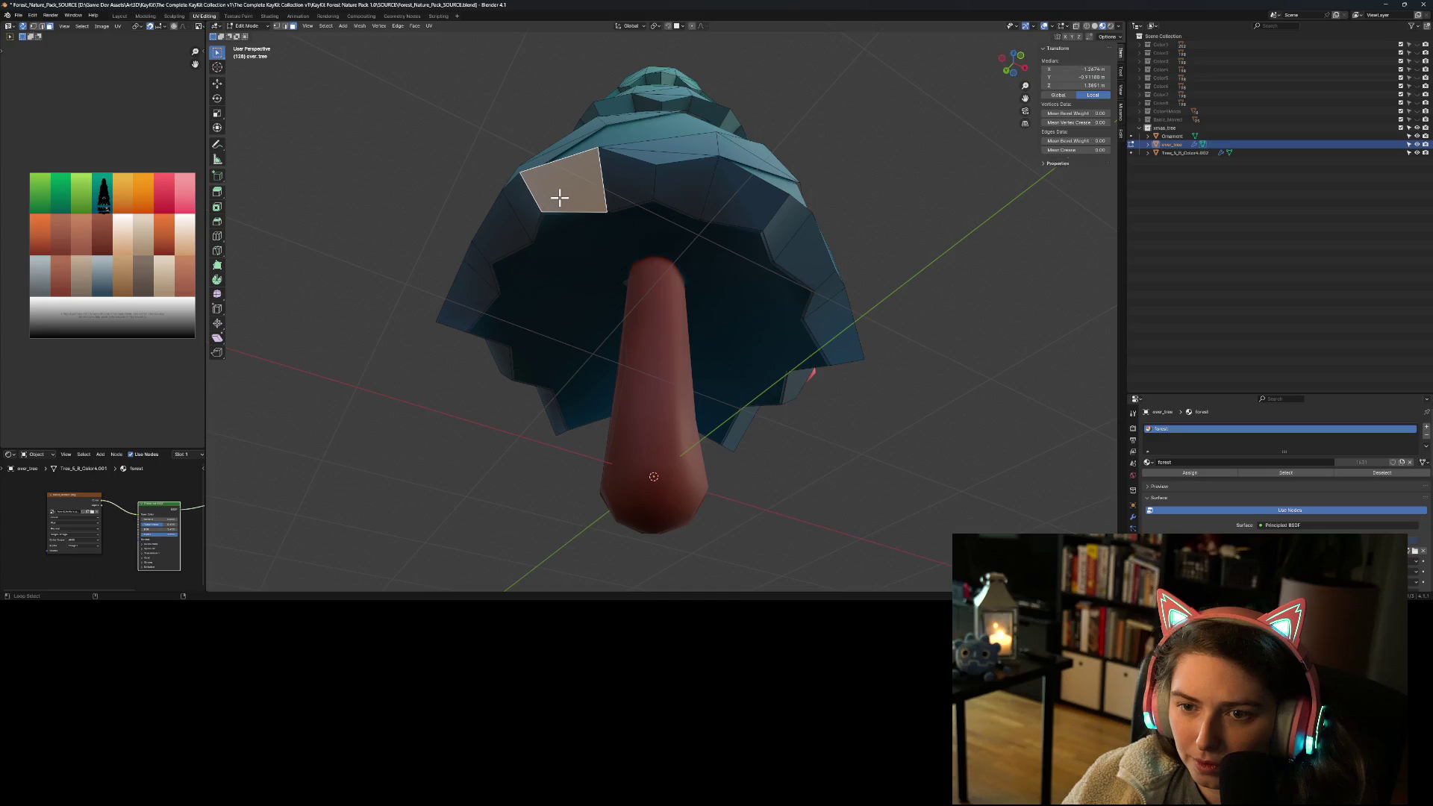
pyautogui.keyDown('shift'); pyautogui.click(623, 196); pyautogui.keyUp('shift')
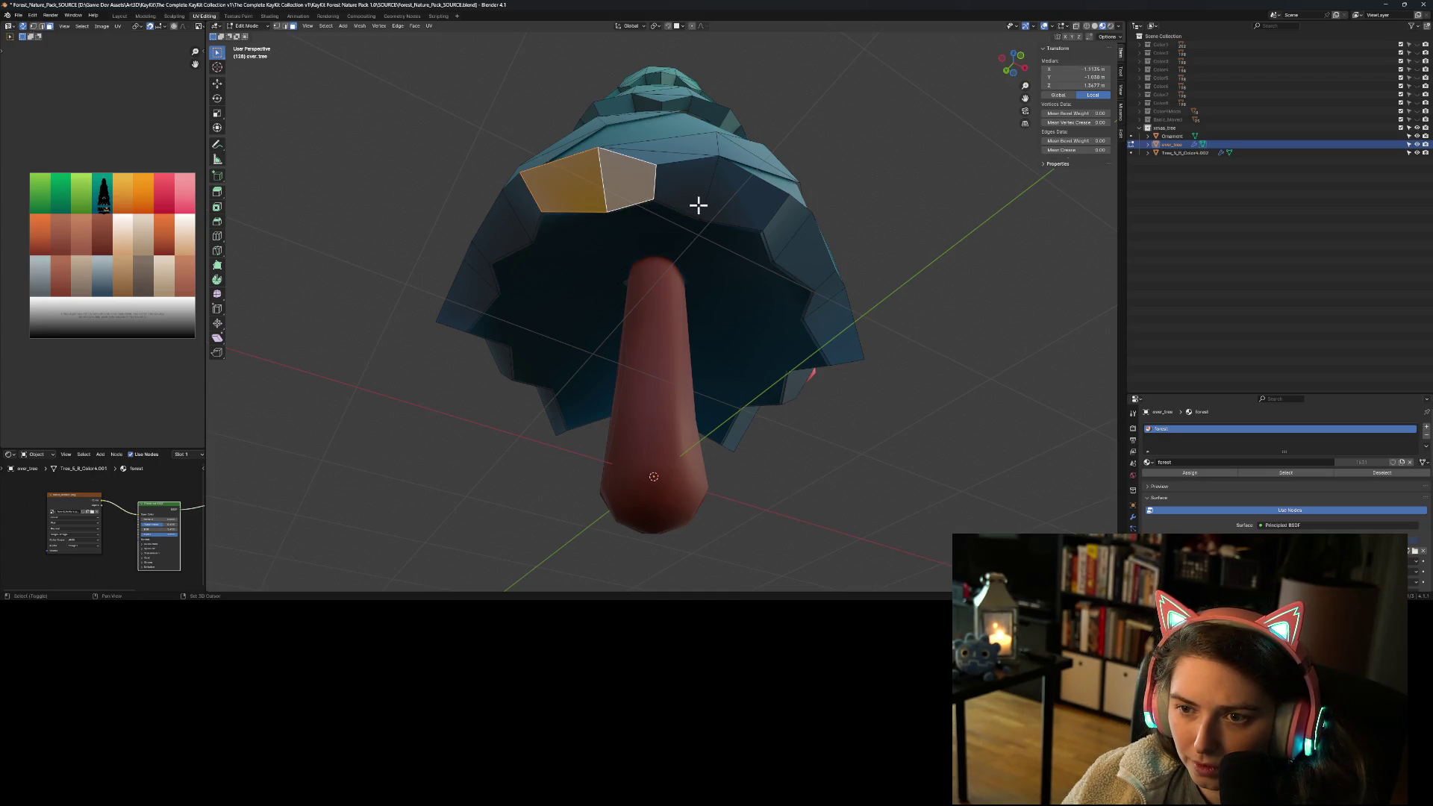
pyautogui.click(601, 197)
pyautogui.keyDown('shift'); pyautogui.click(619, 197); pyautogui.keyUp('shift')
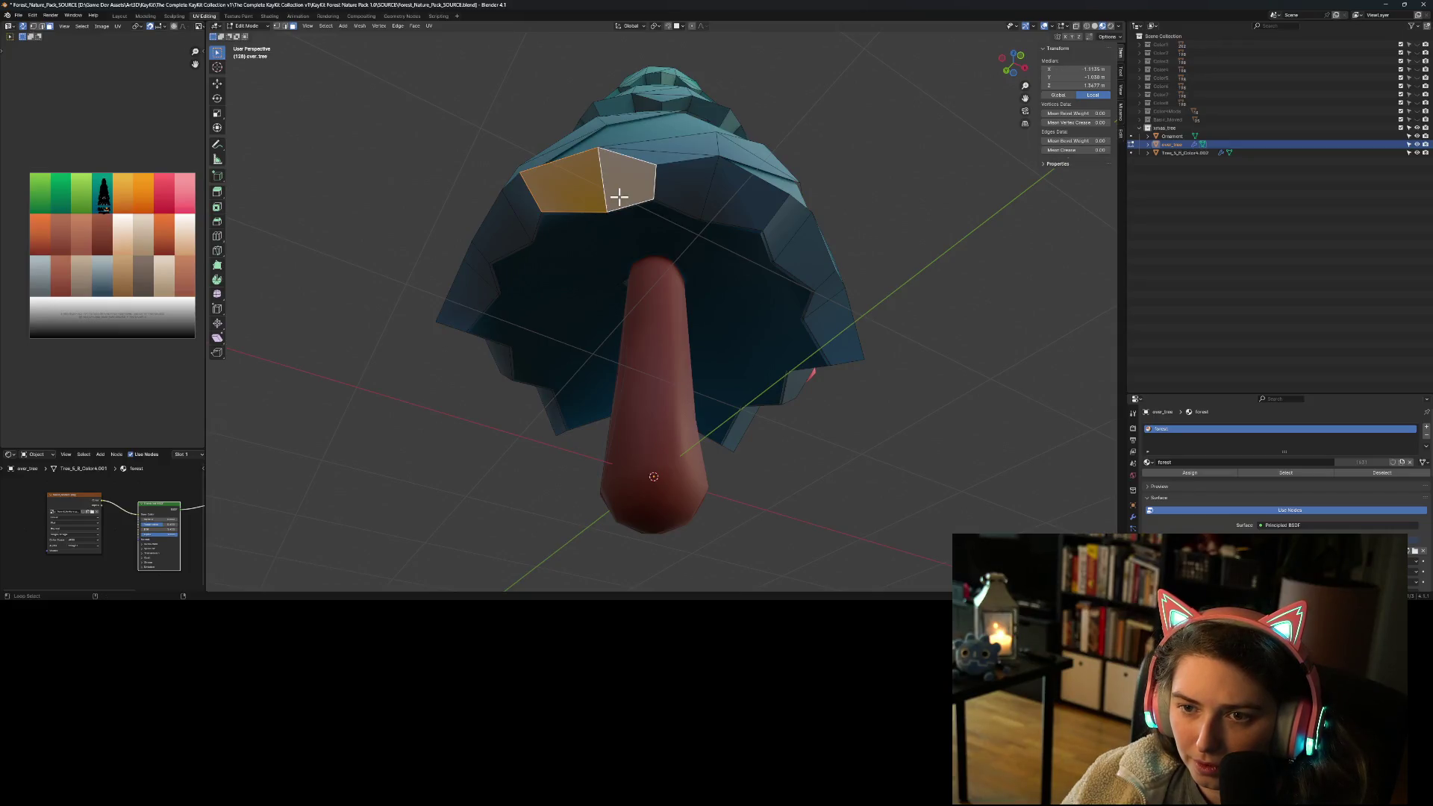
pyautogui.click(723, 199)
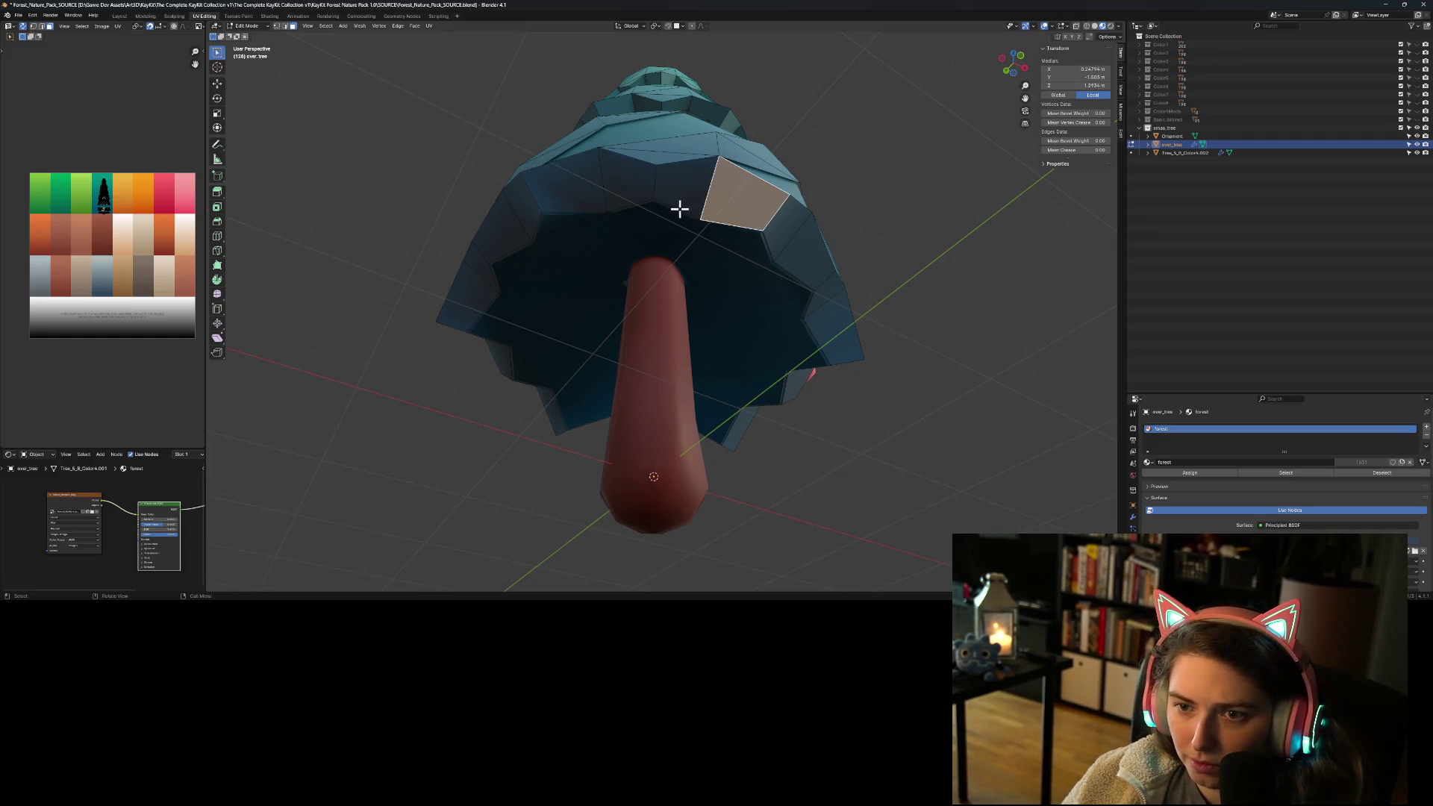
pyautogui.hotkey('ctrl', 's')
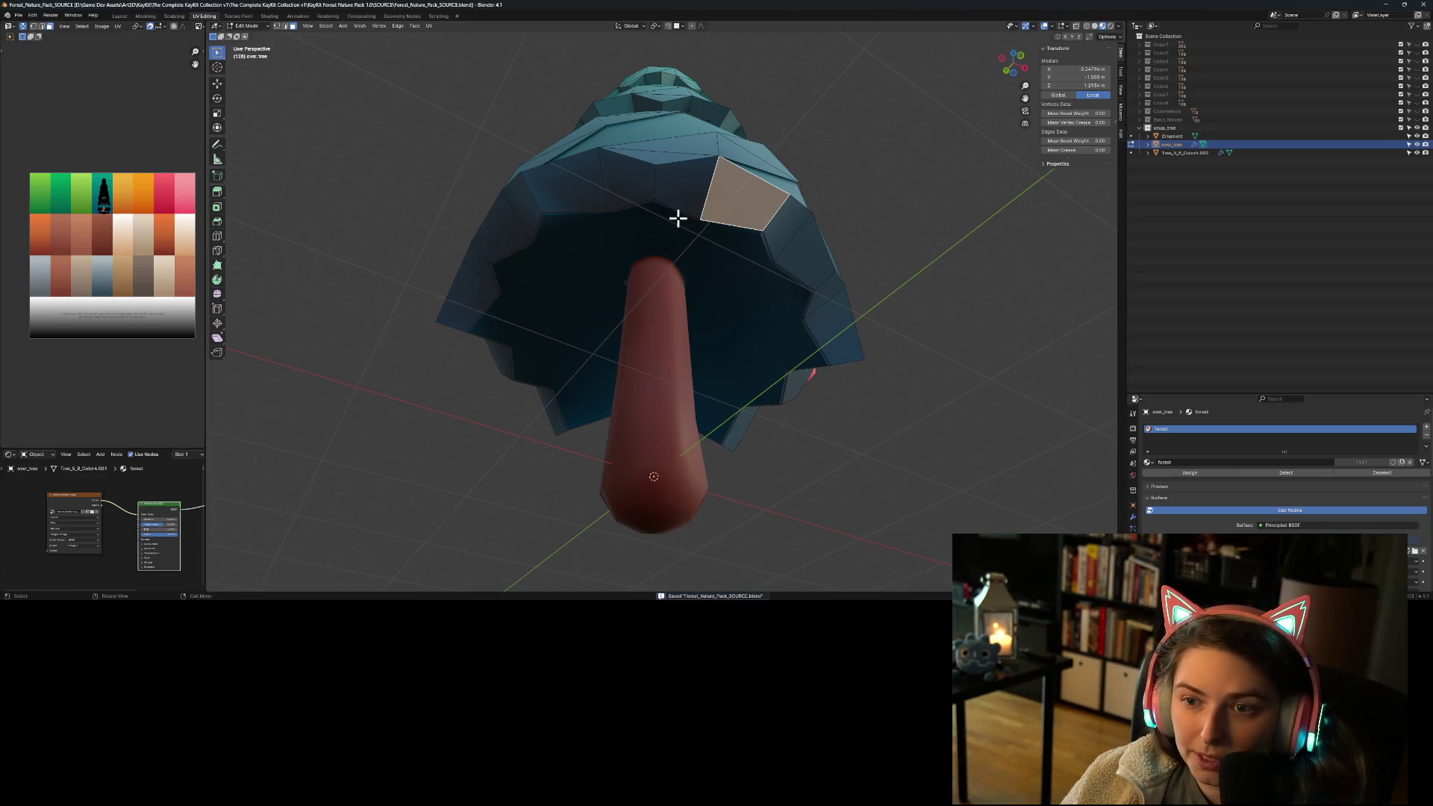
# Step: Shift-add rim faces leftward around the first half of the bottom ring
pyautogui.keyDown('shift'); pyautogui.click(676, 190); pyautogui.keyUp('shift')
pyautogui.keyDown('shift'); pyautogui.click(601, 183); pyautogui.keyUp('shift')
pyautogui.keyDown('shift'); pyautogui.click(567, 188); pyautogui.keyUp('shift')
pyautogui.keyDown('shift'); pyautogui.click(521, 215); pyautogui.keyUp('shift')
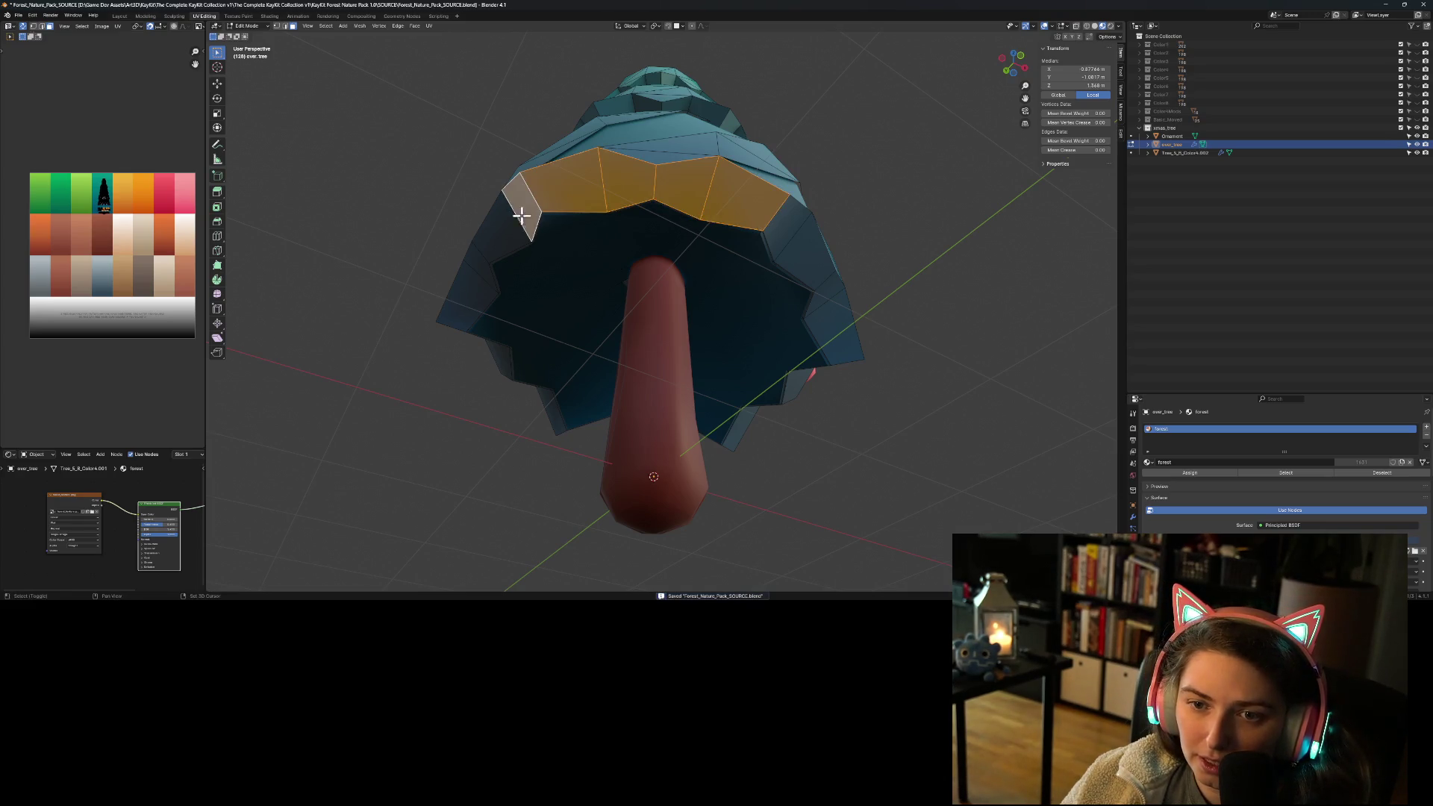
pyautogui.keyDown('shift'); pyautogui.click(493, 237); pyautogui.keyUp('shift')
pyautogui.keyDown('shift'); pyautogui.click(487, 278); pyautogui.keyUp('shift')
pyautogui.moveTo(484, 331); pyautogui.dragTo(652, 326, button='middle')
pyautogui.keyDown('shift'); pyautogui.click(620, 168); pyautogui.keyUp('shift')
pyautogui.keyDown('shift'); pyautogui.click(513, 227); pyautogui.keyUp('shift')
pyautogui.keyDown('shift'); pyautogui.click(576, 184); pyautogui.keyUp('shift')
pyautogui.keyDown('shift'); pyautogui.click(506, 242); pyautogui.keyUp('shift')
# Step: Add the remaining faces around the bottom rim to complete the ring selection
pyautogui.moveTo(506, 326)
pyautogui.mouseDown(button='middle')
pyautogui.moveTo(608, 336)
pyautogui.moveTo(633, 355)
pyautogui.mouseUp(button='middle')
pyautogui.keyDown('shift'); pyautogui.click(726, 237); pyautogui.keyUp('shift')
pyautogui.keyDown('shift'); pyautogui.click(623, 241); pyautogui.keyUp('shift')
pyautogui.keyDown('shift'); pyautogui.click(619, 229); pyautogui.keyUp('shift')
pyautogui.keyDown('shift'); pyautogui.click(672, 226); pyautogui.keyUp('shift')
pyautogui.keyDown('shift'); pyautogui.click(578, 241); pyautogui.keyUp('shift')
pyautogui.moveTo(586, 292); pyautogui.dragTo(694, 272, button='middle')
pyautogui.keyDown('shift'); pyautogui.click(743, 217); pyautogui.keyUp('shift')
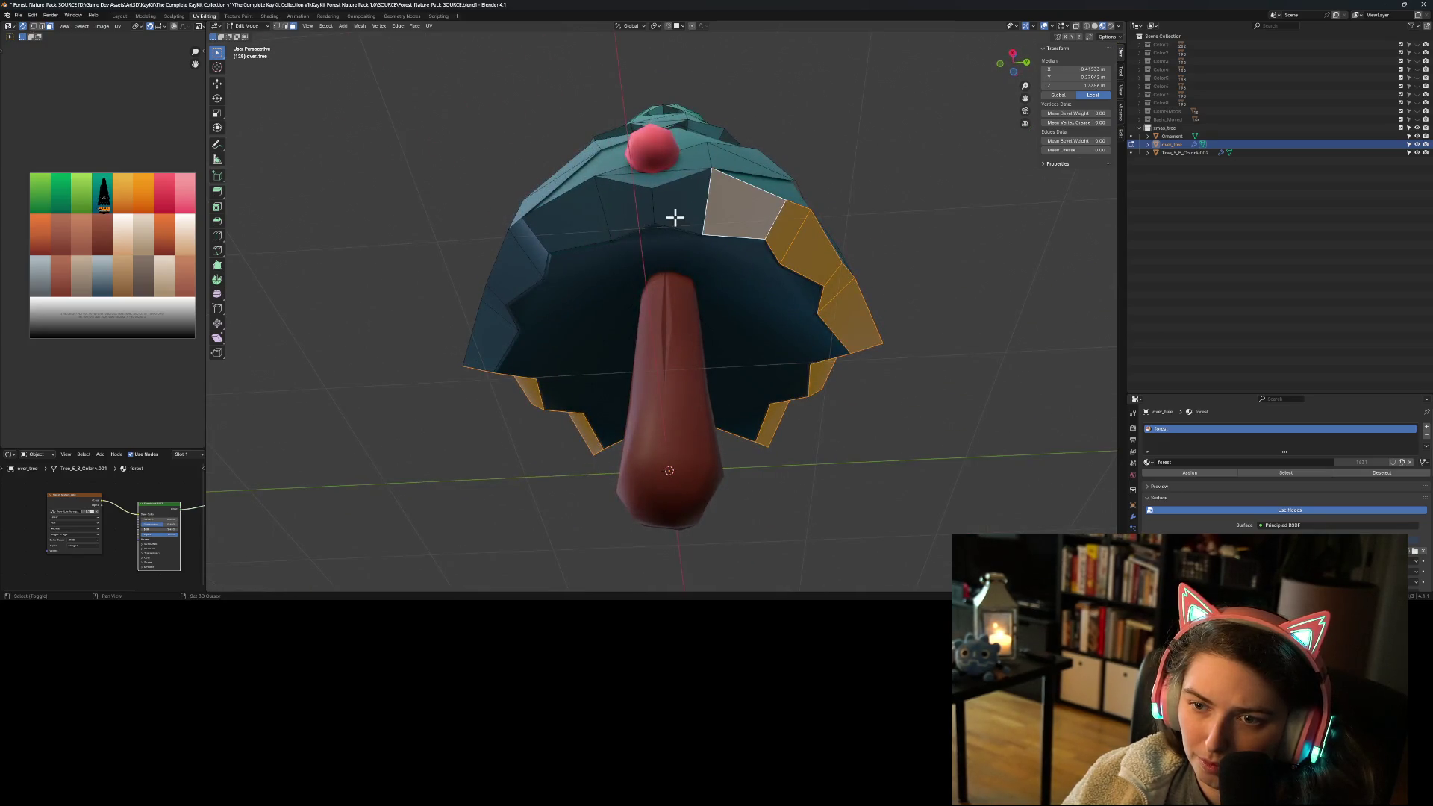
pyautogui.keyDown('shift'); pyautogui.click(675, 217); pyautogui.keyUp('shift')
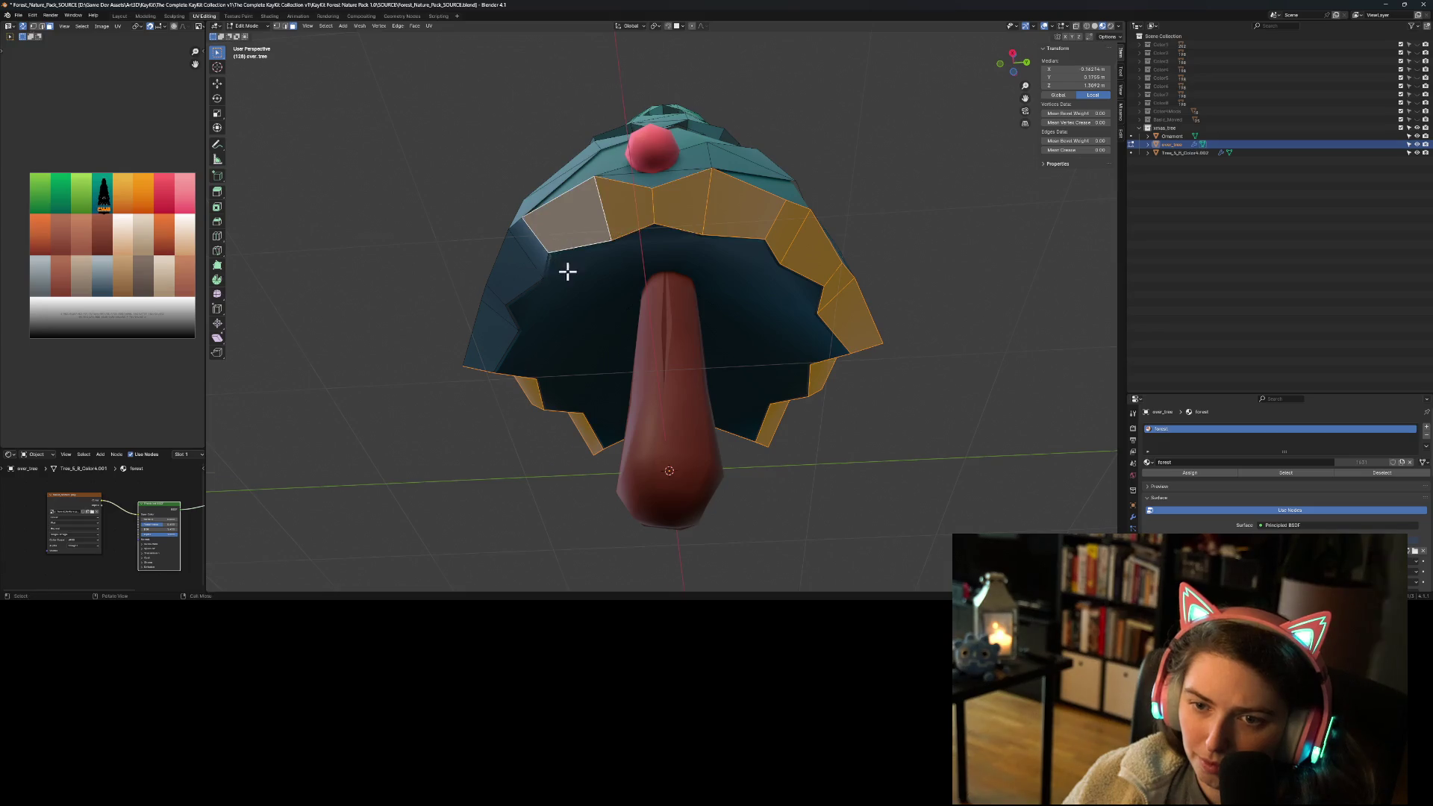
pyautogui.moveTo(560, 271); pyautogui.dragTo(640, 252, button='middle')
pyautogui.keyDown('shift'); pyautogui.click(650, 232); pyautogui.keyUp('shift')
pyautogui.keyDown('shift'); pyautogui.click(589, 230); pyautogui.keyUp('shift')
pyautogui.keyDown('shift'); pyautogui.click(544, 246); pyautogui.keyUp('shift')
pyautogui.keyDown('shift'); pyautogui.click(517, 253); pyautogui.keyUp('shift')
# Step: Delete the rim ring faces, undo to restore the selection, then bring up Delete again
pyautogui.moveTo(517, 253)
pyautogui.mouseDown(button='middle')
pyautogui.moveTo(668, 296)
pyautogui.moveTo(694, 233)
pyautogui.moveTo(692, 317)
pyautogui.mouseUp(button='middle')
pyautogui.press('x')
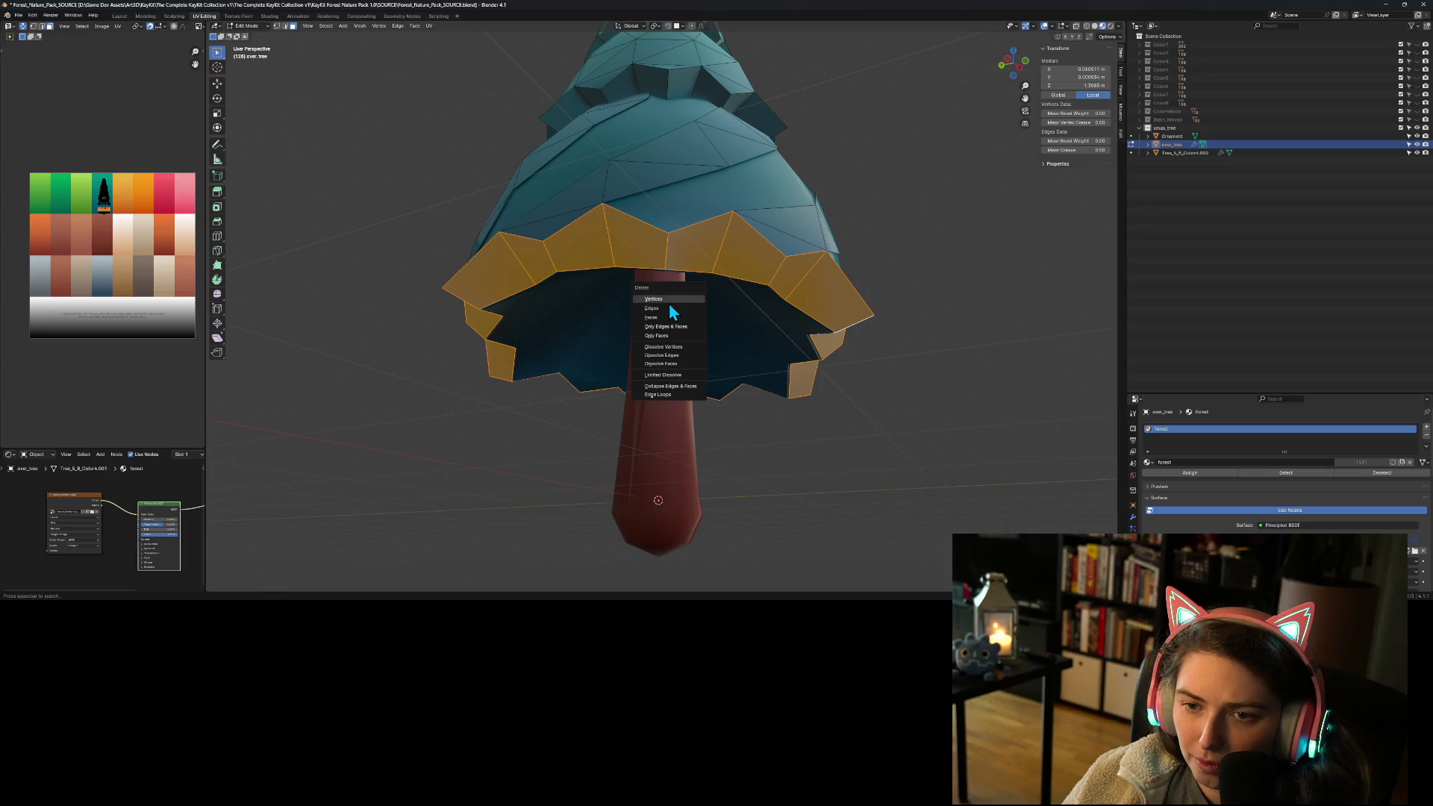
pyautogui.click(669, 302)
pyautogui.moveTo(730, 317)
pyautogui.mouseDown(button='middle')
pyautogui.moveTo(653, 281)
pyautogui.moveTo(758, 333)
pyautogui.moveTo(806, 336)
pyautogui.moveTo(905, 300)
pyautogui.moveTo(892, 332)
pyautogui.mouseUp(button='middle')
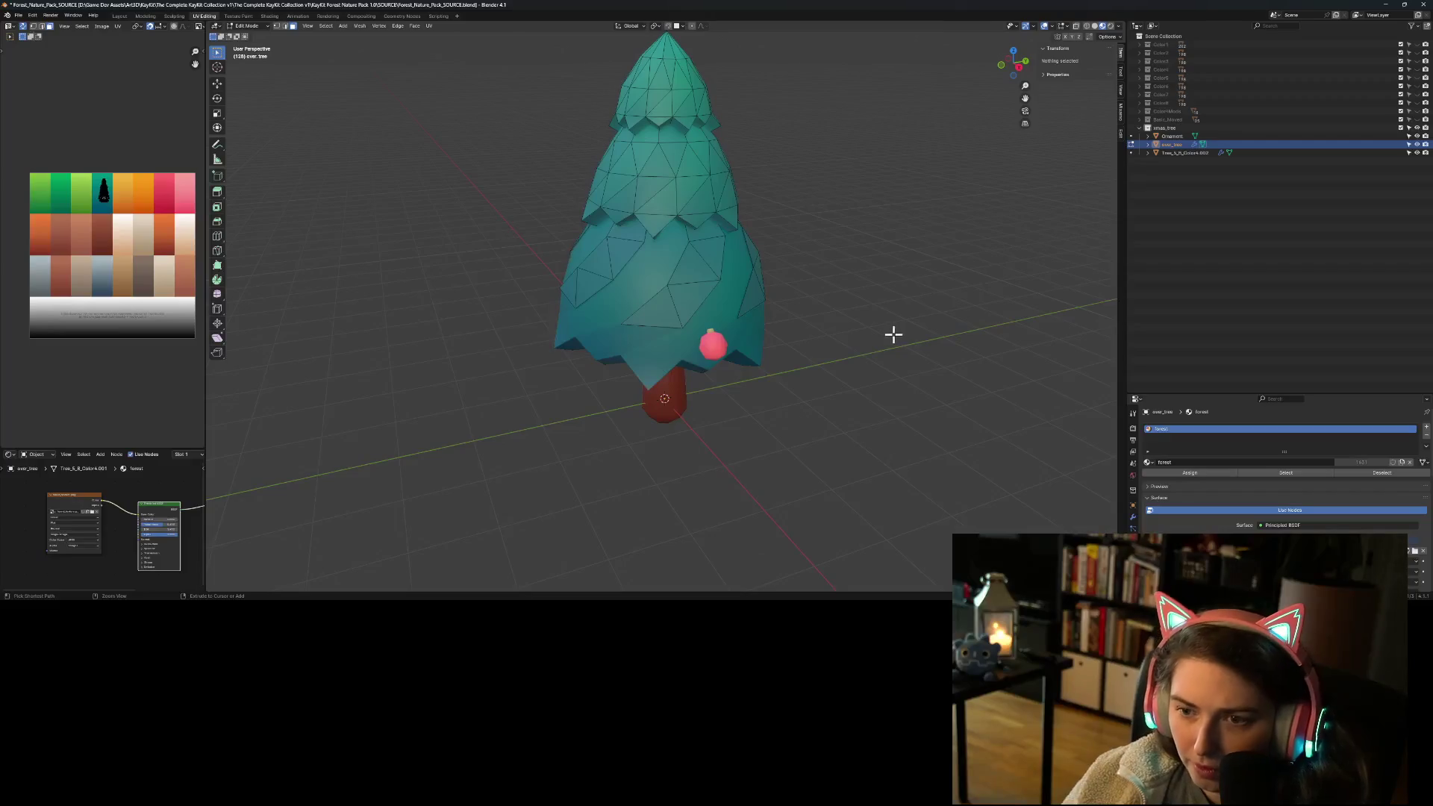
pyautogui.hotkey('ctrl', 'z')
pyautogui.moveTo(857, 380); pyautogui.dragTo(831, 368, button='middle')
pyautogui.press('x')
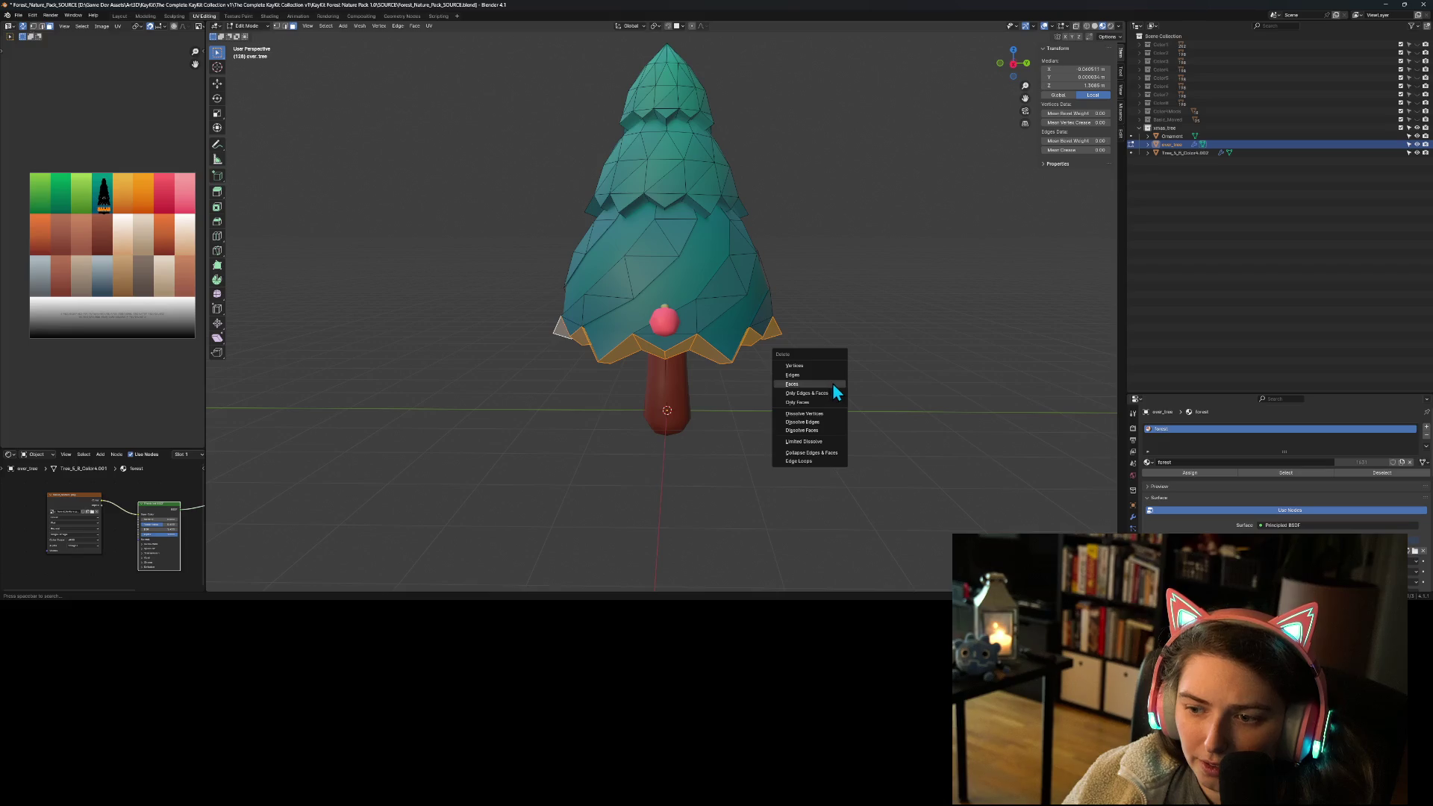
# Step: Delete the bottom rim ring faces, then select and delete the inner rim faces
pyautogui.click(833, 385)
pyautogui.moveTo(831, 378)
pyautogui.mouseDown(button='middle')
pyautogui.moveTo(771, 396)
pyautogui.moveTo(804, 336)
pyautogui.mouseUp(button='middle')
pyautogui.scroll(2, 748, 293)
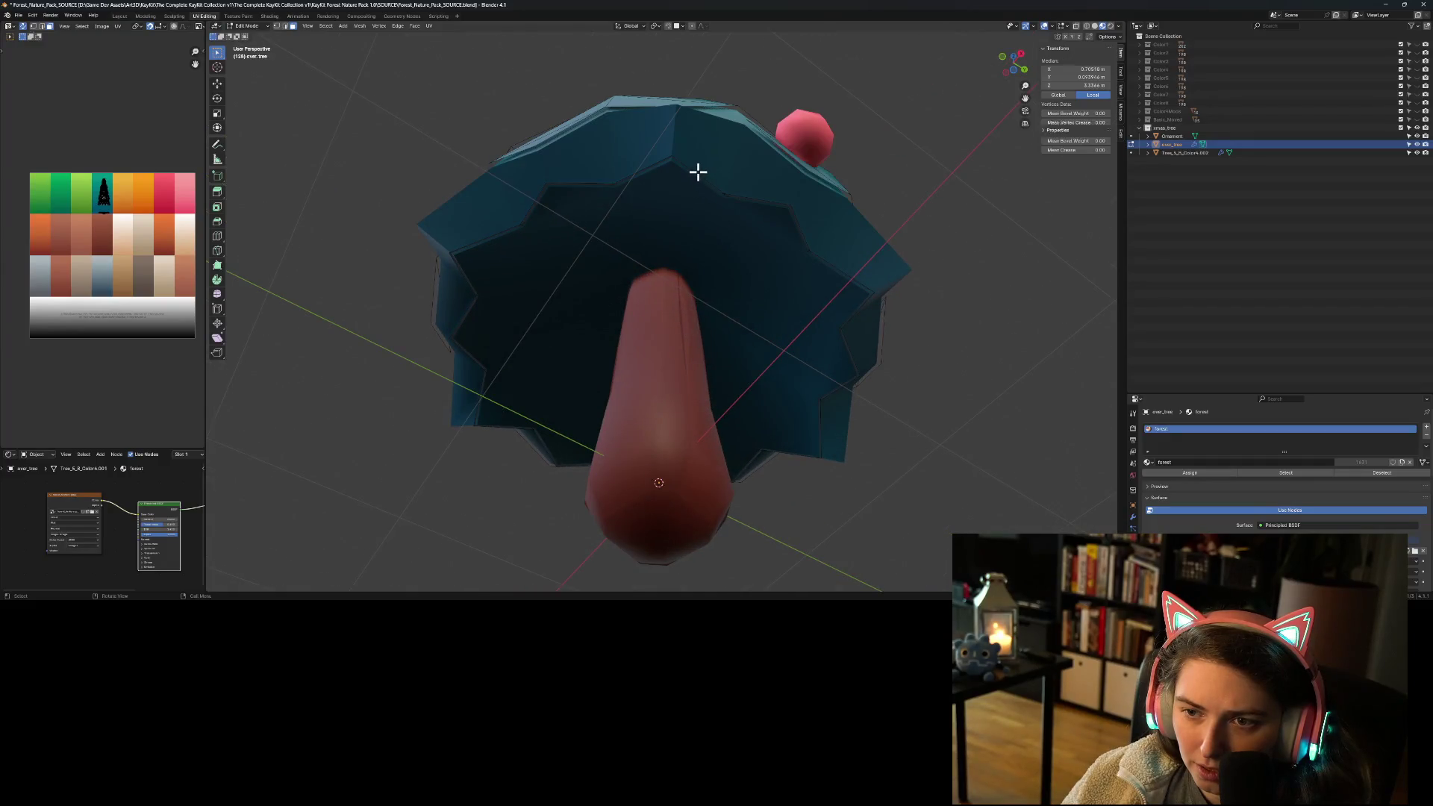
pyautogui.keyDown('ctrl'); pyautogui.keyDown('alt'); pyautogui.click(803, 261); pyautogui.keyUp('alt'); pyautogui.keyUp('ctrl')
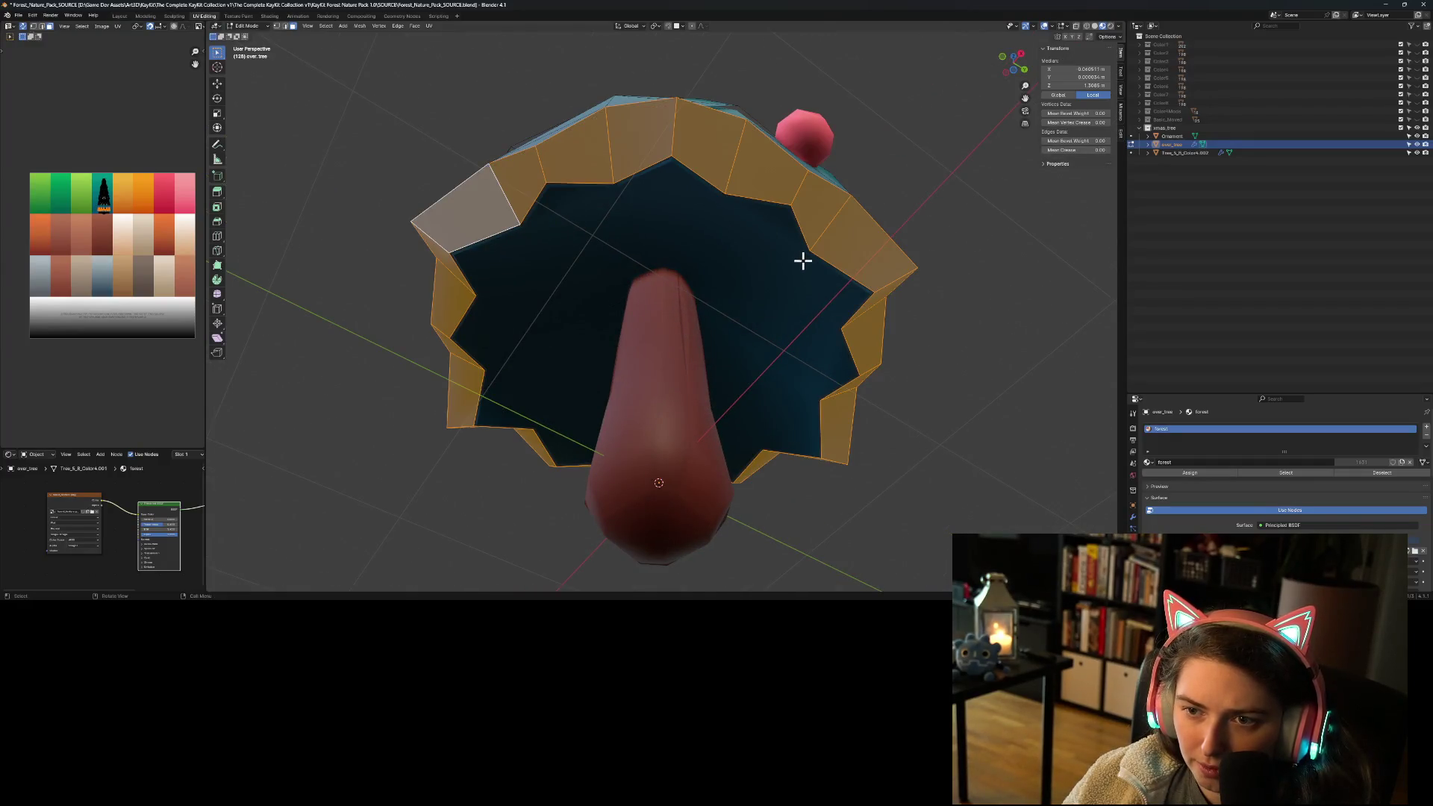
pyautogui.press('x')
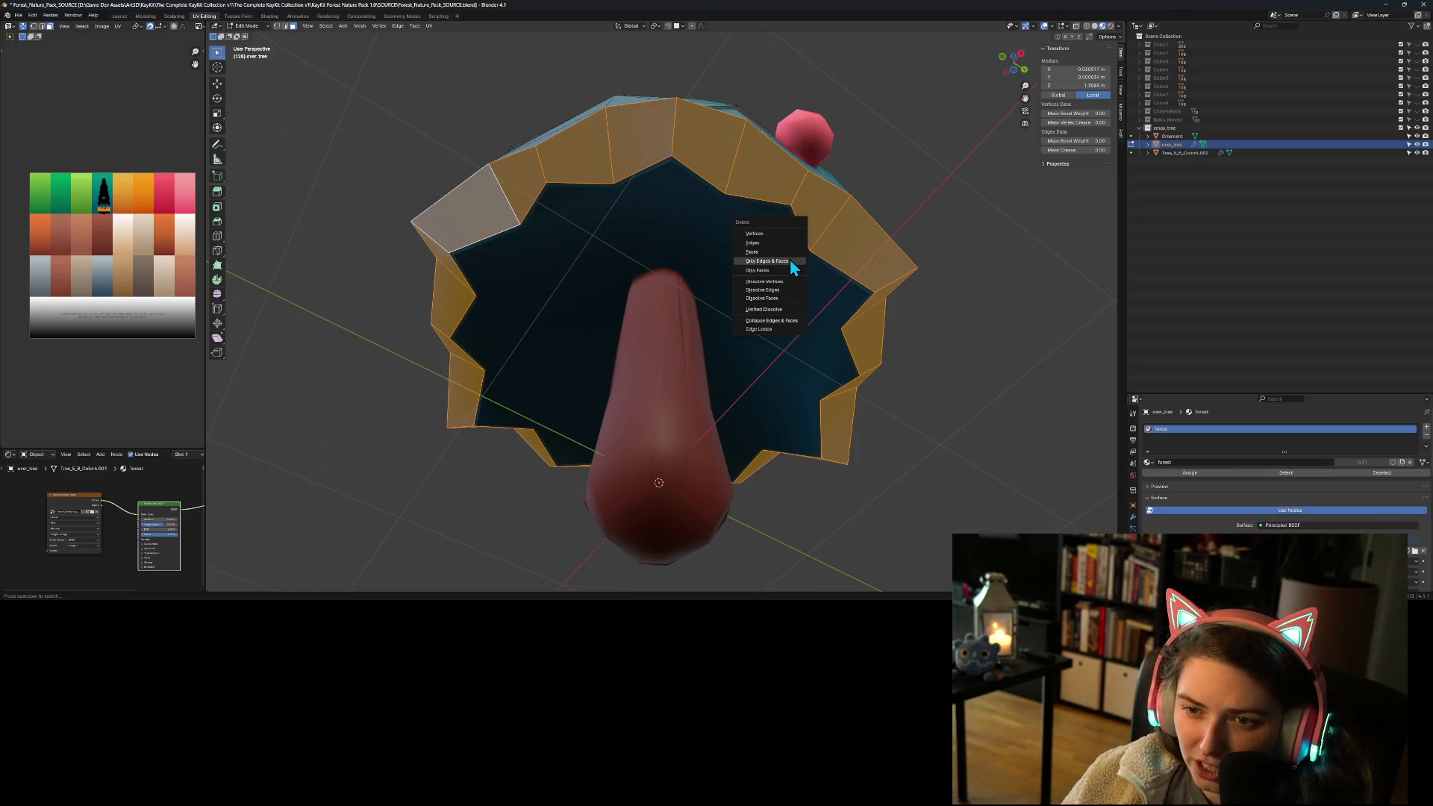
pyautogui.click(789, 259)
# Step: Select vertices across the canopy in vertex mode and hide the trunk in the Outliner
pyautogui.moveTo(691, 221)
pyautogui.mouseDown(button='middle')
pyautogui.moveTo(665, 201)
pyautogui.moveTo(687, 230)
pyautogui.moveTo(699, 212)
pyautogui.mouseUp(button='middle')
pyautogui.click(276, 26)
pyautogui.moveTo(605, 137); pyautogui.dragTo(707, 224)
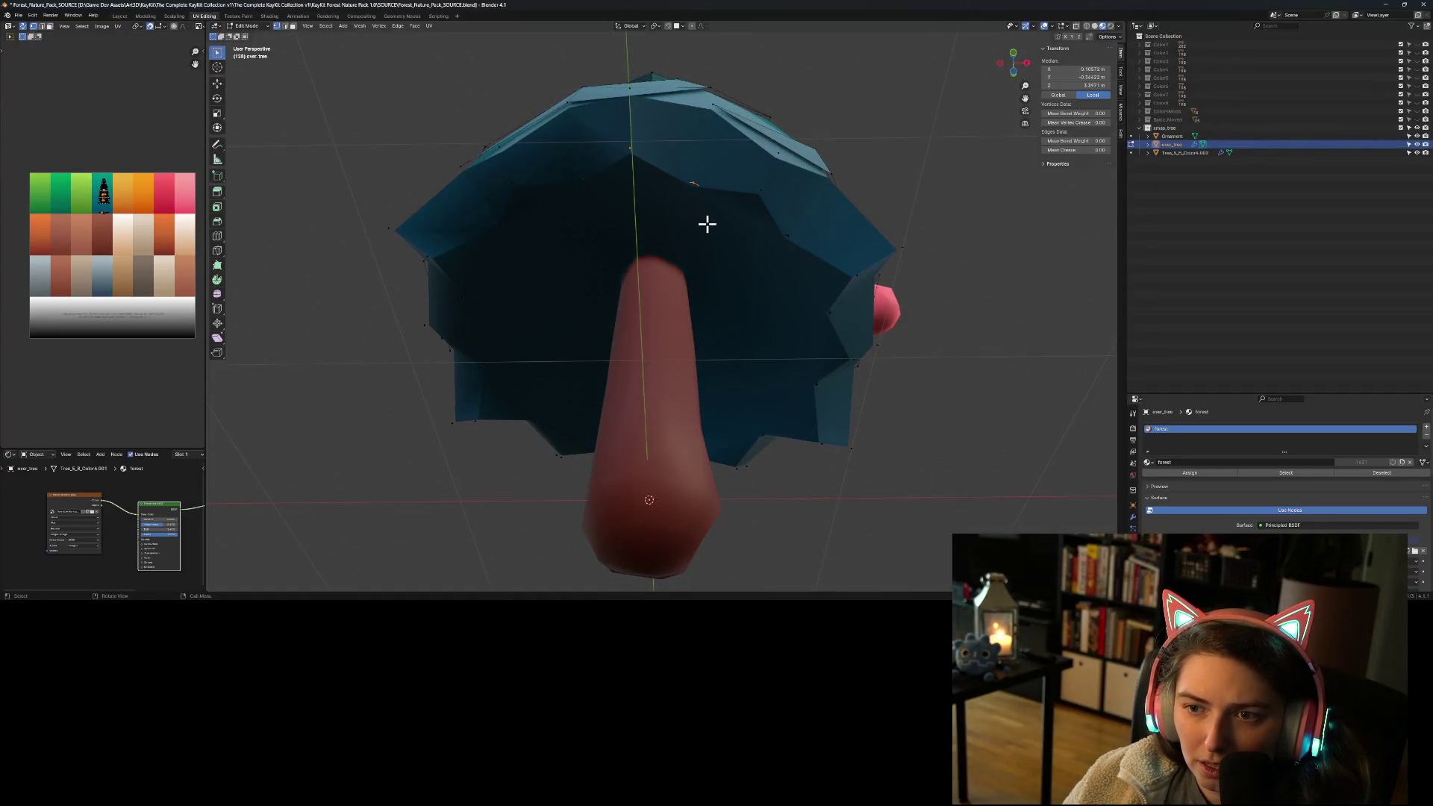
pyautogui.keyDown('shift'); pyautogui.click(760, 191); pyautogui.keyUp('shift')
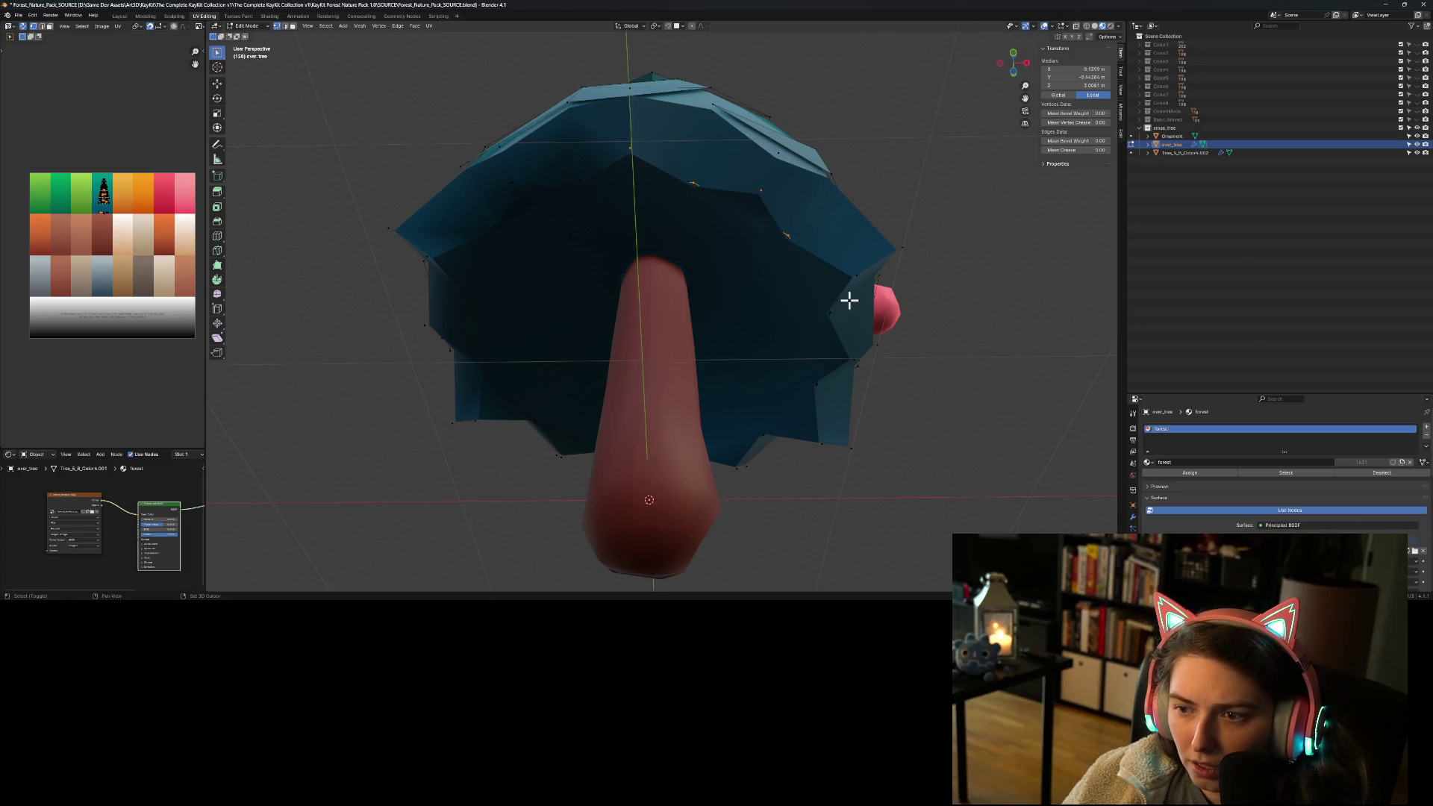
pyautogui.keyDown('shift'); pyautogui.click(856, 275); pyautogui.keyUp('shift')
pyautogui.keyDown('shift'); pyautogui.click(830, 314); pyautogui.keyUp('shift')
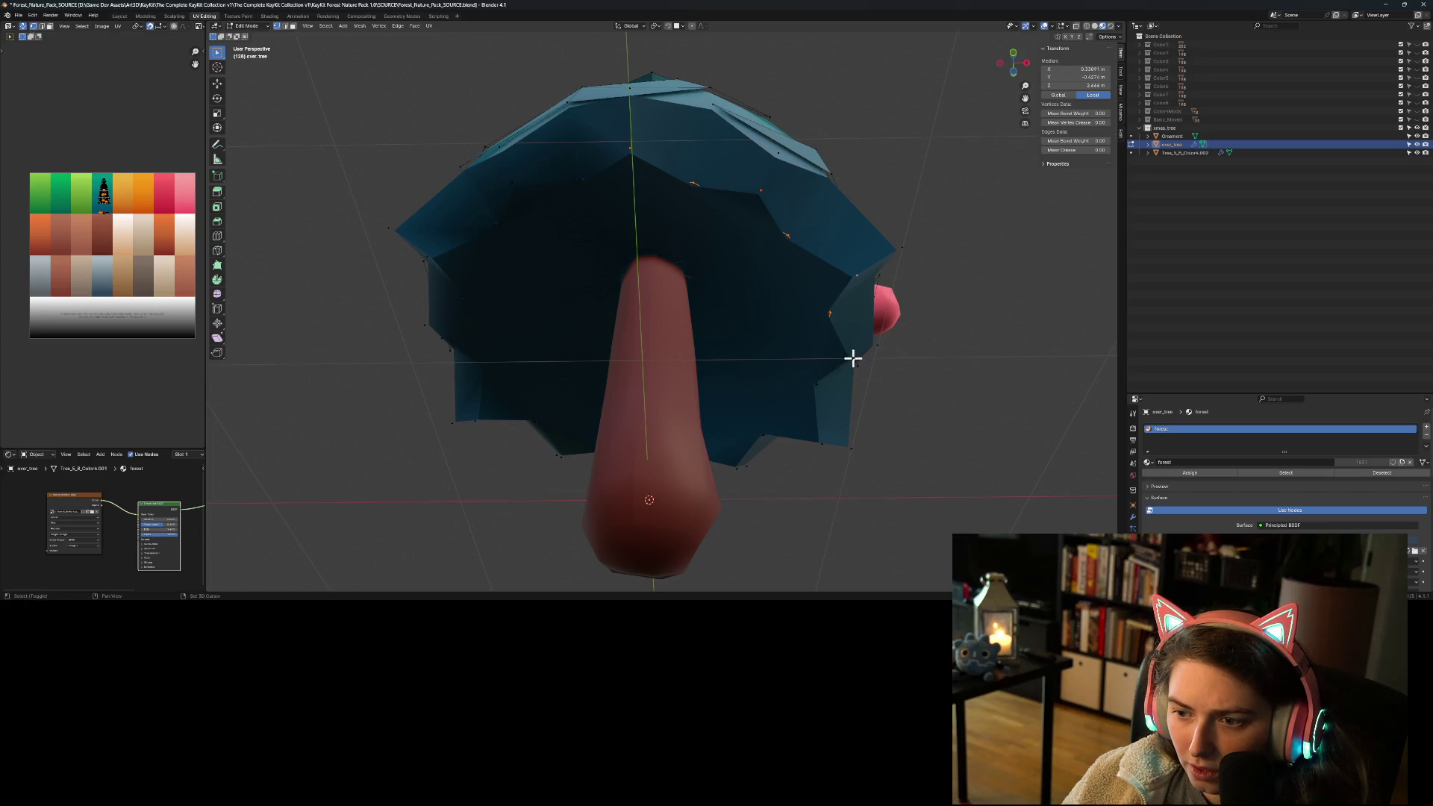
pyautogui.click(1417, 153)
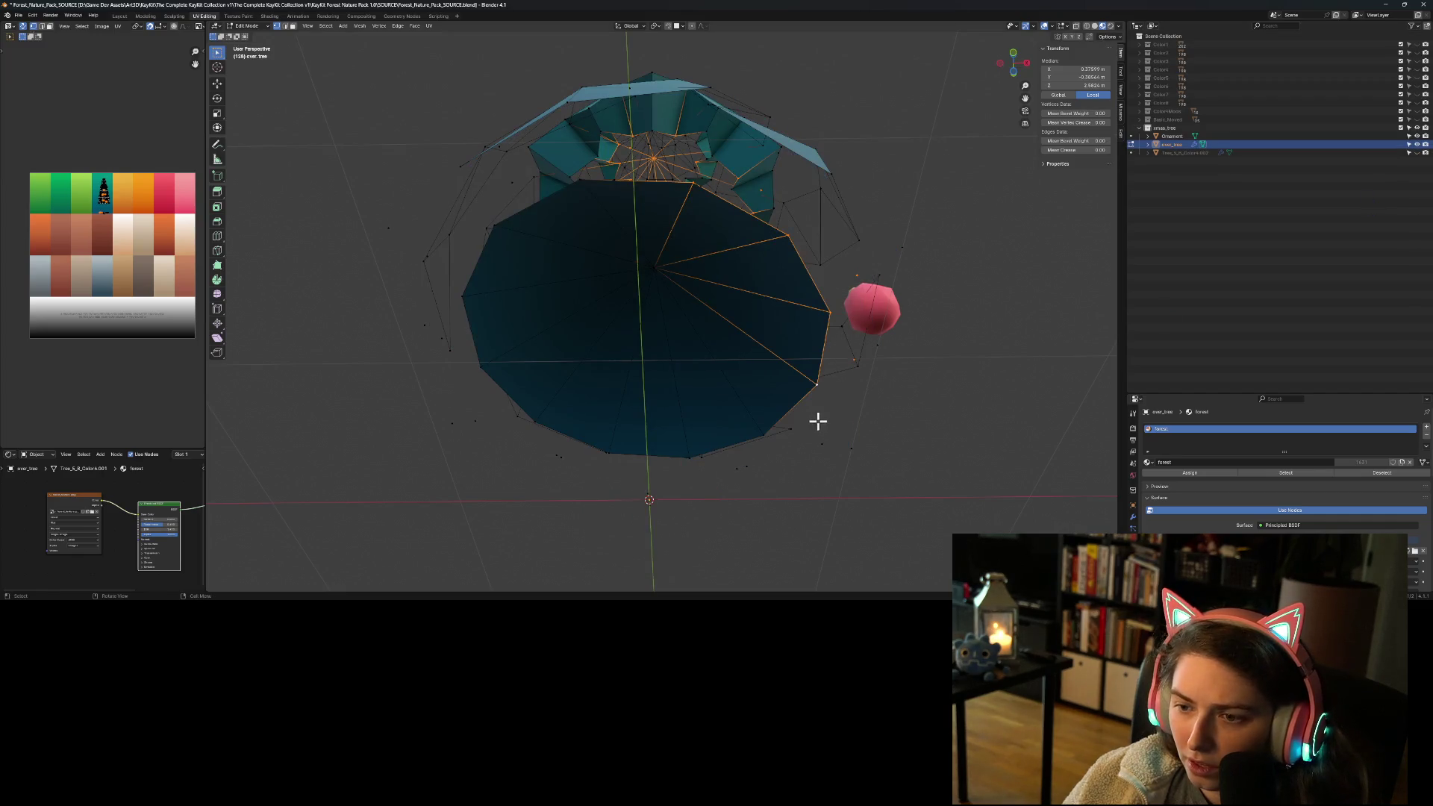
# Step: Select all the fan-shaped faces of the bottom disc, including its centre
pyautogui.keyDown('shift'); pyautogui.click(758, 439); pyautogui.keyUp('shift')
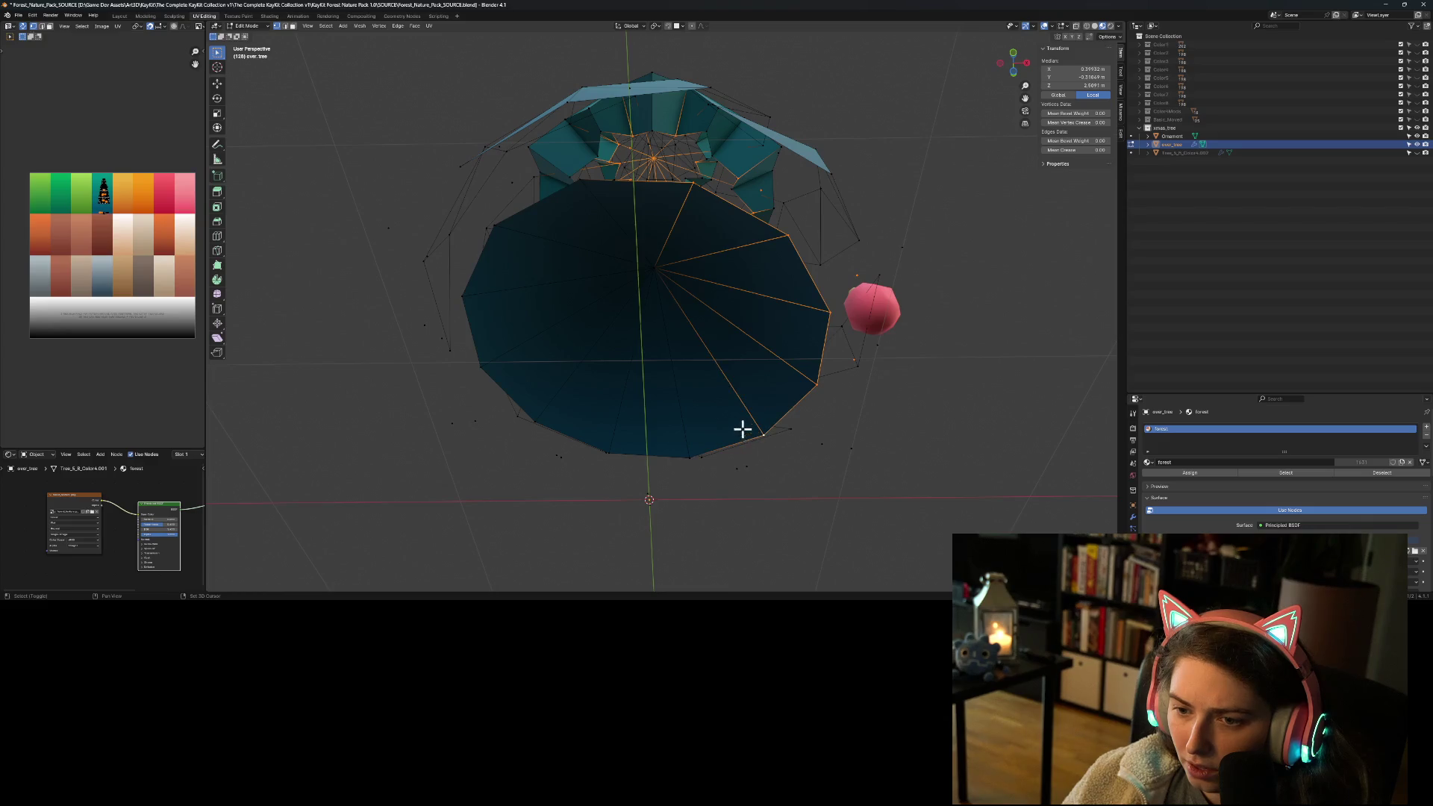
pyautogui.keyDown('shift'); pyautogui.click(651, 269); pyautogui.keyUp('shift')
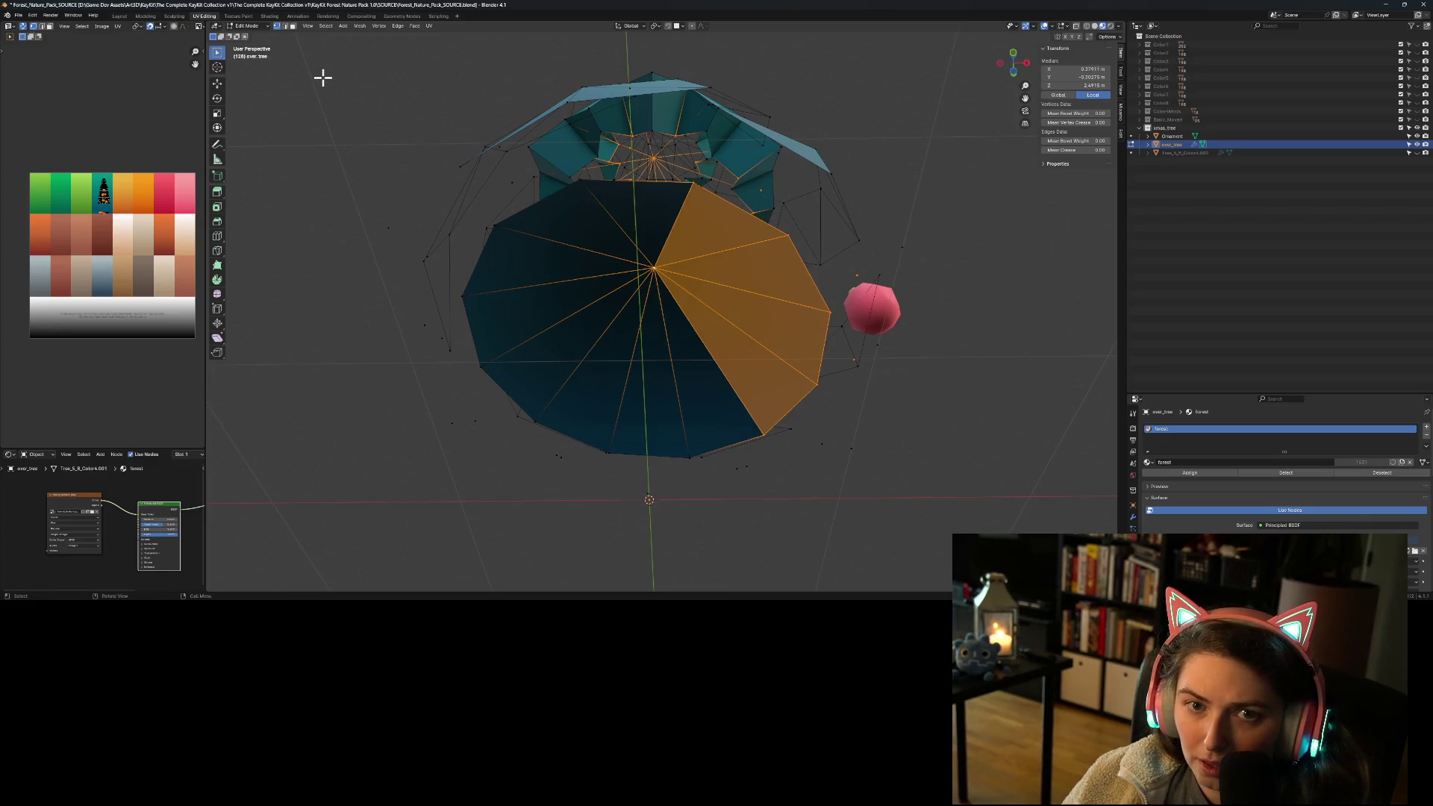
pyautogui.click(293, 26)
pyautogui.keyDown('shift'); pyautogui.click(630, 223); pyautogui.keyUp('shift')
pyautogui.keyDown('ctrl'); pyautogui.click(576, 250); pyautogui.keyUp('ctrl')
pyautogui.keyDown('shift'); pyautogui.click(545, 280); pyautogui.keyUp('shift')
pyautogui.keyDown('shift'); pyautogui.click(546, 303); pyautogui.keyUp('shift')
pyautogui.keyDown('shift'); pyautogui.click(564, 360); pyautogui.keyUp('shift')
pyautogui.keyDown('shift'); pyautogui.click(602, 384); pyautogui.keyUp('shift')
pyautogui.keyDown('shift'); pyautogui.click(650, 408); pyautogui.keyUp('shift')
pyautogui.keyDown('shift'); pyautogui.click(706, 414); pyautogui.keyUp('shift')
# Step: Delete the disc with X > Only Edges & Faces, leaving the underside open
pyautogui.press('x')
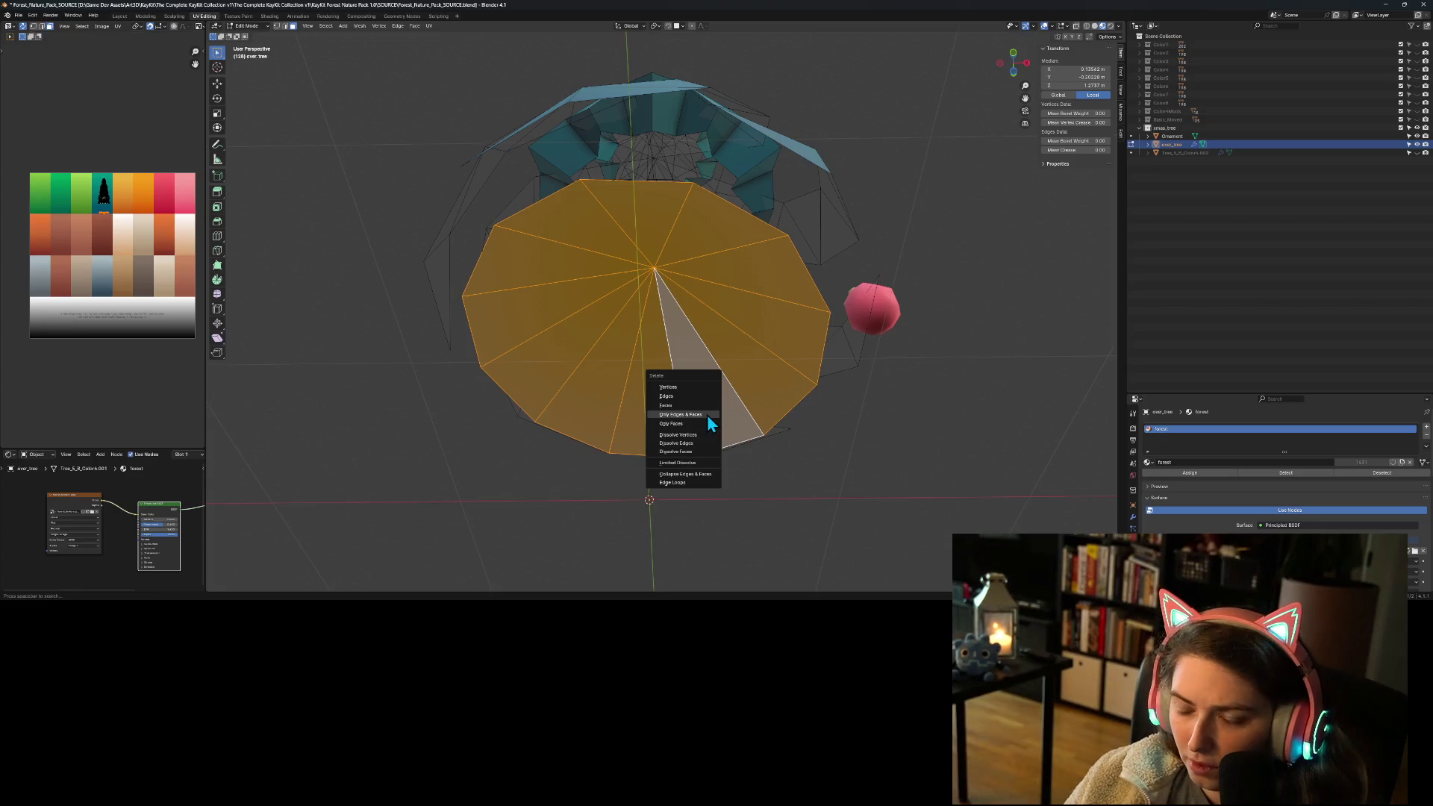
pyautogui.click(694, 385)
pyautogui.scroll(-5, 710, 408)
pyautogui.moveTo(710, 406)
pyautogui.mouseDown(button='middle')
pyautogui.moveTo(706, 354)
pyautogui.moveTo(672, 355)
pyautogui.moveTo(652, 396)
pyautogui.moveTo(687, 333)
pyautogui.moveTo(662, 304)
pyautogui.mouseUp(button='middle')
pyautogui.scroll(8, 661, 299)
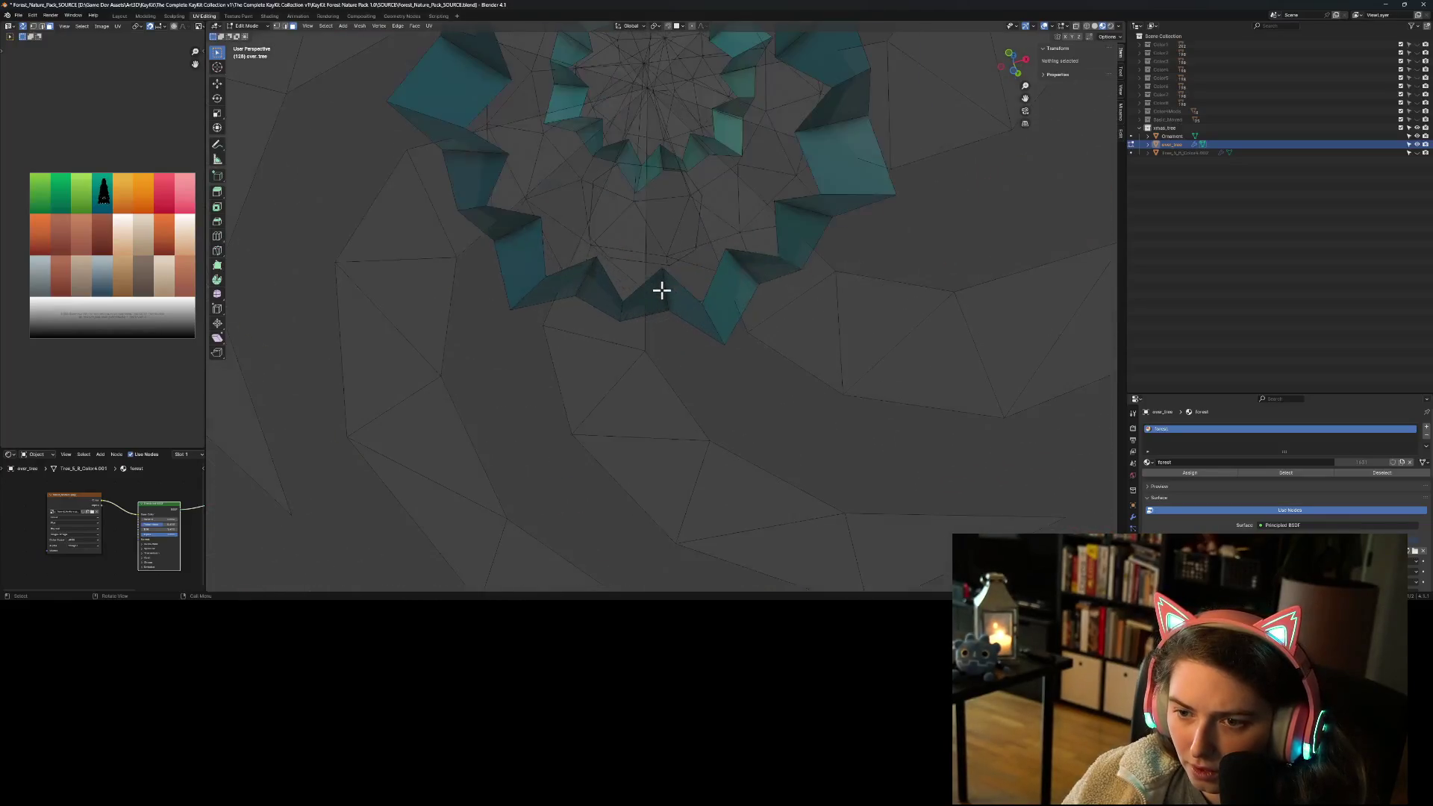
# Step: Select the small vertex ring around the tree's inner opening and delete those vertices
pyautogui.click(672, 238)
pyautogui.moveTo(665, 236)
pyautogui.mouseDown(button='middle')
pyautogui.moveTo(617, 239)
pyautogui.moveTo(607, 169)
pyautogui.moveTo(592, 231)
pyautogui.moveTo(667, 238)
pyautogui.mouseUp(button='middle')
pyautogui.click(663, 227)
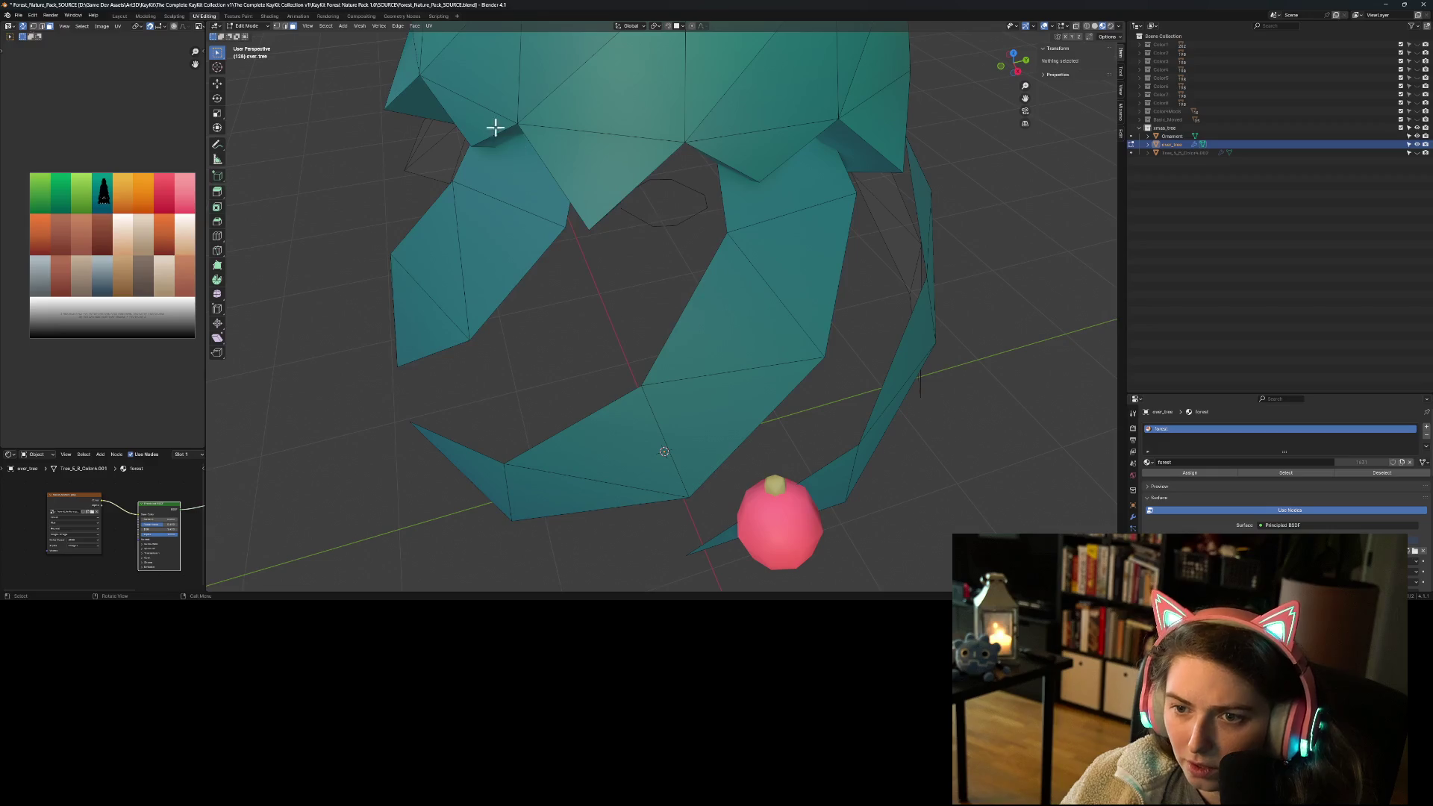
pyautogui.click(277, 26)
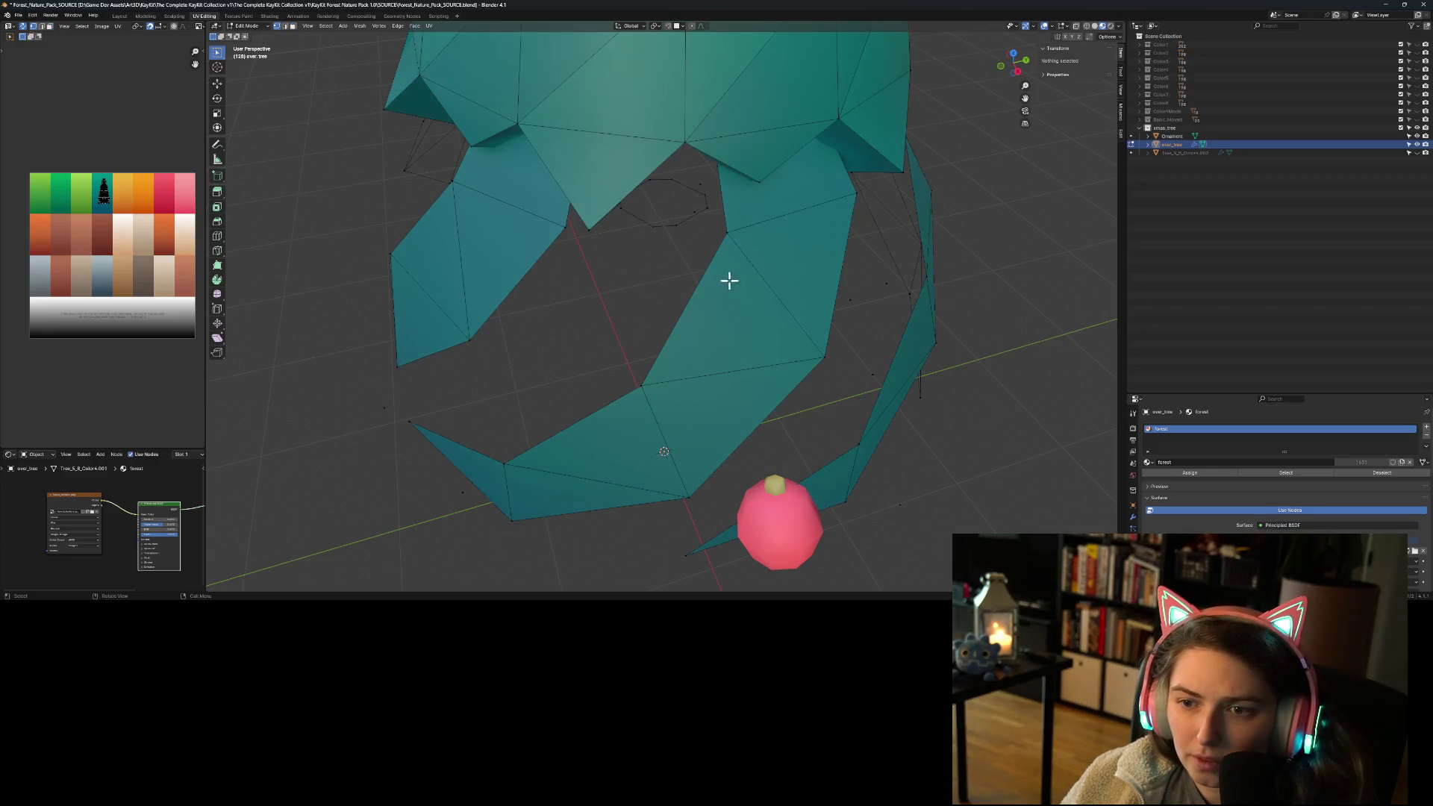
pyautogui.click(664, 227)
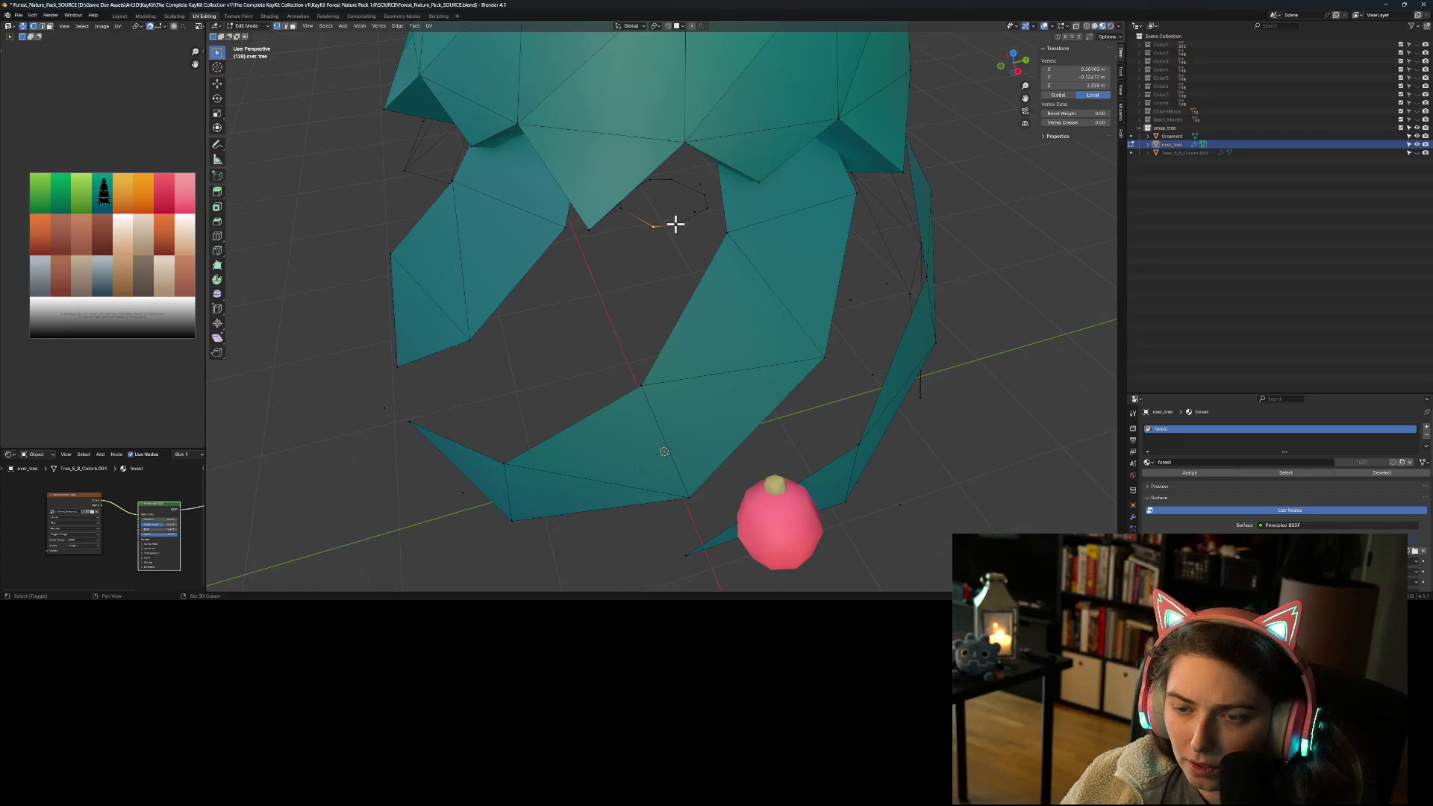
pyautogui.keyDown('alt'); pyautogui.click(679, 224); pyautogui.keyUp('alt')
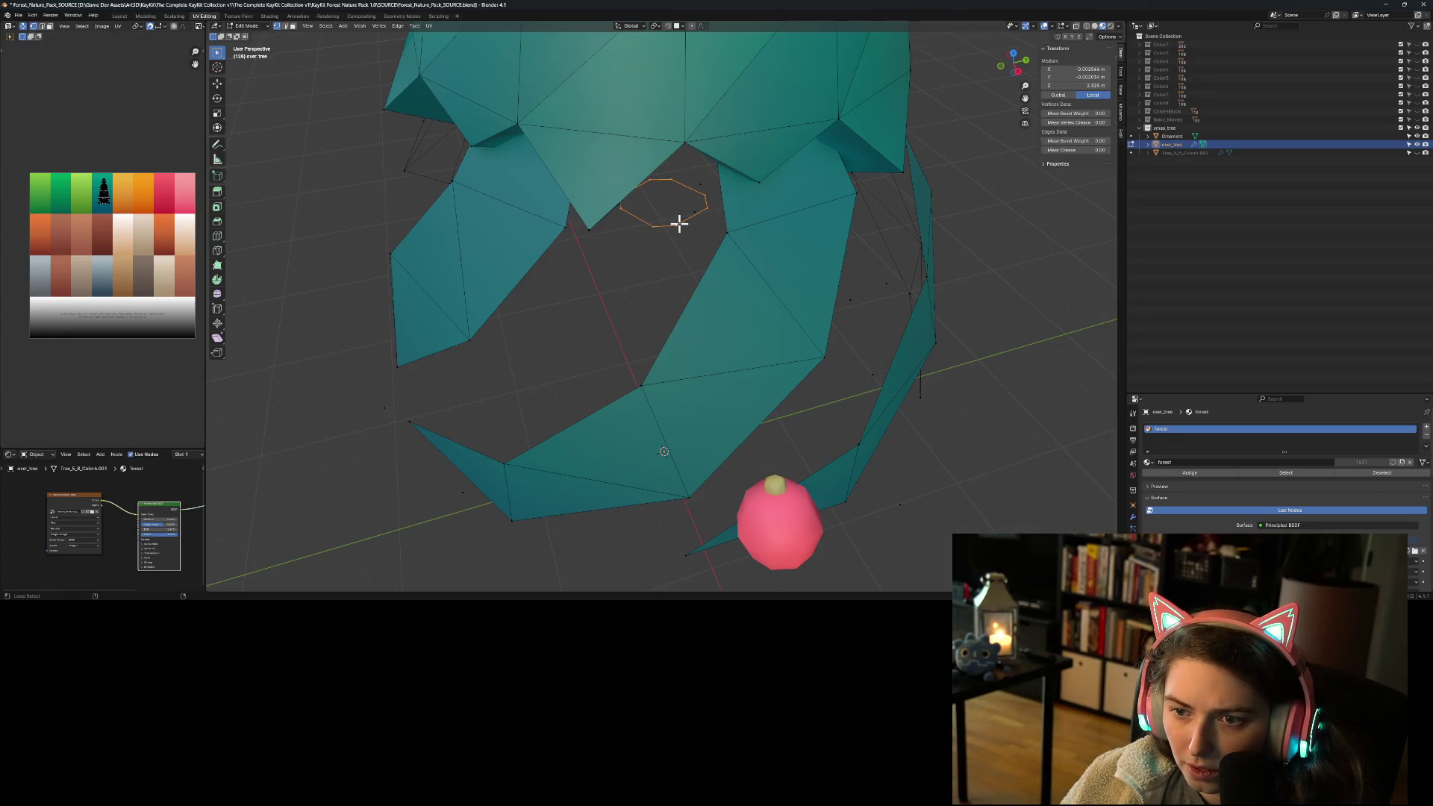
pyautogui.press('x')
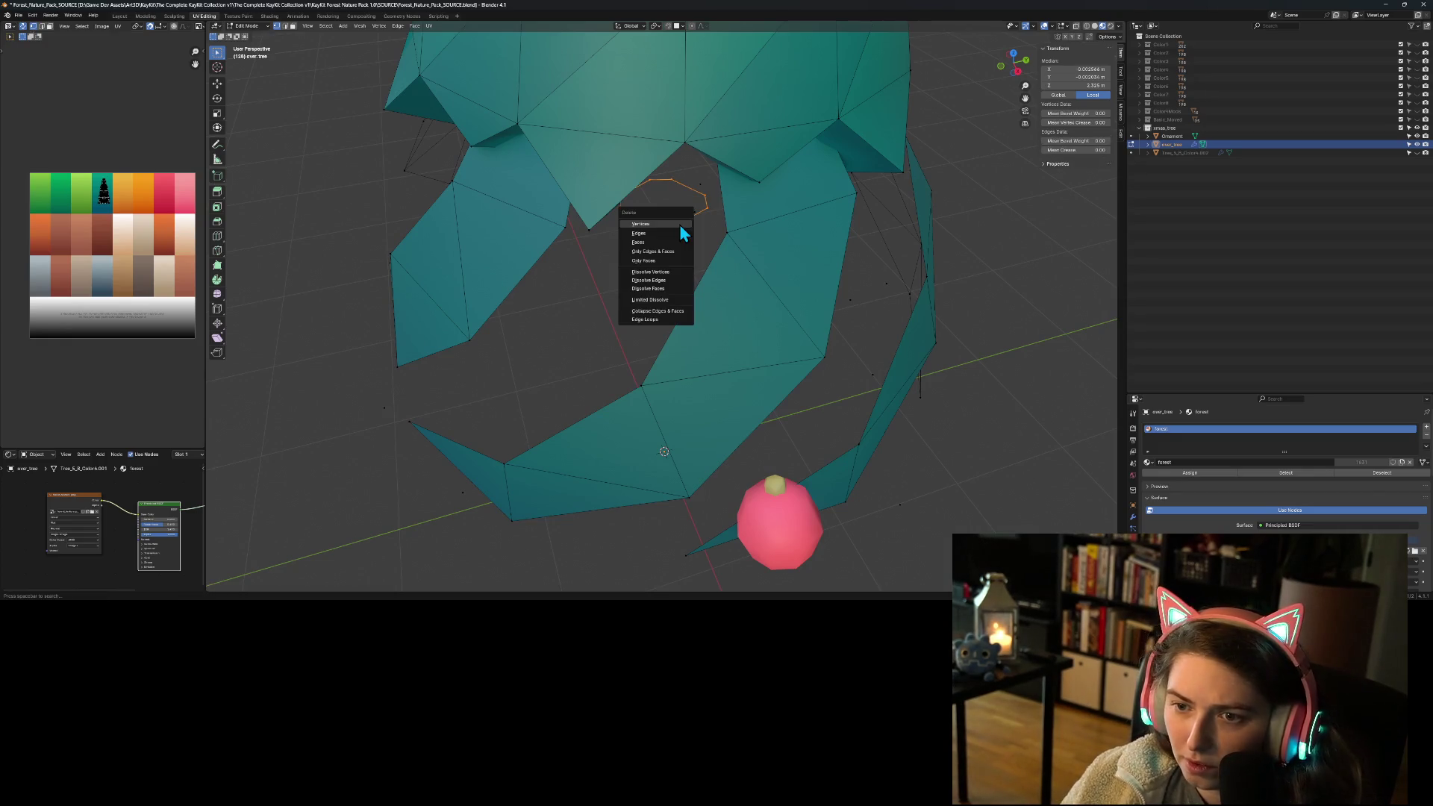
pyautogui.click(679, 224)
# Step: Box-select and delete the two groups of loose vertices floating beneath the tree
pyautogui.moveTo(682, 226)
pyautogui.mouseDown(button='middle')
pyautogui.moveTo(764, 209)
pyautogui.moveTo(745, 205)
pyautogui.mouseUp(button='middle')
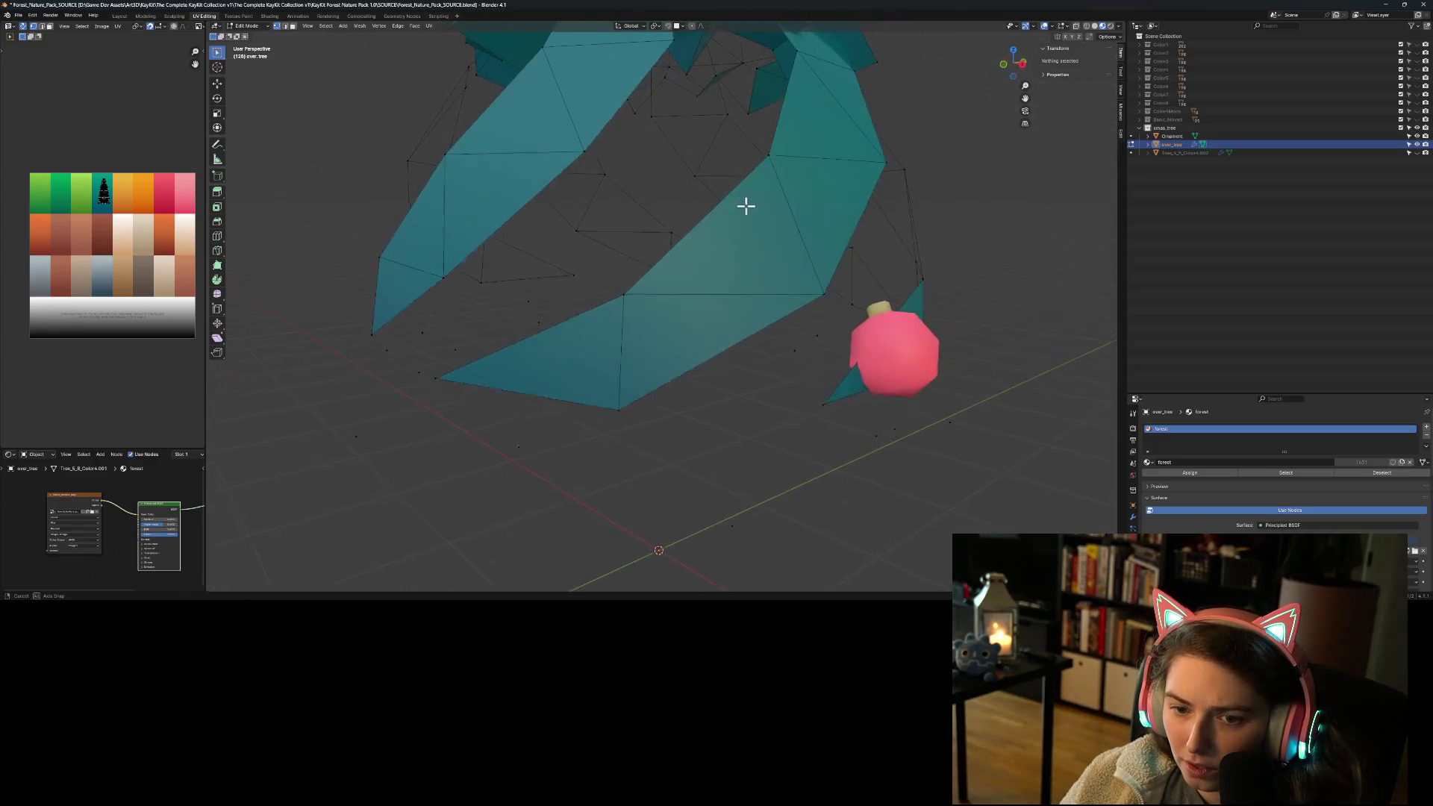
pyautogui.scroll(-5, 758, 198)
pyautogui.moveTo(441, 322)
pyautogui.mouseDown()
pyautogui.moveTo(707, 419)
pyautogui.moveTo(676, 420)
pyautogui.mouseUp()
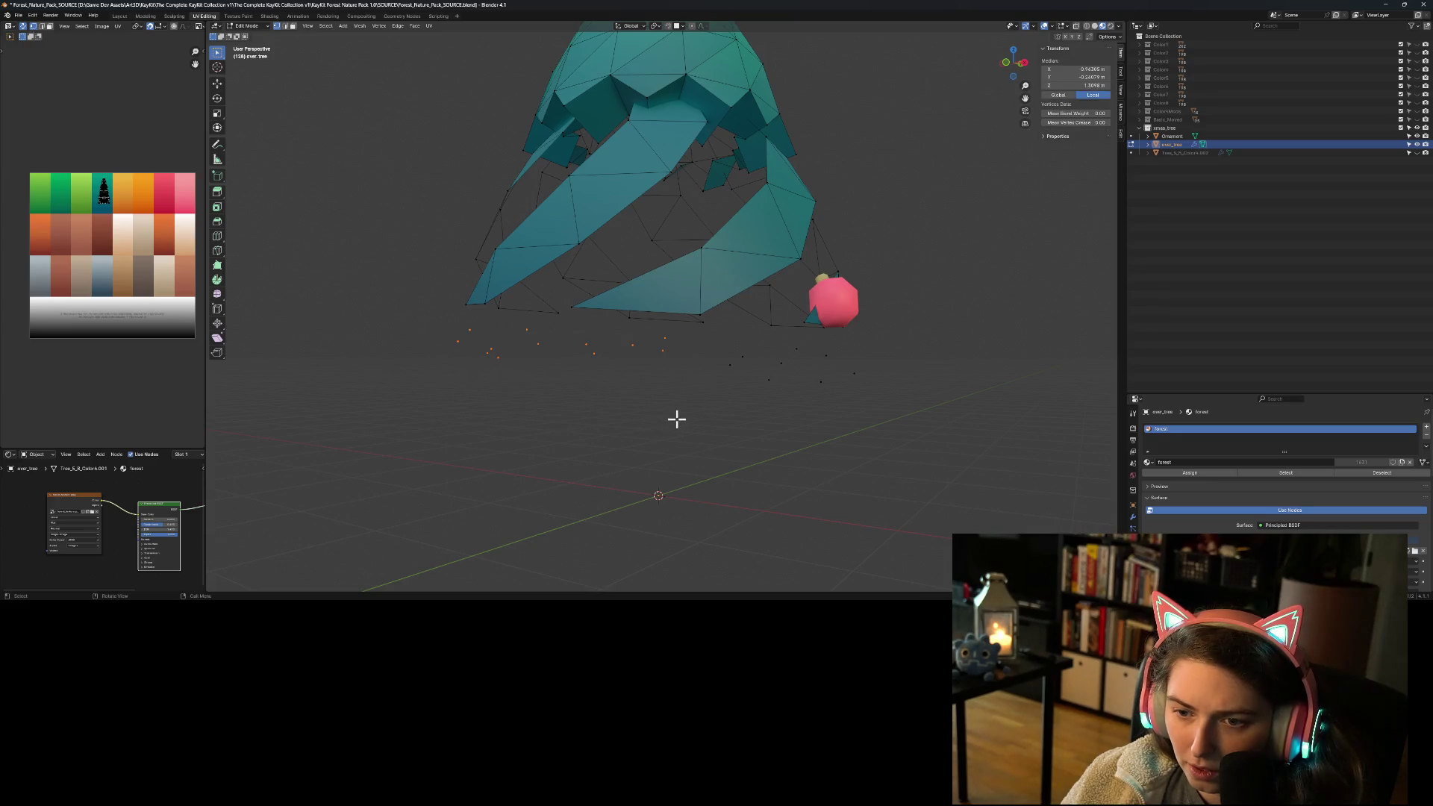
pyautogui.press('x')
pyautogui.click(679, 410)
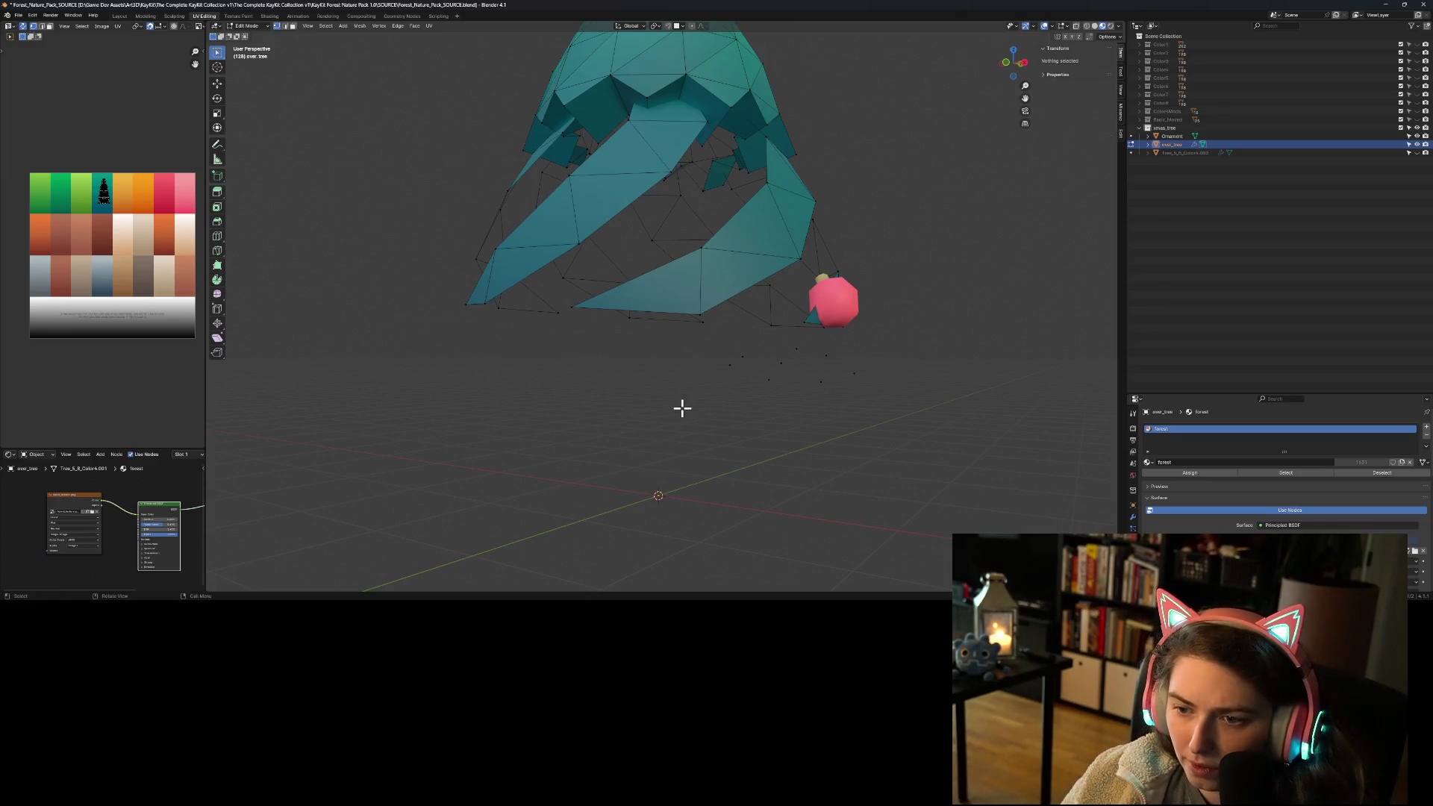
pyautogui.moveTo(720, 345); pyautogui.dragTo(880, 414)
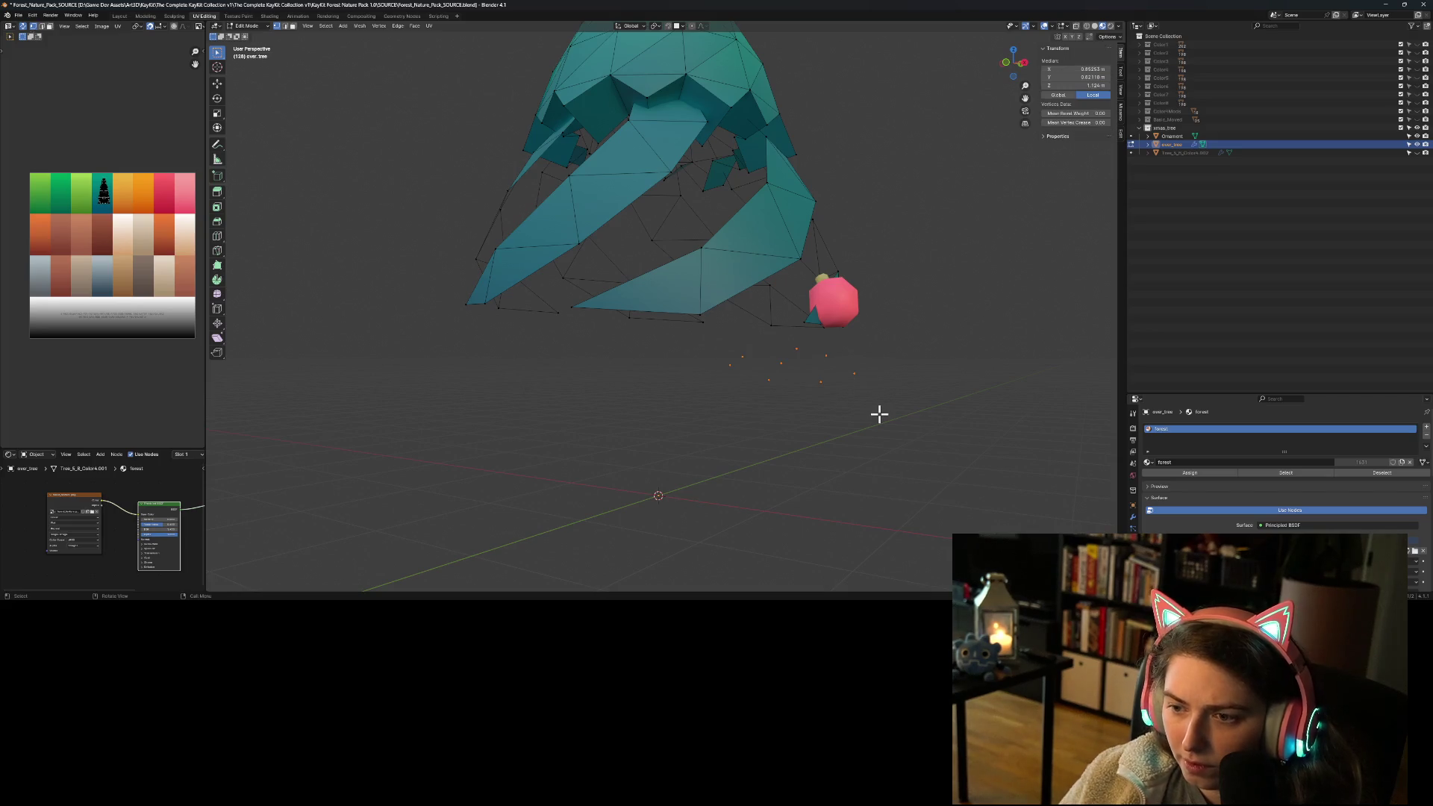
pyautogui.press('x')
pyautogui.click(879, 414)
# Step: Orbit and zoom around the tree to inspect the spiralling teal canopy ribbons
pyautogui.moveTo(879, 414)
pyautogui.mouseDown(button='middle')
pyautogui.moveTo(821, 400)
pyautogui.moveTo(659, 422)
pyautogui.moveTo(595, 374)
pyautogui.mouseUp(button='middle')
pyautogui.scroll(3, 594, 374)
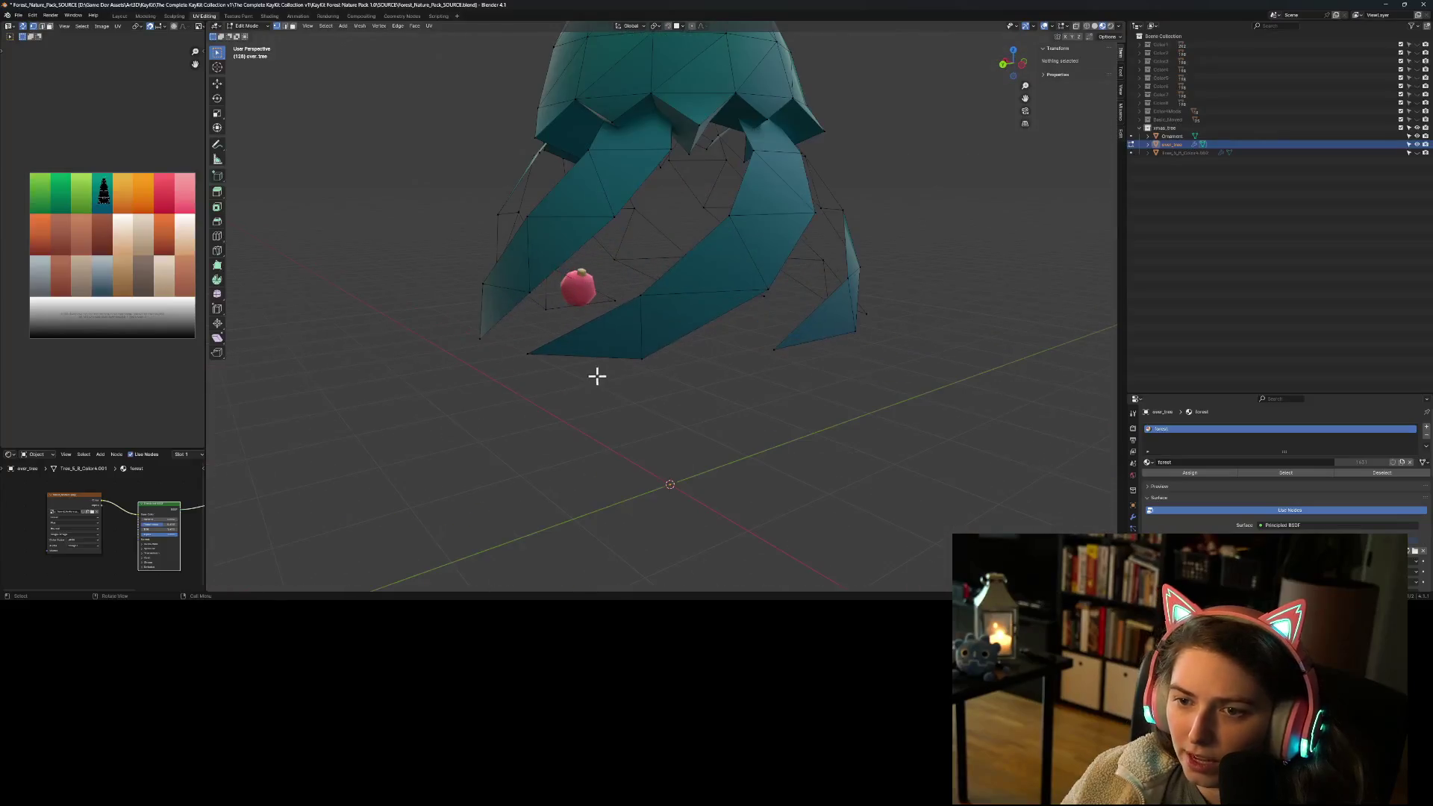
pyautogui.moveTo(644, 430)
pyautogui.mouseDown(button='middle')
pyautogui.moveTo(726, 371)
pyautogui.moveTo(796, 436)
pyautogui.moveTo(834, 425)
pyautogui.moveTo(687, 311)
pyautogui.moveTo(678, 426)
pyautogui.moveTo(727, 407)
pyautogui.moveTo(710, 393)
pyautogui.moveTo(691, 422)
pyautogui.moveTo(732, 409)
pyautogui.mouseUp(button='middle')
pyautogui.scroll(-4, 732, 409)
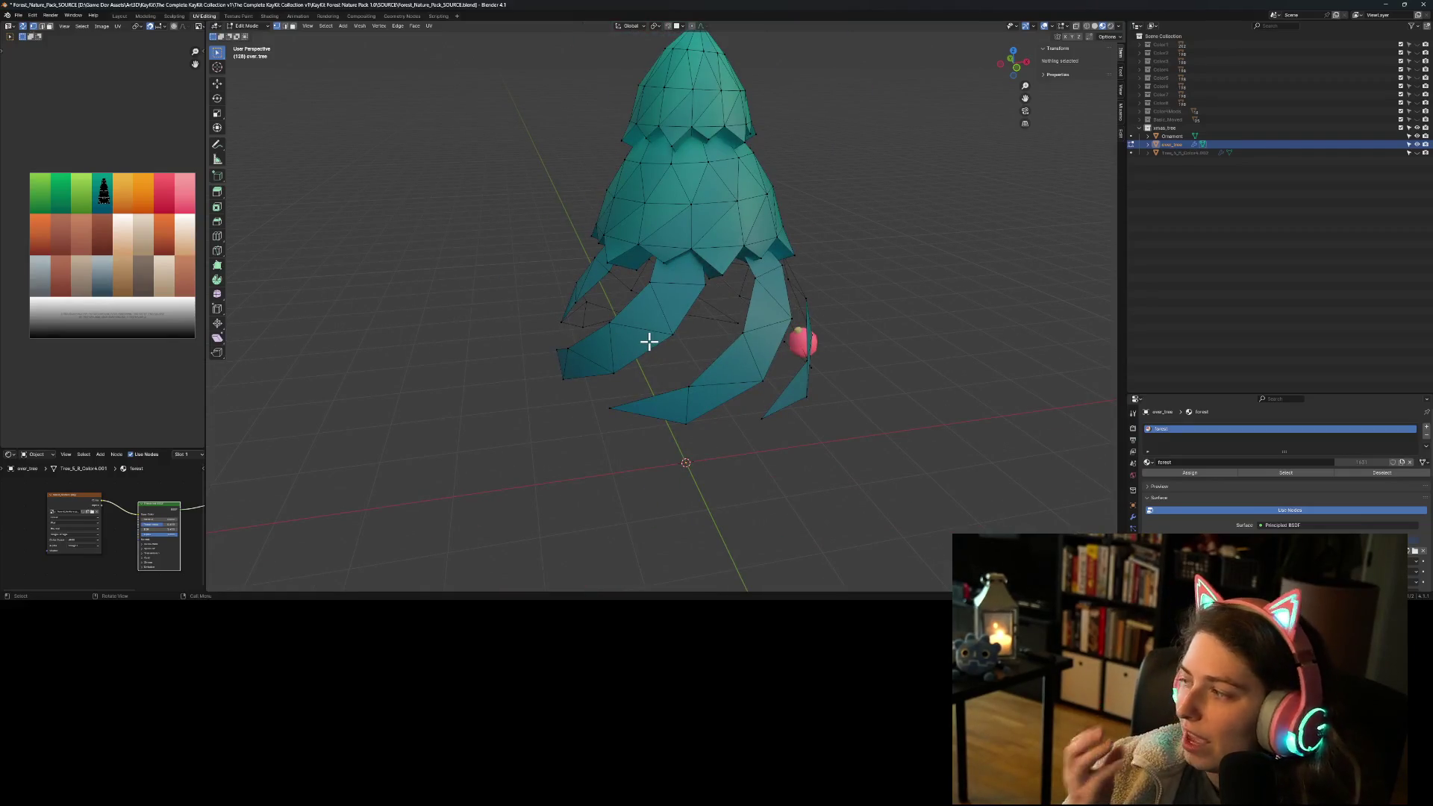
pyautogui.moveTo(793, 331)
pyautogui.mouseDown(button='middle')
pyautogui.moveTo(748, 326)
pyautogui.moveTo(825, 323)
pyautogui.moveTo(812, 322)
pyautogui.moveTo(850, 342)
pyautogui.moveTo(647, 226)
pyautogui.mouseUp(button='middle')
pyautogui.scroll(3, 647, 225)
pyautogui.keyDown('shift'); pyautogui.moveTo(725, 200); pyautogui.dragTo(771, 315, button='middle'); pyautogui.keyUp('shift')
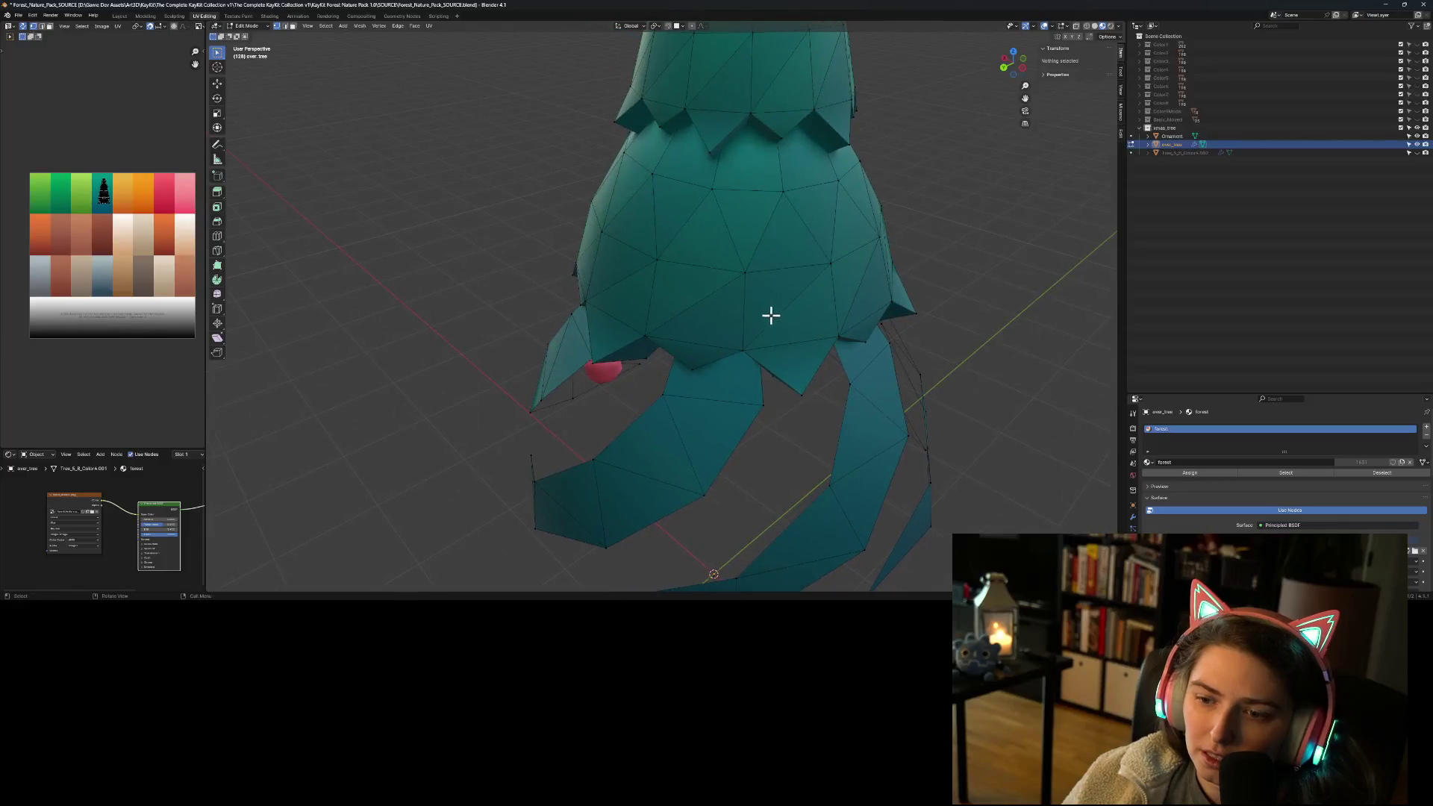
pyautogui.moveTo(760, 404); pyautogui.dragTo(782, 403, button='middle')
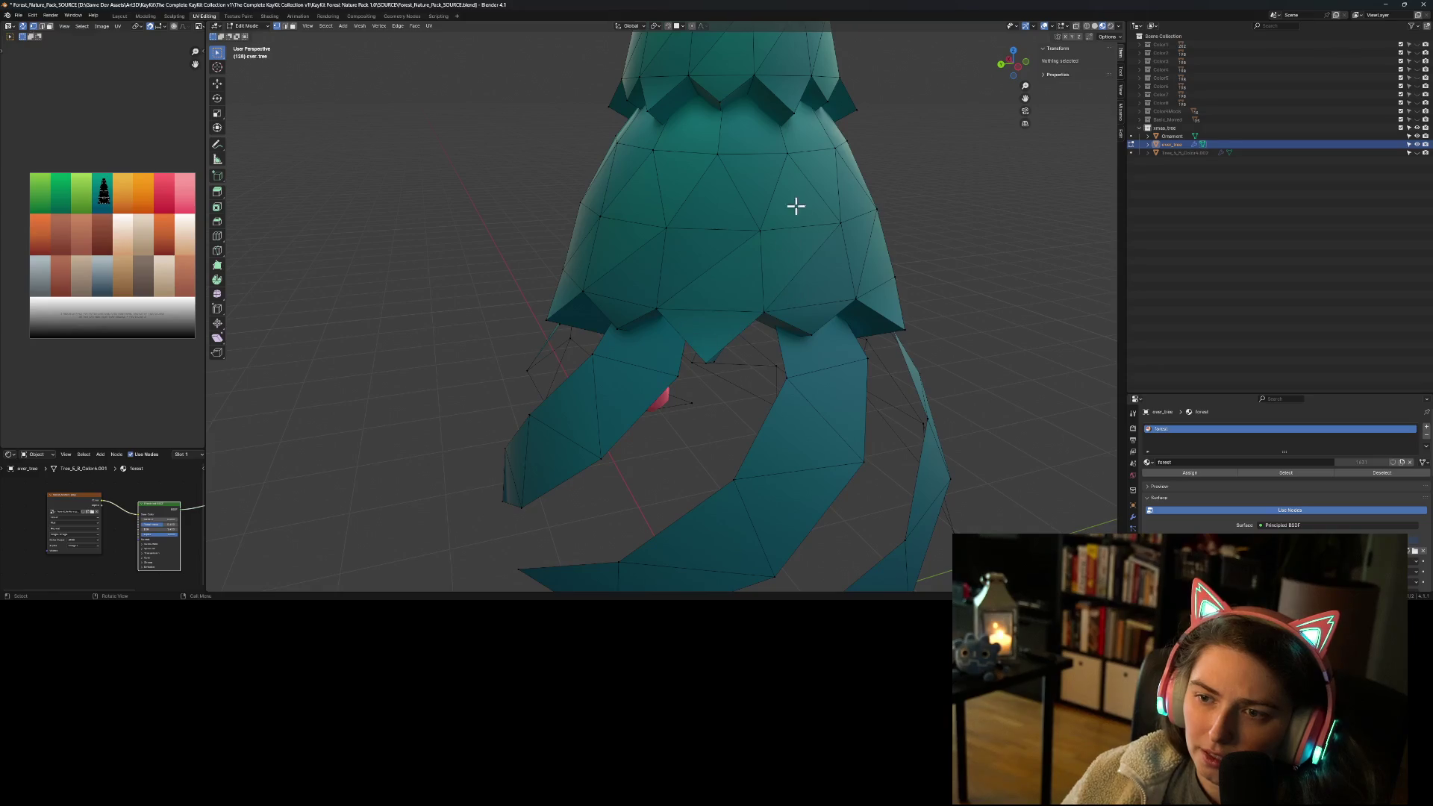
pyautogui.scroll(-4, 806, 313)
pyautogui.moveTo(806, 314)
pyautogui.mouseDown(button='middle')
pyautogui.moveTo(768, 323)
pyautogui.moveTo(810, 314)
pyautogui.mouseUp(button='middle')
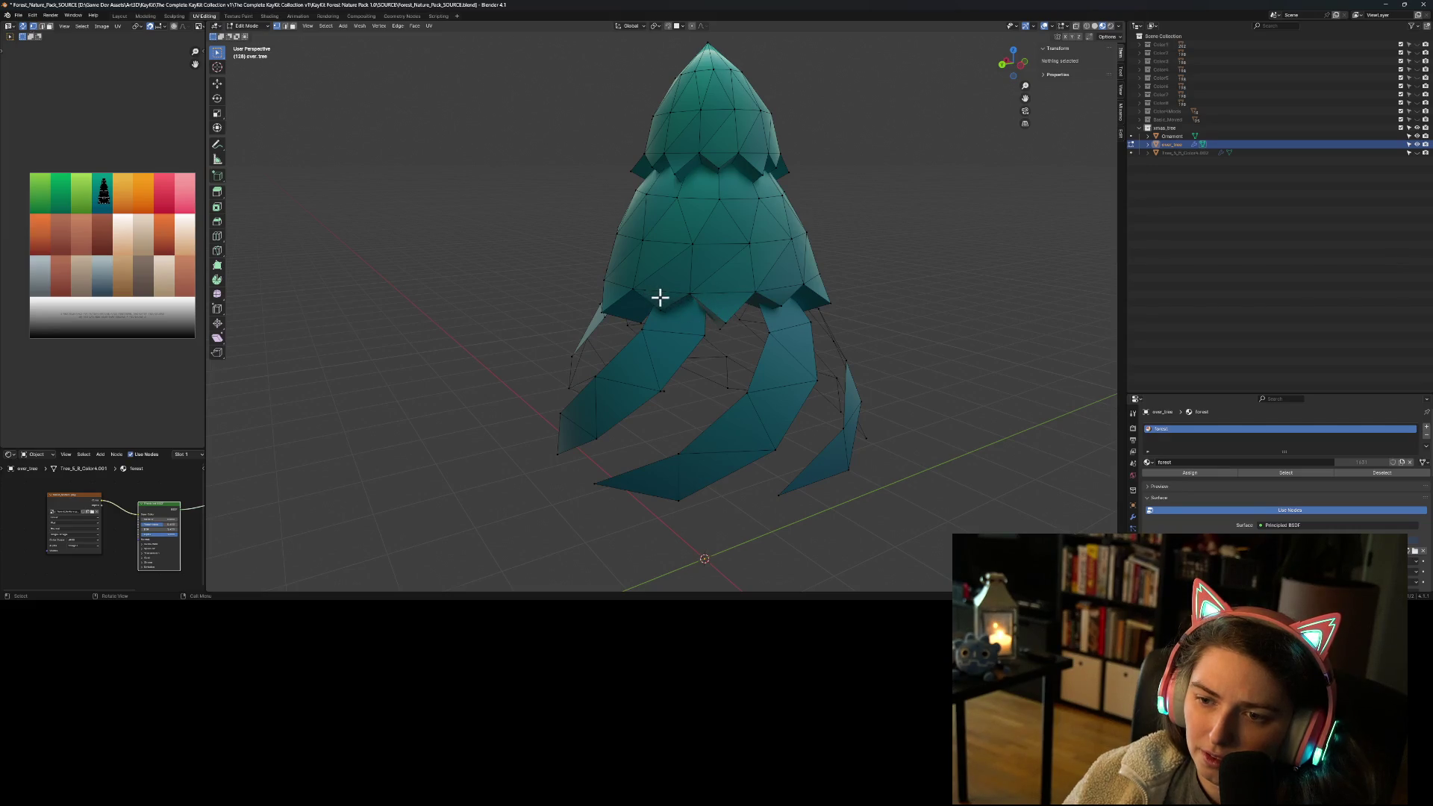
# Step: In face select mode, select a diagonal run of faces up the upper tier to the top triangle
pyautogui.click(659, 297)
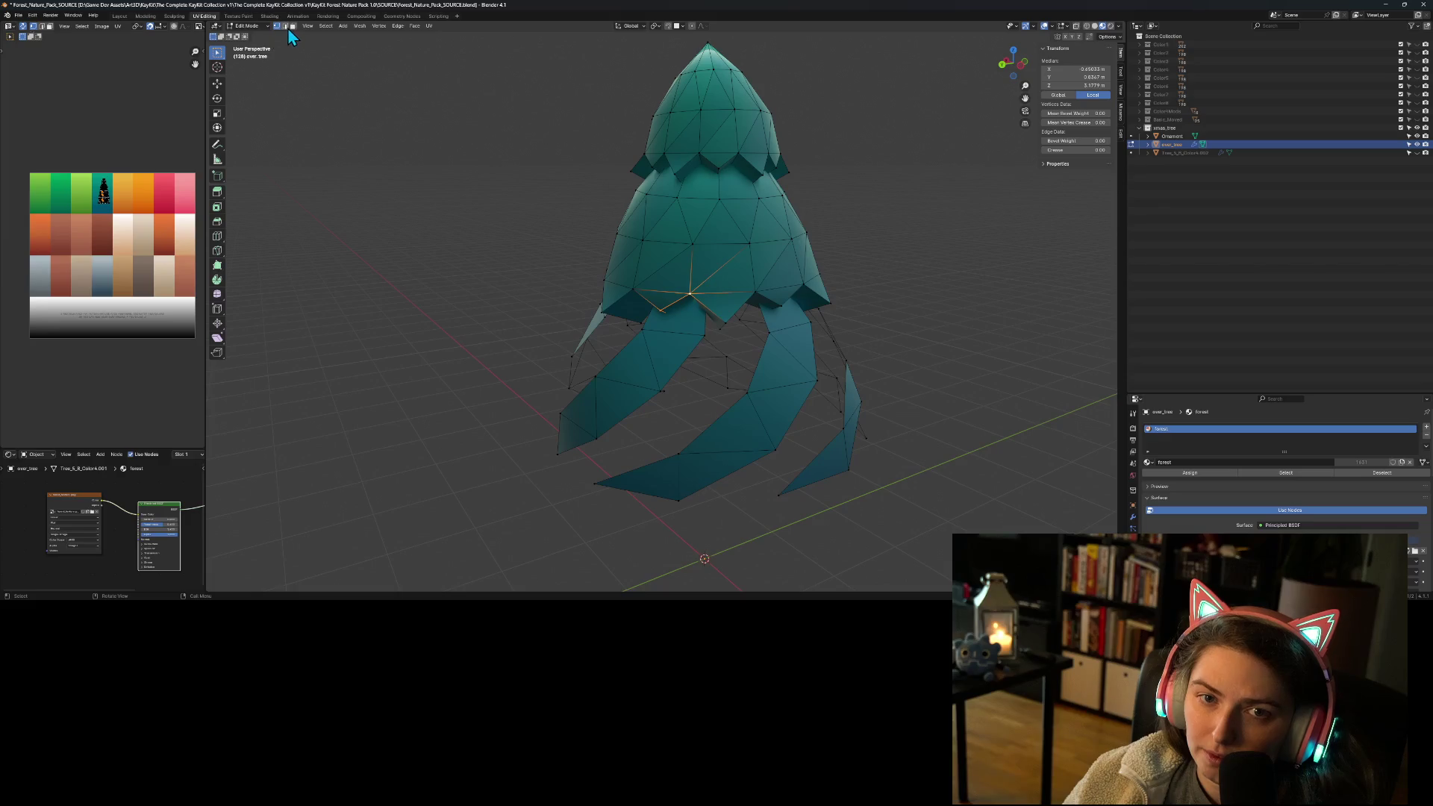
pyautogui.click(292, 26)
pyautogui.click(666, 300)
pyautogui.keyDown('shift'); pyautogui.click(702, 275); pyautogui.keyUp('shift')
pyautogui.keyDown('shift'); pyautogui.click(719, 256); pyautogui.keyUp('shift')
pyautogui.keyDown('shift'); pyautogui.click(734, 215); pyautogui.keyUp('shift')
pyautogui.keyDown('shift'); pyautogui.click(736, 191); pyautogui.keyUp('shift')
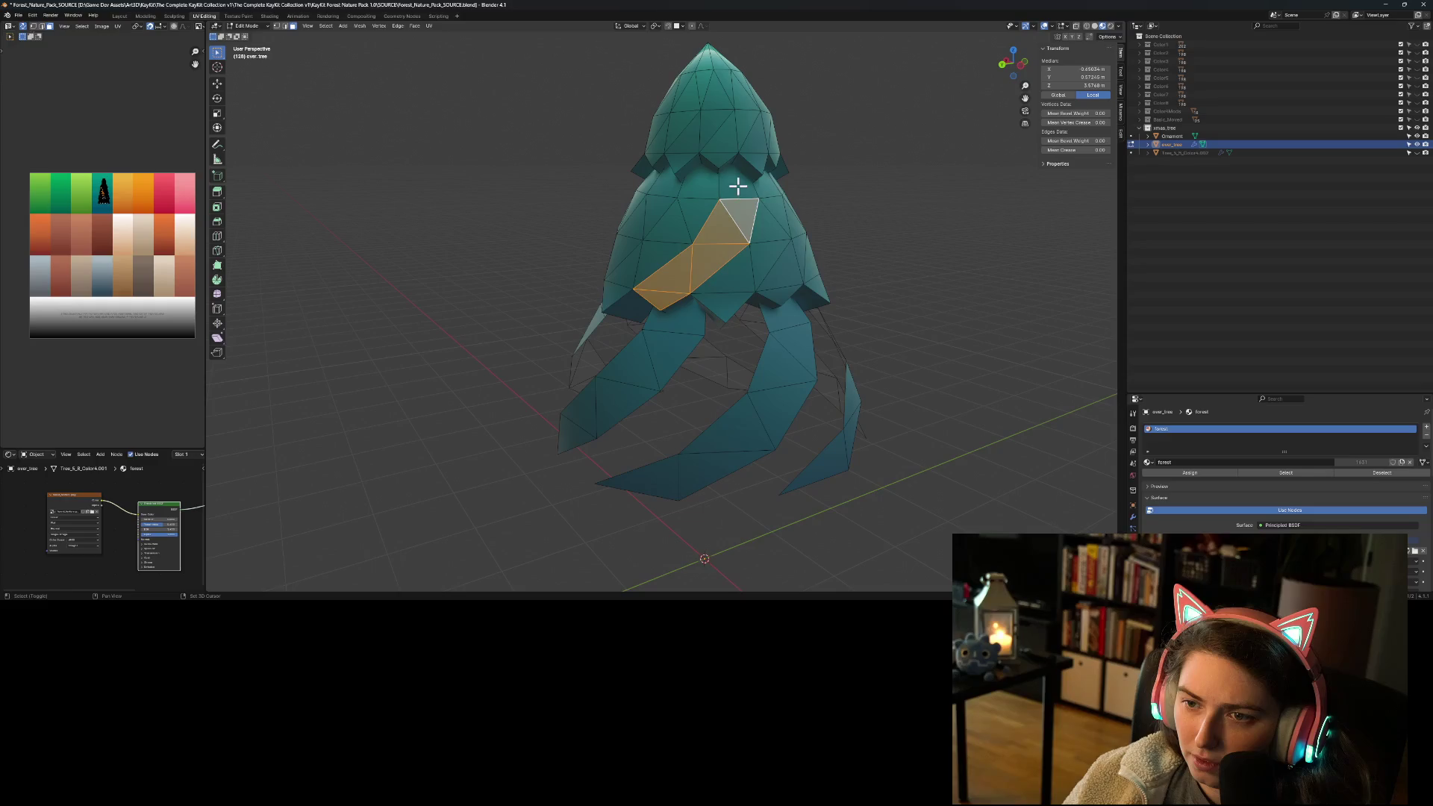
# Step: Extend the diagonal band around the next two sides of the tree, adding faces upward
pyautogui.moveTo(762, 311); pyautogui.dragTo(584, 321, button='middle')
pyautogui.keyDown('shift'); pyautogui.click(582, 321); pyautogui.keyUp('shift')
pyautogui.keyDown('shift'); pyautogui.click(600, 307); pyautogui.keyUp('shift')
pyautogui.keyDown('shift'); pyautogui.click(619, 304); pyautogui.keyUp('shift')
pyautogui.keyDown('shift'); pyautogui.click(643, 270); pyautogui.keyUp('shift')
pyautogui.keyDown('shift'); pyautogui.click(656, 243); pyautogui.keyUp('shift')
pyautogui.moveTo(690, 278)
pyautogui.mouseDown(button='middle')
pyautogui.moveTo(672, 361)
pyautogui.moveTo(569, 351)
pyautogui.mouseUp(button='middle')
pyautogui.keyDown('shift'); pyautogui.click(565, 346); pyautogui.keyUp('shift')
pyautogui.keyDown('shift'); pyautogui.click(569, 327); pyautogui.keyUp('shift')
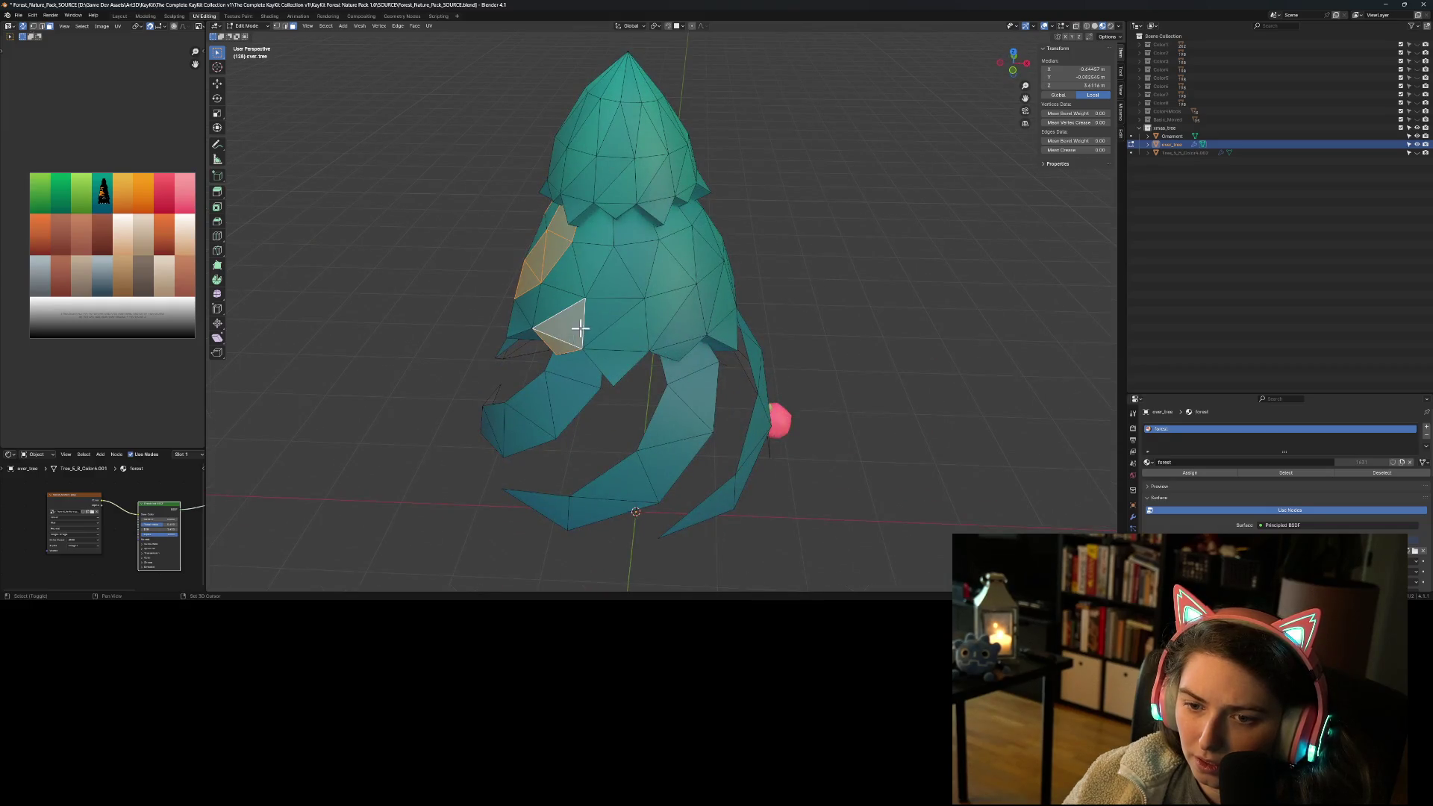
pyautogui.keyDown('shift'); pyautogui.click(606, 315); pyautogui.keyUp('shift')
pyautogui.keyDown('shift'); pyautogui.click(618, 287); pyautogui.keyUp('shift')
pyautogui.keyDown('shift'); pyautogui.click(641, 257); pyautogui.keyUp('shift')
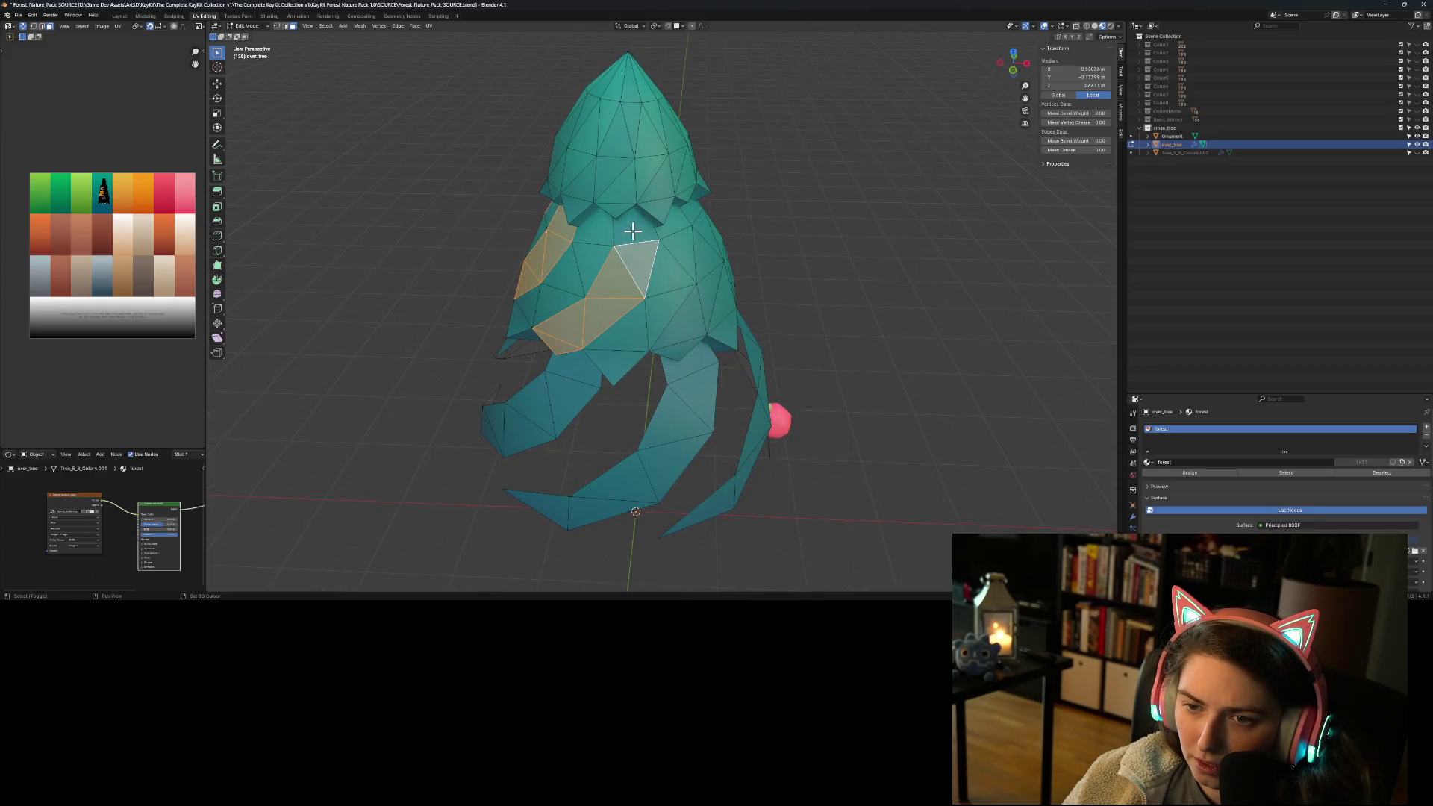
pyautogui.keyDown('shift'); pyautogui.click(634, 230); pyautogui.keyUp('shift')
# Step: Continue the spiral band across the back and left front of the upper tier
pyautogui.moveTo(633, 318)
pyautogui.mouseDown(button='middle')
pyautogui.moveTo(617, 291)
pyautogui.moveTo(674, 284)
pyautogui.moveTo(615, 312)
pyautogui.moveTo(624, 333)
pyautogui.mouseUp(button='middle')
pyautogui.keyDown('shift'); pyautogui.click(633, 324); pyautogui.keyUp('shift')
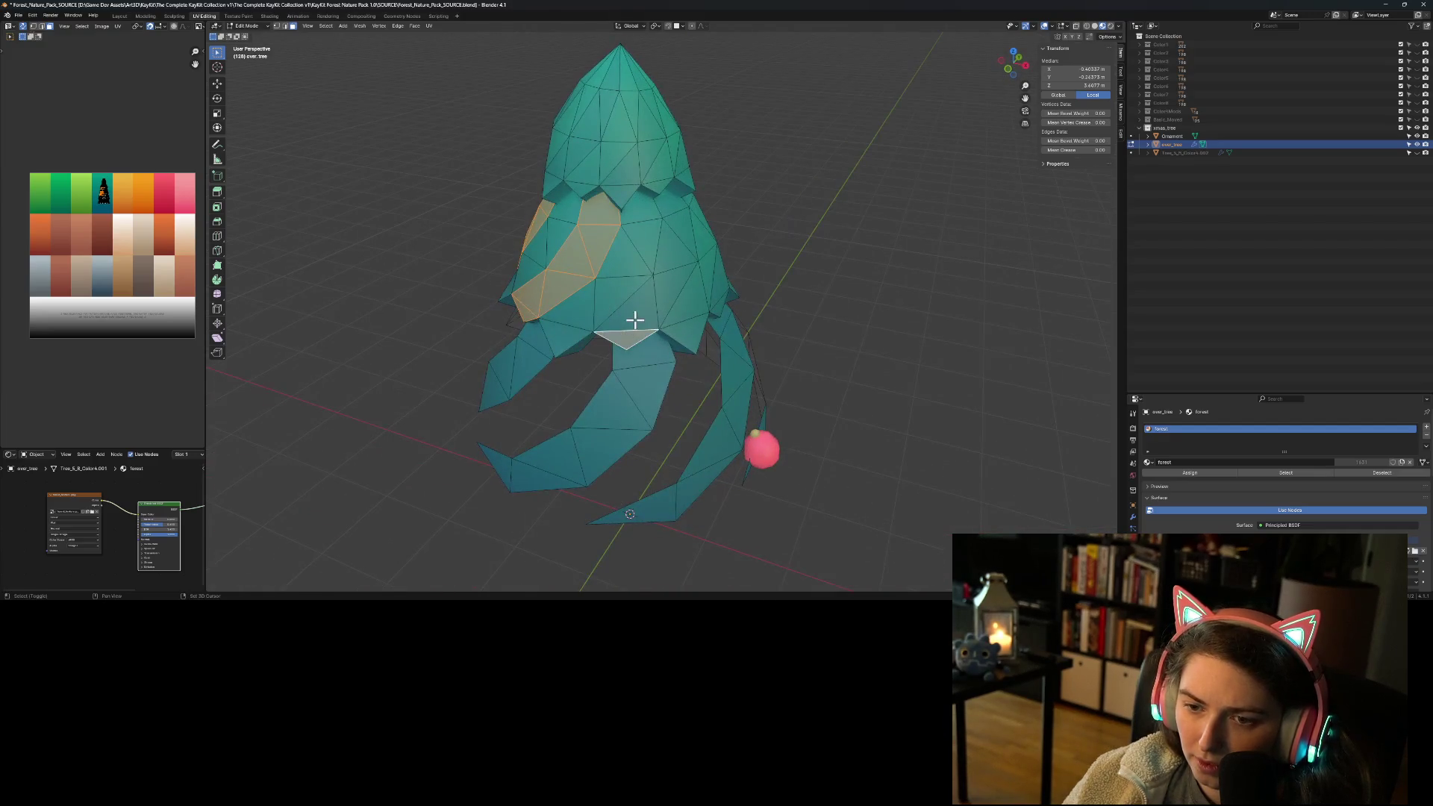
pyautogui.keyDown('shift'); pyautogui.click(678, 291); pyautogui.keyUp('shift')
pyautogui.keyDown('shift'); pyautogui.click(678, 235); pyautogui.keyUp('shift')
pyautogui.keyDown('shift'); pyautogui.click(675, 216); pyautogui.keyUp('shift')
pyautogui.moveTo(675, 216)
pyautogui.mouseDown(button='middle')
pyautogui.moveTo(664, 336)
pyautogui.moveTo(608, 291)
pyautogui.mouseUp(button='middle')
pyautogui.keyDown('shift'); pyautogui.click(599, 302); pyautogui.keyUp('shift')
pyautogui.keyDown('shift'); pyautogui.click(630, 278); pyautogui.keyUp('shift')
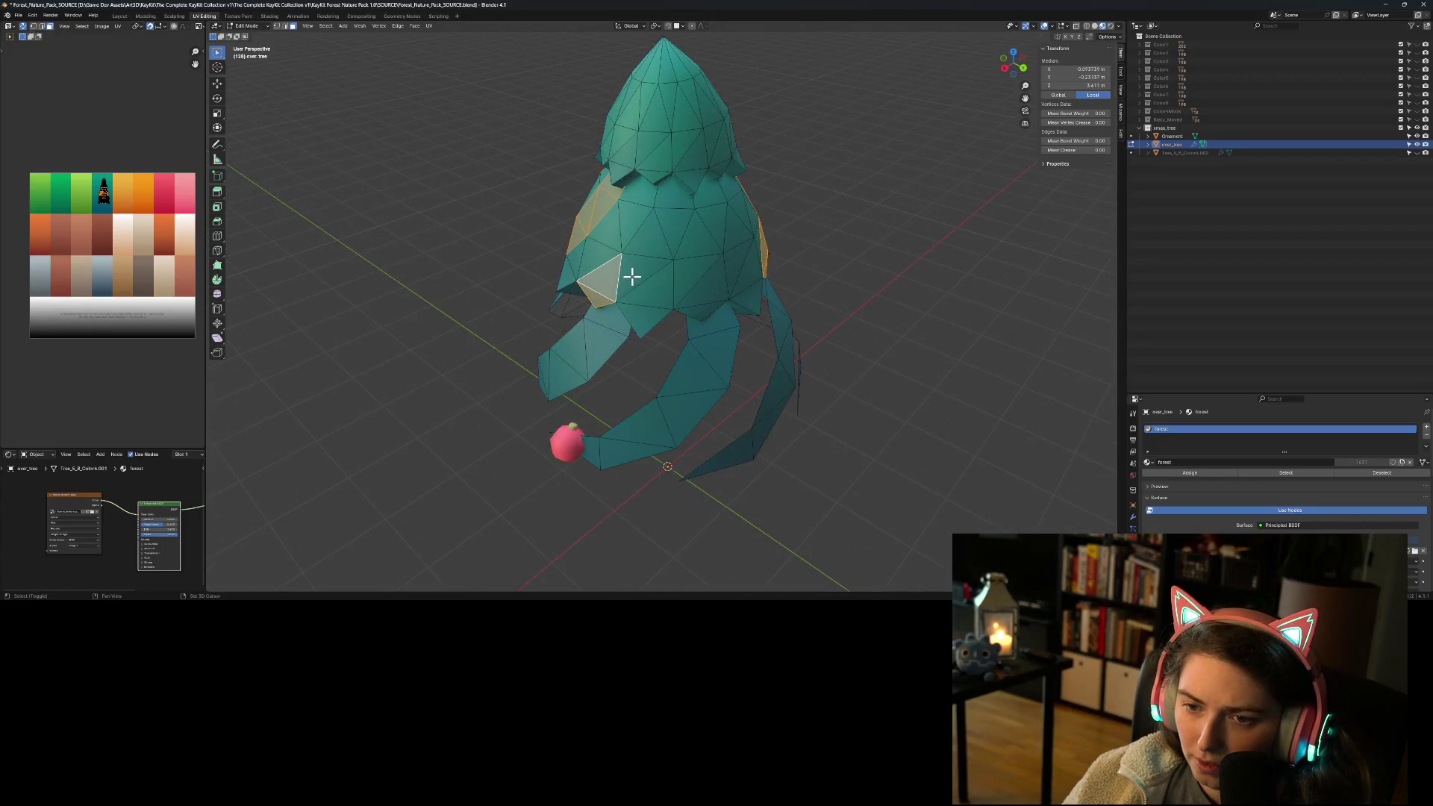
pyautogui.keyDown('shift'); pyautogui.click(653, 243); pyautogui.keyUp('shift')
pyautogui.keyDown('shift'); pyautogui.click(672, 230); pyautogui.keyUp('shift')
pyautogui.keyDown('shift'); pyautogui.click(666, 192); pyautogui.keyUp('shift')
# Step: Finish the band with a diagonal run of faces up the front of the tree
pyautogui.moveTo(666, 192)
pyautogui.mouseDown(button='middle')
pyautogui.moveTo(706, 338)
pyautogui.moveTo(642, 326)
pyautogui.mouseUp(button='middle')
pyautogui.keyDown('shift'); pyautogui.click(640, 317); pyautogui.keyUp('shift')
pyautogui.keyDown('shift'); pyautogui.click(647, 293); pyautogui.keyUp('shift')
pyautogui.keyDown('shift'); pyautogui.click(680, 291); pyautogui.keyUp('shift')
pyautogui.keyDown('shift'); pyautogui.click(704, 249); pyautogui.keyUp('shift')
pyautogui.keyDown('shift'); pyautogui.click(715, 229); pyautogui.keyUp('shift')
pyautogui.keyDown('shift'); pyautogui.click(717, 203); pyautogui.keyUp('shift')
pyautogui.moveTo(765, 310)
pyautogui.mouseDown(button='middle')
pyautogui.moveTo(709, 320)
pyautogui.moveTo(911, 307)
pyautogui.moveTo(941, 285)
pyautogui.mouseUp(button='middle')
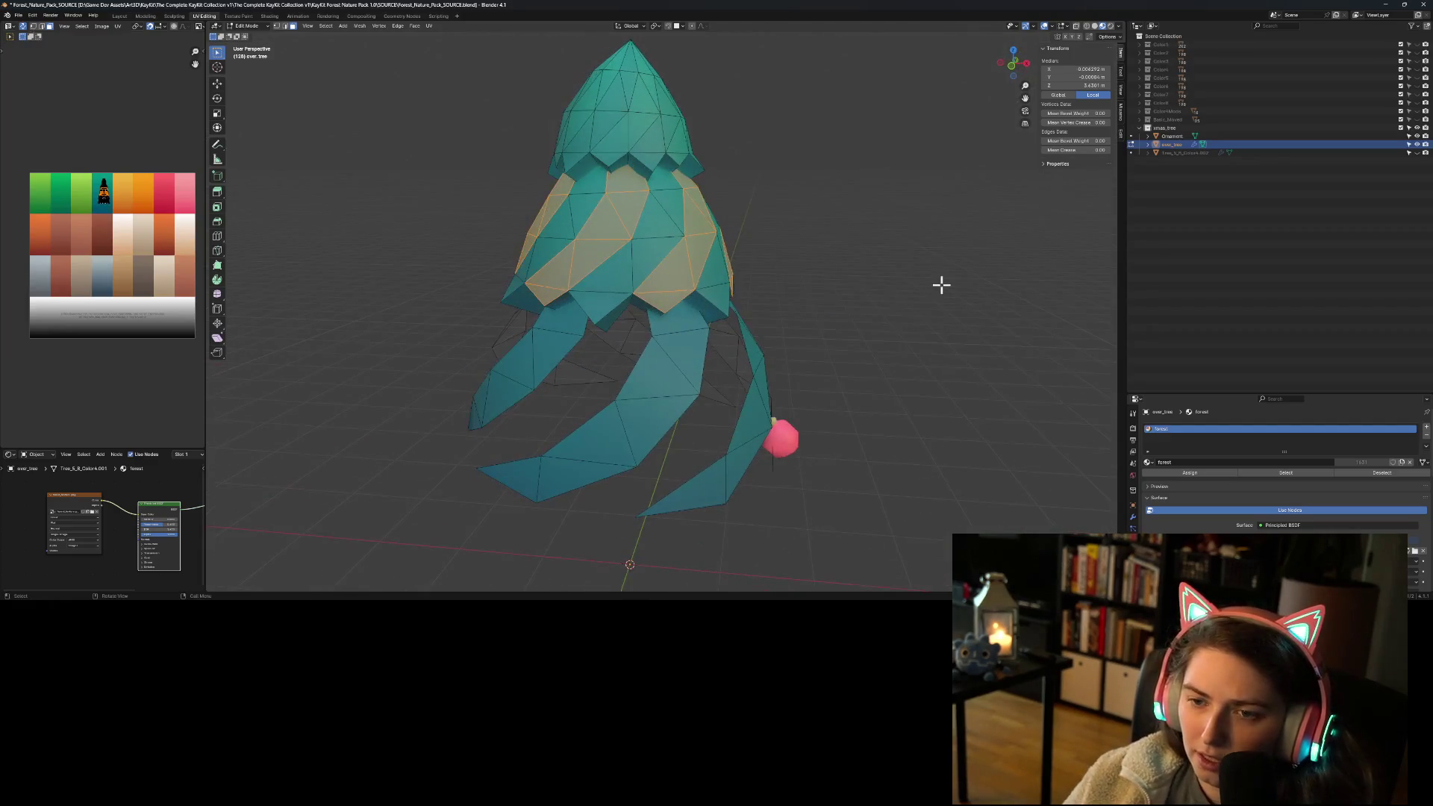
# Step: Delete the band with Only Faces, undoing and retrying until only its edges remain
pyautogui.press('x')
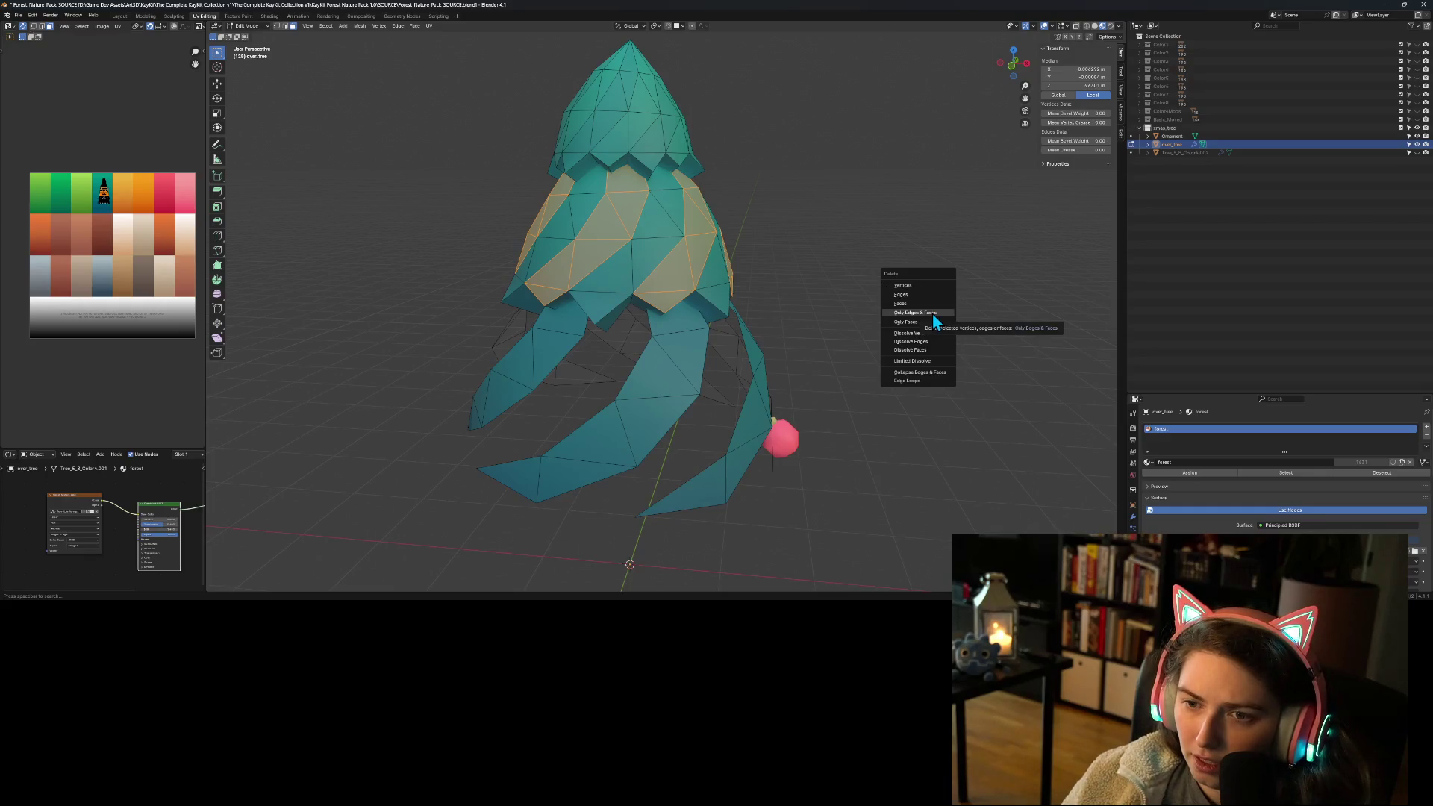
pyautogui.click(928, 321)
pyautogui.moveTo(768, 432)
pyautogui.mouseDown(button='middle')
pyautogui.moveTo(662, 422)
pyautogui.moveTo(702, 423)
pyautogui.moveTo(703, 447)
pyautogui.mouseUp(button='middle')
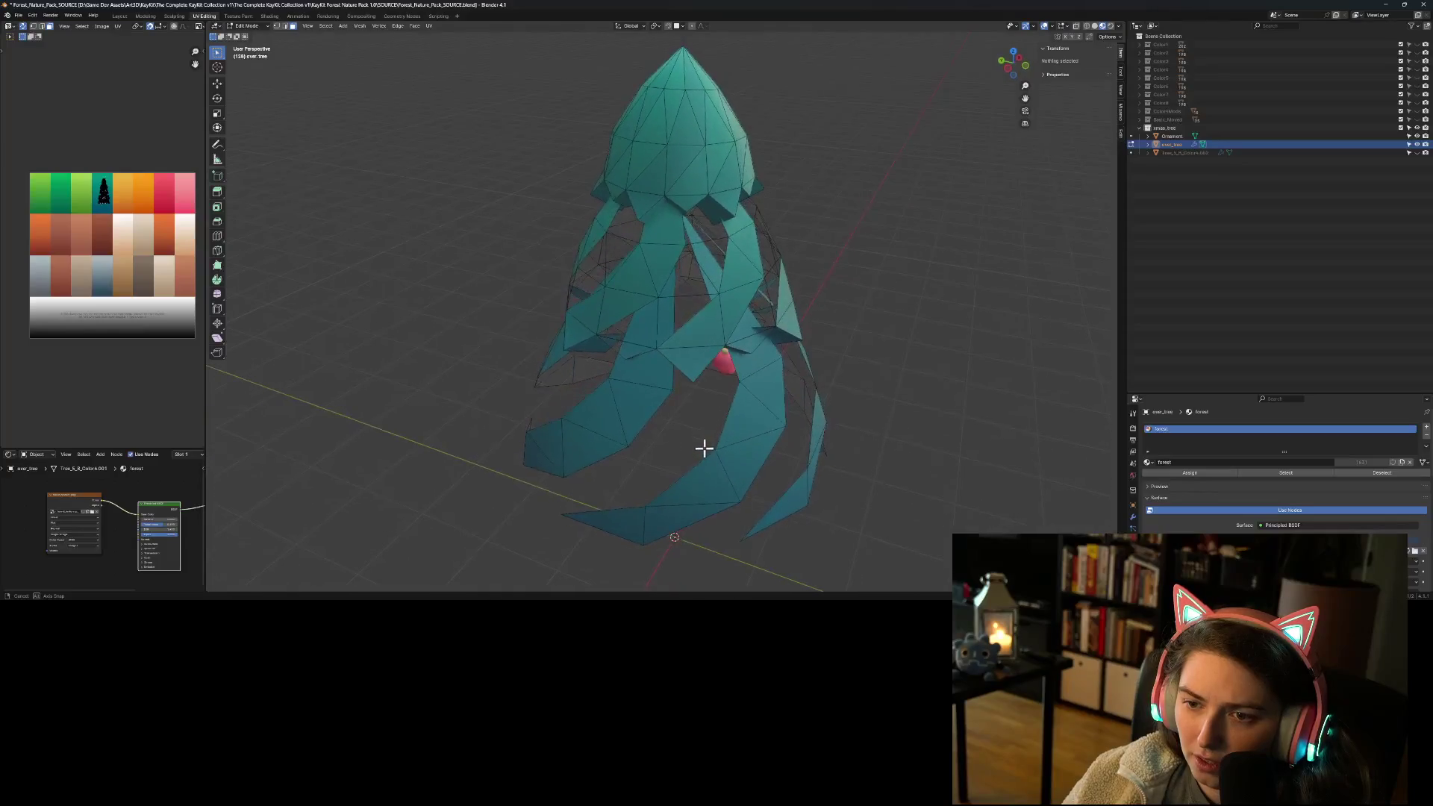
pyautogui.hotkey('ctrl', 'z')
pyautogui.press('x')
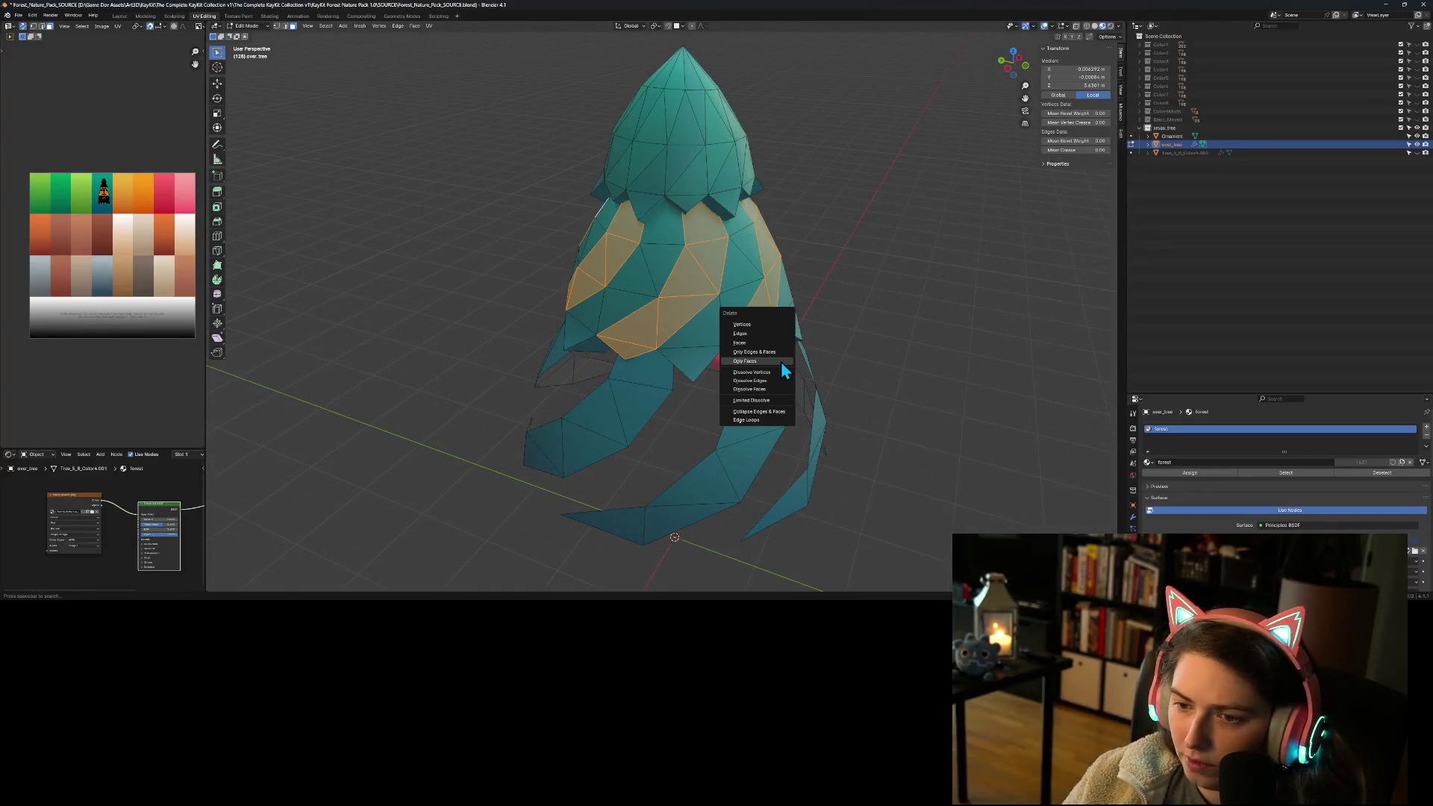
pyautogui.click(783, 360)
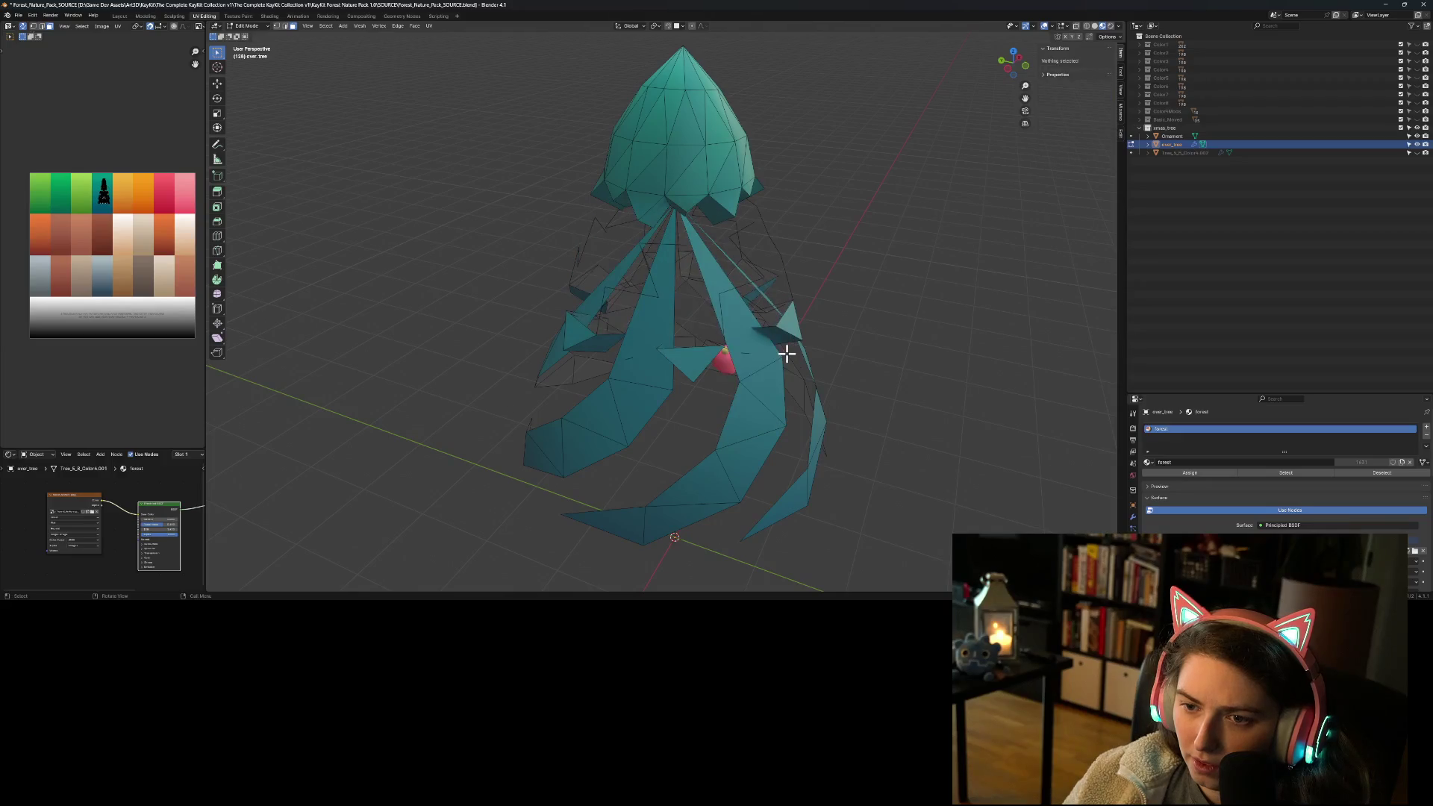
pyautogui.hotkey('ctrl', 'z')
pyautogui.press('x')
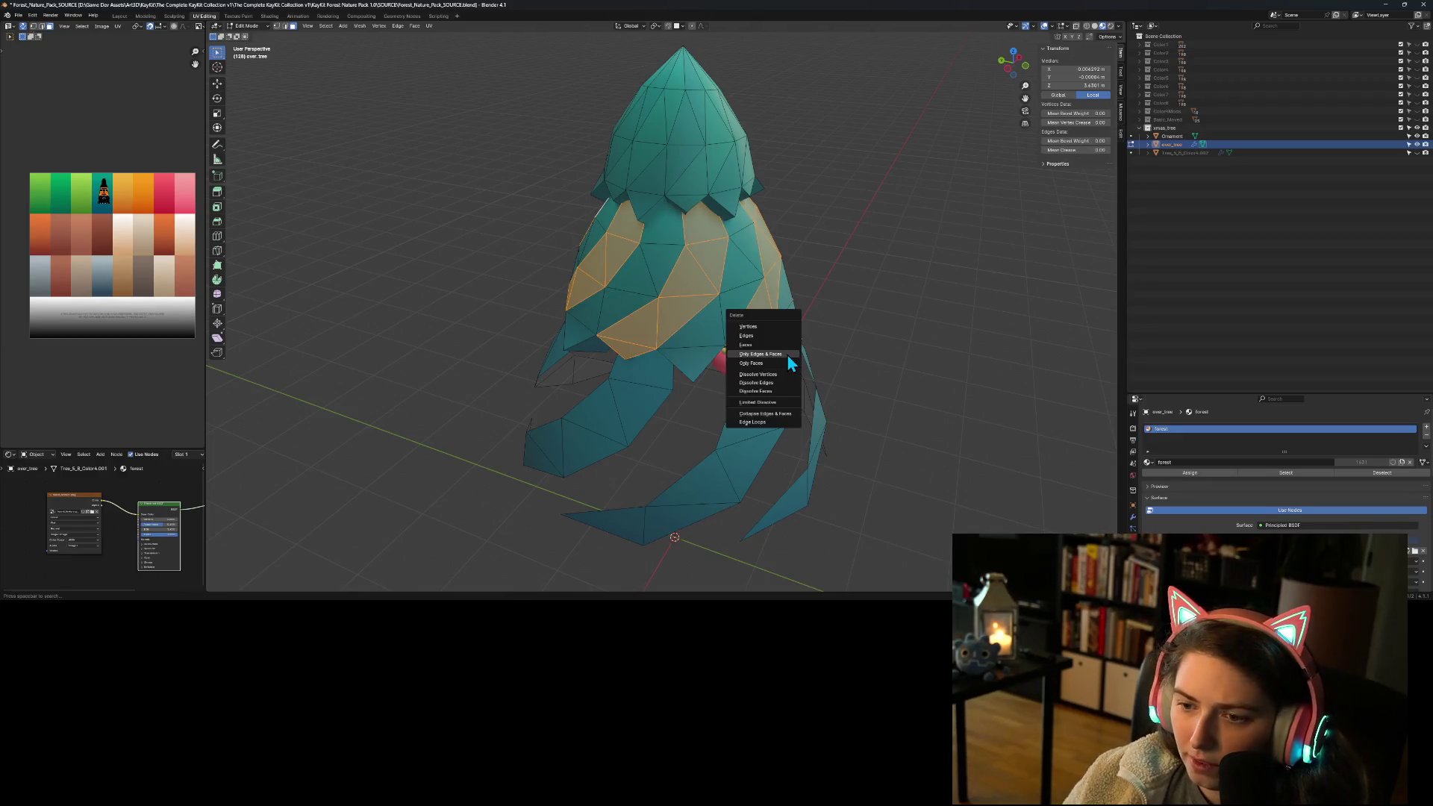
pyautogui.click(771, 363)
pyautogui.moveTo(875, 425)
pyautogui.mouseDown(button='middle')
pyautogui.moveTo(982, 381)
pyautogui.moveTo(1022, 393)
pyautogui.moveTo(1014, 413)
pyautogui.moveTo(978, 422)
pyautogui.moveTo(1045, 401)
pyautogui.mouseUp(button='middle')
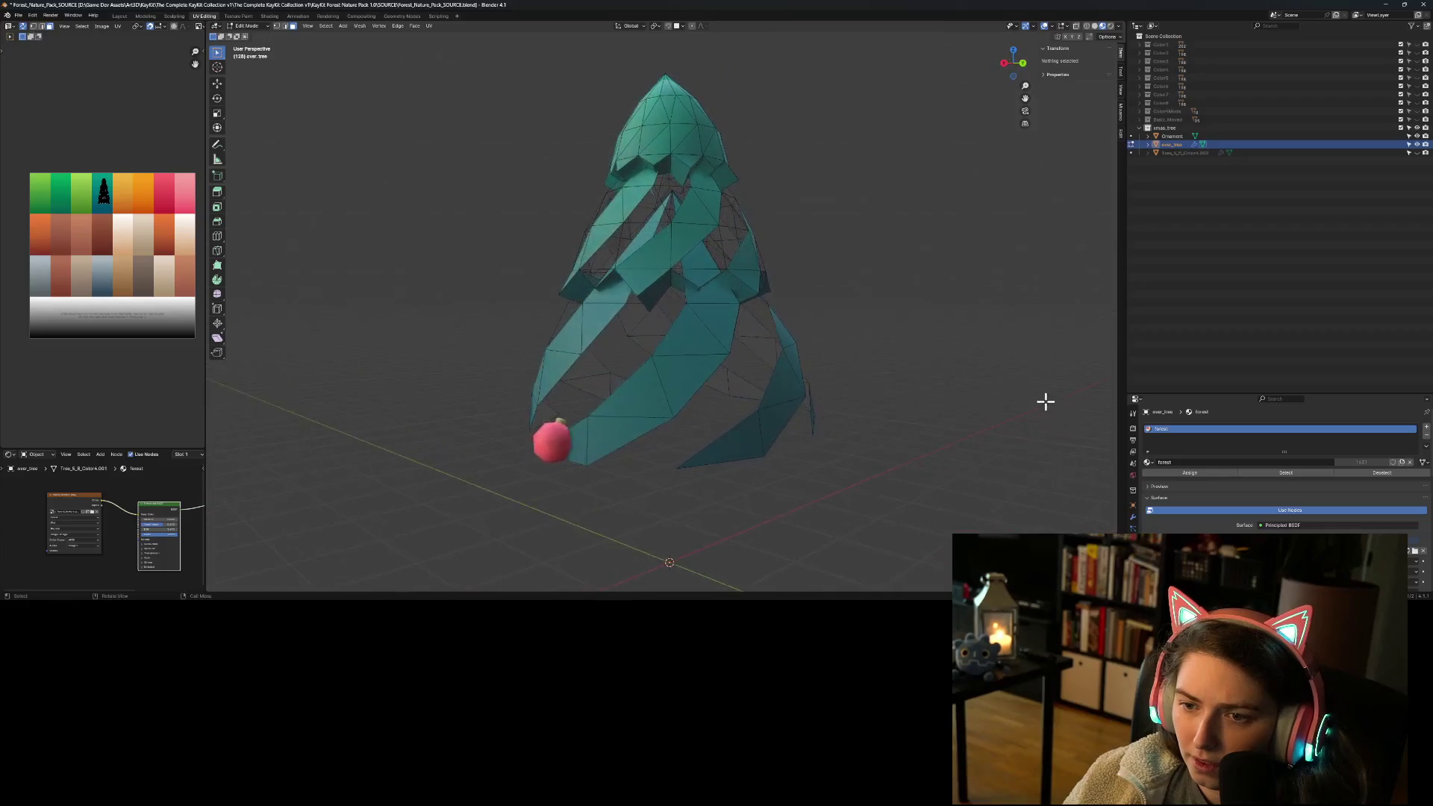
# Step: Start selecting the ring of faces around the middle of the overlay
pyautogui.click(673, 283)
pyautogui.moveTo(671, 290); pyautogui.dragTo(718, 318, button='middle')
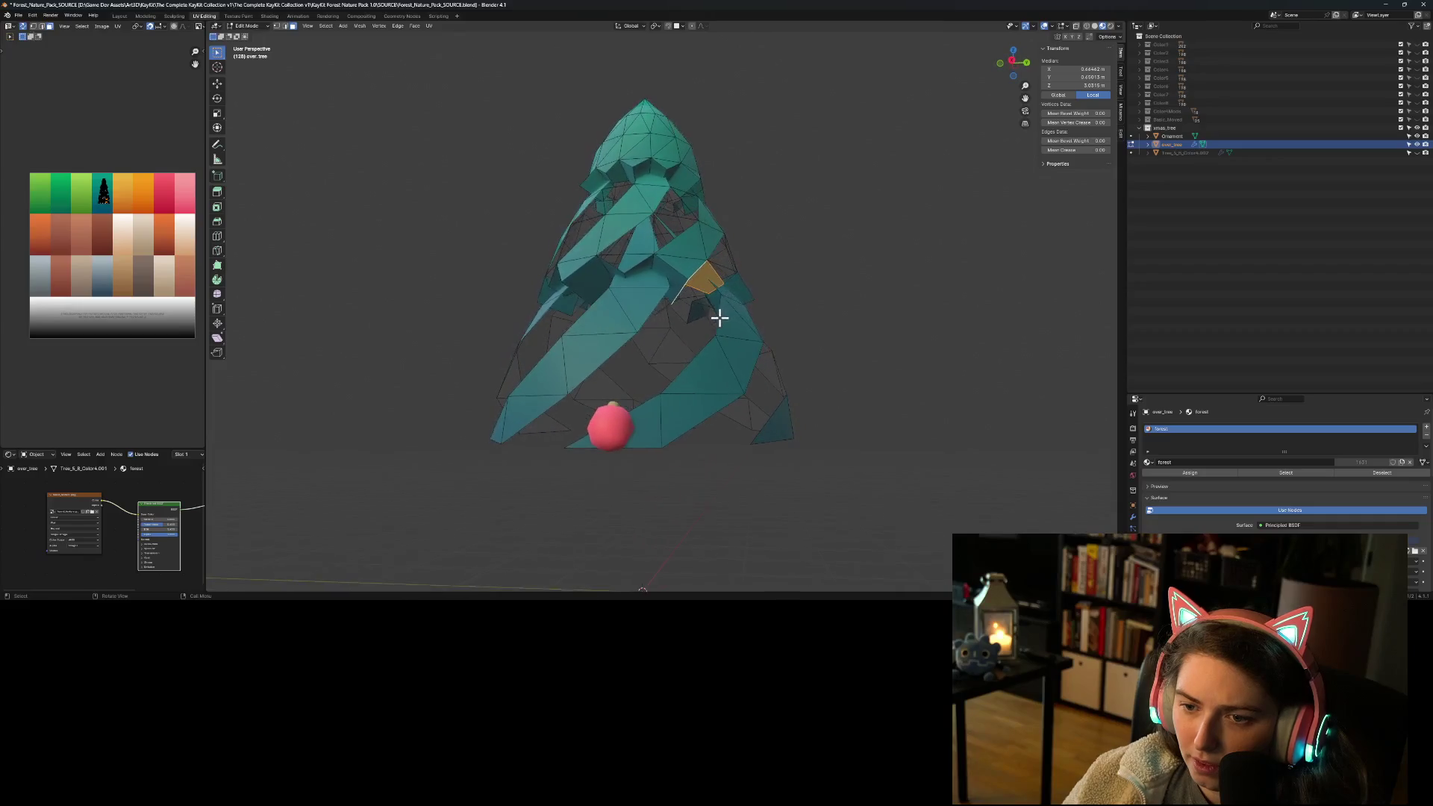
pyautogui.moveTo(585, 310)
pyautogui.mouseDown(button='middle')
pyautogui.moveTo(665, 328)
pyautogui.moveTo(685, 272)
pyautogui.mouseUp(button='middle')
pyautogui.keyDown('shift'); pyautogui.click(657, 252); pyautogui.keyUp('shift')
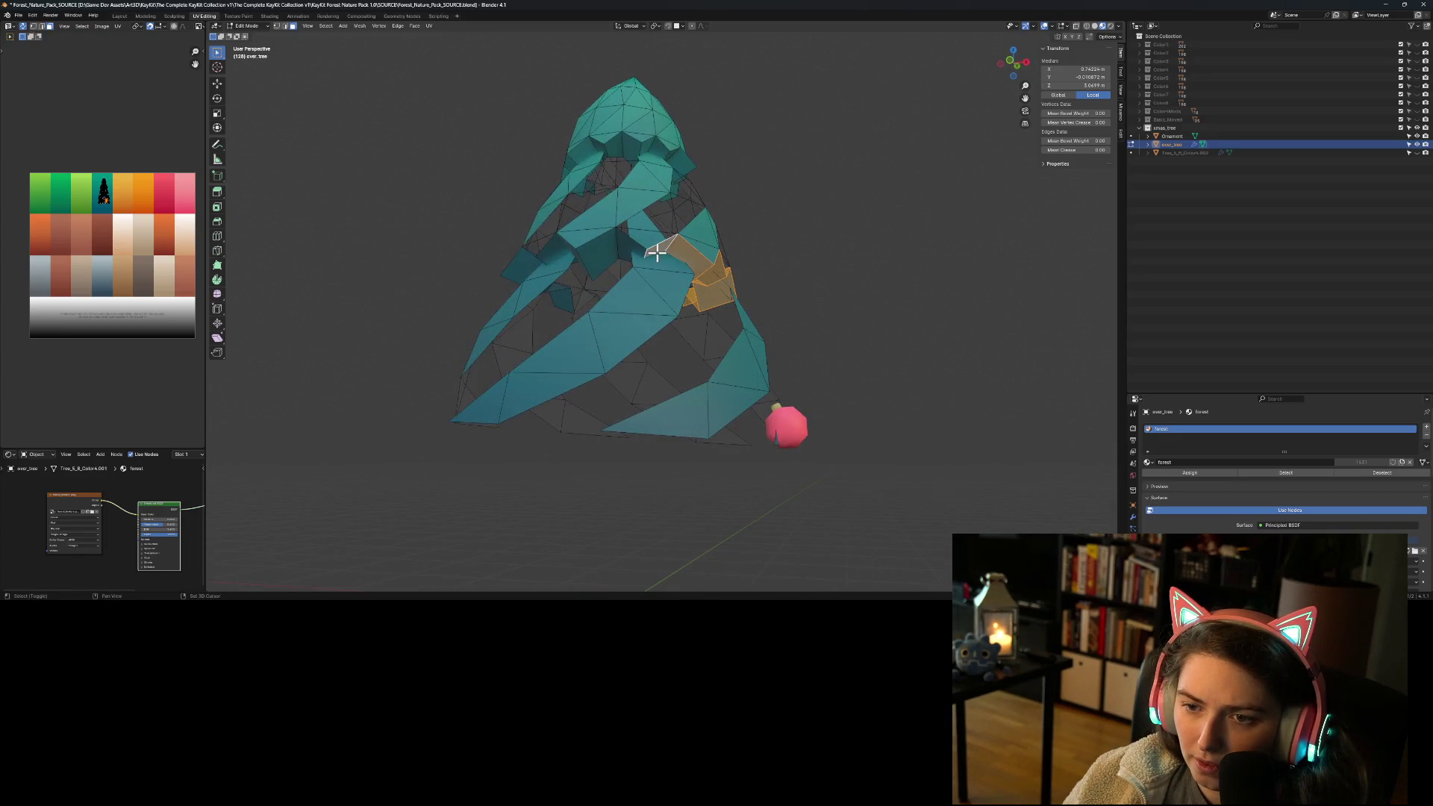
pyautogui.keyDown('shift'); pyautogui.click(627, 250); pyautogui.keyUp('shift')
pyautogui.keyDown('shift'); pyautogui.click(586, 270); pyautogui.keyUp('shift')
pyautogui.moveTo(563, 281); pyautogui.dragTo(642, 298, button='middle')
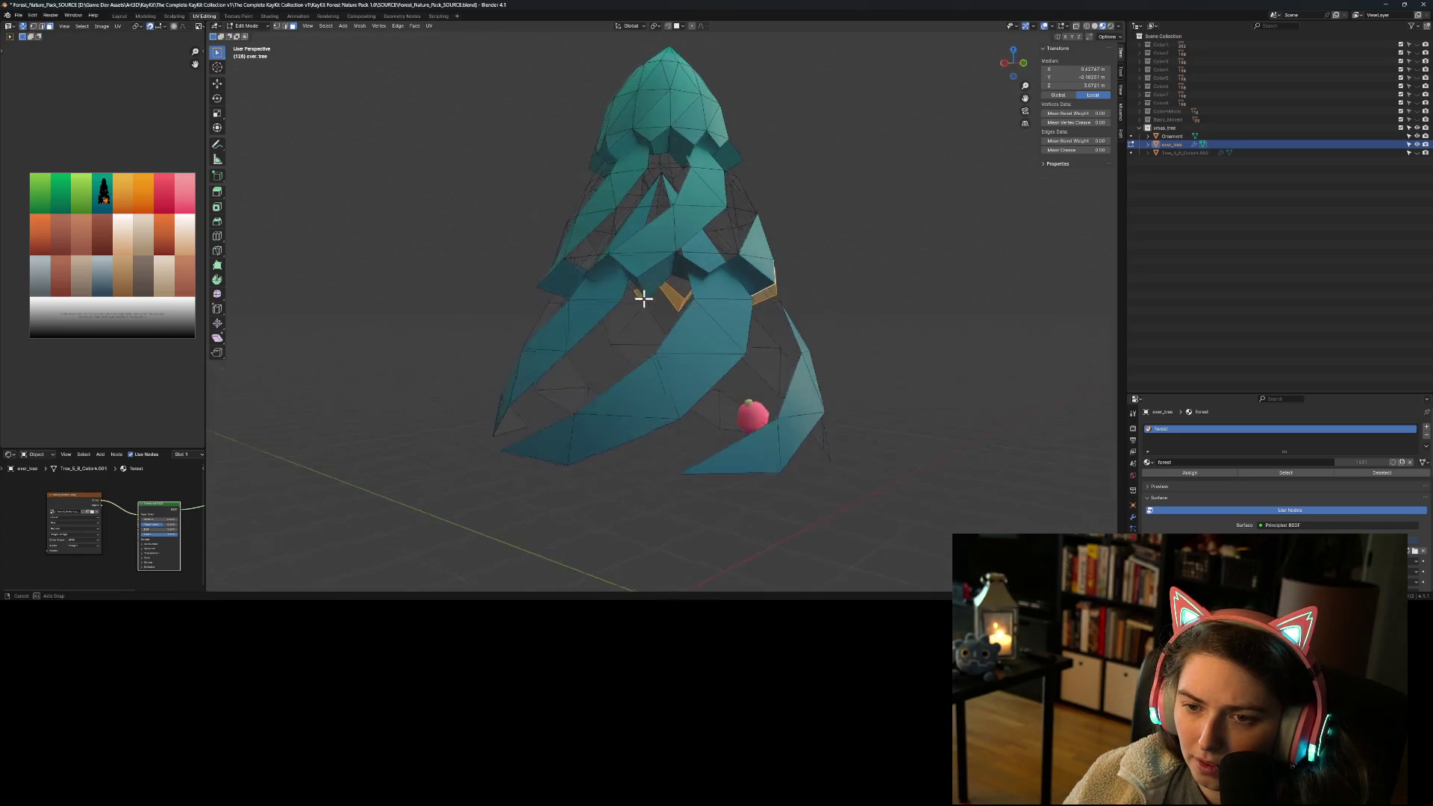
pyautogui.keyDown('shift'); pyautogui.click(743, 280); pyautogui.keyUp('shift')
pyautogui.moveTo(728, 278)
pyautogui.mouseDown(button='middle')
pyautogui.moveTo(729, 320)
pyautogui.moveTo(761, 310)
pyautogui.mouseUp(button='middle')
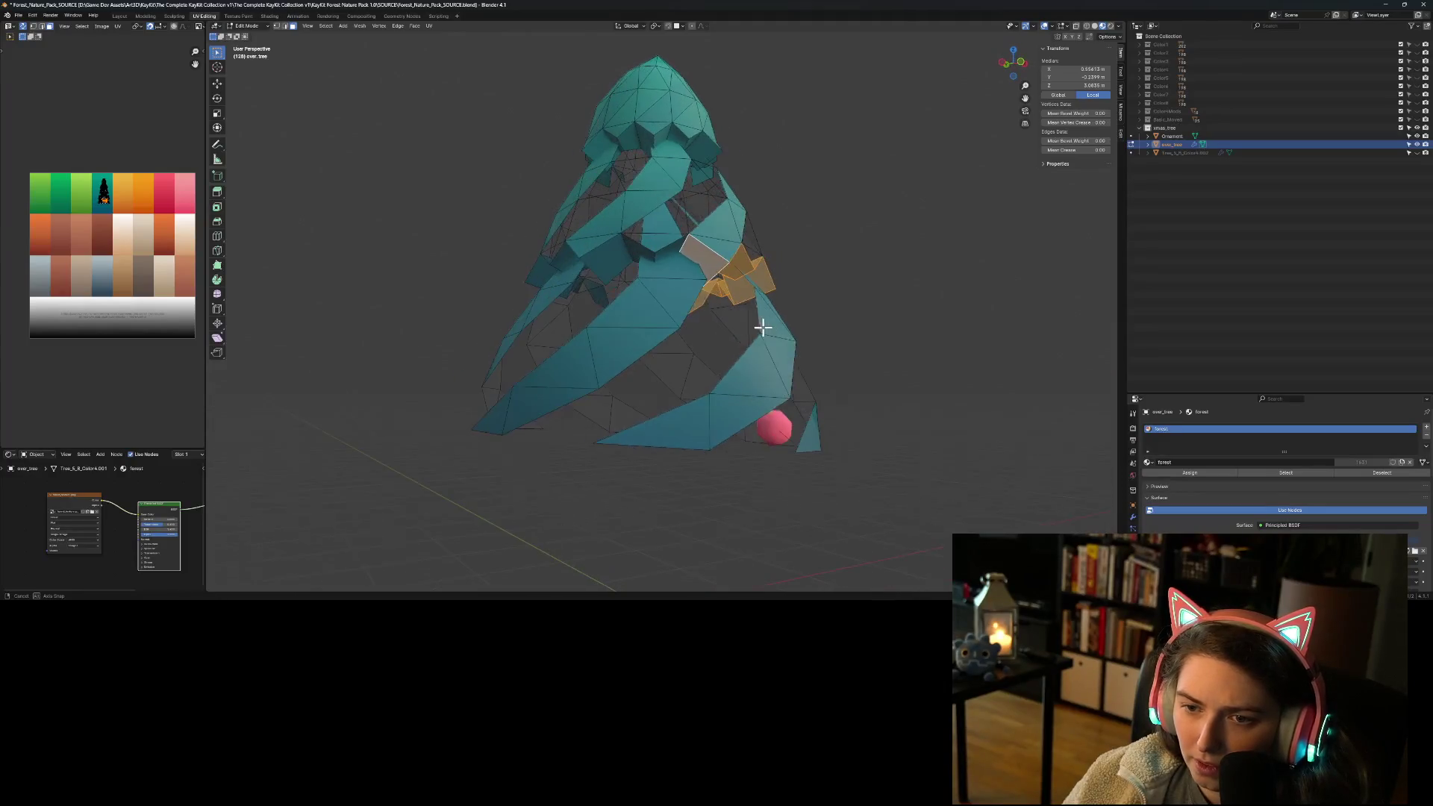
# Step: Complete the middle ring selection, adding the remaining faces around the tree
pyautogui.keyDown('shift'); pyautogui.click(630, 249); pyautogui.keyUp('shift')
pyautogui.moveTo(602, 256)
pyautogui.mouseDown(button='middle')
pyautogui.moveTo(653, 302)
pyautogui.moveTo(729, 281)
pyautogui.mouseUp(button='middle')
pyautogui.keyDown('shift'); pyautogui.click(709, 265); pyautogui.keyUp('shift')
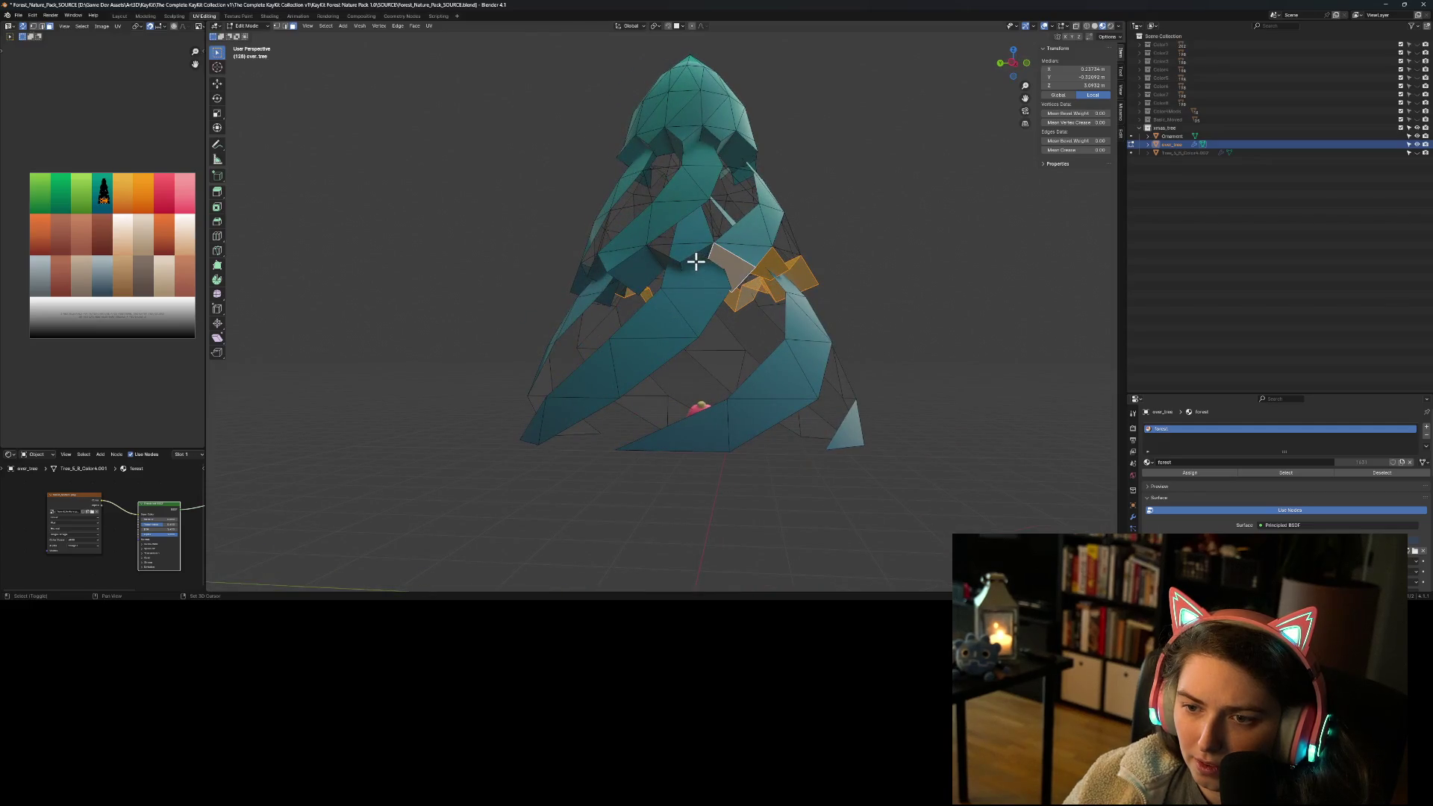
pyautogui.keyDown('shift'); pyautogui.click(693, 262); pyautogui.keyUp('shift')
pyautogui.moveTo(611, 318)
pyautogui.mouseDown(button='middle')
pyautogui.moveTo(669, 313)
pyautogui.moveTo(735, 270)
pyautogui.mouseUp(button='middle')
pyautogui.keyDown('shift'); pyautogui.click(739, 265); pyautogui.keyUp('shift')
pyautogui.keyDown('shift'); pyautogui.click(729, 259); pyautogui.keyUp('shift')
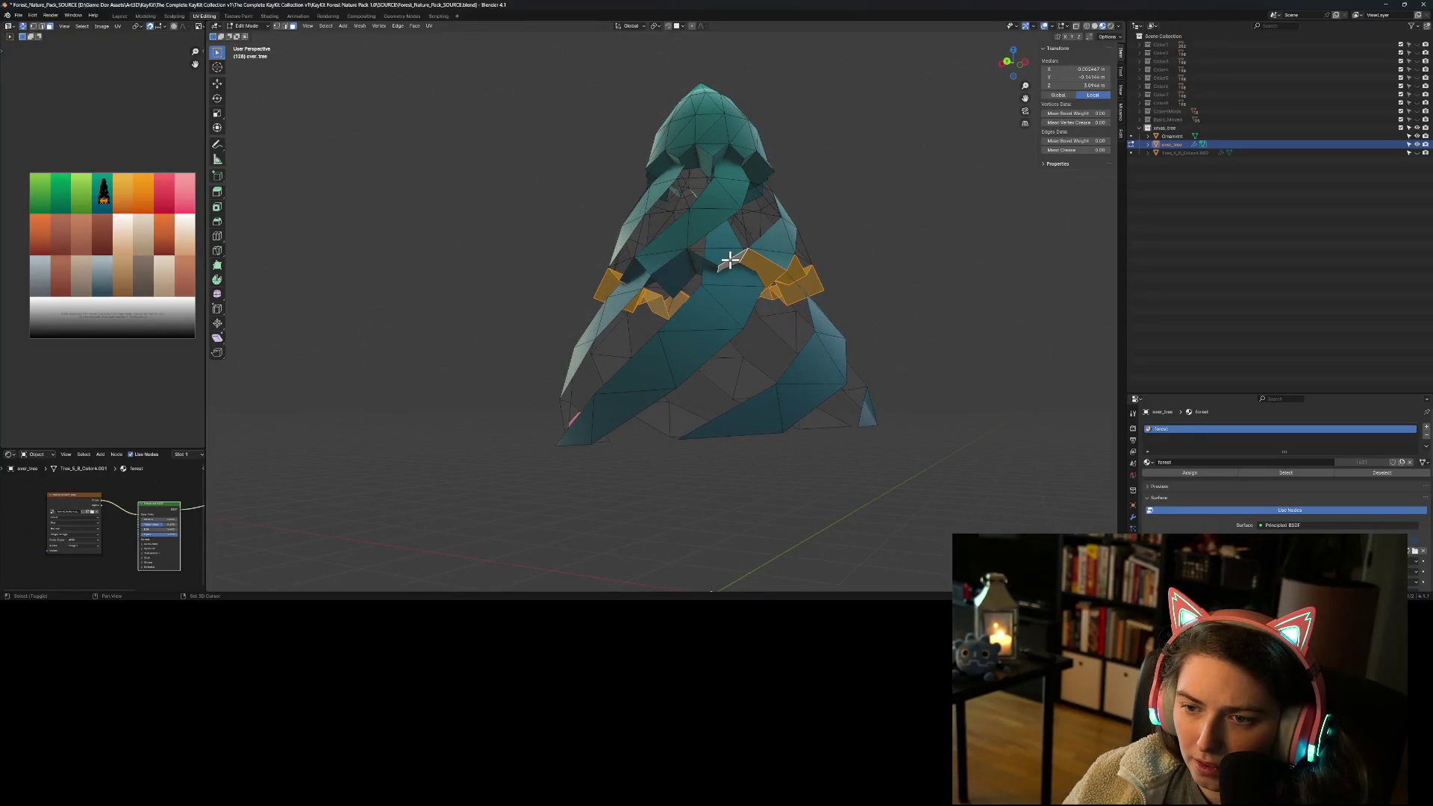
pyautogui.moveTo(670, 276); pyautogui.dragTo(714, 269, button='middle')
pyautogui.moveTo(740, 319); pyautogui.dragTo(716, 361, button='middle')
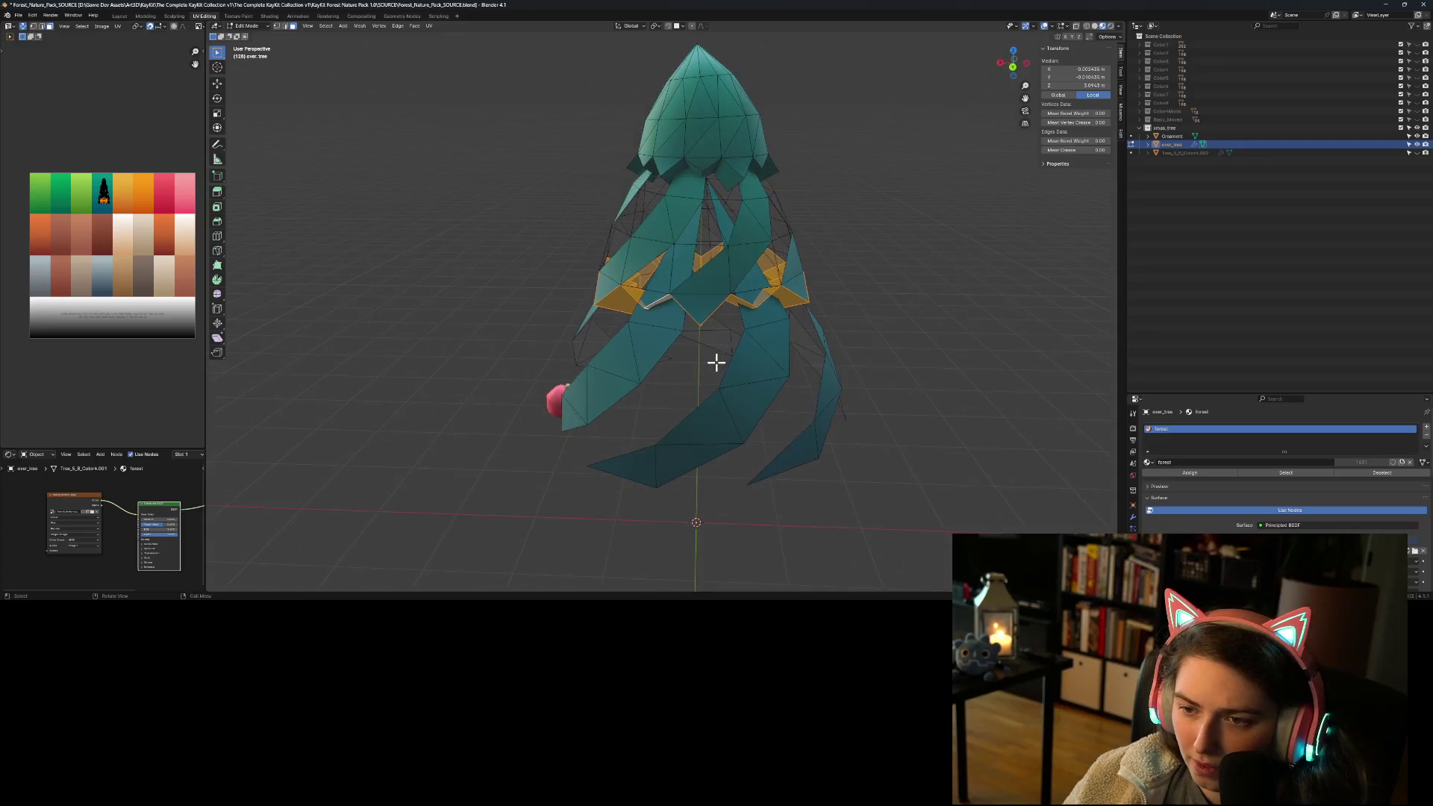
# Step: Delete the ring with Only Faces and inspect the separated spiral strips from below
pyautogui.press('x')
pyautogui.click(717, 362)
pyautogui.moveTo(927, 467)
pyautogui.mouseDown(button='middle')
pyautogui.moveTo(933, 454)
pyautogui.moveTo(898, 438)
pyautogui.moveTo(873, 450)
pyautogui.moveTo(851, 425)
pyautogui.moveTo(818, 425)
pyautogui.mouseUp(button='middle')
pyautogui.scroll(3, 819, 425)
pyautogui.moveTo(947, 466)
pyautogui.mouseDown(button='middle')
pyautogui.moveTo(905, 426)
pyautogui.moveTo(867, 455)
pyautogui.moveTo(918, 483)
pyautogui.moveTo(1001, 473)
pyautogui.moveTo(838, 374)
pyautogui.mouseUp(button='middle')
pyautogui.scroll(2, 808, 389)
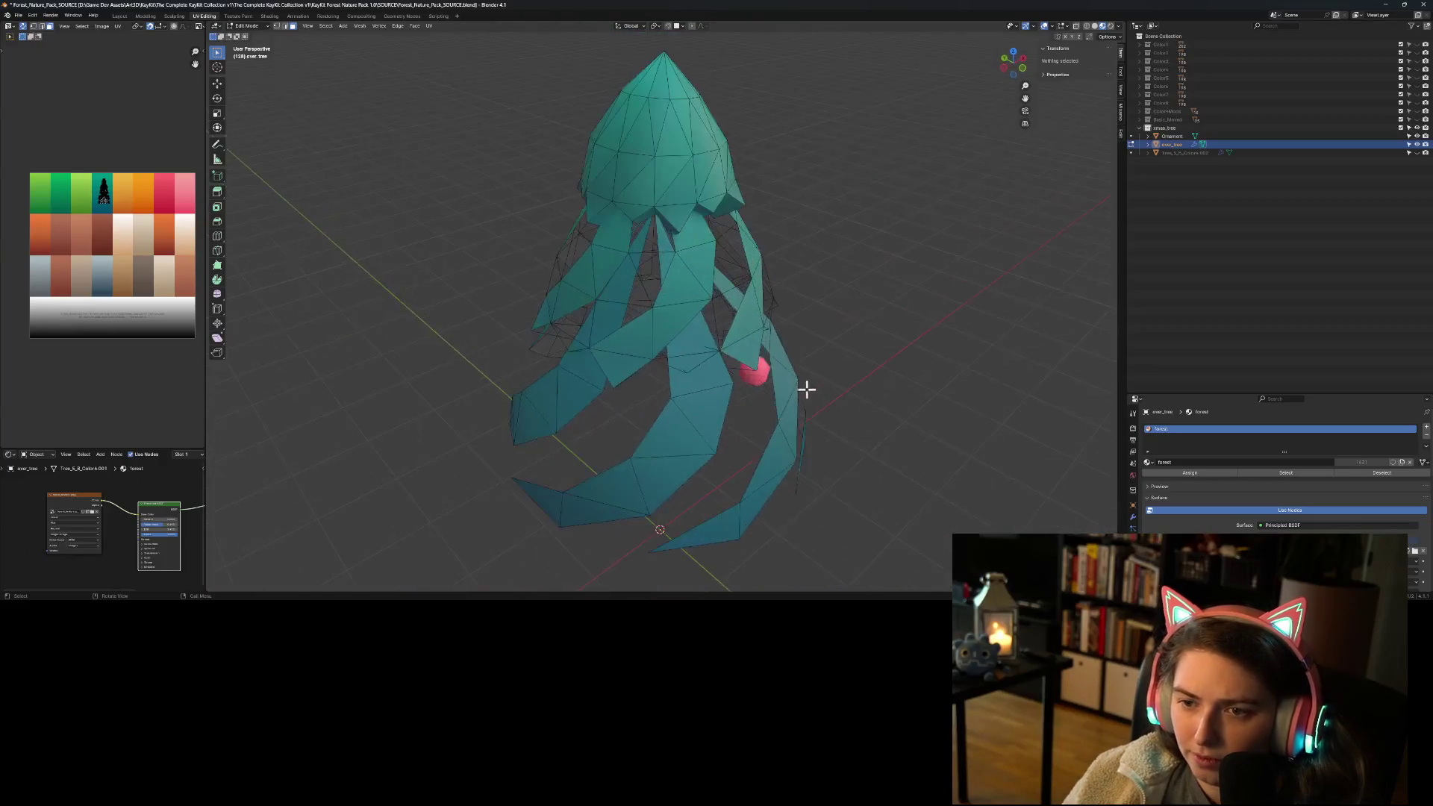
pyautogui.scroll(3, 749, 256)
pyautogui.moveTo(748, 256)
pyautogui.mouseDown(button='middle')
pyautogui.moveTo(729, 239)
pyautogui.moveTo(729, 390)
pyautogui.moveTo(640, 310)
pyautogui.moveTo(773, 368)
pyautogui.moveTo(774, 412)
pyautogui.moveTo(809, 417)
pyautogui.moveTo(745, 412)
pyautogui.moveTo(768, 411)
pyautogui.mouseUp(button='middle')
# Step: Select a column of cap faces up to the tip plus faces to its left
pyautogui.click(738, 330)
pyautogui.moveTo(738, 330)
pyautogui.mouseDown(button='middle')
pyautogui.moveTo(739, 342)
pyautogui.moveTo(621, 316)
pyautogui.mouseUp(button='middle')
pyautogui.keyDown('shift'); pyautogui.click(620, 316); pyautogui.keyUp('shift')
pyautogui.keyDown('shift'); pyautogui.click(649, 281); pyautogui.keyUp('shift')
pyautogui.keyDown('shift'); pyautogui.click(655, 199); pyautogui.keyUp('shift')
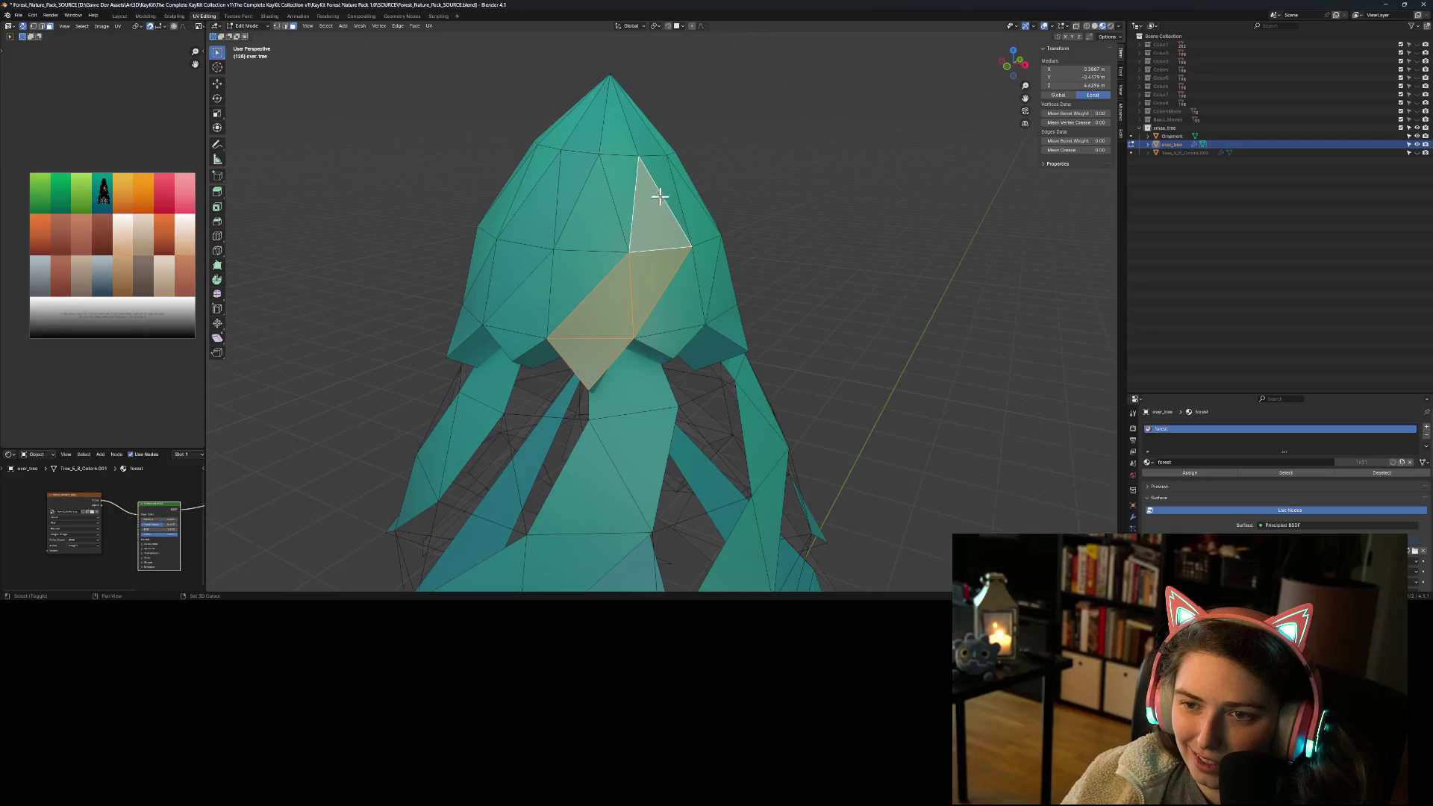
pyautogui.keyDown('shift'); pyautogui.click(639, 138); pyautogui.keyUp('shift')
pyautogui.keyDown('shift'); pyautogui.click(558, 186); pyautogui.keyUp('shift')
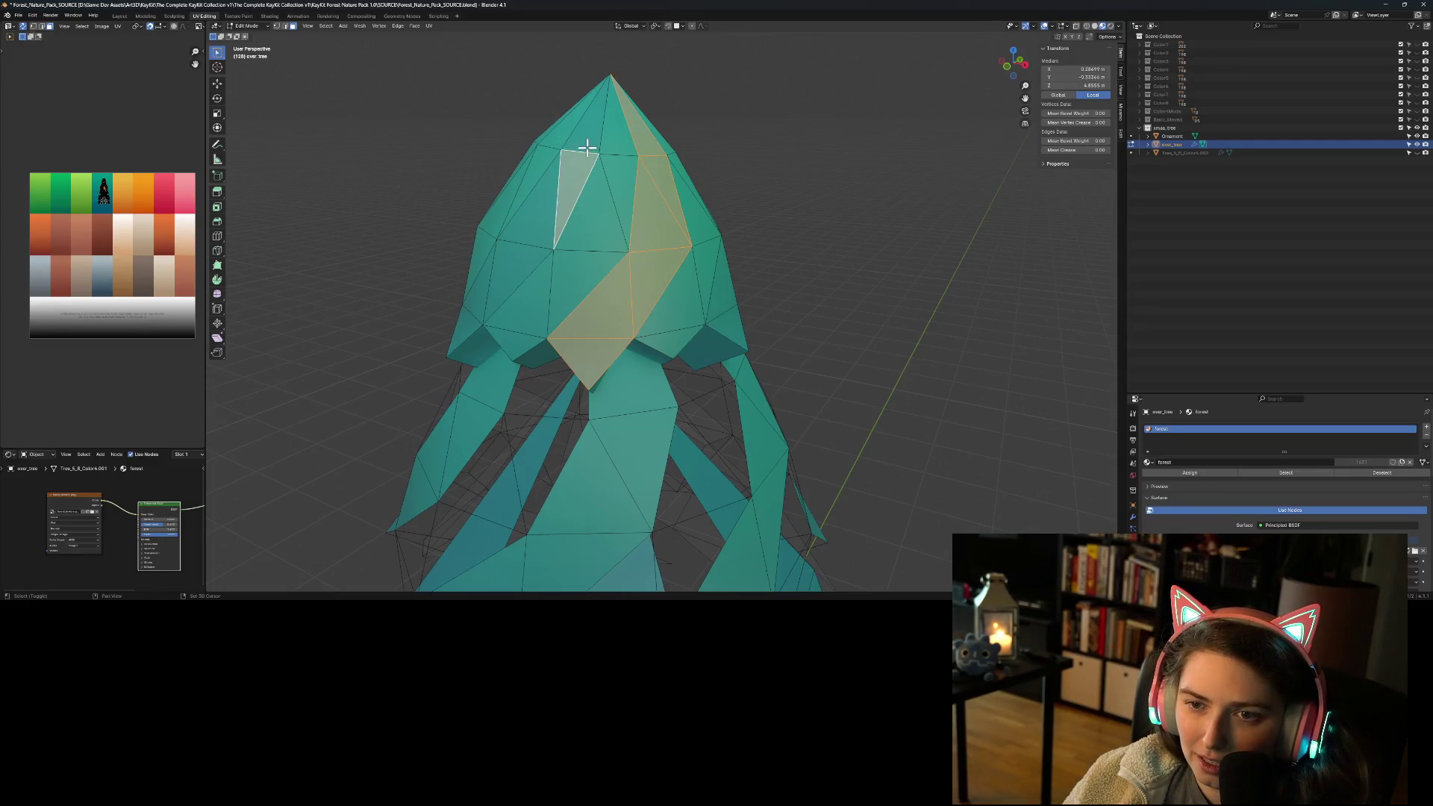
pyautogui.keyDown('shift'); pyautogui.click(586, 145); pyautogui.keyUp('shift')
pyautogui.keyDown('shift'); pyautogui.click(521, 206); pyautogui.keyUp('shift')
pyautogui.keyDown('shift'); pyautogui.click(482, 300); pyautogui.keyUp('shift')
# Step: Add the triangle faces and a run of cap faces up to the top on the left side
pyautogui.moveTo(502, 288)
pyautogui.mouseDown(button='middle')
pyautogui.moveTo(549, 329)
pyautogui.moveTo(673, 347)
pyautogui.mouseUp(button='middle')
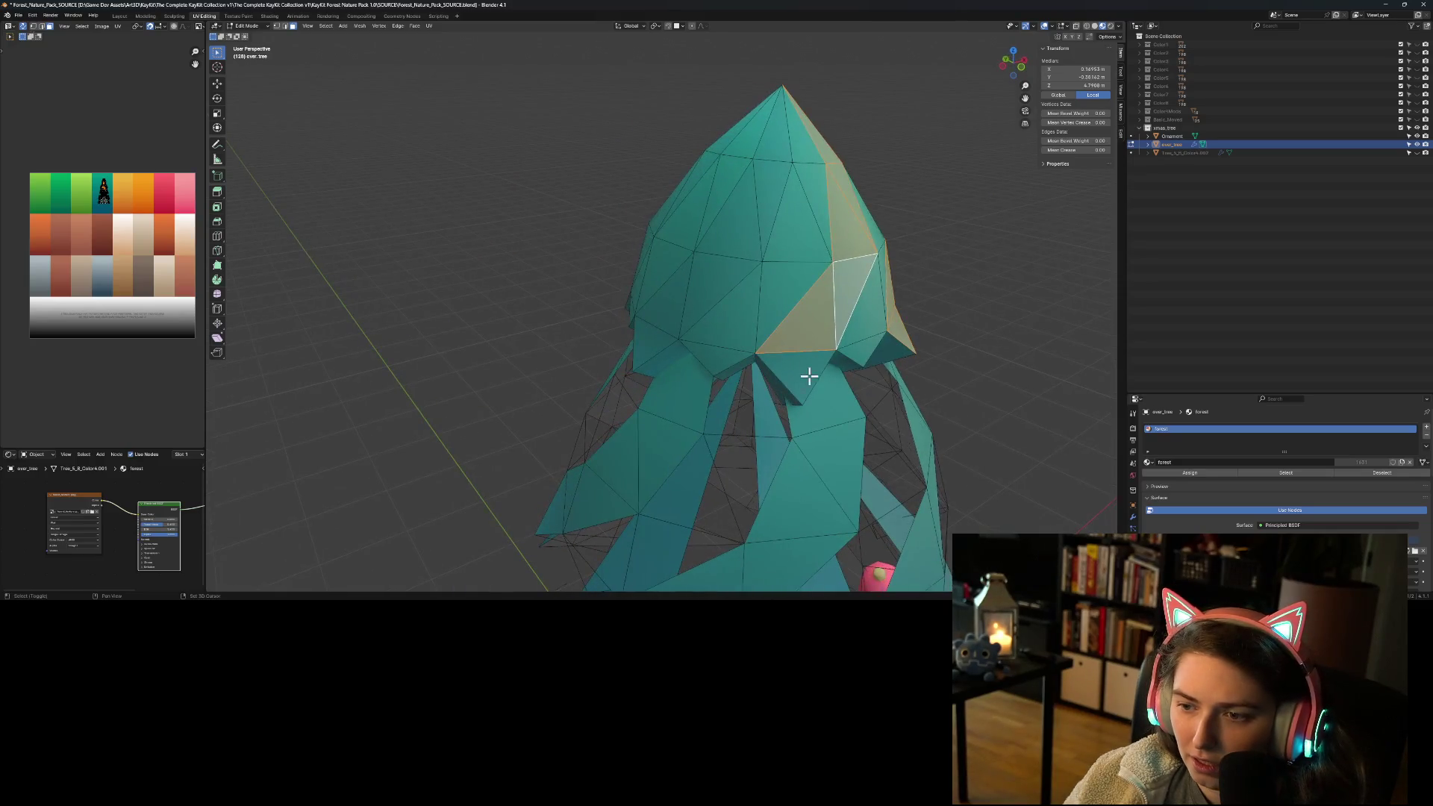
pyautogui.keyDown('shift'); pyautogui.click(811, 375); pyautogui.keyUp('shift')
pyautogui.keyDown('shift'); pyautogui.click(649, 349); pyautogui.keyUp('shift')
pyautogui.keyDown('shift'); pyautogui.click(657, 322); pyautogui.keyUp('shift')
pyautogui.keyDown('shift'); pyautogui.click(703, 301); pyautogui.keyUp('shift')
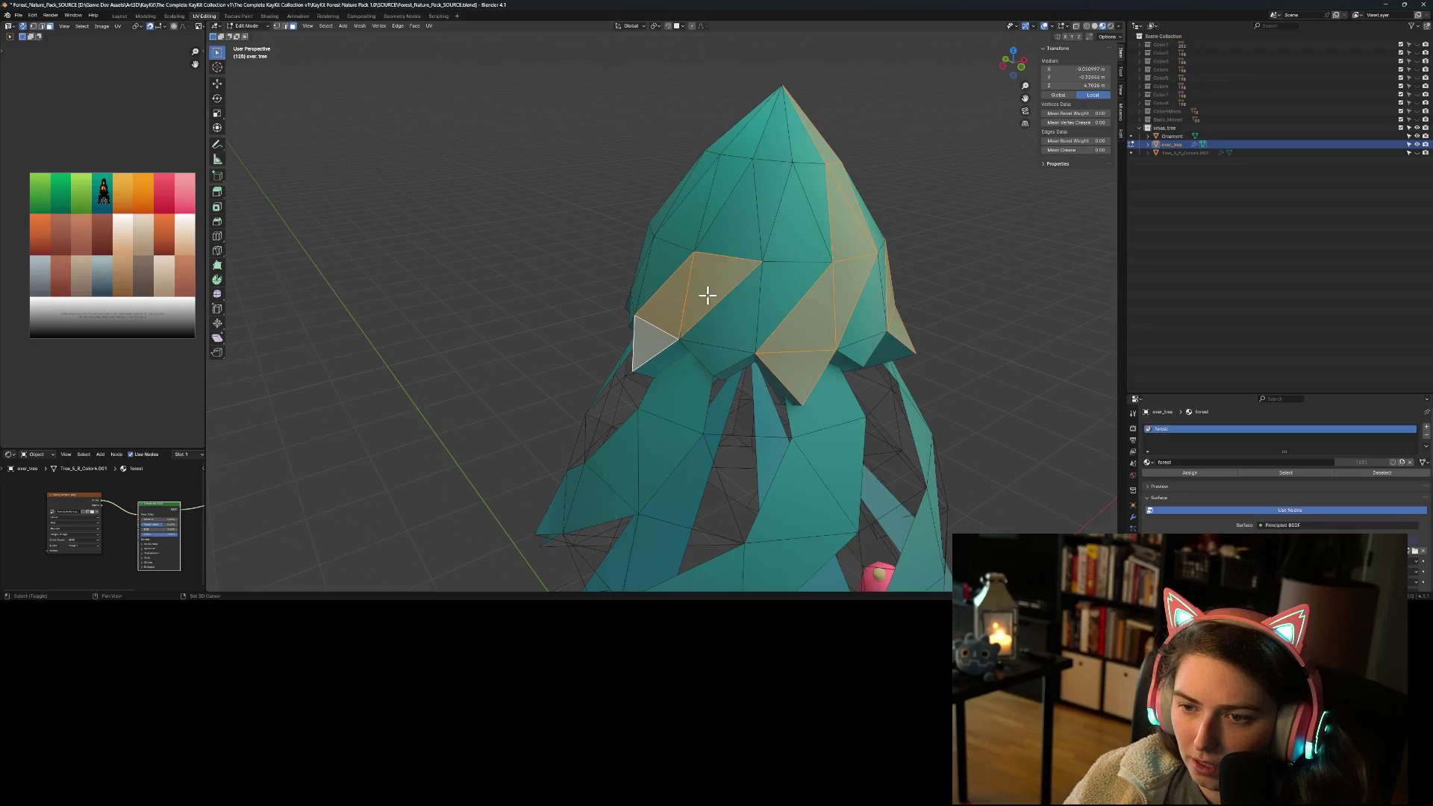
pyautogui.keyDown('shift'); pyautogui.click(739, 224); pyautogui.keyUp('shift')
pyautogui.keyDown('shift'); pyautogui.click(763, 196); pyautogui.keyUp('shift')
pyautogui.keyDown('shift'); pyautogui.click(771, 144); pyautogui.keyUp('shift')
pyautogui.moveTo(771, 144)
pyautogui.mouseDown(button='middle')
pyautogui.moveTo(668, 338)
pyautogui.moveTo(716, 336)
pyautogui.moveTo(713, 294)
pyautogui.mouseUp(button='middle')
# Step: Extend the cap selection with more faces up to the narrow tip and down the left side
pyautogui.keyDown('shift'); pyautogui.click(709, 302); pyautogui.keyUp('shift')
pyautogui.keyDown('shift'); pyautogui.click(712, 276); pyautogui.keyUp('shift')
pyautogui.keyDown('shift'); pyautogui.click(758, 273); pyautogui.keyUp('shift')
pyautogui.keyDown('shift'); pyautogui.click(775, 226); pyautogui.keyUp('shift')
pyautogui.keyDown('shift'); pyautogui.click(791, 200); pyautogui.keyUp('shift')
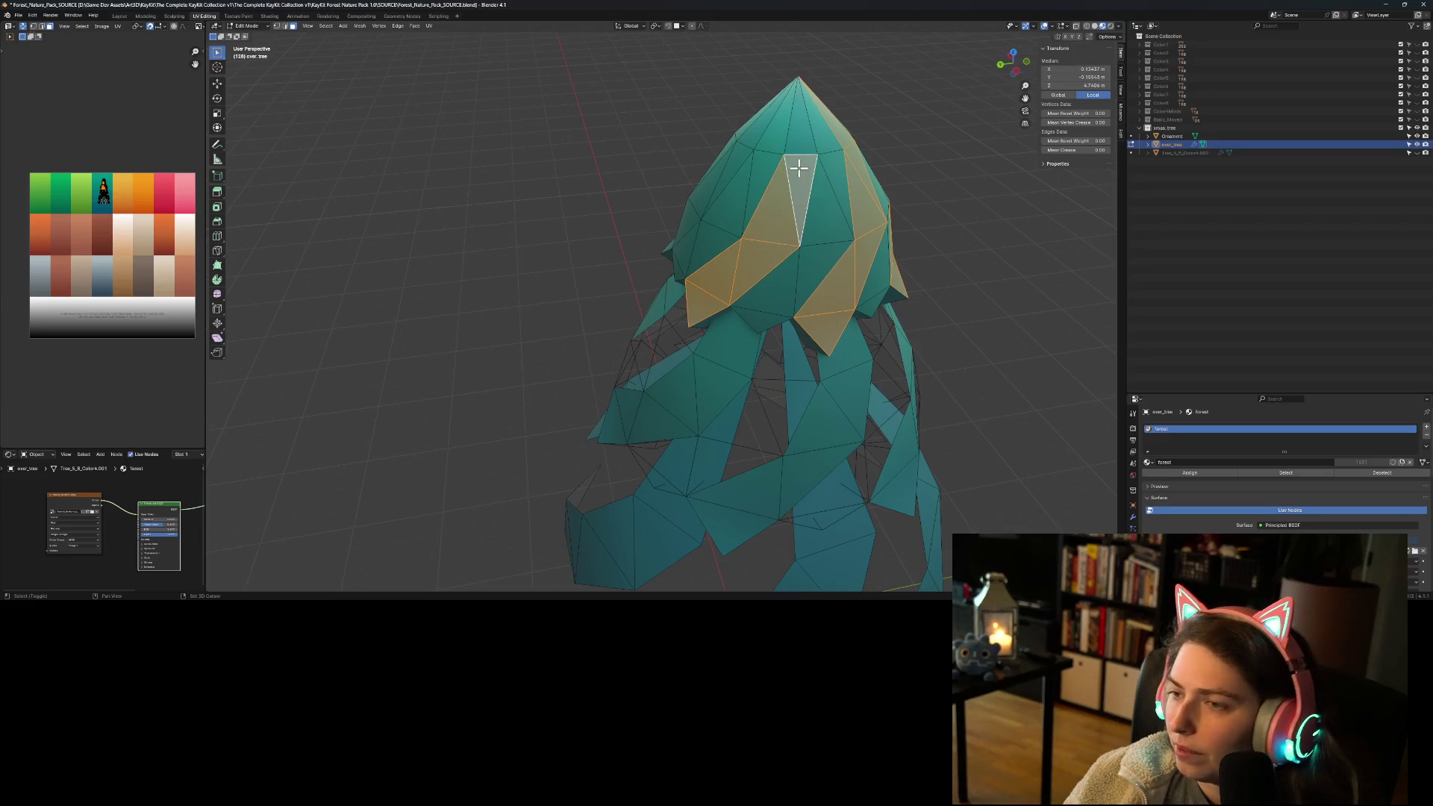
pyautogui.moveTo(797, 133)
pyautogui.mouseDown(button='middle')
pyautogui.moveTo(748, 212)
pyautogui.moveTo(786, 193)
pyautogui.mouseUp(button='middle')
pyautogui.keyDown('shift'); pyautogui.click(706, 113); pyautogui.keyUp('shift')
pyautogui.keyDown('shift'); pyautogui.click(696, 60); pyautogui.keyUp('shift')
pyautogui.keyDown('shift'); pyautogui.click(681, 169); pyautogui.keyUp('shift')
pyautogui.keyDown('shift'); pyautogui.click(658, 220); pyautogui.keyUp('shift')
pyautogui.keyDown('shift'); pyautogui.click(625, 240); pyautogui.keyUp('shift')
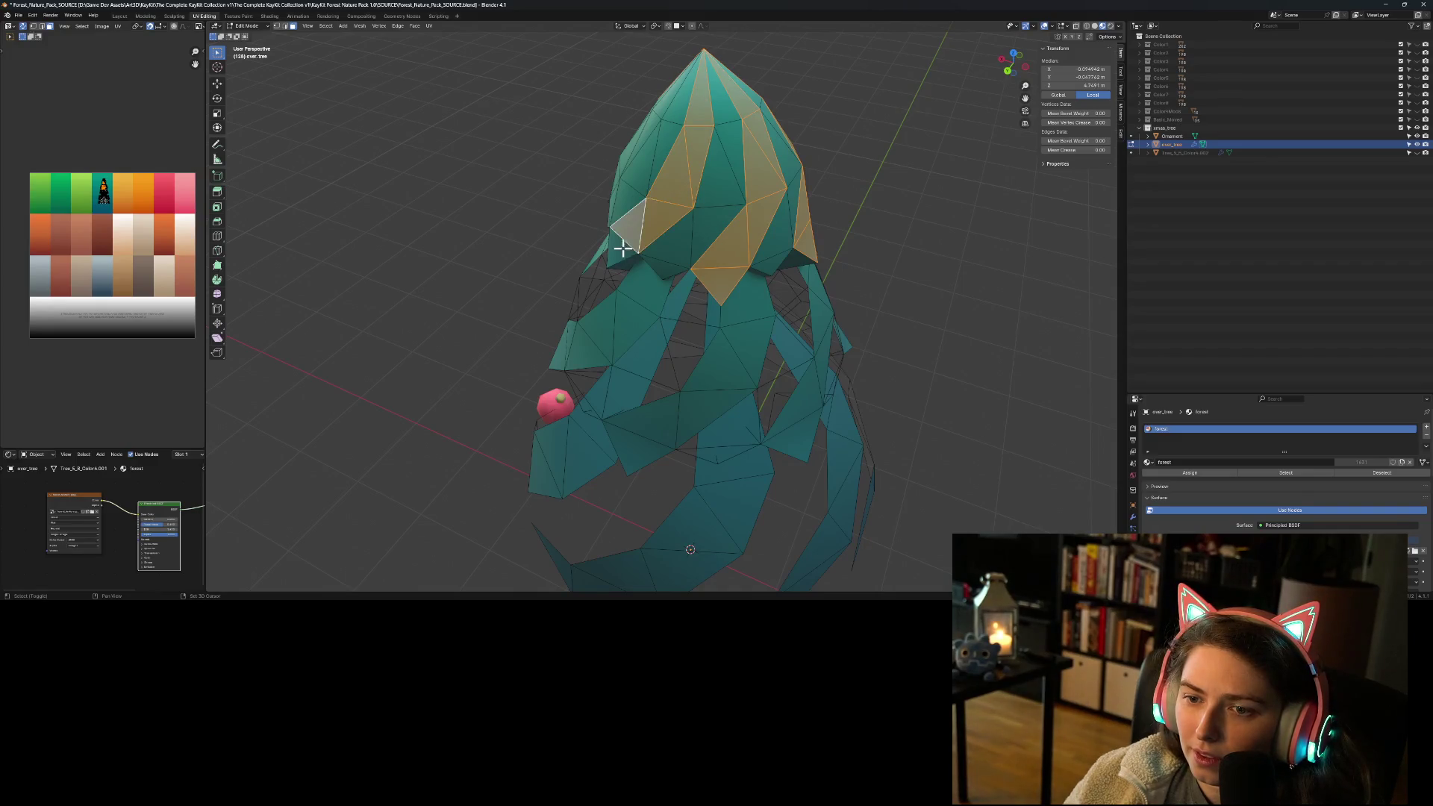
# Step: Add the last cap faces up to the tip and delete the selection with Only Faces
pyautogui.moveTo(639, 239)
pyautogui.mouseDown(button='middle')
pyautogui.moveTo(742, 262)
pyautogui.moveTo(776, 249)
pyautogui.mouseUp(button='middle')
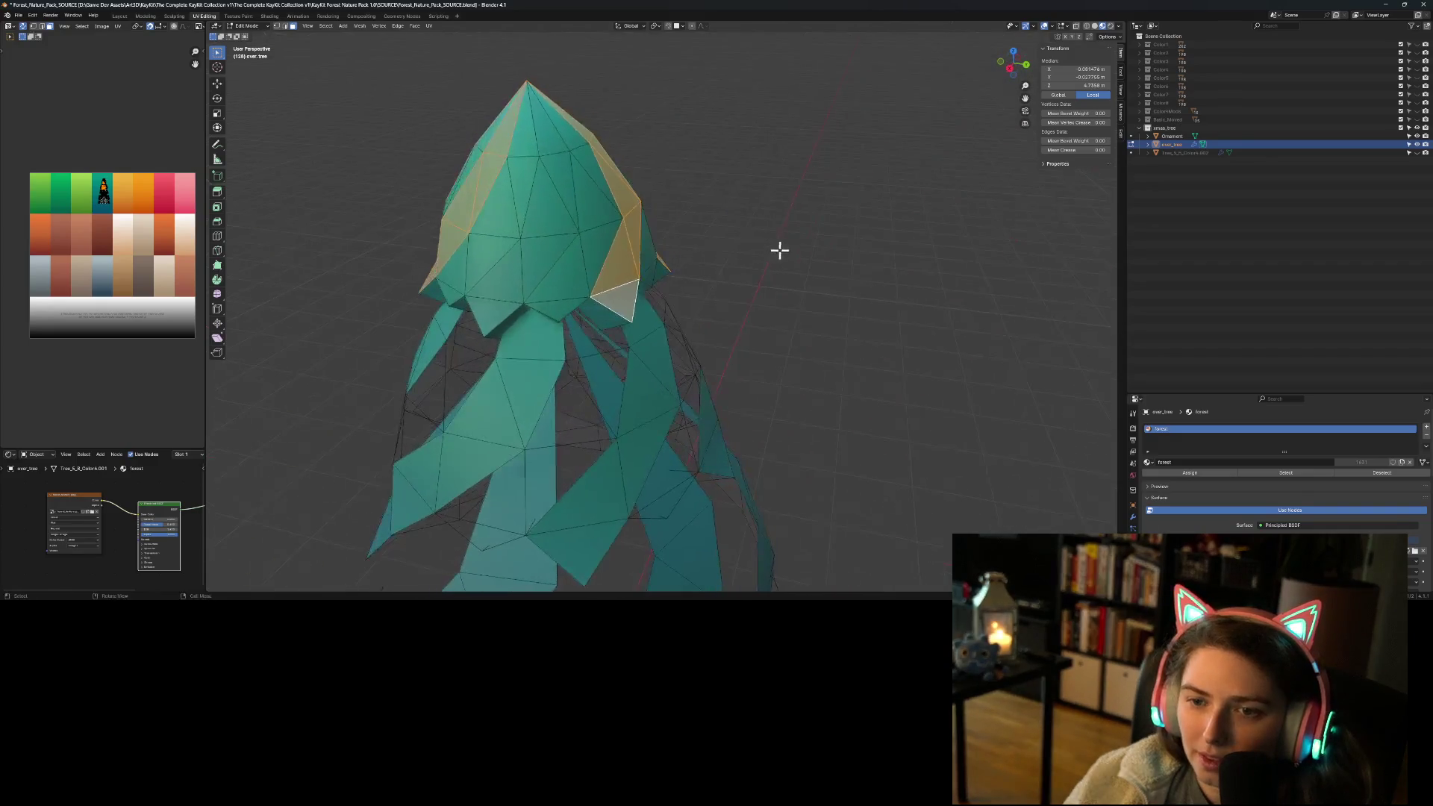
pyautogui.keyDown('shift'); pyautogui.click(502, 316); pyautogui.keyUp('shift')
pyautogui.keyDown('shift'); pyautogui.click(534, 262); pyautogui.keyUp('shift')
pyautogui.keyDown('shift'); pyautogui.click(550, 212); pyautogui.keyUp('shift')
pyautogui.keyDown('shift'); pyautogui.click(565, 187); pyautogui.keyUp('shift')
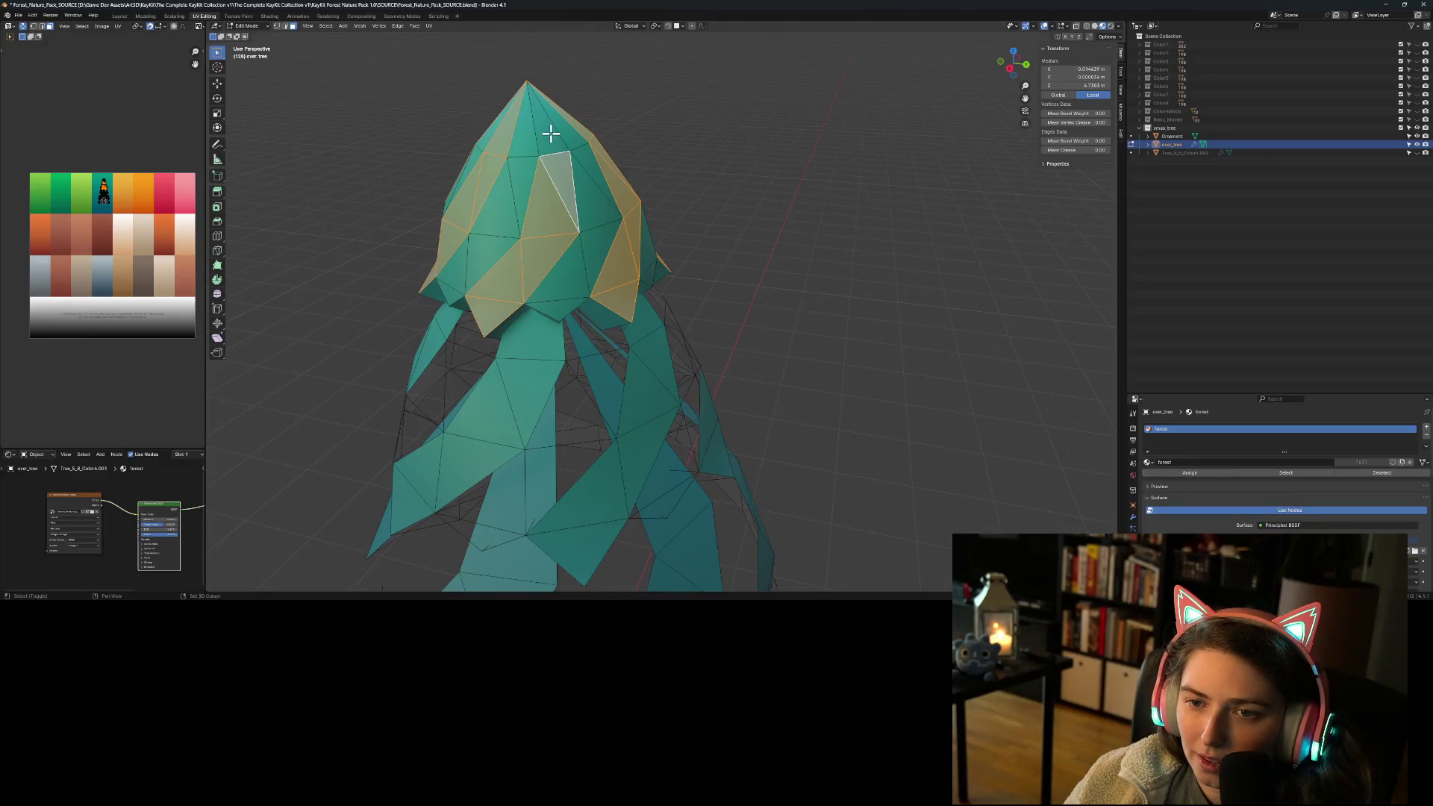
pyautogui.keyDown('shift'); pyautogui.click(551, 133); pyautogui.keyUp('shift')
pyautogui.press('x')
pyautogui.click(553, 138)
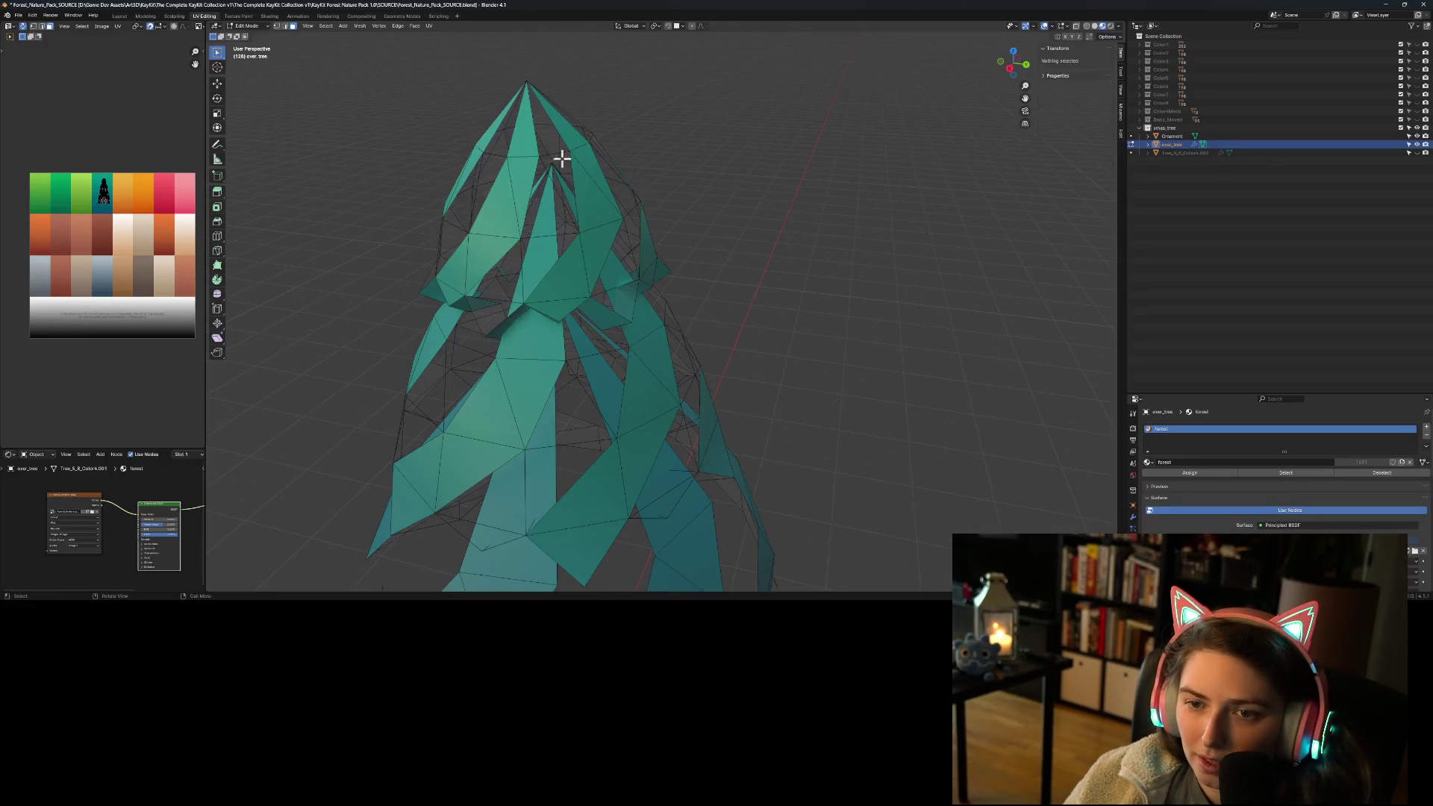
pyautogui.moveTo(575, 326)
pyautogui.mouseDown(button='middle')
pyautogui.moveTo(607, 281)
pyautogui.moveTo(479, 226)
pyautogui.mouseUp(button='middle')
# Step: Select the front run of faces in the band just below the canopy tip
pyautogui.click(479, 226)
pyautogui.keyDown('shift'); pyautogui.click(494, 219); pyautogui.keyUp('shift')
pyautogui.keyDown('shift'); pyautogui.click(518, 218); pyautogui.keyUp('shift')
pyautogui.keyDown('shift'); pyautogui.click(556, 218); pyautogui.keyUp('shift')
pyautogui.keyDown('shift'); pyautogui.click(586, 219); pyautogui.keyUp('shift')
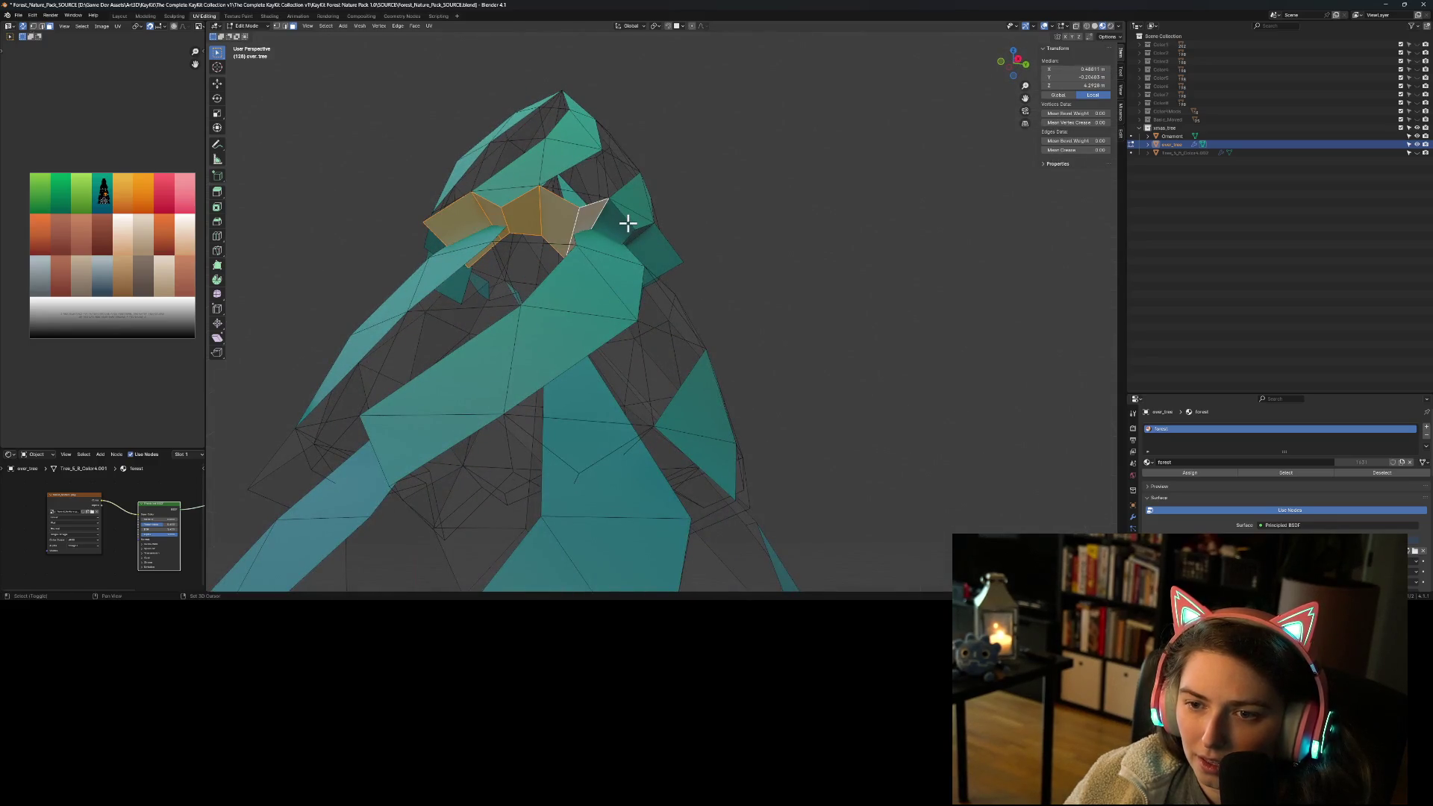
pyautogui.keyDown('shift'); pyautogui.click(626, 223); pyautogui.keyUp('shift')
pyautogui.keyDown('shift'); pyautogui.click(654, 252); pyautogui.keyUp('shift')
pyautogui.keyDown('shift'); pyautogui.click(703, 286); pyautogui.keyUp('shift')
# Step: Add the remaining band faces around the tree, including the dark and sliver faces
pyautogui.moveTo(703, 287)
pyautogui.mouseDown(button='middle')
pyautogui.moveTo(631, 250)
pyautogui.moveTo(579, 278)
pyautogui.moveTo(617, 299)
pyautogui.mouseUp(button='middle')
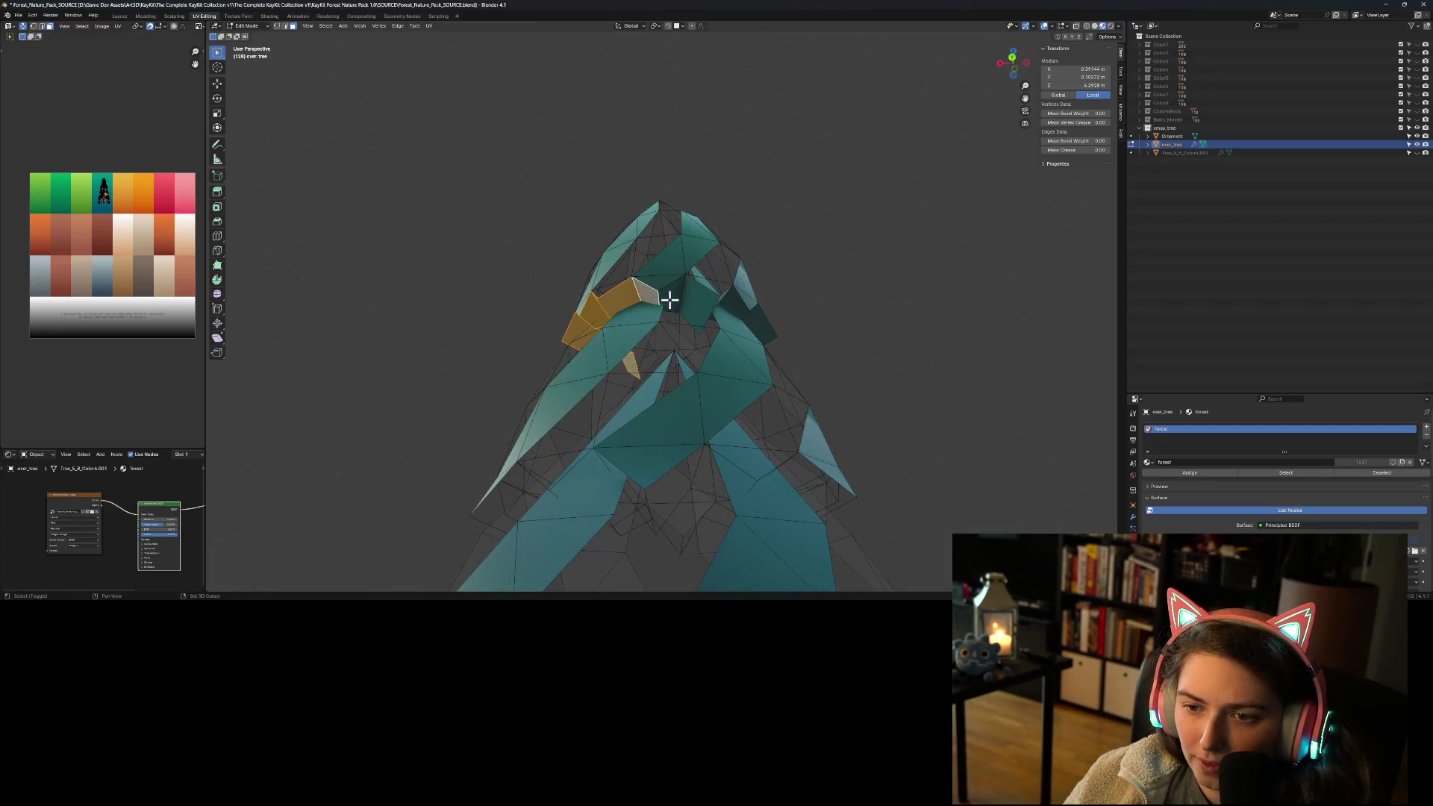
pyautogui.keyDown('shift'); pyautogui.click(692, 306); pyautogui.keyUp('shift')
pyautogui.moveTo(742, 323)
pyautogui.mouseDown(button='middle')
pyautogui.moveTo(680, 329)
pyautogui.moveTo(675, 343)
pyautogui.mouseUp(button='middle')
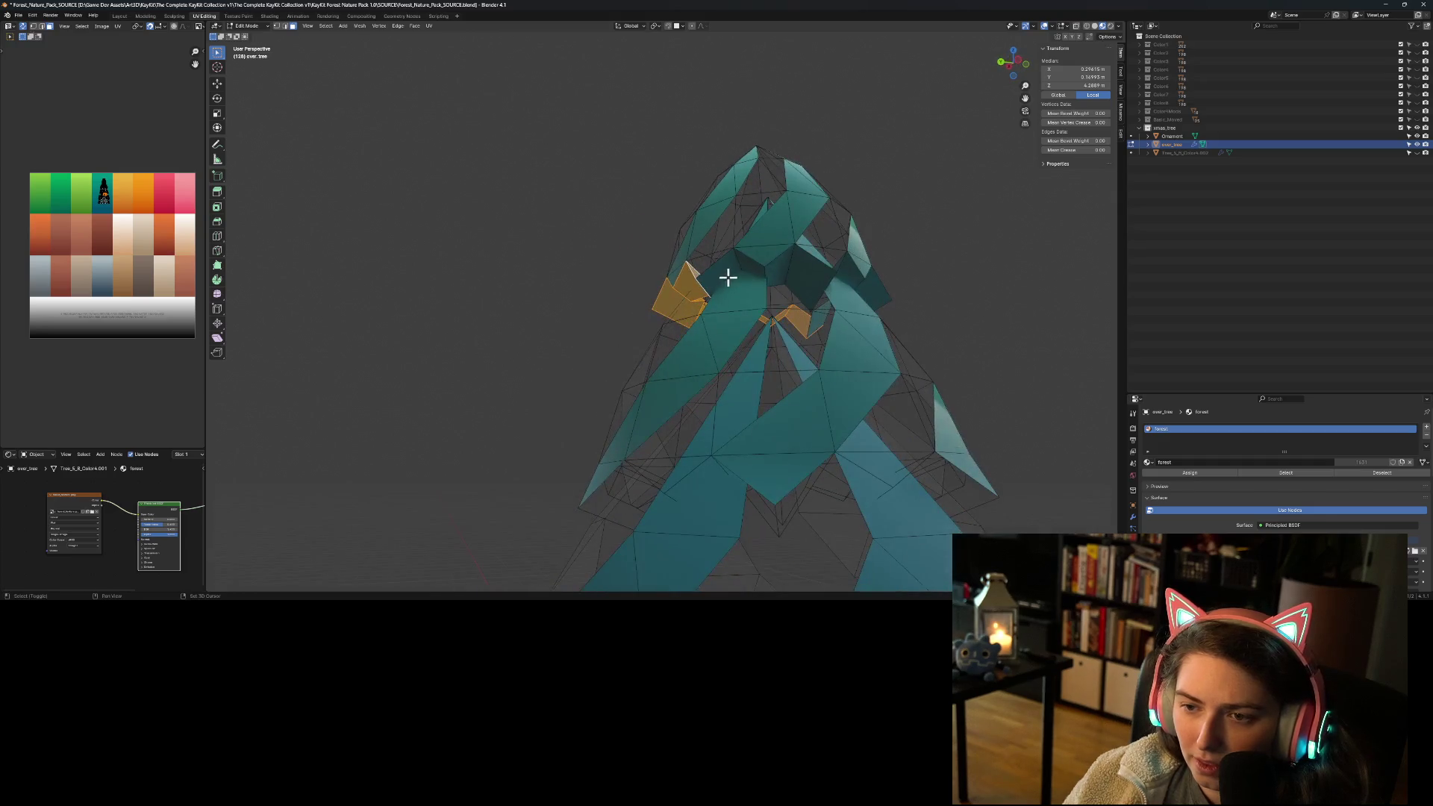
pyautogui.keyDown('shift'); pyautogui.click(808, 276); pyautogui.keyUp('shift')
pyautogui.moveTo(850, 351)
pyautogui.mouseDown(button='middle')
pyautogui.moveTo(781, 355)
pyautogui.moveTo(684, 256)
pyautogui.mouseUp(button='middle')
pyautogui.keyDown('shift'); pyautogui.click(672, 238); pyautogui.keyUp('shift')
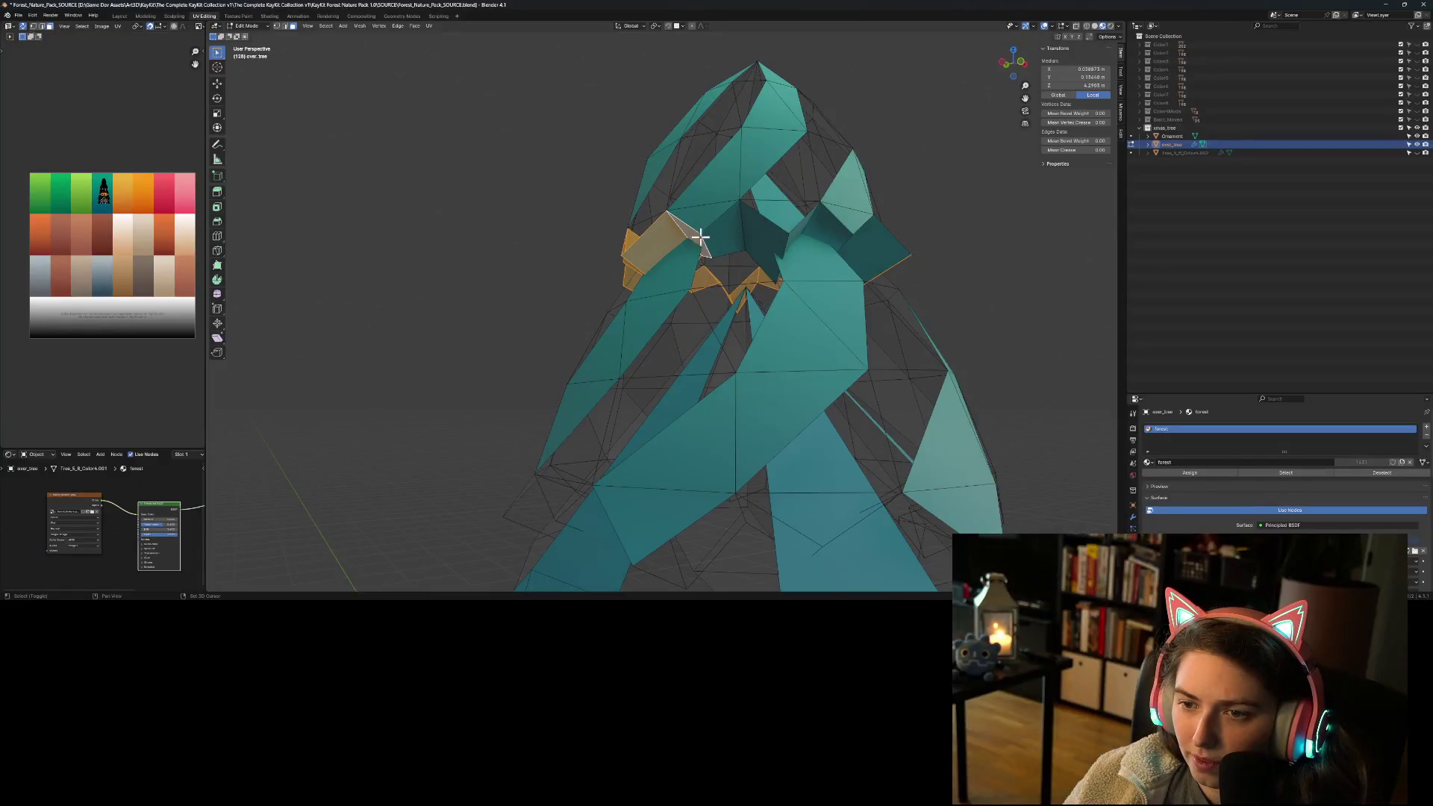
pyautogui.keyDown('shift'); pyautogui.click(726, 238); pyautogui.keyUp('shift')
pyautogui.keyDown('shift'); pyautogui.click(769, 245); pyautogui.keyUp('shift')
pyautogui.keyDown('shift'); pyautogui.click(802, 225); pyautogui.keyUp('shift')
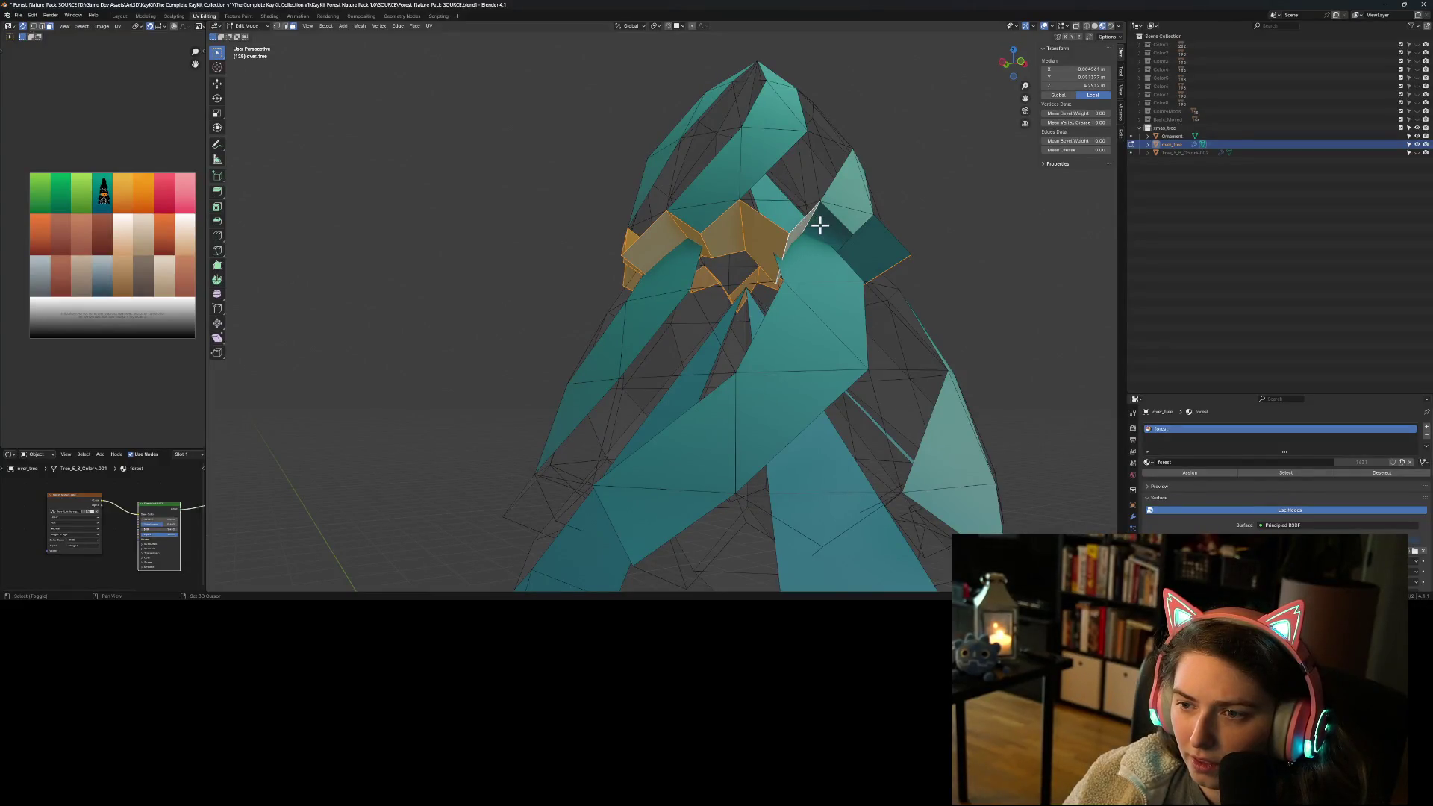
pyautogui.moveTo(866, 273)
pyautogui.mouseDown(button='middle')
pyautogui.moveTo(873, 307)
pyautogui.moveTo(838, 307)
pyautogui.mouseUp(button='middle')
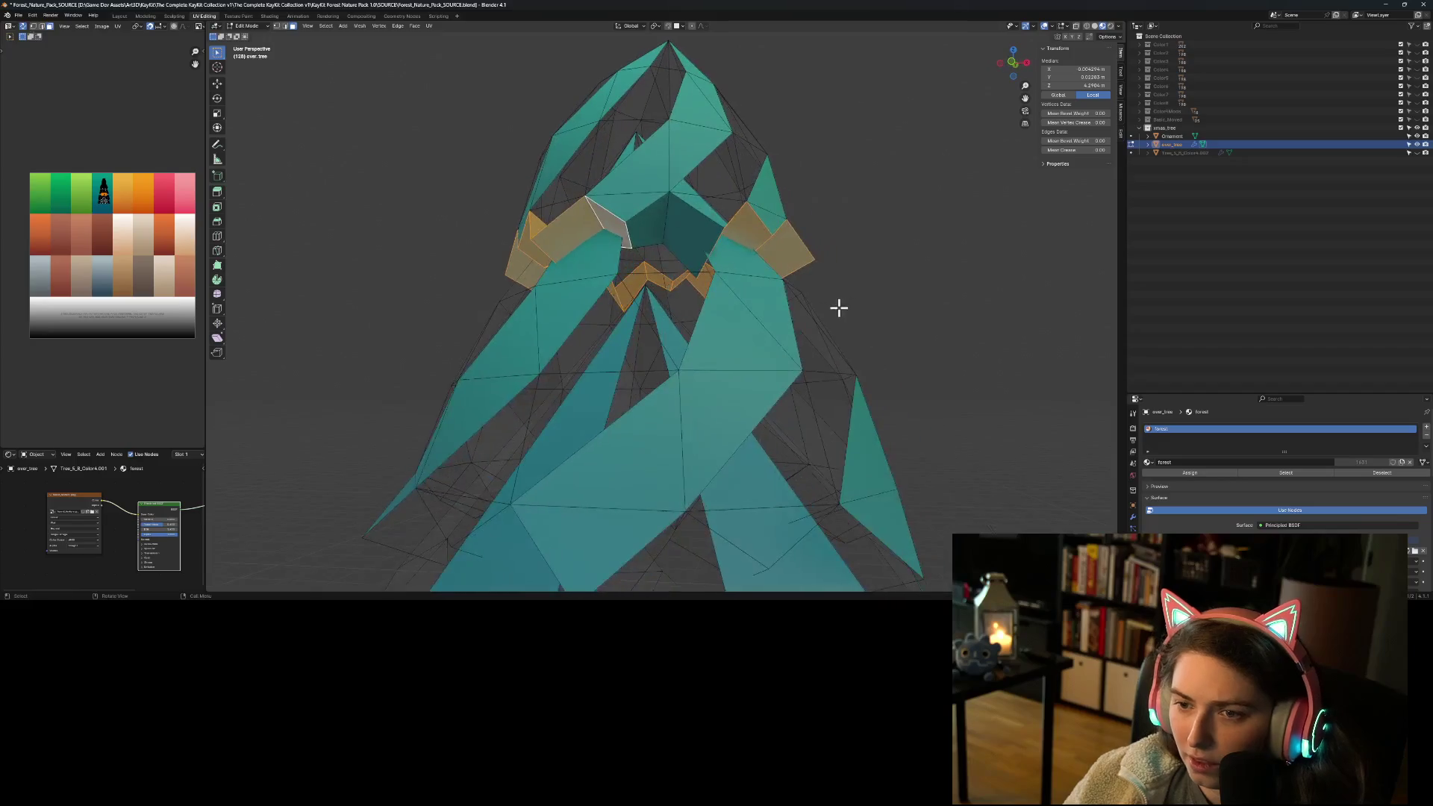
pyautogui.keyDown('shift'); pyautogui.click(645, 222); pyautogui.keyUp('shift')
pyautogui.keyDown('shift'); pyautogui.click(687, 230); pyautogui.keyUp('shift')
# Step: Delete Only Faces of the selected band and view the whole tree
pyautogui.press('x')
pyautogui.click(688, 230)
pyautogui.moveTo(688, 230)
pyautogui.mouseDown(button='middle')
pyautogui.moveTo(758, 326)
pyautogui.moveTo(747, 347)
pyautogui.moveTo(799, 377)
pyautogui.moveTo(905, 370)
pyautogui.moveTo(953, 390)
pyautogui.mouseUp(button='middle')
pyautogui.scroll(-3, 747, 347)
pyautogui.scroll(4, 688, 343)
pyautogui.moveTo(689, 342)
pyautogui.mouseDown(button='middle')
pyautogui.moveTo(700, 374)
pyautogui.moveTo(728, 346)
pyautogui.mouseUp(button='middle')
pyautogui.scroll(-3, 728, 346)
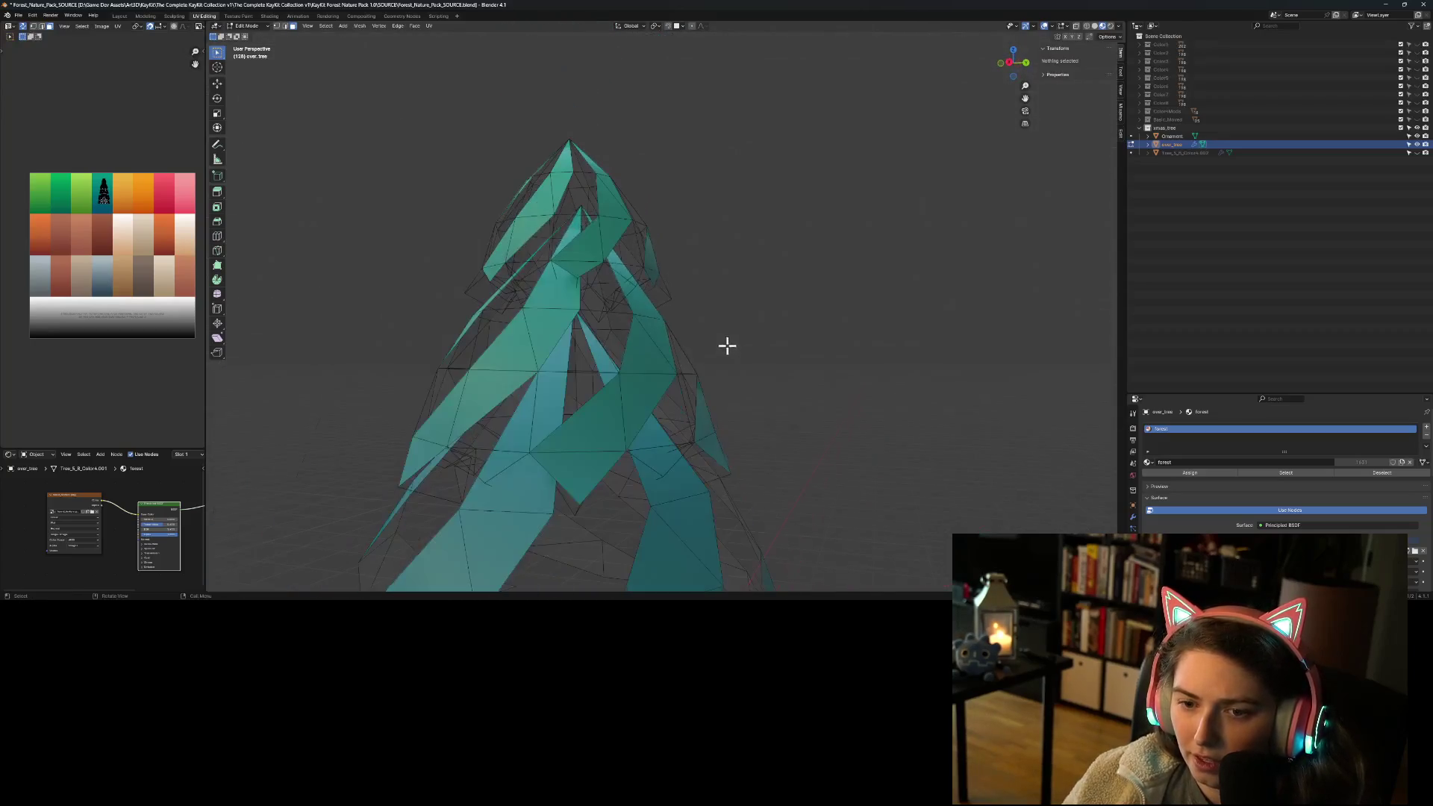
# Step: Select two stray vertices left behind after the face deletion
pyautogui.moveTo(376, 183)
pyautogui.mouseDown(button='middle')
pyautogui.moveTo(623, 371)
pyautogui.moveTo(658, 320)
pyautogui.moveTo(659, 409)
pyautogui.moveTo(728, 451)
pyautogui.moveTo(804, 440)
pyautogui.moveTo(799, 403)
pyautogui.moveTo(781, 393)
pyautogui.mouseUp(button='middle')
pyautogui.click(723, 335)
pyautogui.moveTo(697, 374); pyautogui.dragTo(764, 371, button='middle')
pyautogui.scroll(3, 766, 291)
pyautogui.scroll(1, 766, 292)
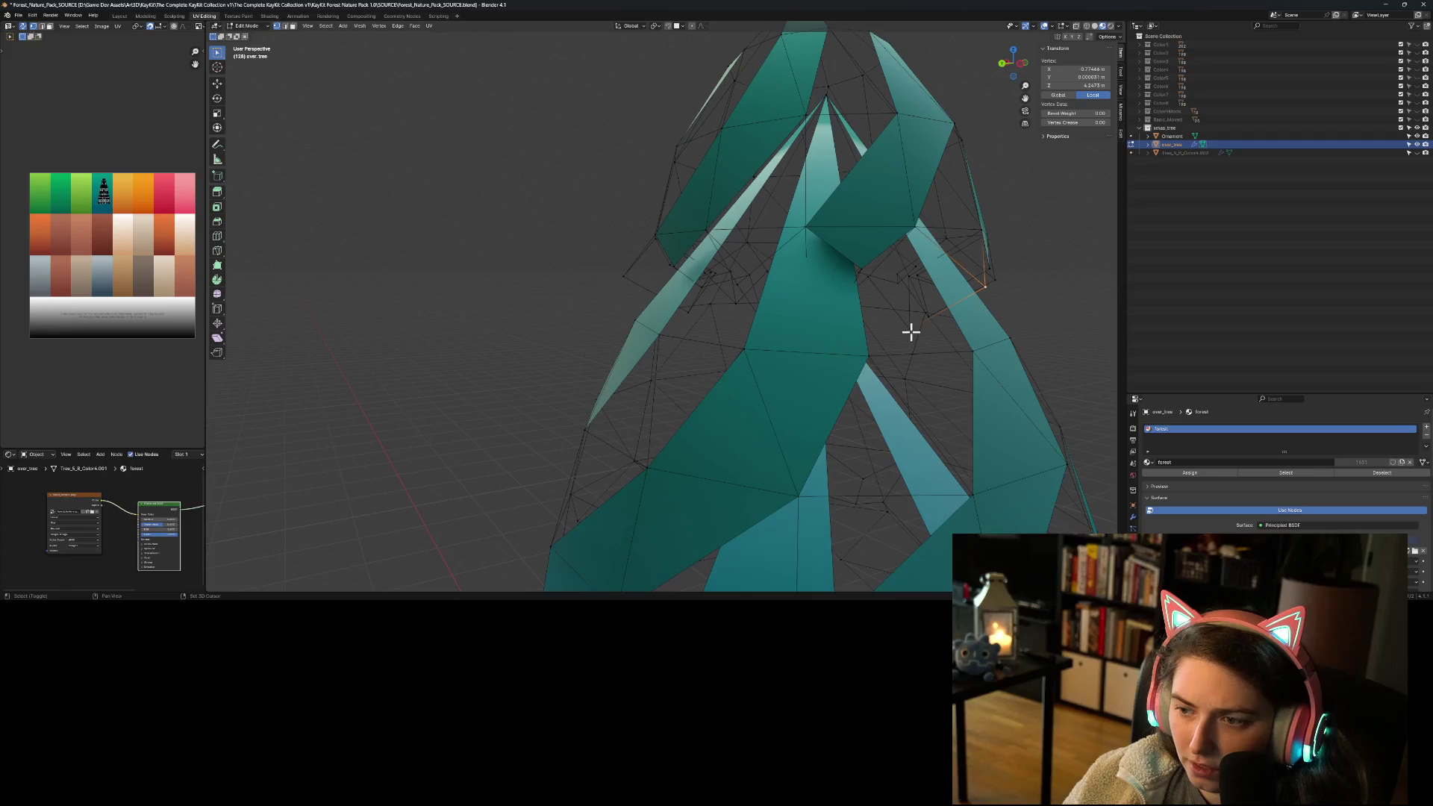
pyautogui.keyDown('shift'); pyautogui.click(910, 330); pyautogui.keyUp('shift')
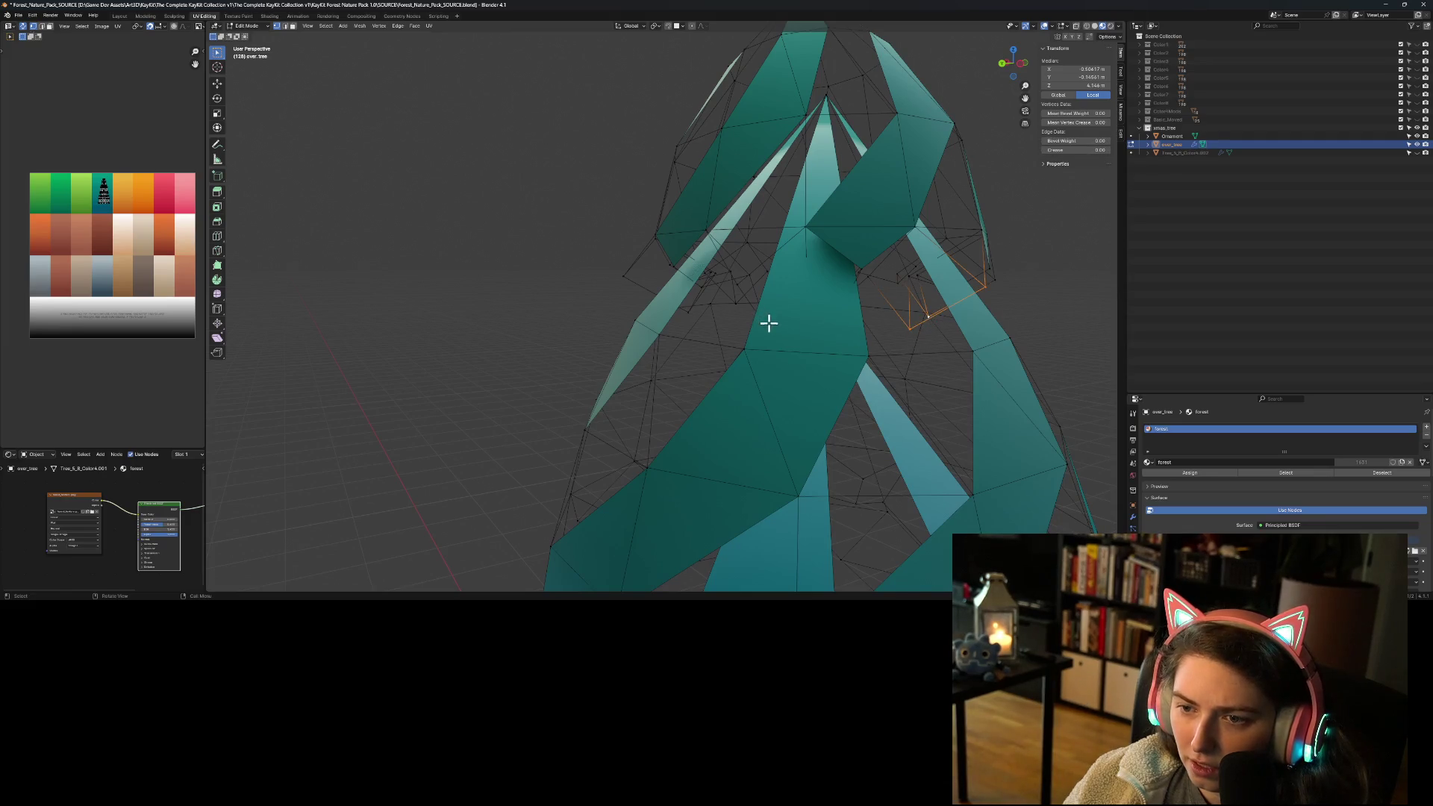
pyautogui.scroll(4, 768, 323)
# Step: Inspect the tree's middle from several angles for remaining loose edges
pyautogui.moveTo(659, 294); pyautogui.dragTo(754, 332, button='middle')
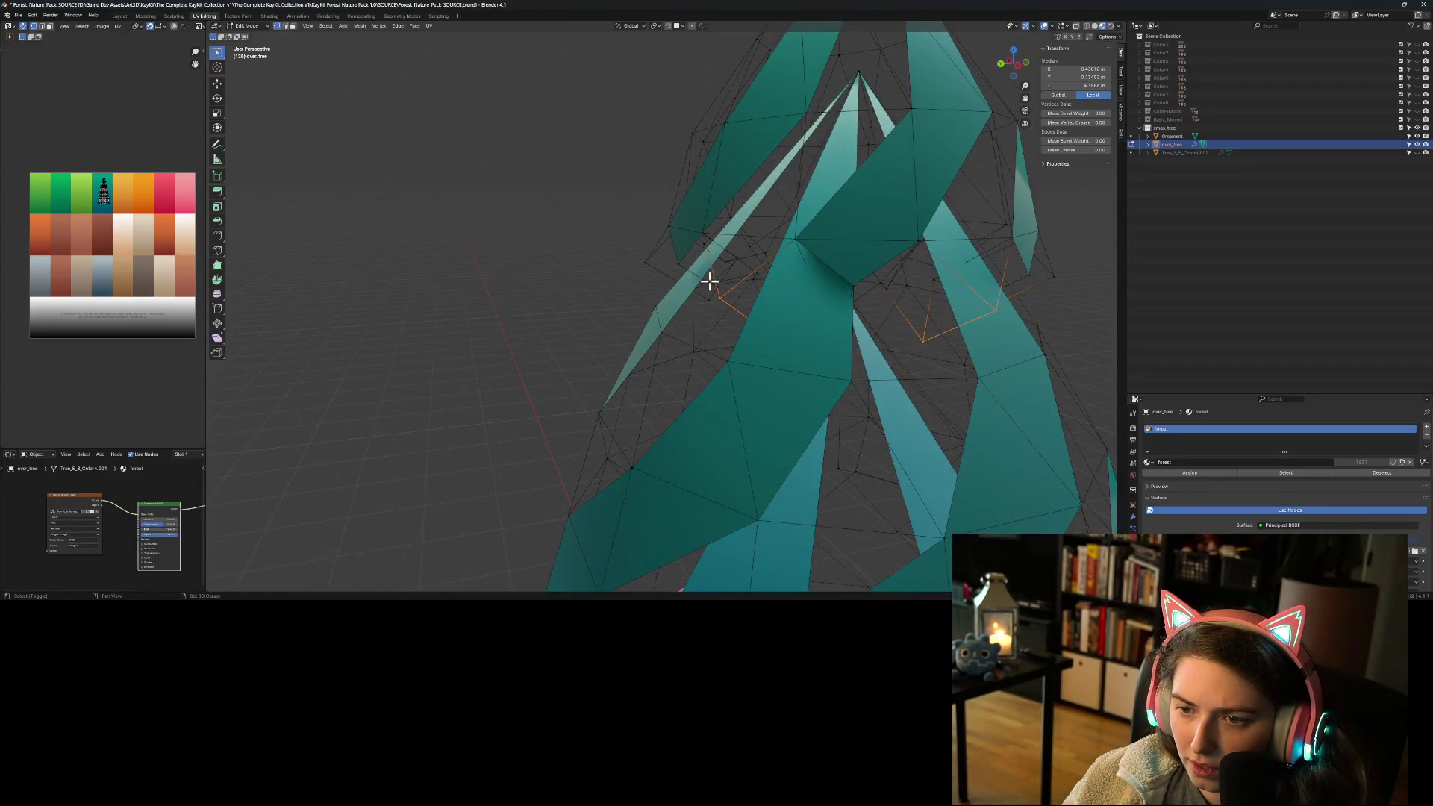
pyautogui.moveTo(644, 261)
pyautogui.mouseDown(button='middle')
pyautogui.moveTo(656, 303)
pyautogui.moveTo(806, 307)
pyautogui.moveTo(570, 334)
pyautogui.moveTo(647, 292)
pyautogui.moveTo(638, 325)
pyautogui.mouseUp(button='middle')
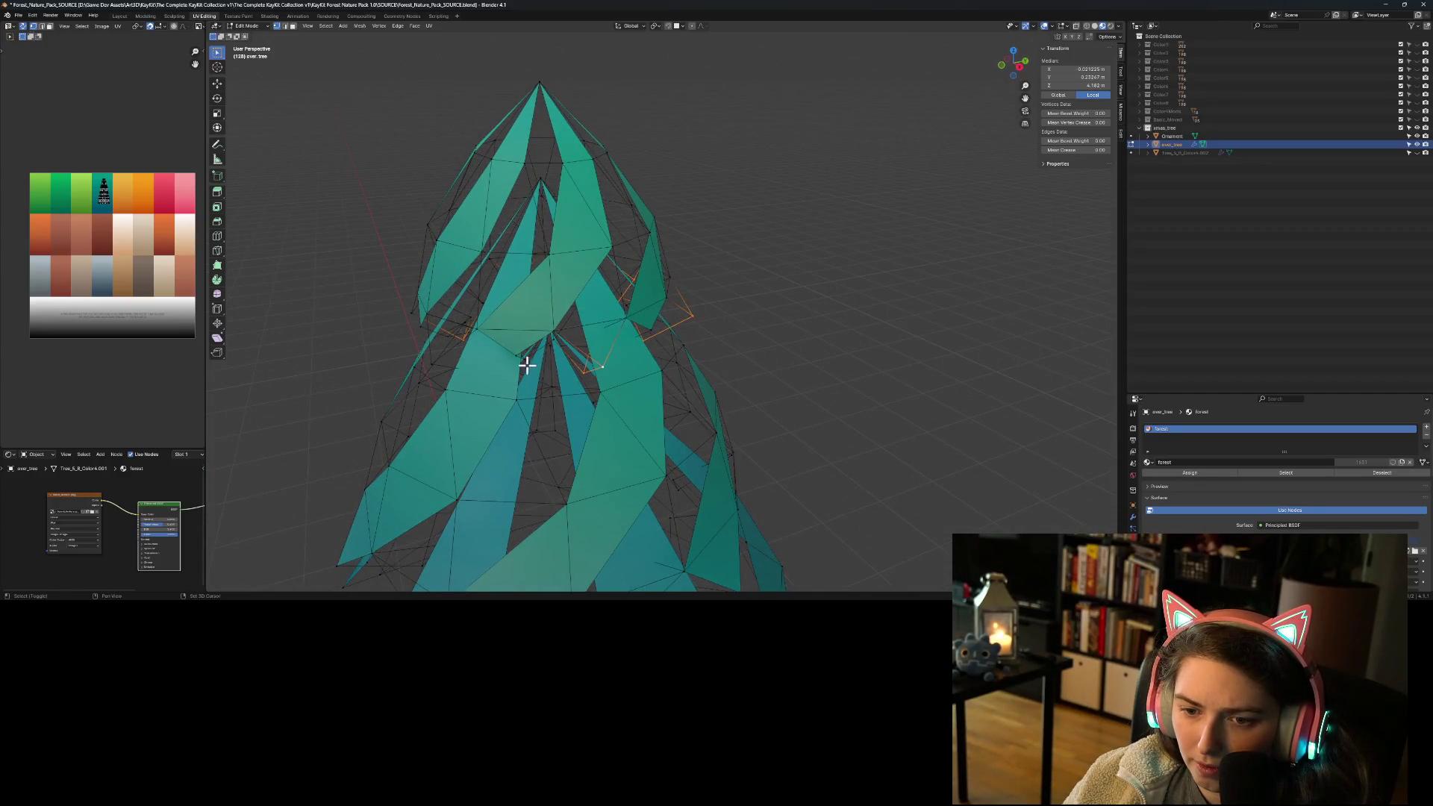
pyautogui.moveTo(538, 385)
pyautogui.mouseDown(button='middle')
pyautogui.moveTo(557, 374)
pyautogui.moveTo(543, 365)
pyautogui.moveTo(564, 307)
pyautogui.mouseUp(button='middle')
pyautogui.moveTo(530, 366)
pyautogui.mouseDown(button='middle')
pyautogui.moveTo(559, 361)
pyautogui.moveTo(593, 306)
pyautogui.mouseUp(button='middle')
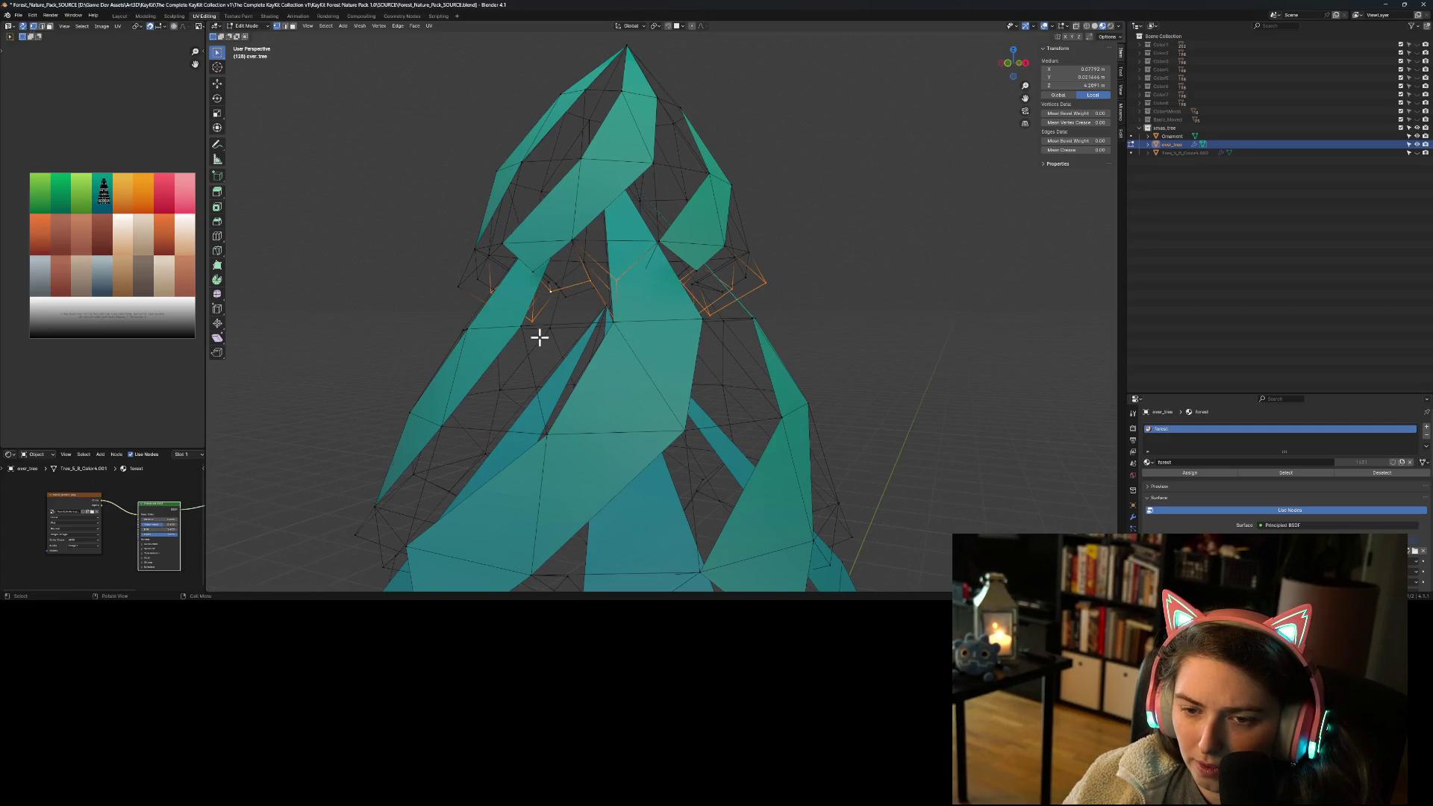
pyautogui.scroll(6, 538, 337)
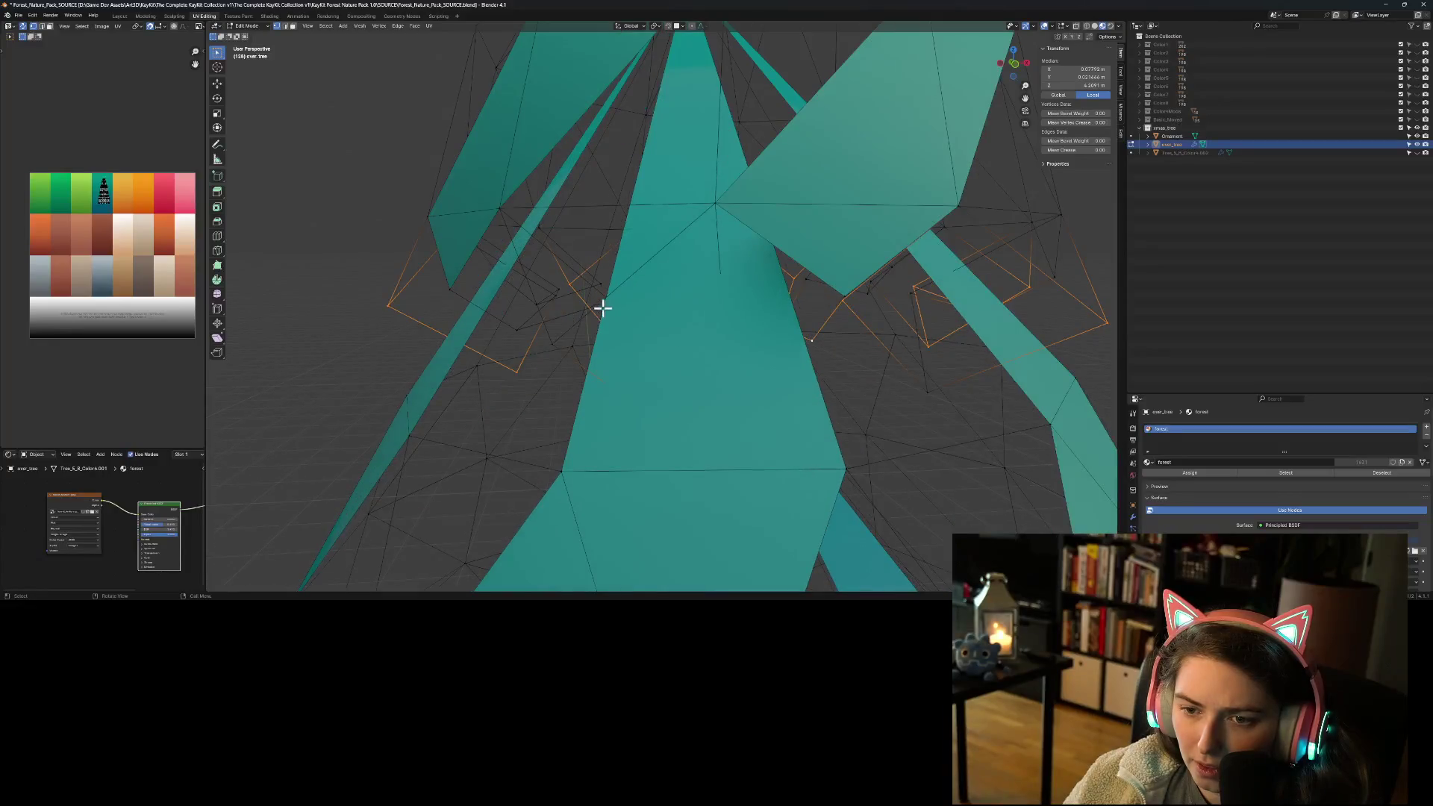
pyautogui.moveTo(574, 391)
pyautogui.mouseDown(button='middle')
pyautogui.moveTo(598, 387)
pyautogui.moveTo(585, 352)
pyautogui.moveTo(585, 374)
pyautogui.moveTo(556, 370)
pyautogui.mouseUp(button='middle')
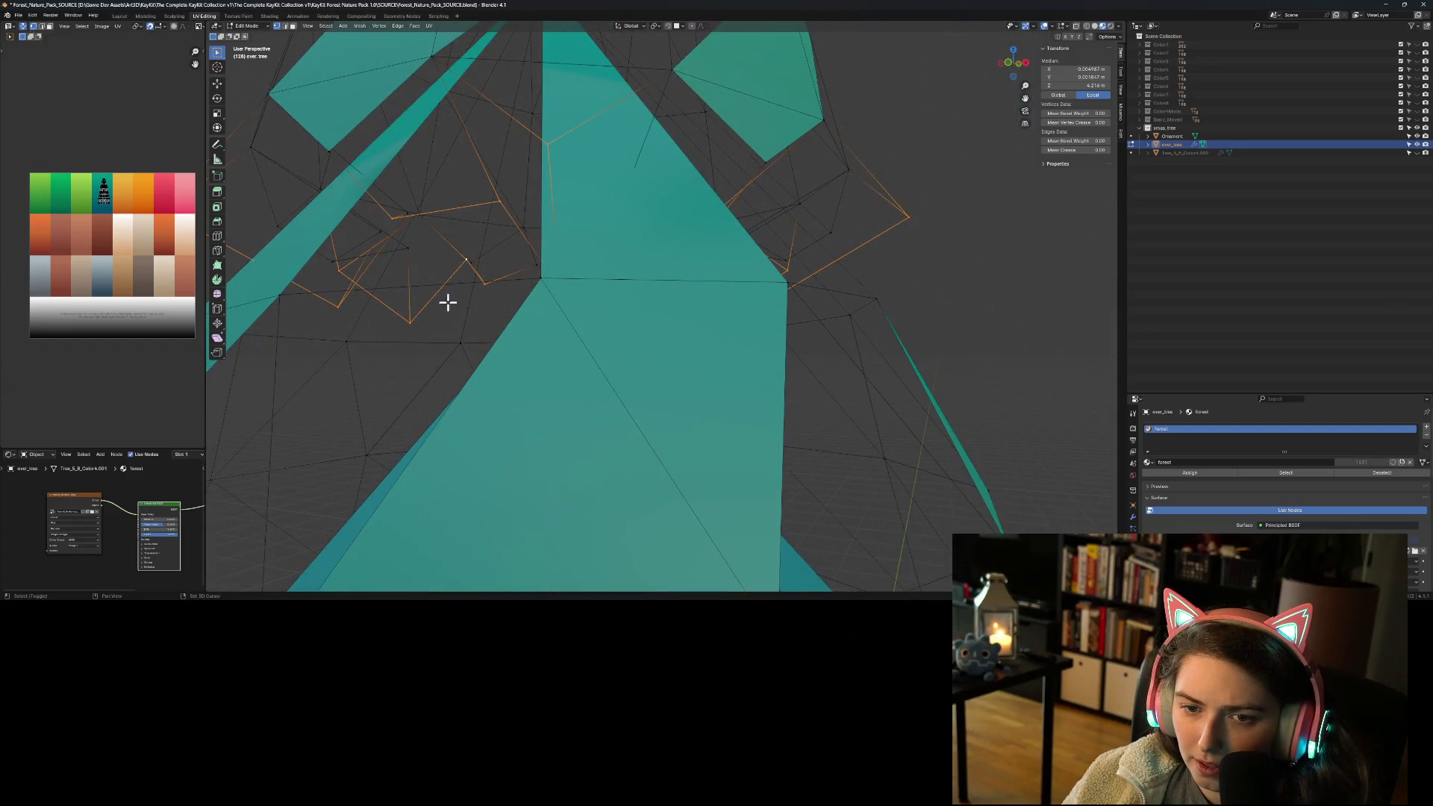
pyautogui.moveTo(432, 308)
pyautogui.mouseDown(button='middle')
pyautogui.moveTo(409, 301)
pyautogui.moveTo(477, 314)
pyautogui.moveTo(518, 356)
pyautogui.mouseUp(button='middle')
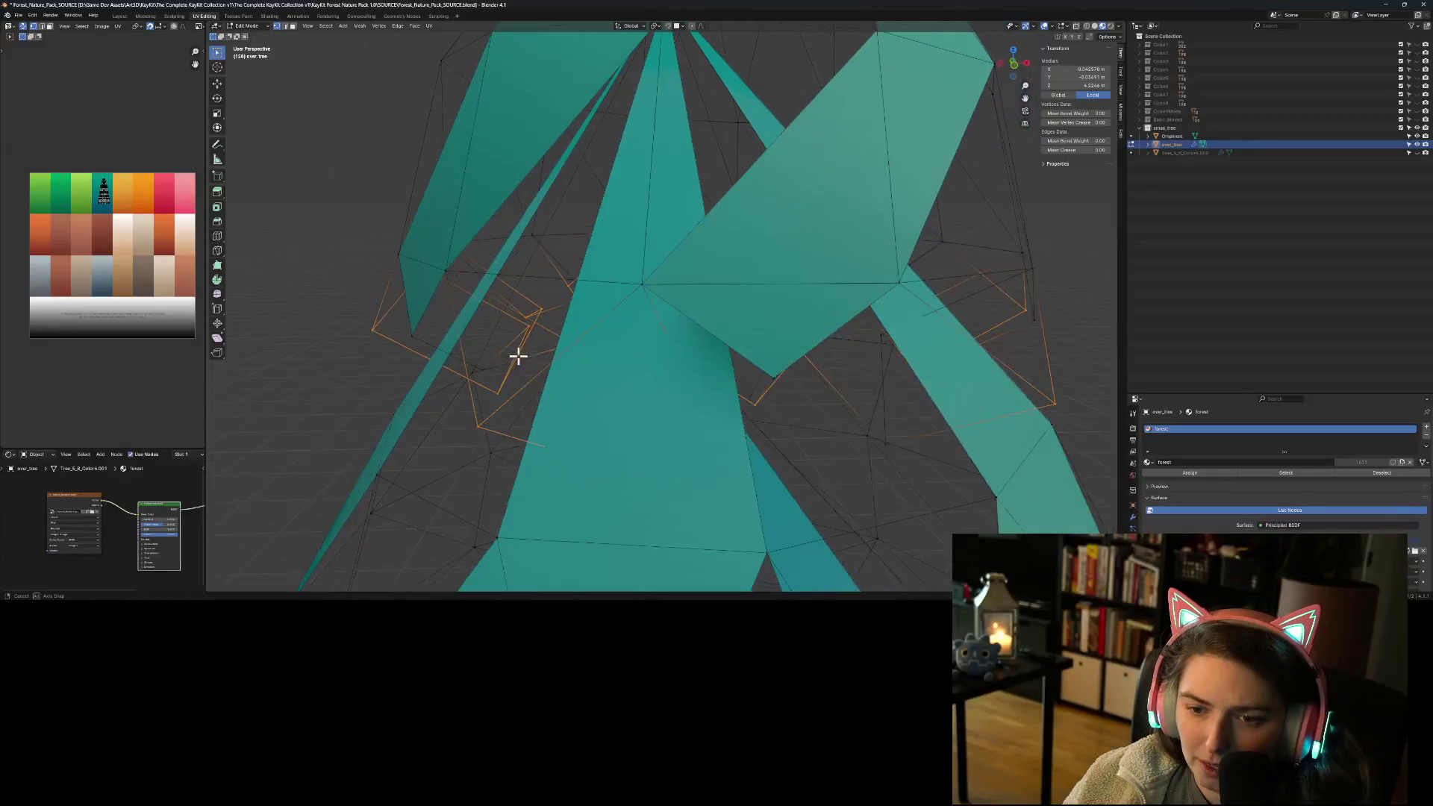
pyautogui.moveTo(582, 404)
pyautogui.mouseDown(button='middle')
pyautogui.moveTo(486, 396)
pyautogui.moveTo(539, 364)
pyautogui.mouseUp(button='middle')
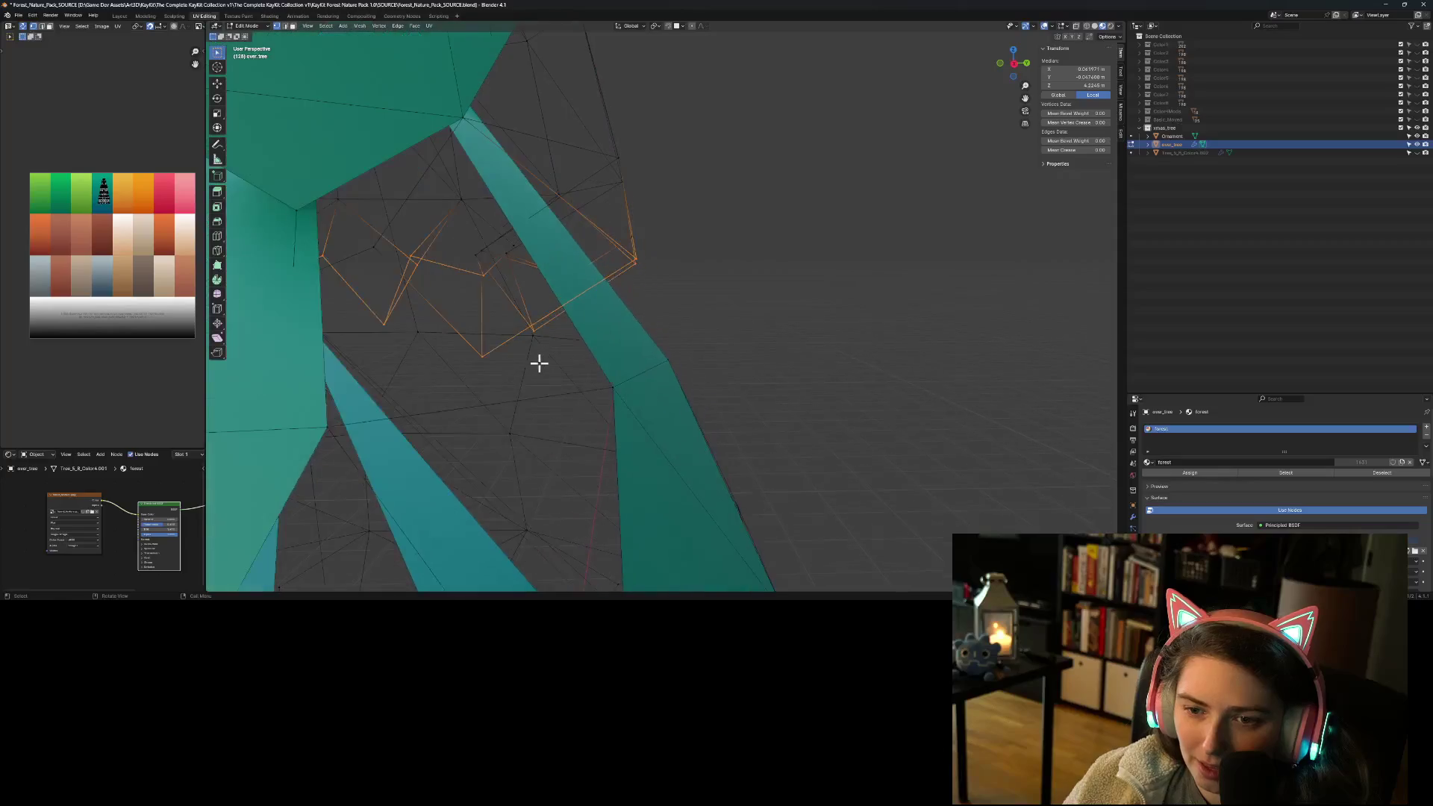
pyautogui.moveTo(446, 299)
pyautogui.mouseDown(button='middle')
pyautogui.moveTo(508, 326)
pyautogui.moveTo(534, 310)
pyautogui.moveTo(492, 264)
pyautogui.moveTo(499, 311)
pyautogui.moveTo(597, 285)
pyautogui.mouseUp(button='middle')
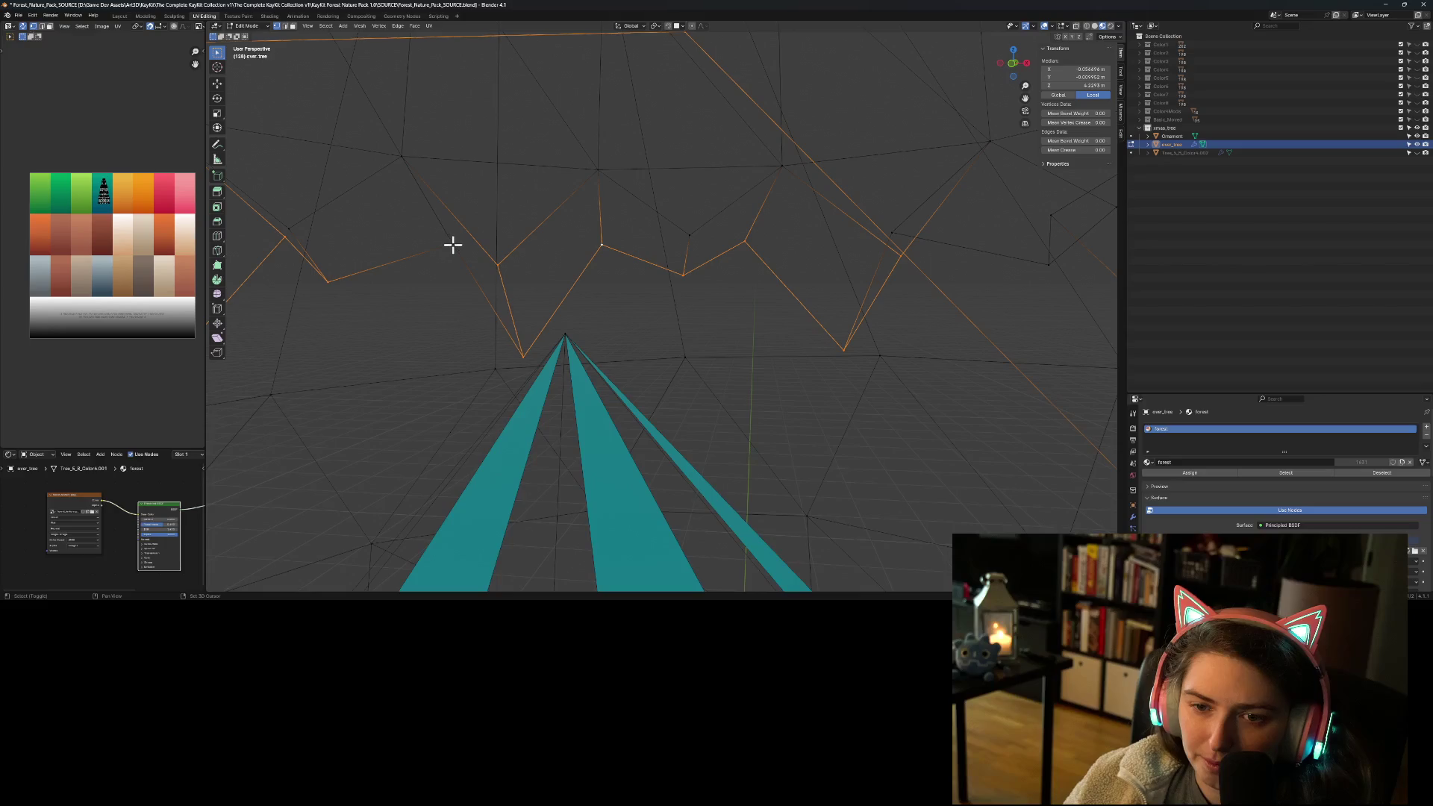
pyautogui.scroll(-5, 481, 299)
pyautogui.moveTo(486, 291)
pyautogui.mouseDown(button='middle')
pyautogui.moveTo(652, 298)
pyautogui.moveTo(492, 294)
pyautogui.mouseUp(button='middle')
pyautogui.press('x')
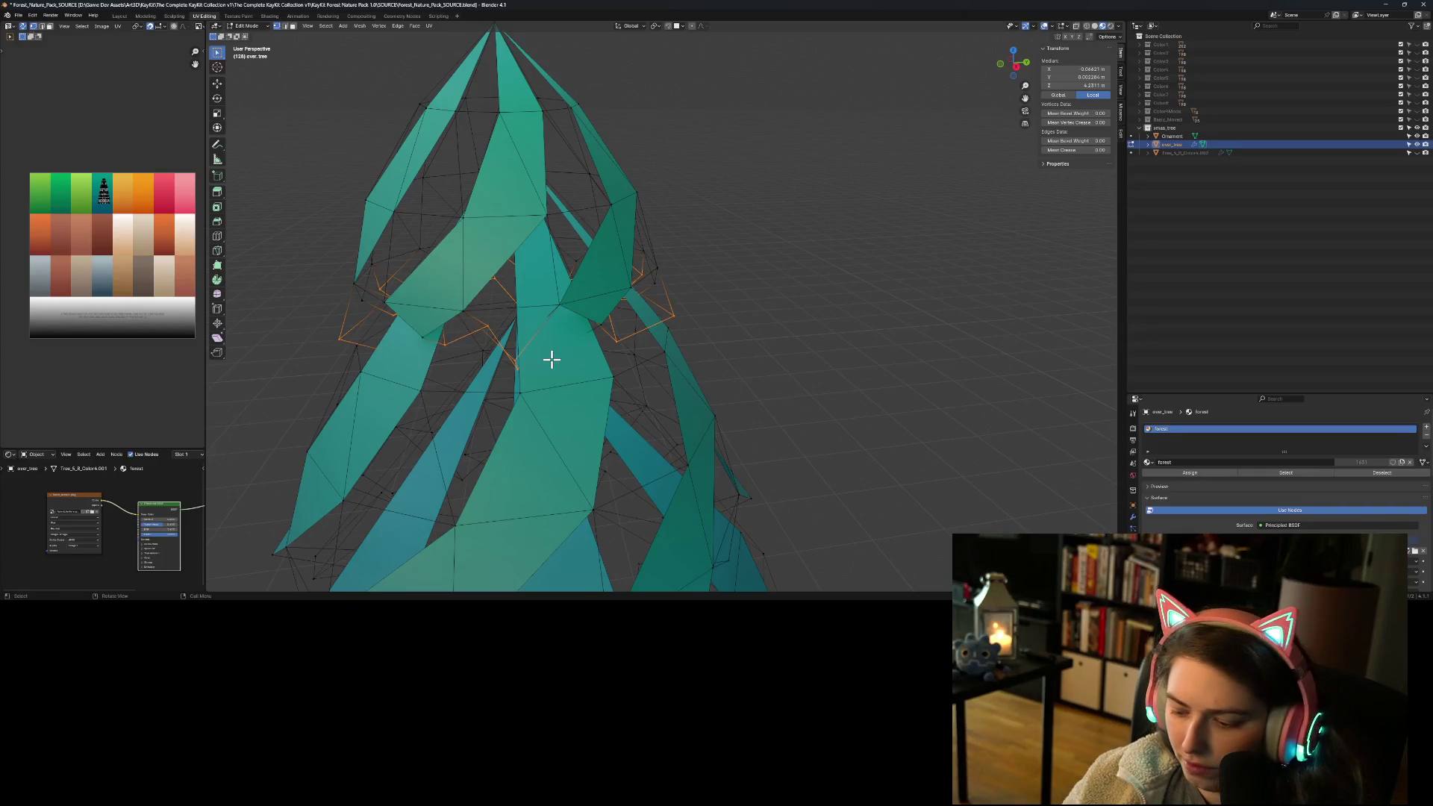
# Step: Delete the selected leftover loose edges
pyautogui.press('x')
pyautogui.click(527, 323)
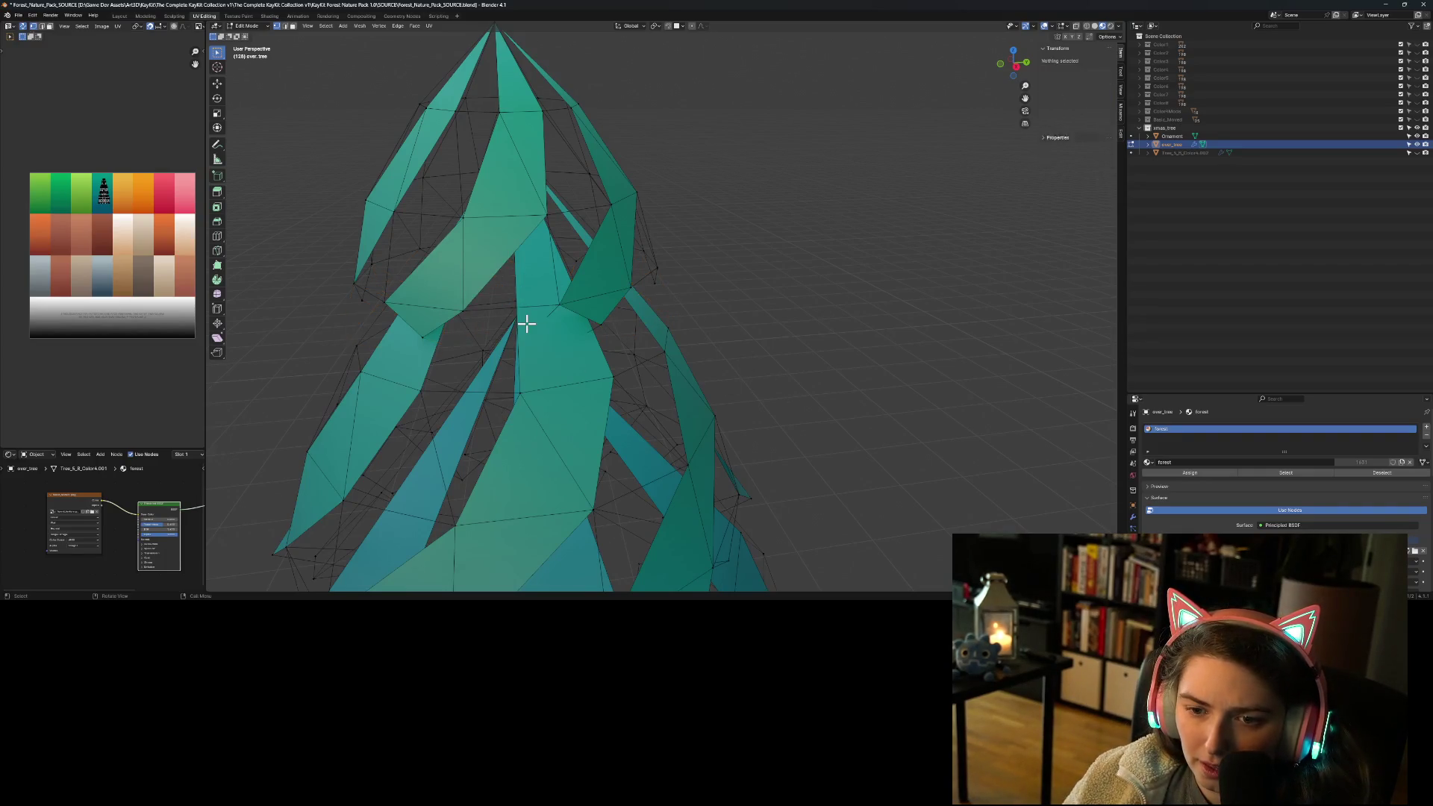
pyautogui.moveTo(707, 466)
pyautogui.mouseDown(button='middle')
pyautogui.moveTo(767, 467)
pyautogui.moveTo(802, 405)
pyautogui.mouseUp(button='middle')
pyautogui.scroll(3, 764, 452)
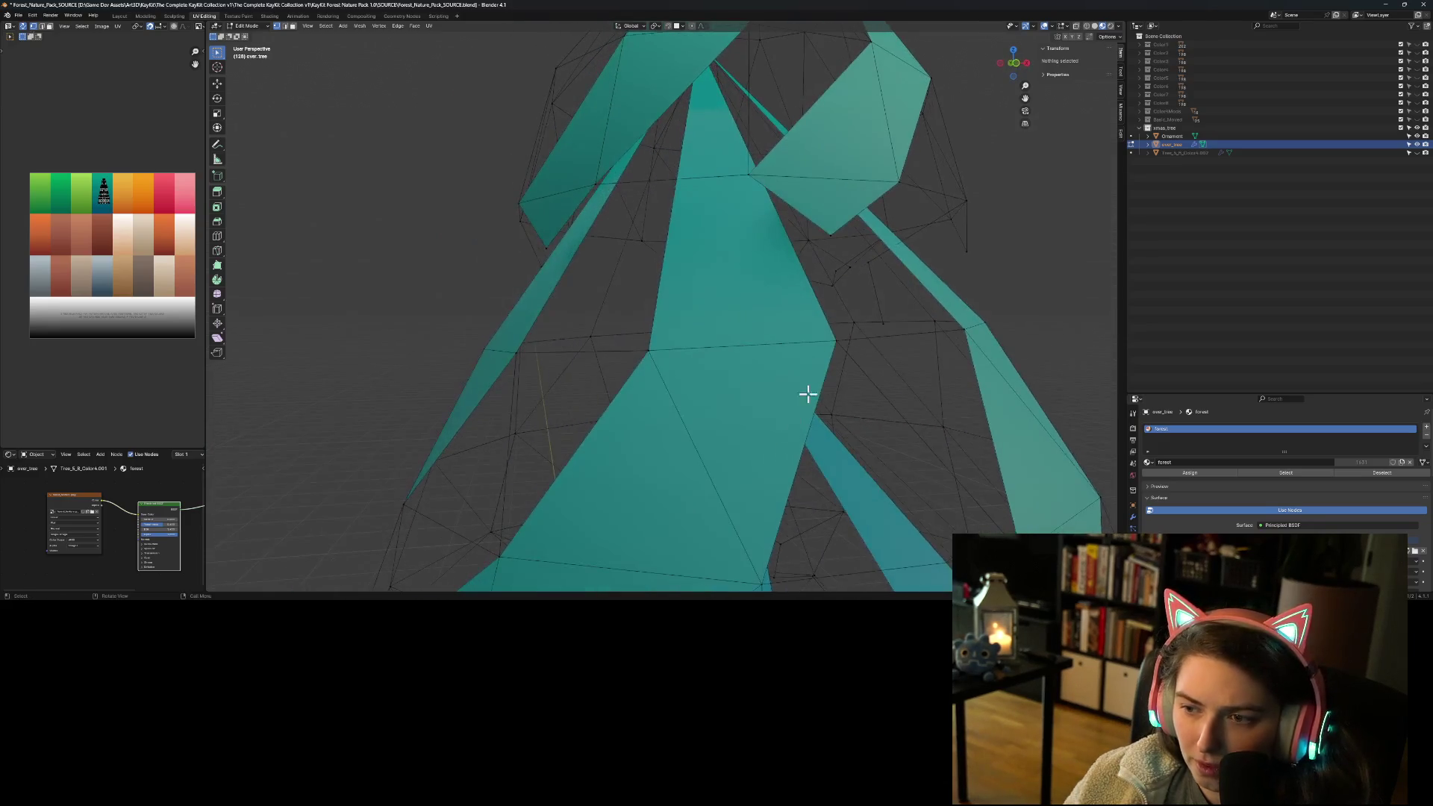
# Step: Select two more stray vertices on the tree mesh
pyautogui.click(874, 266)
pyautogui.keyDown('shift'); pyautogui.click(885, 324); pyautogui.keyUp('shift')
pyautogui.moveTo(886, 326)
pyautogui.mouseDown(button='middle')
pyautogui.moveTo(790, 351)
pyautogui.moveTo(819, 317)
pyautogui.mouseUp(button='middle')
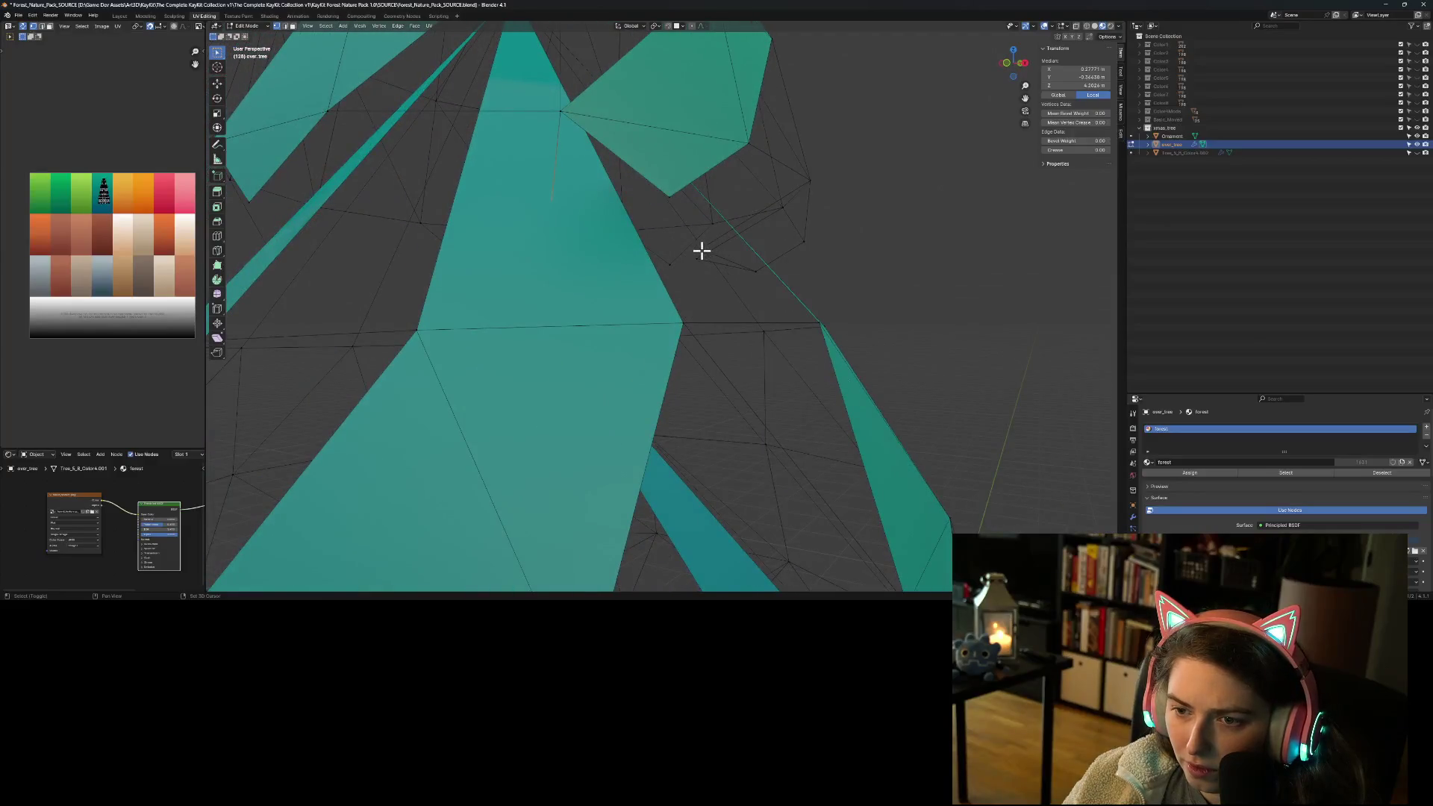
pyautogui.moveTo(756, 272)
pyautogui.mouseDown(button='middle')
pyautogui.moveTo(701, 291)
pyautogui.moveTo(671, 291)
pyautogui.moveTo(684, 266)
pyautogui.moveTo(643, 261)
pyautogui.moveTo(540, 282)
pyautogui.moveTo(905, 361)
pyautogui.moveTo(821, 351)
pyautogui.moveTo(831, 422)
pyautogui.moveTo(767, 423)
pyautogui.moveTo(745, 416)
pyautogui.moveTo(799, 406)
pyautogui.moveTo(818, 383)
pyautogui.moveTo(611, 316)
pyautogui.mouseUp(button='middle')
# Step: Delete the two selected stray vertices
pyautogui.press('x')
pyautogui.click(821, 365)
pyautogui.scroll(5, 670, 326)
pyautogui.moveTo(694, 347)
pyautogui.mouseDown(button='middle')
pyautogui.moveTo(694, 370)
pyautogui.moveTo(751, 406)
pyautogui.moveTo(803, 345)
pyautogui.moveTo(584, 346)
pyautogui.moveTo(764, 438)
pyautogui.moveTo(668, 416)
pyautogui.moveTo(750, 453)
pyautogui.mouseUp(button='middle')
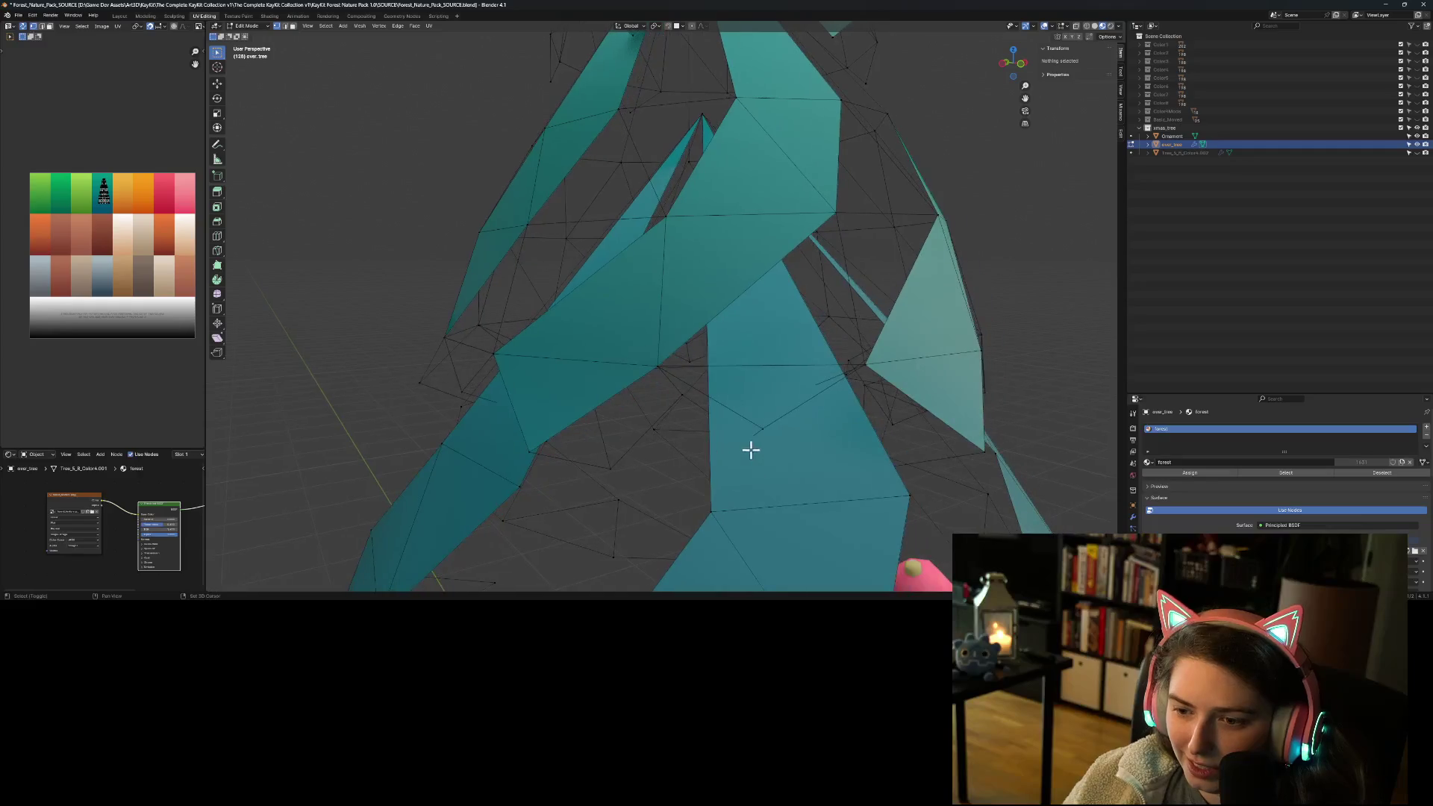
# Step: Select stray vertices hidden under the teal faces
pyautogui.click(759, 426)
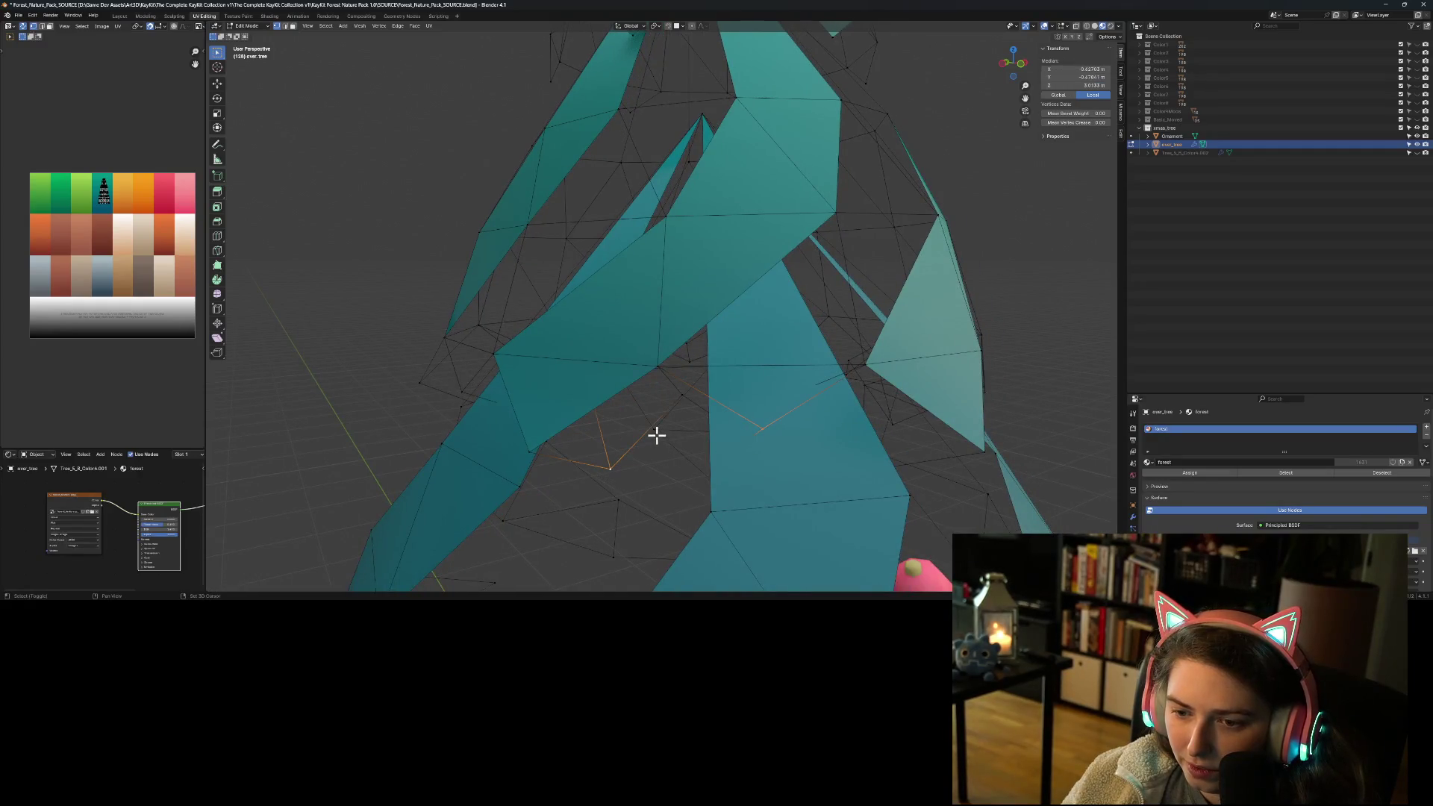
pyautogui.moveTo(421, 385)
pyautogui.mouseDown(button='middle')
pyautogui.moveTo(460, 425)
pyautogui.moveTo(589, 445)
pyautogui.moveTo(679, 405)
pyautogui.mouseUp(button='middle')
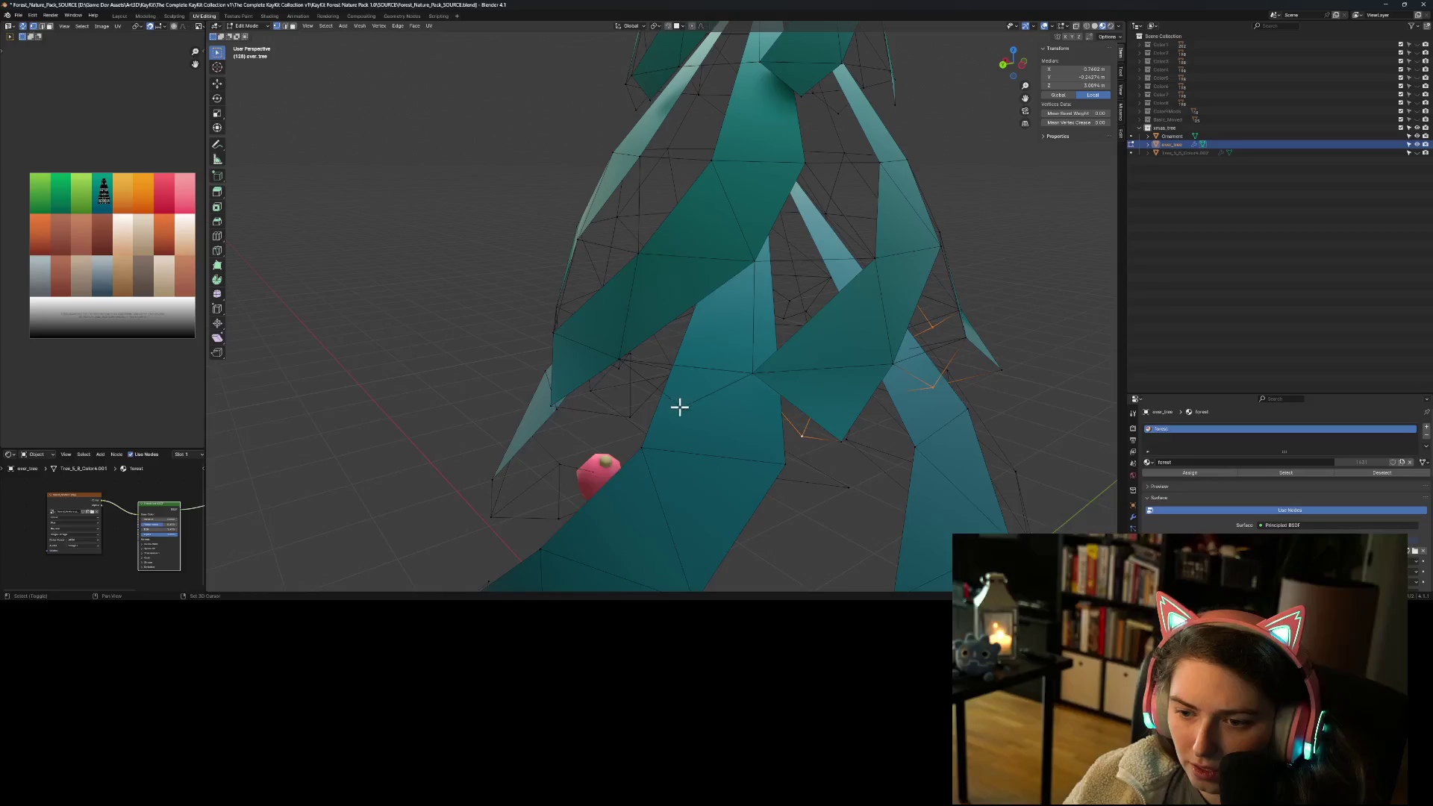
pyautogui.moveTo(593, 457)
pyautogui.mouseDown(button='middle')
pyautogui.moveTo(592, 490)
pyautogui.moveTo(645, 477)
pyautogui.mouseUp(button='middle')
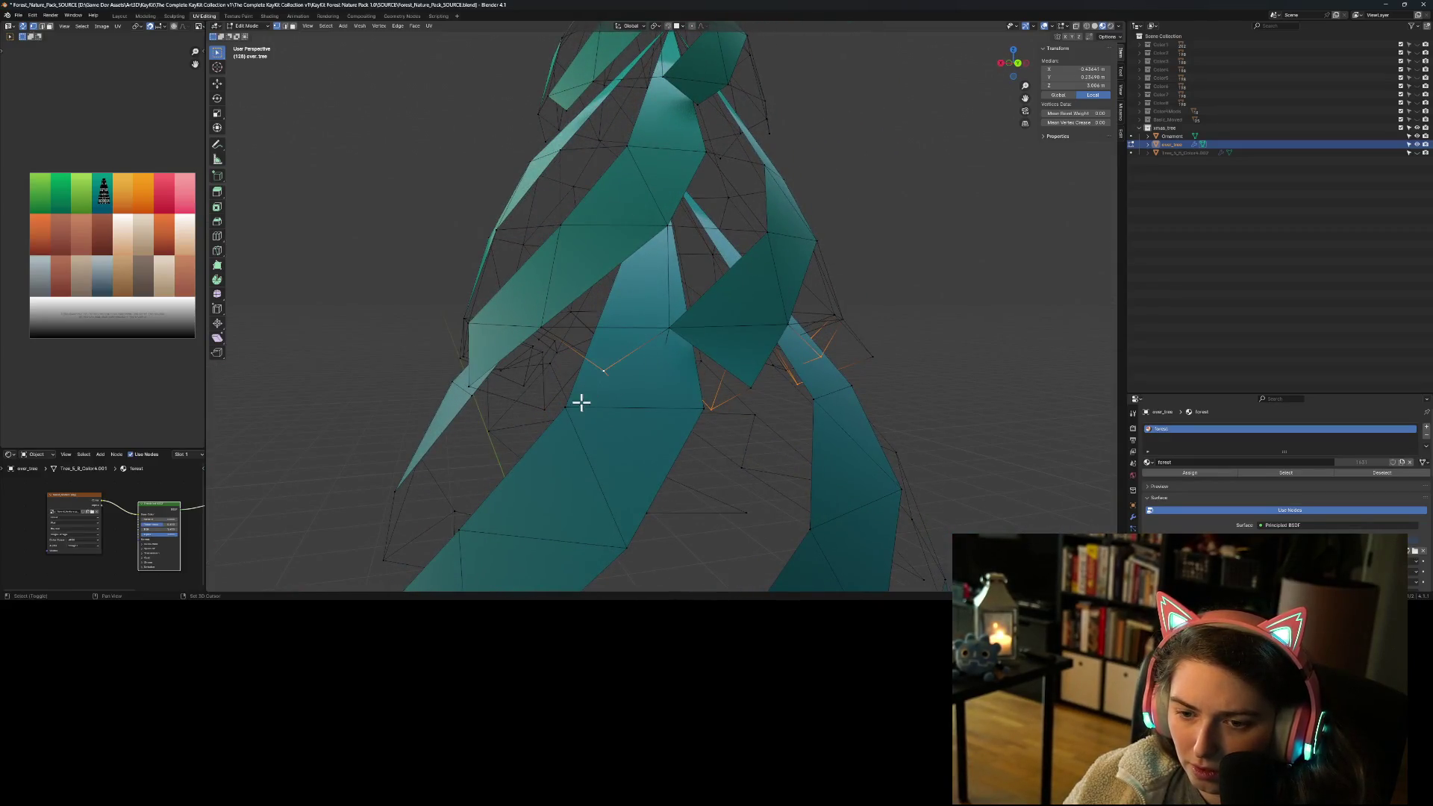
pyautogui.moveTo(529, 433)
pyautogui.mouseDown(button='middle')
pyautogui.moveTo(547, 418)
pyautogui.moveTo(506, 454)
pyautogui.moveTo(570, 457)
pyautogui.moveTo(579, 411)
pyautogui.mouseUp(button='middle')
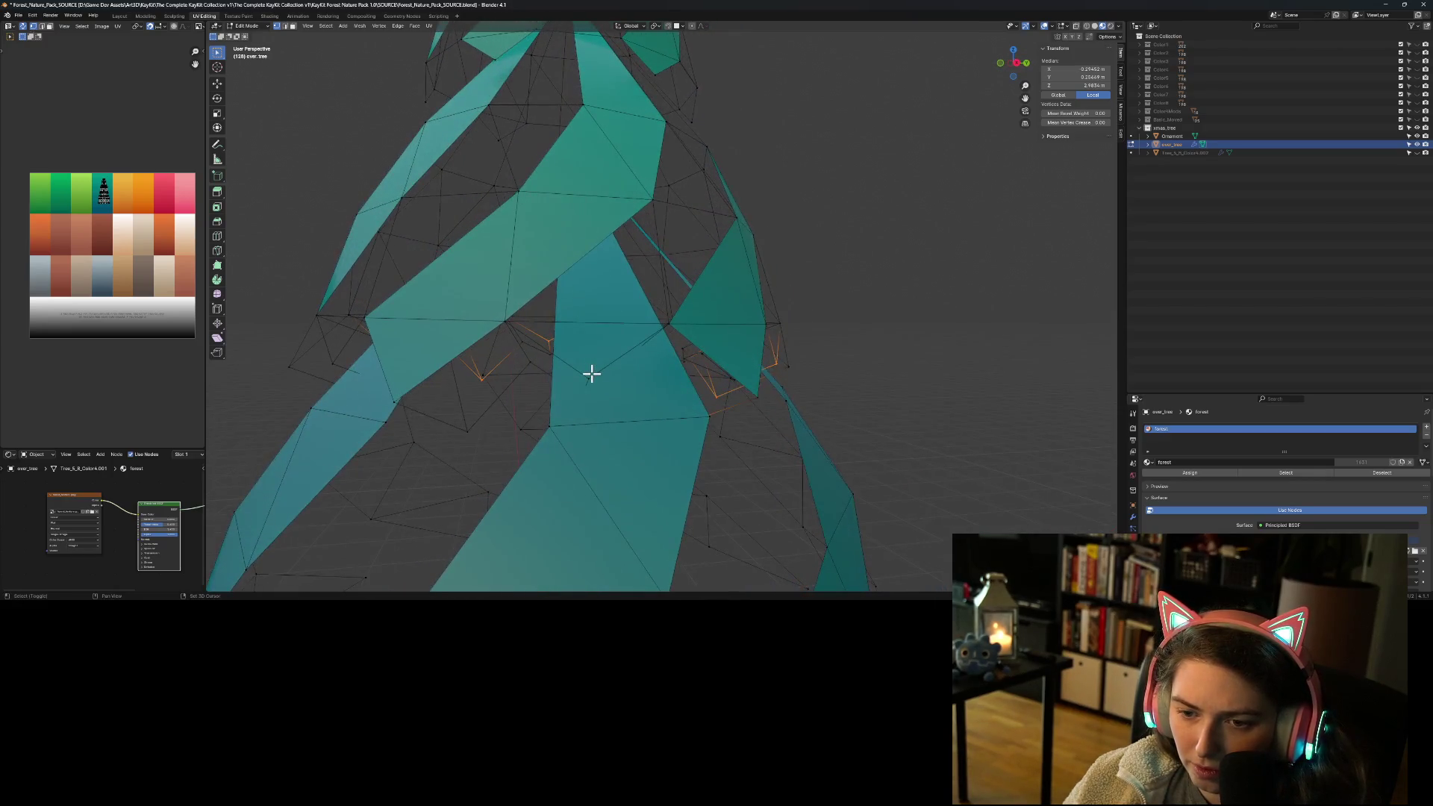
pyautogui.moveTo(467, 434)
pyautogui.mouseDown(button='middle')
pyautogui.moveTo(521, 477)
pyautogui.moveTo(546, 472)
pyautogui.mouseUp(button='middle')
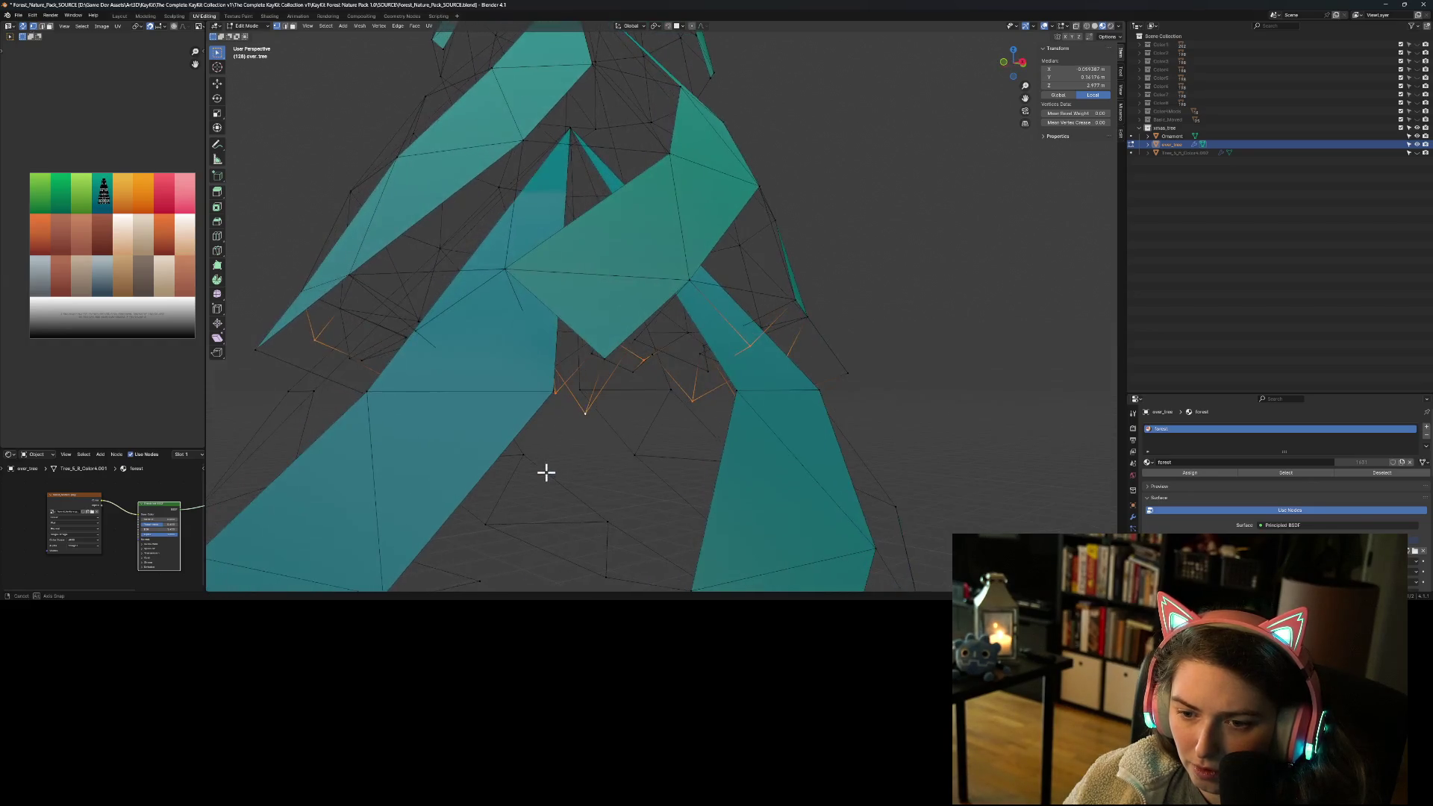
pyautogui.keyDown('shift'); pyautogui.click(706, 377); pyautogui.keyUp('shift')
pyautogui.moveTo(565, 455)
pyautogui.mouseDown(button='middle')
pyautogui.moveTo(588, 447)
pyautogui.moveTo(586, 465)
pyautogui.mouseUp(button='middle')
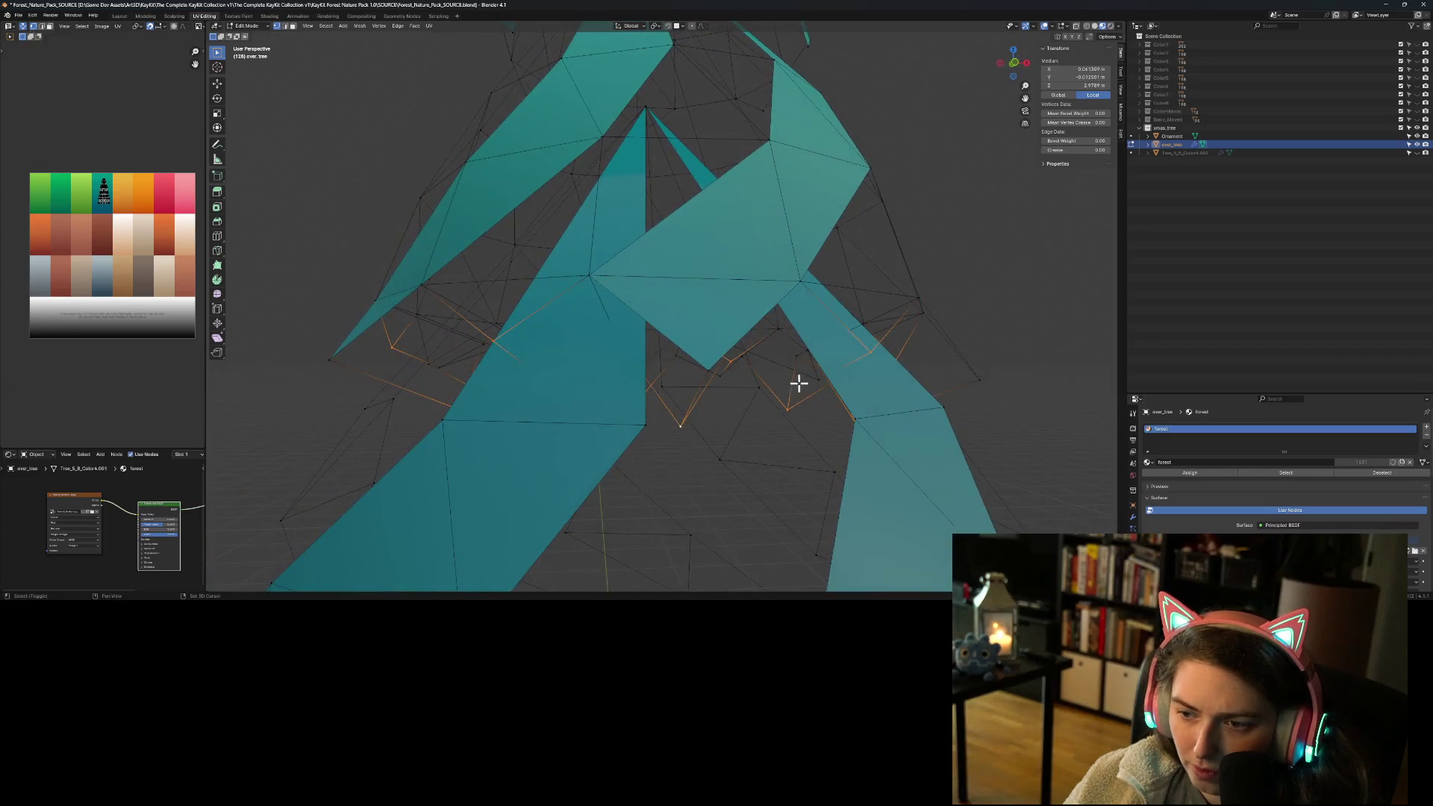
pyautogui.moveTo(726, 412)
pyautogui.mouseDown(button='middle')
pyautogui.moveTo(652, 419)
pyautogui.moveTo(779, 396)
pyautogui.mouseUp(button='middle')
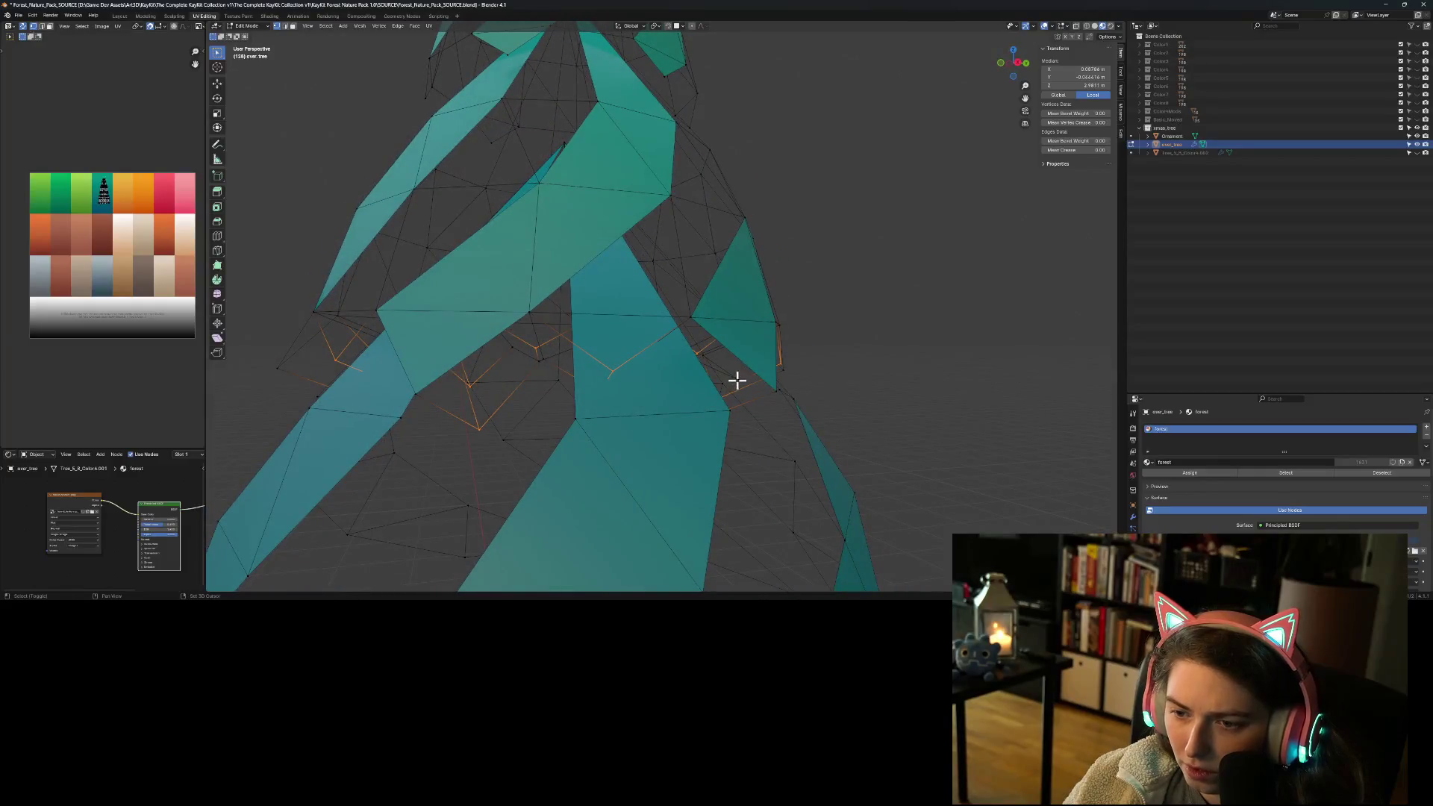
pyautogui.moveTo(768, 444); pyautogui.dragTo(669, 427, button='middle')
pyautogui.moveTo(539, 366)
pyautogui.mouseDown(button='middle')
pyautogui.moveTo(565, 388)
pyautogui.moveTo(543, 396)
pyautogui.moveTo(583, 369)
pyautogui.moveTo(560, 384)
pyautogui.moveTo(511, 375)
pyautogui.mouseUp(button='middle')
pyautogui.moveTo(628, 354)
pyautogui.mouseDown(button='middle')
pyautogui.moveTo(637, 393)
pyautogui.moveTo(583, 397)
pyautogui.moveTo(636, 403)
pyautogui.moveTo(602, 403)
pyautogui.moveTo(561, 356)
pyautogui.mouseUp(button='middle')
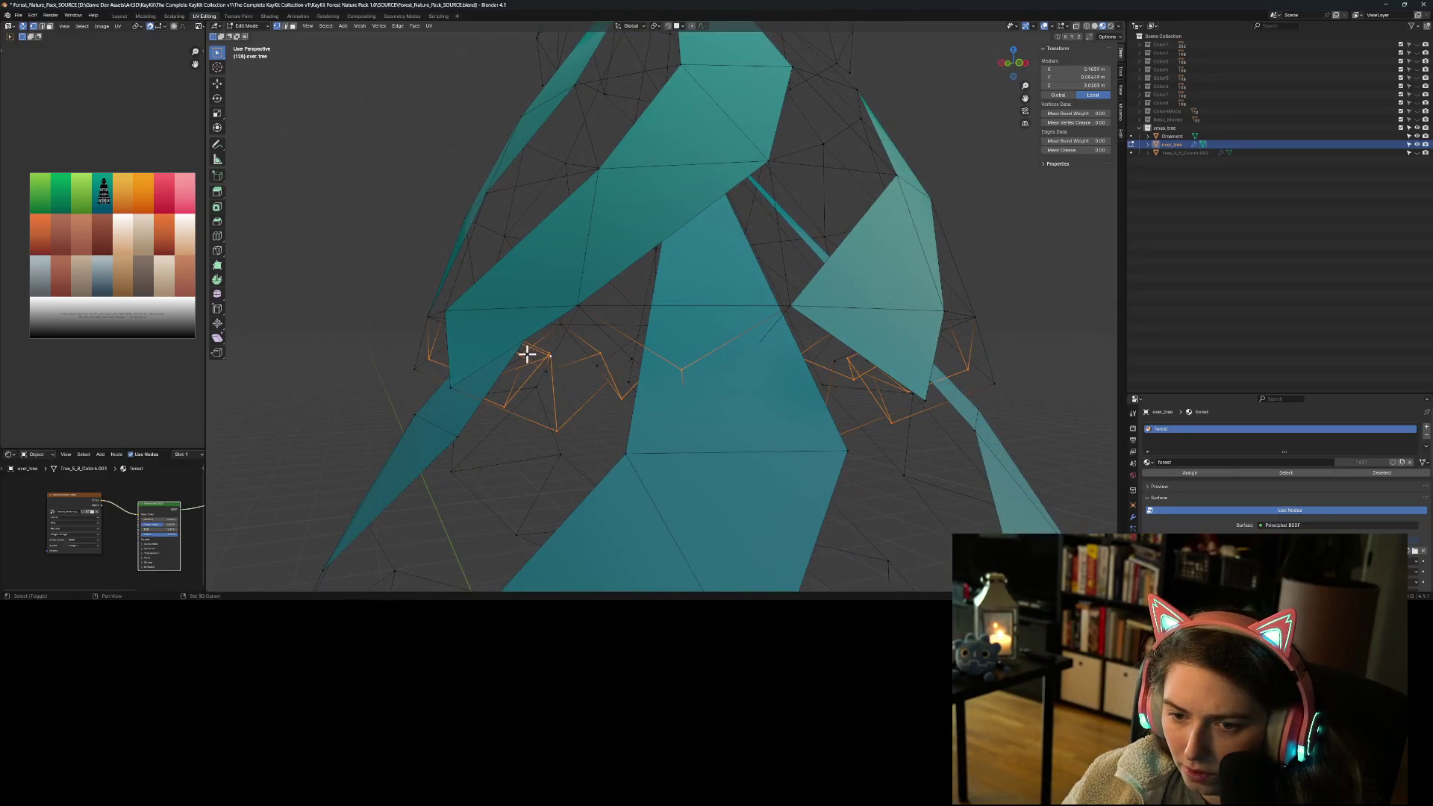
pyautogui.moveTo(611, 401)
pyautogui.mouseDown(button='middle')
pyautogui.moveTo(544, 400)
pyautogui.moveTo(427, 355)
pyautogui.mouseUp(button='middle')
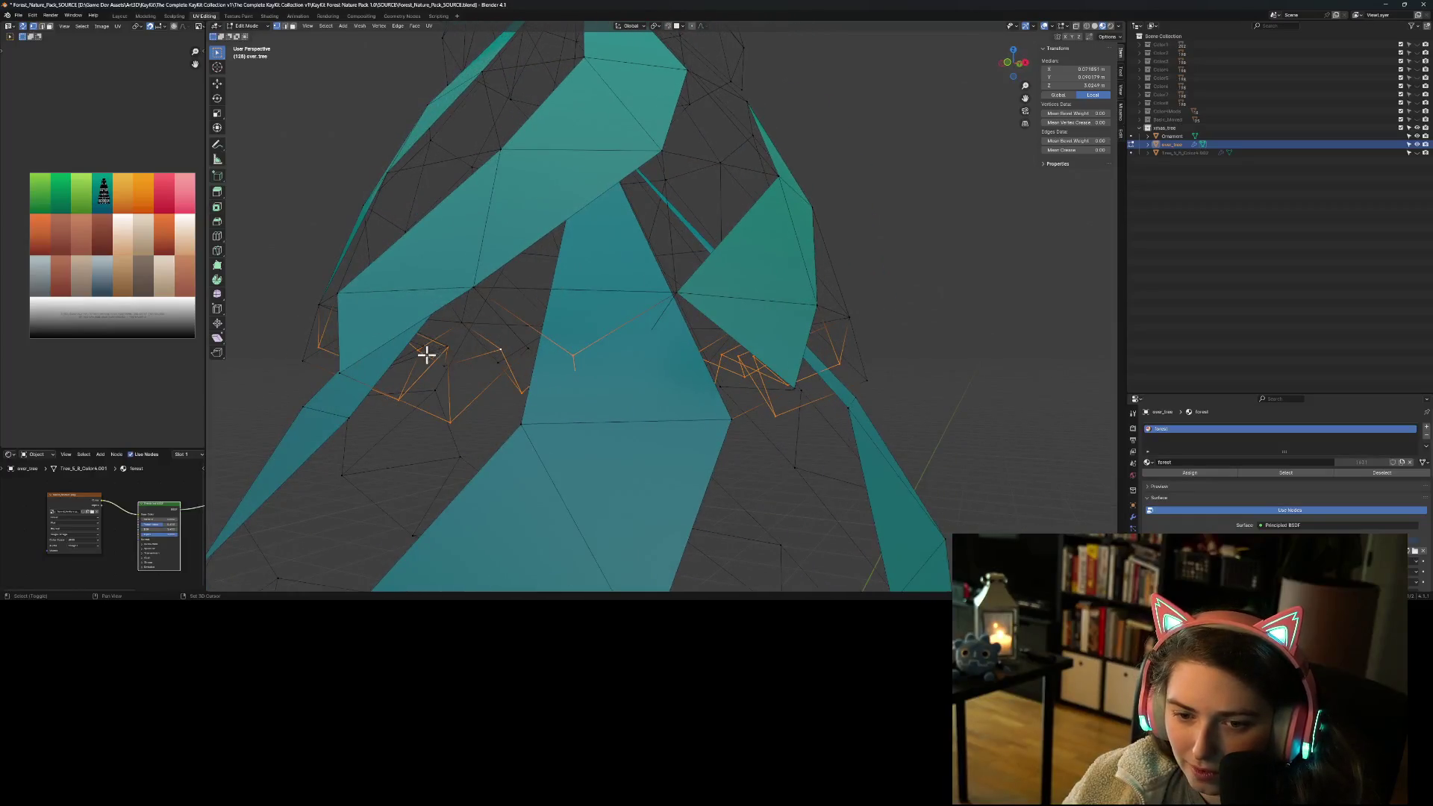
# Step: Reselect a single stray vertex on the left and delete it
pyautogui.keyDown('shift'); pyautogui.click(441, 347); pyautogui.keyUp('shift')
pyautogui.moveTo(505, 396)
pyautogui.mouseDown(button='middle')
pyautogui.moveTo(416, 374)
pyautogui.moveTo(411, 402)
pyautogui.moveTo(448, 405)
pyautogui.mouseUp(button='middle')
pyautogui.keyDown('shift'); pyautogui.click(438, 355); pyautogui.keyUp('shift')
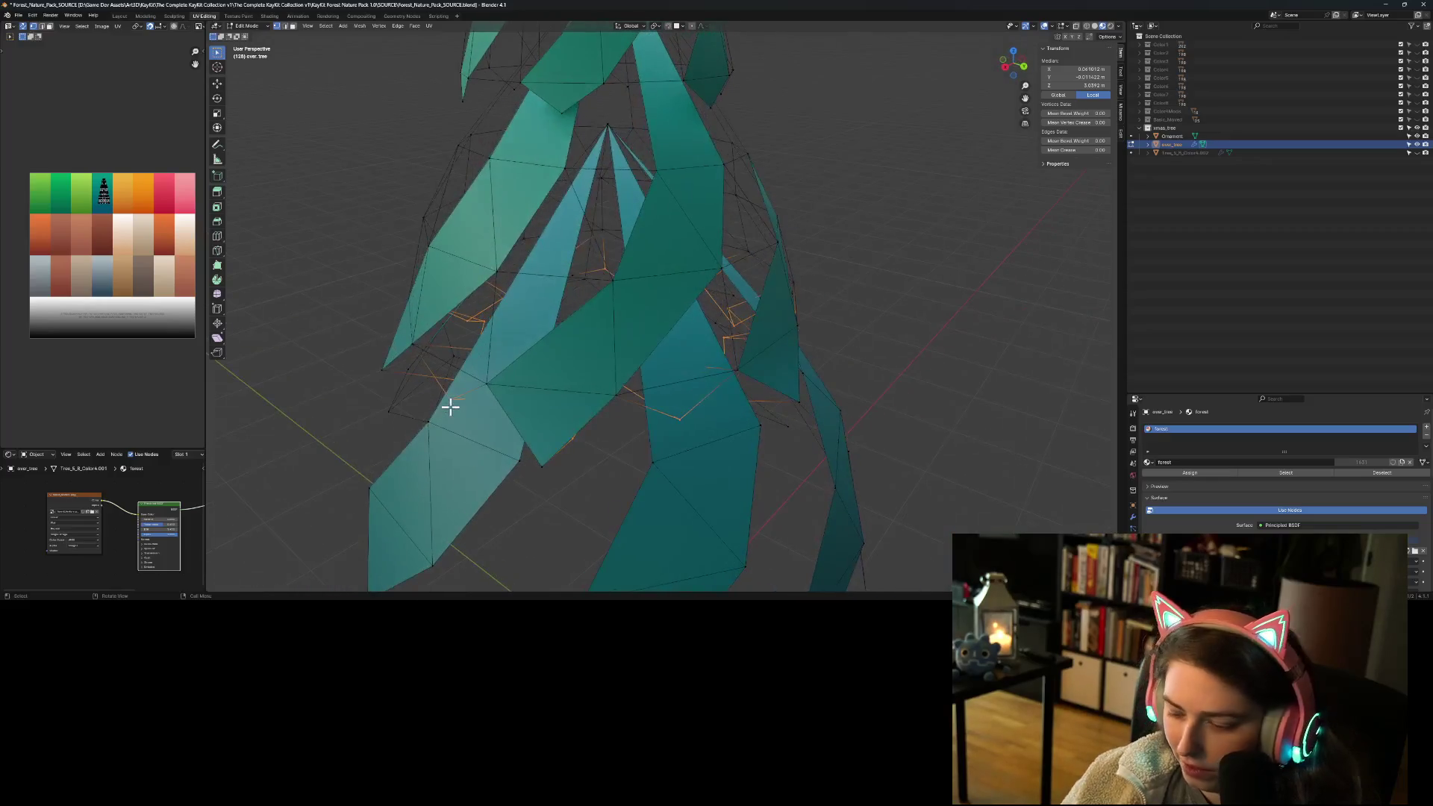
pyautogui.rightClick(449, 406)
pyautogui.click(451, 407)
pyautogui.moveTo(528, 456)
pyautogui.mouseDown(button='middle')
pyautogui.moveTo(576, 428)
pyautogui.moveTo(630, 429)
pyautogui.moveTo(611, 428)
pyautogui.mouseUp(button='middle')
pyautogui.click(423, 359)
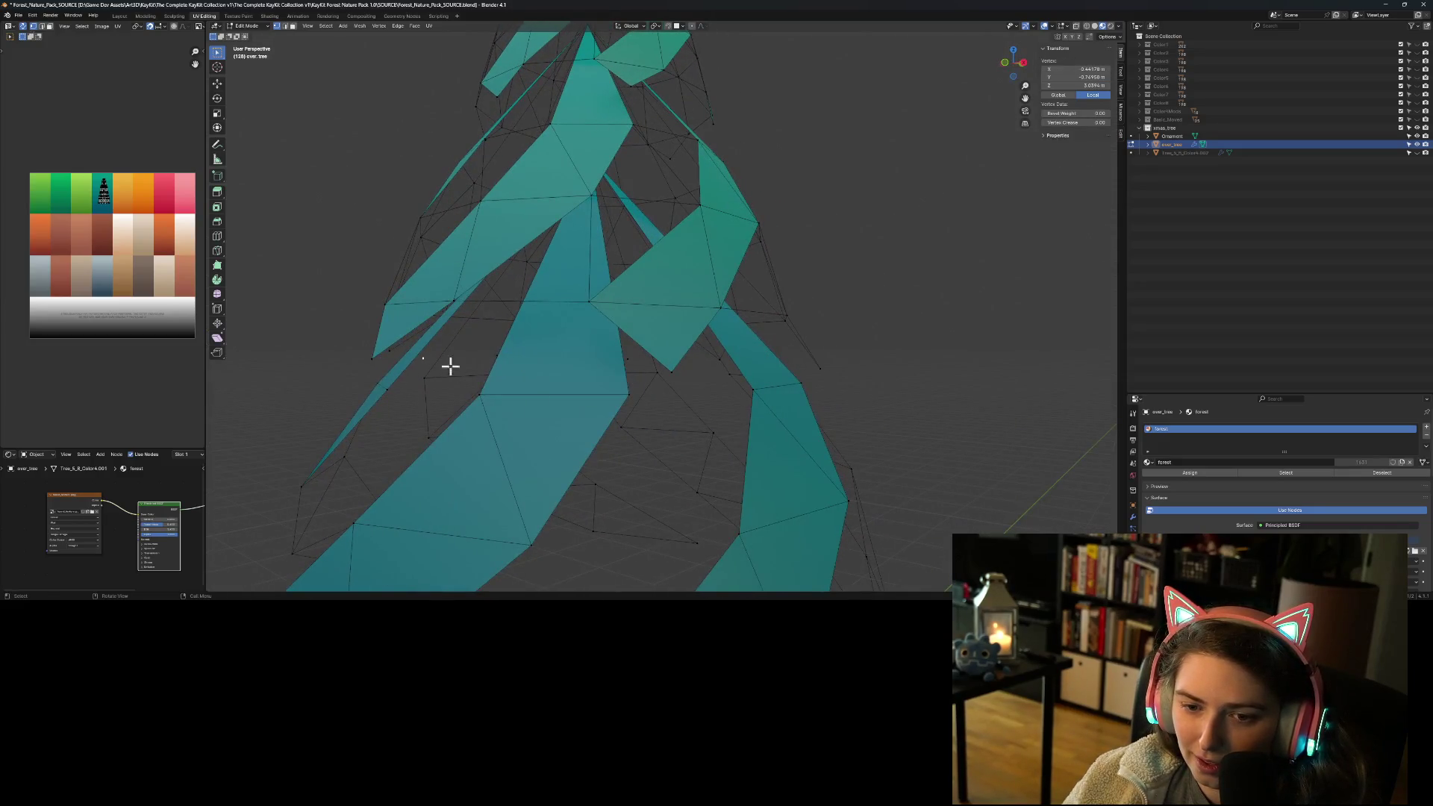
pyautogui.moveTo(590, 403)
pyautogui.mouseDown(button='middle')
pyautogui.moveTo(752, 416)
pyautogui.moveTo(761, 403)
pyautogui.moveTo(662, 403)
pyautogui.mouseUp(button='middle')
pyautogui.press('x')
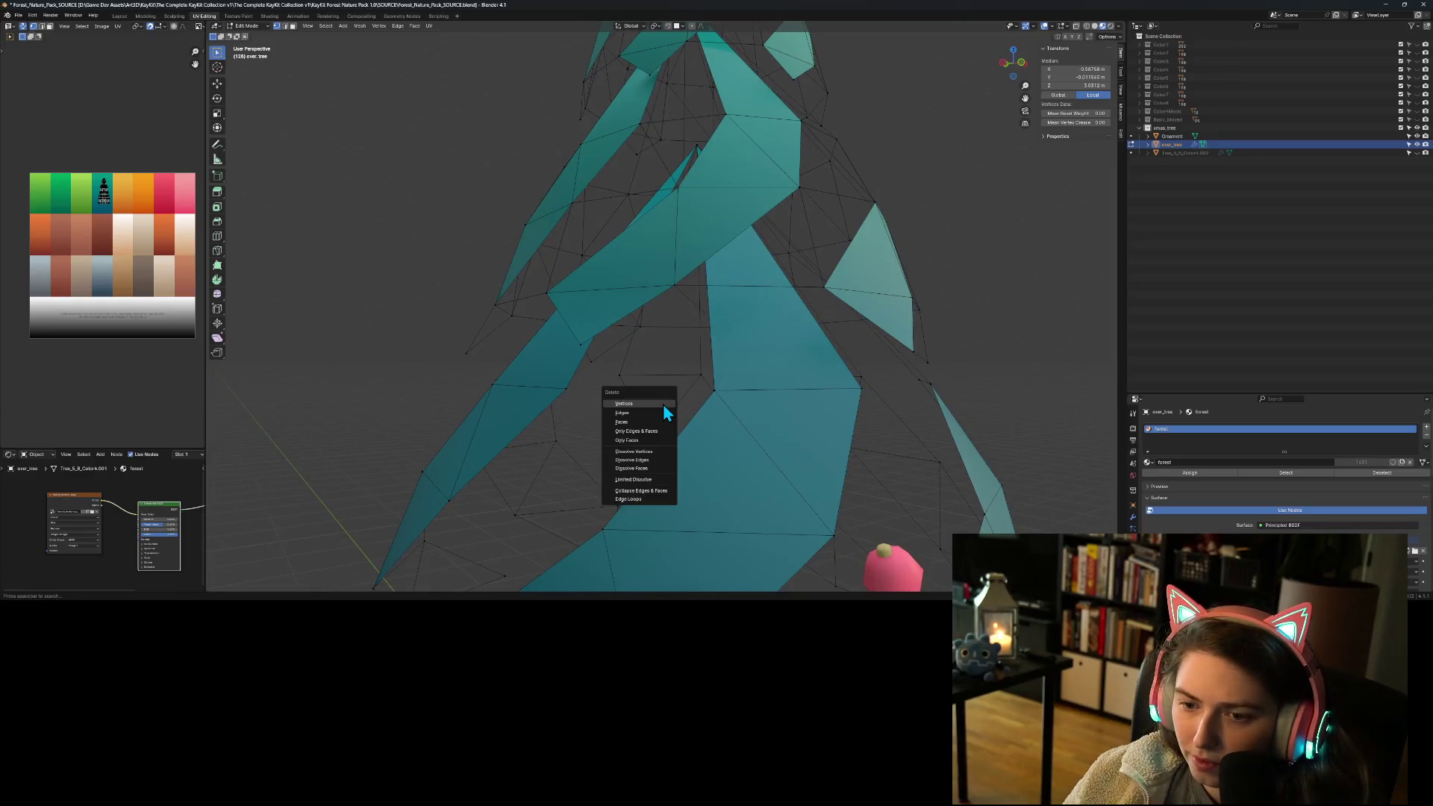
pyautogui.click(663, 405)
pyautogui.scroll(-5, 776, 438)
pyautogui.moveTo(777, 438)
pyautogui.mouseDown(button='middle')
pyautogui.moveTo(787, 445)
pyautogui.moveTo(742, 455)
pyautogui.moveTo(630, 451)
pyautogui.moveTo(775, 463)
pyautogui.mouseUp(button='middle')
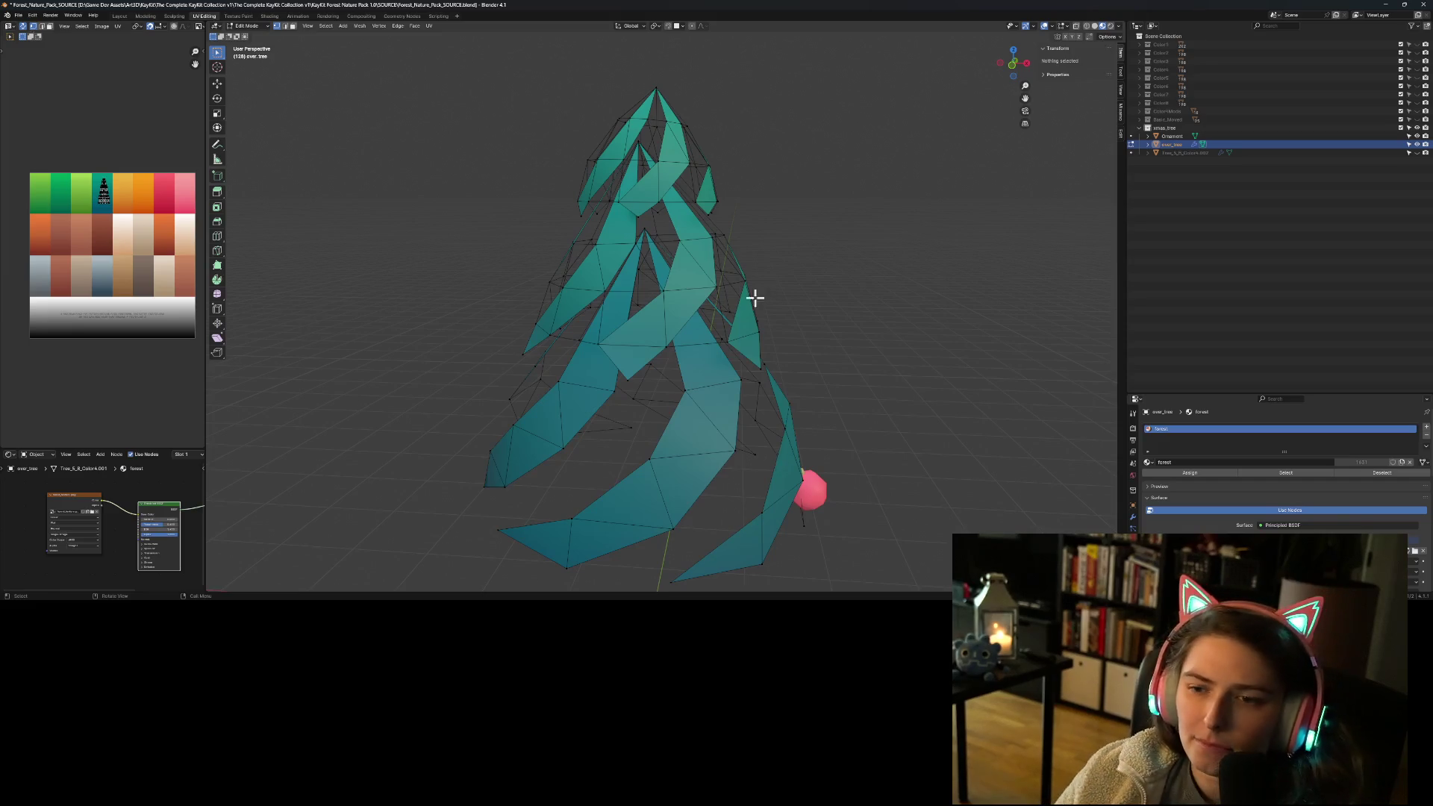
# Step: Switch to Edge select and pick the first loose edges around the tree's middle
pyautogui.scroll(5, 761, 288)
pyautogui.scroll(-3, 674, 410)
pyautogui.moveTo(675, 409)
pyautogui.mouseDown(button='middle')
pyautogui.moveTo(815, 406)
pyautogui.moveTo(726, 337)
pyautogui.moveTo(647, 365)
pyautogui.moveTo(671, 352)
pyautogui.mouseUp(button='middle')
pyautogui.click(285, 26)
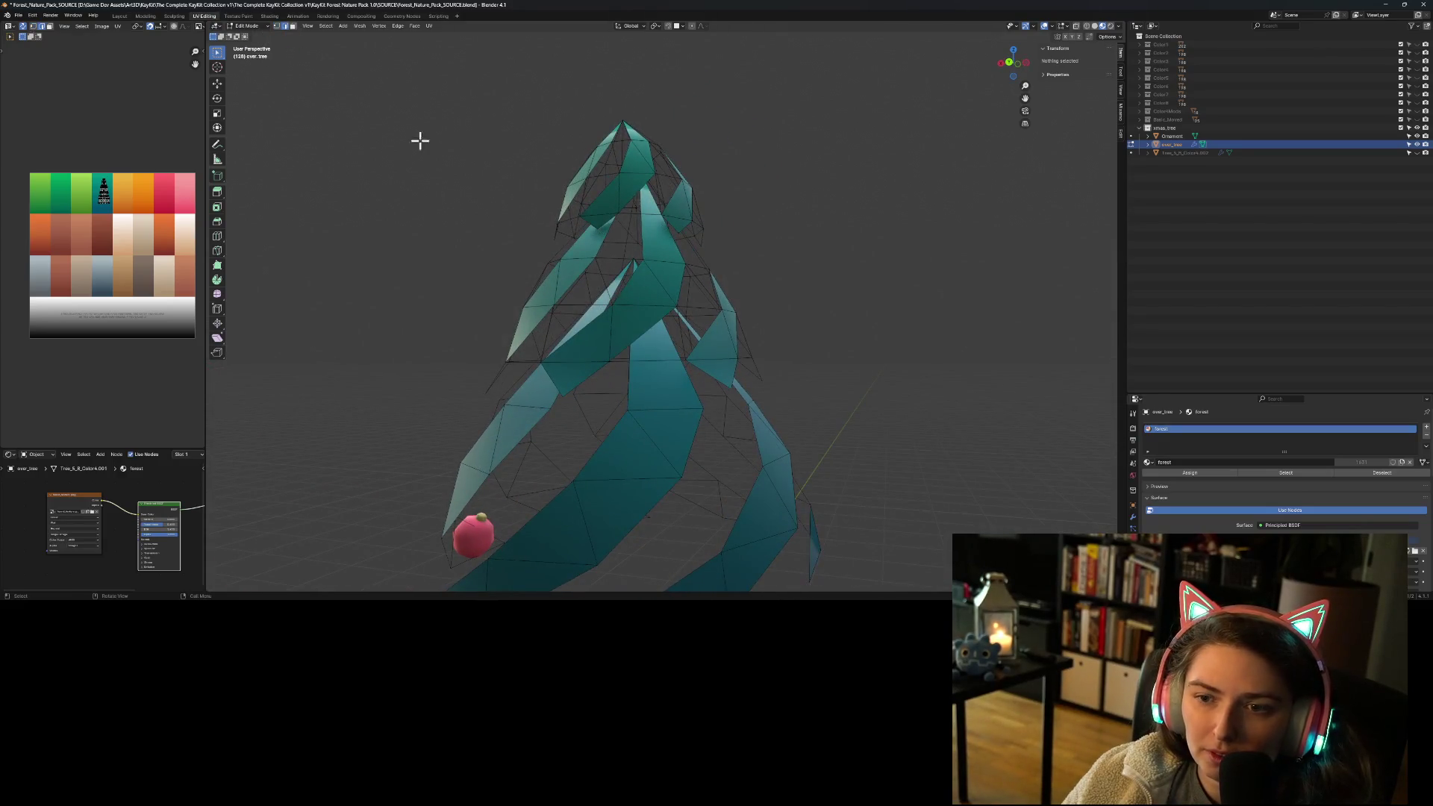
pyautogui.click(641, 363)
pyautogui.moveTo(620, 386)
pyautogui.mouseDown(button='middle')
pyautogui.moveTo(607, 374)
pyautogui.moveTo(662, 351)
pyautogui.mouseUp(button='middle')
pyautogui.keyDown('shift'); pyautogui.click(664, 348); pyautogui.keyUp('shift')
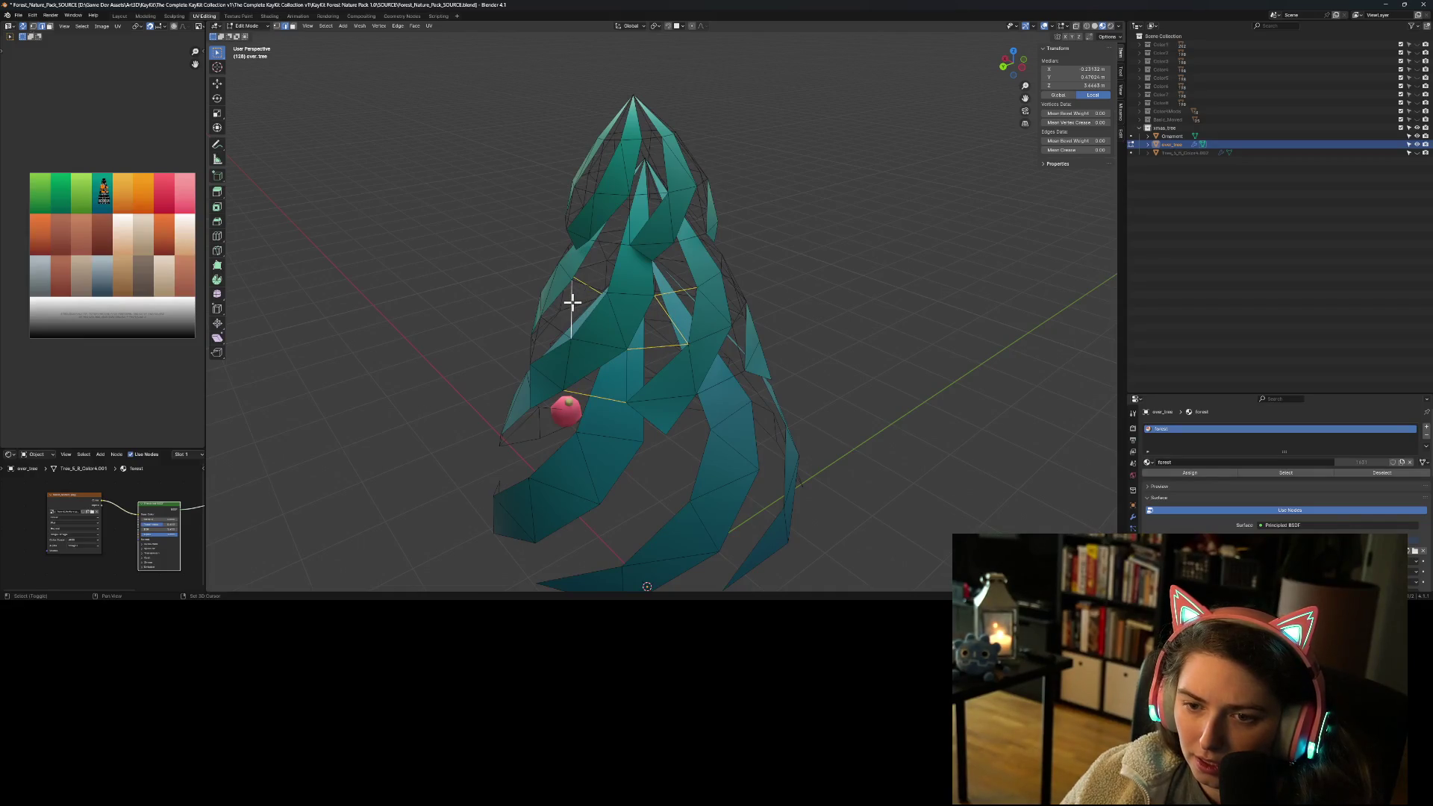
pyautogui.moveTo(579, 334)
pyautogui.mouseDown(button='middle')
pyautogui.moveTo(601, 323)
pyautogui.moveTo(621, 266)
pyautogui.mouseUp(button='middle')
pyautogui.moveTo(615, 351); pyautogui.dragTo(638, 300, button='middle')
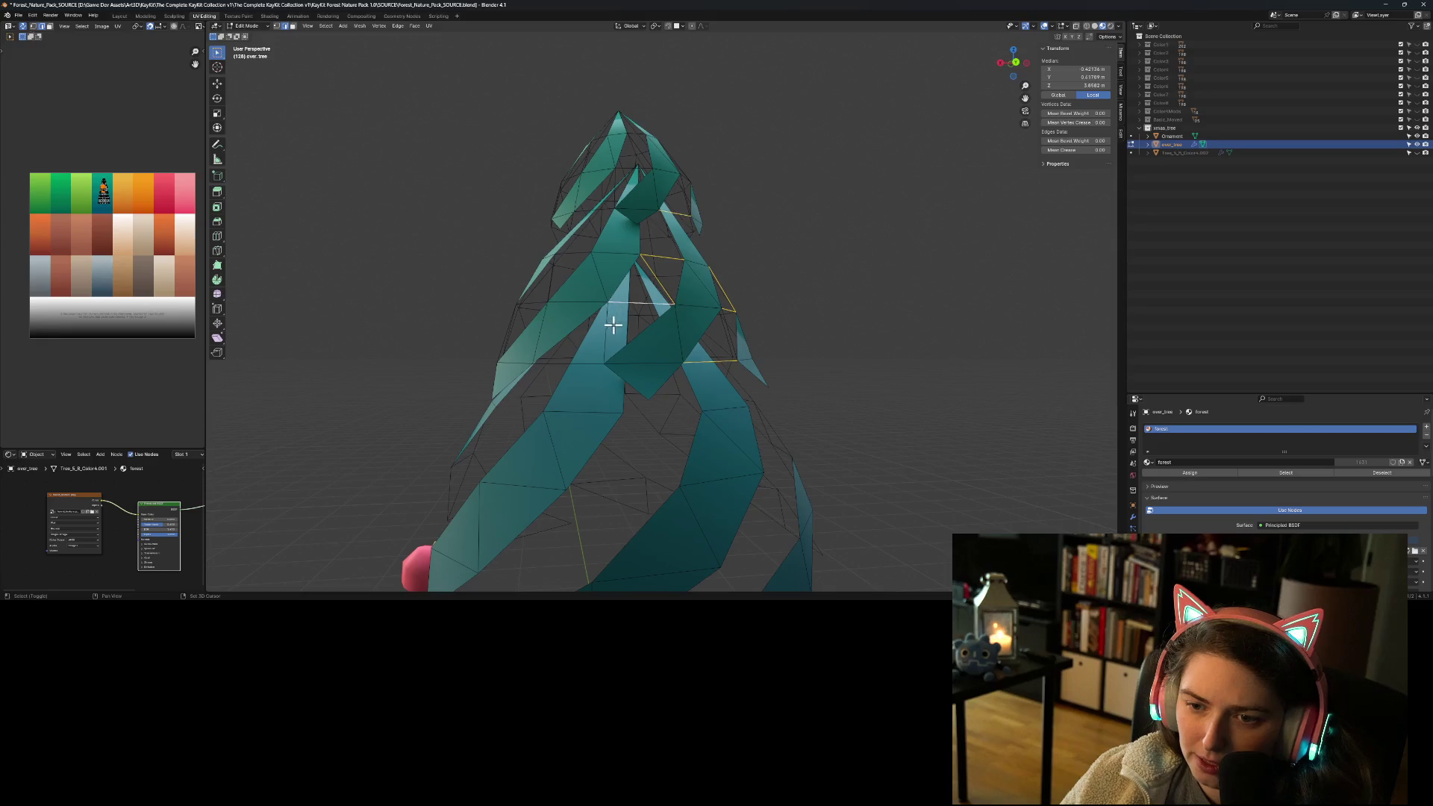
pyautogui.moveTo(580, 366)
pyautogui.mouseDown(button='middle')
pyautogui.moveTo(595, 373)
pyautogui.moveTo(617, 333)
pyautogui.mouseUp(button='middle')
pyautogui.moveTo(451, 353); pyautogui.dragTo(569, 435, button='middle')
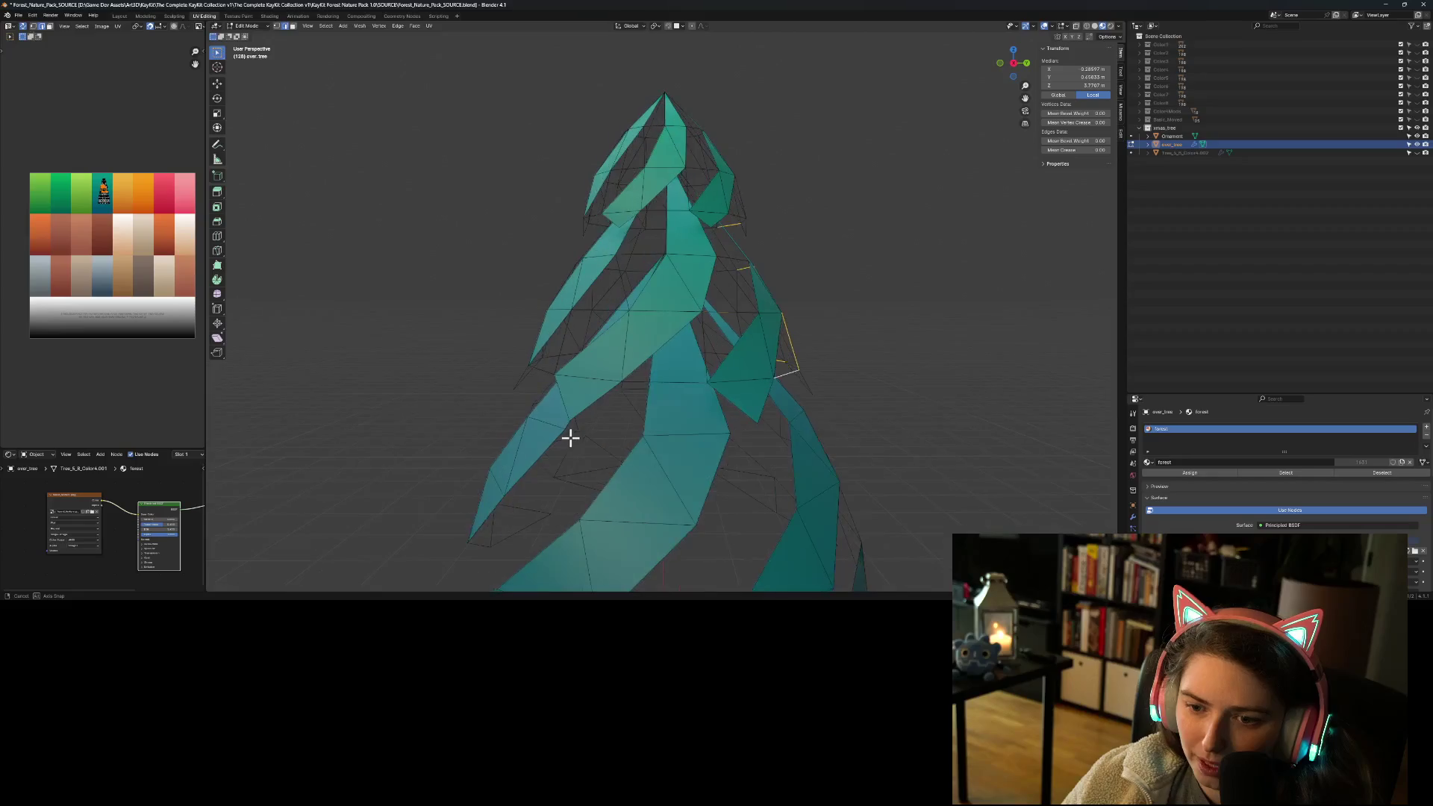
pyautogui.moveTo(703, 365)
pyautogui.mouseDown(button='middle')
pyautogui.moveTo(699, 351)
pyautogui.moveTo(729, 394)
pyautogui.moveTo(607, 396)
pyautogui.moveTo(579, 362)
pyautogui.mouseUp(button='middle')
pyautogui.keyDown('shift'); pyautogui.click(588, 333); pyautogui.keyUp('shift')
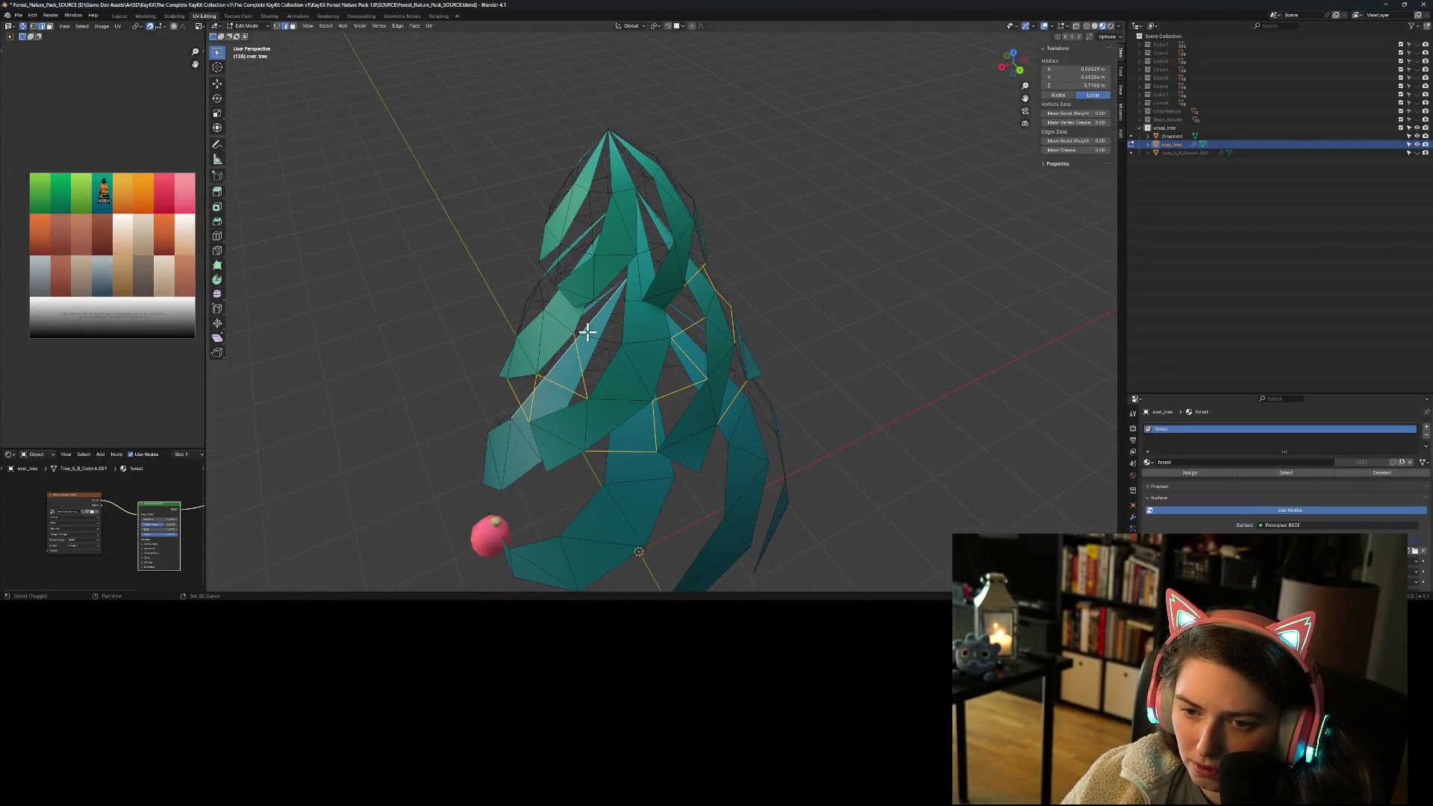
# Step: Add the remaining ring edges and delete the selected loop
pyautogui.moveTo(589, 338); pyautogui.dragTo(645, 345, button='middle')
pyautogui.moveTo(633, 279)
pyautogui.mouseDown(button='middle')
pyautogui.moveTo(617, 239)
pyautogui.moveTo(593, 277)
pyautogui.mouseUp(button='middle')
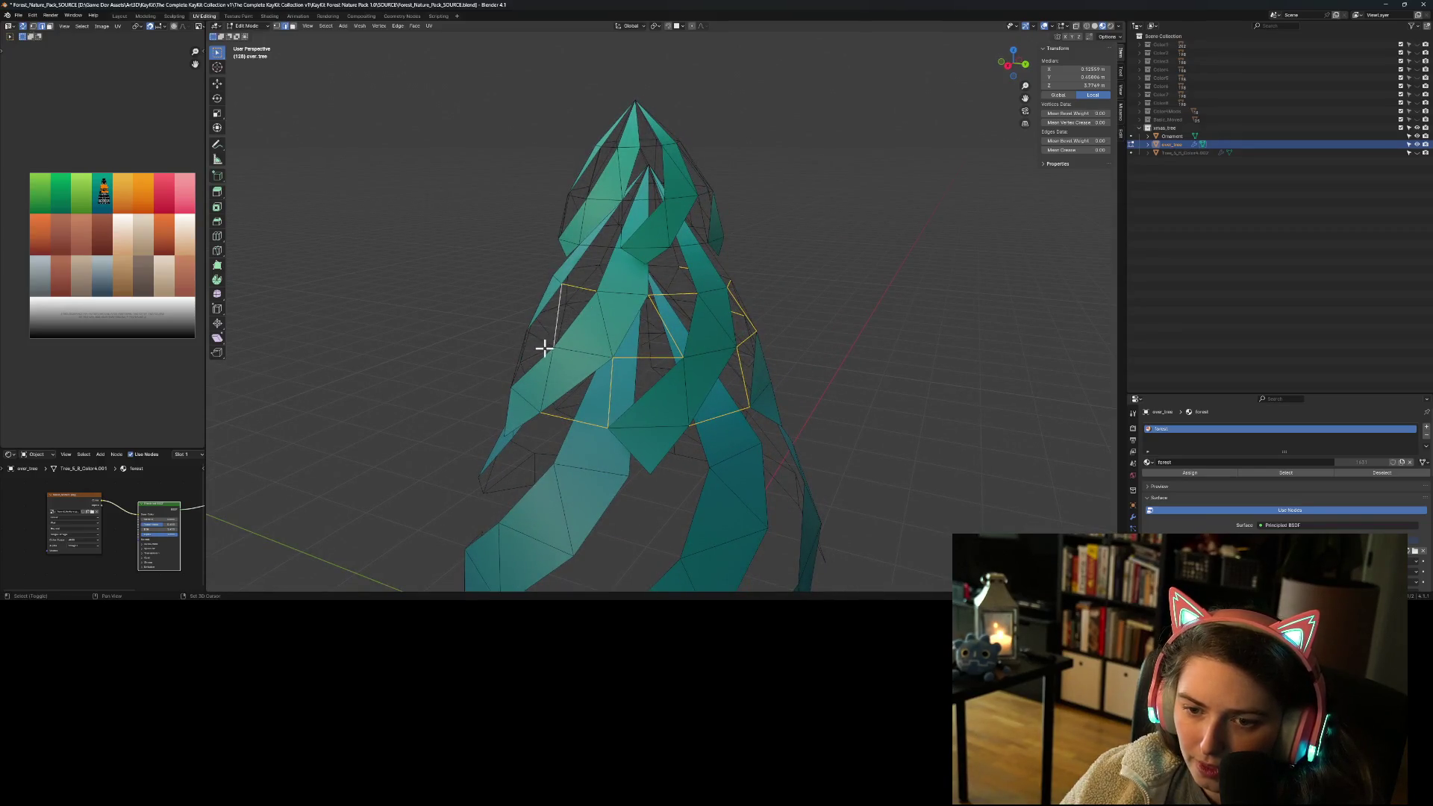
pyautogui.moveTo(537, 356); pyautogui.dragTo(600, 384, button='middle')
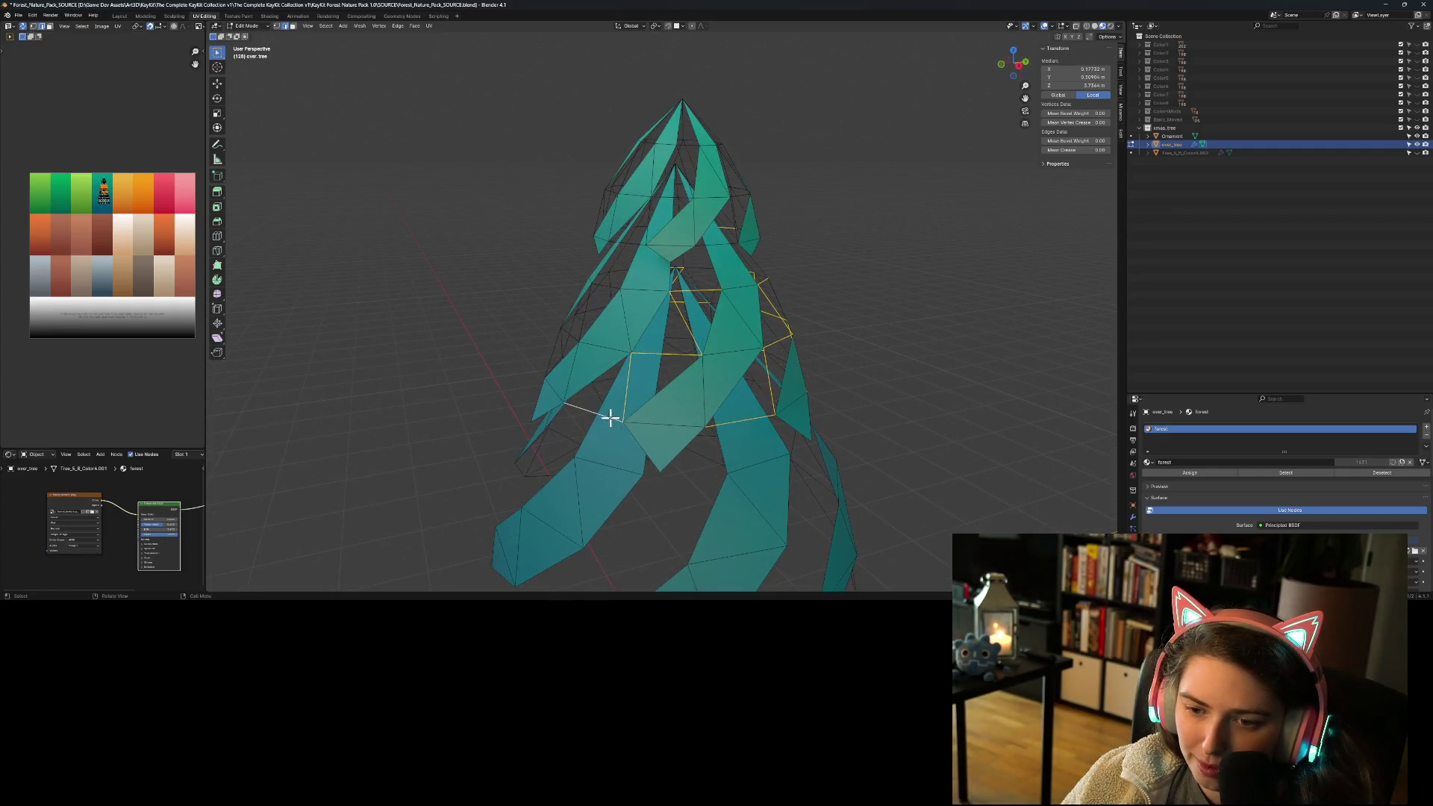
pyautogui.moveTo(573, 457); pyautogui.dragTo(629, 486, button='middle')
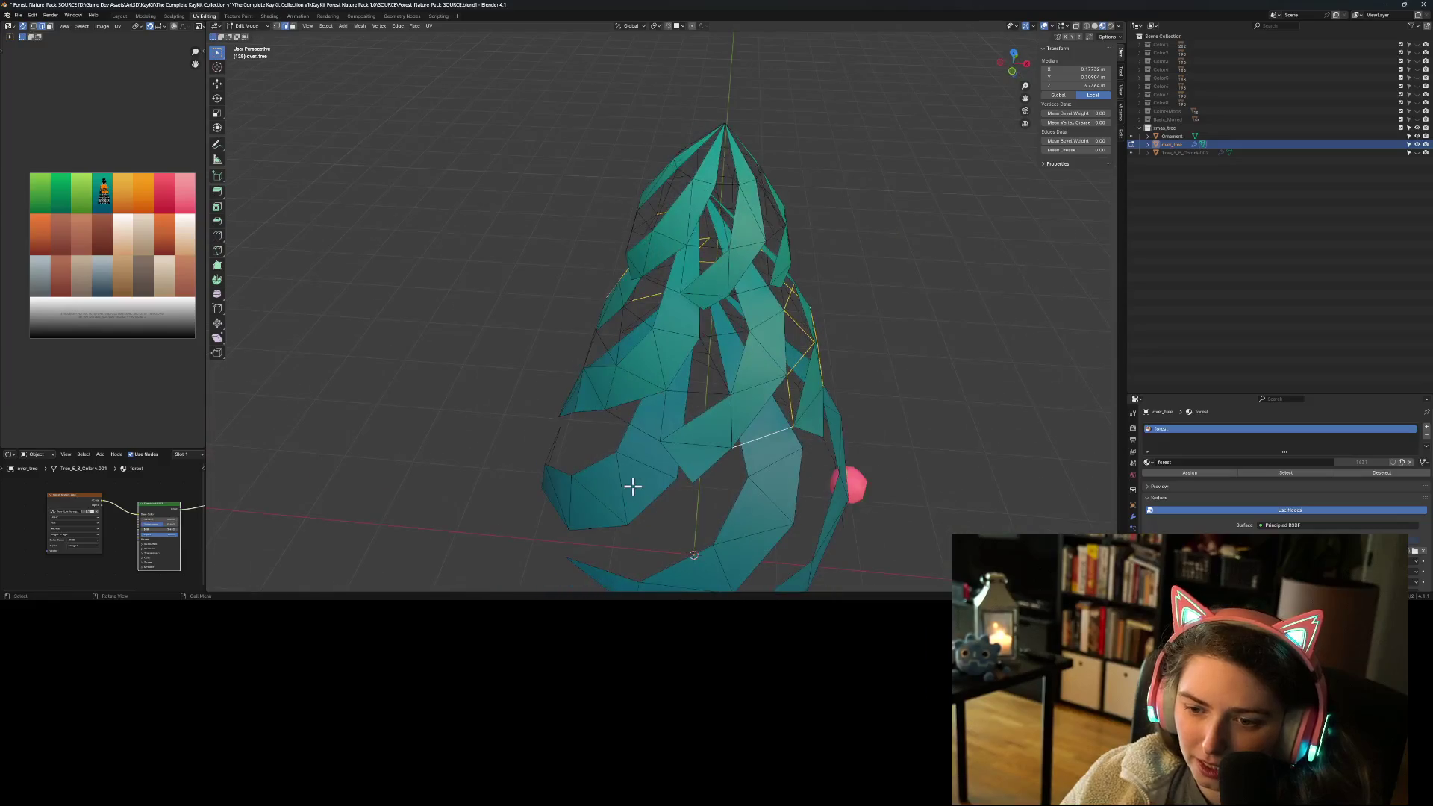
pyautogui.keyDown('shift'); pyautogui.click(662, 429); pyautogui.keyUp('shift')
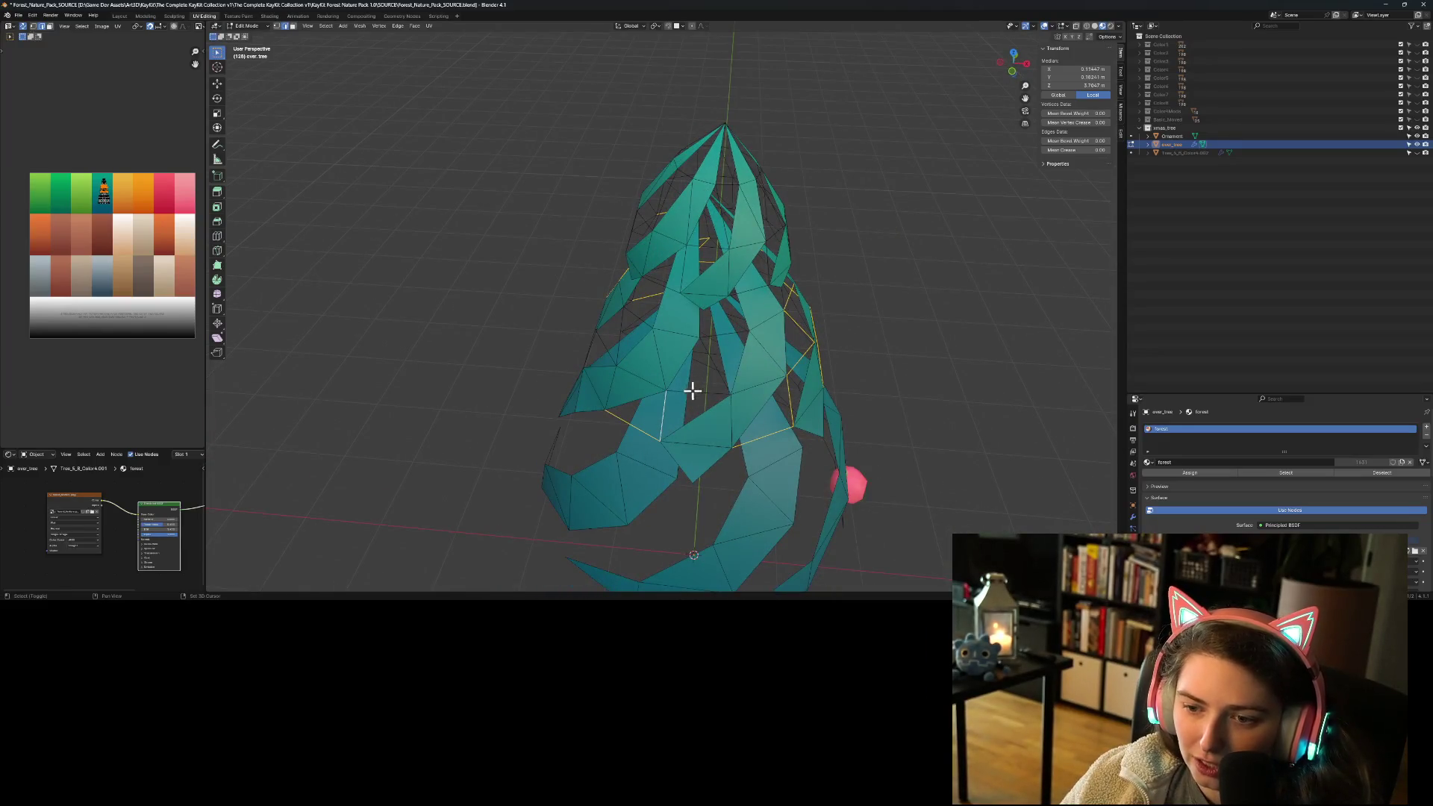
pyautogui.moveTo(732, 449); pyautogui.dragTo(698, 440, button='middle')
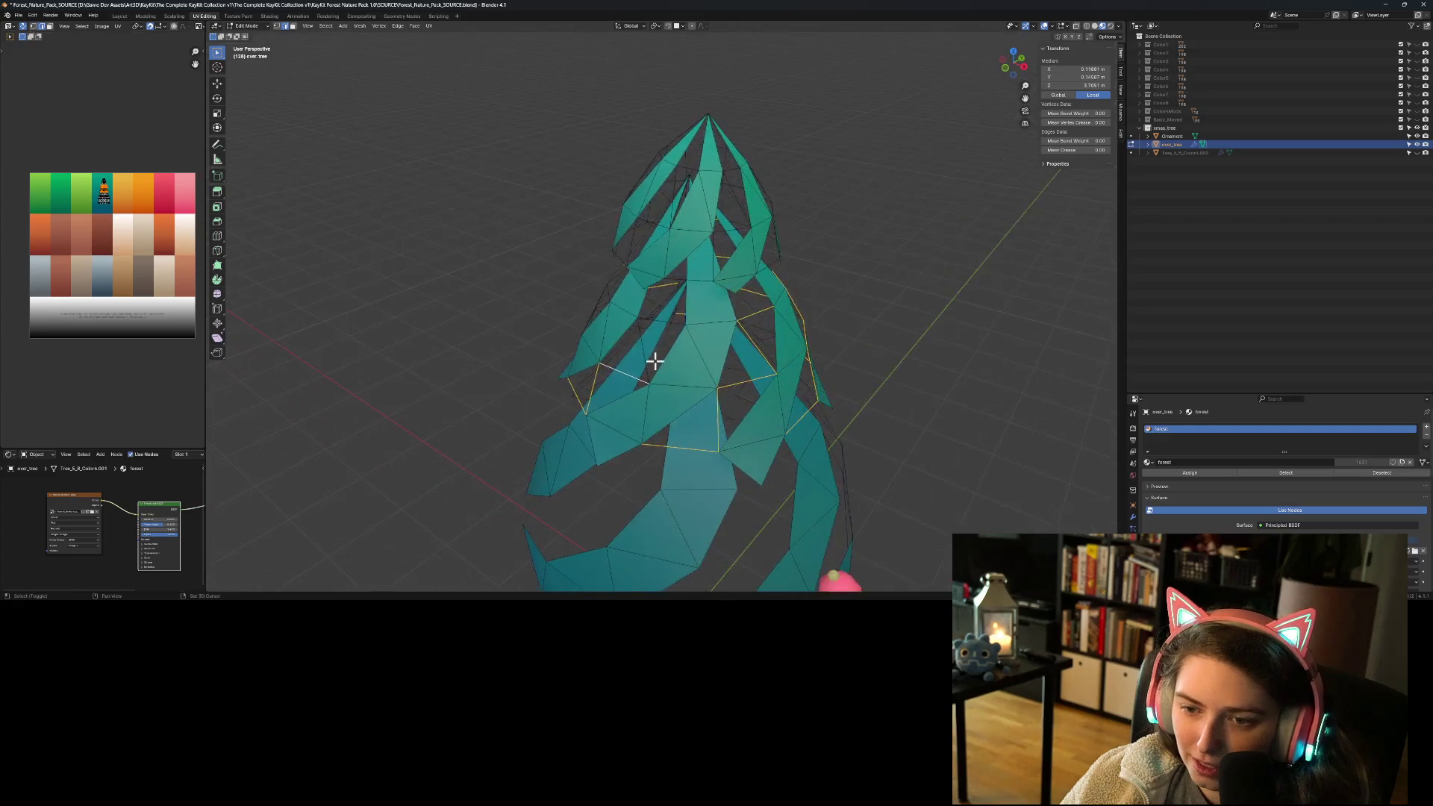
pyautogui.keyDown('shift'); pyautogui.click(642, 349); pyautogui.keyUp('shift')
pyautogui.moveTo(661, 323)
pyautogui.mouseDown(button='middle')
pyautogui.moveTo(633, 384)
pyautogui.moveTo(656, 361)
pyautogui.moveTo(732, 377)
pyautogui.moveTo(675, 401)
pyautogui.mouseUp(button='middle')
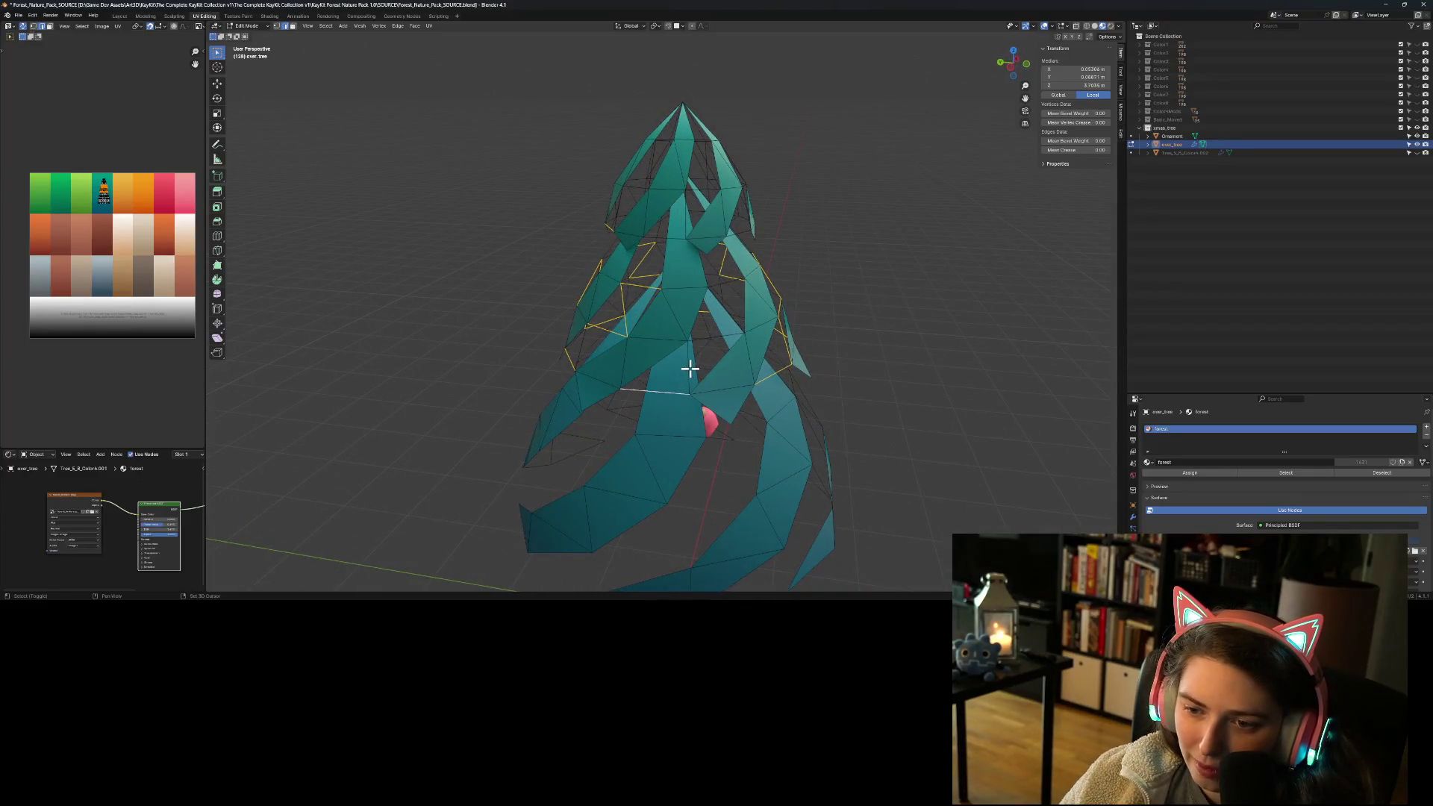
pyautogui.moveTo(693, 351)
pyautogui.mouseDown(button='middle')
pyautogui.moveTo(697, 377)
pyautogui.moveTo(677, 375)
pyautogui.mouseUp(button='middle')
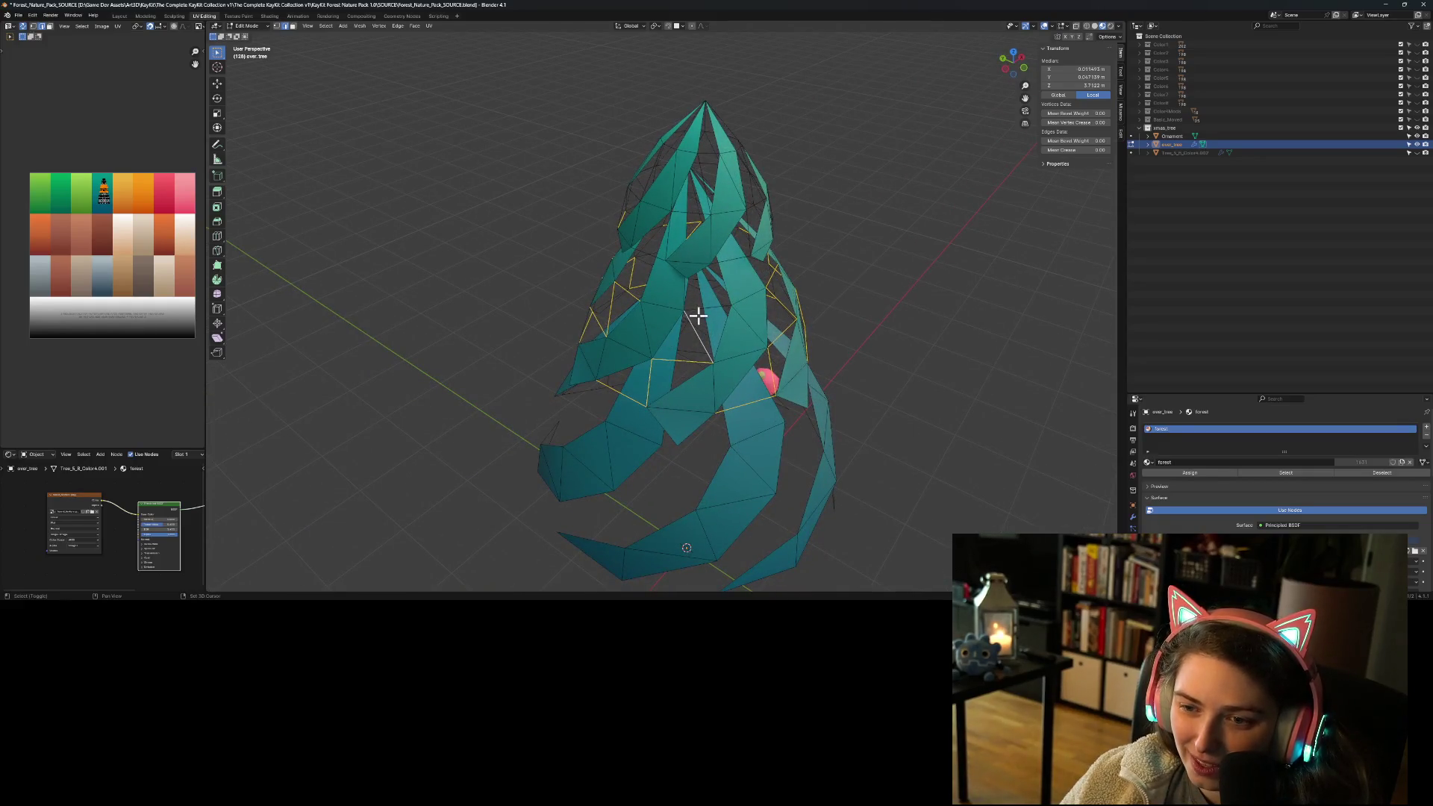
pyautogui.moveTo(696, 315)
pyautogui.mouseDown(button='middle')
pyautogui.moveTo(678, 385)
pyautogui.moveTo(704, 359)
pyautogui.moveTo(764, 368)
pyautogui.moveTo(737, 370)
pyautogui.mouseUp(button='middle')
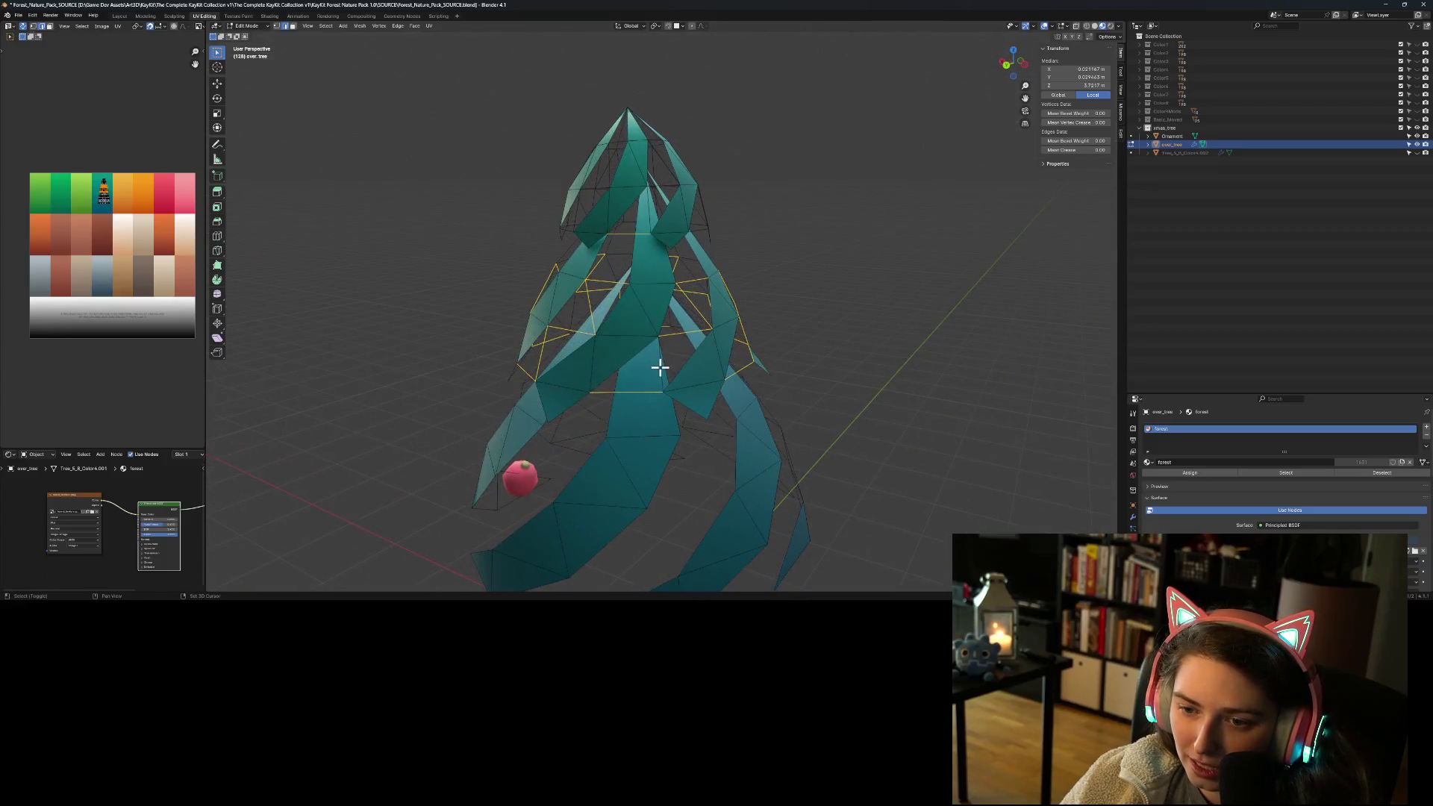
pyautogui.moveTo(658, 398); pyautogui.dragTo(802, 401, button='middle')
pyautogui.press('x')
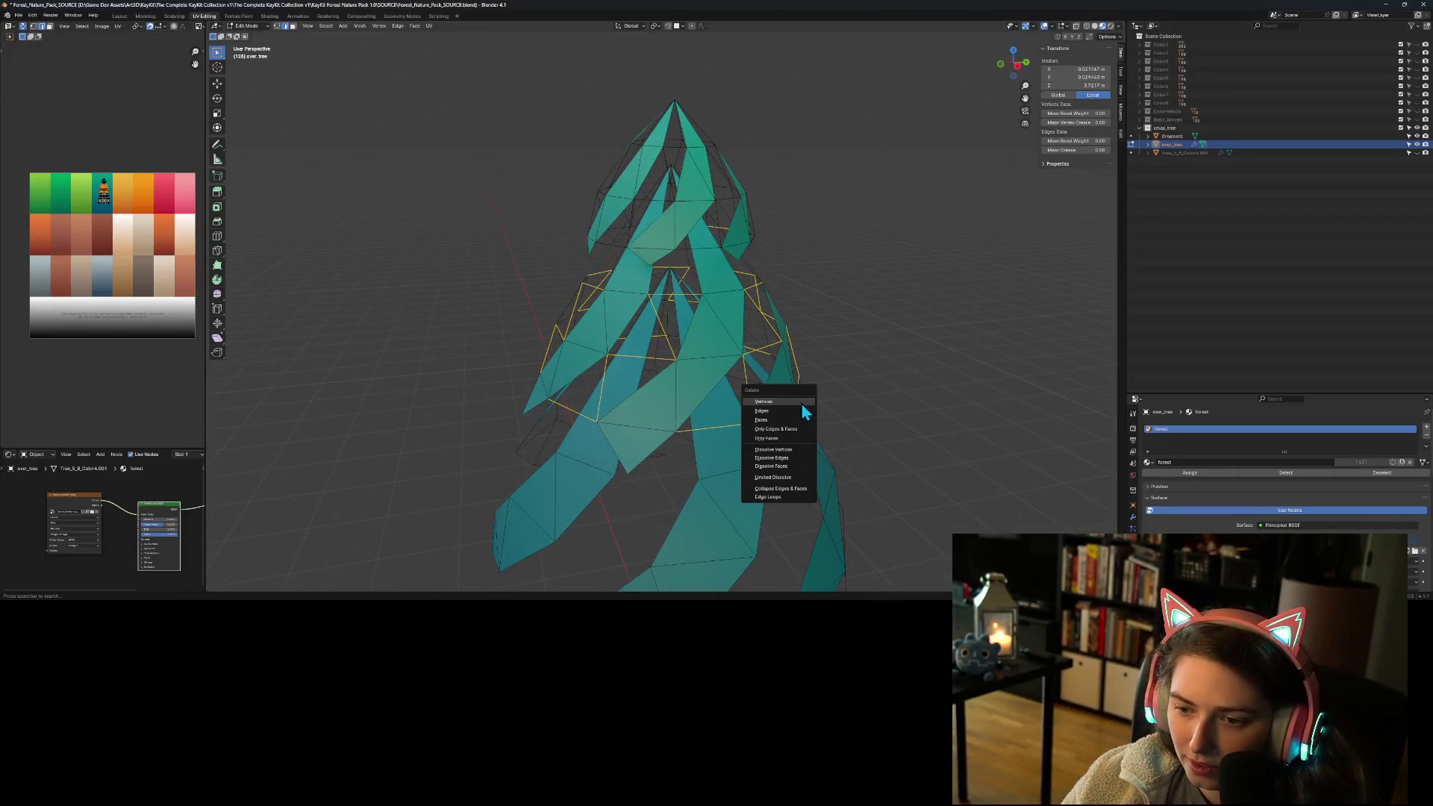
pyautogui.click(796, 411)
# Step: Select the ring of loose edges near the overlay's tip
pyautogui.moveTo(633, 431)
pyautogui.mouseDown(button='middle')
pyautogui.moveTo(736, 437)
pyautogui.moveTo(812, 412)
pyautogui.moveTo(918, 440)
pyautogui.moveTo(978, 432)
pyautogui.moveTo(631, 309)
pyautogui.mouseUp(button='middle')
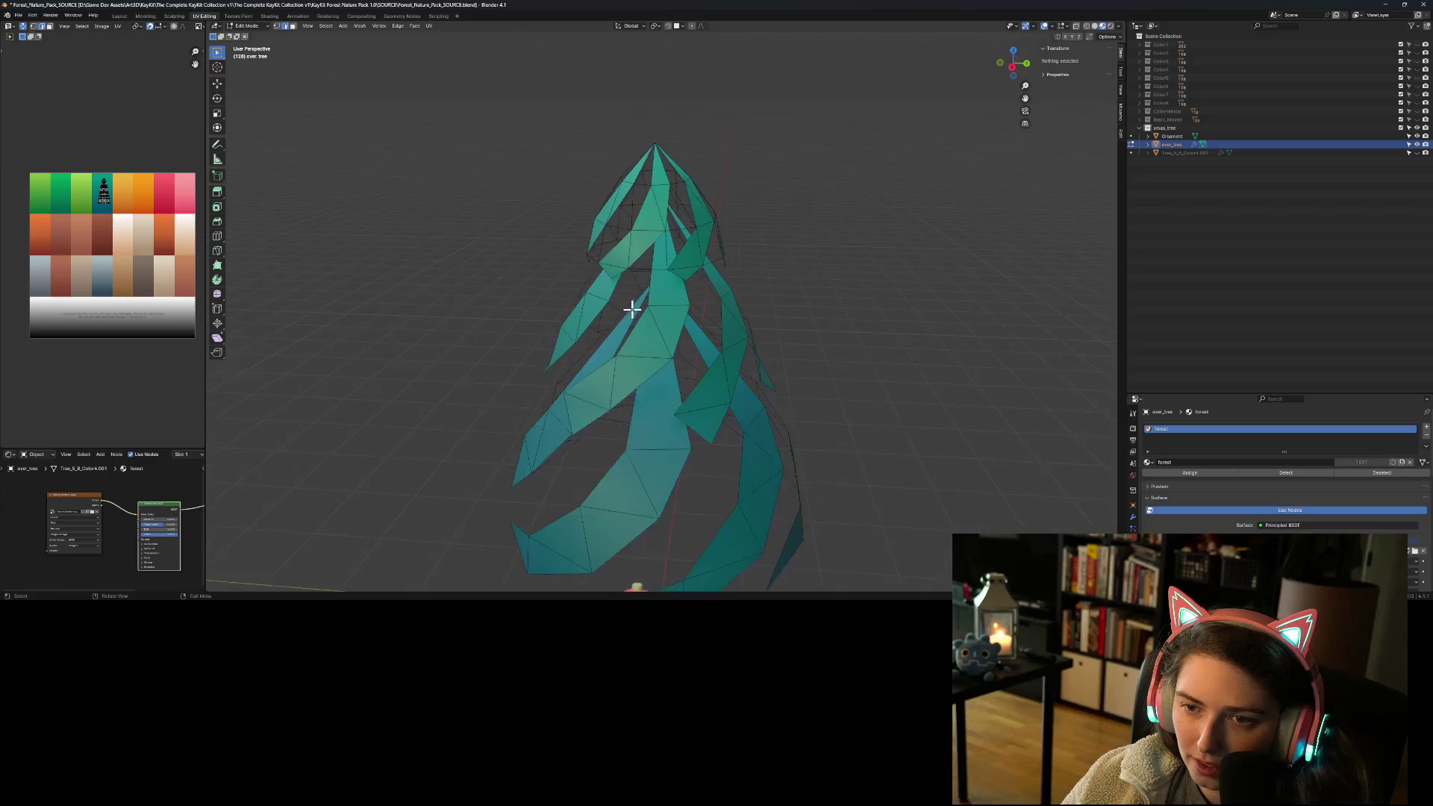
pyautogui.moveTo(656, 250)
pyautogui.mouseDown(button='middle')
pyautogui.moveTo(670, 445)
pyautogui.moveTo(719, 361)
pyautogui.moveTo(595, 393)
pyautogui.moveTo(579, 378)
pyautogui.moveTo(544, 400)
pyautogui.mouseUp(button='middle')
pyautogui.click(718, 368)
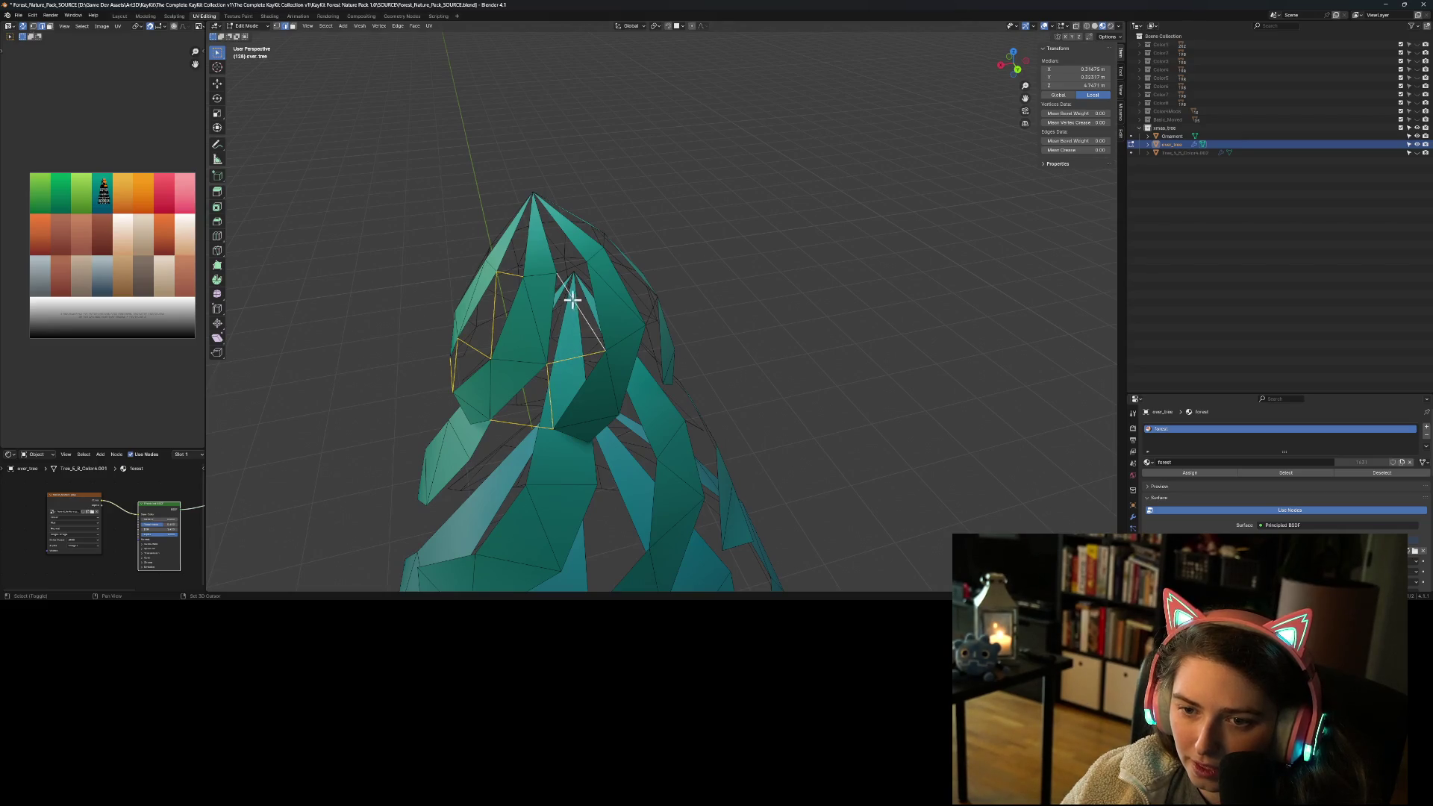
pyautogui.moveTo(582, 335)
pyautogui.mouseDown(button='middle')
pyautogui.moveTo(563, 374)
pyautogui.moveTo(522, 361)
pyautogui.moveTo(553, 304)
pyautogui.moveTo(552, 332)
pyautogui.mouseUp(button='middle')
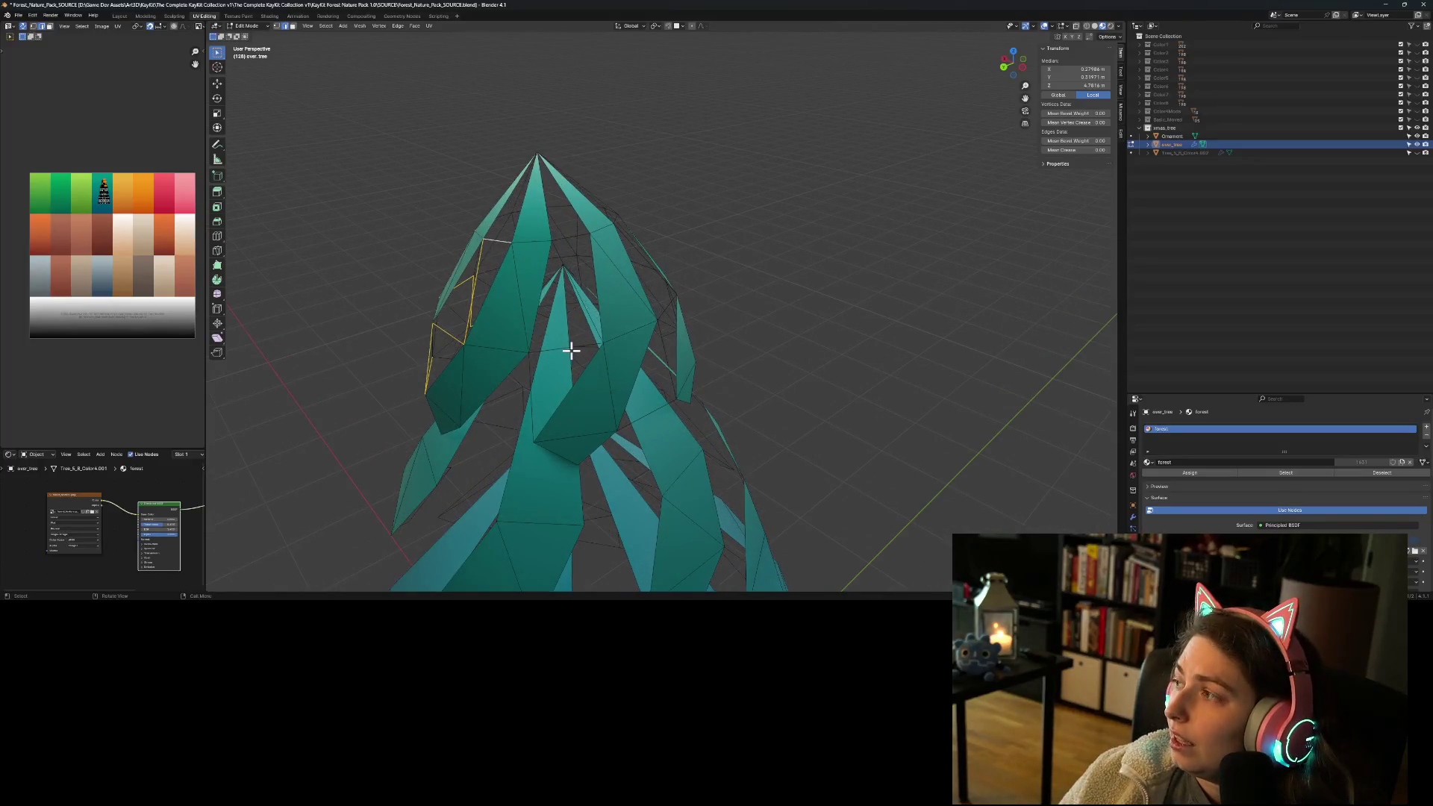
pyautogui.moveTo(502, 438)
pyautogui.mouseDown(button='middle')
pyautogui.moveTo(563, 447)
pyautogui.moveTo(561, 375)
pyautogui.moveTo(534, 383)
pyautogui.moveTo(584, 322)
pyautogui.moveTo(585, 288)
pyautogui.moveTo(549, 310)
pyautogui.moveTo(639, 231)
pyautogui.moveTo(704, 329)
pyautogui.moveTo(720, 306)
pyautogui.mouseUp(button='middle')
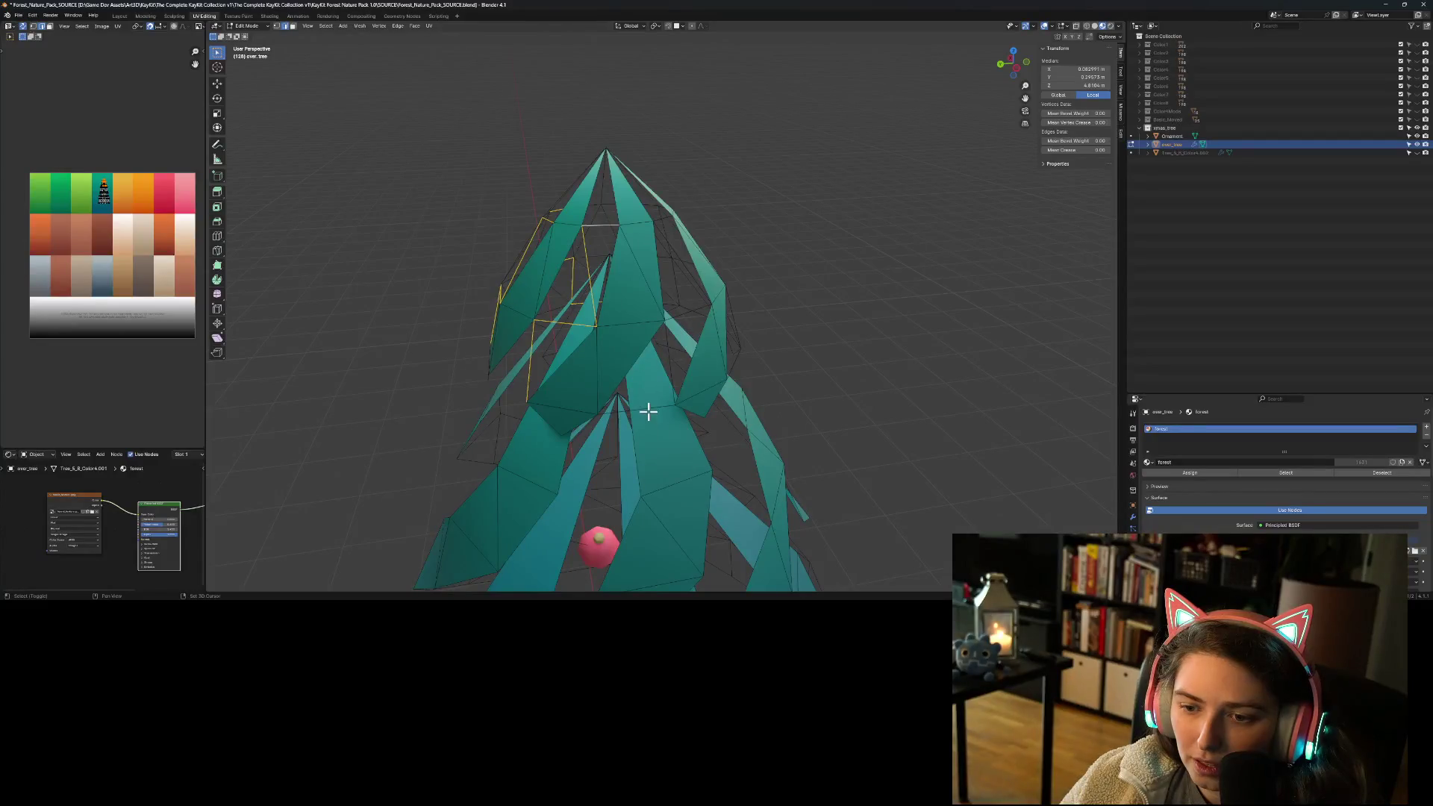
pyautogui.moveTo(648, 405)
pyautogui.keyDown('shift'); pyautogui.mouseDown(button='middle')
pyautogui.moveTo(658, 415)
pyautogui.moveTo(662, 378)
pyautogui.mouseUp(button='middle'); pyautogui.keyUp('shift')
pyautogui.keyDown('shift'); pyautogui.click(672, 354); pyautogui.keyUp('shift')
pyautogui.moveTo(697, 317); pyautogui.dragTo(661, 333, button='middle')
pyautogui.moveTo(772, 261); pyautogui.dragTo(785, 256, button='middle')
pyautogui.keyDown('shift'); pyautogui.click(750, 232); pyautogui.keyUp('shift')
# Step: Check the selected tip ring from the front and delete it
pyautogui.moveTo(795, 391)
pyautogui.mouseDown(button='middle')
pyautogui.moveTo(764, 380)
pyautogui.moveTo(794, 364)
pyautogui.mouseUp(button='middle')
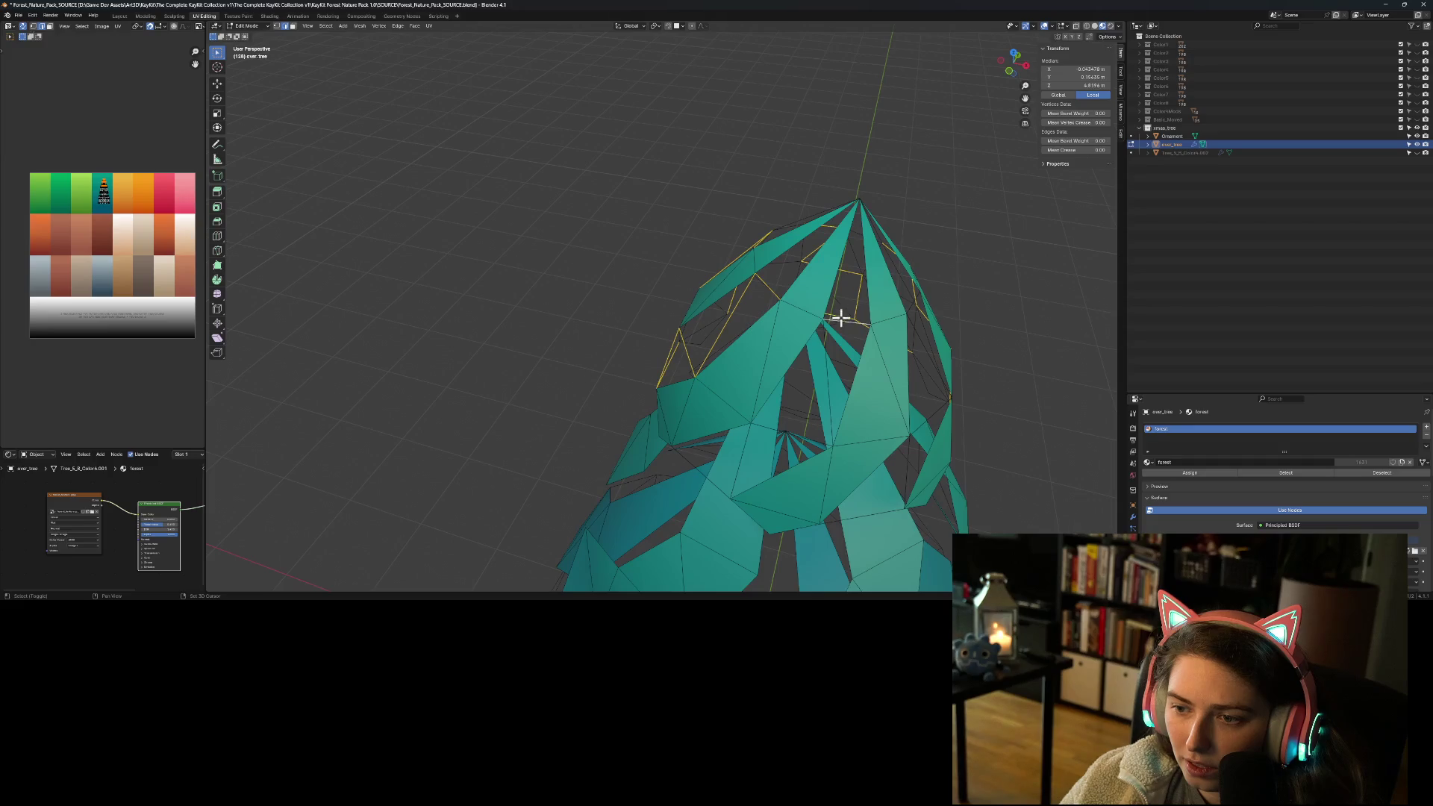
pyautogui.moveTo(825, 425)
pyautogui.mouseDown(button='middle')
pyautogui.moveTo(816, 448)
pyautogui.moveTo(838, 415)
pyautogui.mouseUp(button='middle')
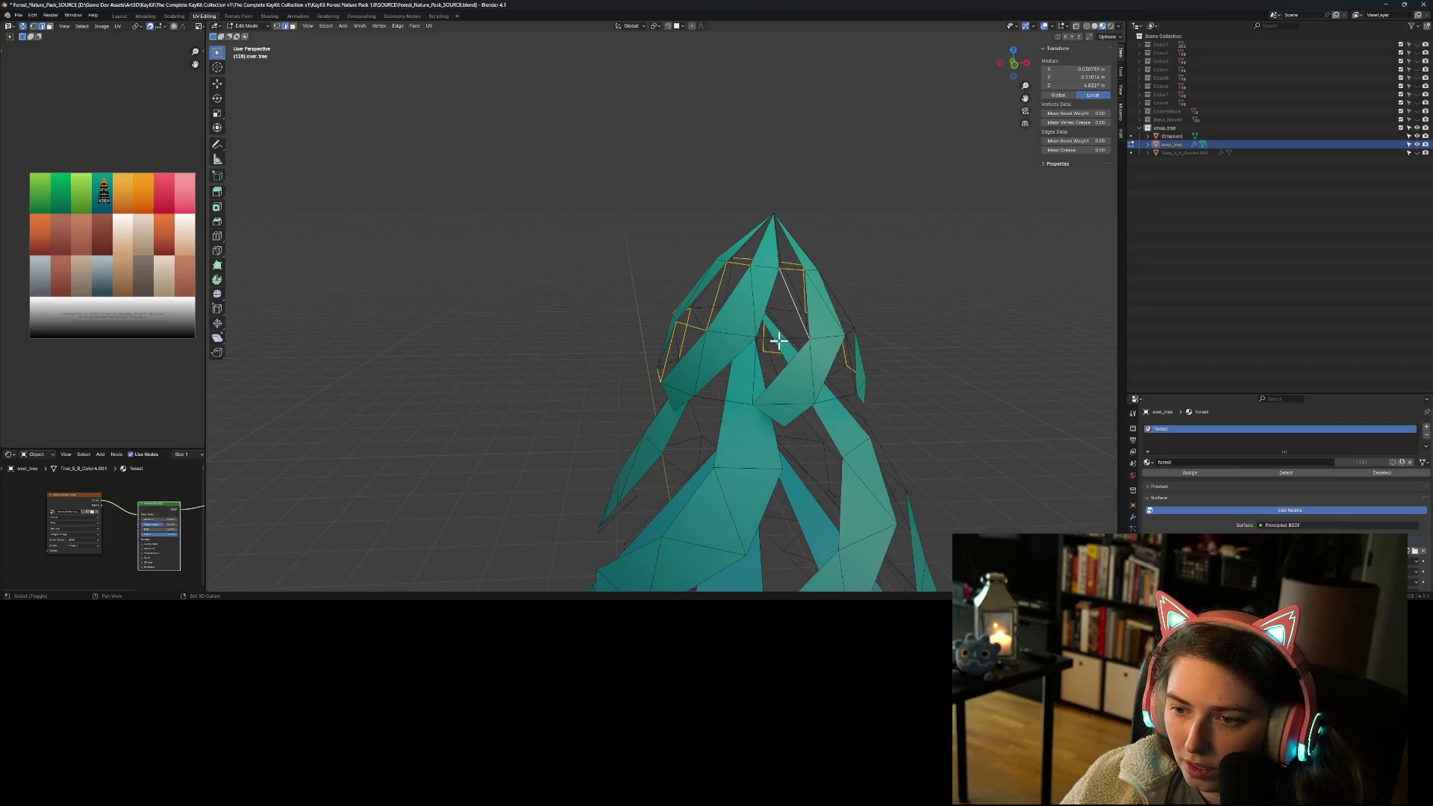
pyautogui.moveTo(753, 395)
pyautogui.mouseDown(button='middle')
pyautogui.moveTo(751, 463)
pyautogui.moveTo(809, 453)
pyautogui.moveTo(844, 502)
pyautogui.mouseUp(button='middle')
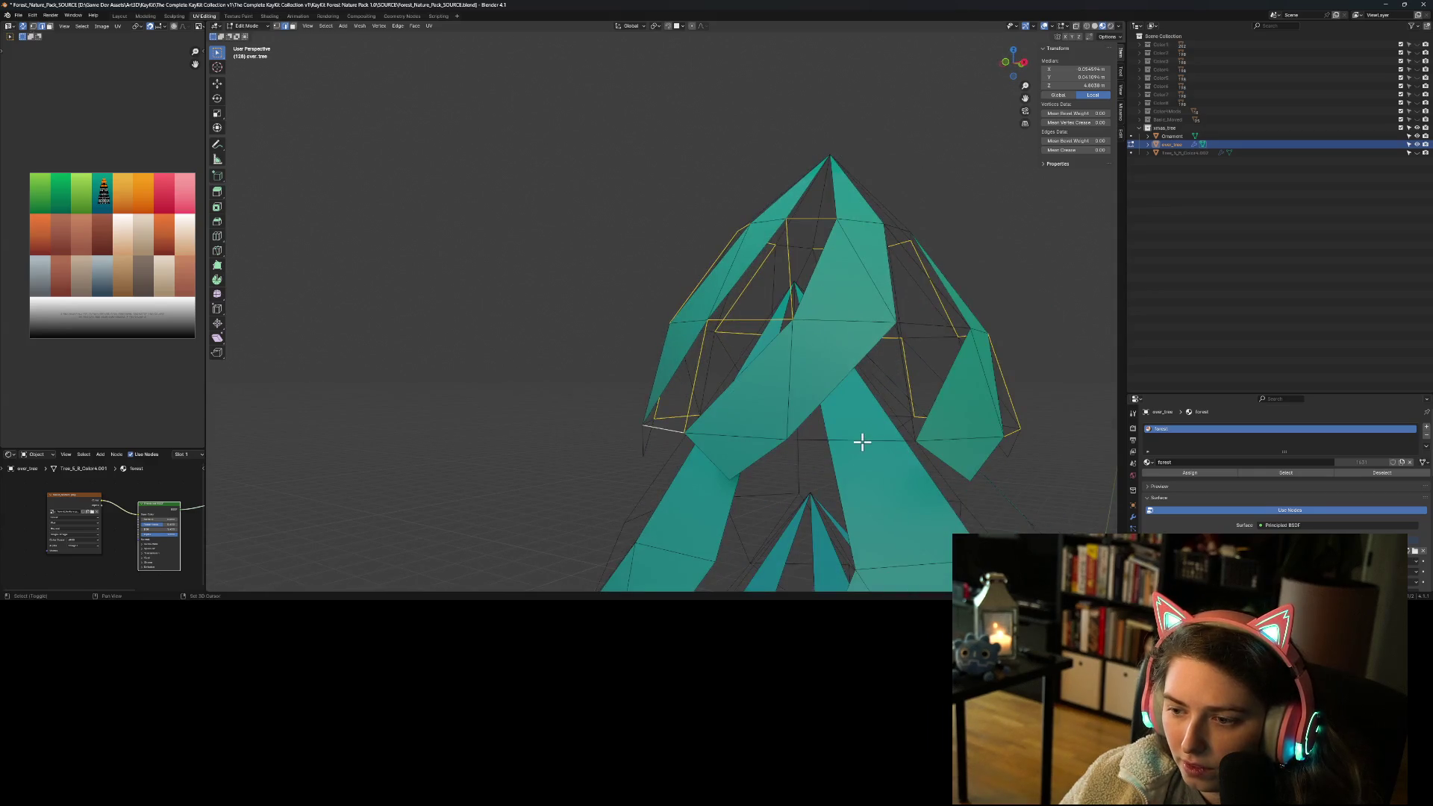
pyautogui.moveTo(905, 426)
pyautogui.mouseDown(button='middle')
pyautogui.moveTo(699, 469)
pyautogui.moveTo(697, 432)
pyautogui.moveTo(697, 448)
pyautogui.moveTo(764, 461)
pyautogui.moveTo(453, 431)
pyautogui.mouseUp(button='middle')
pyautogui.press('x')
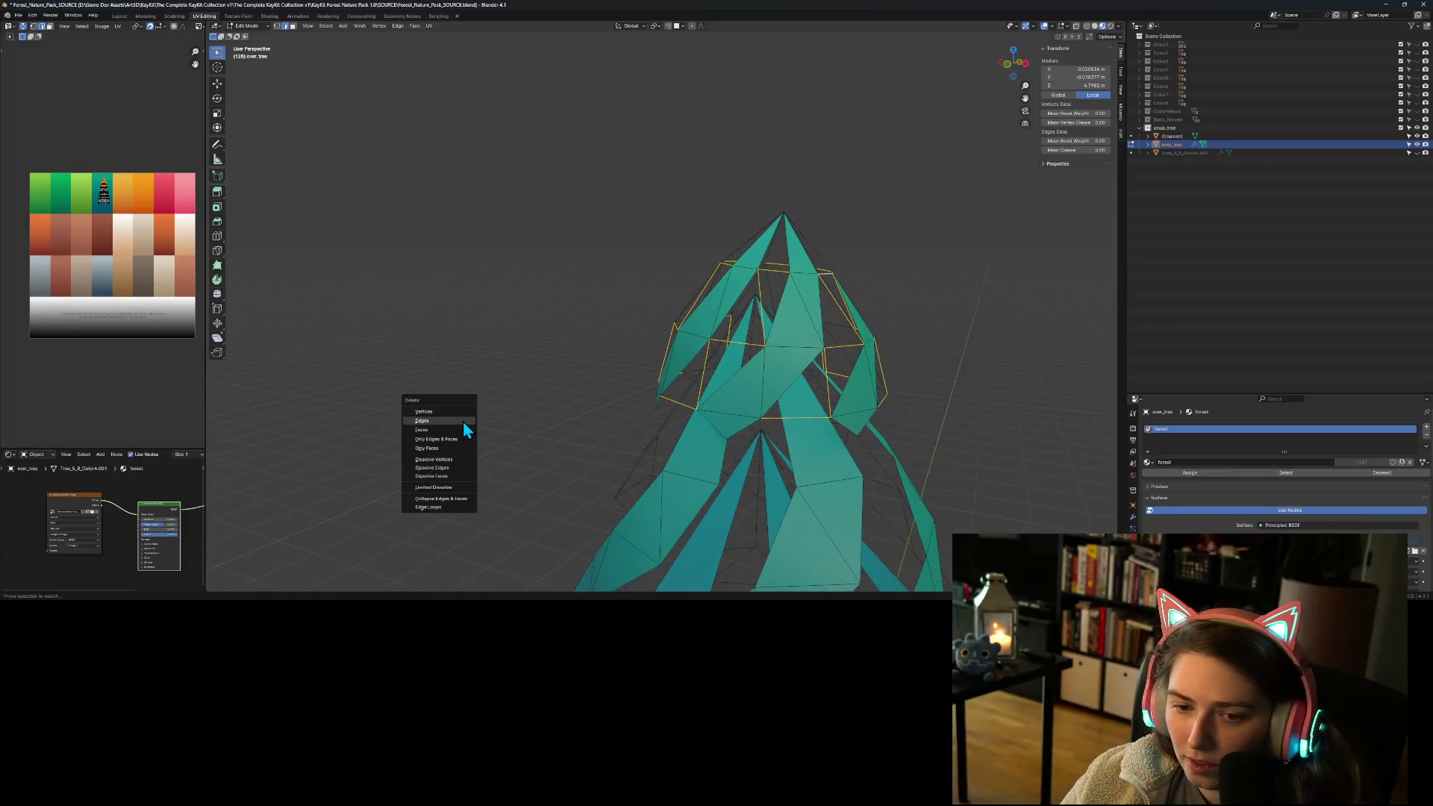
pyautogui.click(463, 421)
# Step: Unhide the Tree_5_8_Color4 tree mesh
pyautogui.moveTo(570, 486)
pyautogui.mouseDown(button='middle')
pyautogui.moveTo(636, 473)
pyautogui.moveTo(809, 483)
pyautogui.mouseUp(button='middle')
pyautogui.scroll(-7, 870, 487)
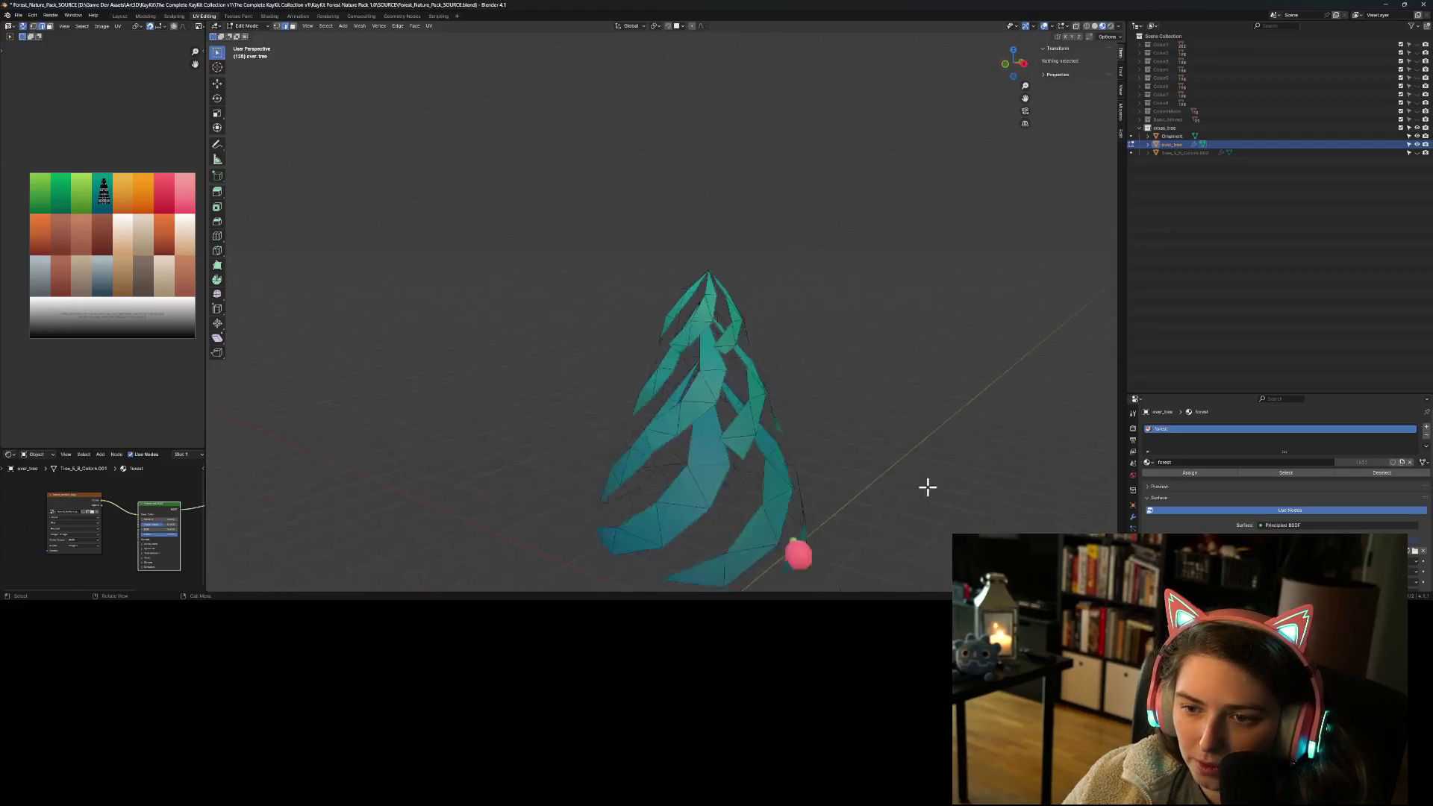
pyautogui.scroll(4, 883, 528)
pyautogui.scroll(2, 803, 499)
pyautogui.moveTo(803, 499); pyautogui.dragTo(806, 502, button='middle')
pyautogui.scroll(-3, 804, 505)
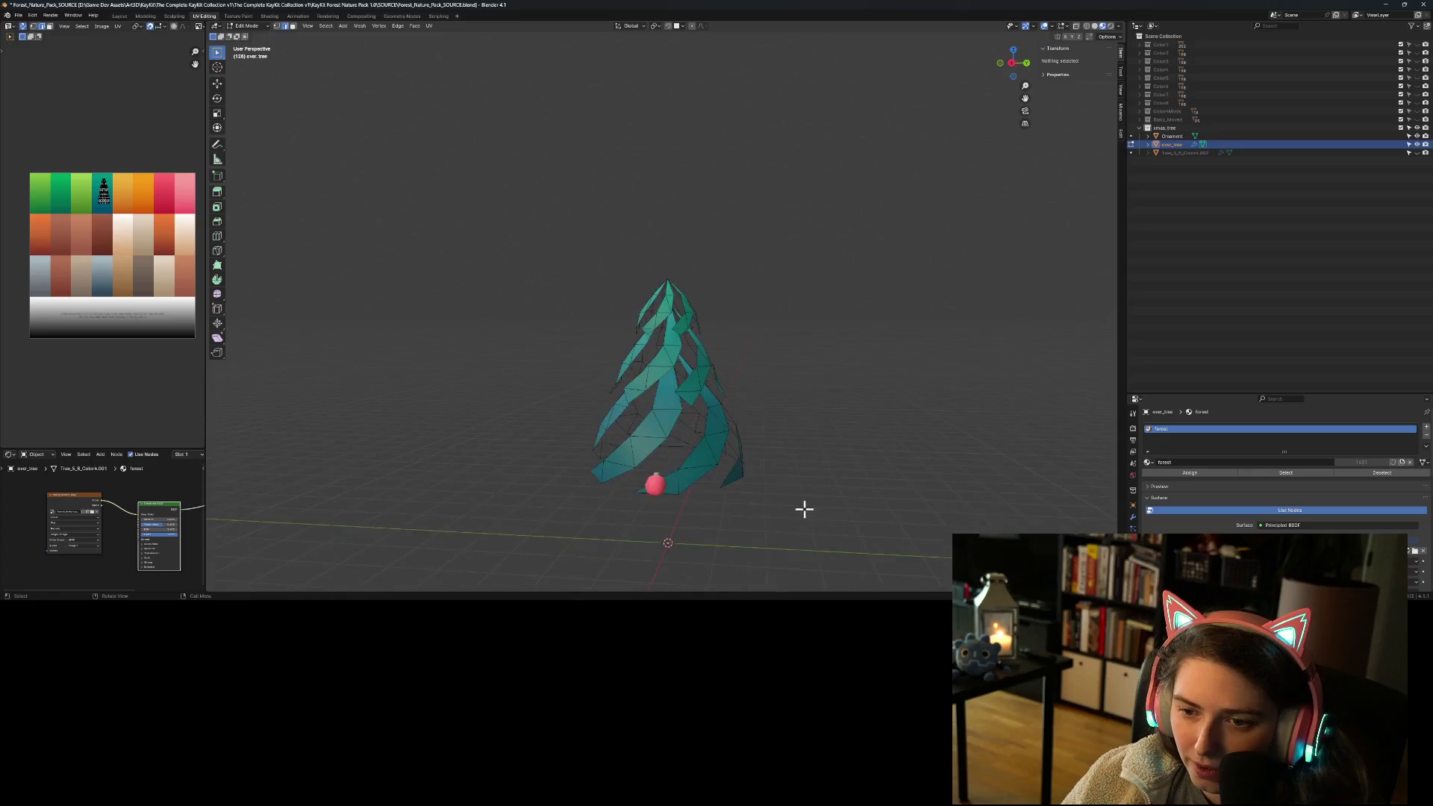
pyautogui.click(1416, 152)
# Step: Move all the layer's UVs onto the greyish-brown palette swatch and leave Edit Mode
pyautogui.moveTo(749, 494); pyautogui.dragTo(799, 502, button='middle')
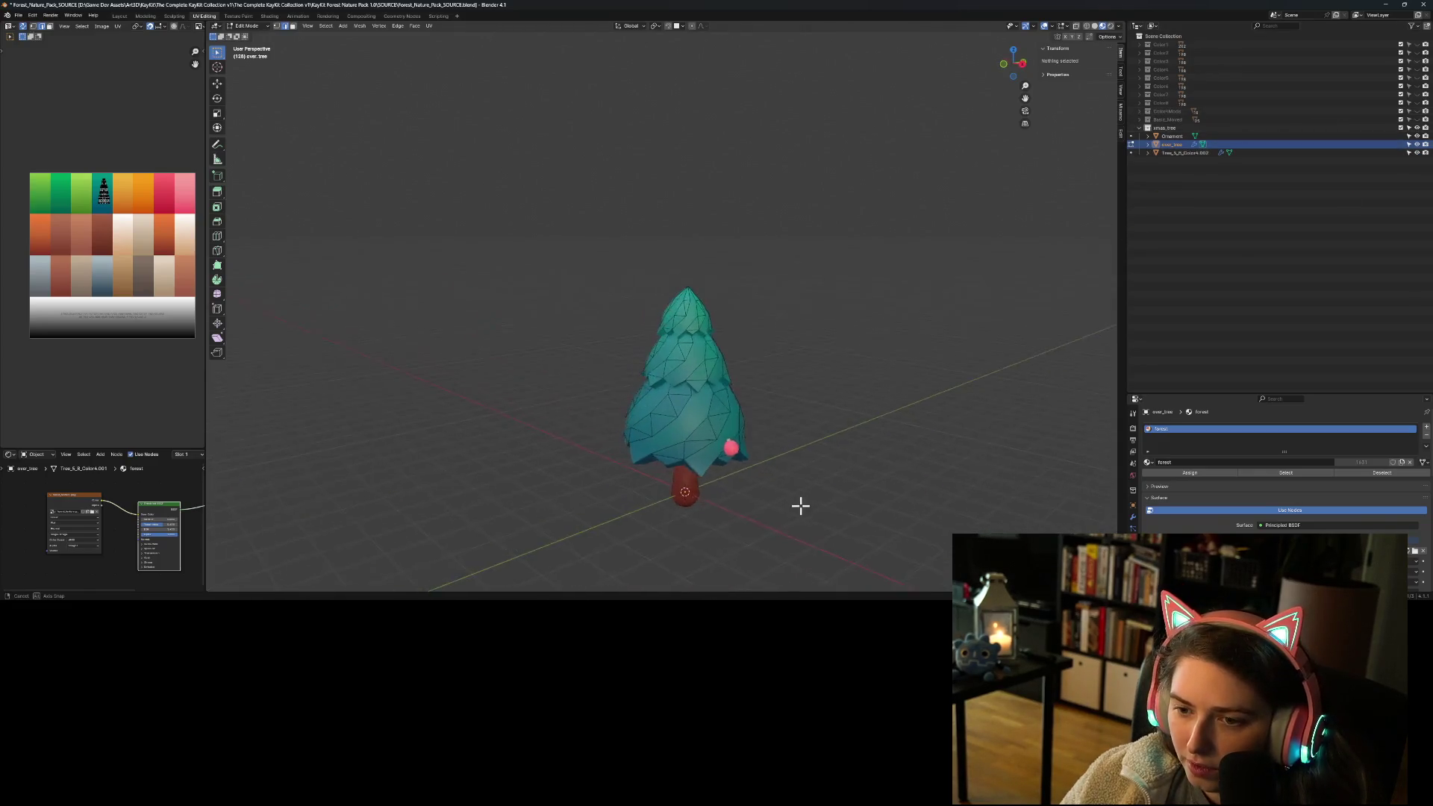
pyautogui.scroll(3, 809, 495)
pyautogui.press('a')
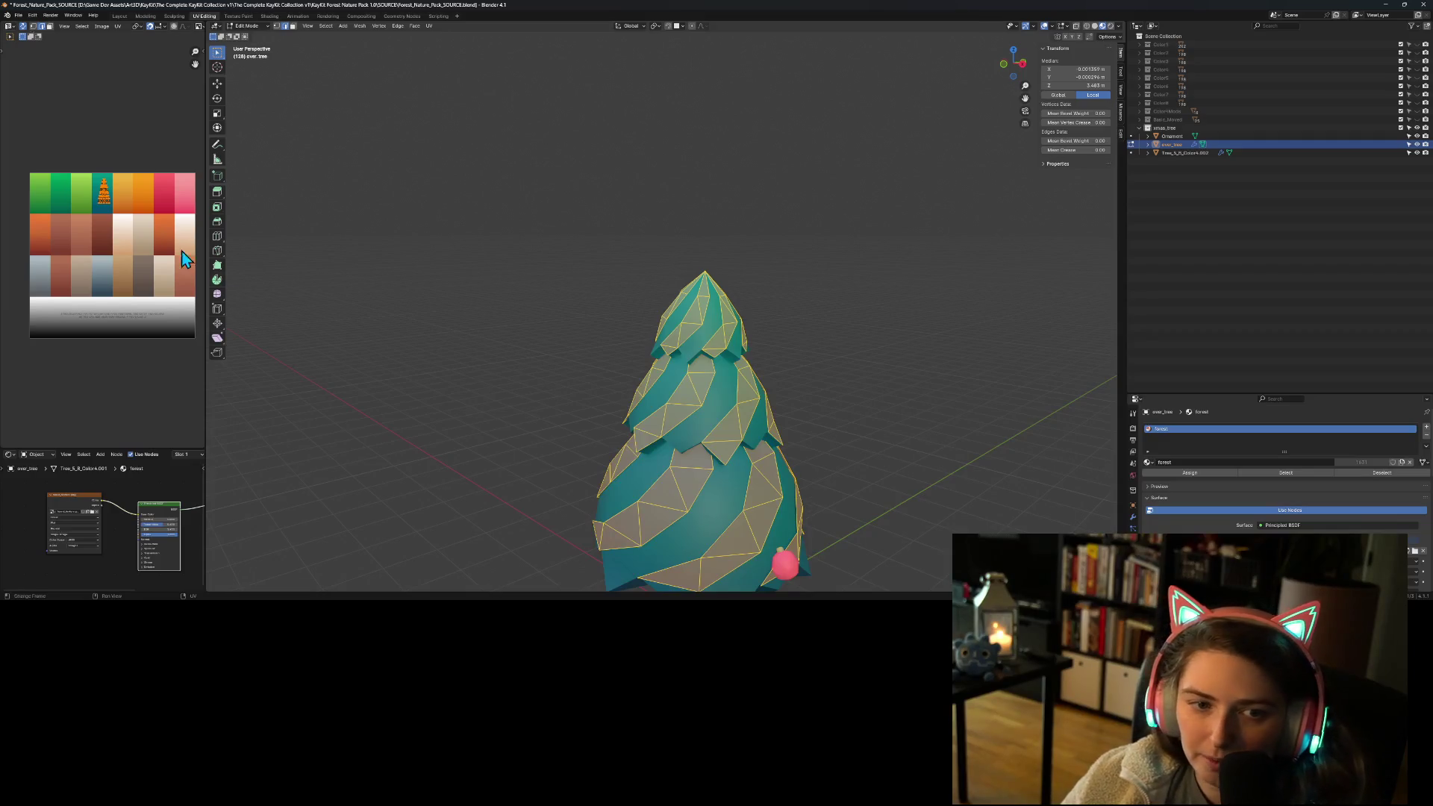
pyautogui.press('g')
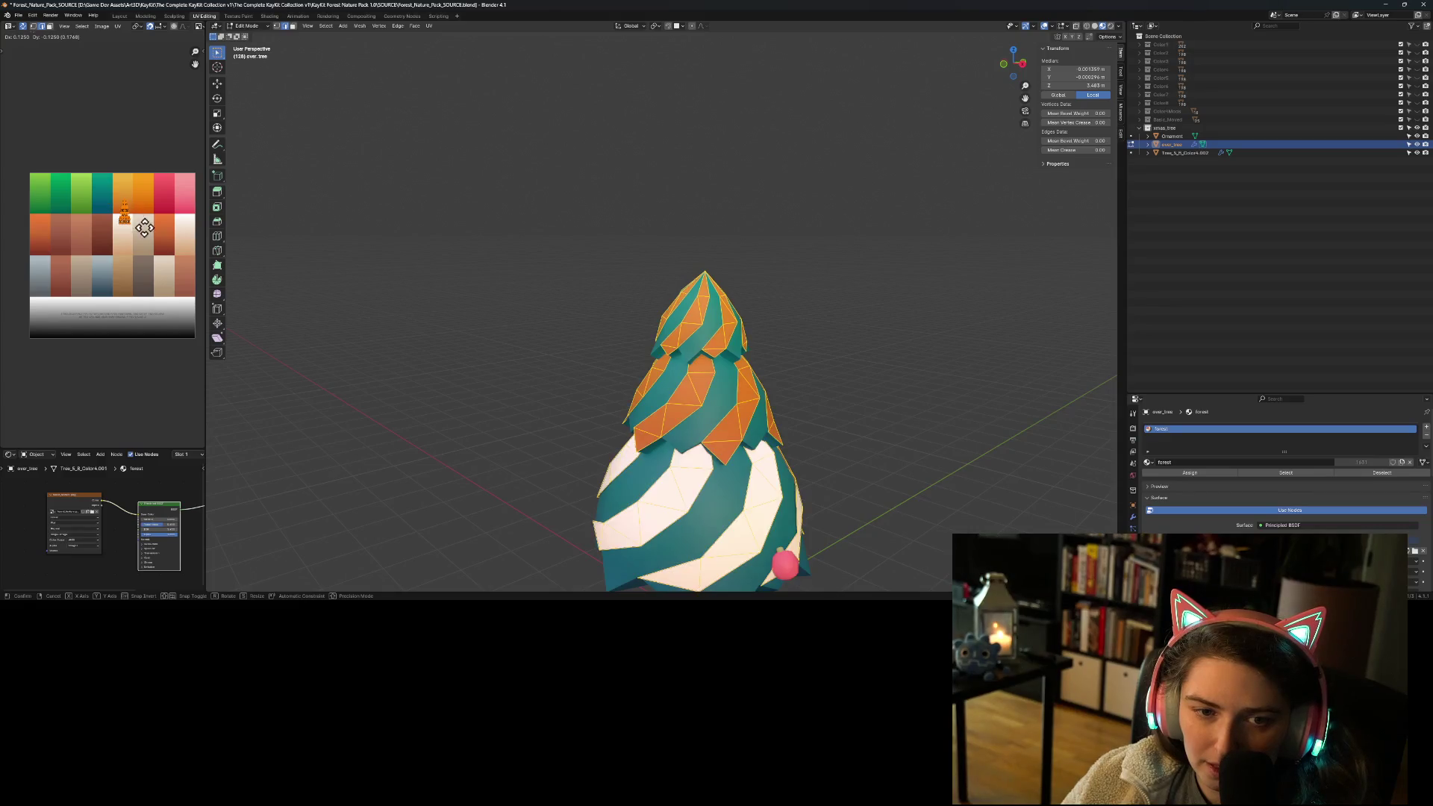
pyautogui.click(180, 298)
pyautogui.press('Tab')
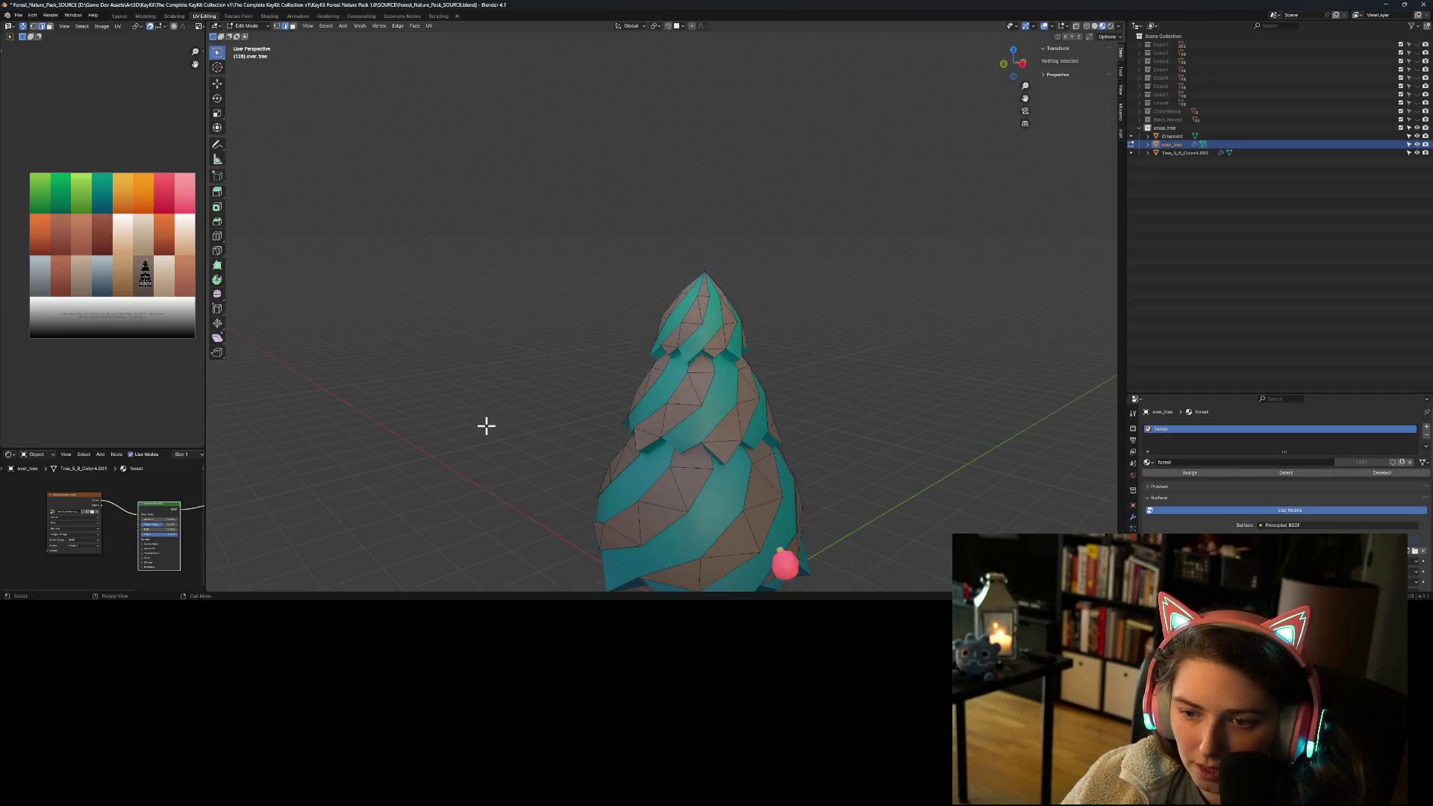
# Step: From a low side view, select the tree, spiral overlay and ornament together and launch Windows Calculator
pyautogui.click(481, 499)
pyautogui.moveTo(481, 499)
pyautogui.mouseDown(button='middle')
pyautogui.moveTo(491, 534)
pyautogui.moveTo(554, 543)
pyautogui.moveTo(677, 531)
pyautogui.moveTo(776, 544)
pyautogui.moveTo(836, 517)
pyautogui.moveTo(754, 526)
pyautogui.moveTo(803, 538)
pyautogui.moveTo(742, 355)
pyautogui.moveTo(653, 399)
pyautogui.moveTo(691, 389)
pyautogui.moveTo(693, 453)
pyautogui.moveTo(776, 446)
pyautogui.moveTo(755, 467)
pyautogui.moveTo(682, 445)
pyautogui.moveTo(619, 448)
pyautogui.mouseUp(button='middle')
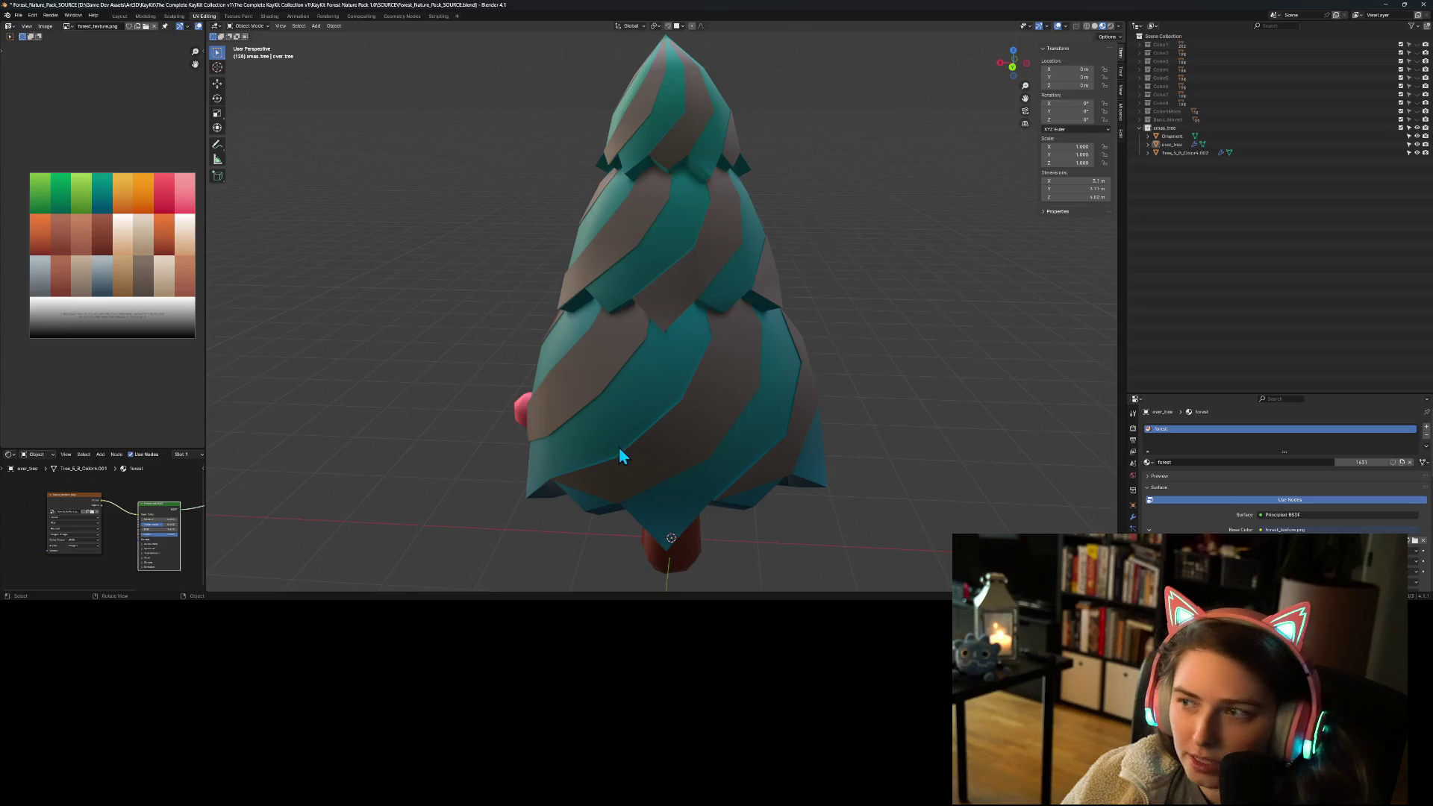
pyautogui.press('a')
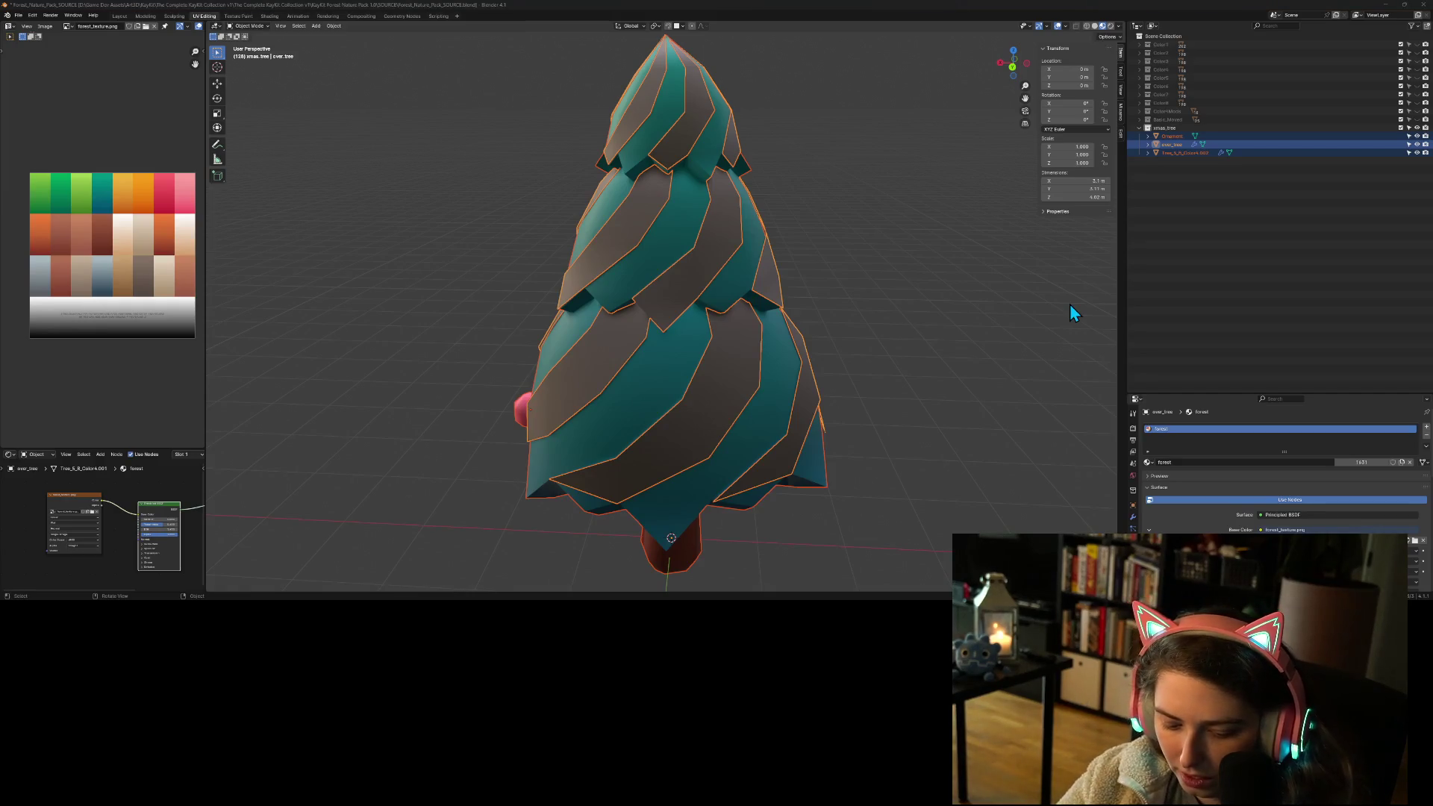
pyautogui.press('XF86Calculator')
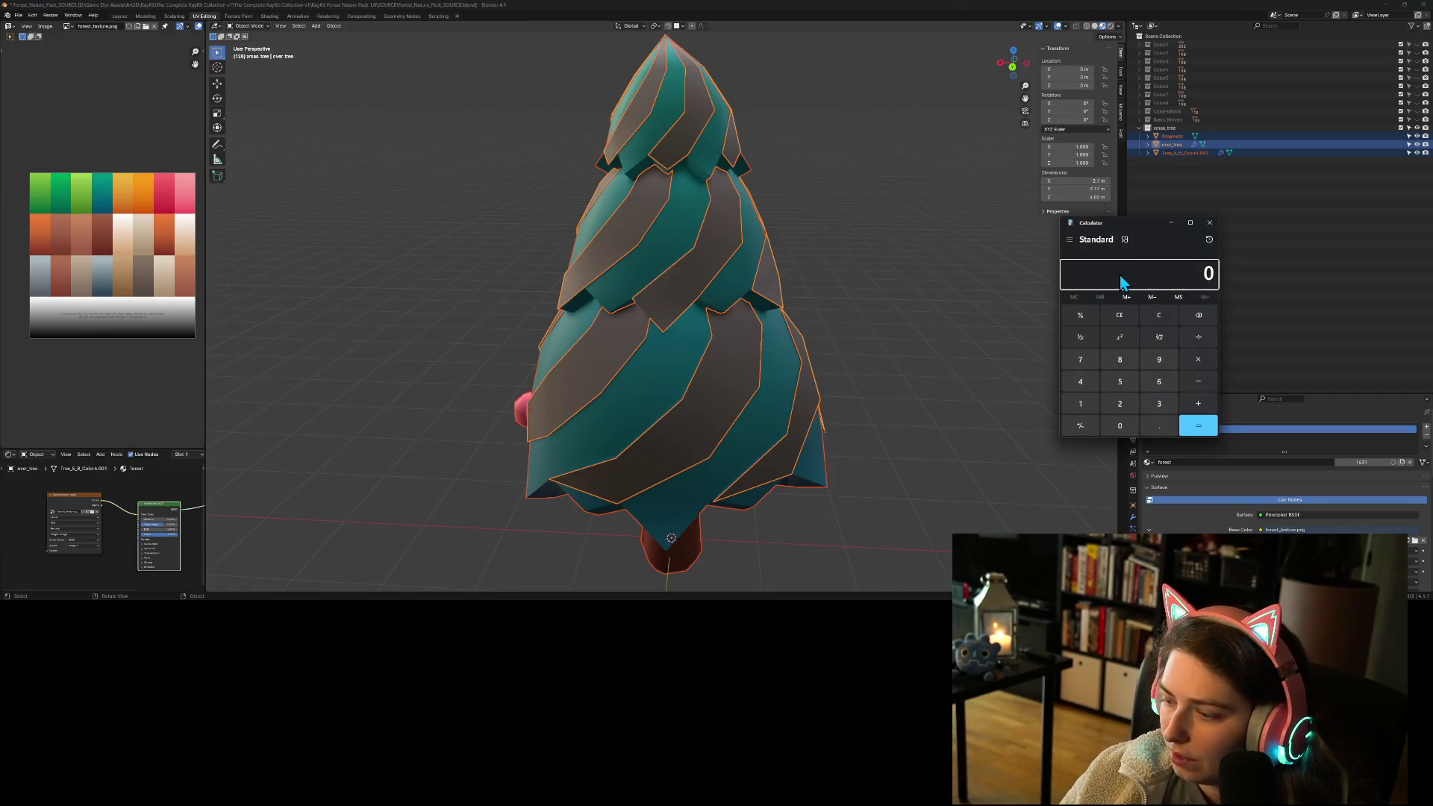
# Step: Compute 1 ÷ 1.02 (≈0.9804) in Calculator and switch back to Blender
pyautogui.write('.0')
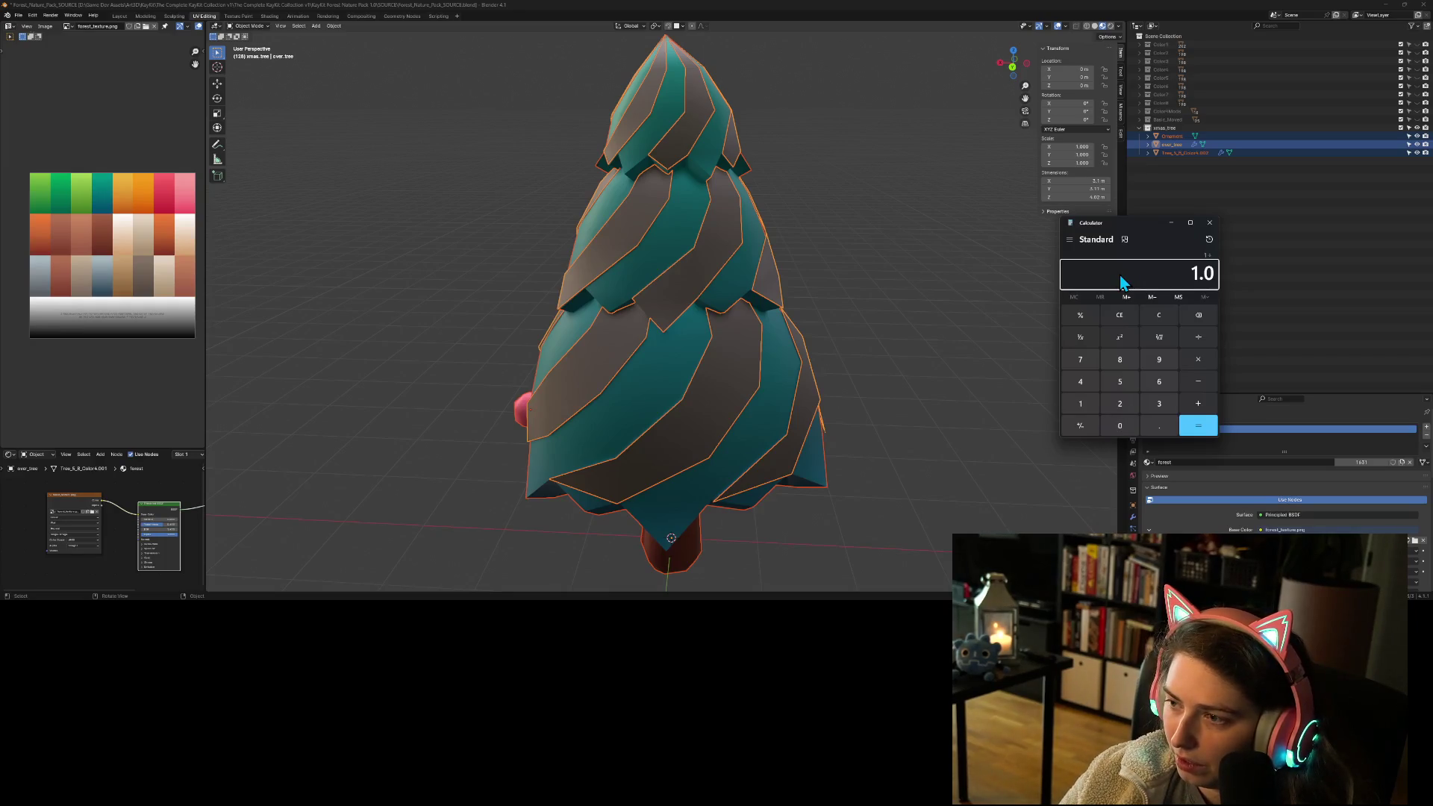
pyautogui.press('BackSpace')
pyautogui.write('2')
pyautogui.press('Return')
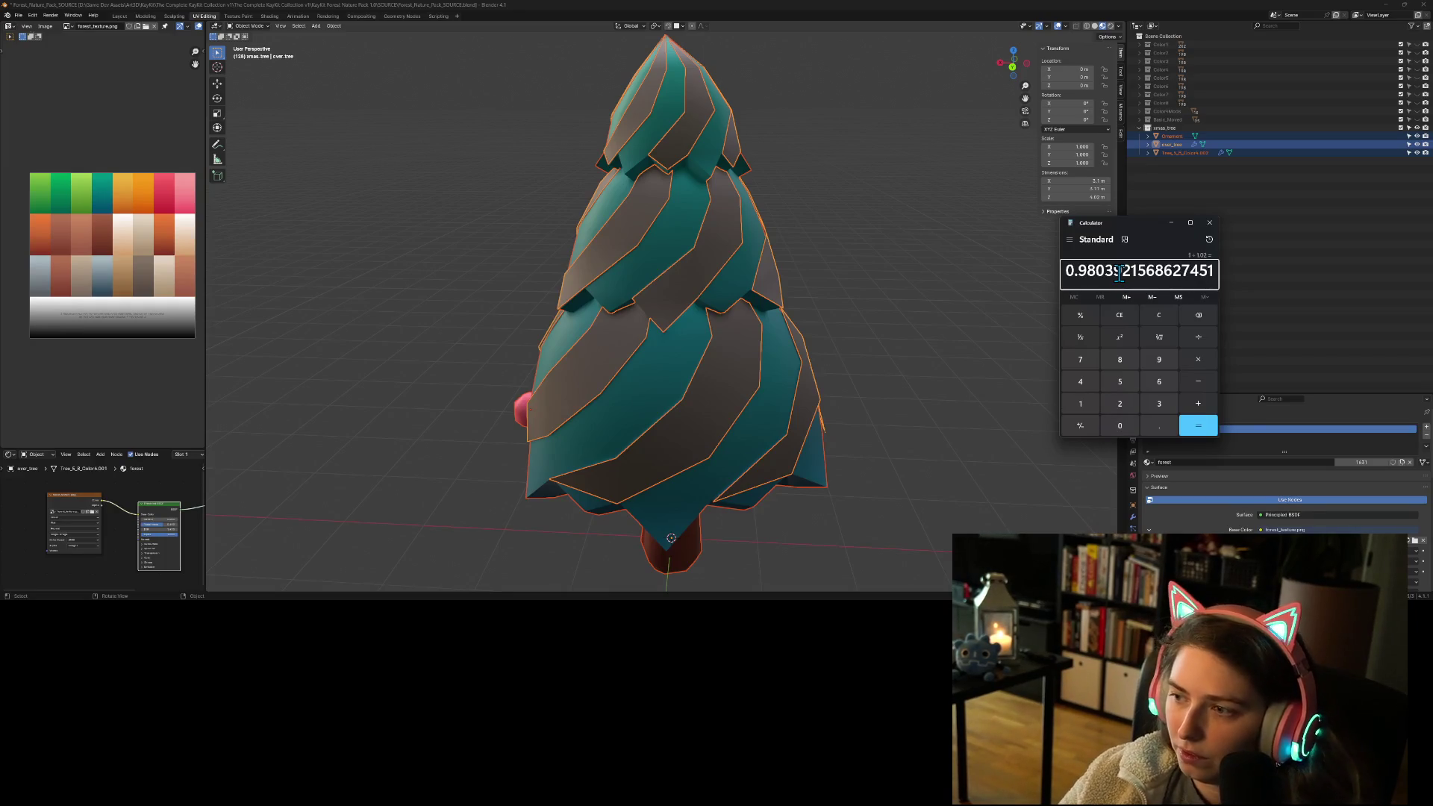
pyautogui.click(787, 11)
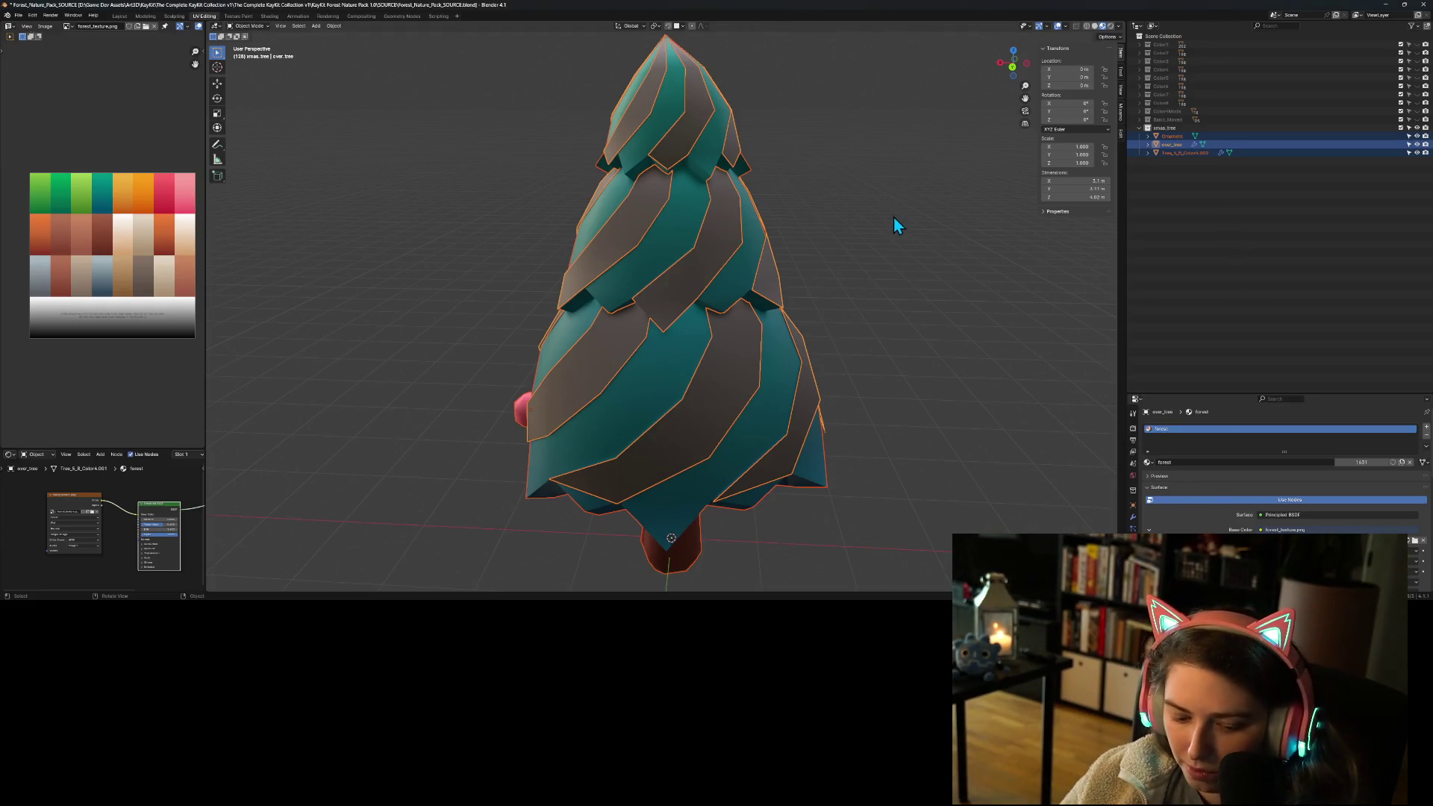
# Step: Try a 0.98 X scale on all selected objects, then undo it
pyautogui.press('s')
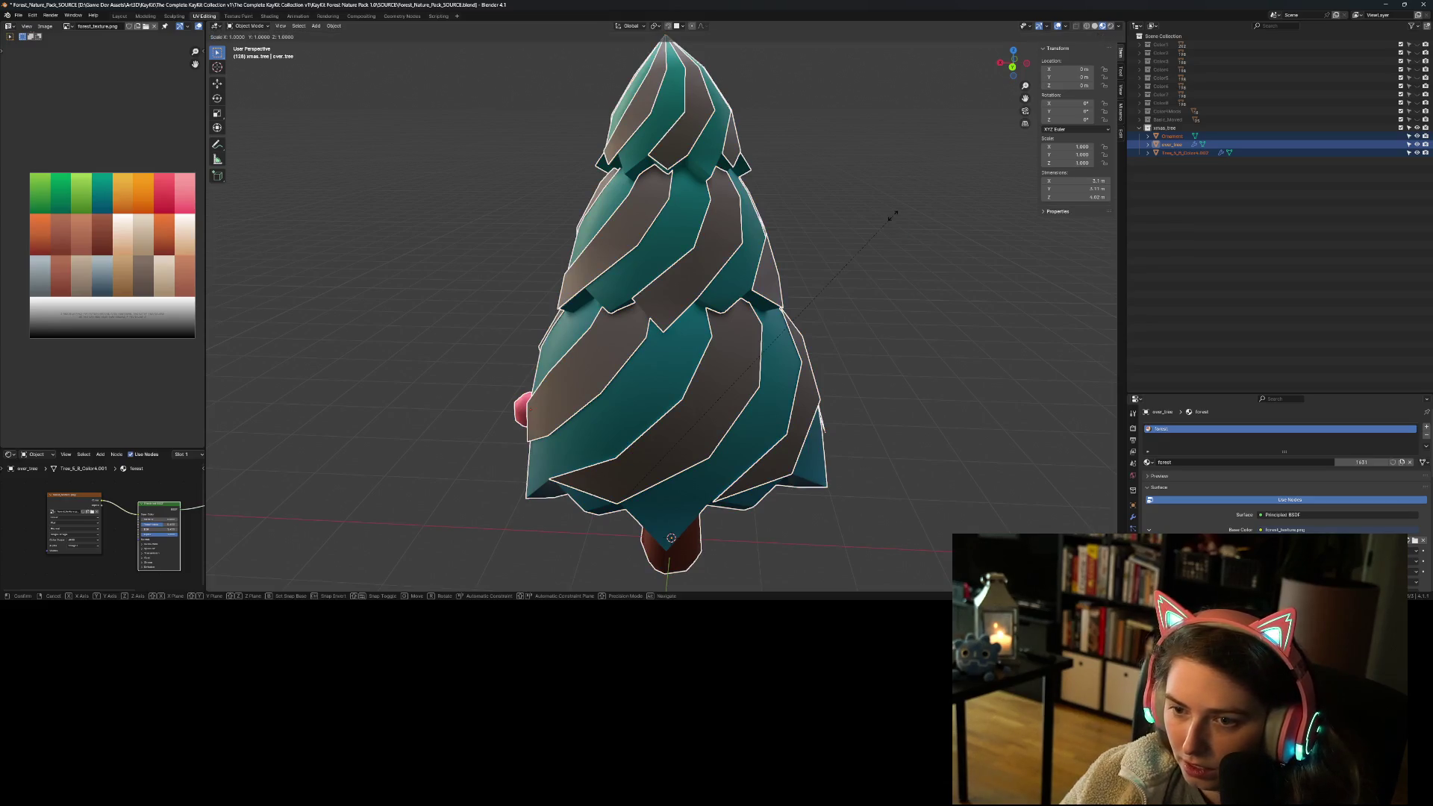
pyautogui.write('x')
pyautogui.write('98')
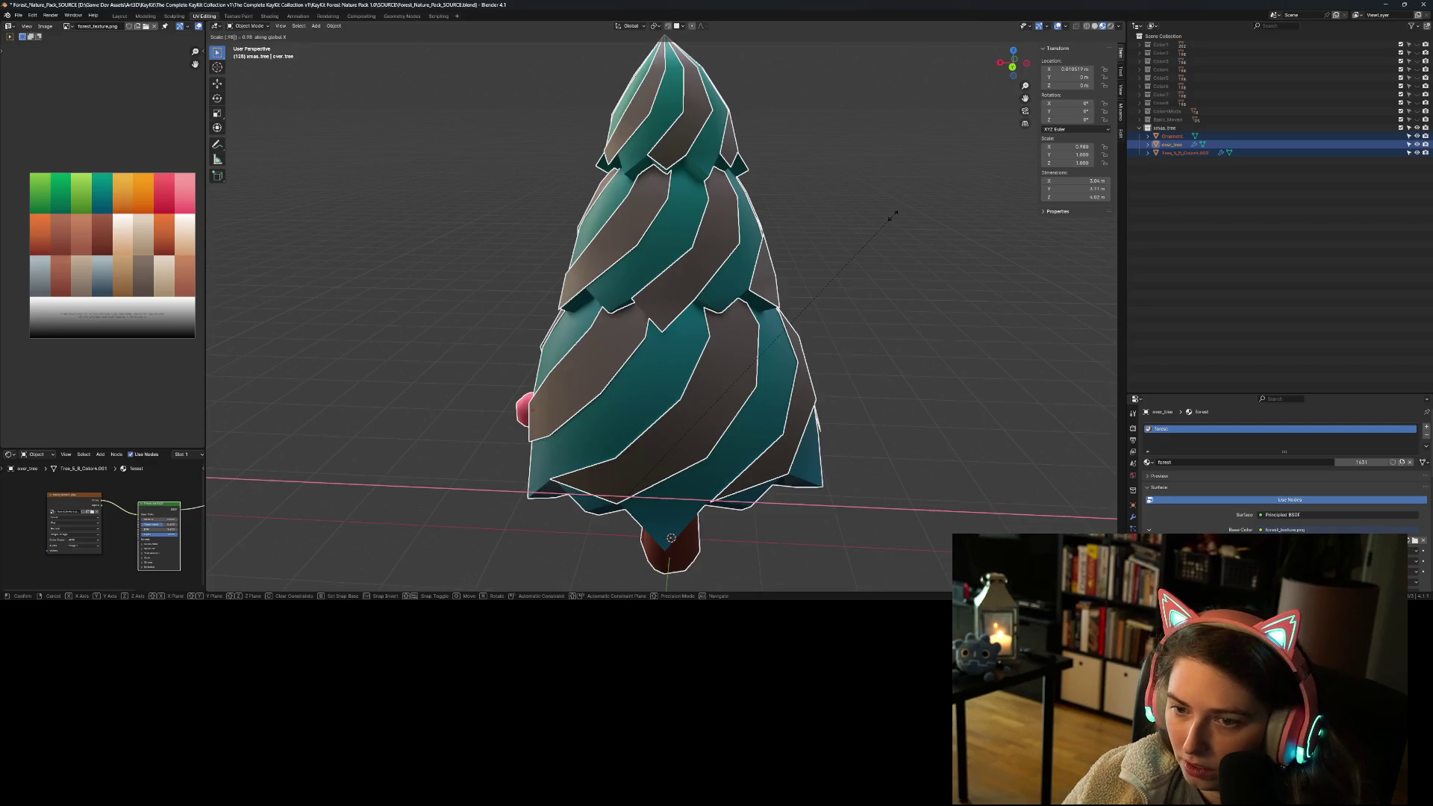
pyautogui.press('Return')
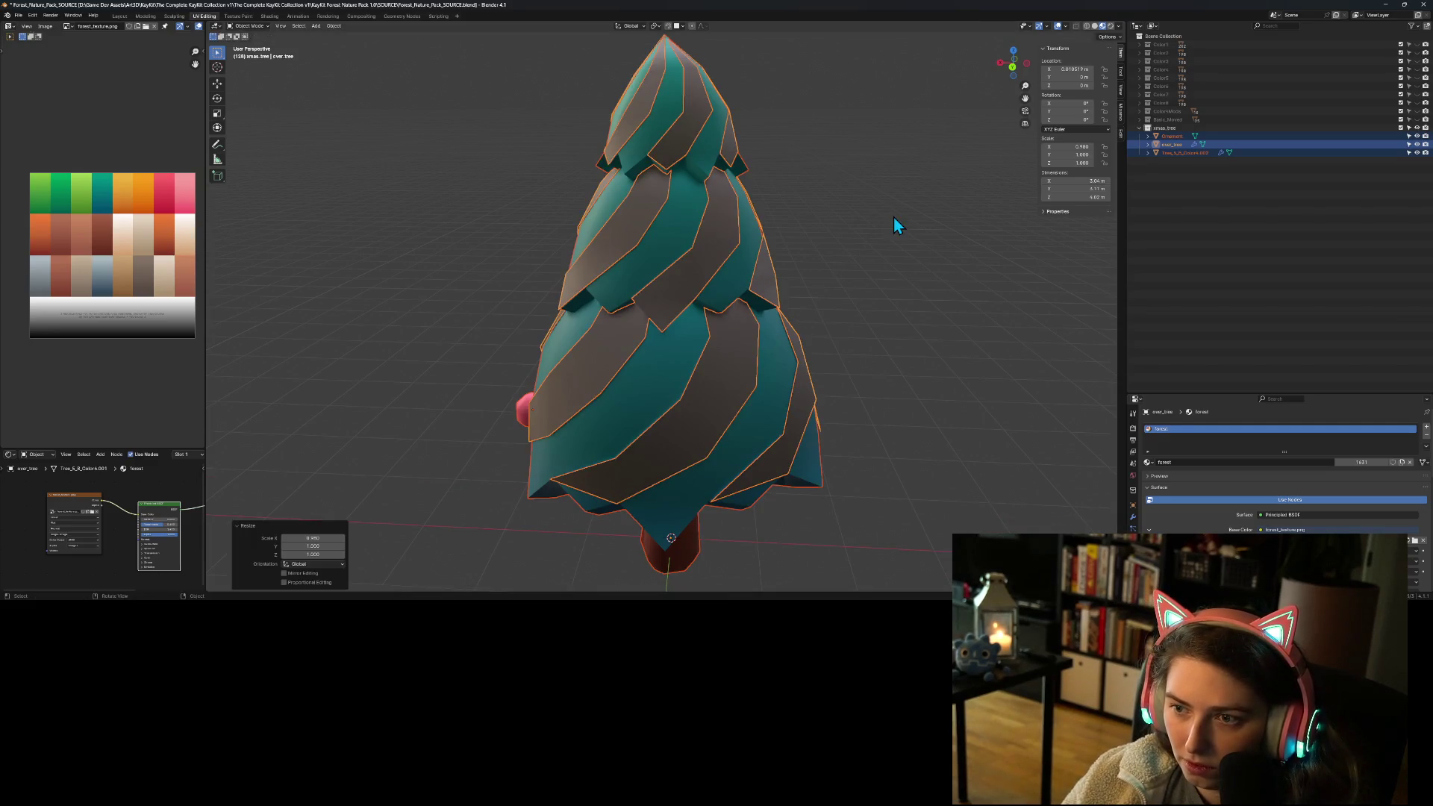
pyautogui.hotkey('ctrl', 'z')
# Step: Scale only over_tree by 0.98 along X and Y, then reselect it
pyautogui.click(1194, 144)
pyautogui.press('s')
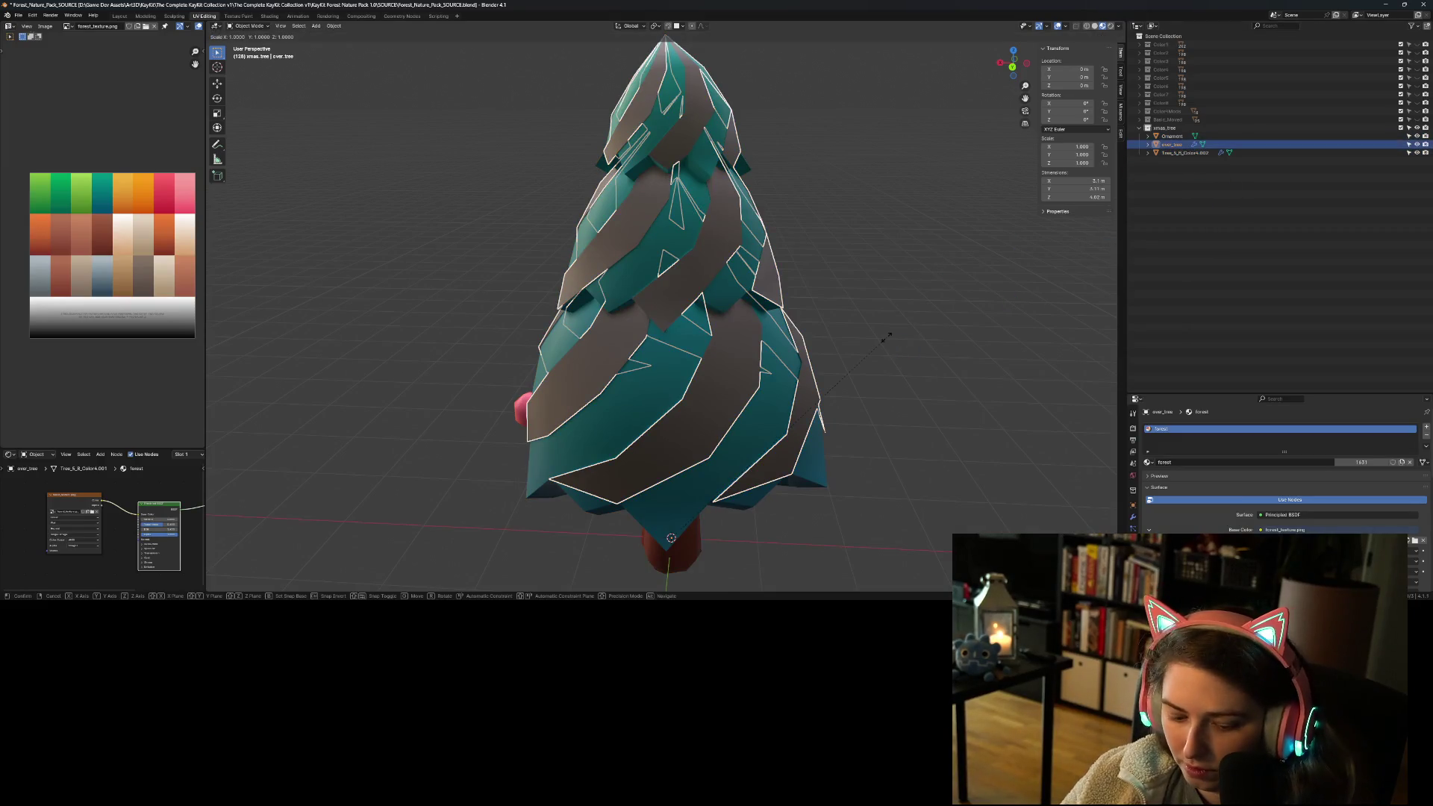
pyautogui.write('x')
pyautogui.write('98')
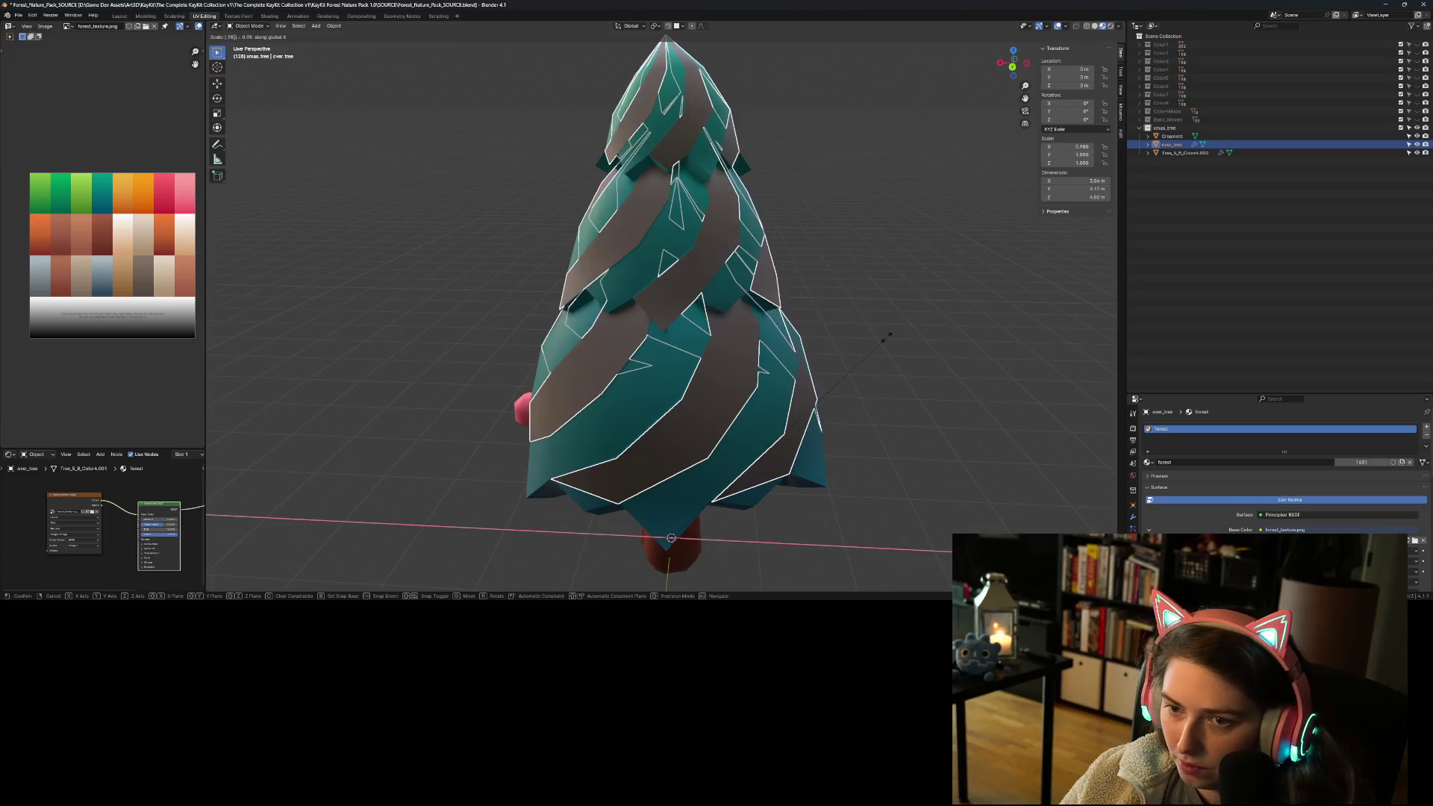
pyautogui.press('Return')
pyautogui.write('s')
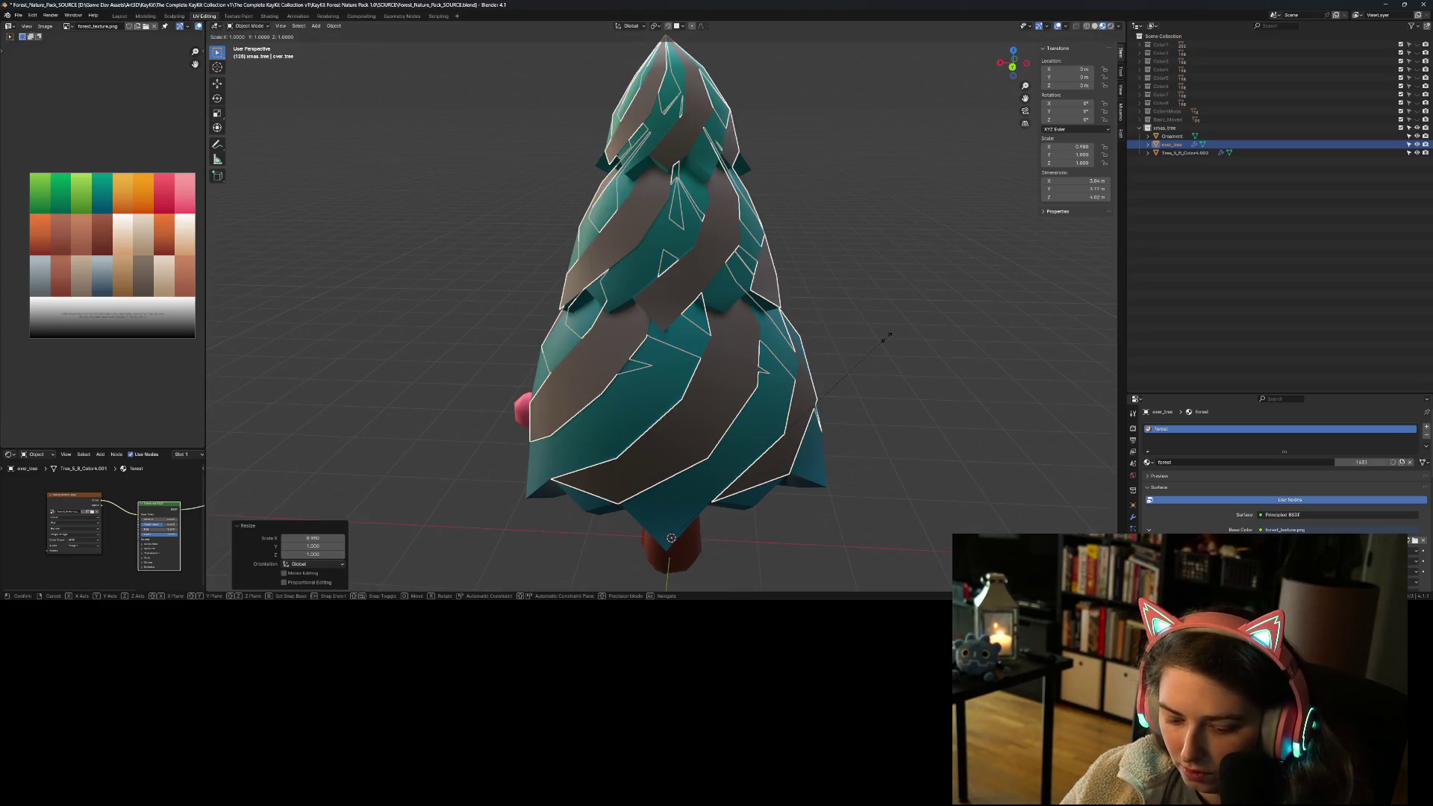
pyautogui.write('y.98')
pyautogui.press('Return')
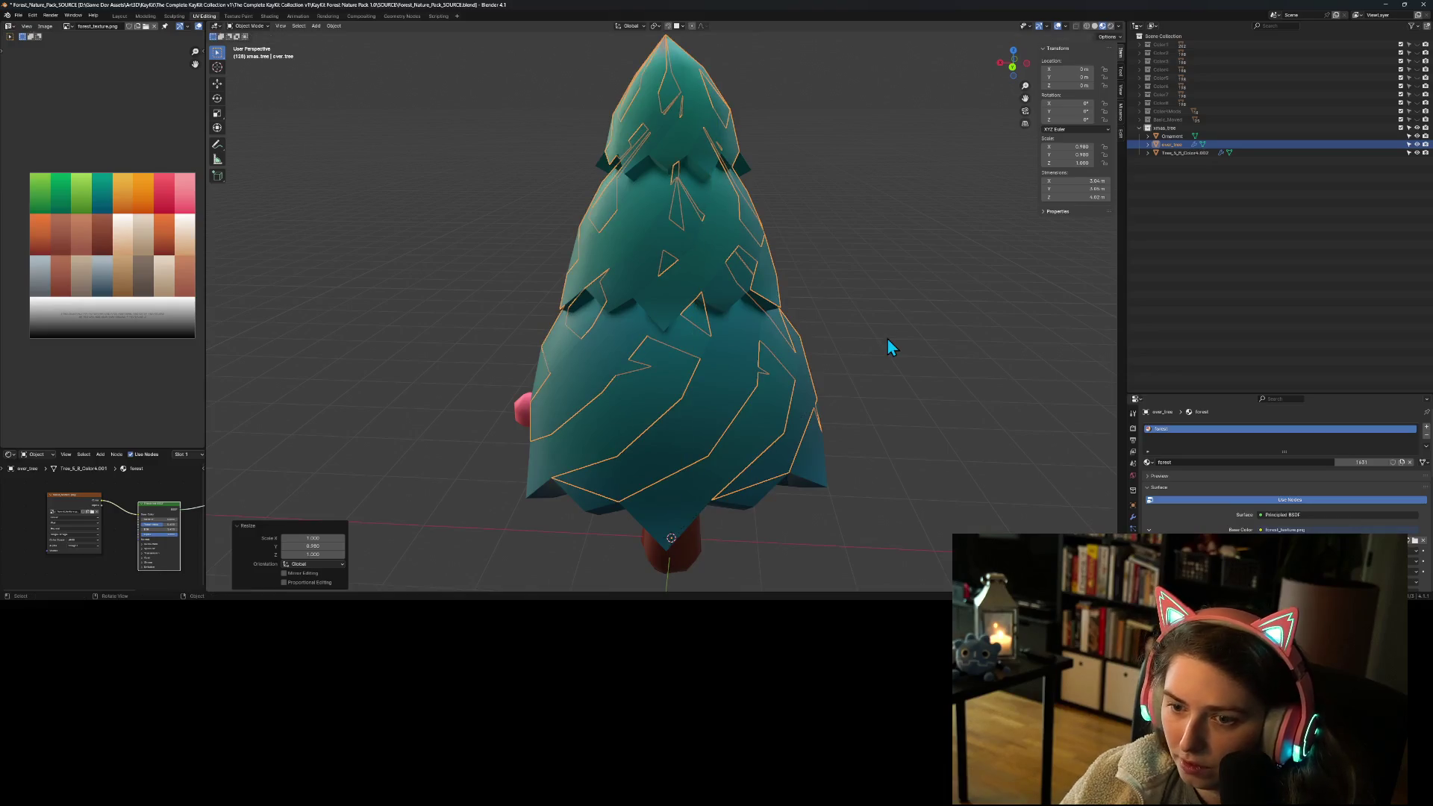
pyautogui.click(1250, 343)
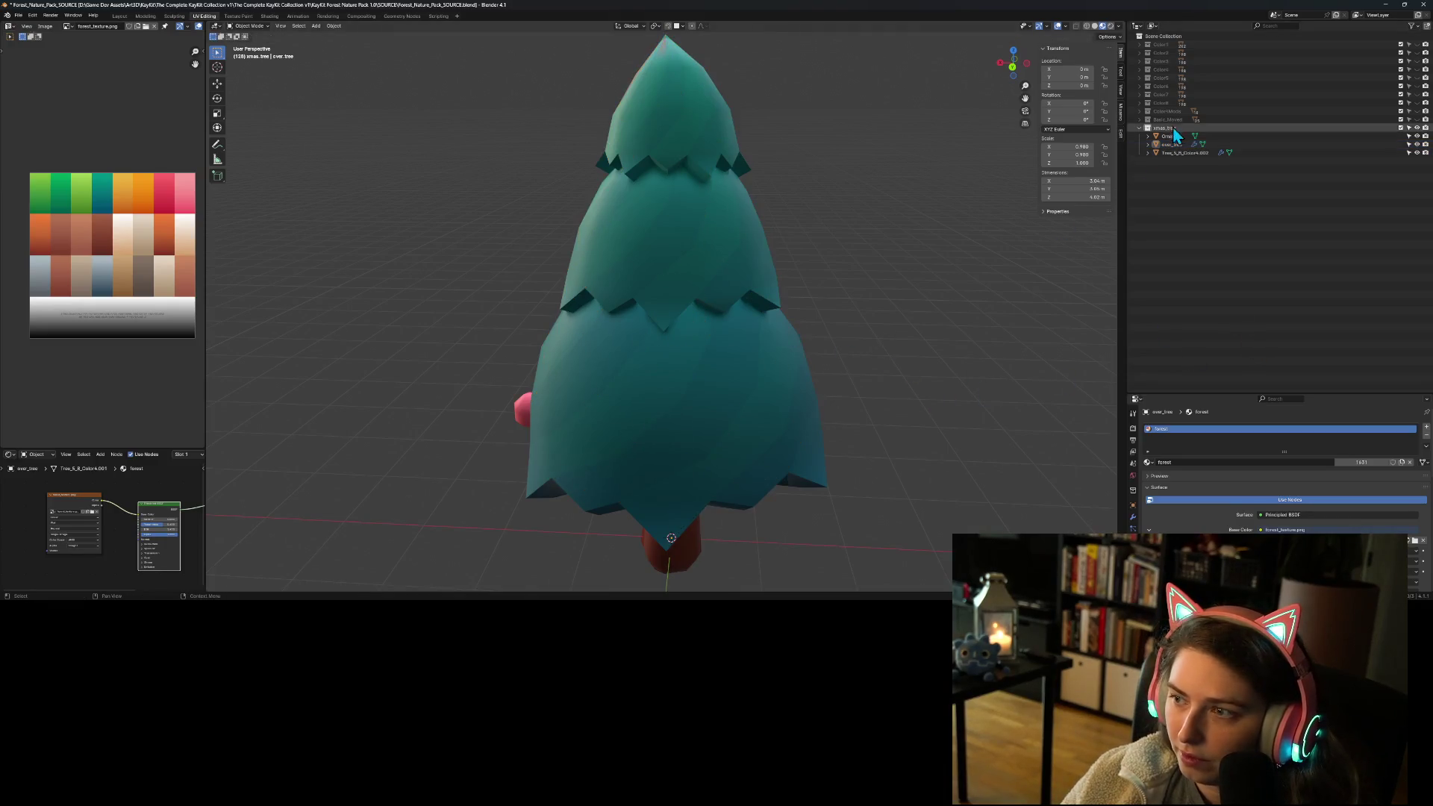
pyautogui.click(1174, 145)
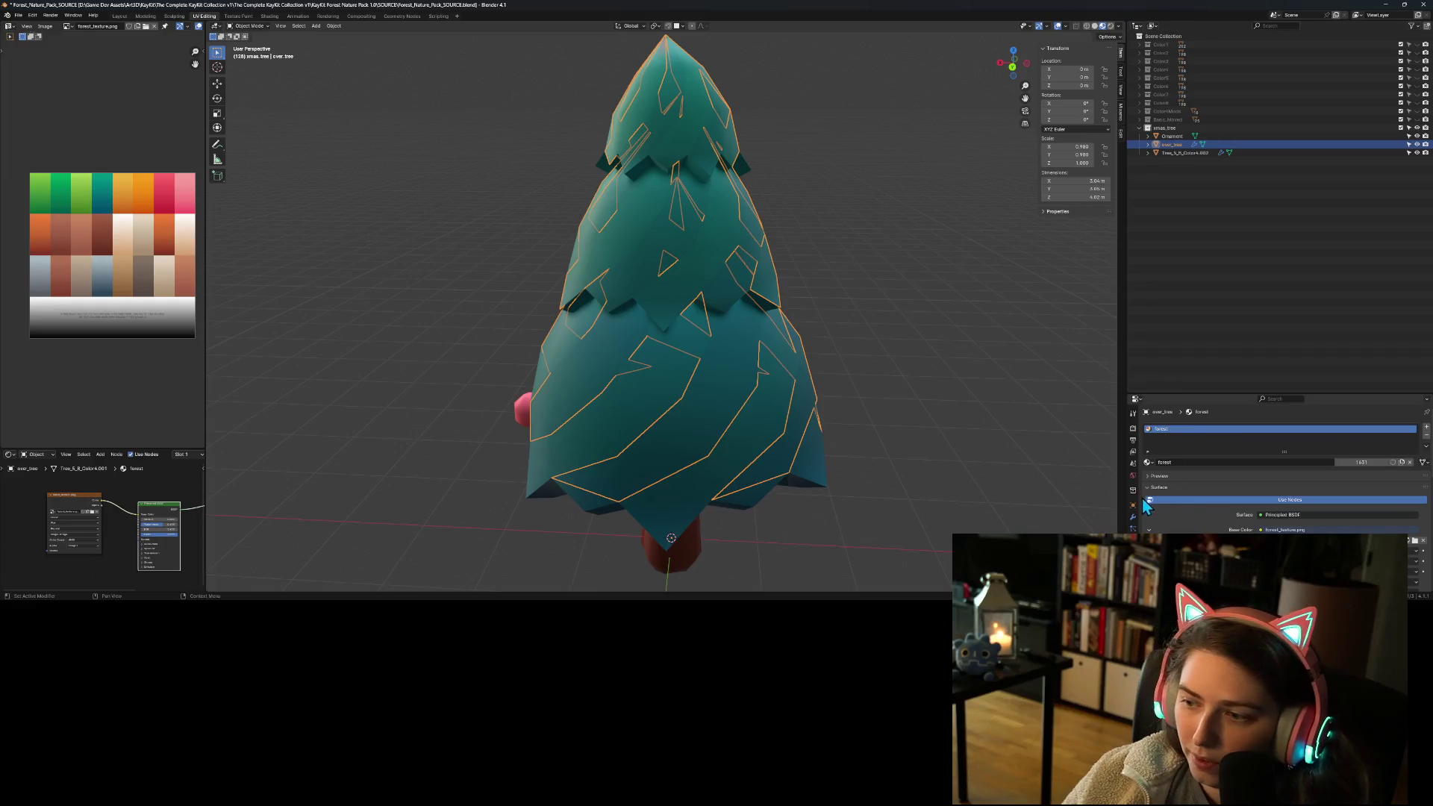
# Step: On over_tree, undo the Subdivision modifier and add a Solidify modifier instead
pyautogui.click(1133, 516)
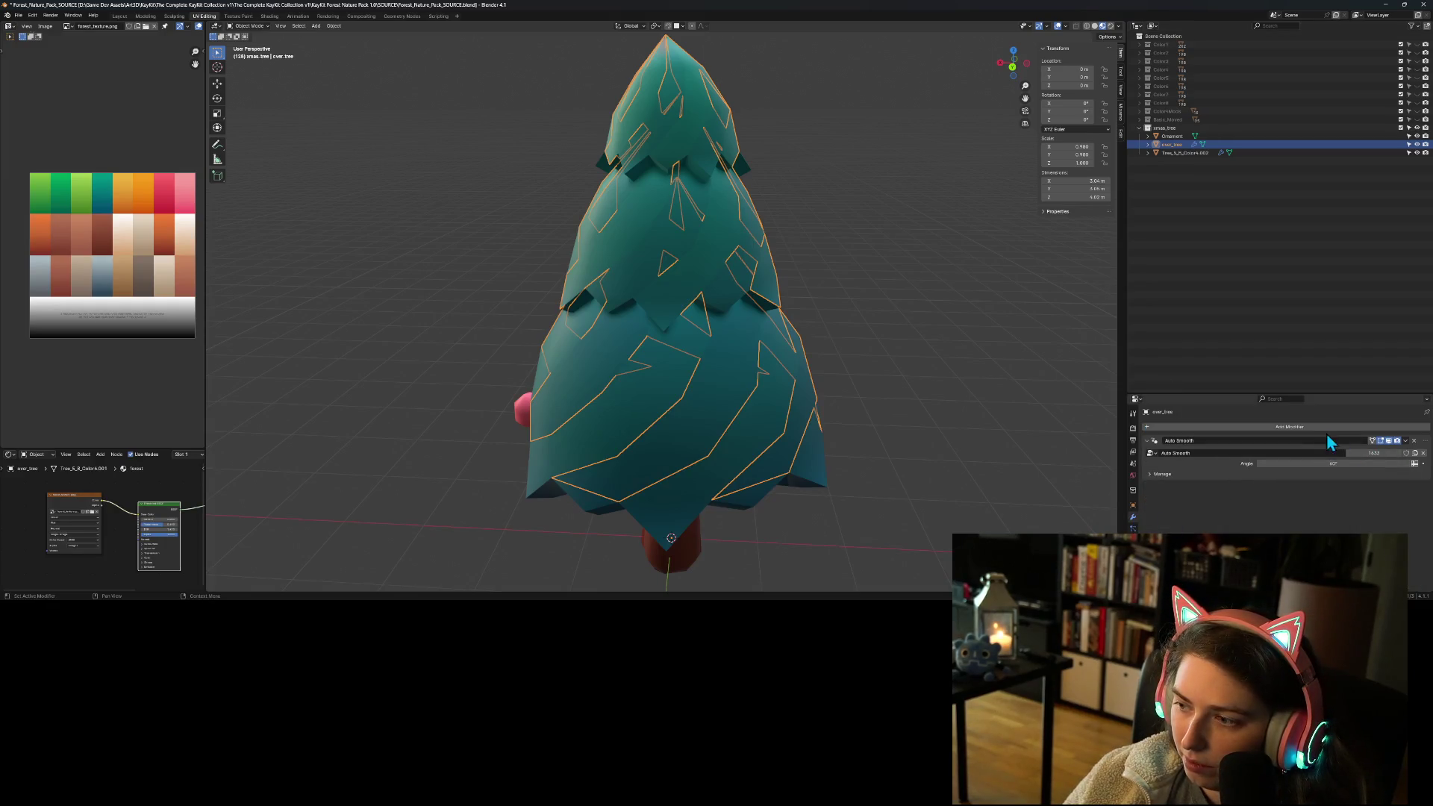
pyautogui.click(1399, 428)
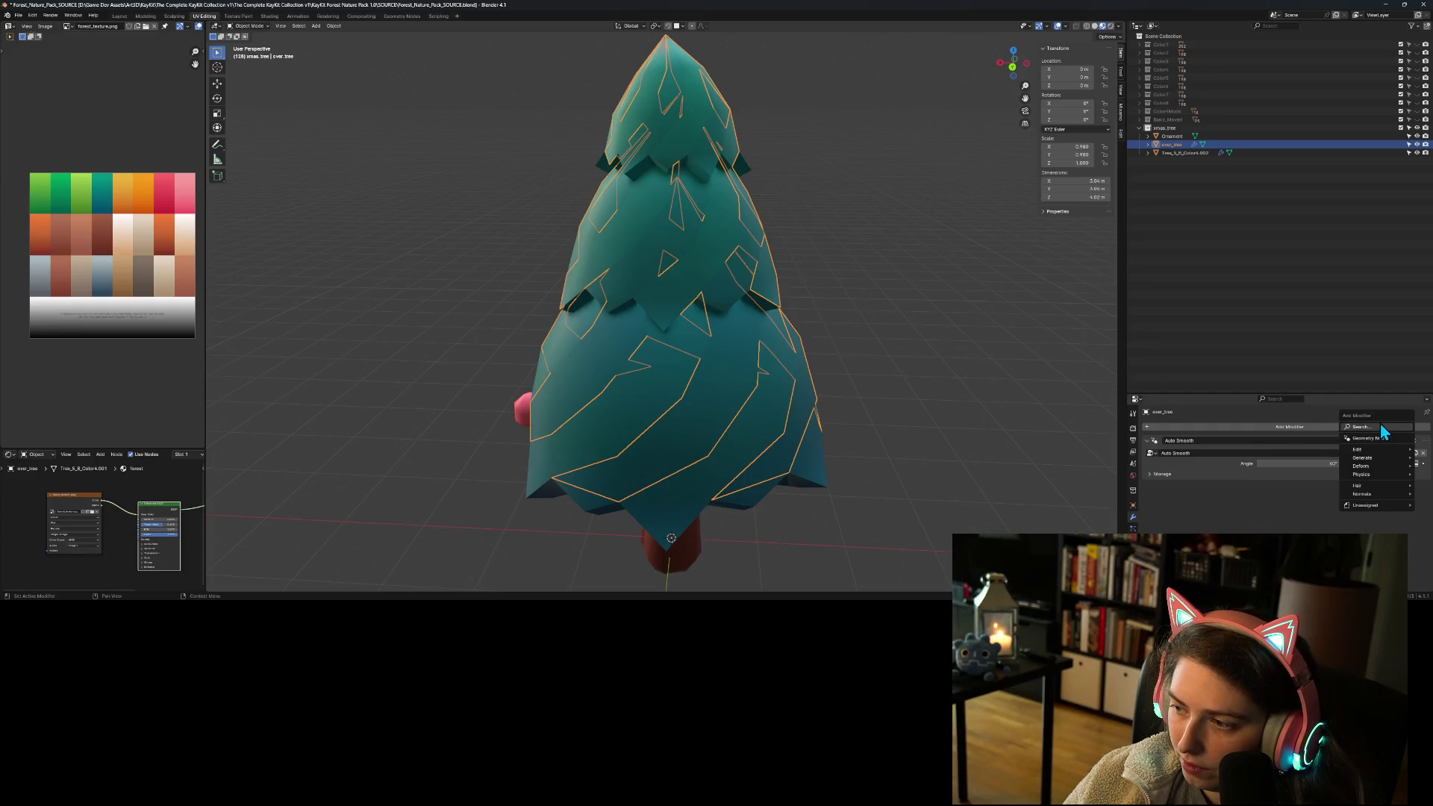
pyautogui.click(1381, 425)
pyautogui.write('s')
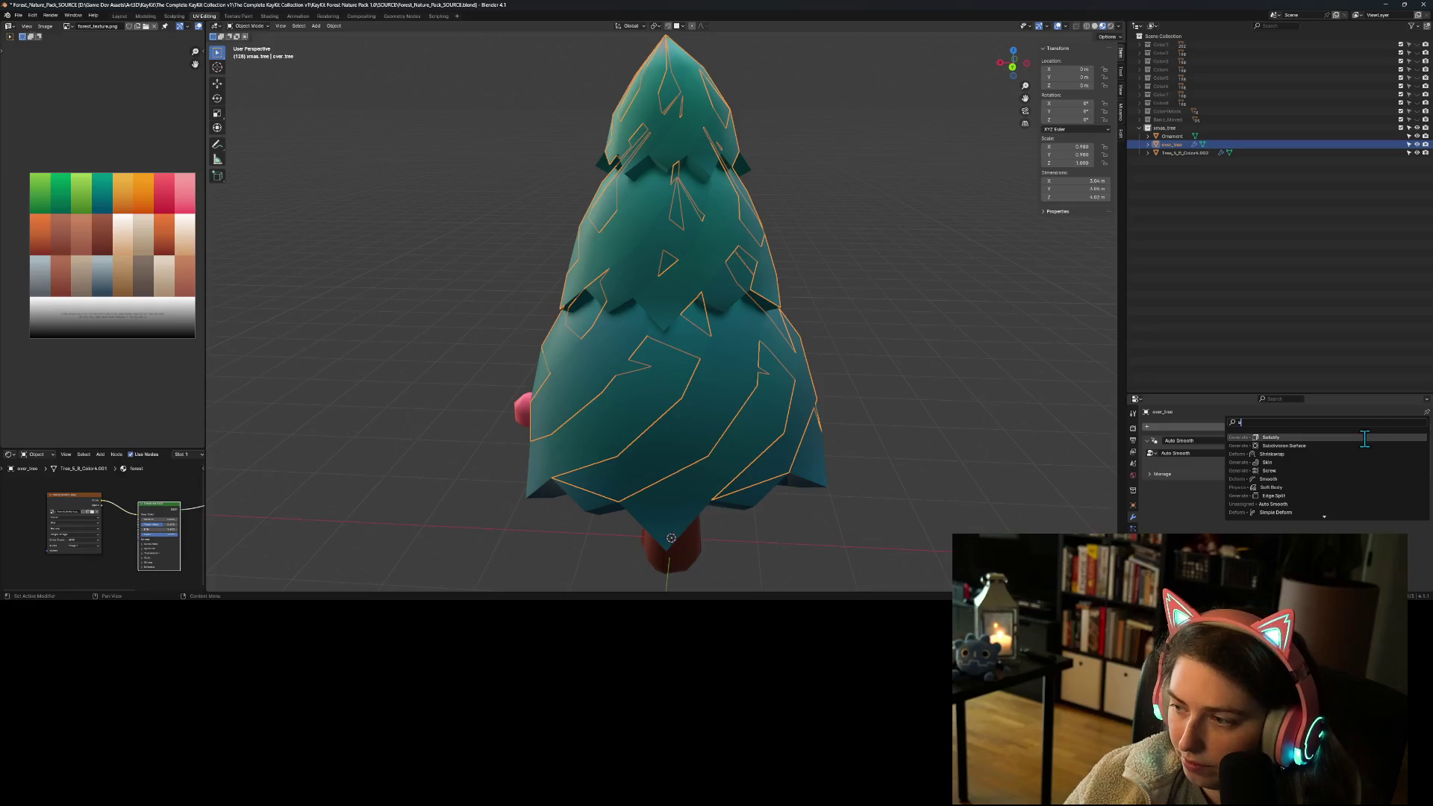
pyautogui.click(1364, 445)
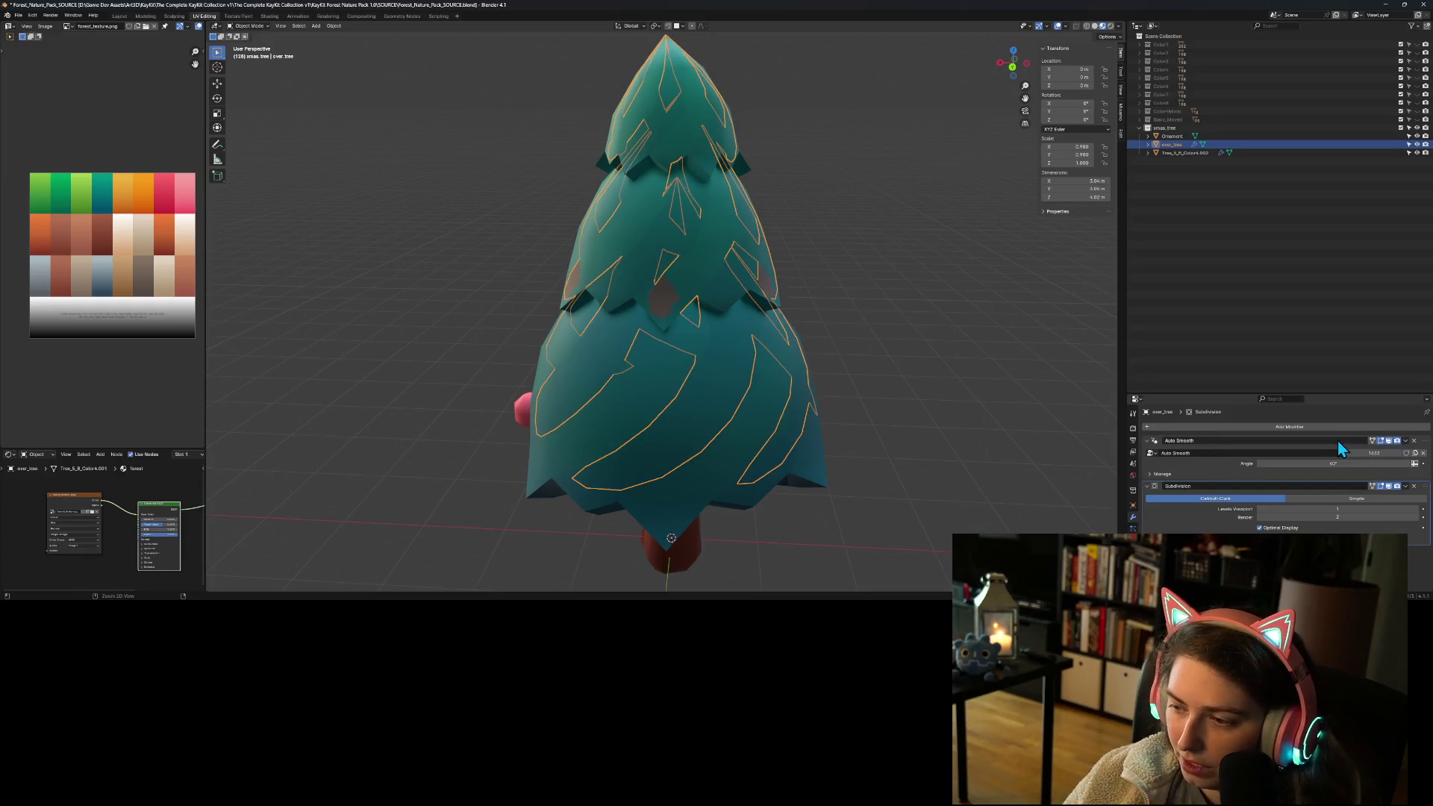
pyautogui.hotkey('ctrl', 'z')
pyautogui.click(1367, 426)
pyautogui.write('sol')
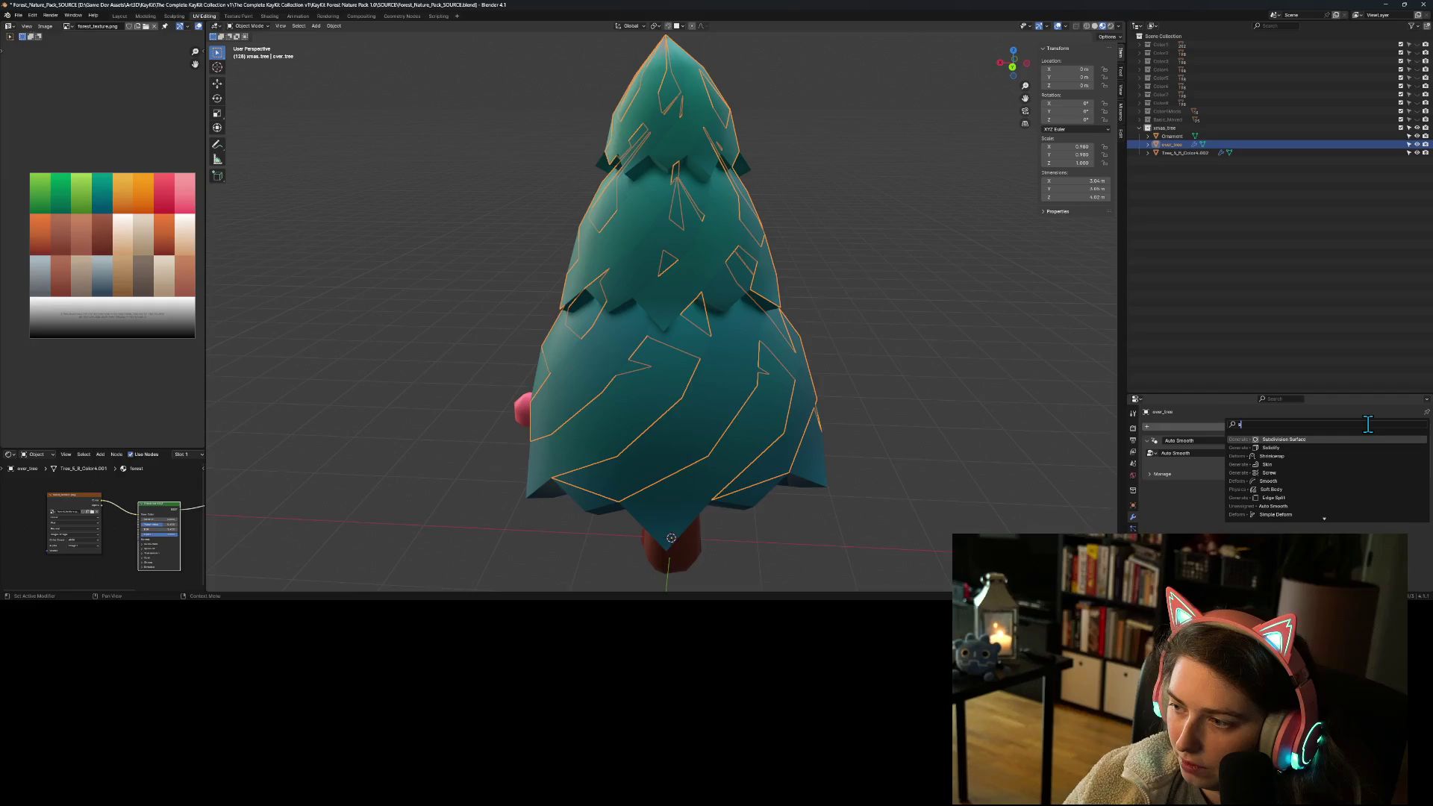
pyautogui.click(1338, 450)
# Step: Move Solidify above Auto Smooth, expand its settings, and enlarge the properties area
pyautogui.scroll(-2, 1268, 470)
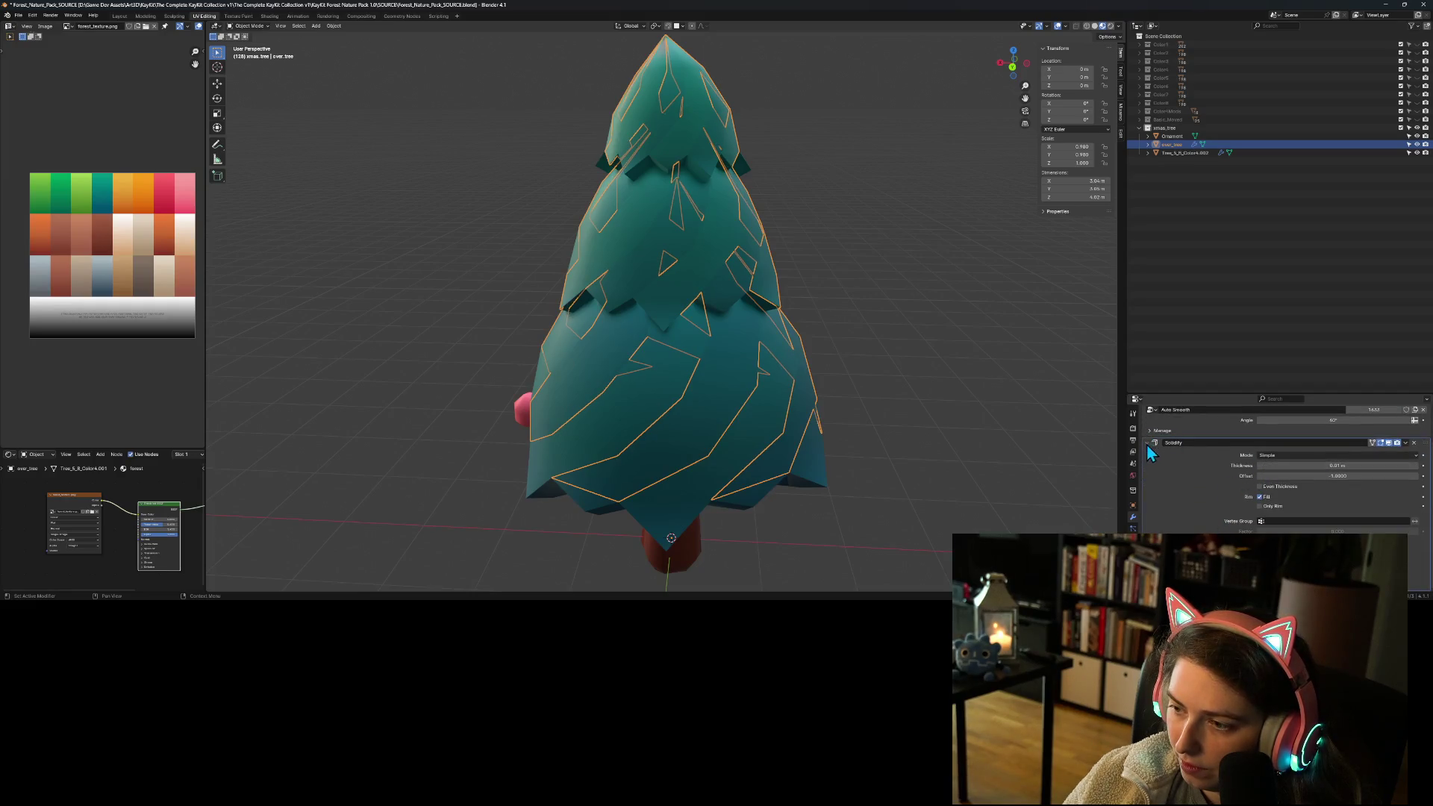
pyautogui.moveTo(1160, 445); pyautogui.dragTo(1162, 418)
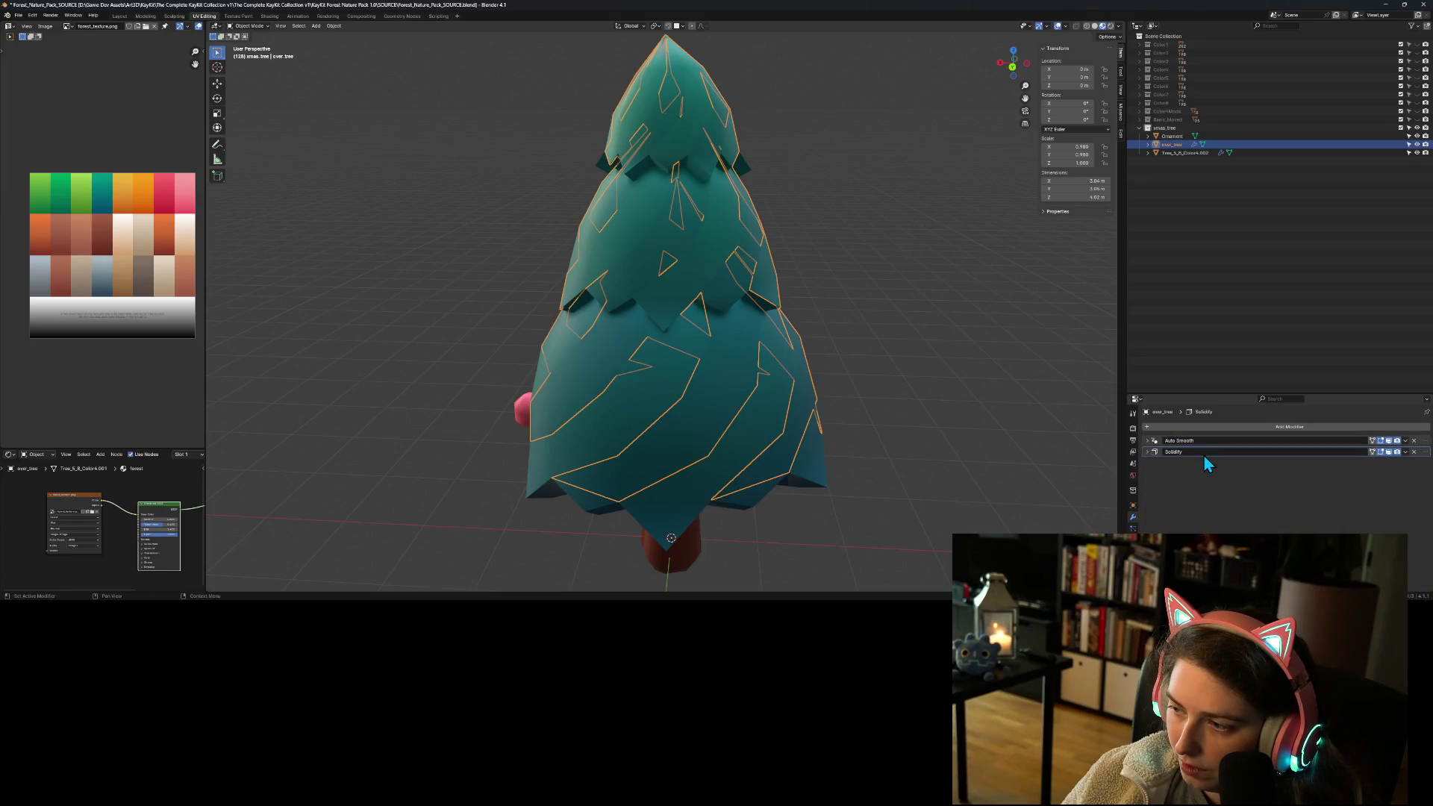
pyautogui.moveTo(1425, 457); pyautogui.dragTo(1421, 442)
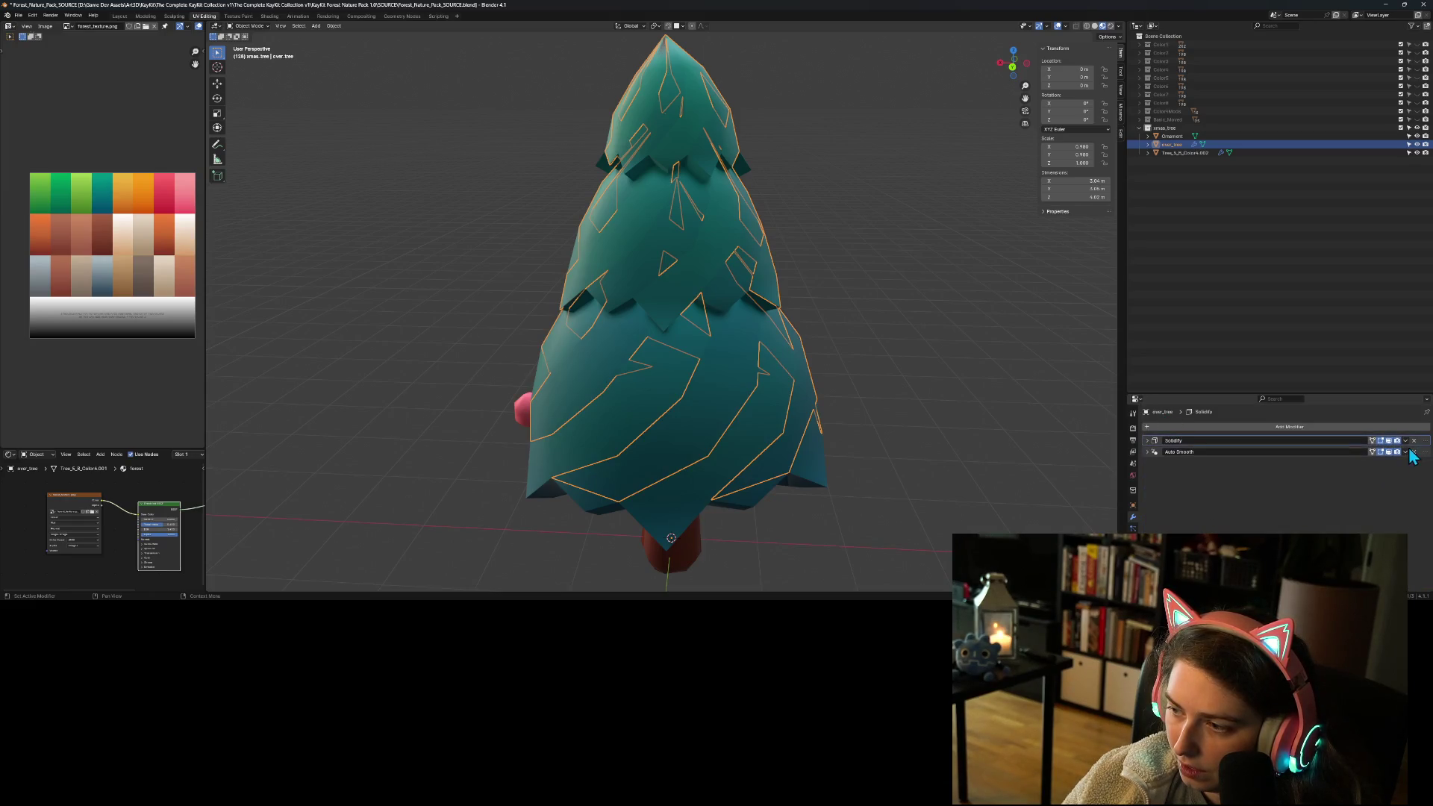
pyautogui.click(1147, 441)
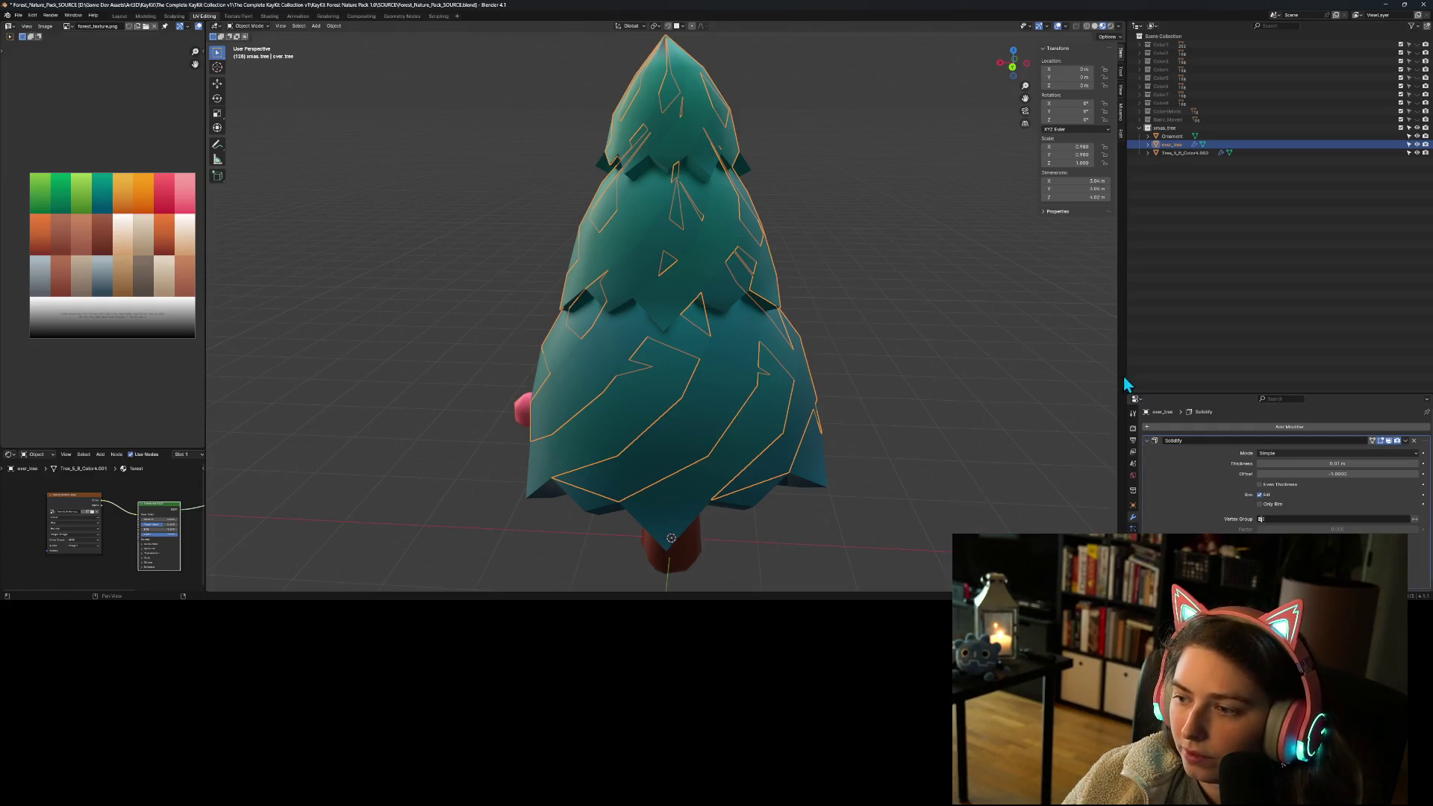
pyautogui.moveTo(1123, 365); pyautogui.dragTo(1007, 365)
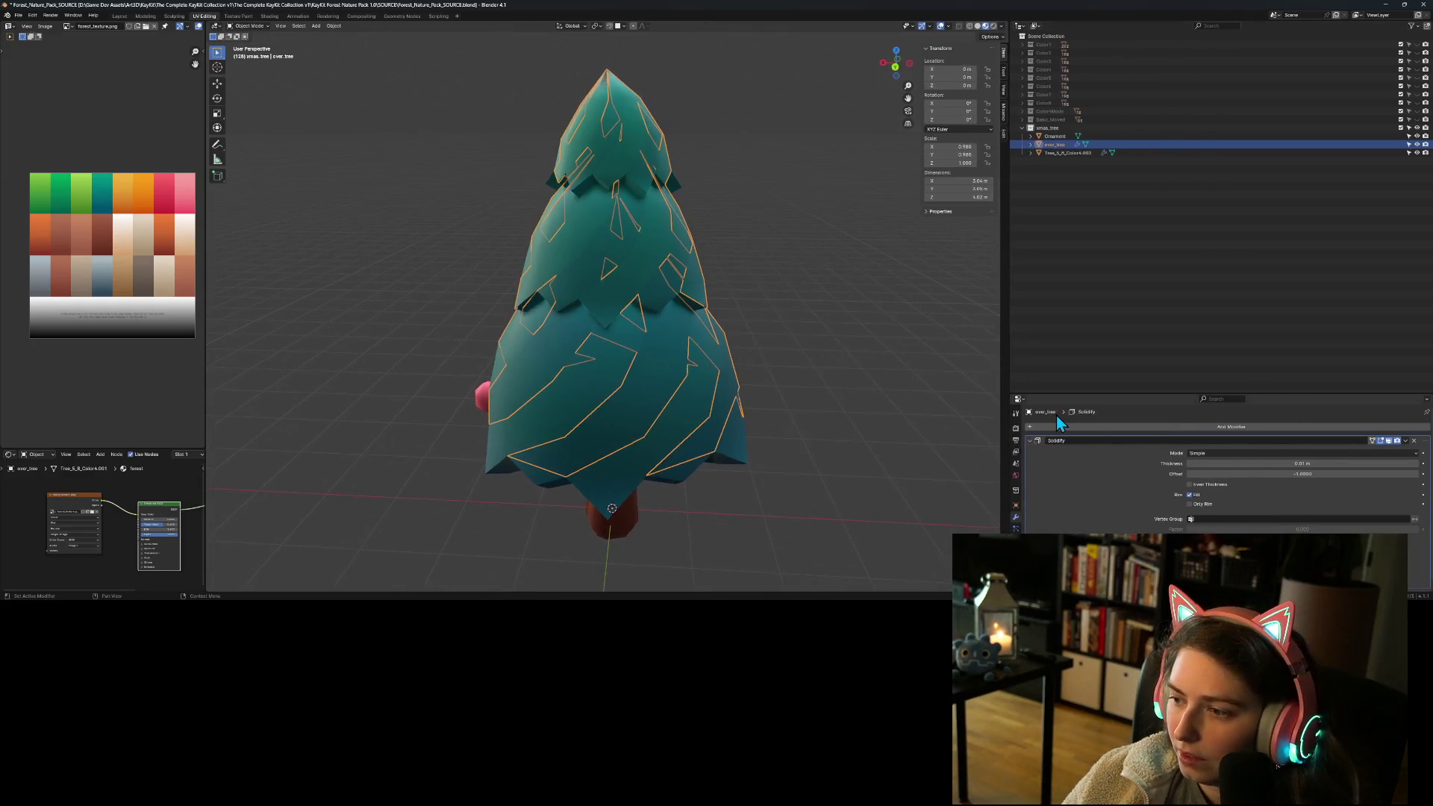
pyautogui.moveTo(1113, 394); pyautogui.dragTo(1103, 243)
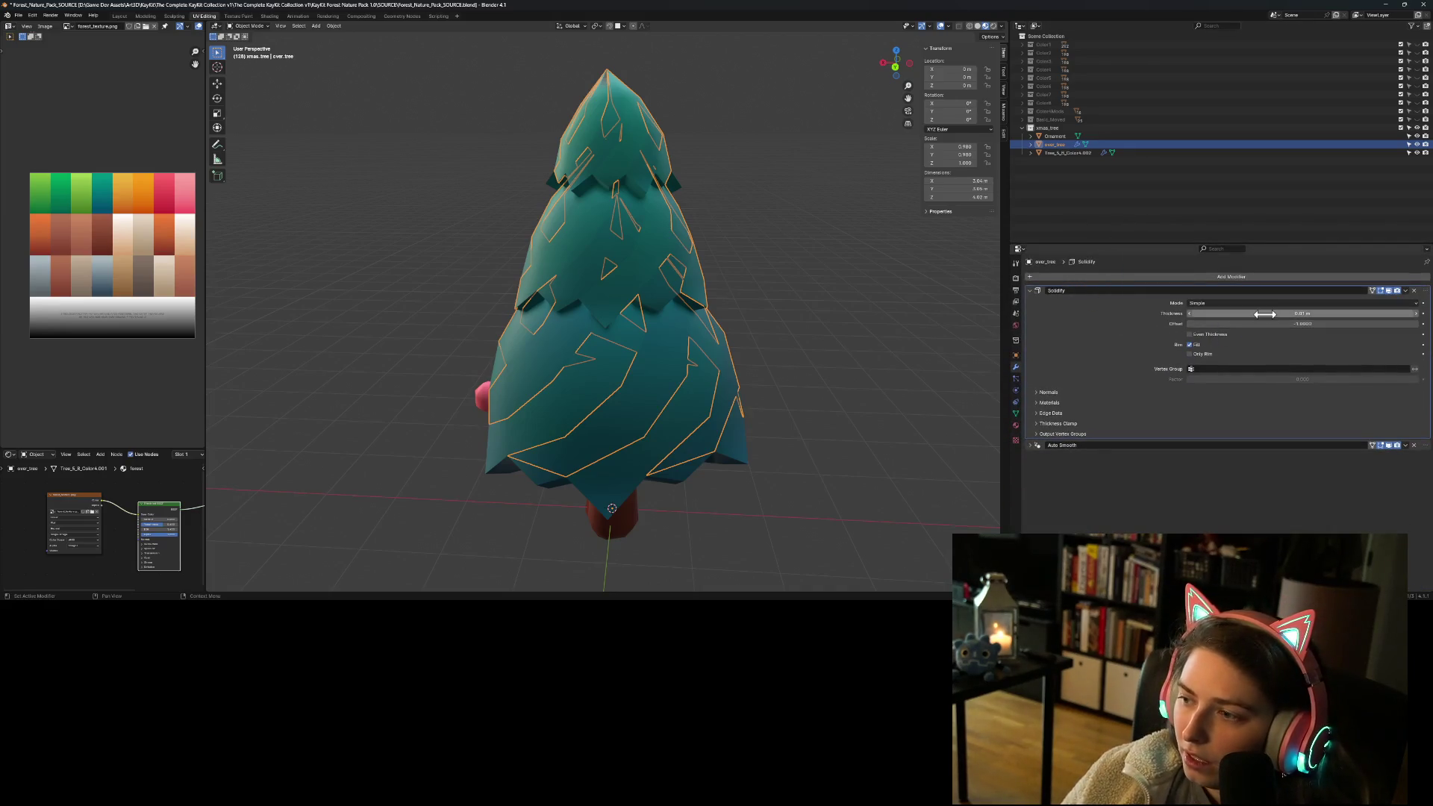
# Step: Set Solidify Offset to 1 and Thickness to 0.05 m, then enter Edit Mode
pyautogui.moveTo(1286, 326); pyautogui.dragTo(1373, 326)
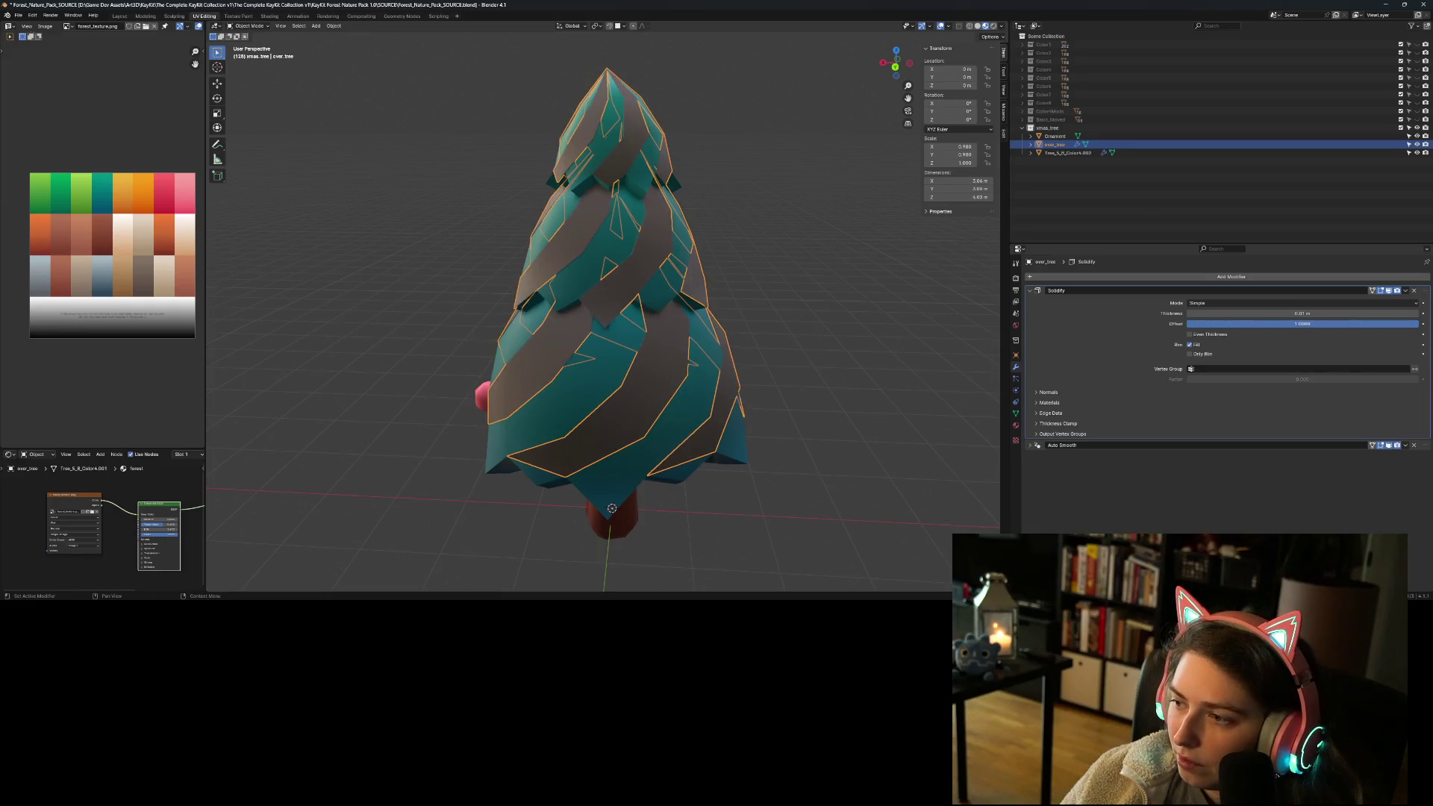
pyautogui.moveTo(664, 438)
pyautogui.mouseDown(button='middle')
pyautogui.moveTo(738, 522)
pyautogui.moveTo(797, 506)
pyautogui.mouseUp(button='middle')
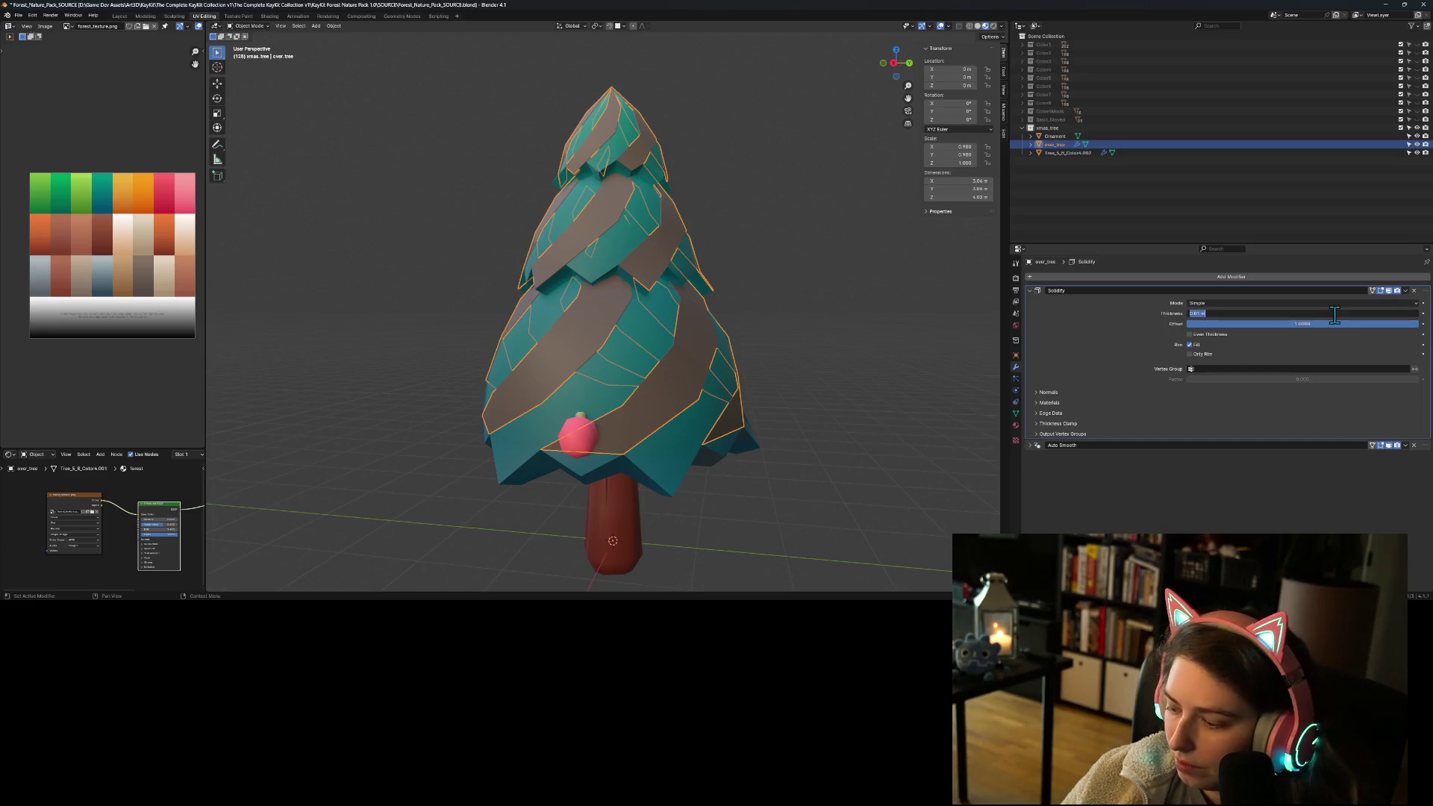
pyautogui.press('Return')
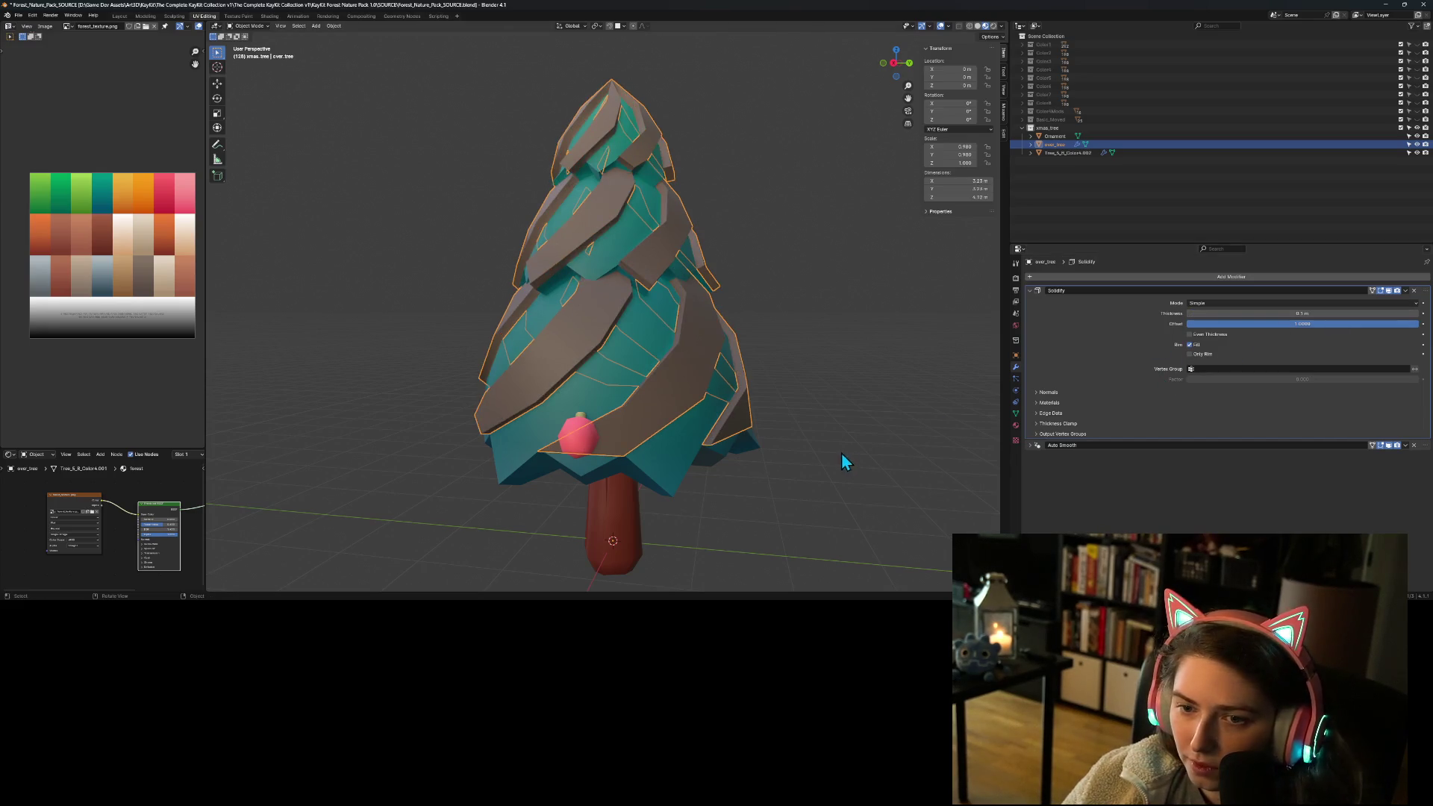
pyautogui.click(1252, 313)
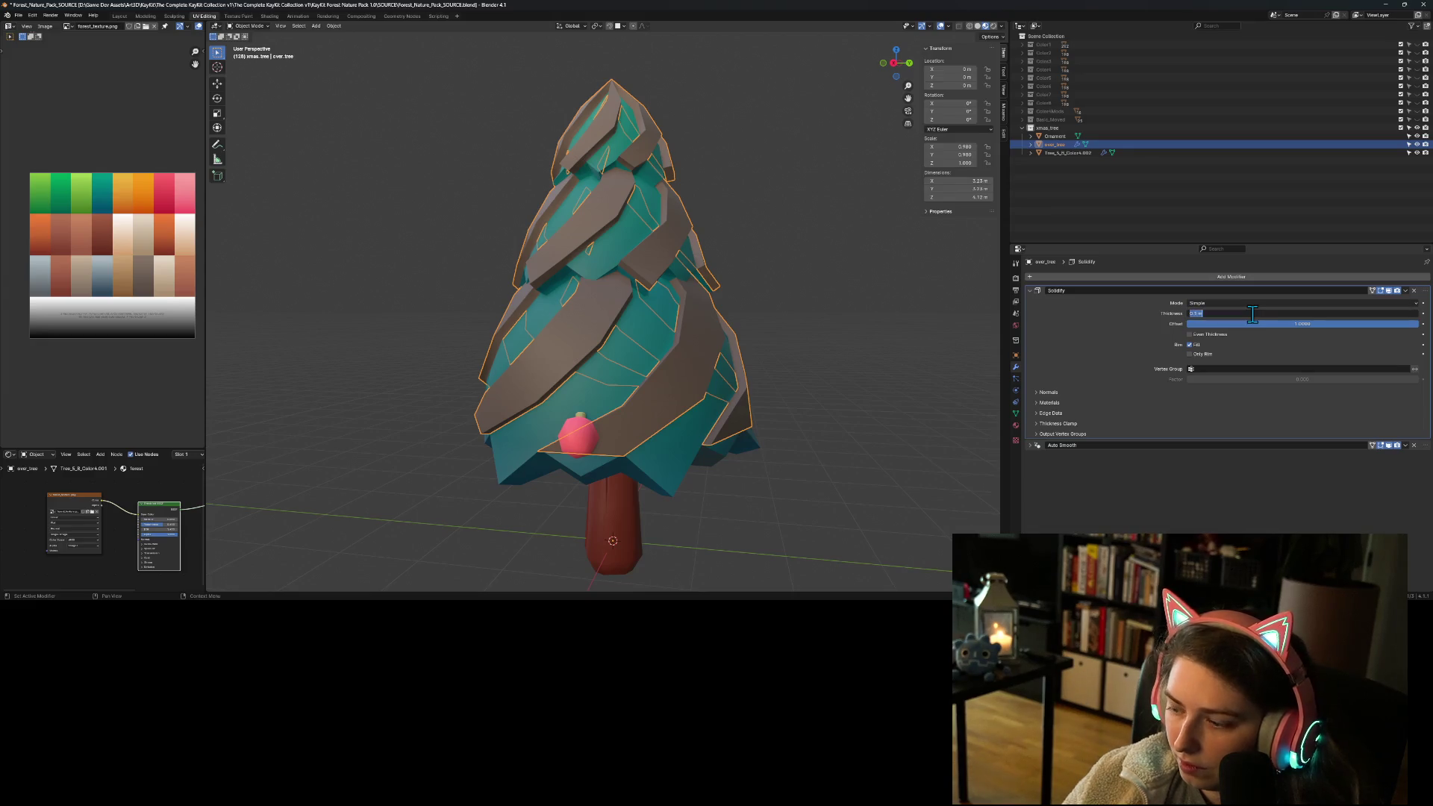
pyautogui.press('Return')
pyautogui.click(839, 513)
pyautogui.press('Tab')
pyautogui.moveTo(770, 524)
pyautogui.mouseDown(button='middle')
pyautogui.moveTo(764, 534)
pyautogui.moveTo(924, 528)
pyautogui.moveTo(224, 533)
pyautogui.moveTo(223, 551)
pyautogui.moveTo(276, 550)
pyautogui.moveTo(211, 553)
pyautogui.moveTo(886, 536)
pyautogui.moveTo(765, 478)
pyautogui.mouseUp(button='middle')
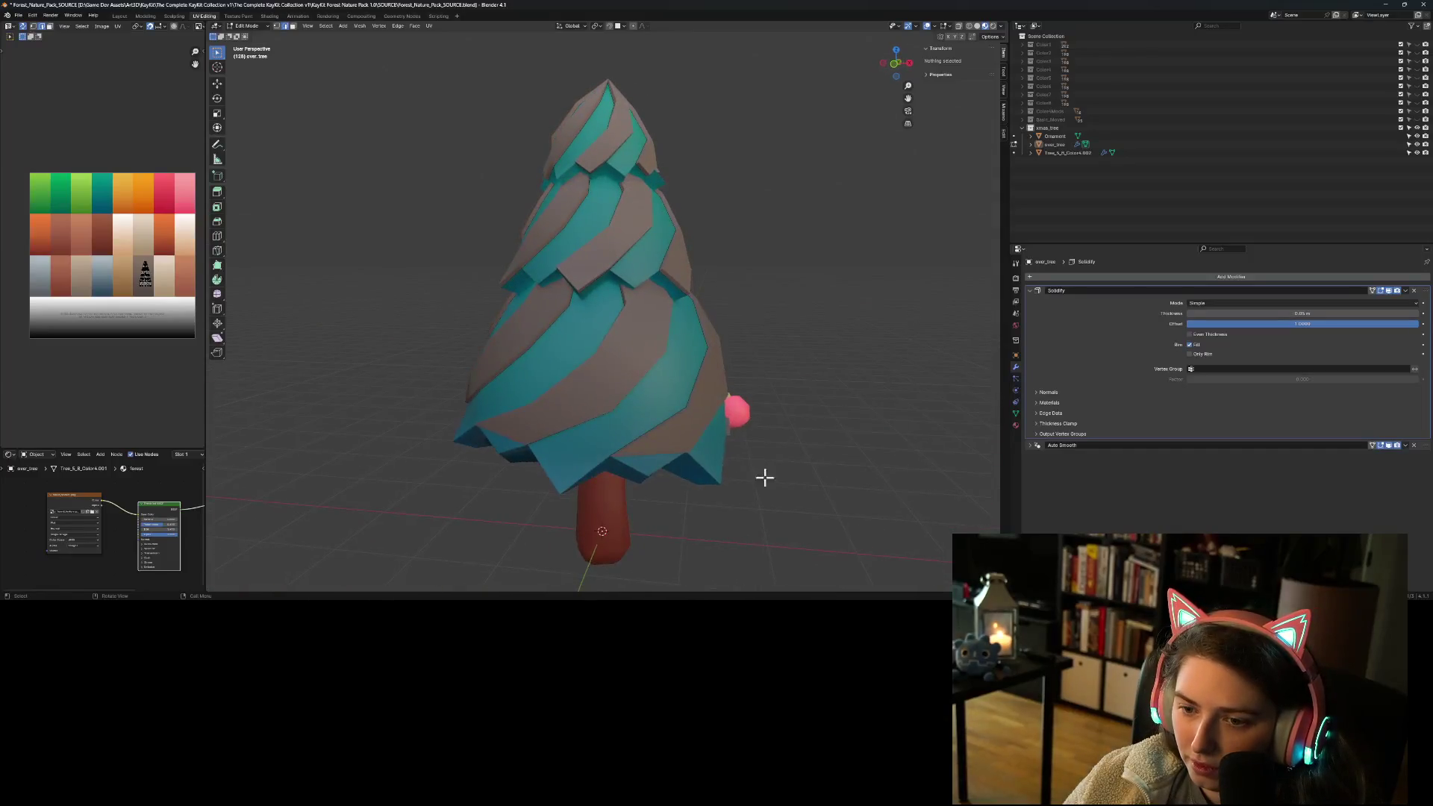
# Step: Select over_tree's whole mesh and move its UV island onto the white swatch, then another swatch
pyautogui.click(707, 416)
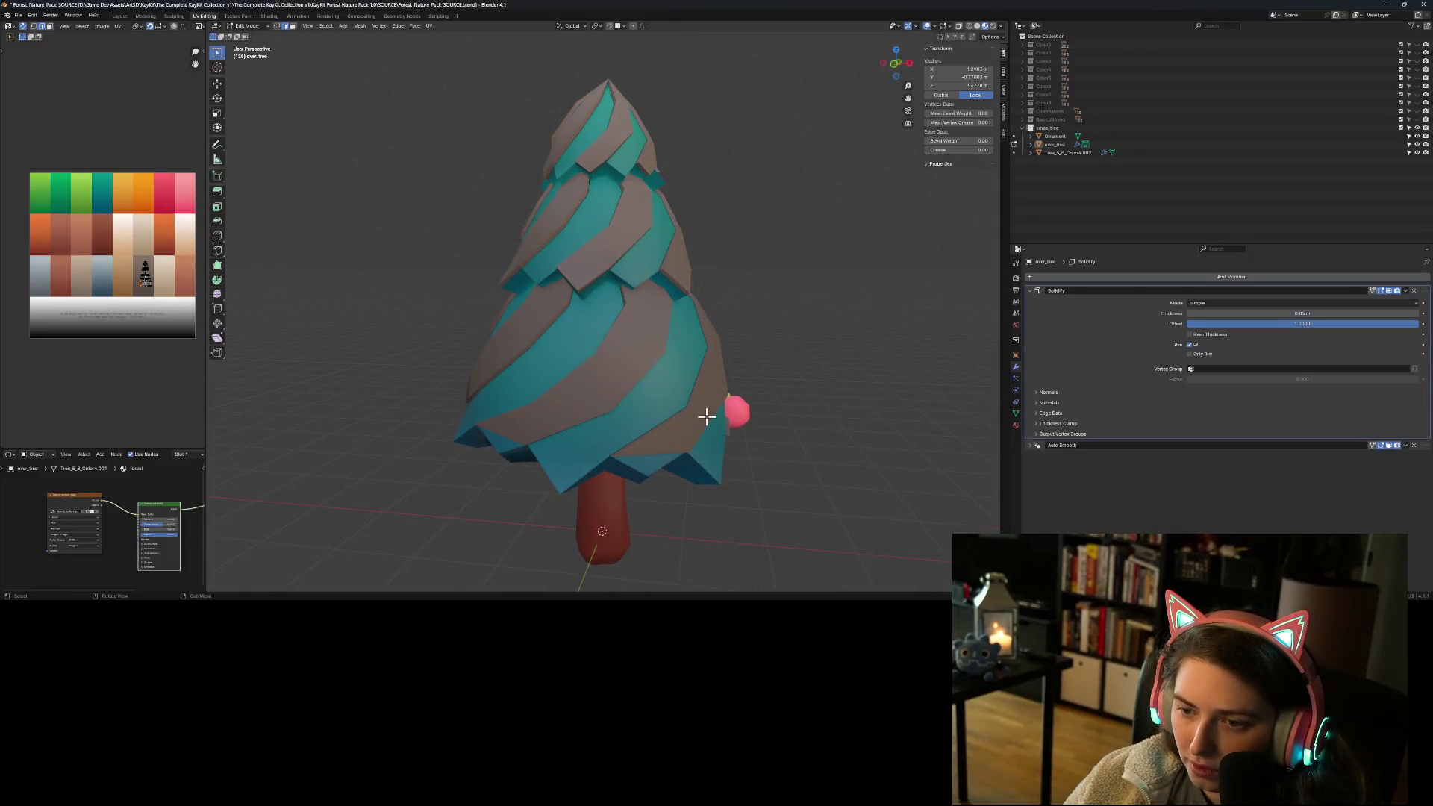
pyautogui.click(1055, 146)
pyautogui.press('Tab')
pyautogui.moveTo(821, 472)
pyautogui.mouseDown(button='middle')
pyautogui.moveTo(819, 513)
pyautogui.moveTo(930, 520)
pyautogui.moveTo(919, 526)
pyautogui.mouseUp(button='middle')
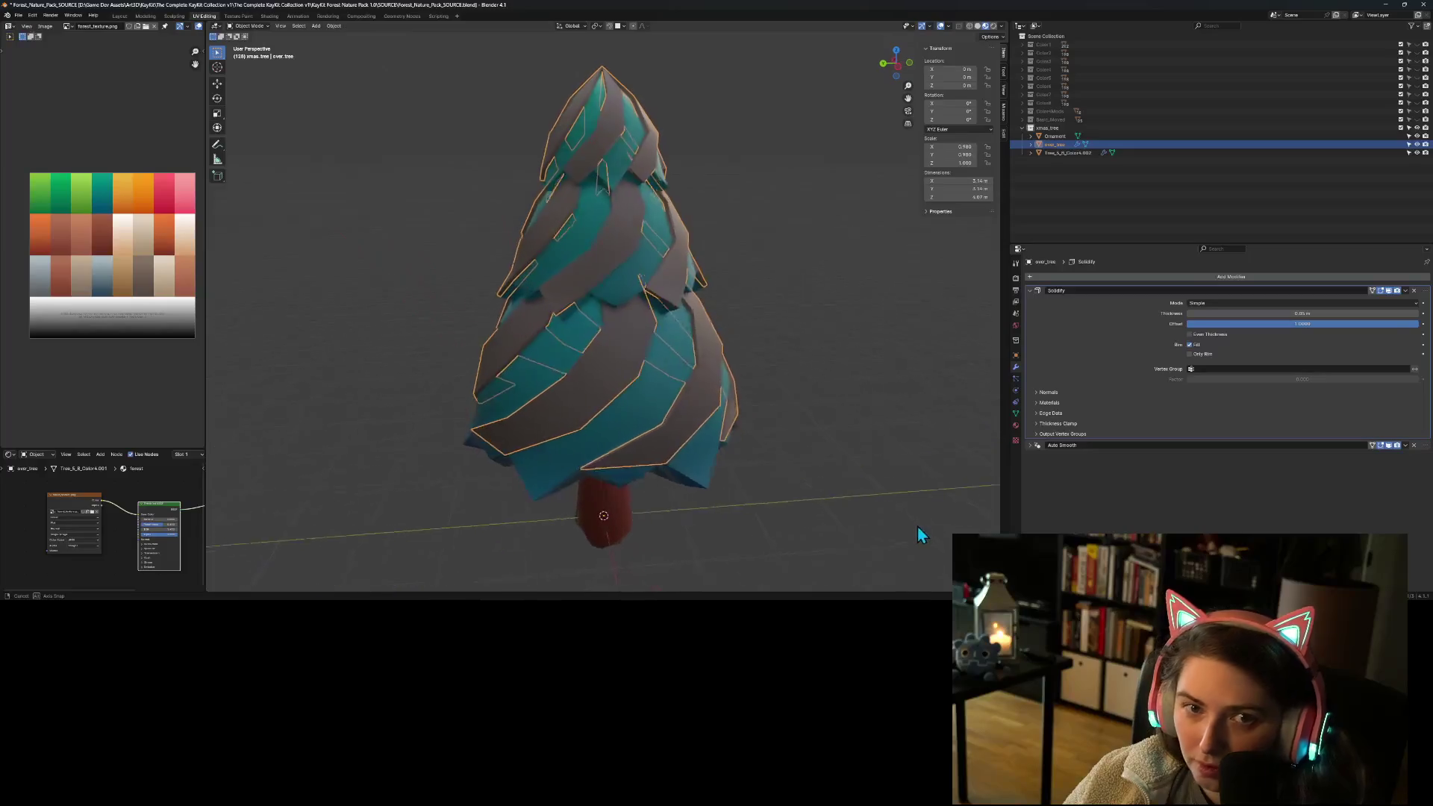
pyautogui.scroll(4, 916, 526)
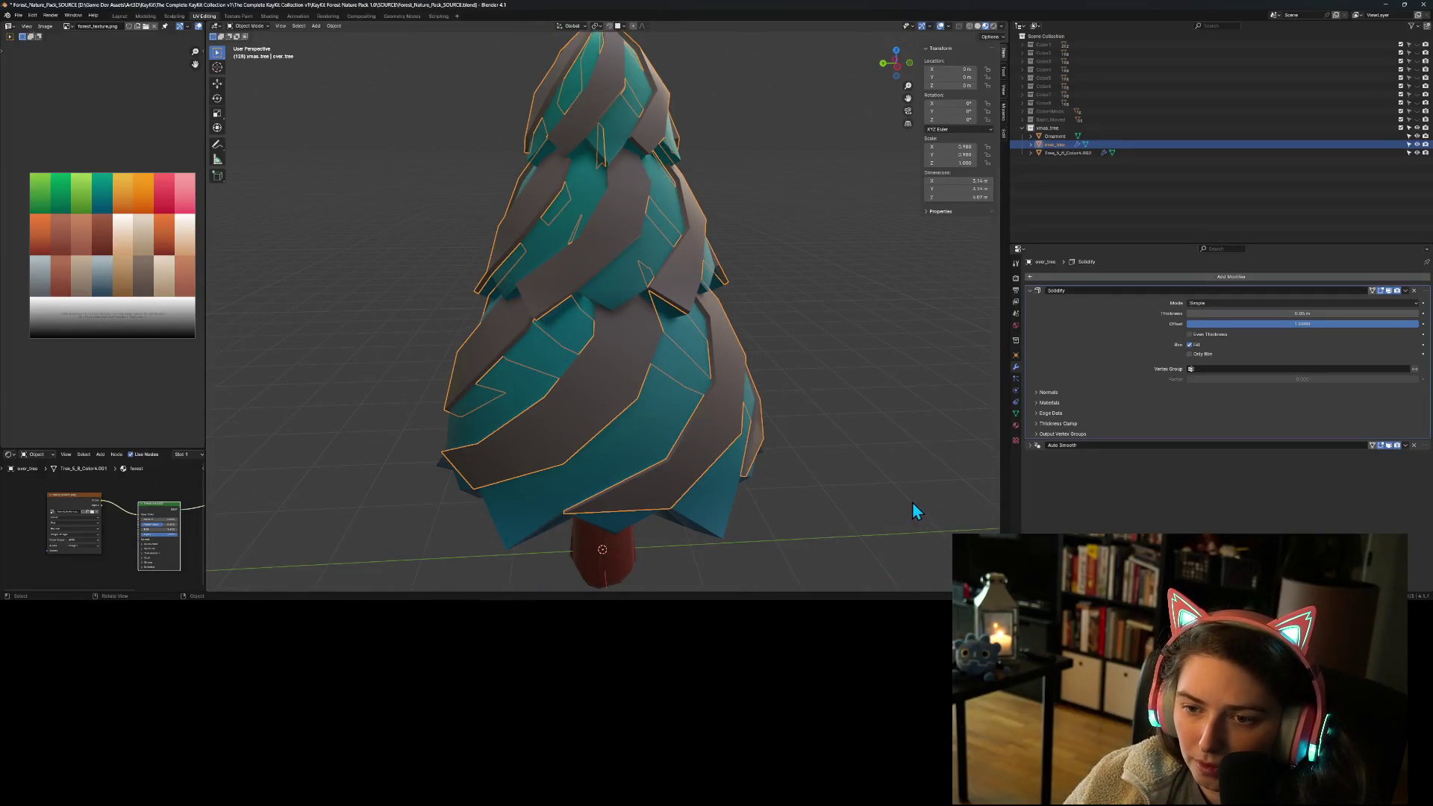
pyautogui.press('Tab')
pyautogui.press('a')
pyautogui.press('g')
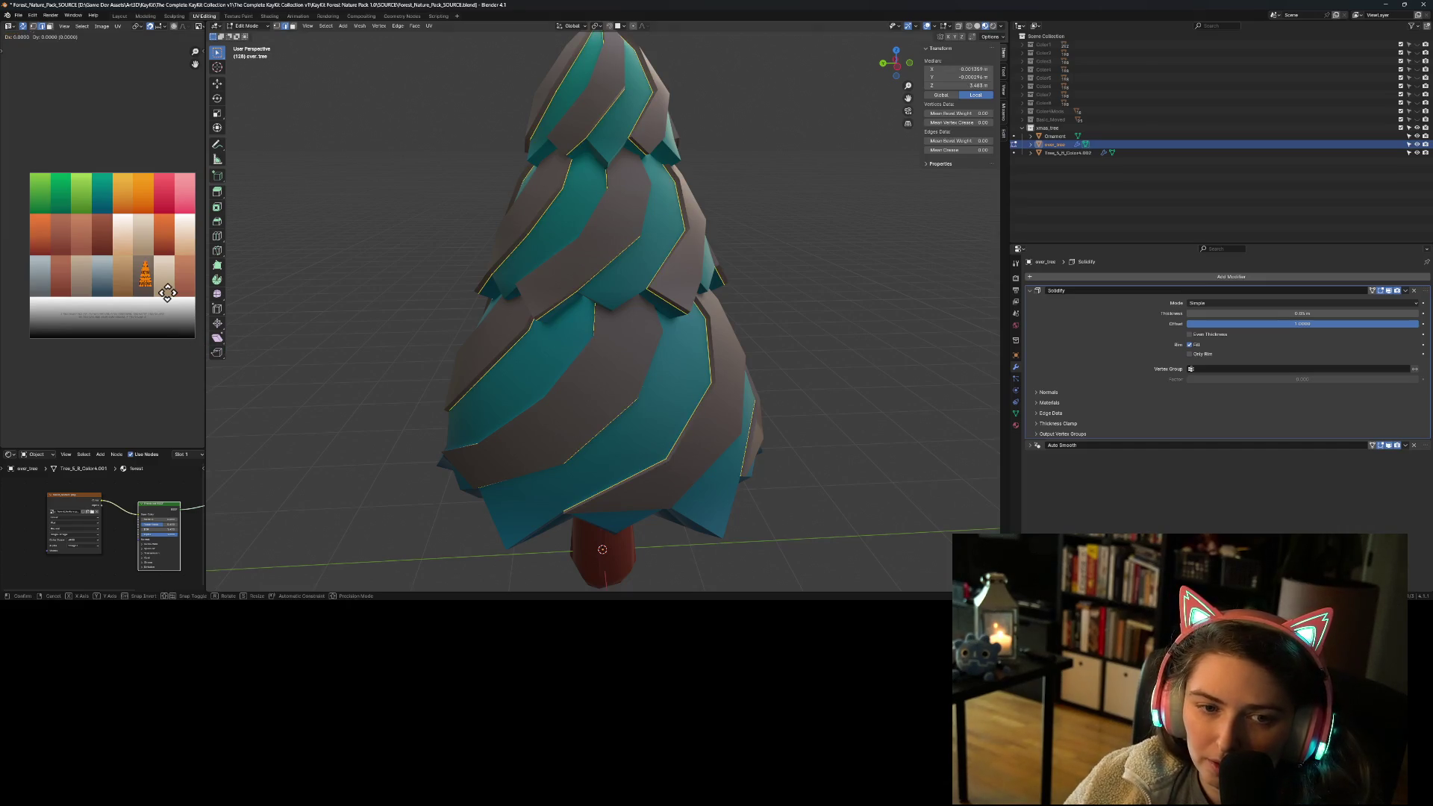
pyautogui.click(166, 243)
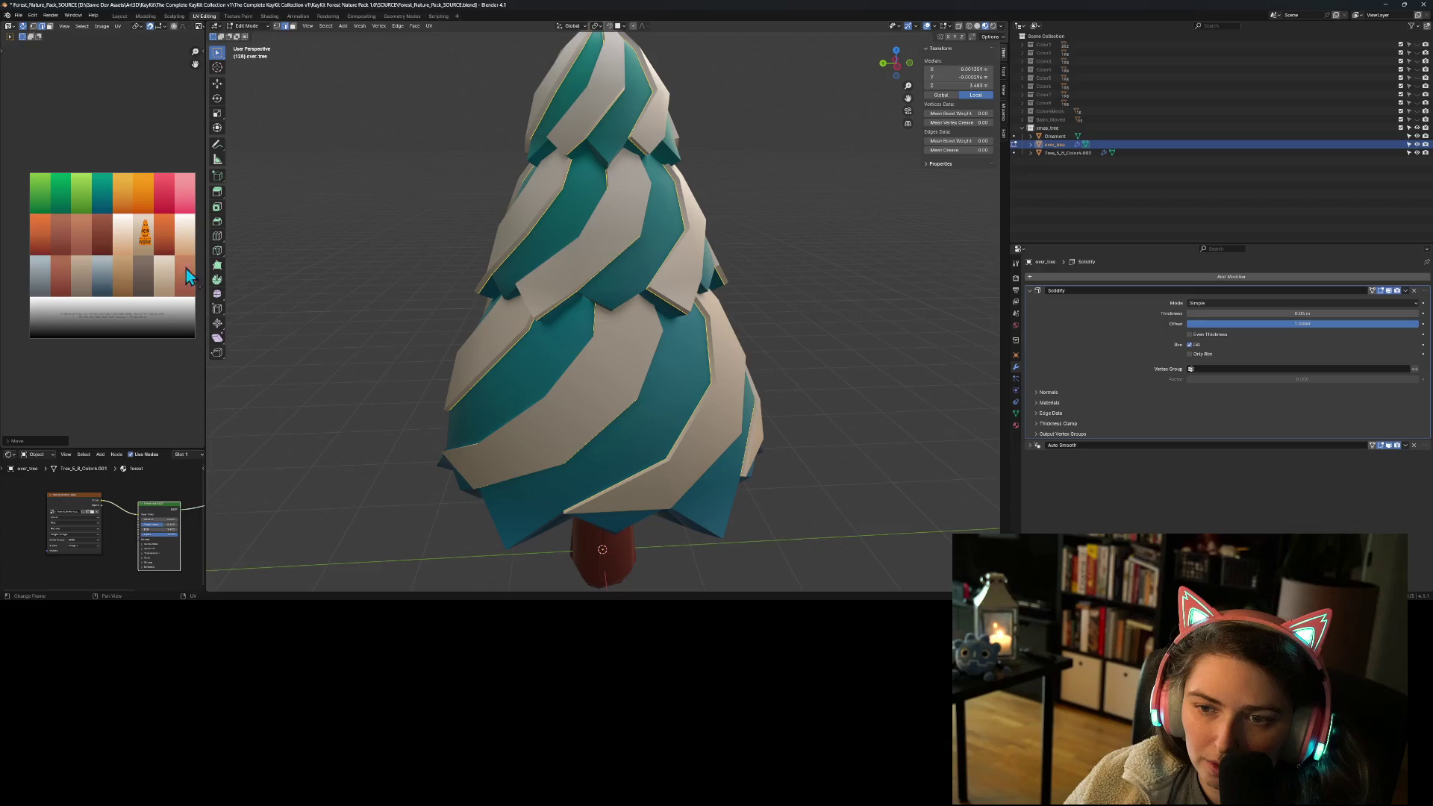
pyautogui.press('g')
pyautogui.click(140, 249)
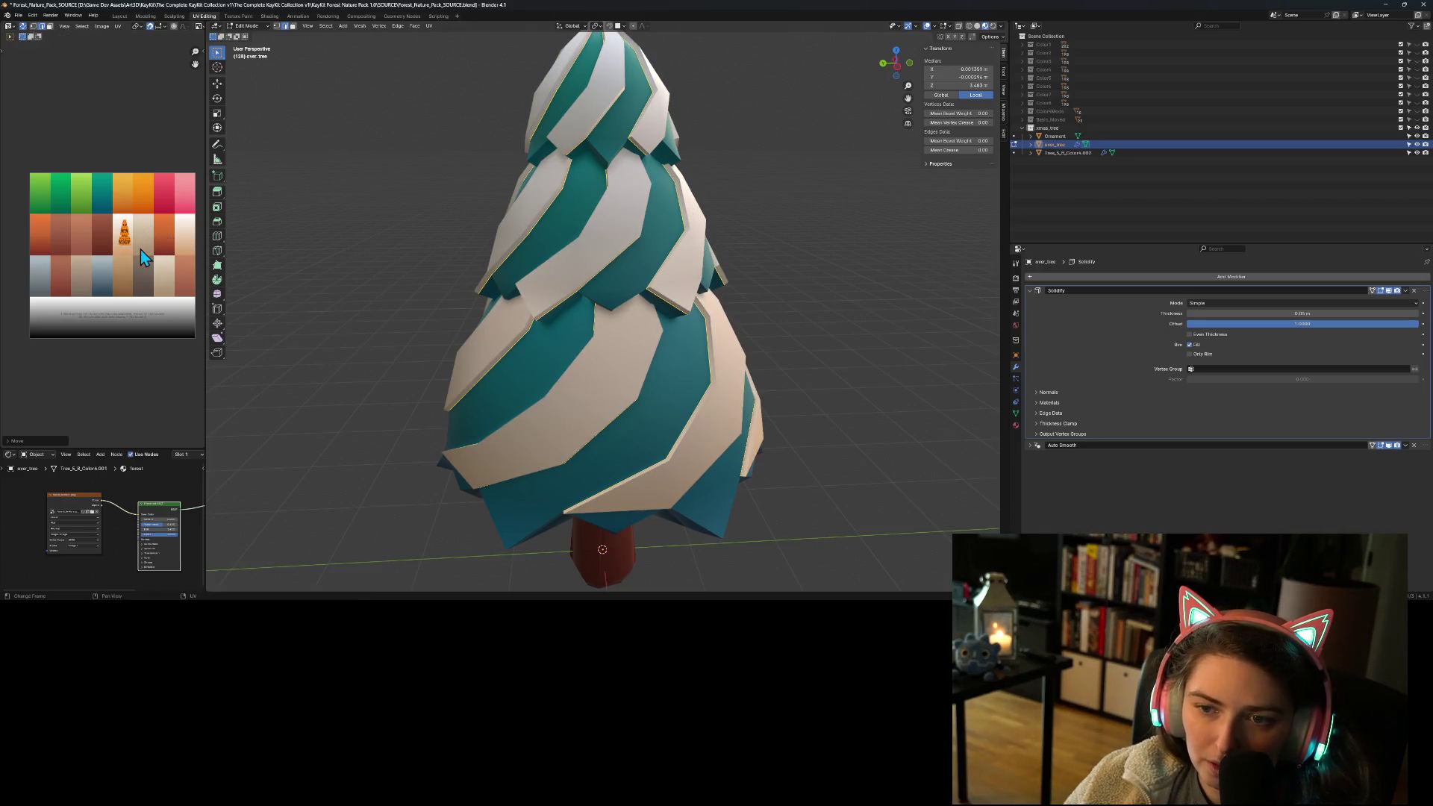
# Step: Check the recoloured tree, then move and vertically scale the UVs, settling on the white swatch
pyautogui.press('Tab')
pyautogui.moveTo(415, 395)
pyautogui.mouseDown(button='middle')
pyautogui.moveTo(379, 427)
pyautogui.moveTo(382, 494)
pyautogui.moveTo(496, 479)
pyautogui.mouseUp(button='middle')
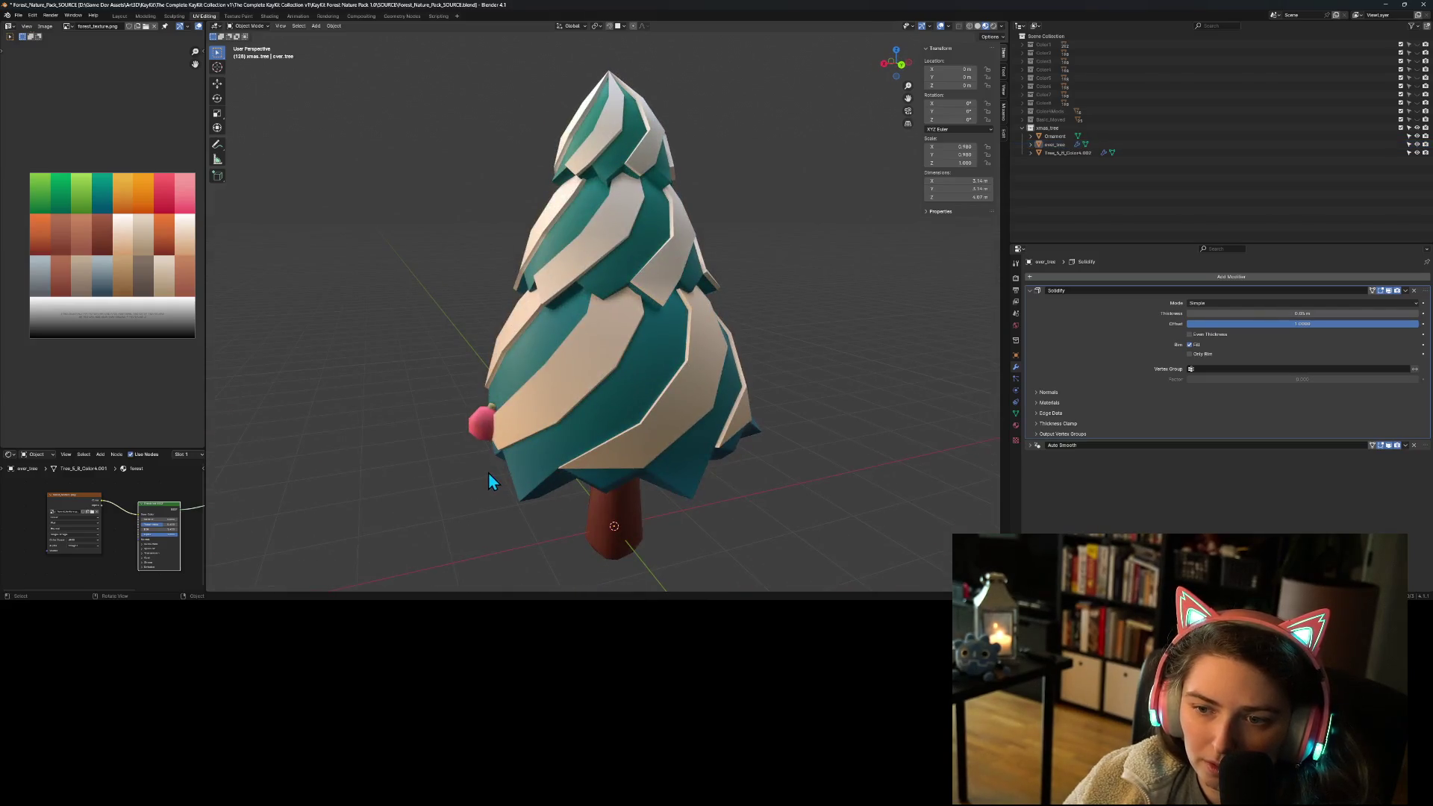
pyautogui.press('Tab')
pyautogui.press('a')
pyautogui.press('g')
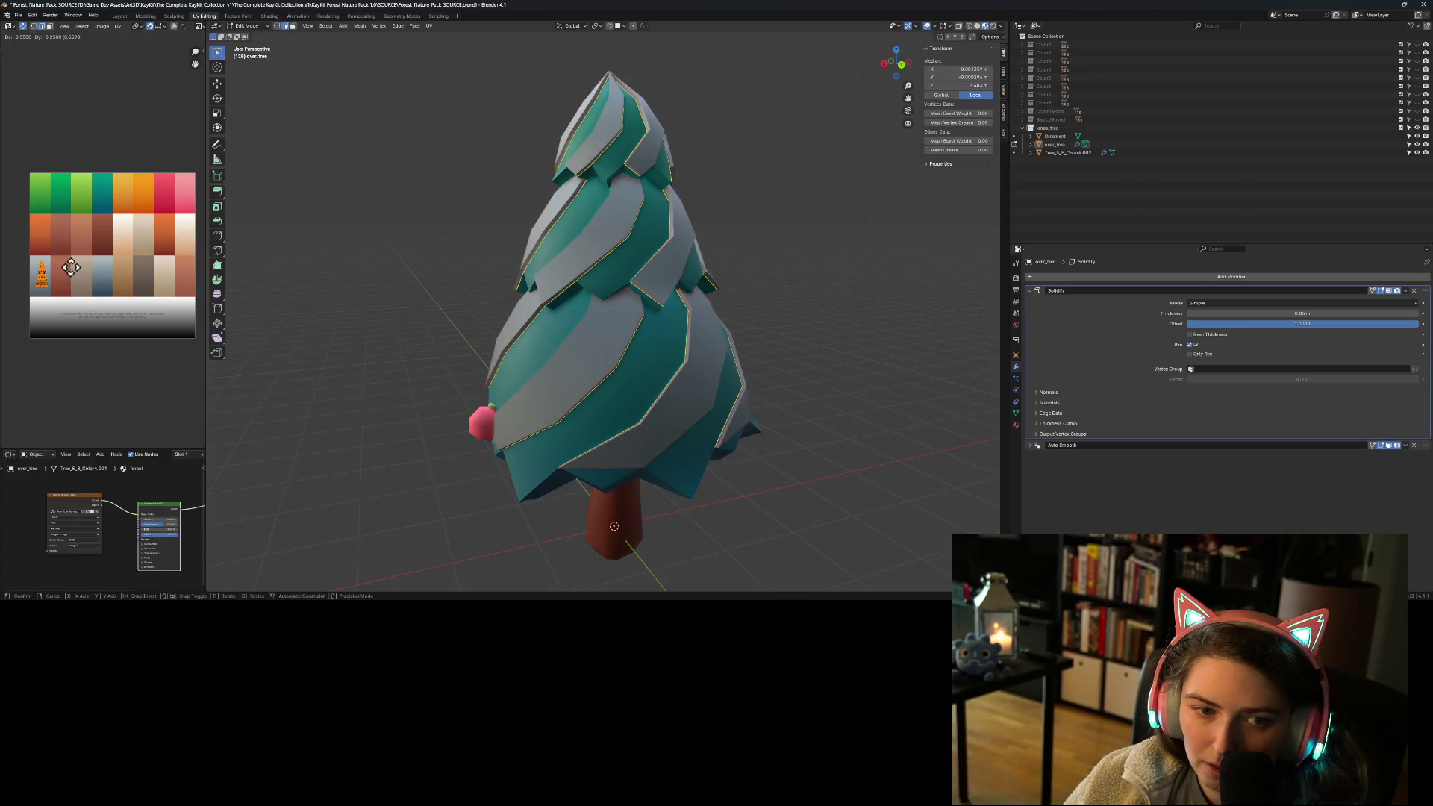
pyautogui.click(69, 267)
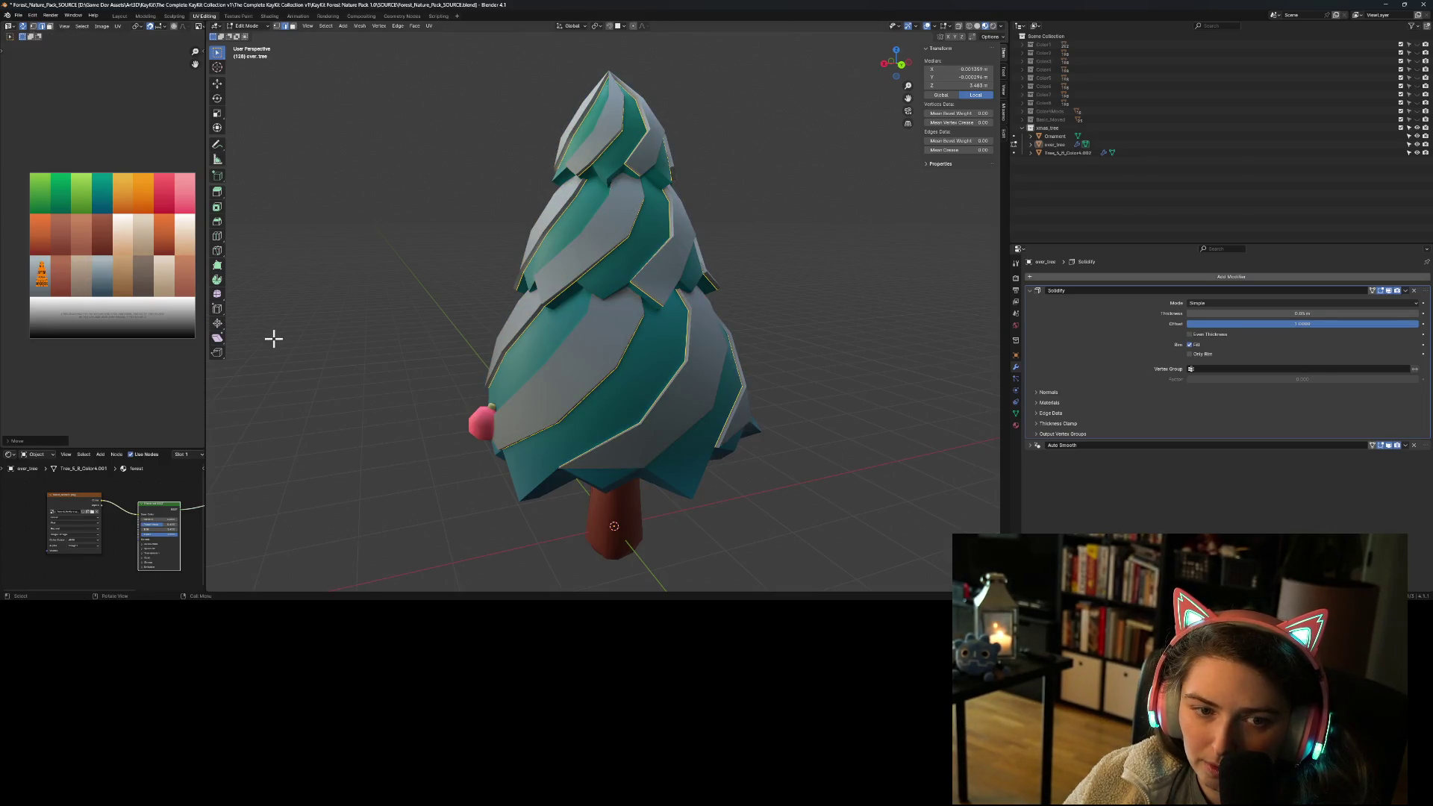
pyautogui.press('s')
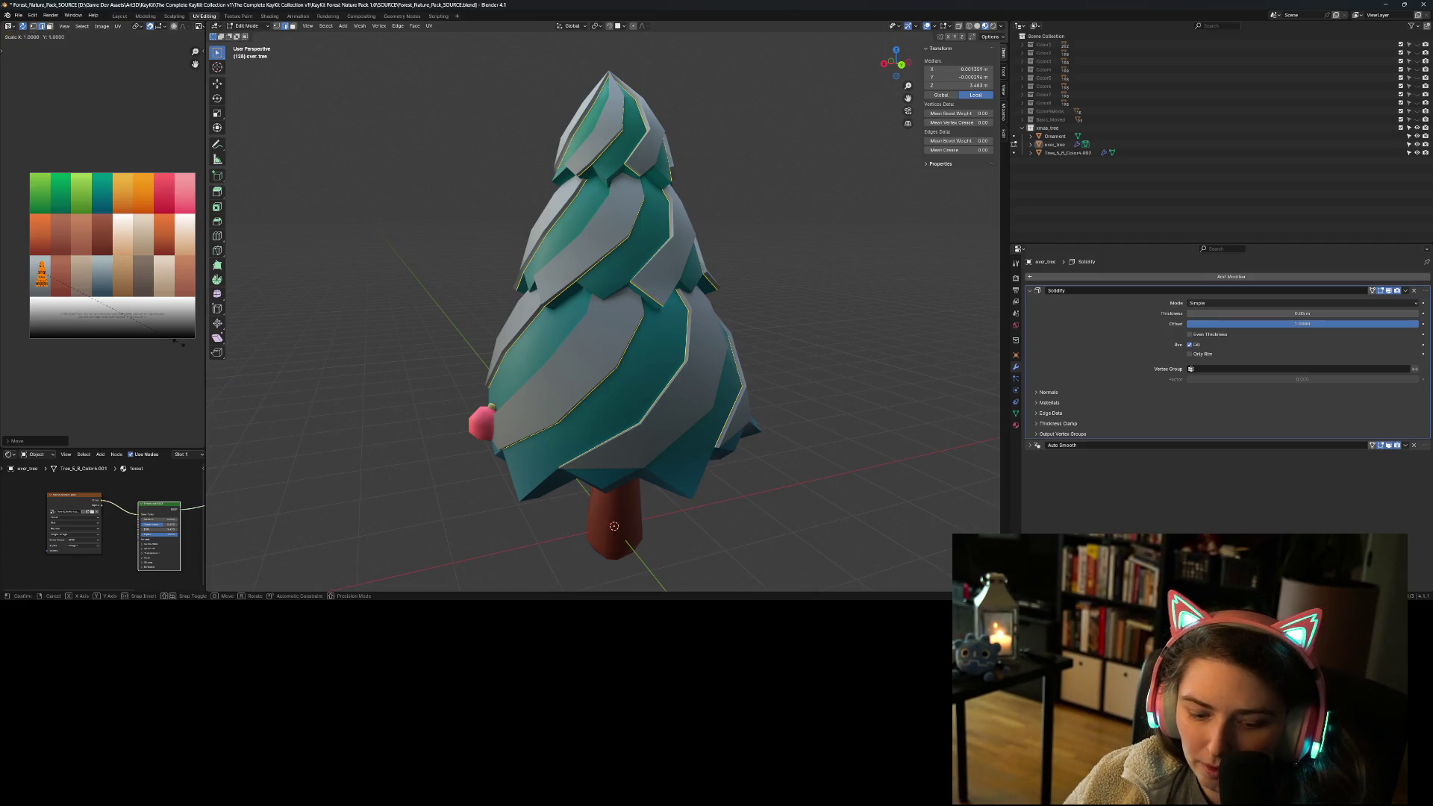
pyautogui.press('y')
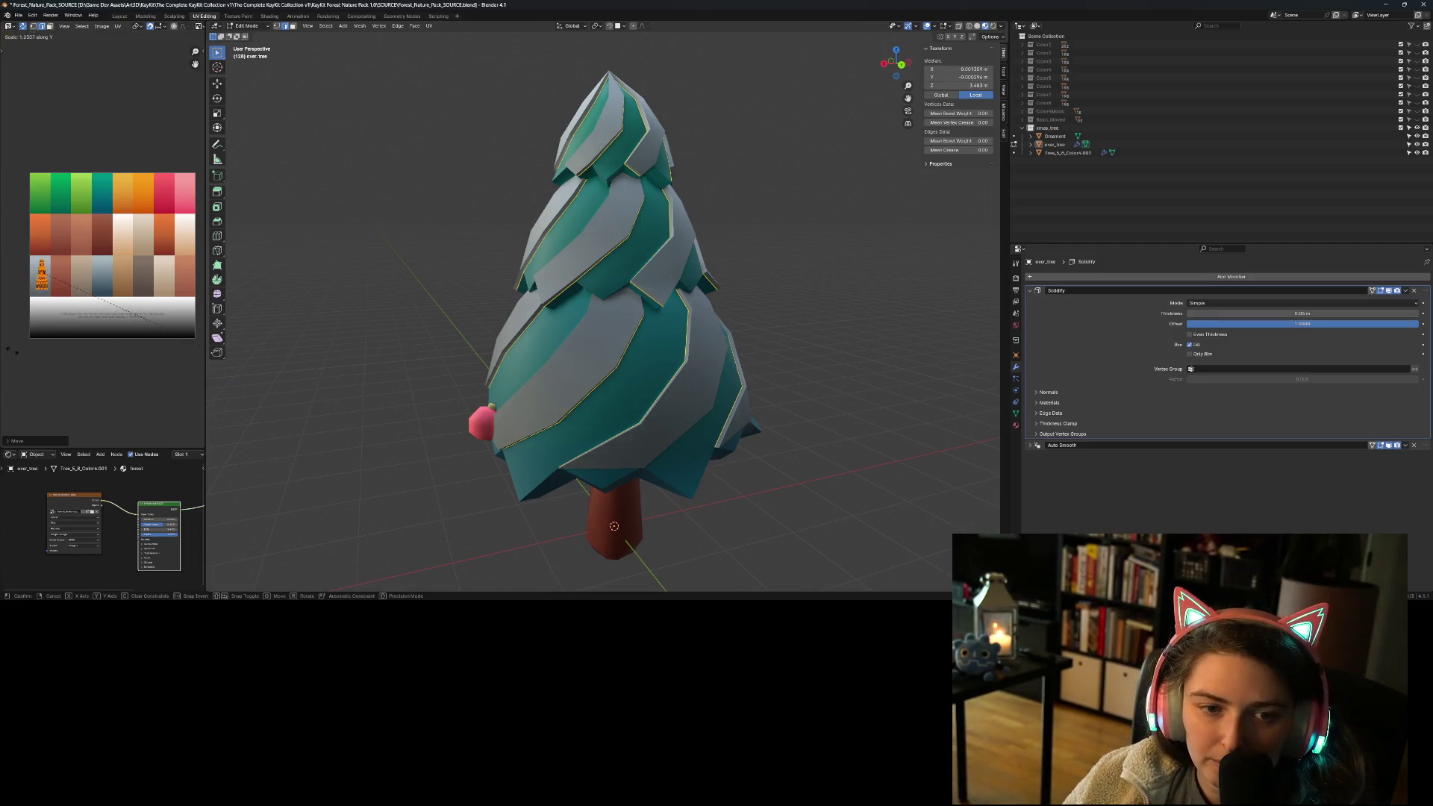
pyautogui.click(25, 360)
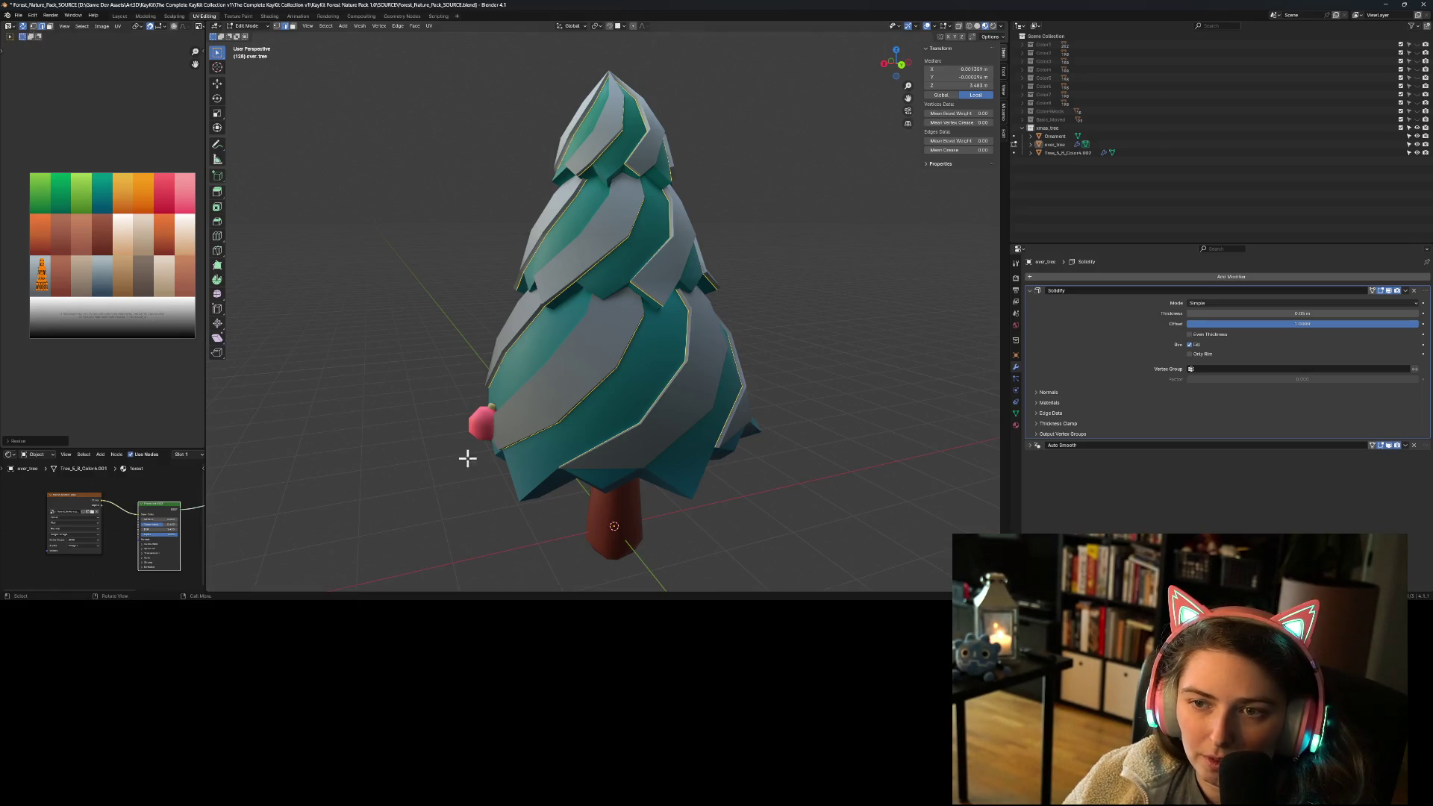
pyautogui.press('g')
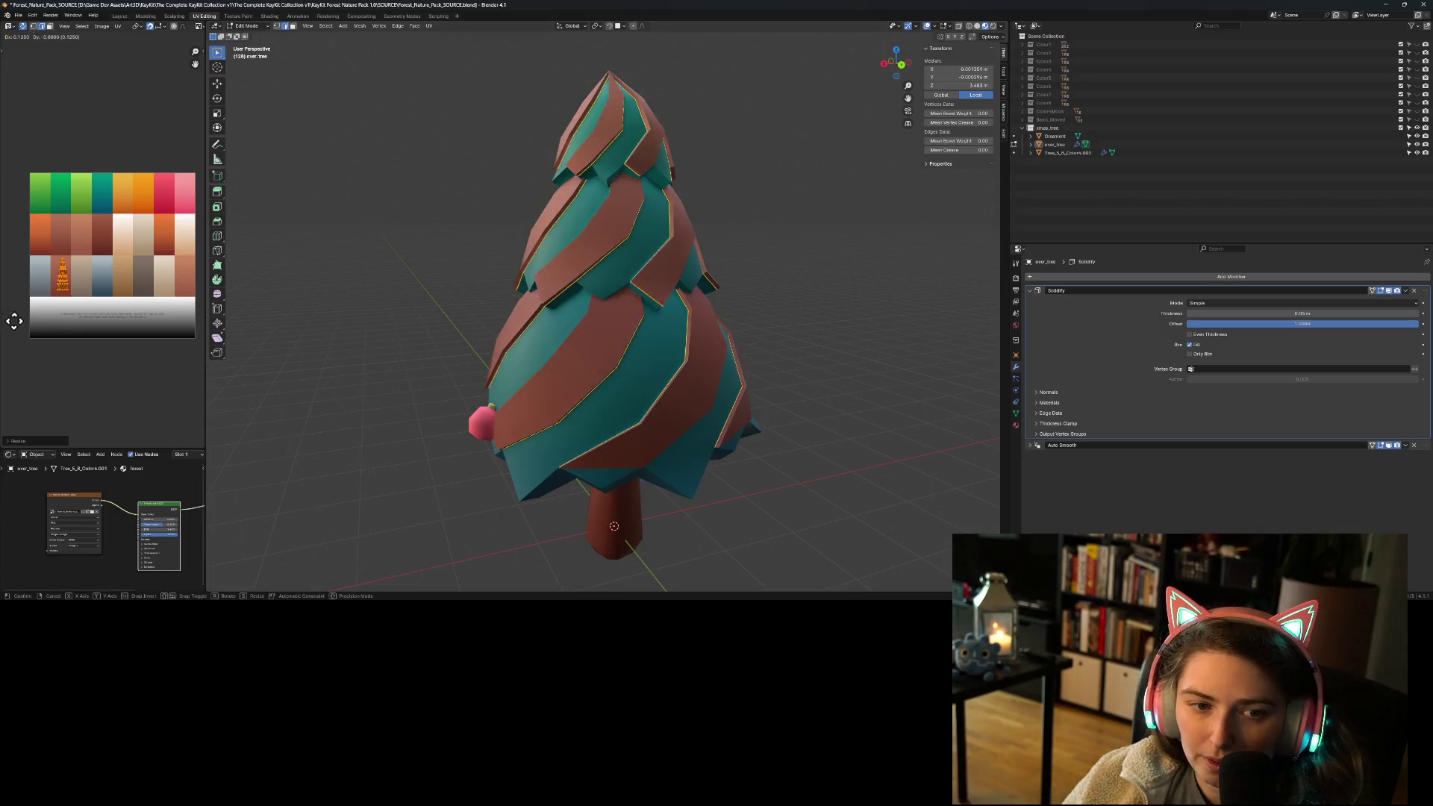
pyautogui.click(105, 288)
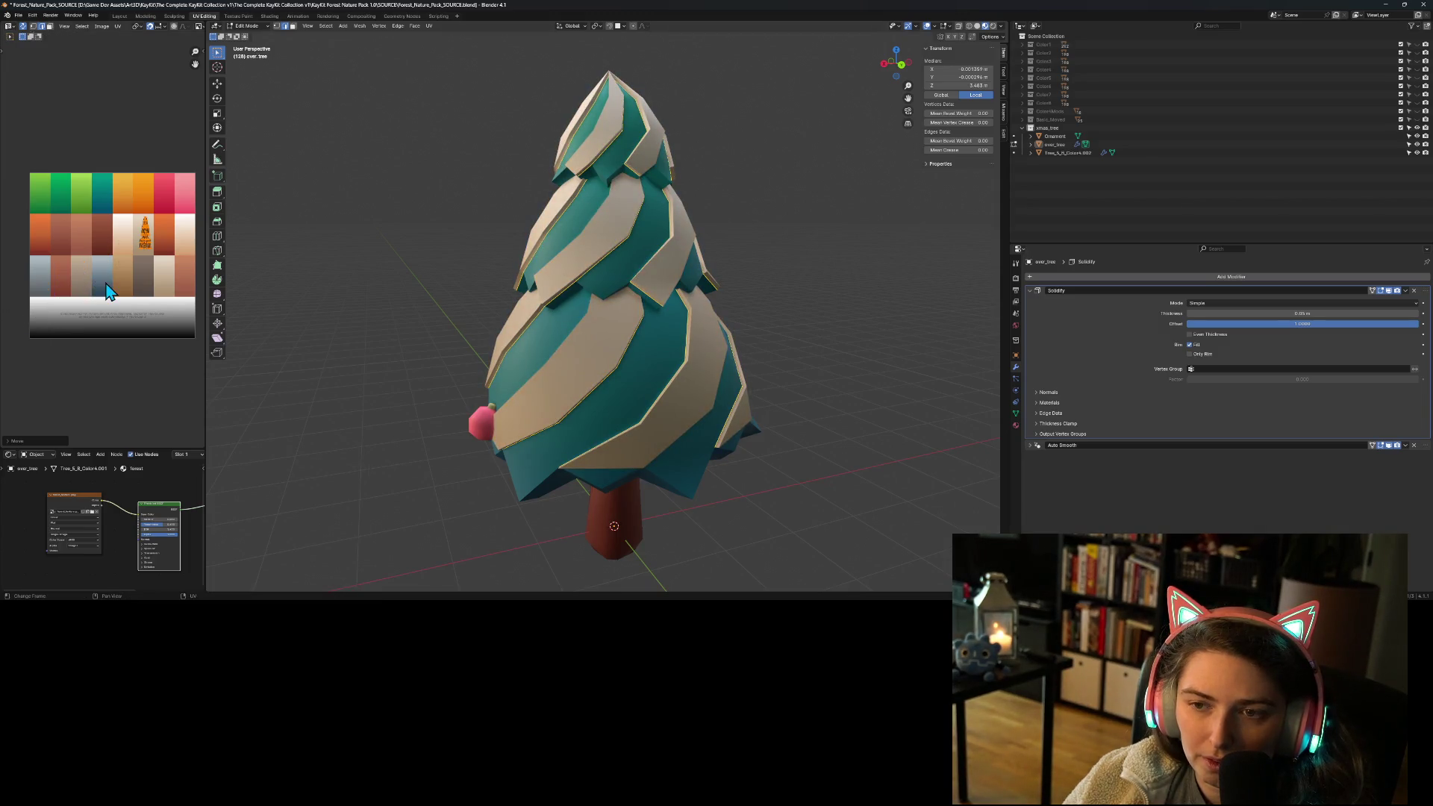
# Step: From a raised angled view, reselect the overlay mesh and move its UVs toward the orange swatch
pyautogui.click(347, 419)
pyautogui.scroll(-3, 329, 470)
pyautogui.moveTo(329, 470)
pyautogui.mouseDown(button='middle')
pyautogui.moveTo(438, 522)
pyautogui.moveTo(528, 531)
pyautogui.moveTo(620, 502)
pyautogui.moveTo(716, 499)
pyautogui.moveTo(470, 512)
pyautogui.moveTo(482, 511)
pyautogui.mouseUp(button='middle')
pyautogui.press('a')
pyautogui.press('g')
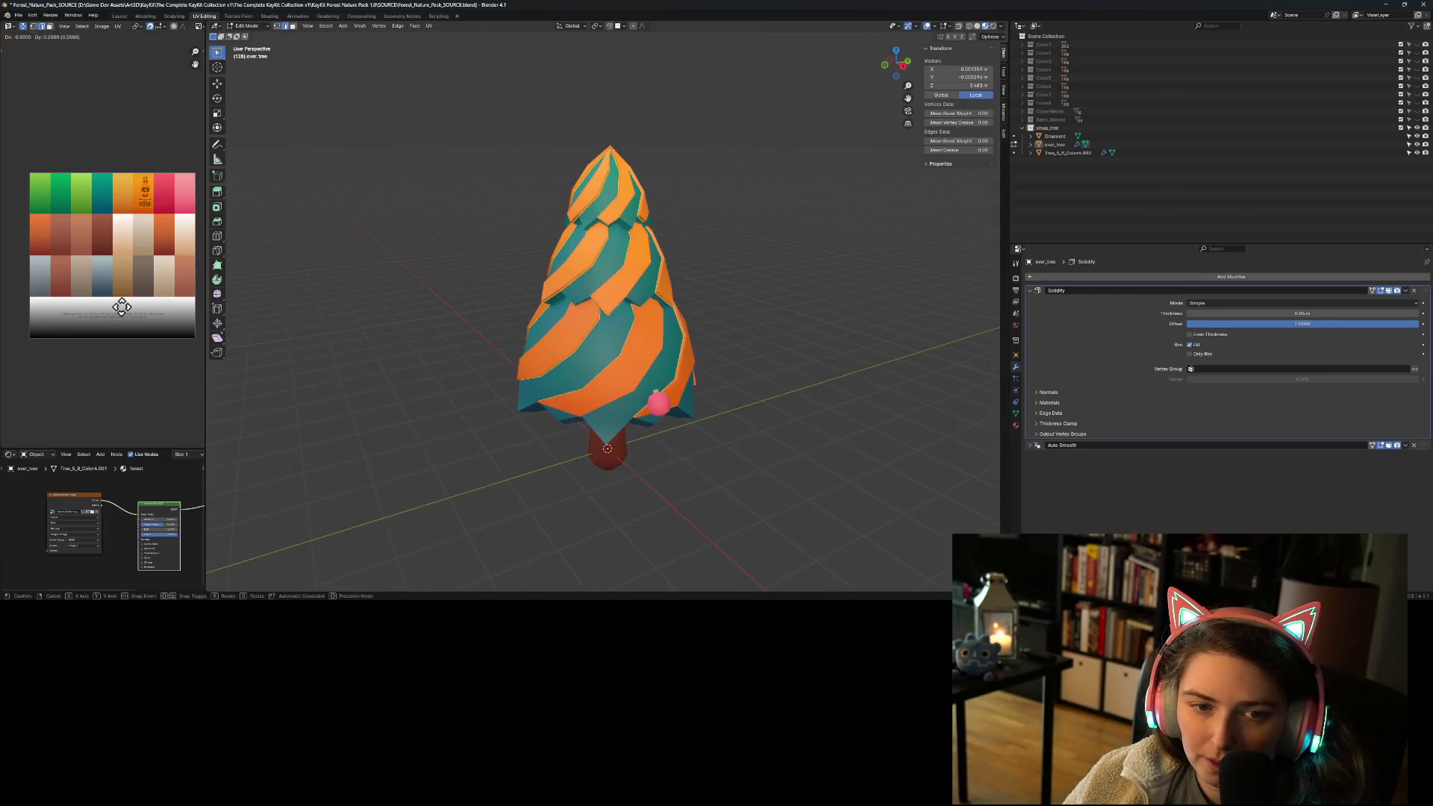
pyautogui.moveTo(140, 303)
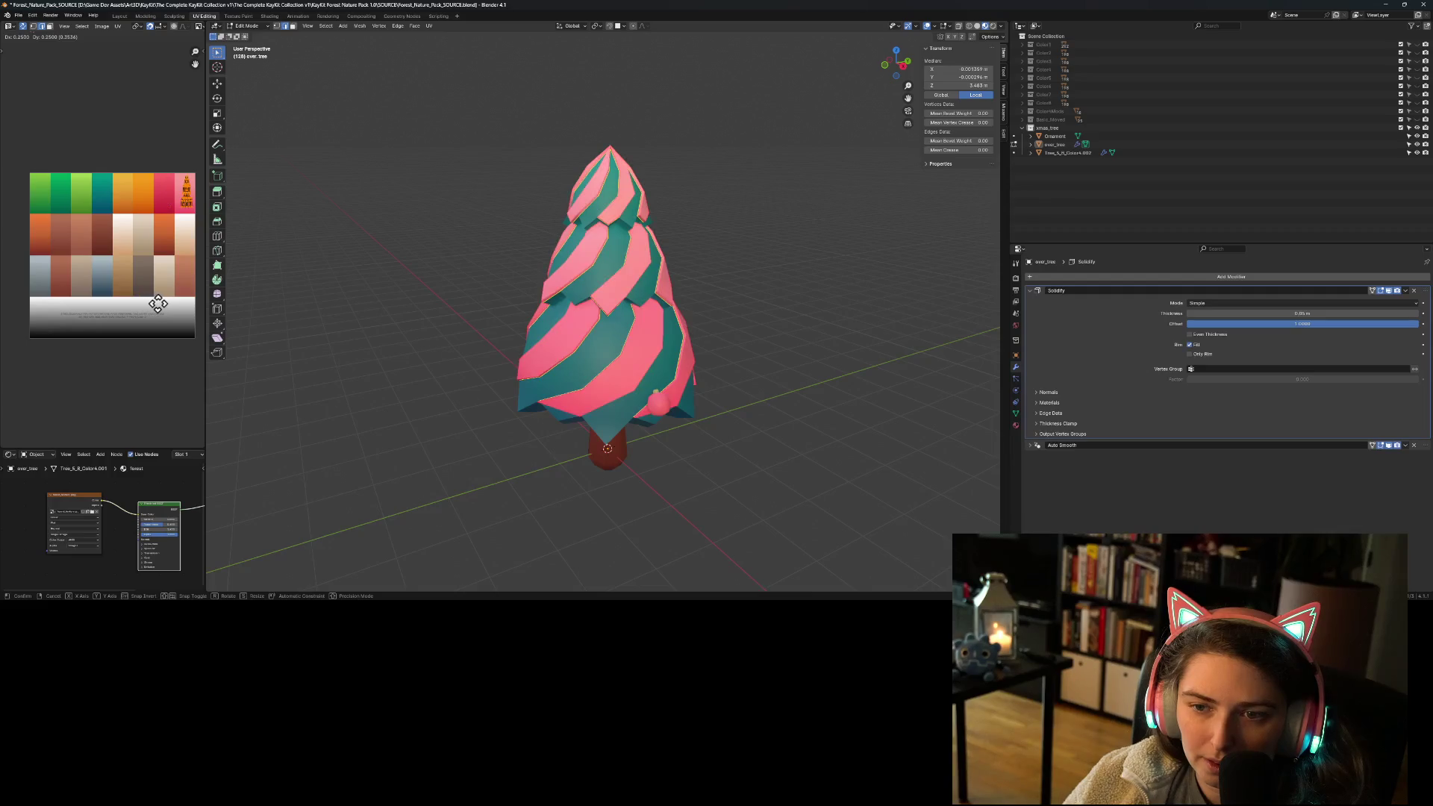
pyautogui.moveTo(40, 291)
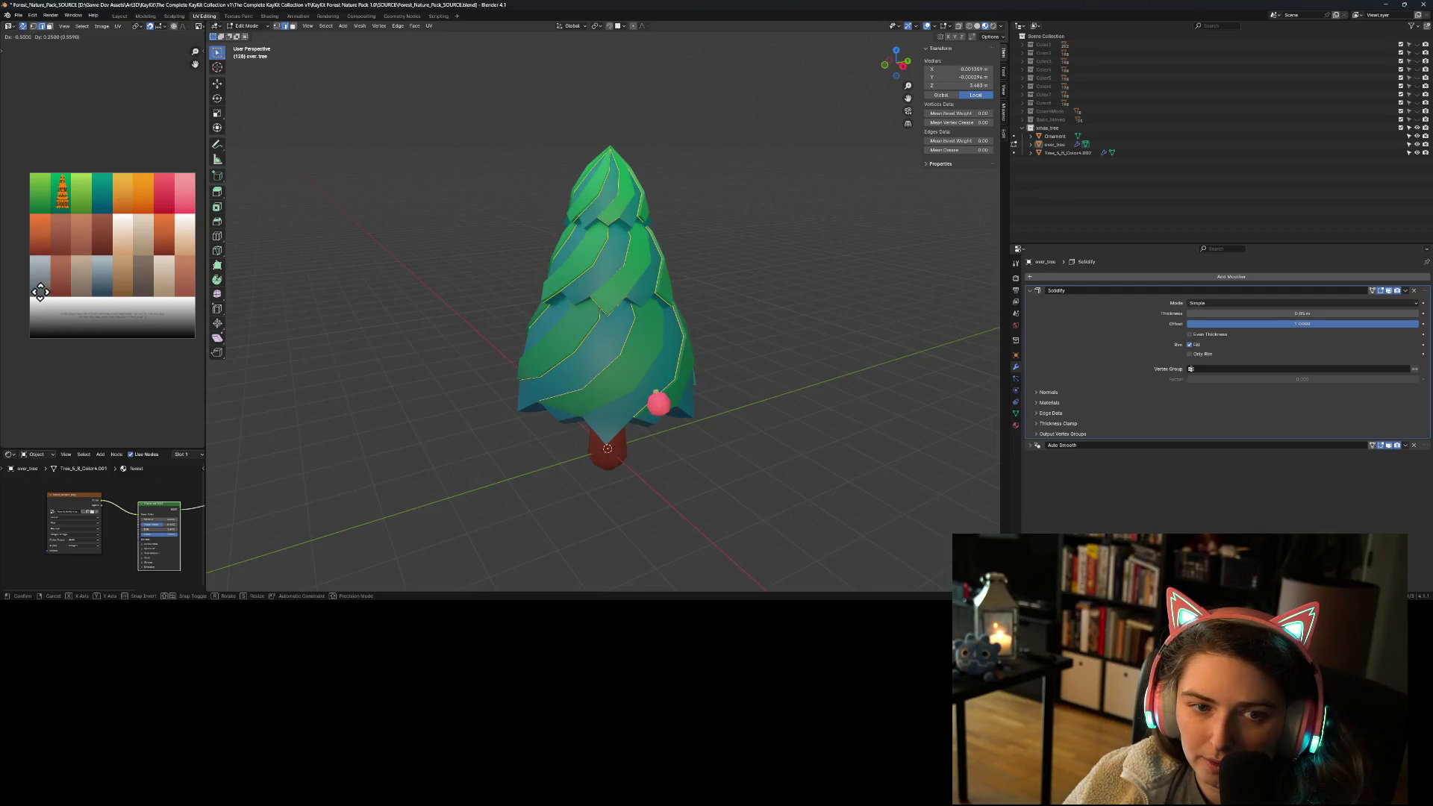
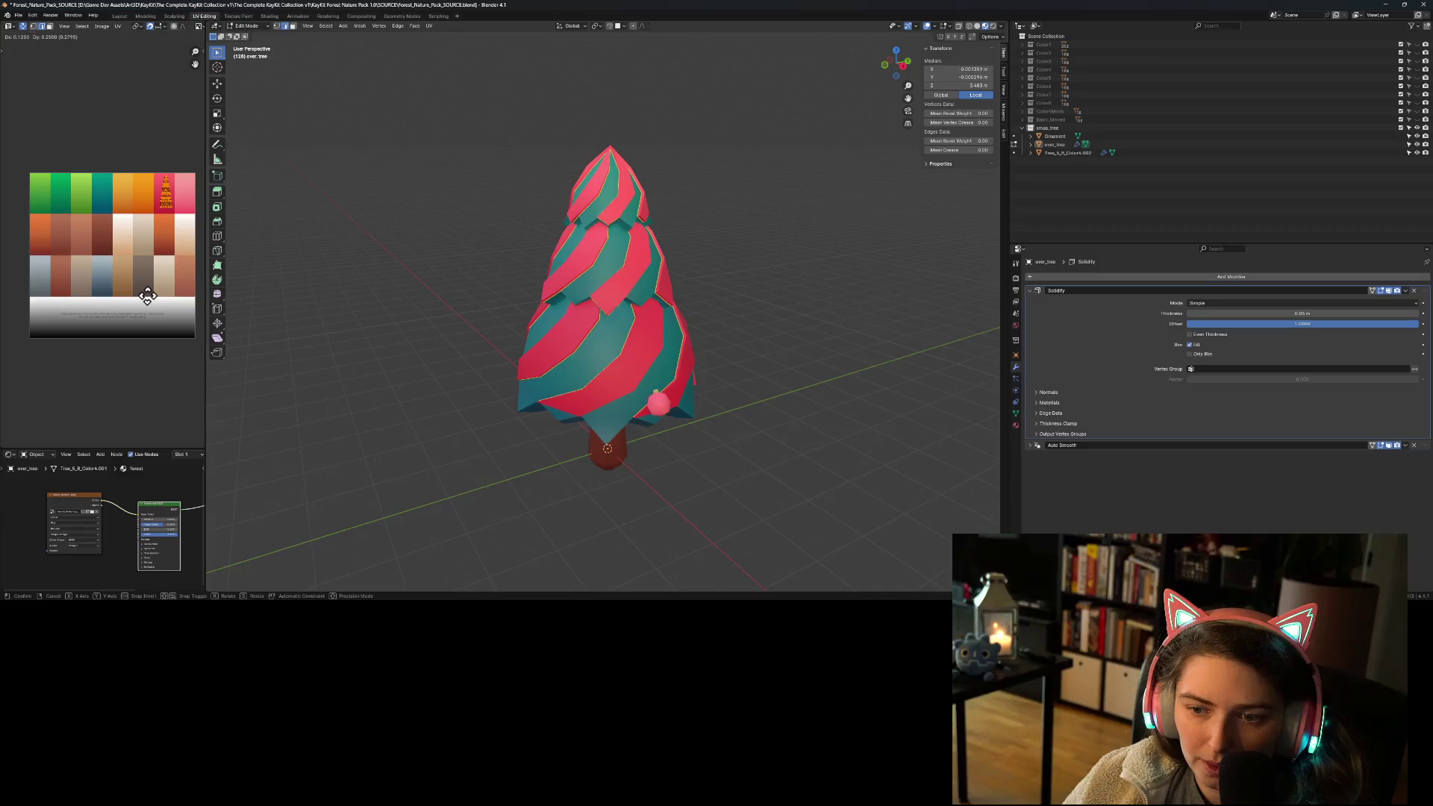
# Step: Confirm the pale colour placement and preview the shell on the whole tree from below
pyautogui.moveTo(141, 370)
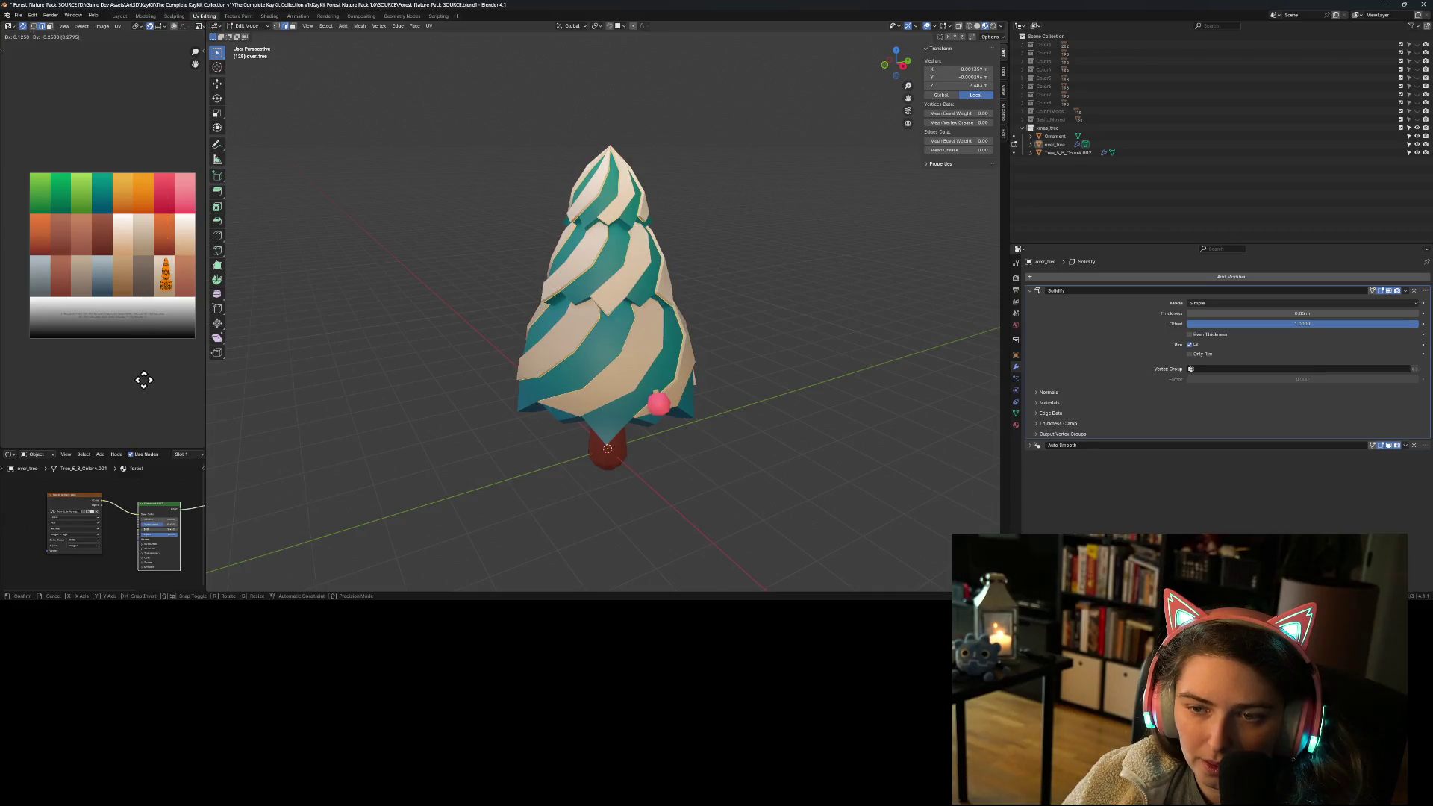
pyautogui.click(79, 379)
pyautogui.press('Tab')
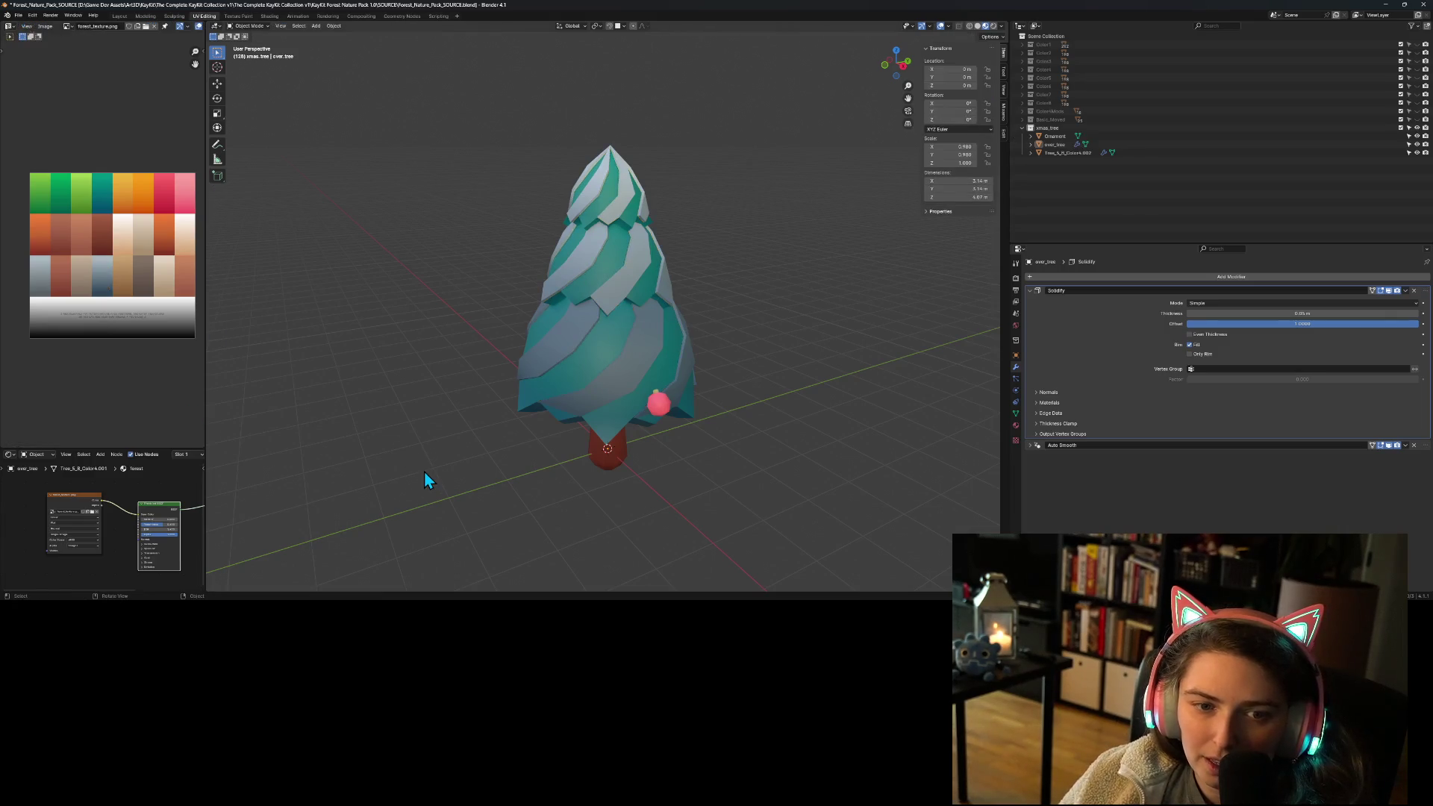
pyautogui.moveTo(463, 528); pyautogui.dragTo(701, 509, button='middle')
pyautogui.scroll(2, 704, 510)
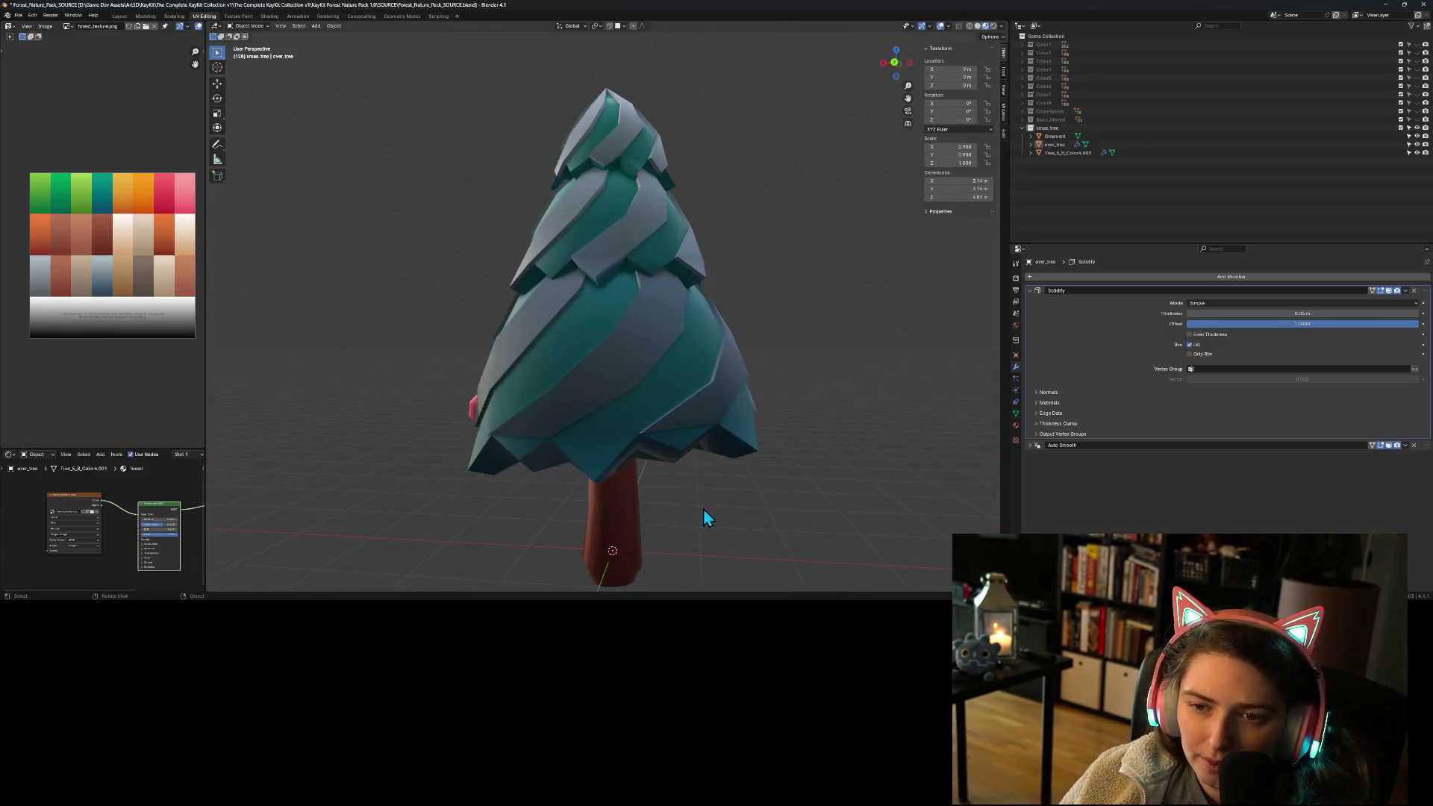
pyautogui.moveTo(557, 525)
pyautogui.mouseDown(button='middle')
pyautogui.moveTo(664, 517)
pyautogui.moveTo(711, 534)
pyautogui.moveTo(646, 550)
pyautogui.moveTo(357, 405)
pyautogui.mouseUp(button='middle')
# Step: Move the shell's UV island onto the red palette swatch and check the red-and-teal result
pyautogui.press('Tab')
pyautogui.press('a')
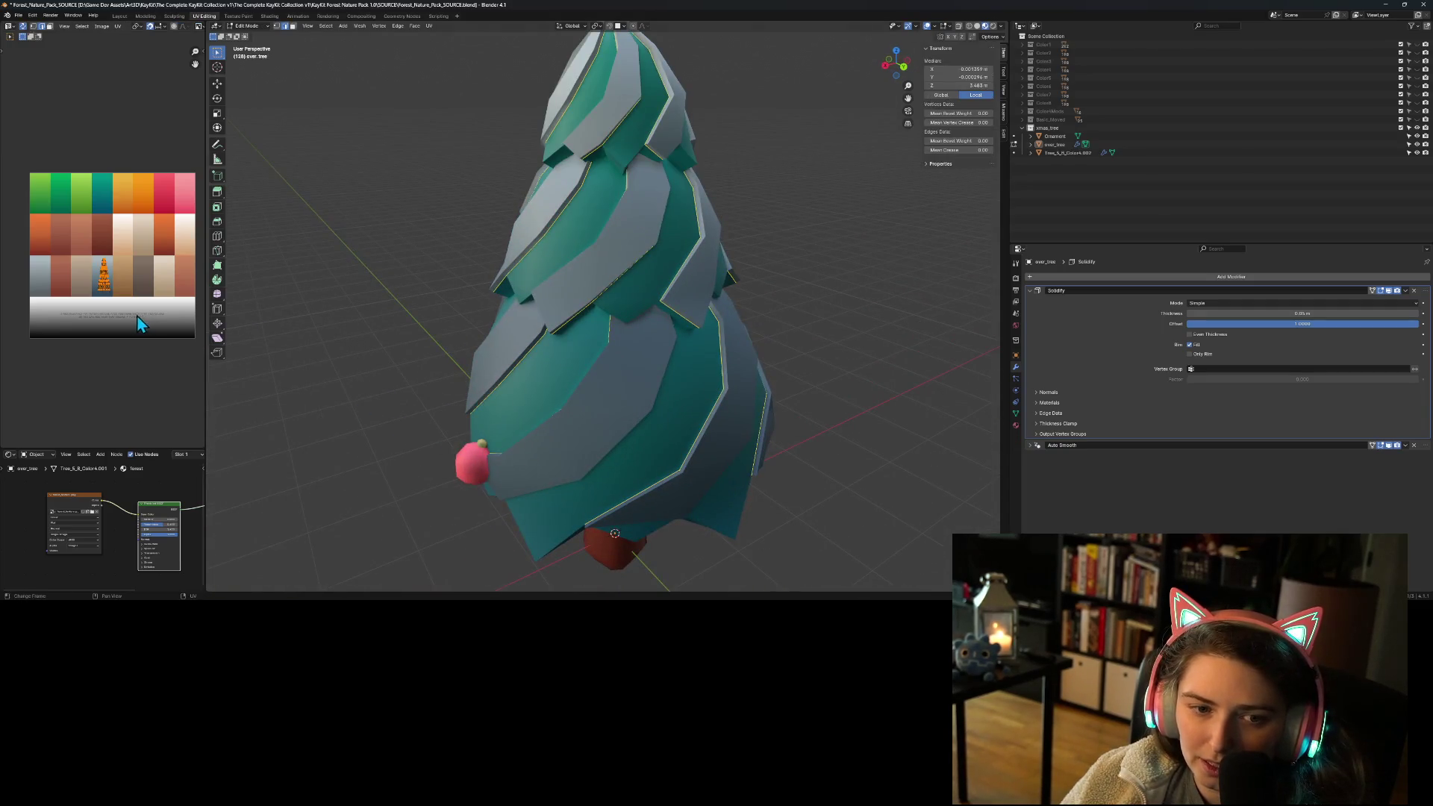
pyautogui.press('g')
pyautogui.click(200, 235)
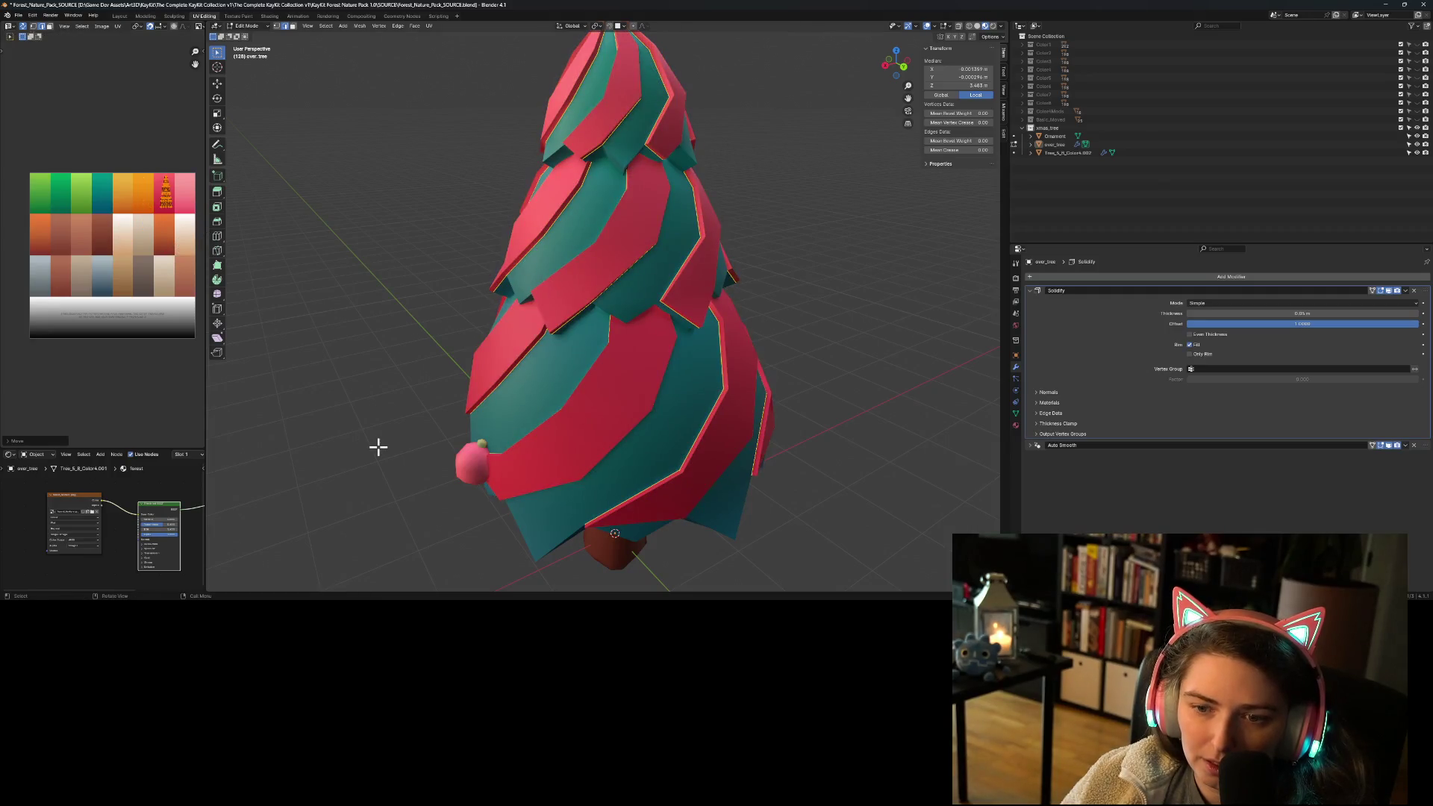
pyautogui.press('Tab')
pyautogui.scroll(-3, 388, 470)
pyautogui.moveTo(400, 489)
pyautogui.mouseDown(button='middle')
pyautogui.moveTo(426, 522)
pyautogui.moveTo(573, 486)
pyautogui.moveTo(608, 506)
pyautogui.mouseUp(button='middle')
pyautogui.moveTo(568, 512)
pyautogui.mouseDown(button='middle')
pyautogui.moveTo(401, 502)
pyautogui.moveTo(419, 524)
pyautogui.moveTo(552, 507)
pyautogui.moveTo(483, 496)
pyautogui.moveTo(513, 515)
pyautogui.moveTo(586, 495)
pyautogui.moveTo(779, 503)
pyautogui.moveTo(725, 475)
pyautogui.moveTo(548, 477)
pyautogui.moveTo(667, 449)
pyautogui.mouseUp(button='middle')
# Step: Rotate the spiral shell about the vertical Z axis around the tree
pyautogui.click(666, 413)
pyautogui.press('r')
pyautogui.press('z')
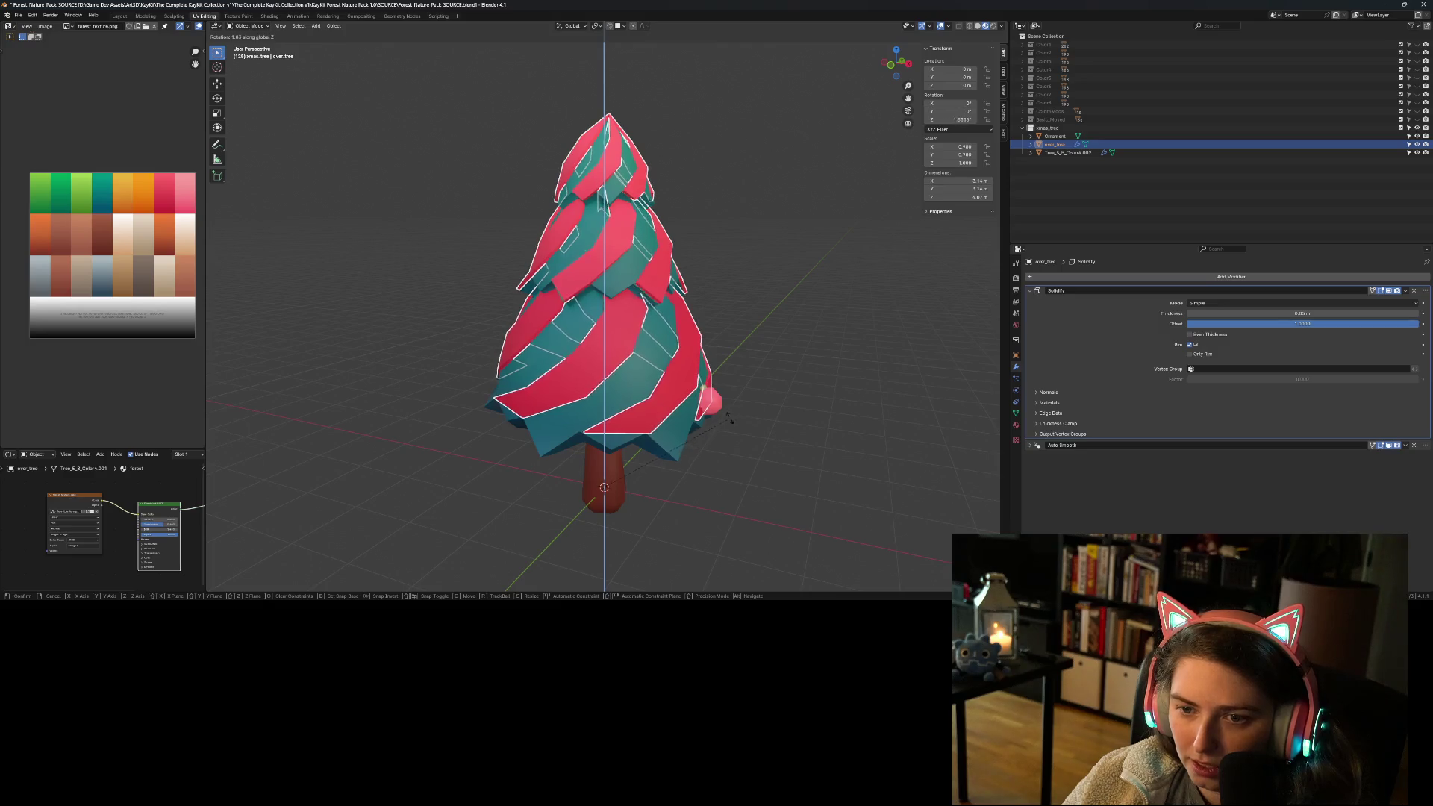
pyautogui.click(666, 422)
pyautogui.press('Tab')
pyautogui.moveTo(716, 486)
pyautogui.mouseDown(button='middle')
pyautogui.moveTo(924, 483)
pyautogui.moveTo(880, 463)
pyautogui.moveTo(789, 461)
pyautogui.moveTo(826, 465)
pyautogui.mouseUp(button='middle')
pyautogui.press('Tab')
pyautogui.scroll(-2, 752, 483)
# Step: Try a trial scale of the spiral shell along the X axis
pyautogui.click(745, 482)
pyautogui.scroll(5, 846, 450)
pyautogui.click(665, 361)
pyautogui.moveTo(664, 361)
pyautogui.mouseDown(button='middle')
pyautogui.moveTo(763, 458)
pyautogui.moveTo(792, 461)
pyautogui.mouseUp(button='middle')
pyautogui.press('s')
pyautogui.press('x')
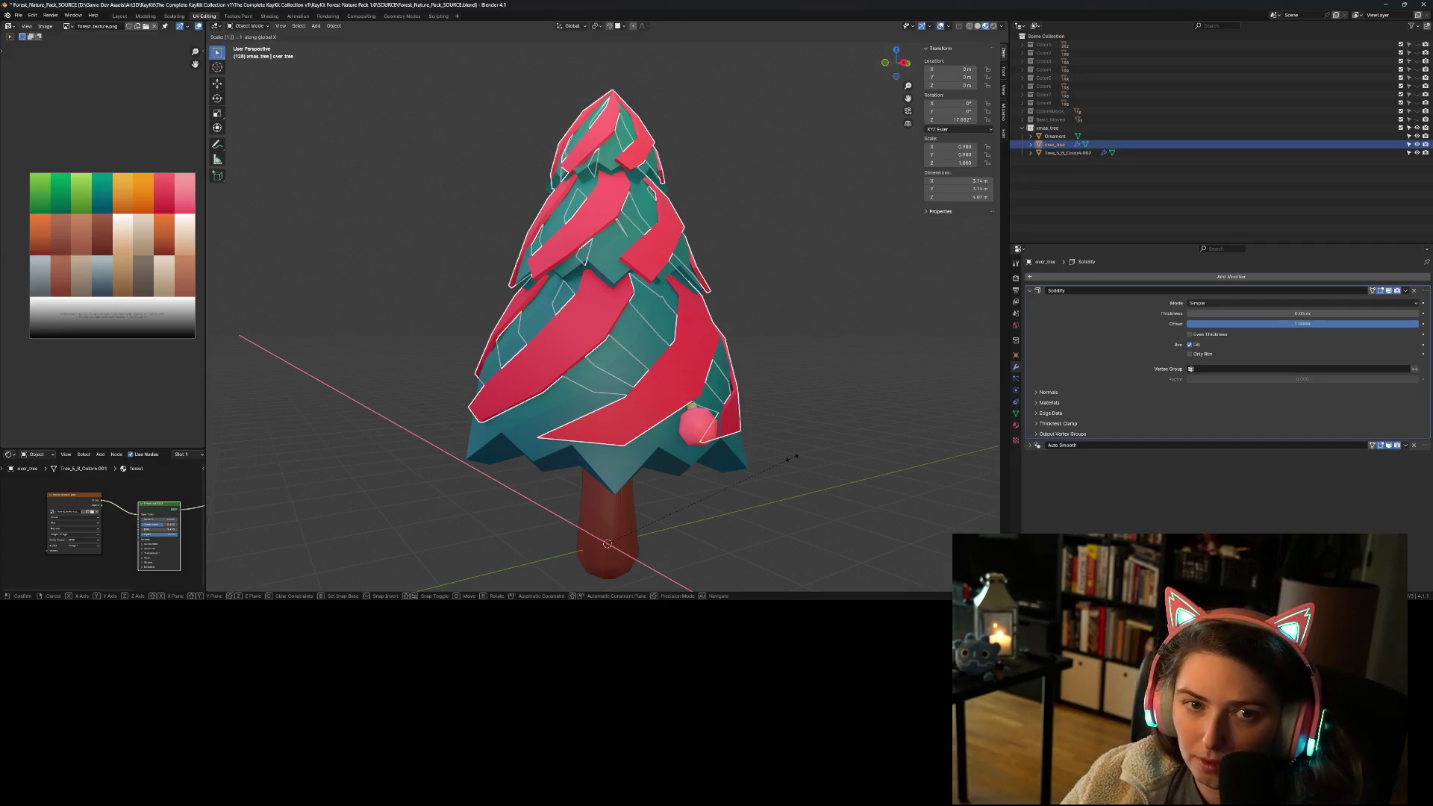
pyautogui.write('1')
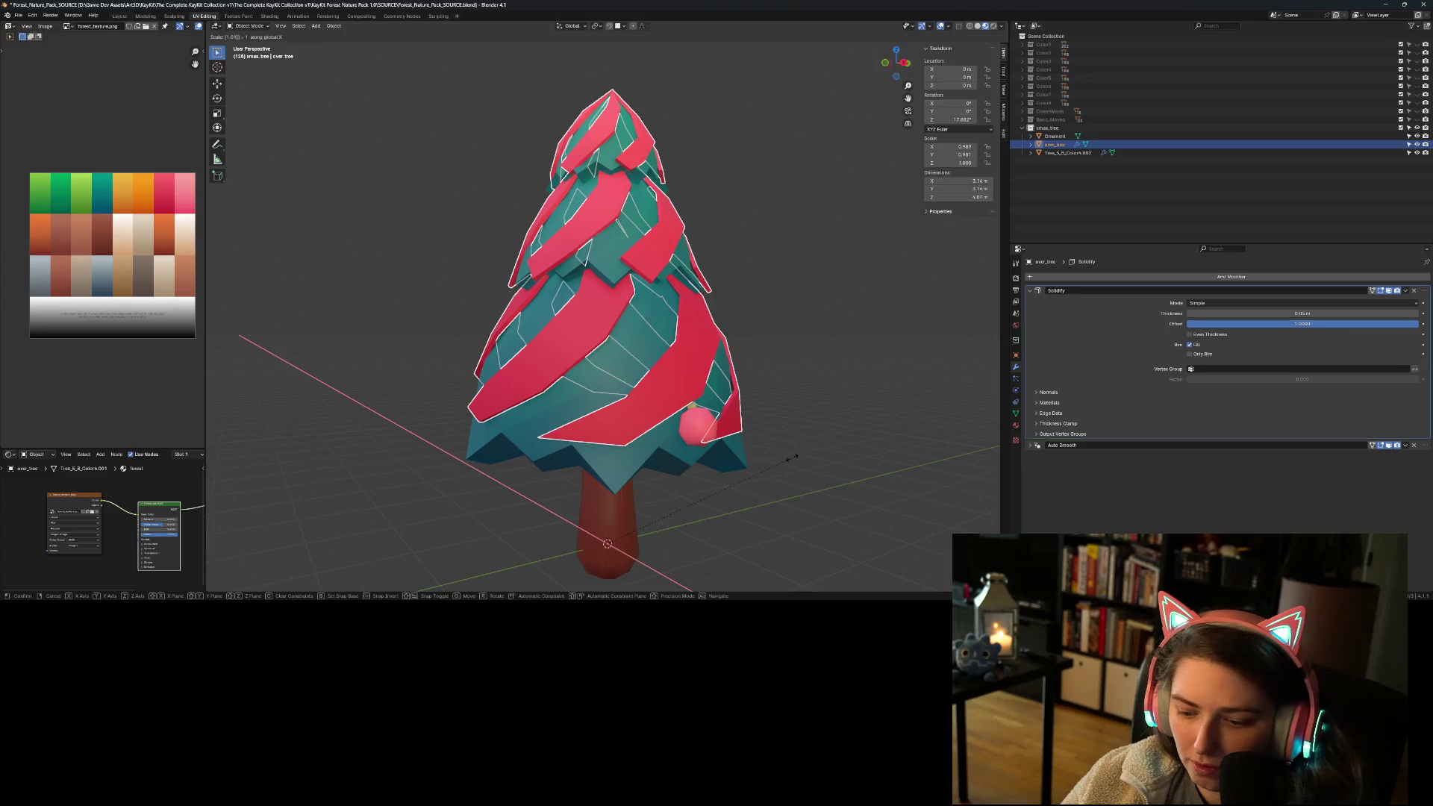
pyautogui.press('BackSpace')
pyautogui.write('2')
pyautogui.press('Return')
# Step: Cancel a Y-axis scale and reset the shell's scale to 1 with Alt+S
pyautogui.press('s')
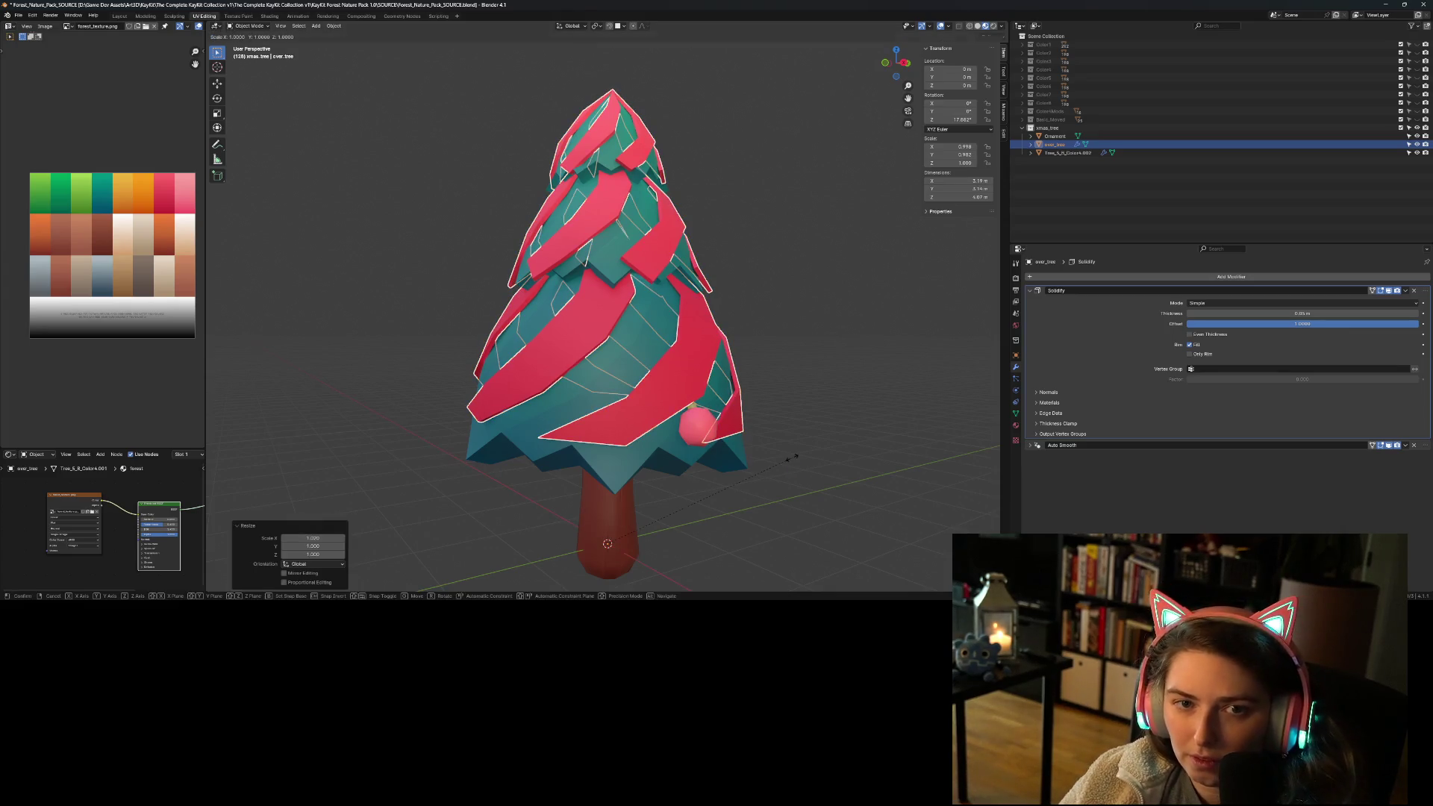
pyautogui.press('y')
pyautogui.press('Escape')
pyautogui.hotkey('alt', 's')
pyautogui.click(792, 459)
# Step: Stretch the spiral shell to 1.025 along Z
pyautogui.moveTo(818, 472)
pyautogui.mouseDown(button='middle')
pyautogui.moveTo(787, 451)
pyautogui.moveTo(674, 482)
pyautogui.moveTo(607, 467)
pyautogui.moveTo(586, 482)
pyautogui.mouseUp(button='middle')
pyautogui.scroll(-3, 683, 518)
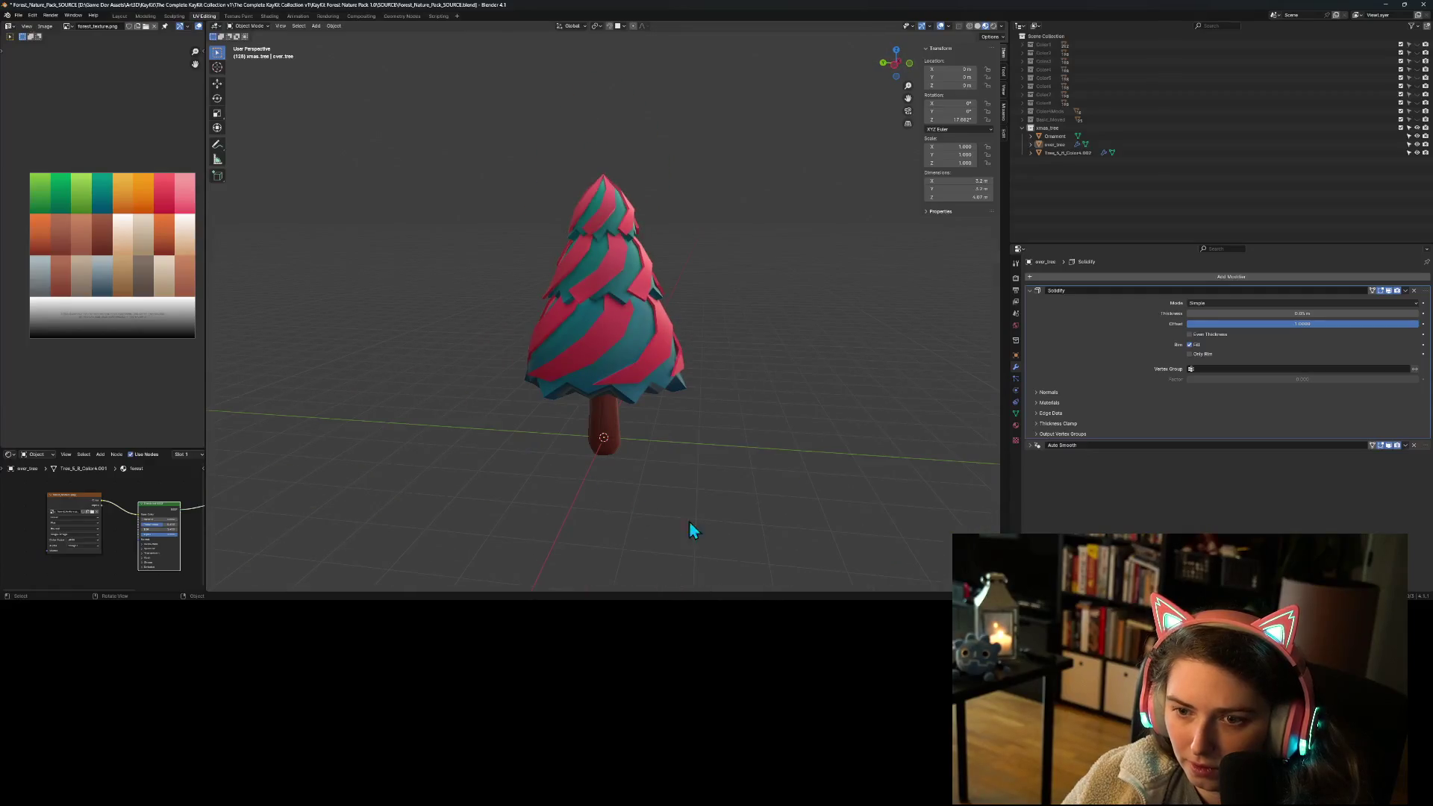
pyautogui.scroll(-2, 709, 514)
pyautogui.moveTo(734, 509)
pyautogui.mouseDown(button='middle')
pyautogui.moveTo(691, 467)
pyautogui.moveTo(606, 495)
pyautogui.moveTo(672, 515)
pyautogui.moveTo(725, 506)
pyautogui.mouseUp(button='middle')
pyautogui.scroll(5, 726, 505)
pyautogui.click(649, 422)
pyautogui.press('s')
pyautogui.write('z')
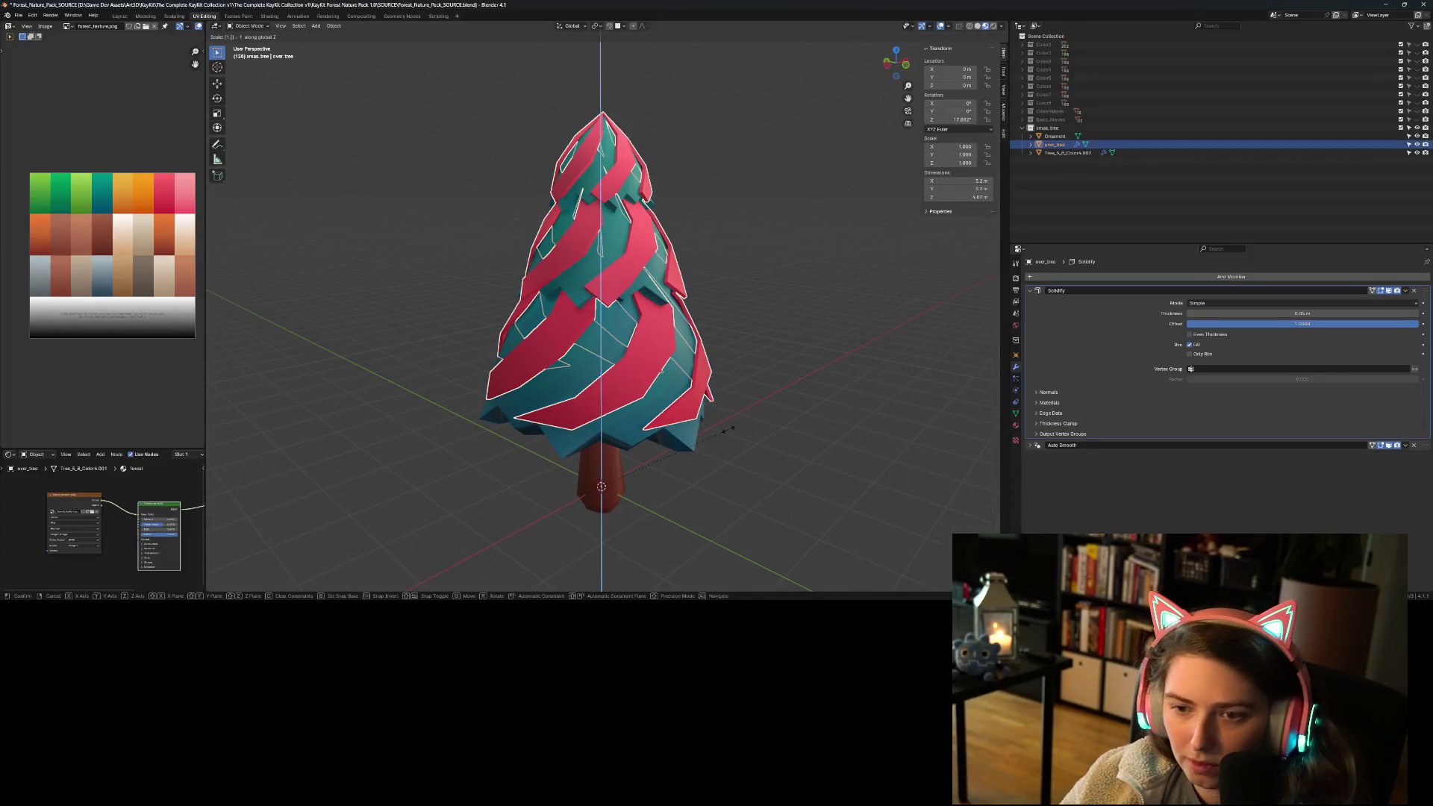
pyautogui.write('2')
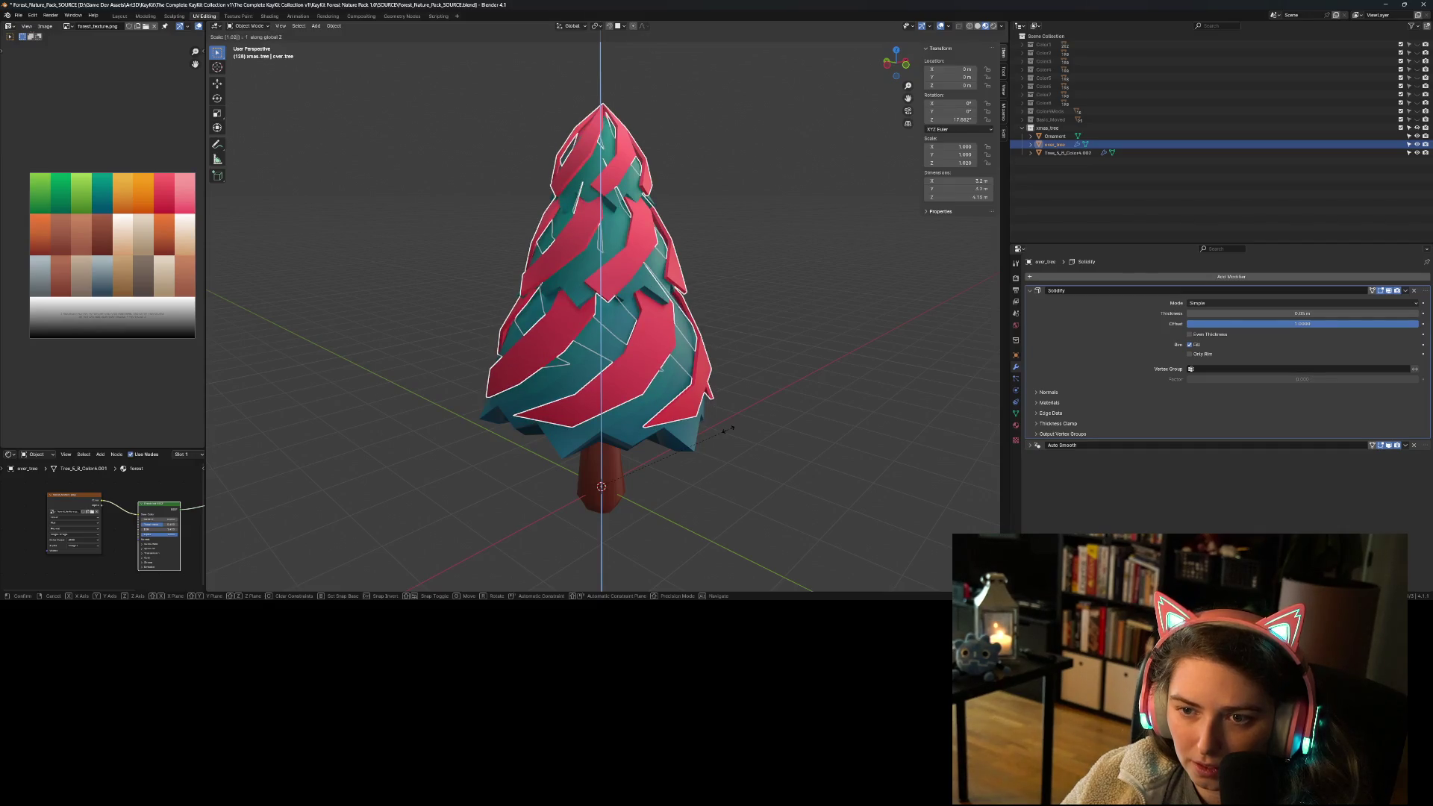
pyautogui.write('5')
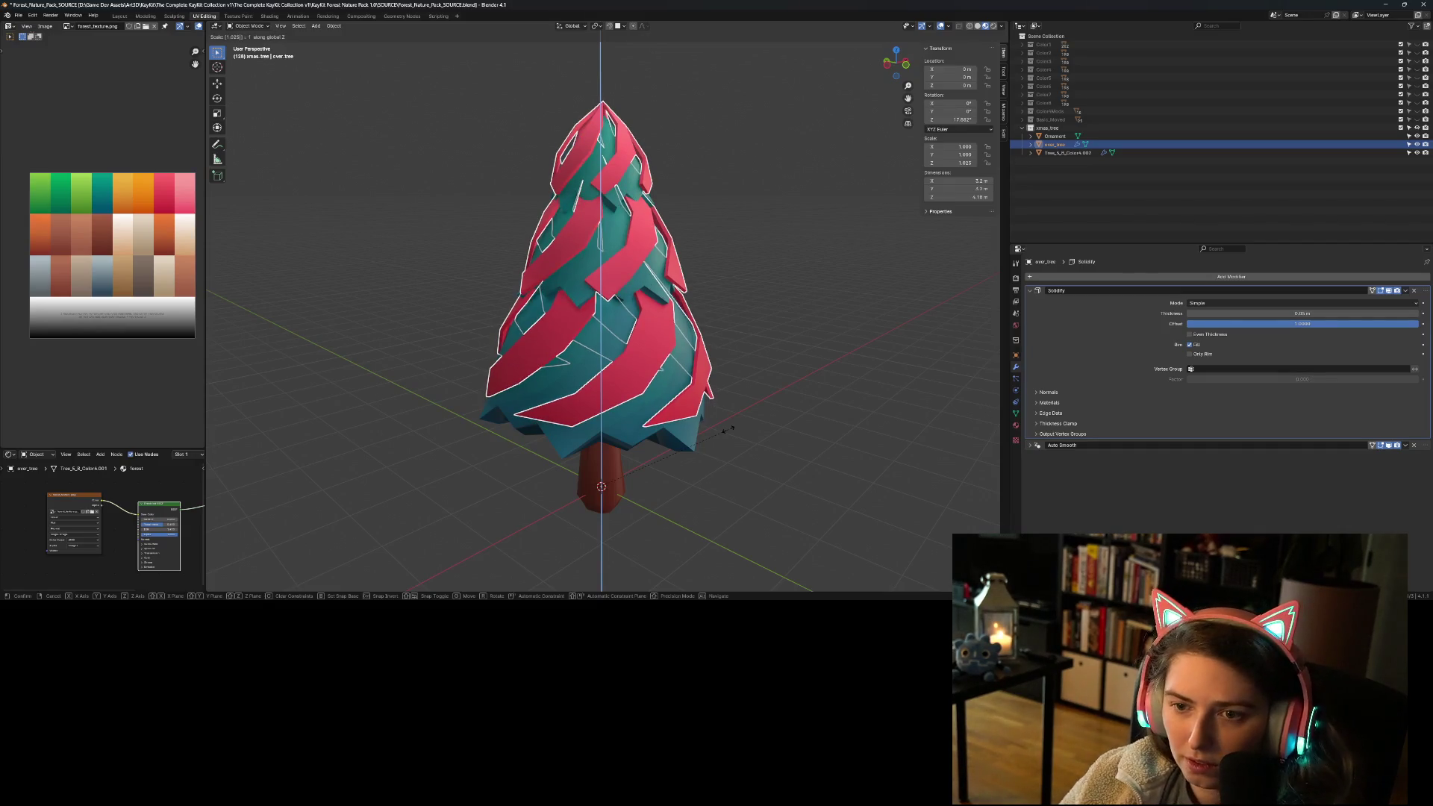
pyautogui.press('Return')
# Step: From the front view, lower the shell along Z to sit snugly over the foliage
pyautogui.press('KP_1')
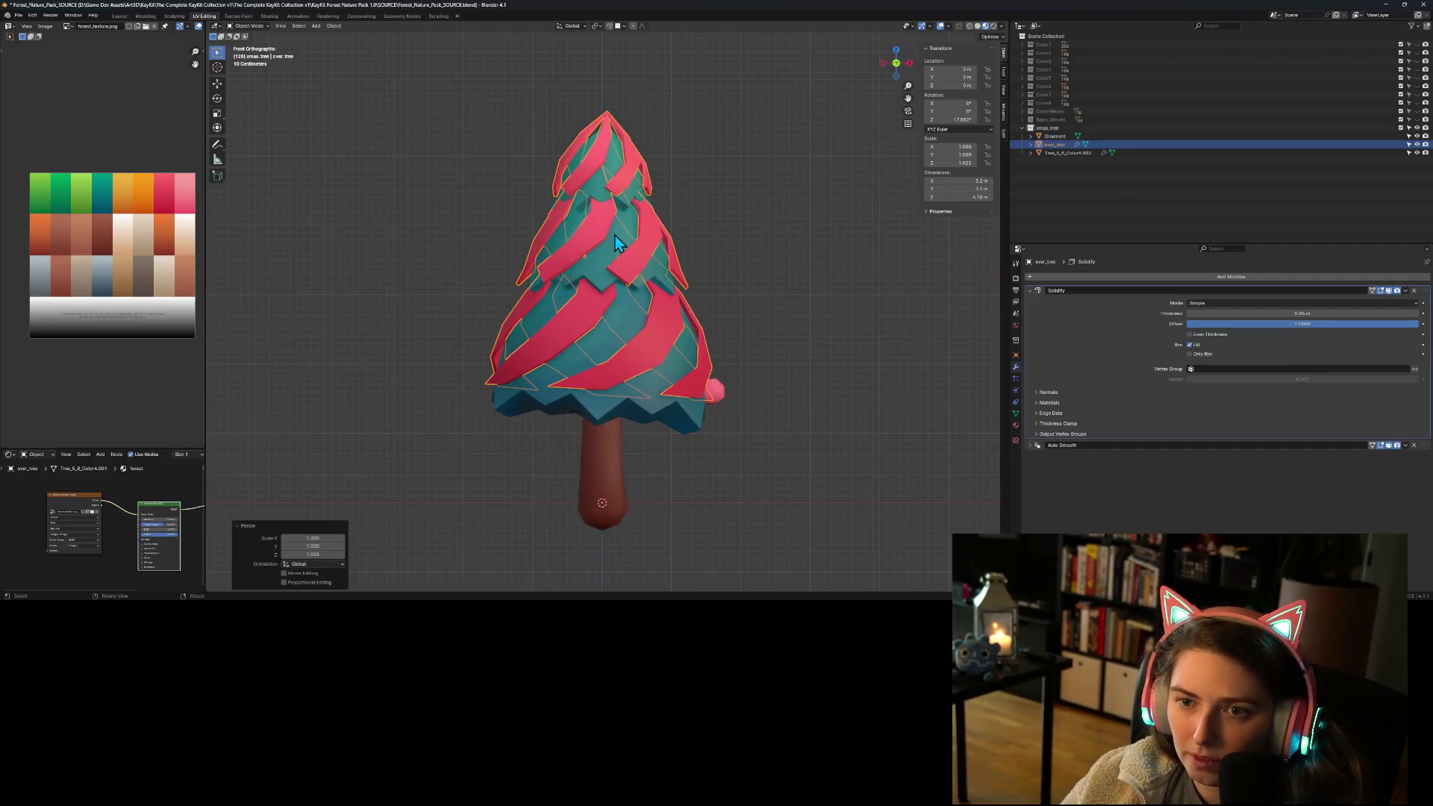
pyautogui.press('g')
pyautogui.press('z')
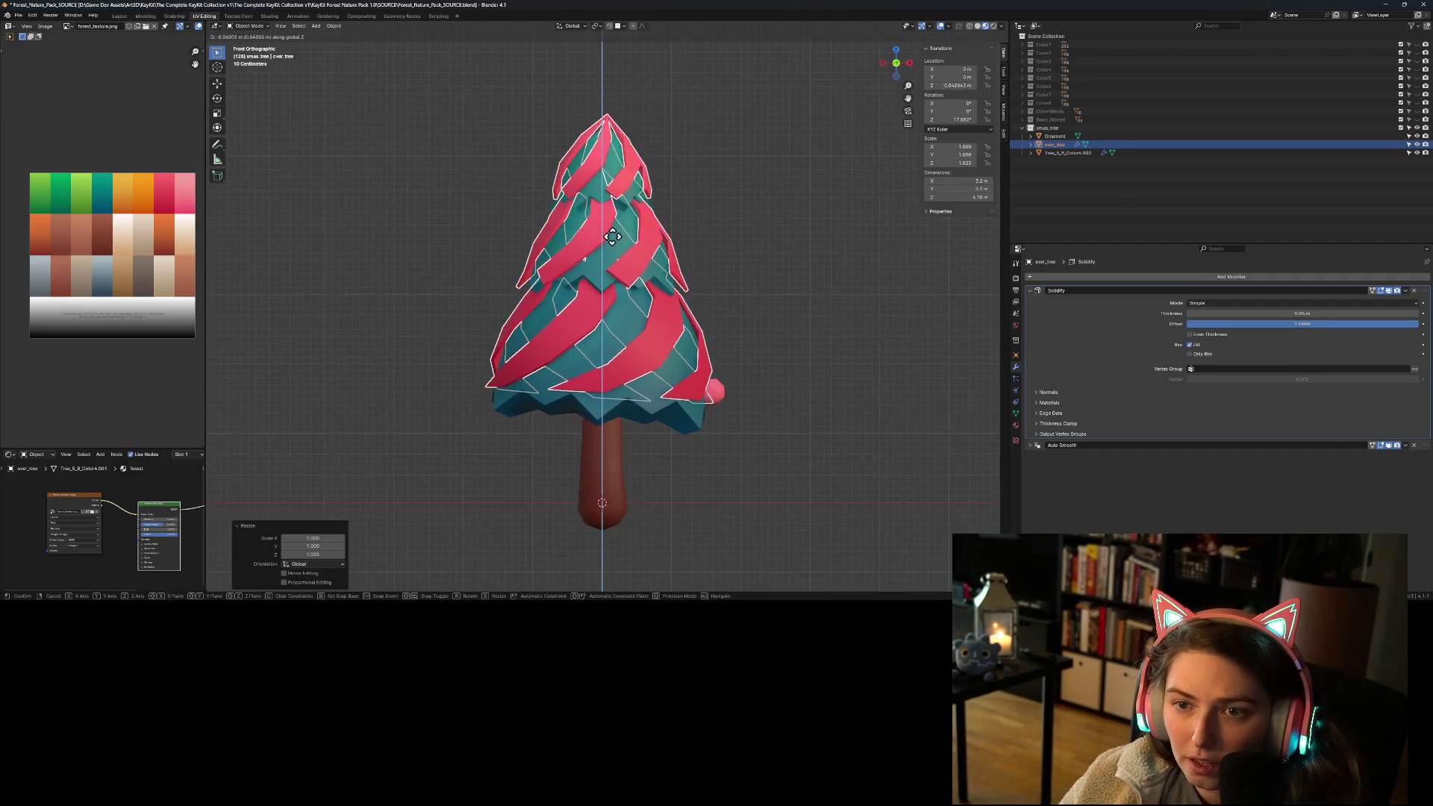
pyautogui.click(611, 243)
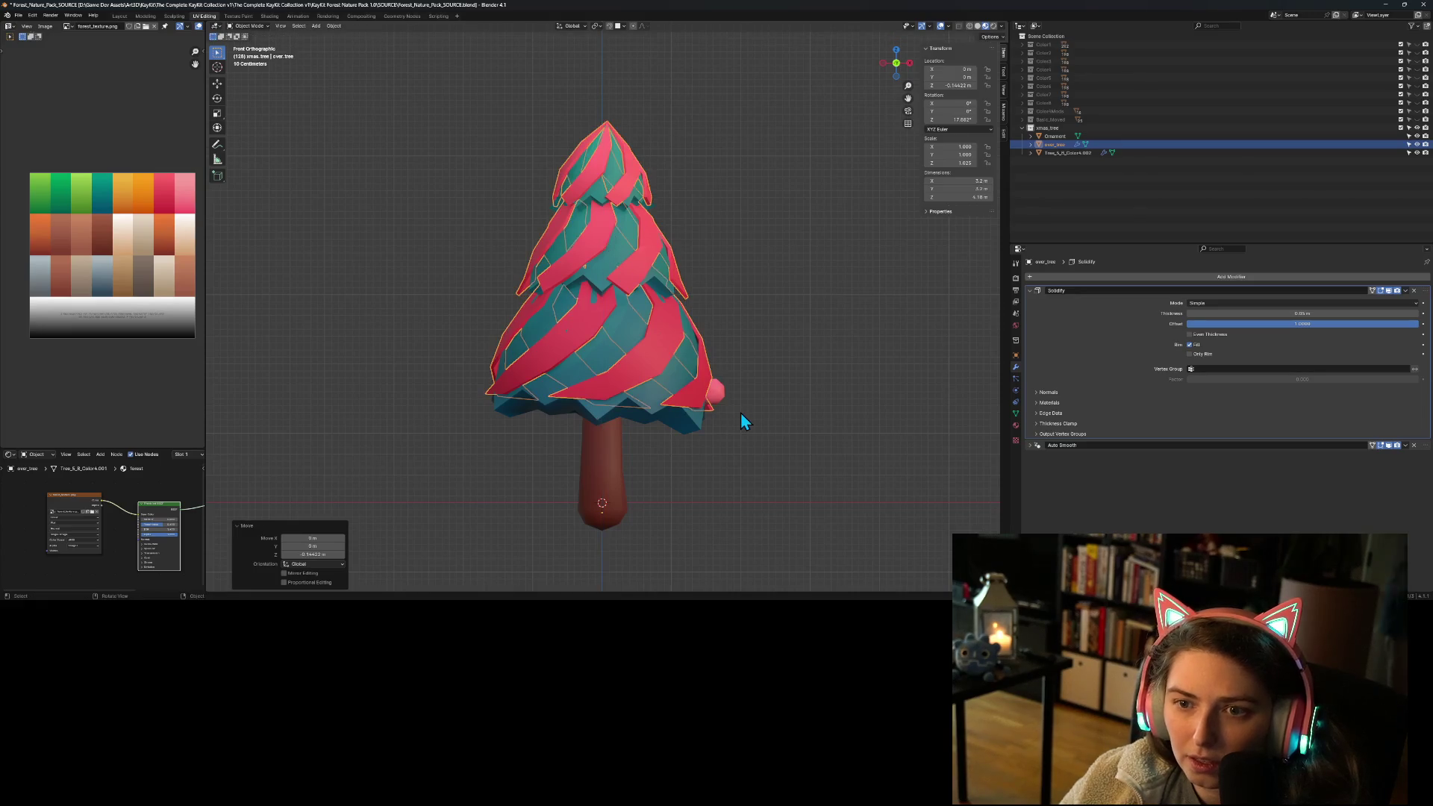
pyautogui.click(684, 473)
pyautogui.moveTo(640, 457)
pyautogui.mouseDown(button='middle')
pyautogui.moveTo(685, 484)
pyautogui.moveTo(814, 485)
pyautogui.mouseUp(button='middle')
pyautogui.click(660, 423)
pyautogui.press('Tab')
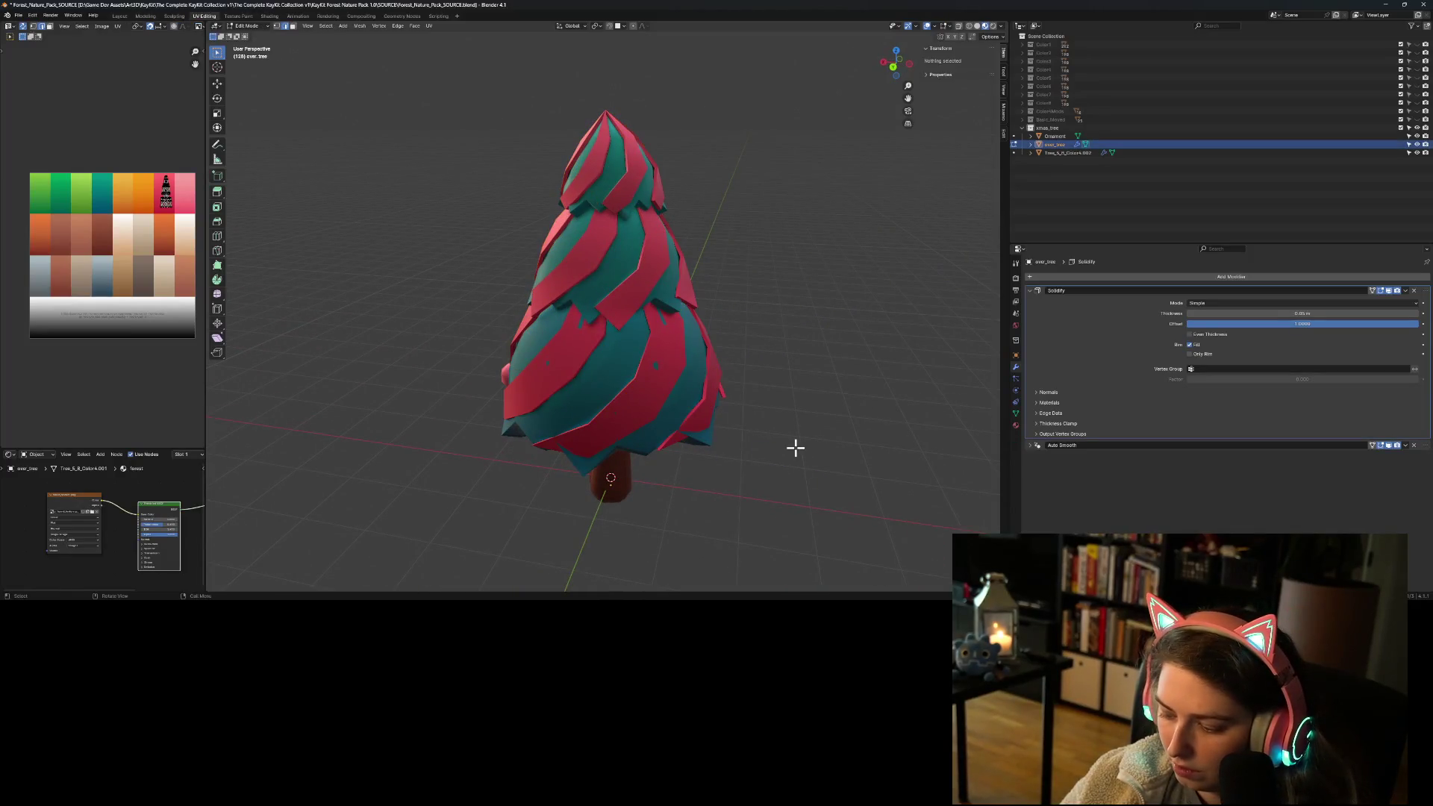
# Step: Return to Object Mode and undo an accidental deletion of the shell with Ctrl+Z
pyautogui.rightClick(795, 447)
pyautogui.press('Escape')
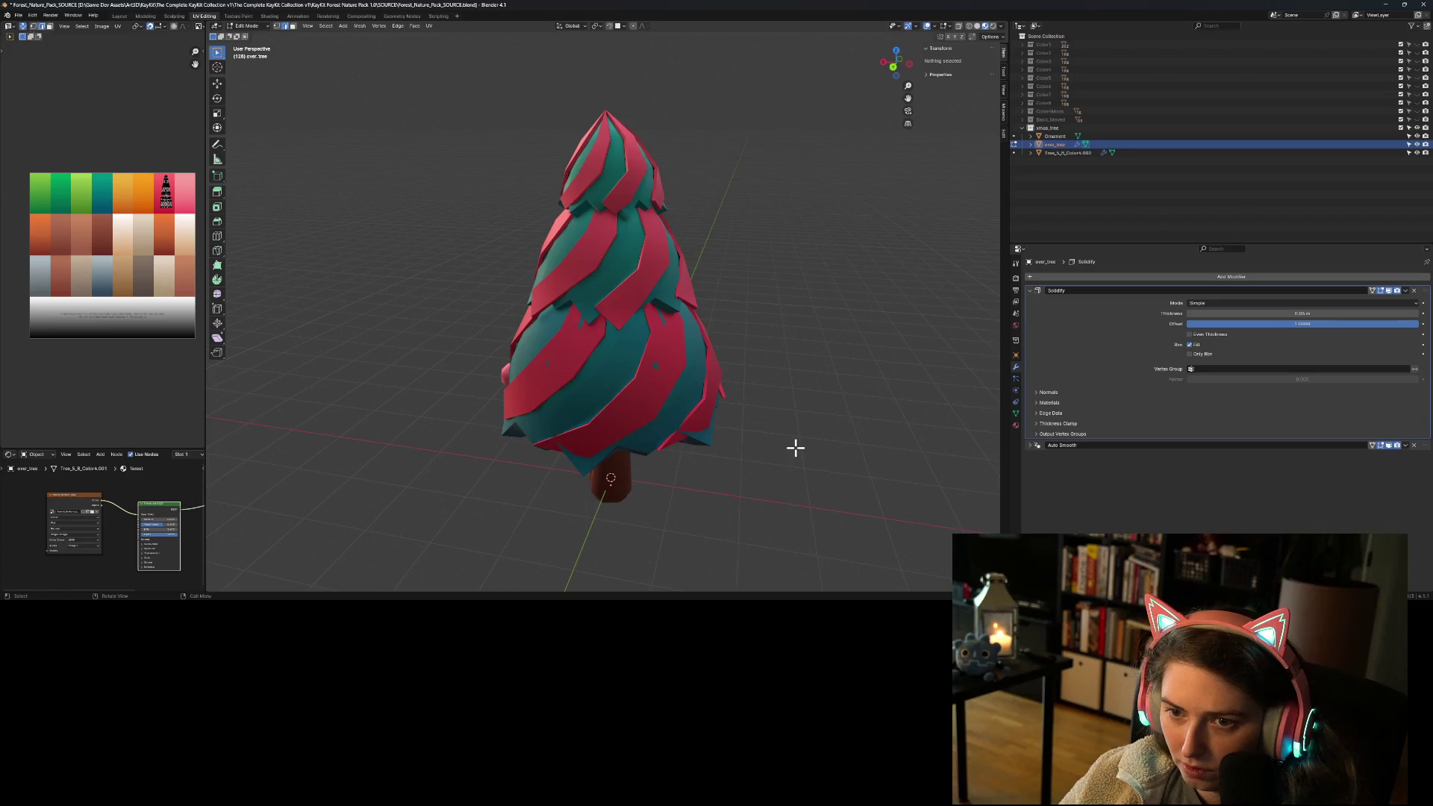
pyautogui.click(630, 405)
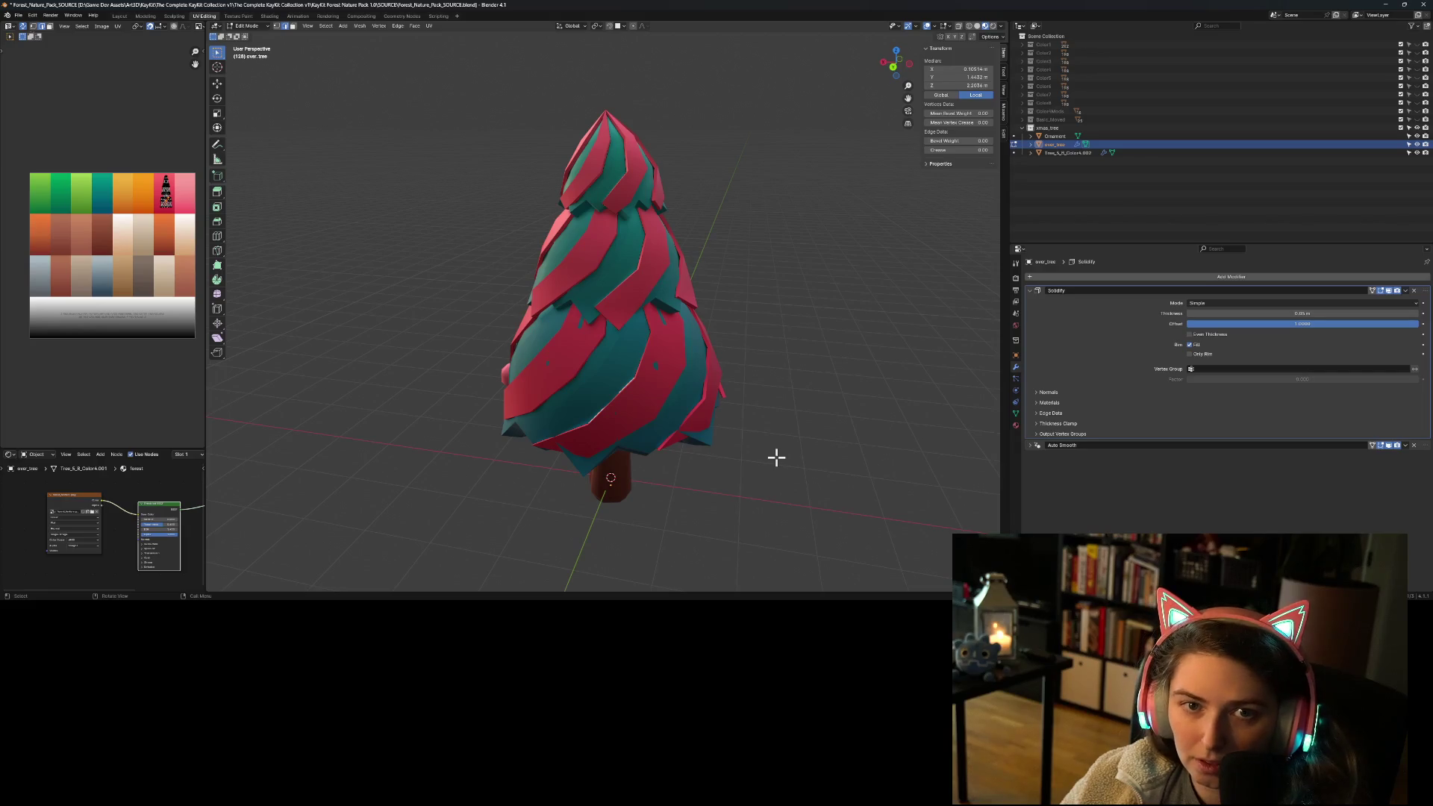
pyautogui.click(464, 443)
pyautogui.press('Tab')
pyautogui.press('s')
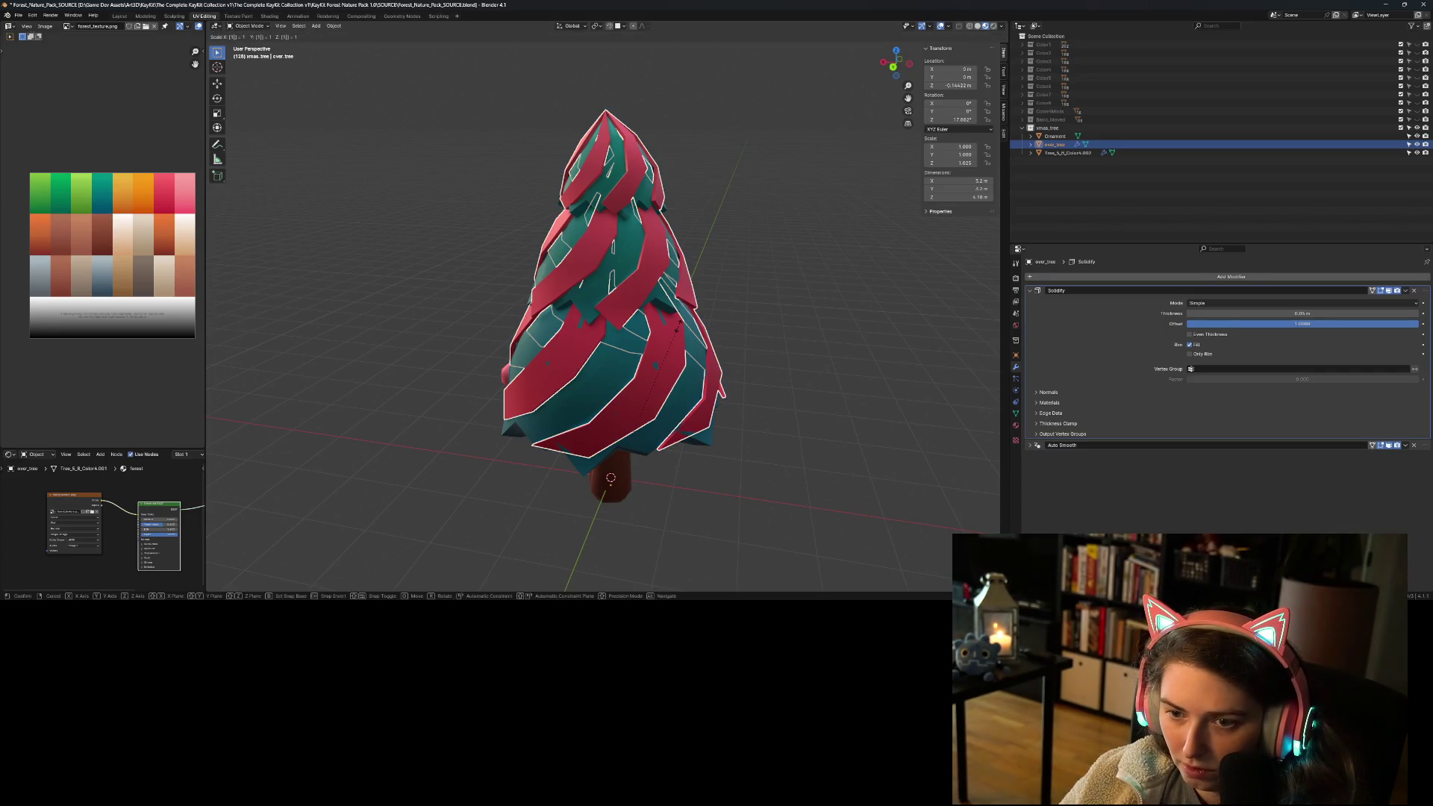
pyautogui.write('2')
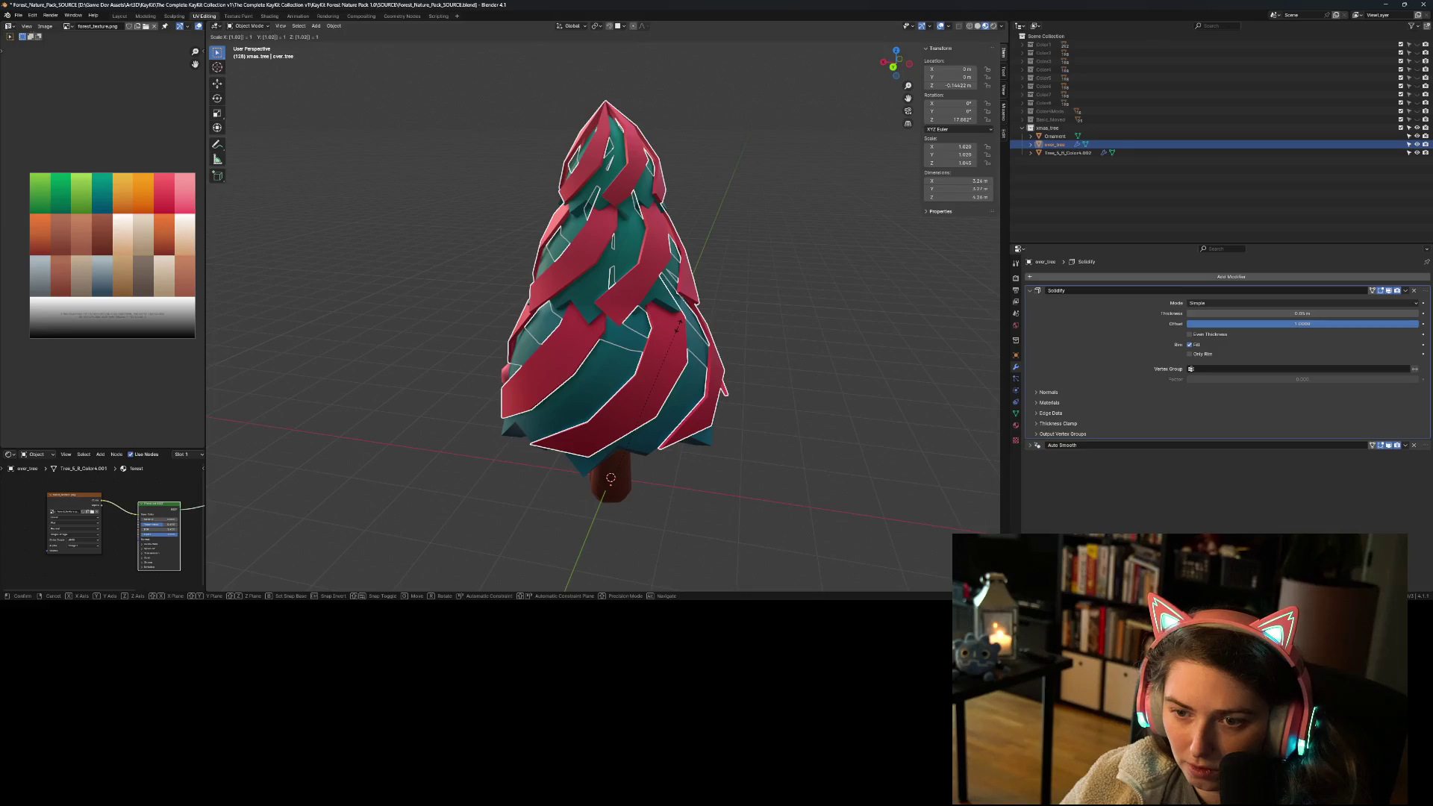
pyautogui.press('Escape')
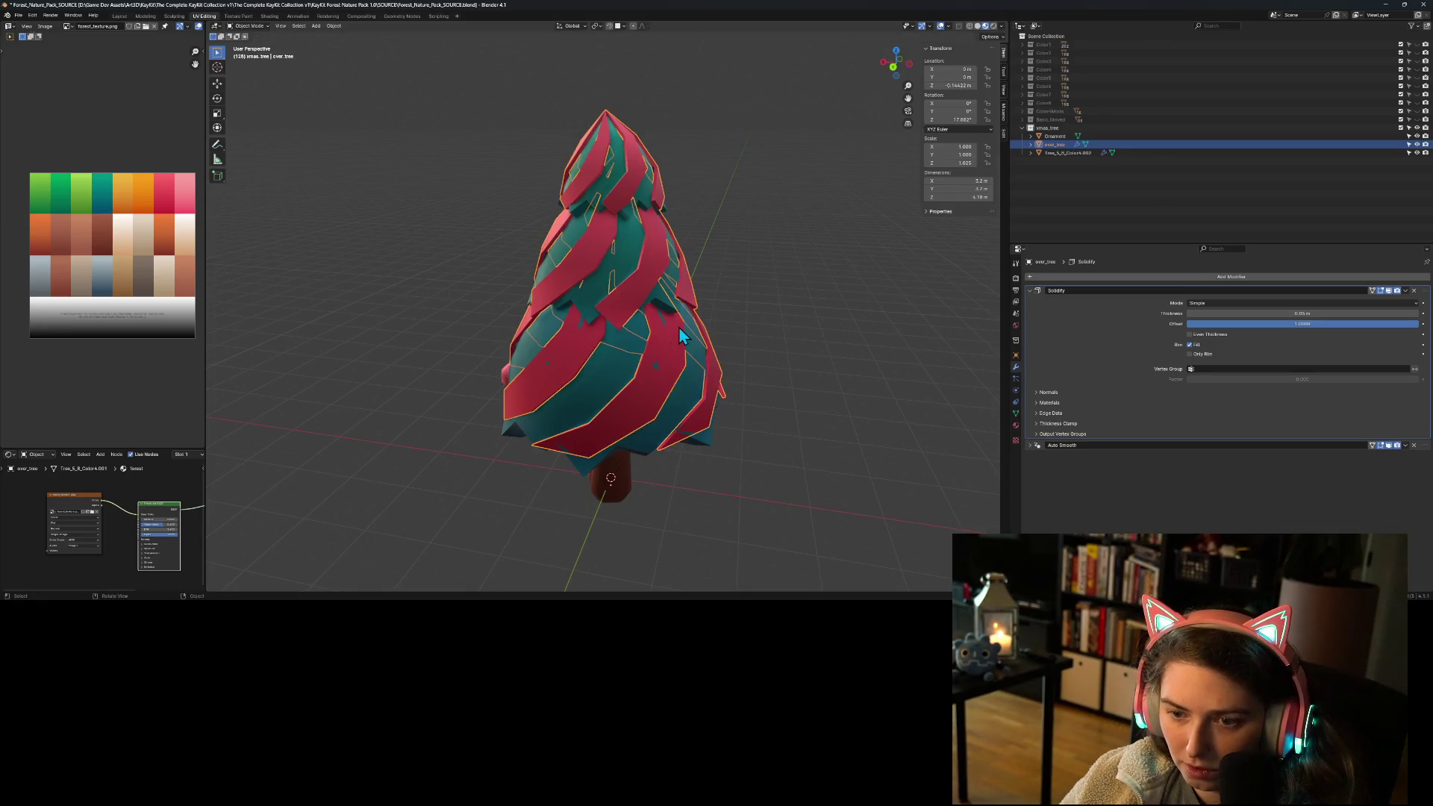
pyautogui.press('x')
pyautogui.click(680, 329)
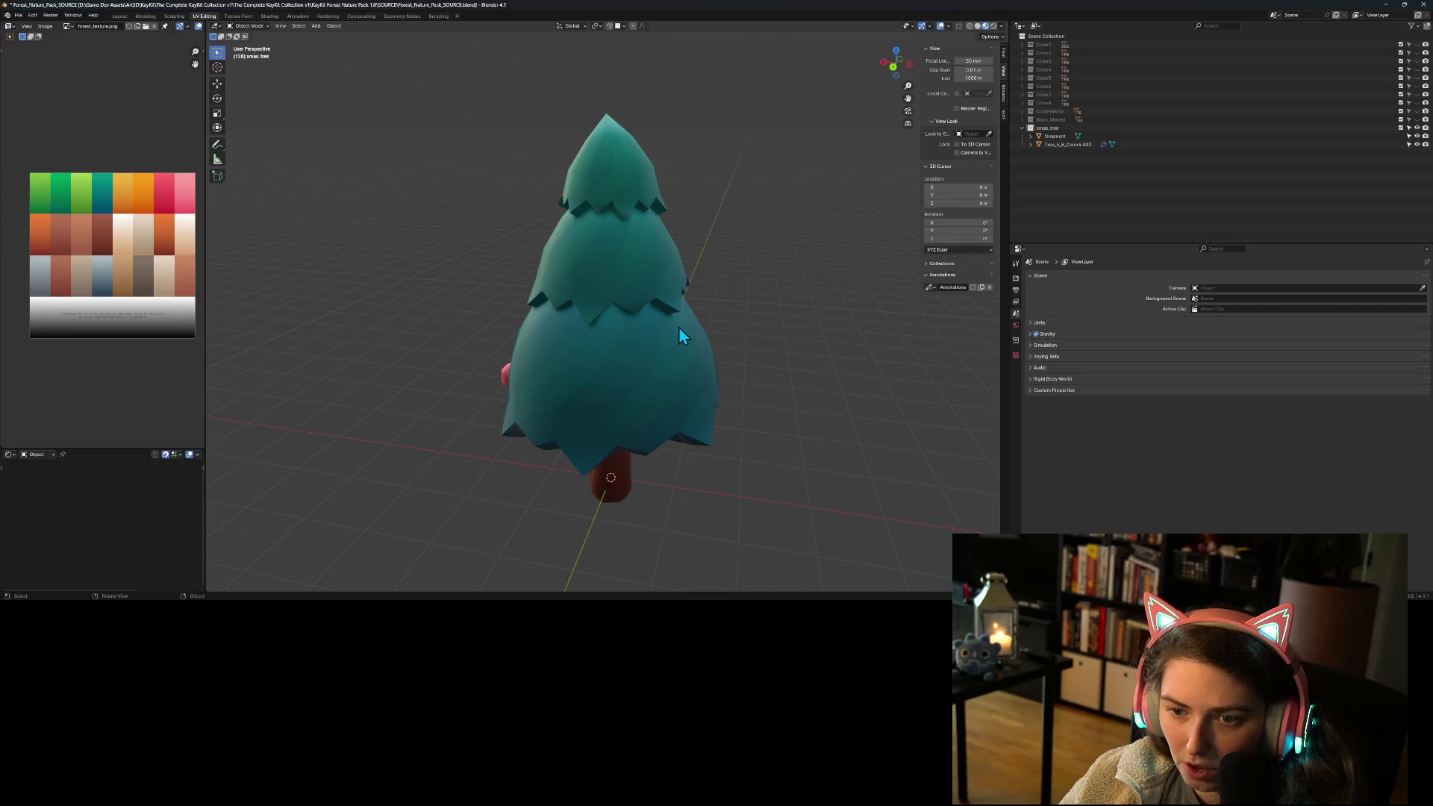
pyautogui.hotkey('ctrl', 'z')
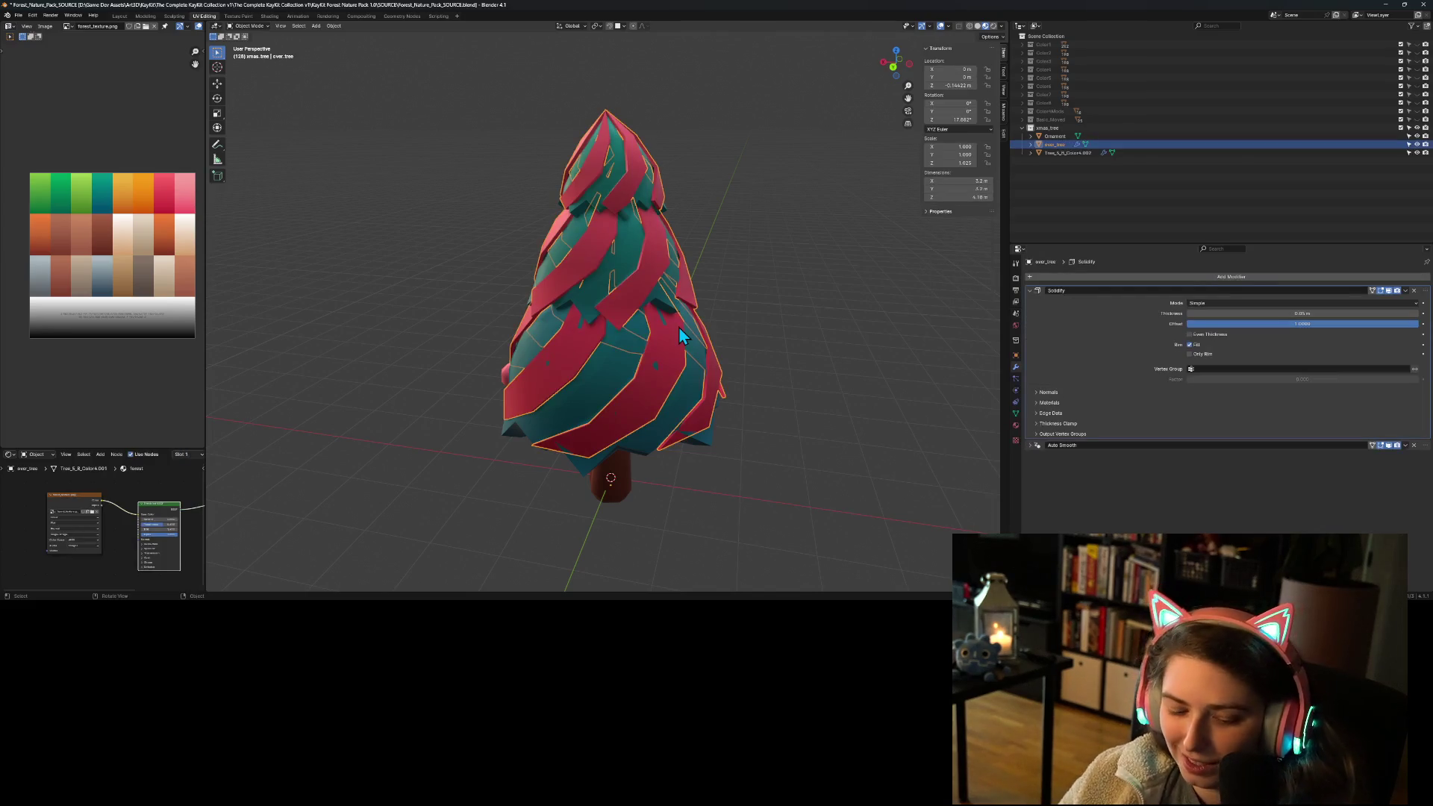
# Step: Scale the shell to 1.02 along X and 1.02 along Y, then inspect the fit
pyautogui.press('s')
pyautogui.write('x')
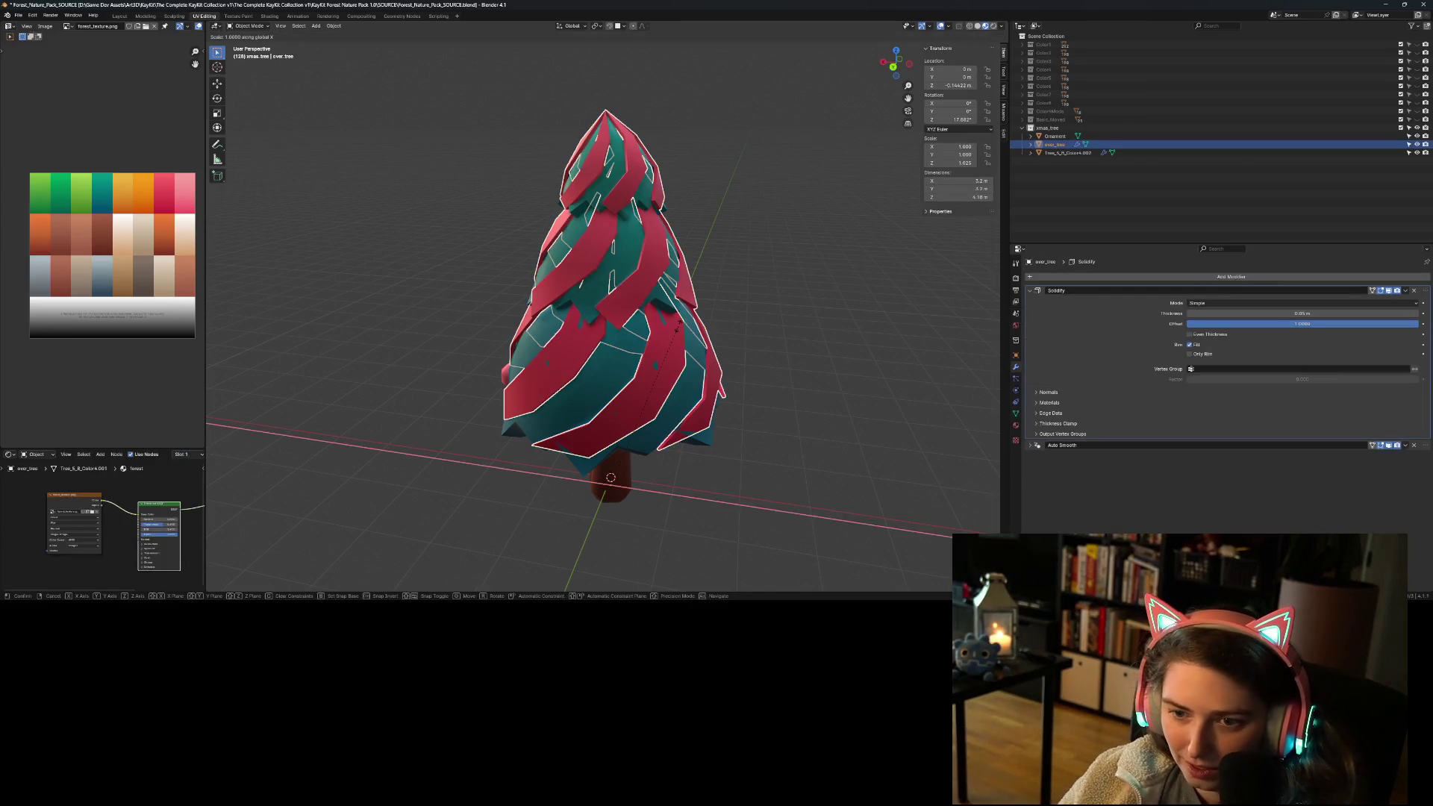
pyautogui.write('2')
pyautogui.press('Return')
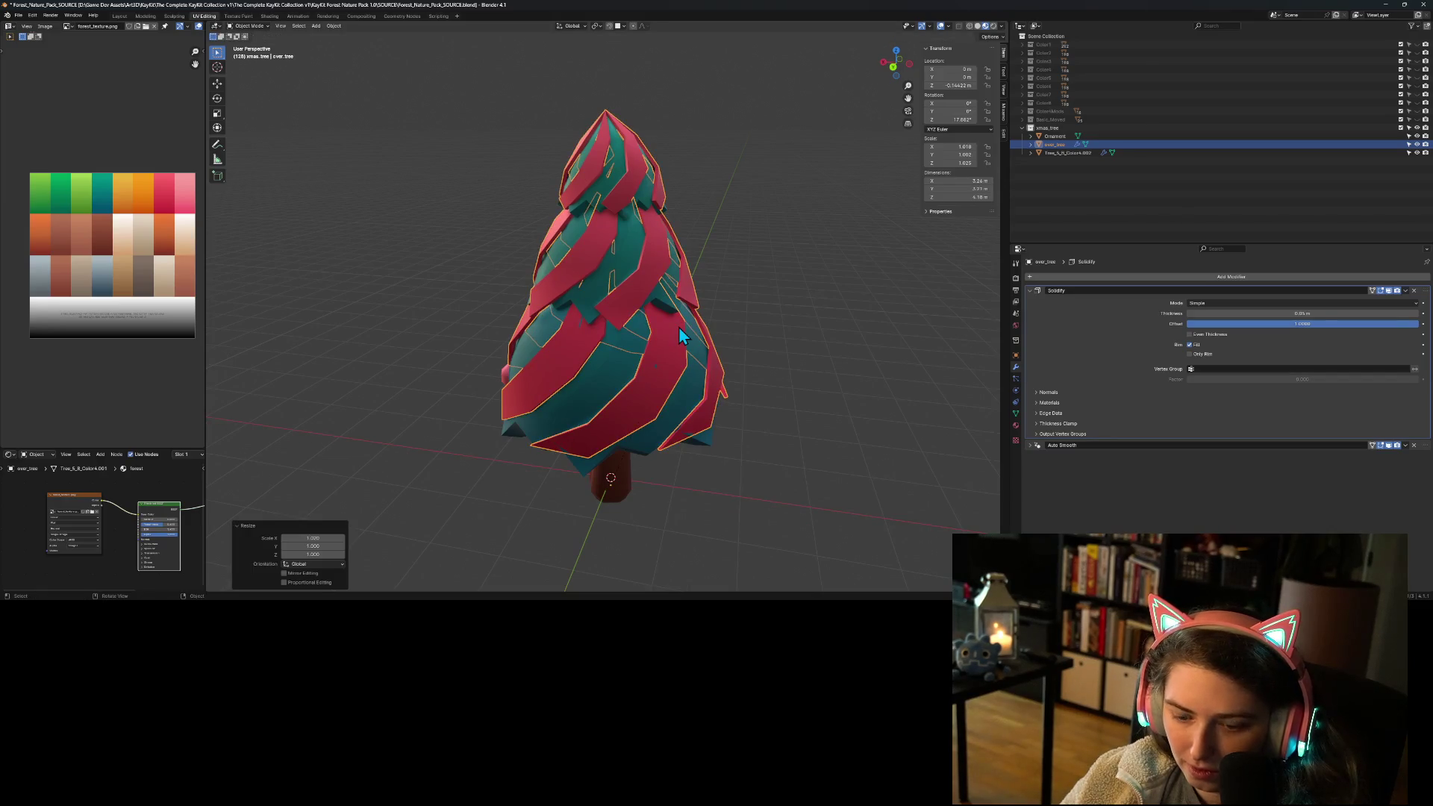
pyautogui.write('sy')
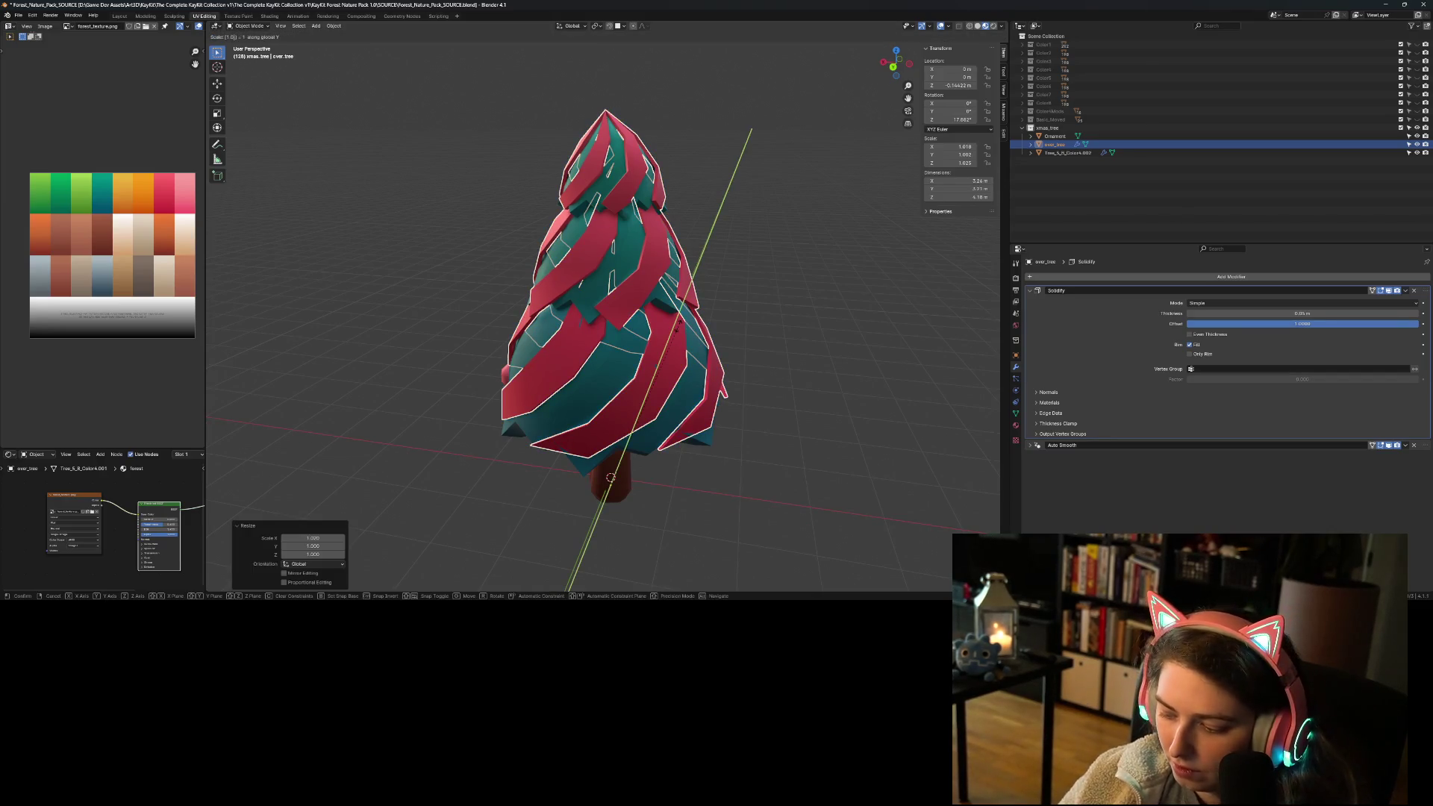
pyautogui.write('2')
pyautogui.press('Return')
pyautogui.click(816, 408)
pyautogui.moveTo(816, 409)
pyautogui.mouseDown(button='middle')
pyautogui.moveTo(812, 425)
pyautogui.moveTo(750, 407)
pyautogui.mouseUp(button='middle')
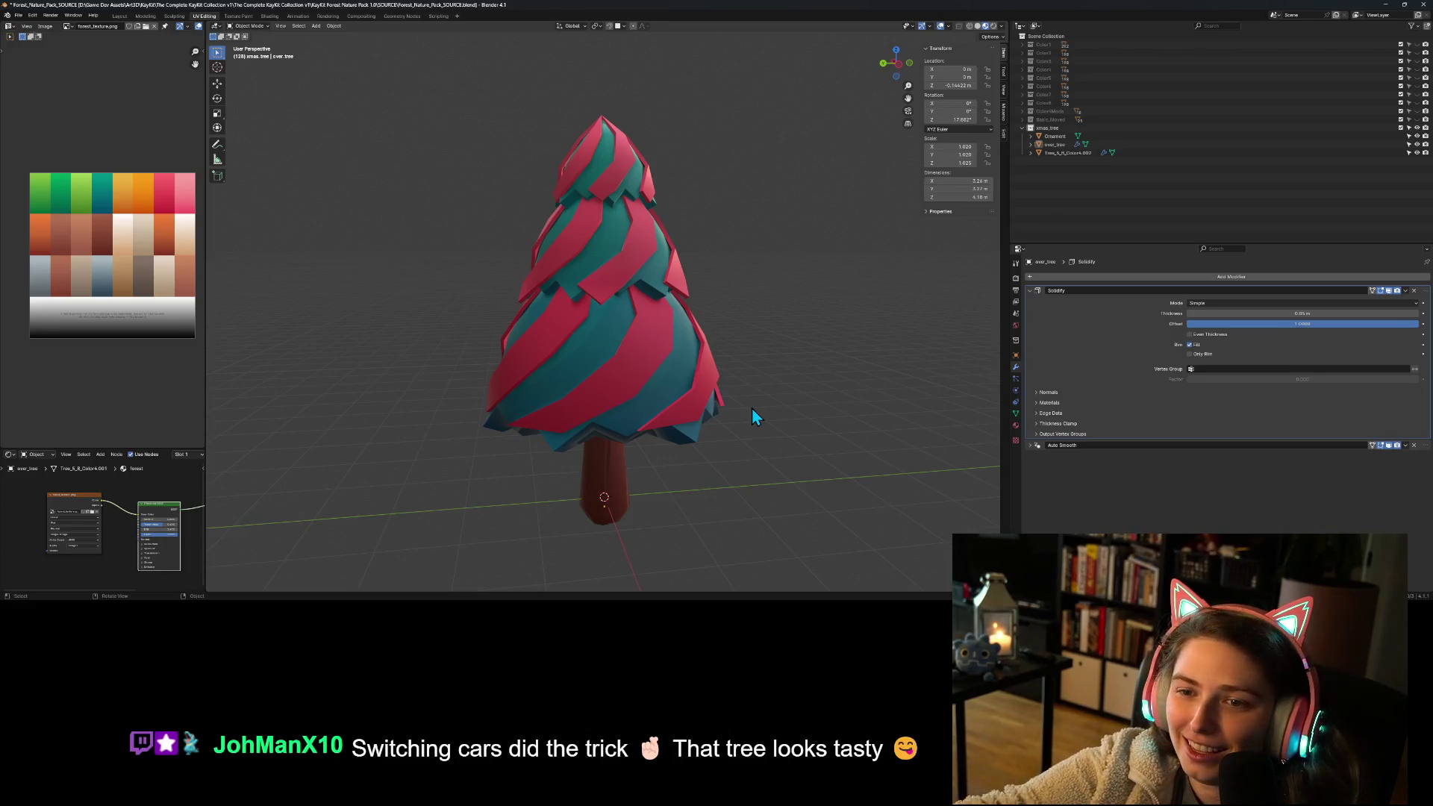
pyautogui.moveTo(663, 477)
pyautogui.mouseDown(button='middle')
pyautogui.moveTo(718, 500)
pyautogui.moveTo(870, 467)
pyautogui.moveTo(804, 451)
pyautogui.moveTo(640, 494)
pyautogui.moveTo(562, 459)
pyautogui.moveTo(677, 480)
pyautogui.mouseUp(button='middle')
# Step: Select all of the shell mesh in Face select mode and switch to Wireframe shading
pyautogui.press('Tab')
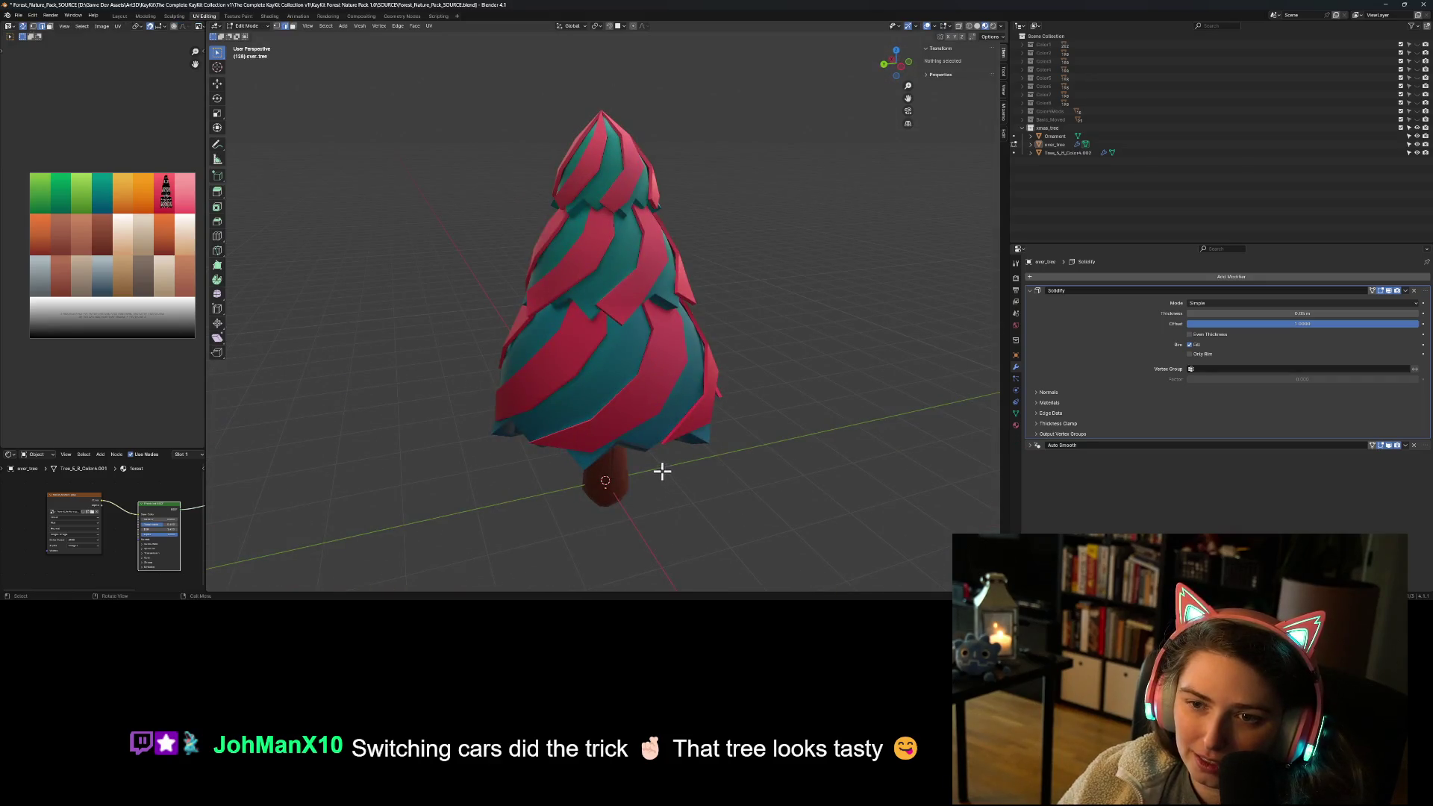
pyautogui.press('a')
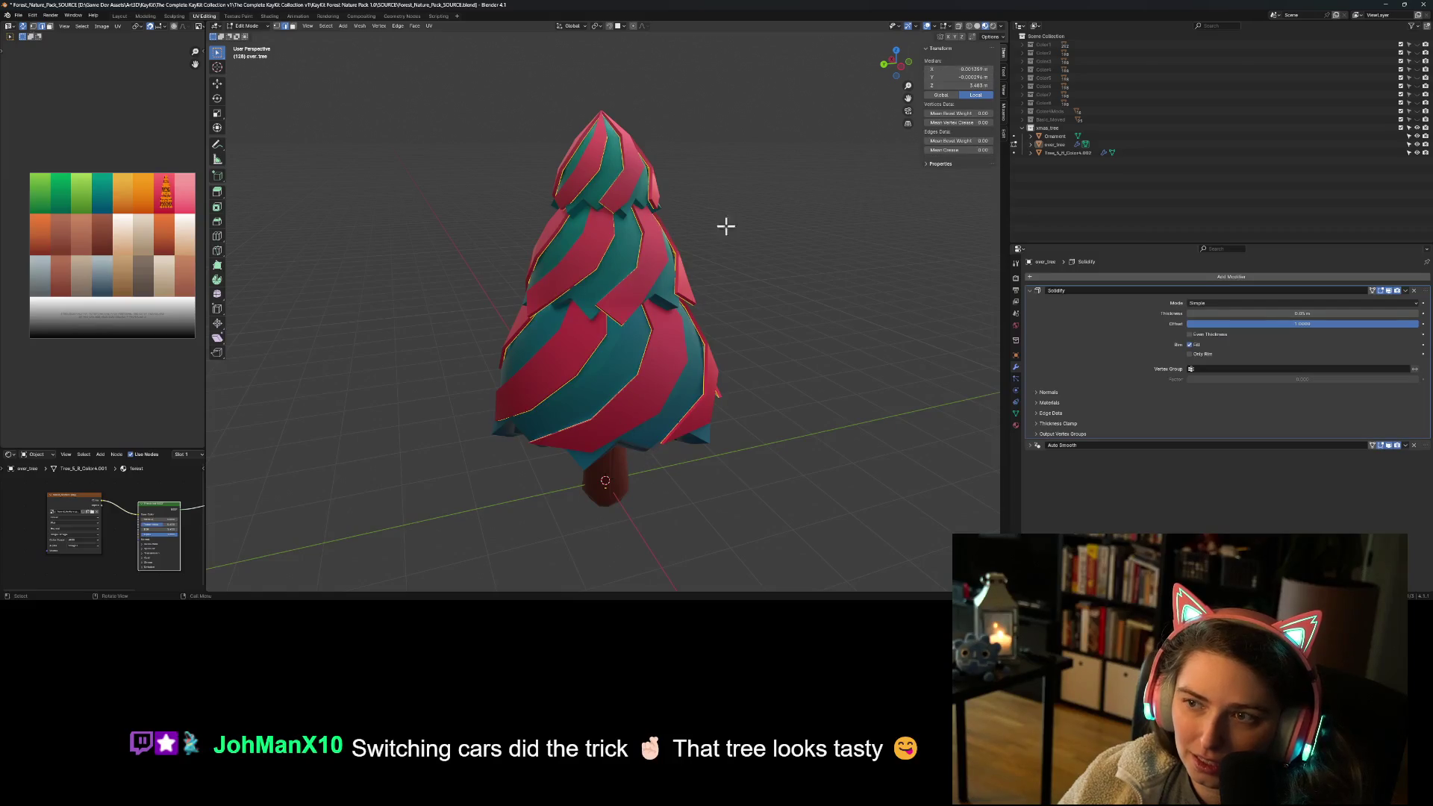
pyautogui.click(294, 29)
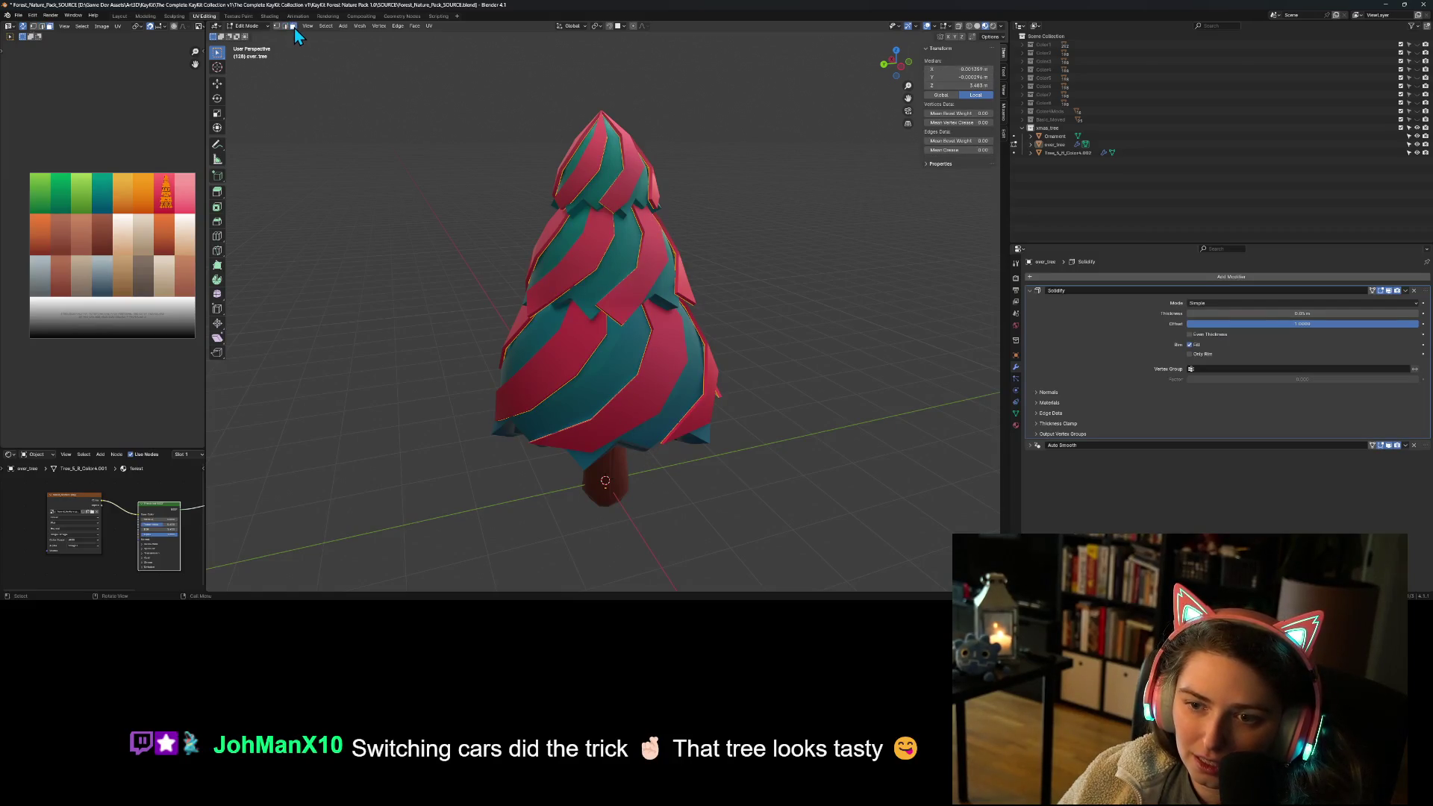
pyautogui.moveTo(571, 354)
pyautogui.mouseDown(button='middle')
pyautogui.moveTo(659, 387)
pyautogui.moveTo(726, 288)
pyautogui.moveTo(769, 423)
pyautogui.moveTo(674, 438)
pyautogui.moveTo(759, 367)
pyautogui.moveTo(749, 382)
pyautogui.mouseUp(button='middle')
pyautogui.click(969, 26)
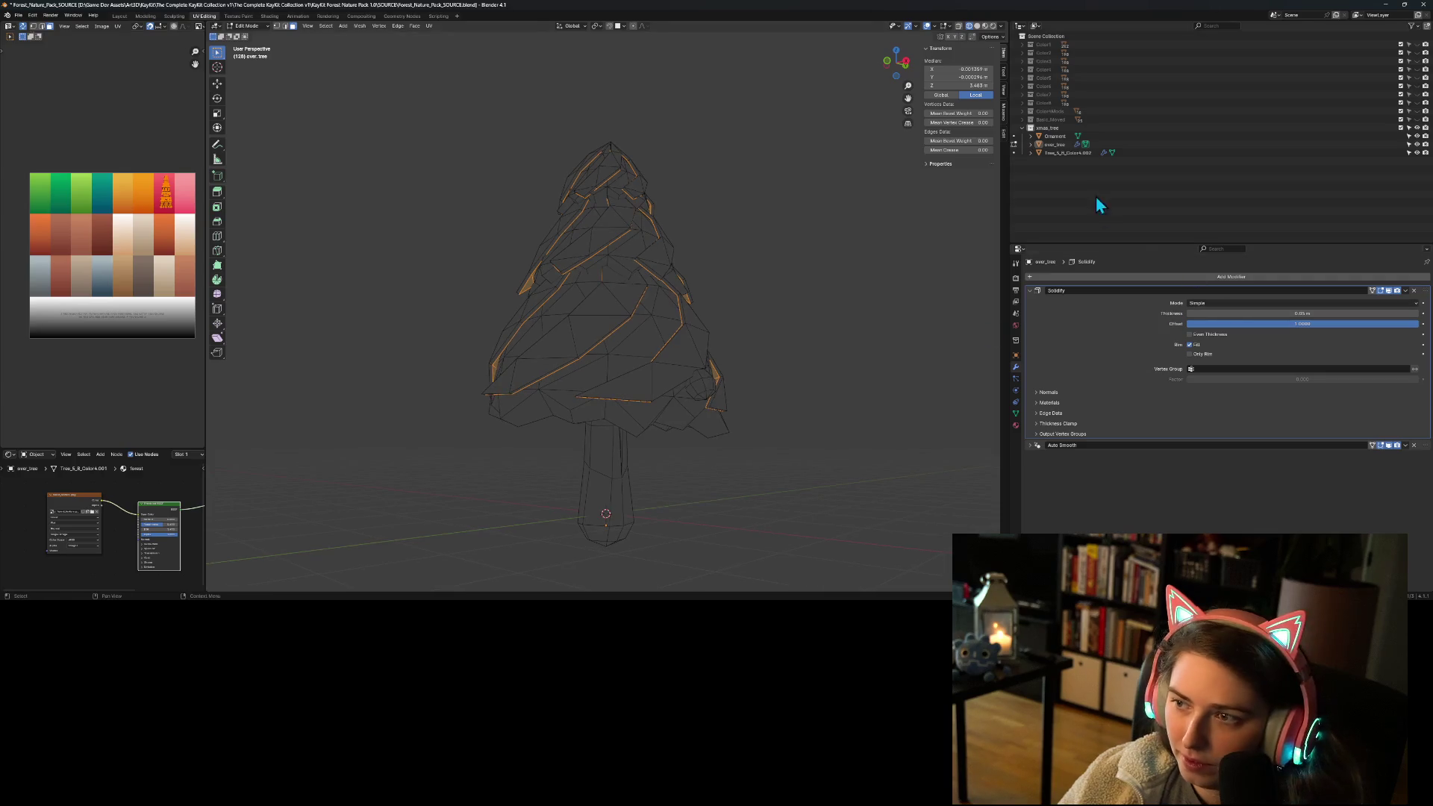
# Step: Hide the pine tree, box-select a patch of shell faces and turn on X-ray
pyautogui.click(1417, 152)
pyautogui.moveTo(839, 413); pyautogui.dragTo(572, 502, button='middle')
pyautogui.moveTo(556, 432); pyautogui.dragTo(528, 454, button='middle')
pyautogui.click(532, 426)
pyautogui.keyDown('shift'); pyautogui.moveTo(511, 410); pyautogui.dragTo(570, 444); pyautogui.keyUp('shift')
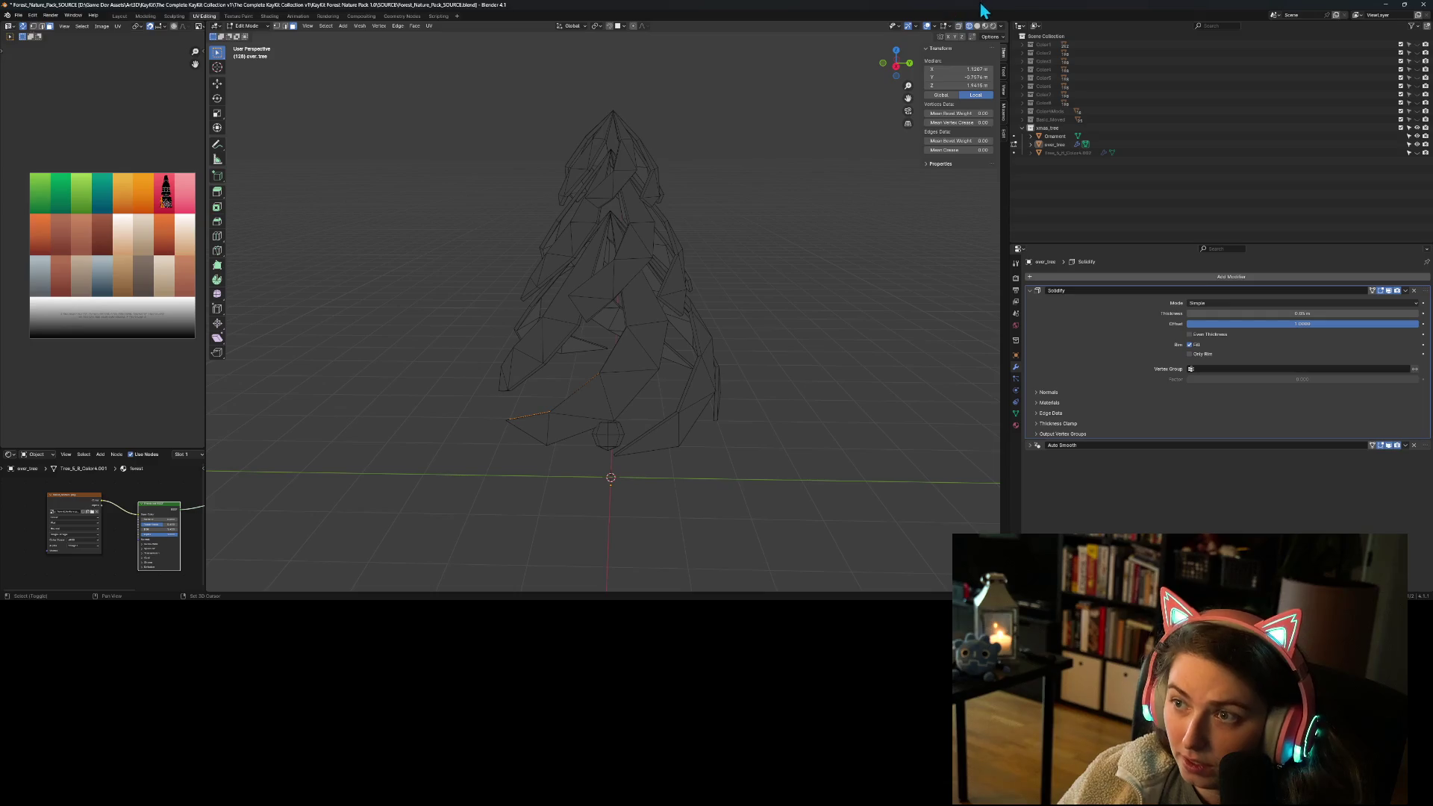
pyautogui.click(958, 27)
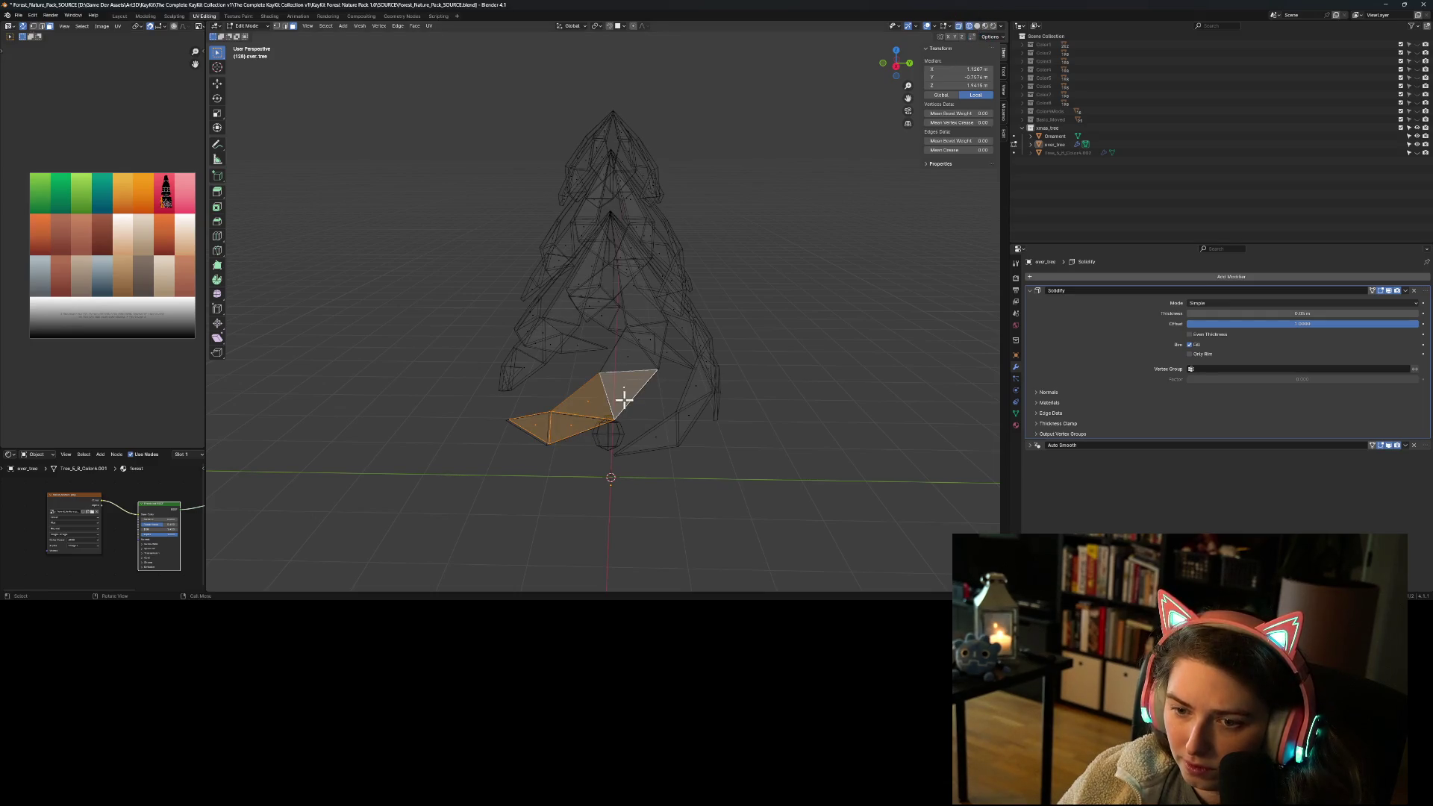
# Step: Add faces to the selection to form a strip winding down the shell
pyautogui.moveTo(623, 401); pyautogui.dragTo(592, 415, button='middle')
pyautogui.keyDown('shift'); pyautogui.click(595, 362); pyautogui.keyUp('shift')
pyautogui.keyDown('shift'); pyautogui.click(614, 340); pyautogui.keyUp('shift')
pyautogui.moveTo(611, 345)
pyautogui.mouseDown(button='middle')
pyautogui.moveTo(595, 375)
pyautogui.moveTo(584, 332)
pyautogui.moveTo(617, 282)
pyautogui.moveTo(608, 294)
pyautogui.moveTo(632, 300)
pyautogui.mouseUp(button='middle')
pyautogui.keyDown('shift'); pyautogui.click(580, 304); pyautogui.keyUp('shift')
pyautogui.keyDown('shift'); pyautogui.click(649, 339); pyautogui.keyUp('shift')
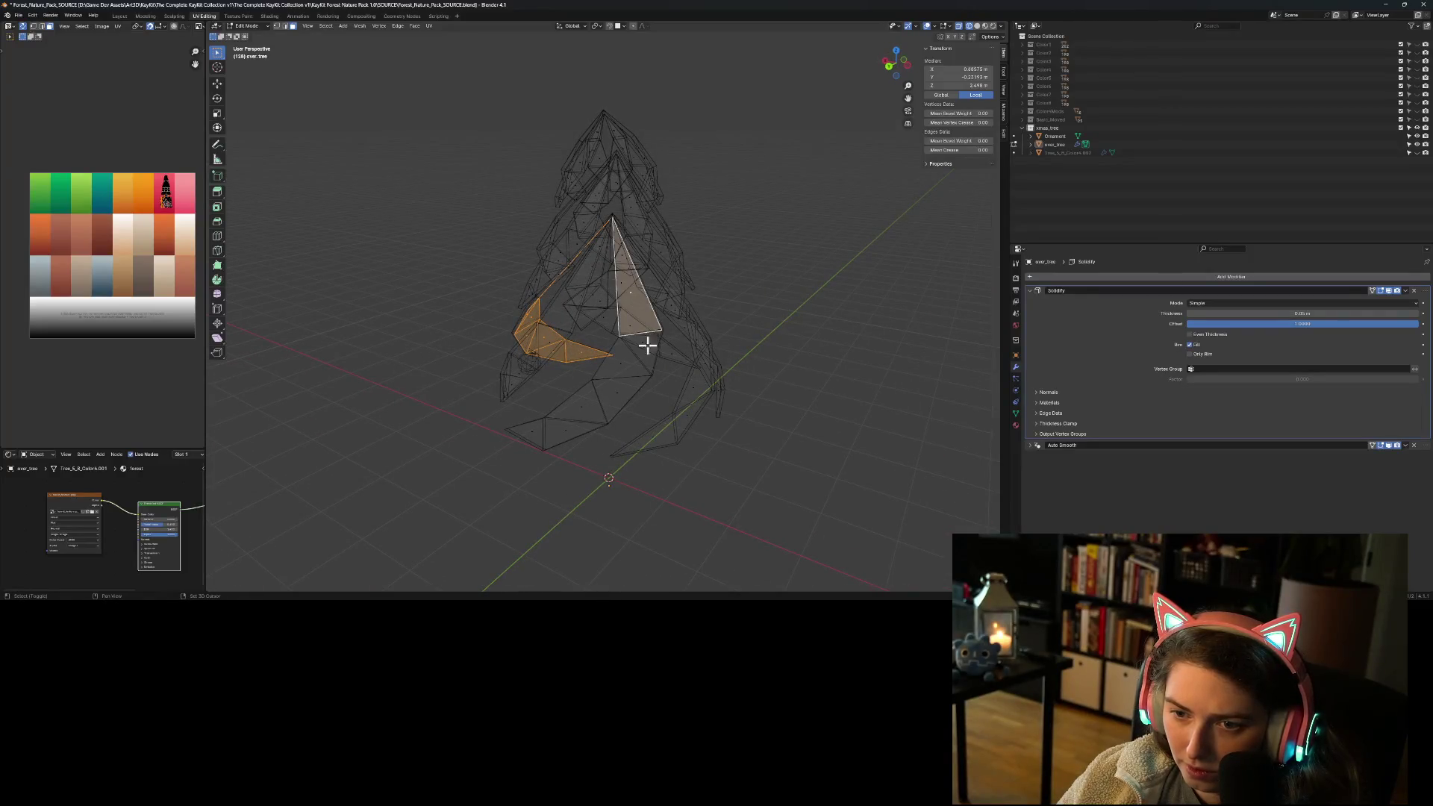
pyautogui.keyDown('shift'); pyautogui.click(641, 344); pyautogui.keyUp('shift')
pyautogui.keyDown('shift'); pyautogui.click(644, 347); pyautogui.keyUp('shift')
pyautogui.keyDown('shift'); pyautogui.click(643, 362); pyautogui.keyUp('shift')
pyautogui.keyDown('shift'); pyautogui.click(618, 399); pyautogui.keyUp('shift')
pyautogui.keyDown('shift'); pyautogui.click(613, 409); pyautogui.keyUp('shift')
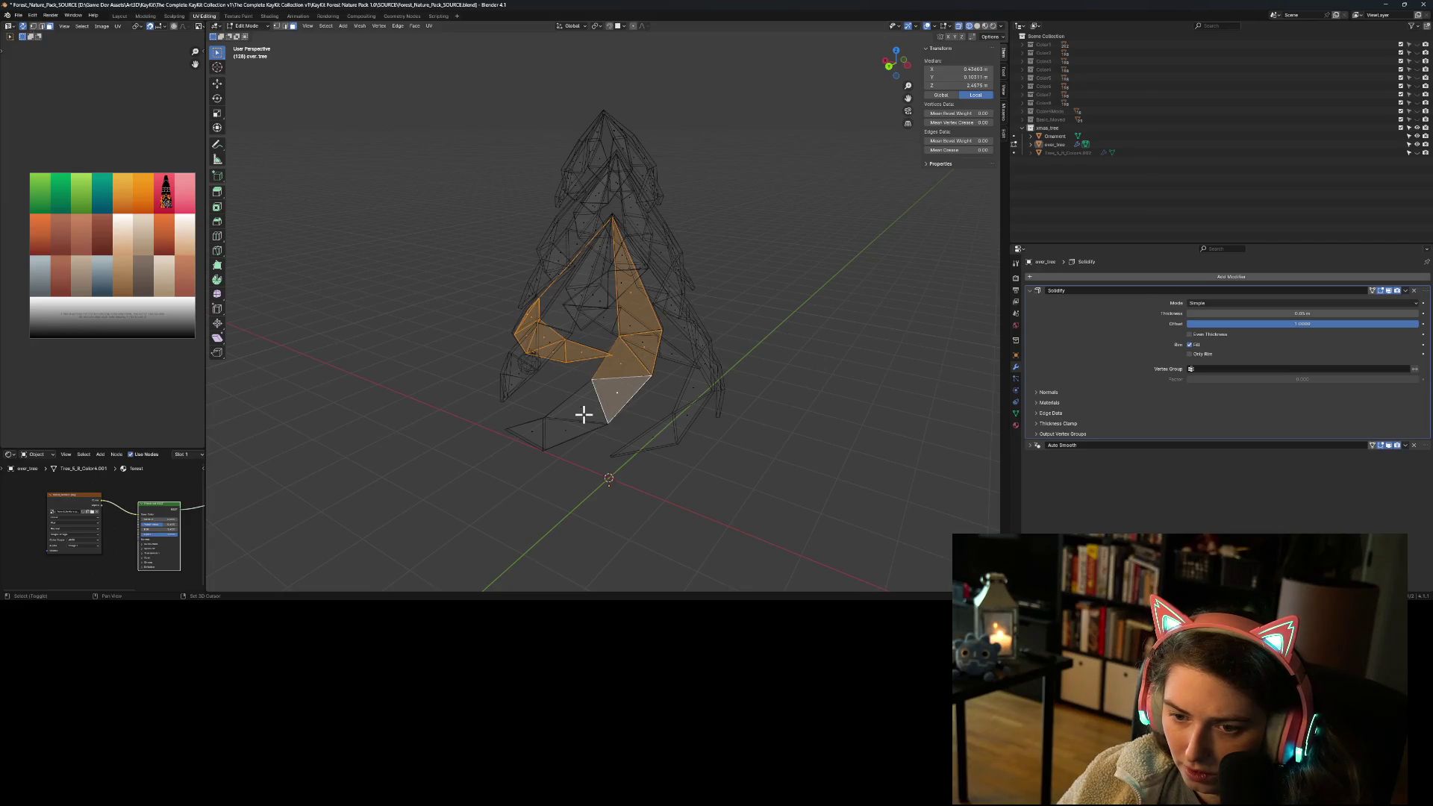
pyautogui.moveTo(626, 438); pyautogui.dragTo(582, 442, button='middle')
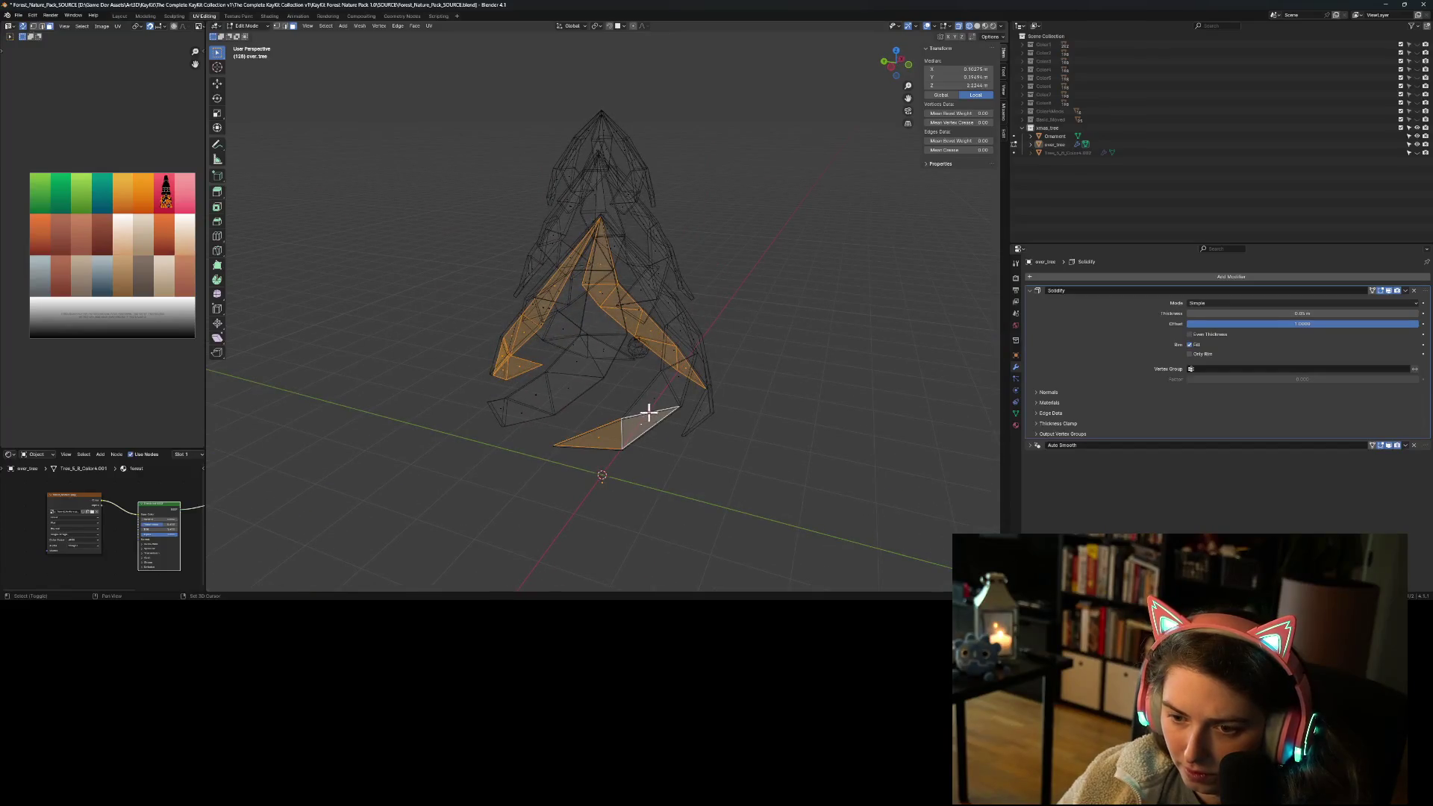
pyautogui.moveTo(696, 407)
pyautogui.mouseDown(button='middle')
pyautogui.moveTo(656, 419)
pyautogui.moveTo(534, 396)
pyautogui.mouseUp(button='middle')
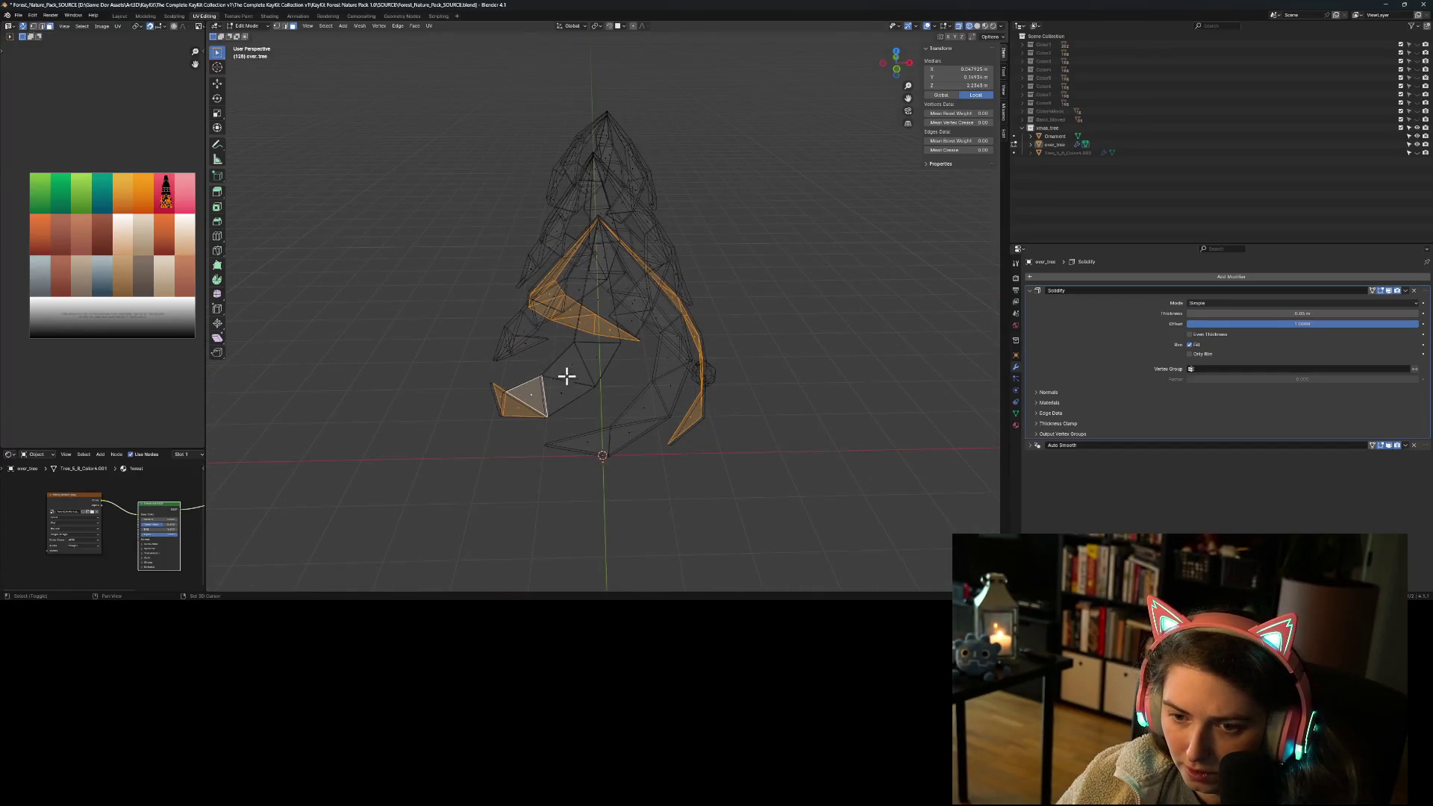